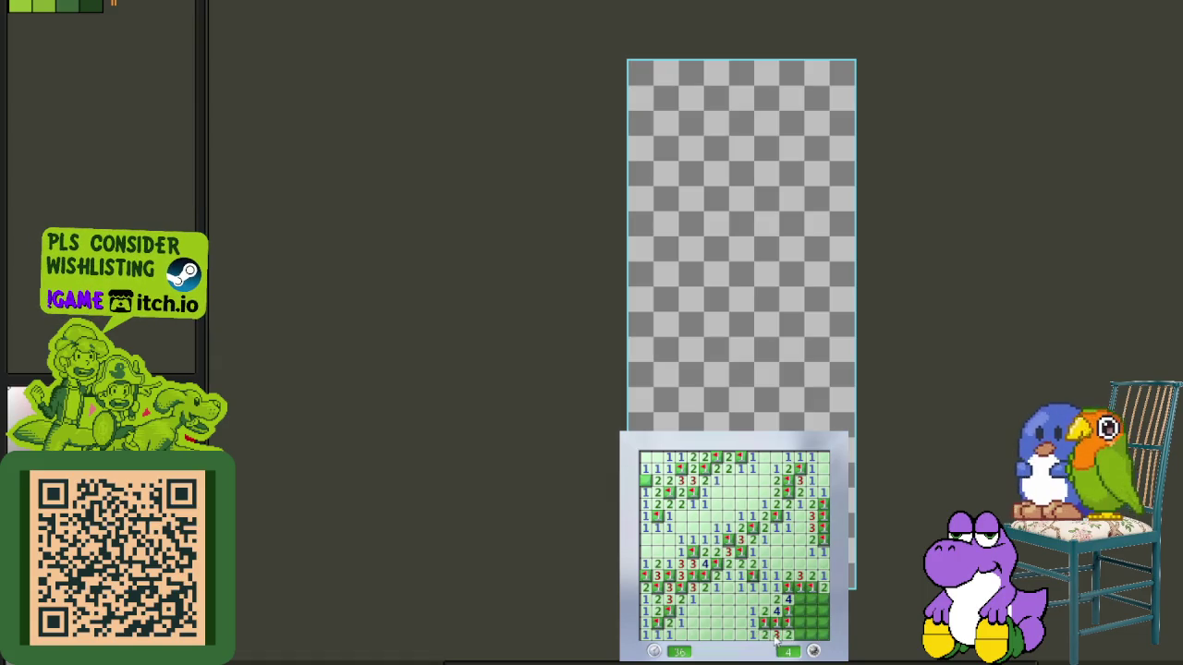
- Reveal the last covered cells in the bottom-right corner, then start a new game
{"action": "left_click", "coordinate": [800, 635]}
{"action": "left_click", "coordinate": [802, 622]}
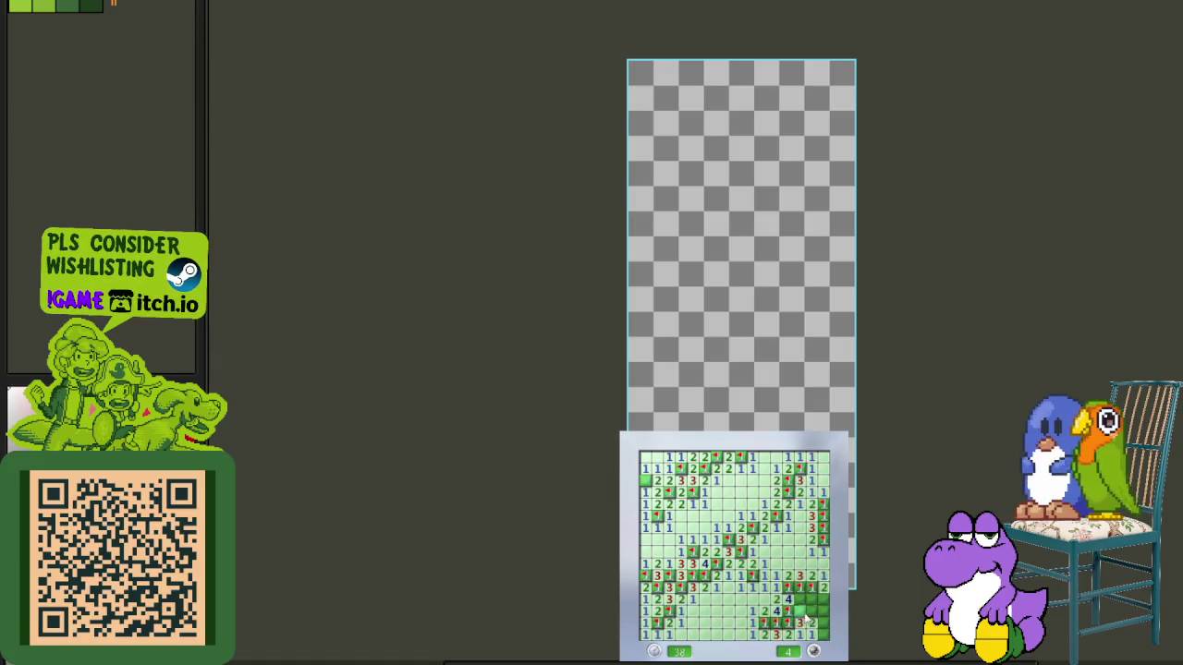
{"action": "left_click", "coordinate": [789, 587]}
- Make the first reveal on the green board and flag the mines around the central opening
{"action": "left_click", "coordinate": [709, 534]}
{"action": "right_click", "coordinate": [751, 539]}
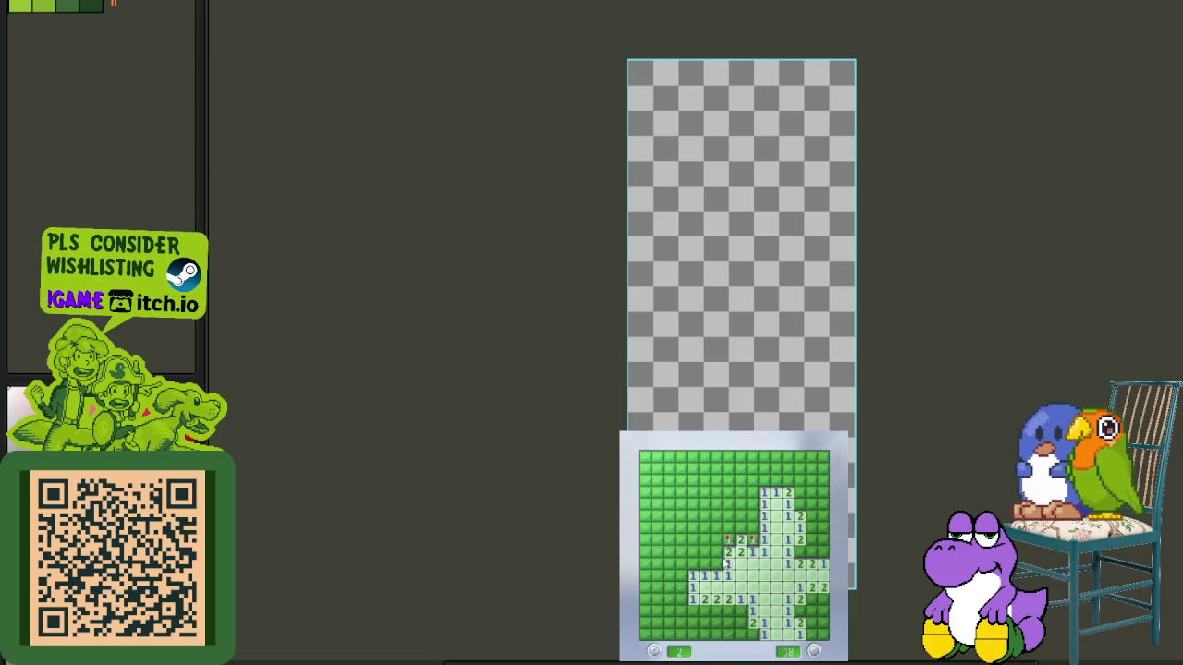
{"action": "left_click", "coordinate": [728, 564]}
{"action": "left_click", "coordinate": [740, 539]}
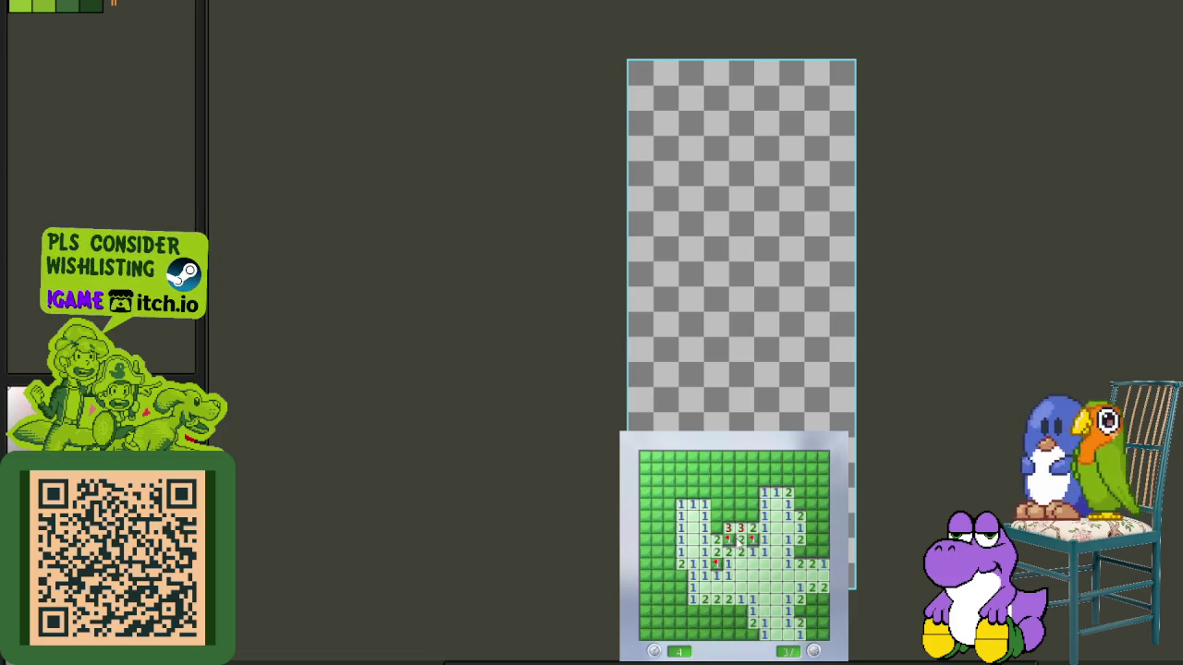
{"action": "right_click", "coordinate": [740, 516]}
{"action": "right_click", "coordinate": [716, 528]}
{"action": "left_click", "coordinate": [729, 503]}
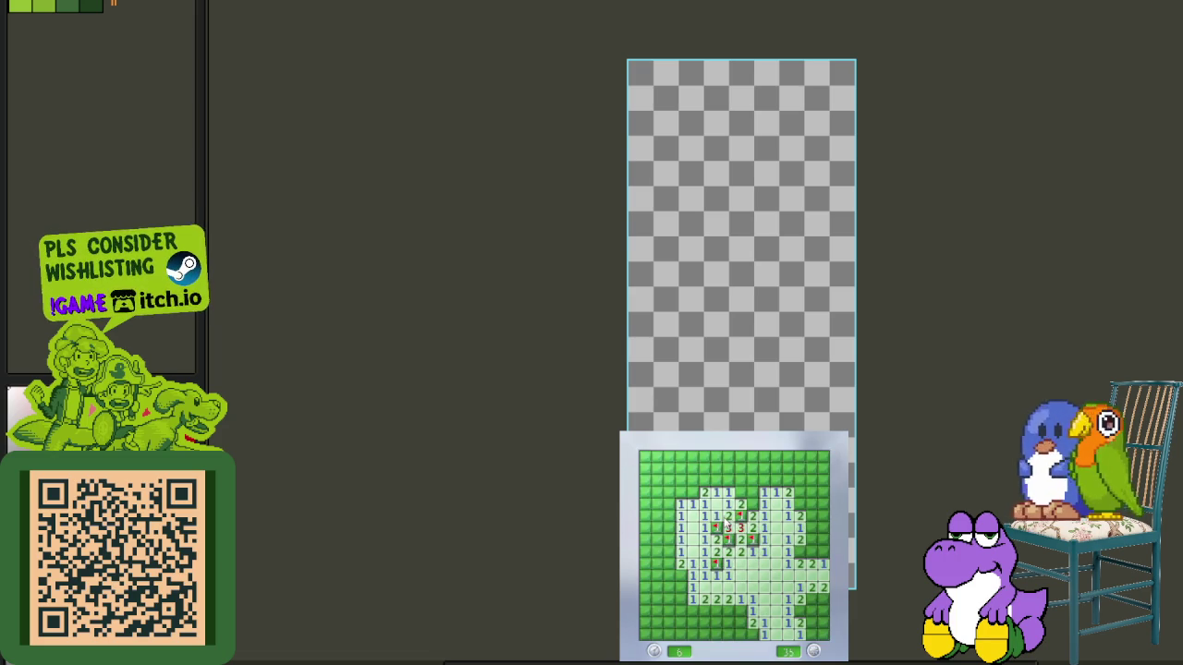
{"action": "right_click", "coordinate": [750, 504]}
- Clear the cells near the board top and flag the mines in the upper-left column
{"action": "left_click", "coordinate": [764, 481]}
{"action": "right_click", "coordinate": [726, 480]}
{"action": "left_click", "coordinate": [716, 481]}
{"action": "right_click", "coordinate": [740, 457]}
{"action": "left_click", "coordinate": [728, 469]}
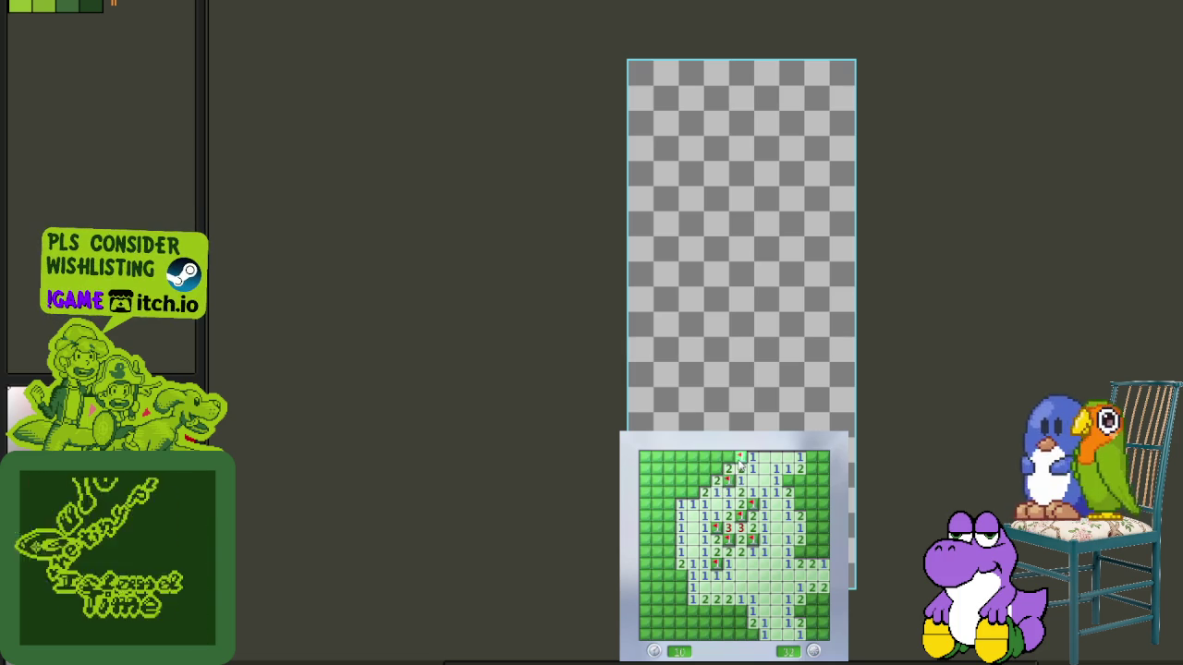
{"action": "left_click", "coordinate": [704, 481]}
{"action": "right_click", "coordinate": [705, 468]}
{"action": "right_click", "coordinate": [704, 457]}
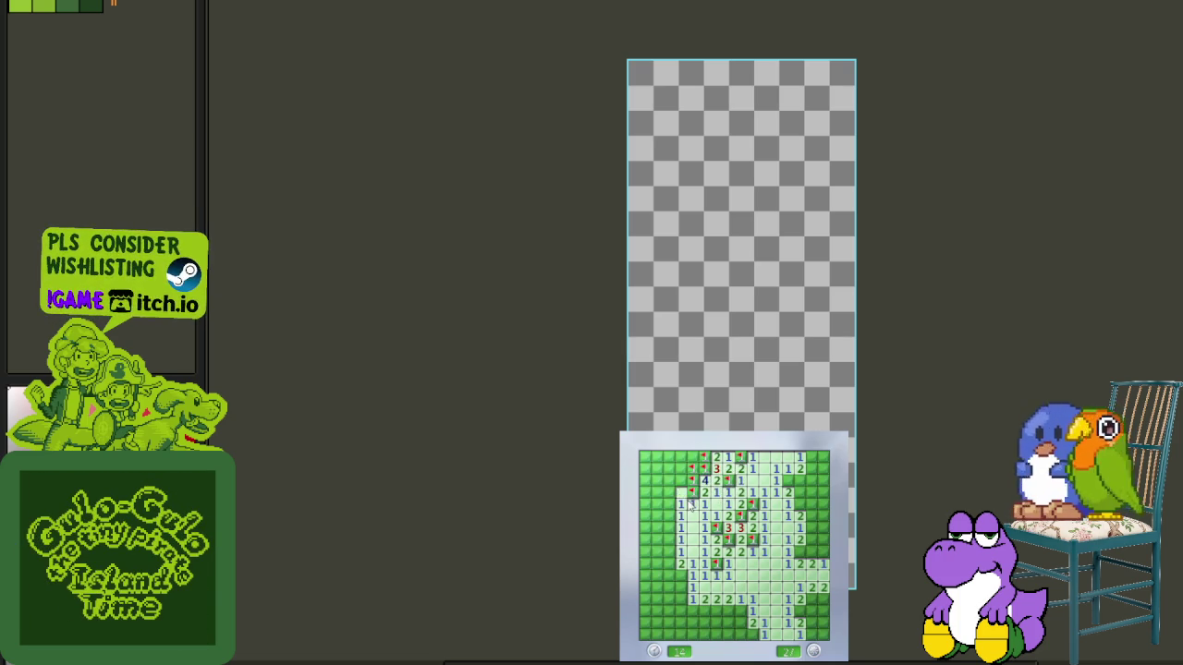
- Open the left-side and top-left cells, flagging the mines beside them
{"action": "left_click", "coordinate": [686, 503]}
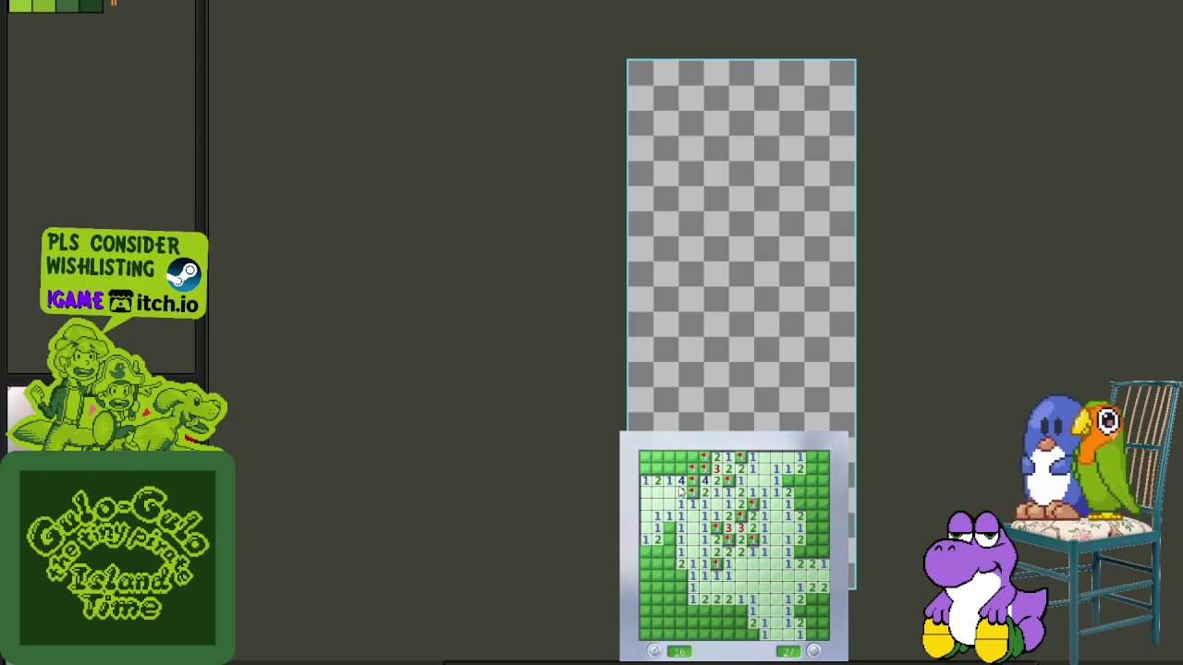
{"action": "right_click", "coordinate": [668, 469]}
{"action": "left_click", "coordinate": [656, 457]}
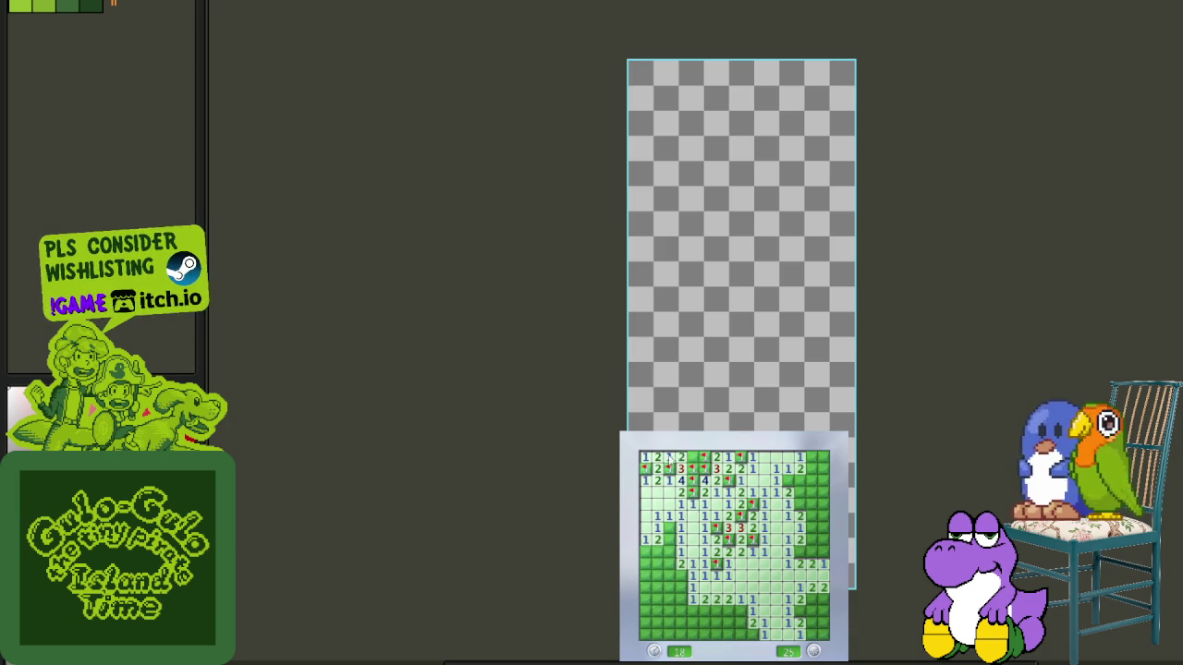
{"action": "right_click", "coordinate": [668, 528]}
{"action": "left_click", "coordinate": [680, 545]}
- Flag the lower-left mines and clear the cascade down the leftmost column
{"action": "right_click", "coordinate": [656, 552]}
{"action": "right_click", "coordinate": [668, 563]}
{"action": "left_click", "coordinate": [686, 588]}
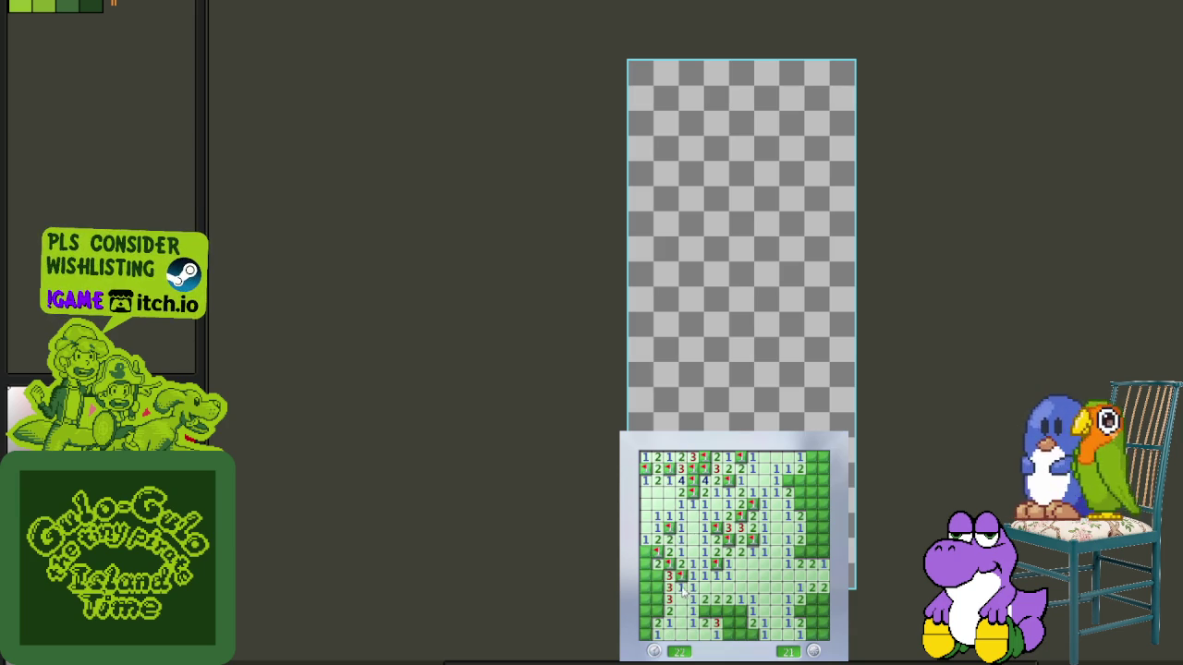
{"action": "left_click", "coordinate": [654, 564]}
{"action": "left_click", "coordinate": [649, 598]}
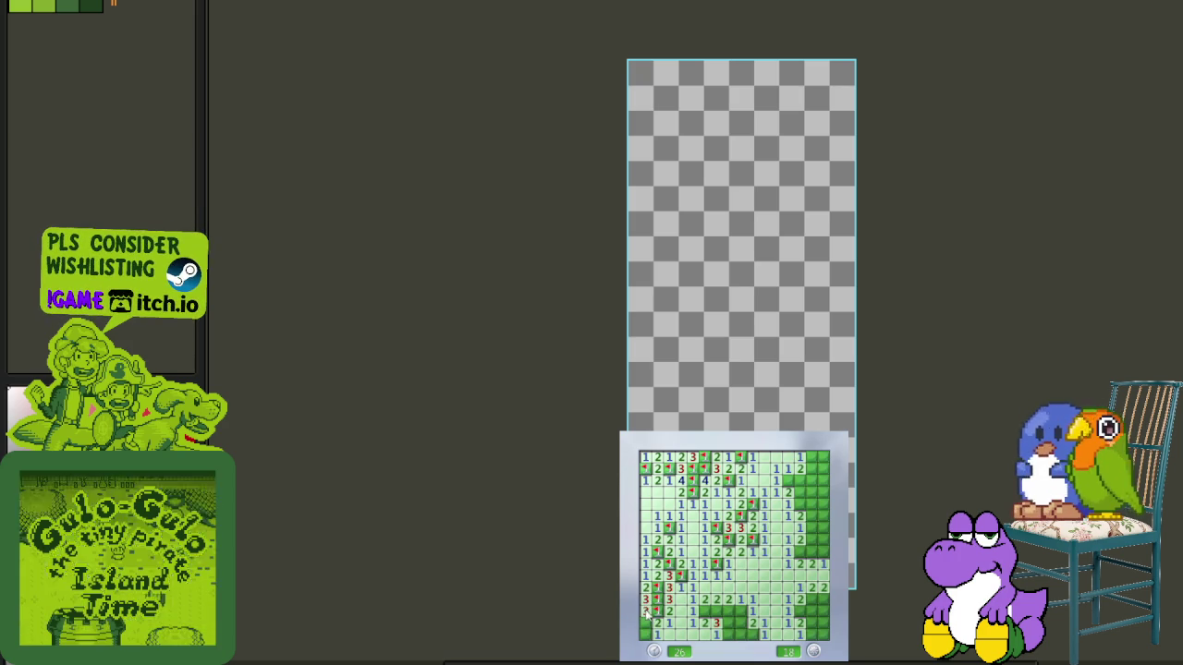
- Flag the bottom-row mines and open the safe cells through the bottom-right corner
{"action": "right_click", "coordinate": [706, 612]}
{"action": "right_click", "coordinate": [717, 612]}
{"action": "right_click", "coordinate": [739, 612]}
{"action": "left_click", "coordinate": [739, 627]}
{"action": "right_click", "coordinate": [813, 599]}
{"action": "left_click", "coordinate": [802, 610]}
{"action": "left_click", "coordinate": [811, 614]}
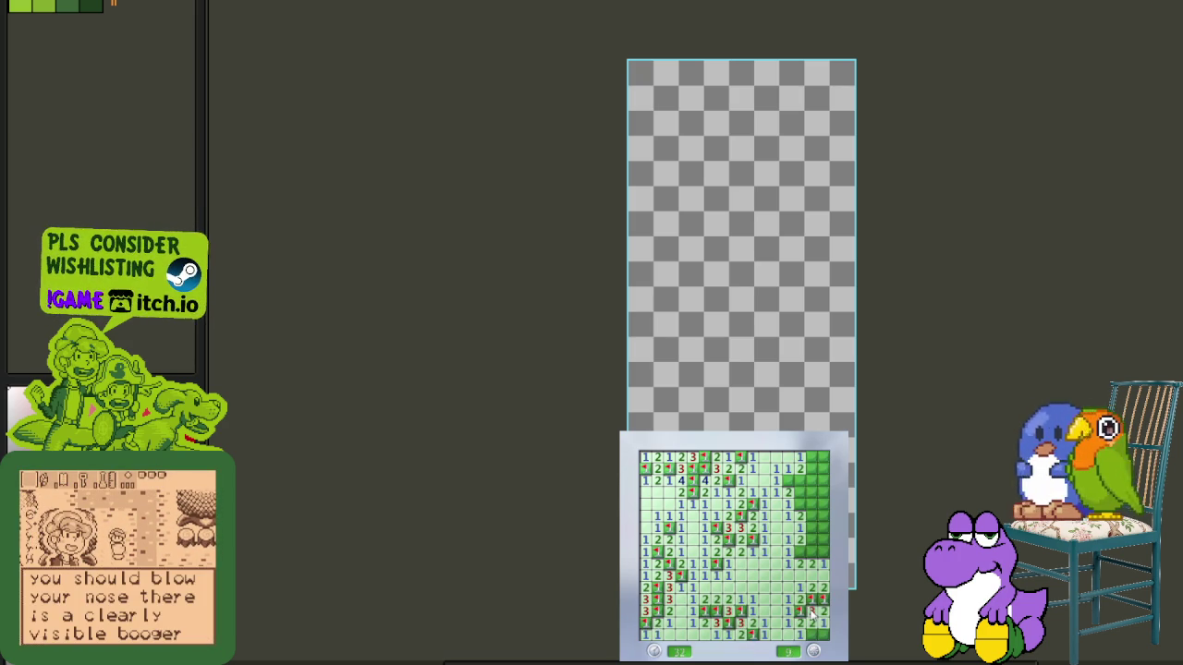
- Flag the mines along the right edge and open the safe cells between them
{"action": "right_click", "coordinate": [800, 552]}
{"action": "right_click", "coordinate": [811, 562]}
{"action": "right_click", "coordinate": [823, 552]}
{"action": "left_click", "coordinate": [813, 539]}
{"action": "right_click", "coordinate": [813, 527]}
{"action": "right_click", "coordinate": [802, 515]}
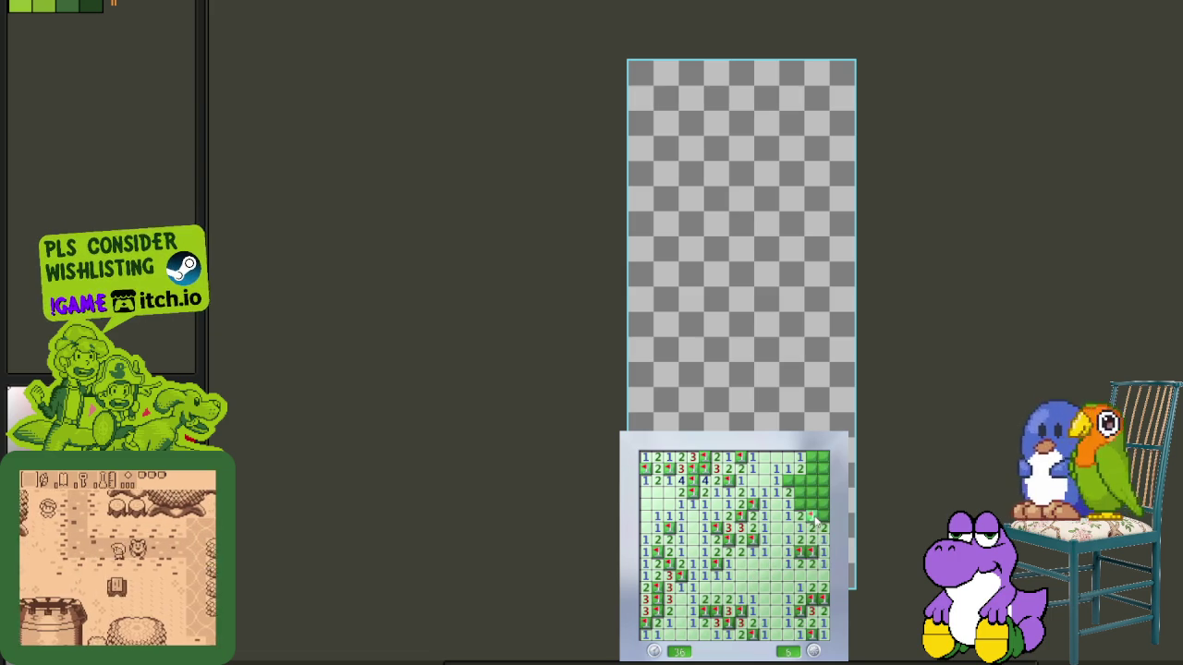
{"action": "left_click", "coordinate": [802, 511]}
- Finish the upper-right corner, flagging the final mines so the counter reaches 0
{"action": "right_click", "coordinate": [788, 479]}
{"action": "left_click", "coordinate": [804, 487]}
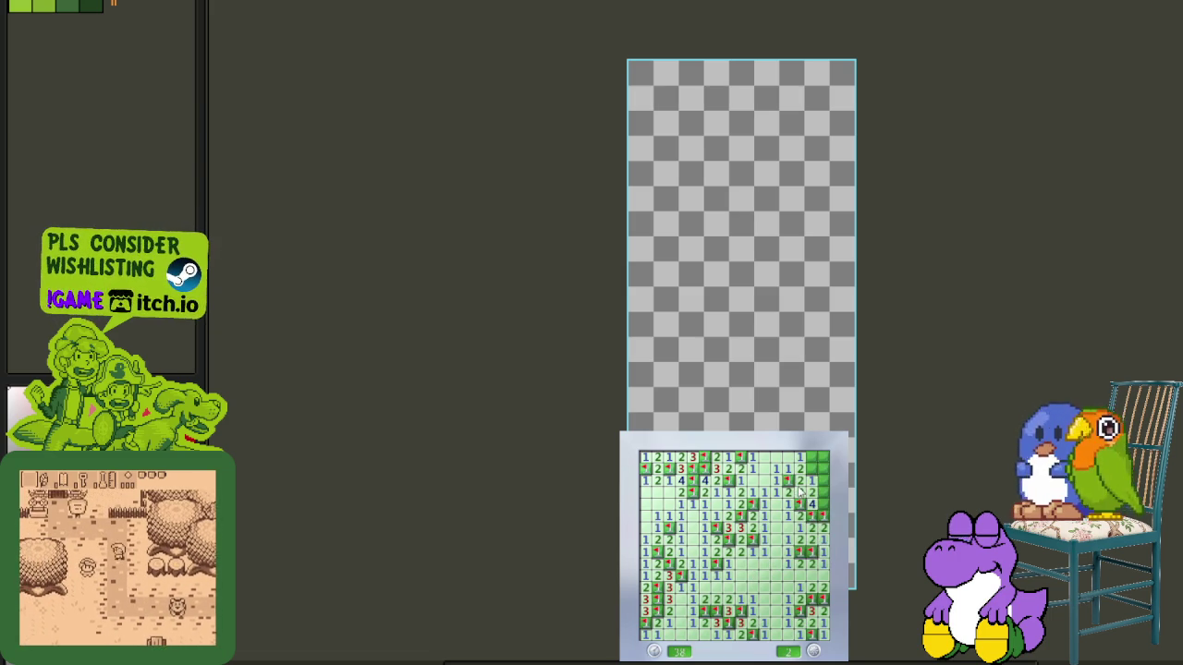
{"action": "right_click", "coordinate": [811, 468]}
{"action": "left_click", "coordinate": [823, 468]}
{"action": "right_click", "coordinate": [814, 492]}
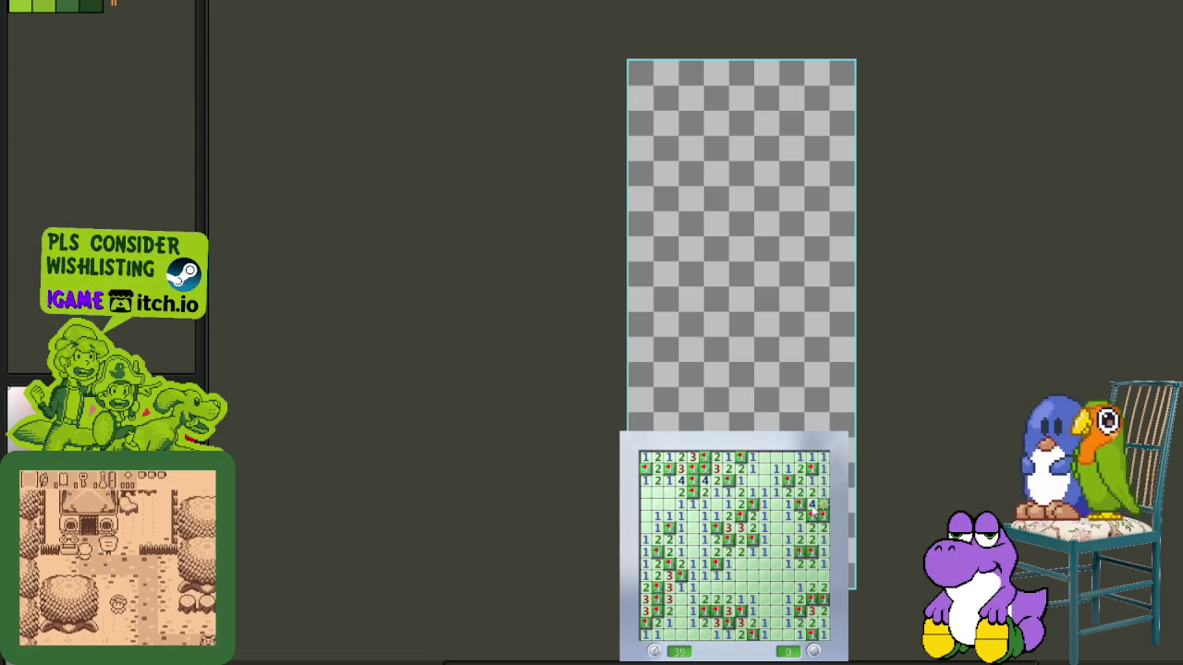
- Start a blue-board game, flag three mines by the opening and reveal a 3 and 1
{"action": "left_click", "coordinate": [796, 610]}
{"action": "right_click", "coordinate": [763, 563]}
{"action": "right_click", "coordinate": [775, 562]}
{"action": "right_click", "coordinate": [775, 550]}
{"action": "left_click", "coordinate": [756, 575]}
- Expand the opening leftward and upward, flagging mines and revealing the top cluster
{"action": "right_click", "coordinate": [728, 587]}
{"action": "left_click", "coordinate": [740, 575]}
{"action": "left_click", "coordinate": [740, 551]}
{"action": "left_click", "coordinate": [764, 539]}
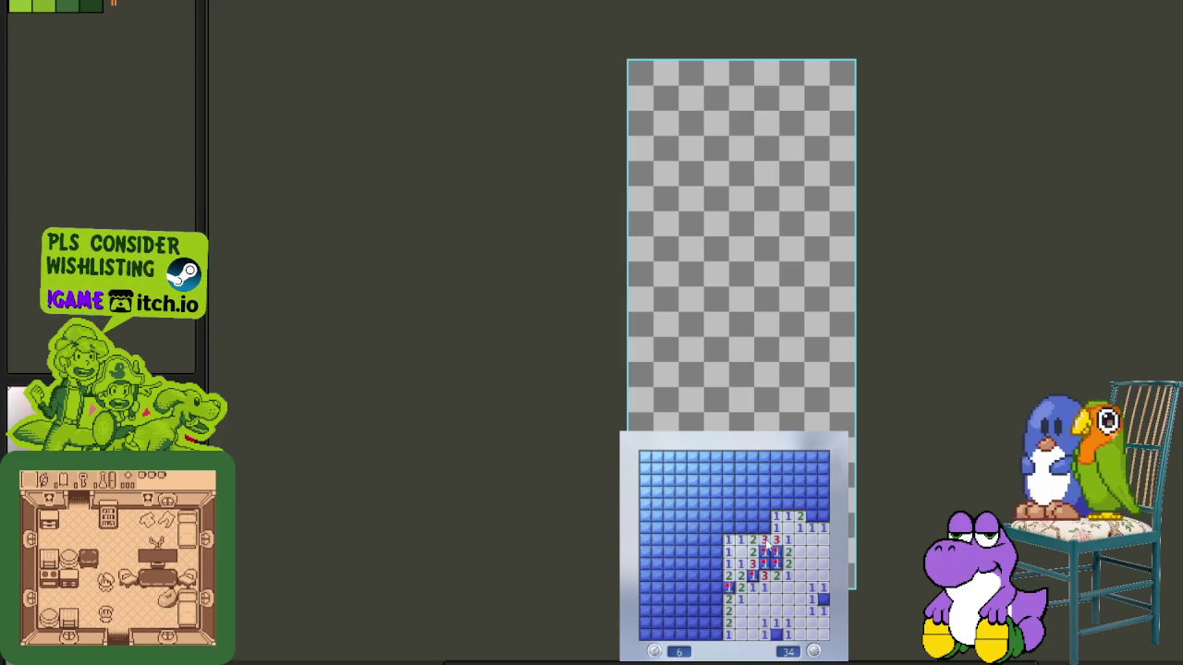
{"action": "right_click", "coordinate": [765, 527]}
{"action": "left_click", "coordinate": [740, 516]}
{"action": "left_click", "coordinate": [774, 503]}
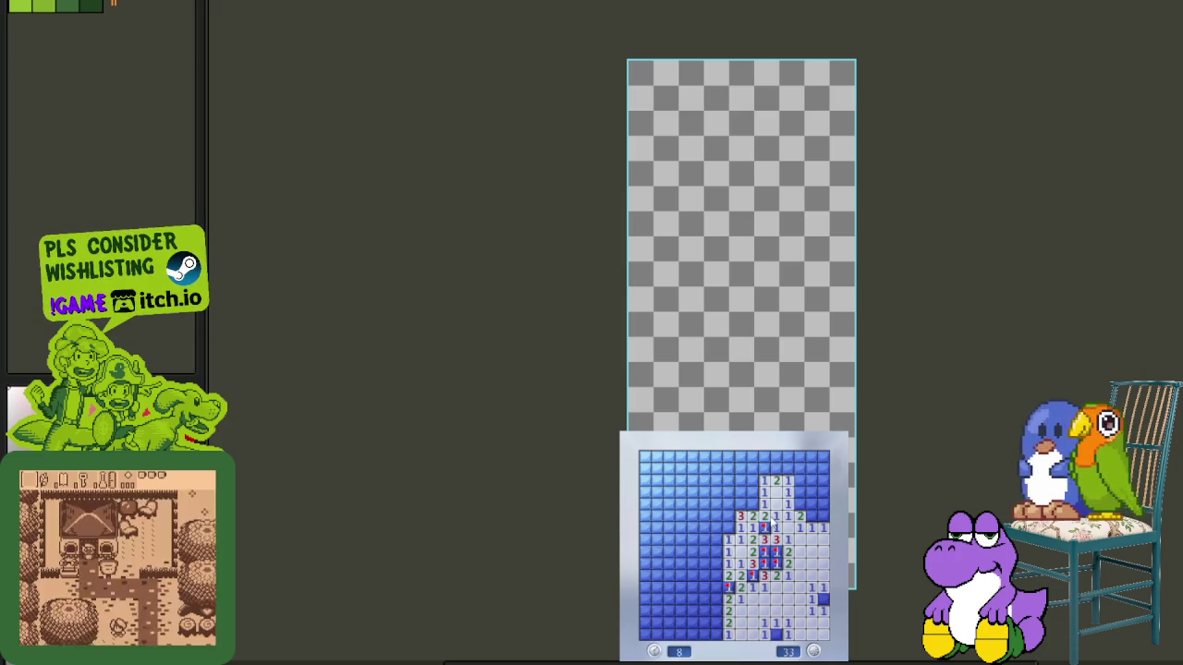
{"action": "left_click", "coordinate": [759, 494]}
- Clear the left columns and flag the neighbouring mines on the left side
{"action": "right_click", "coordinate": [728, 527]}
{"action": "left_click", "coordinate": [717, 542]}
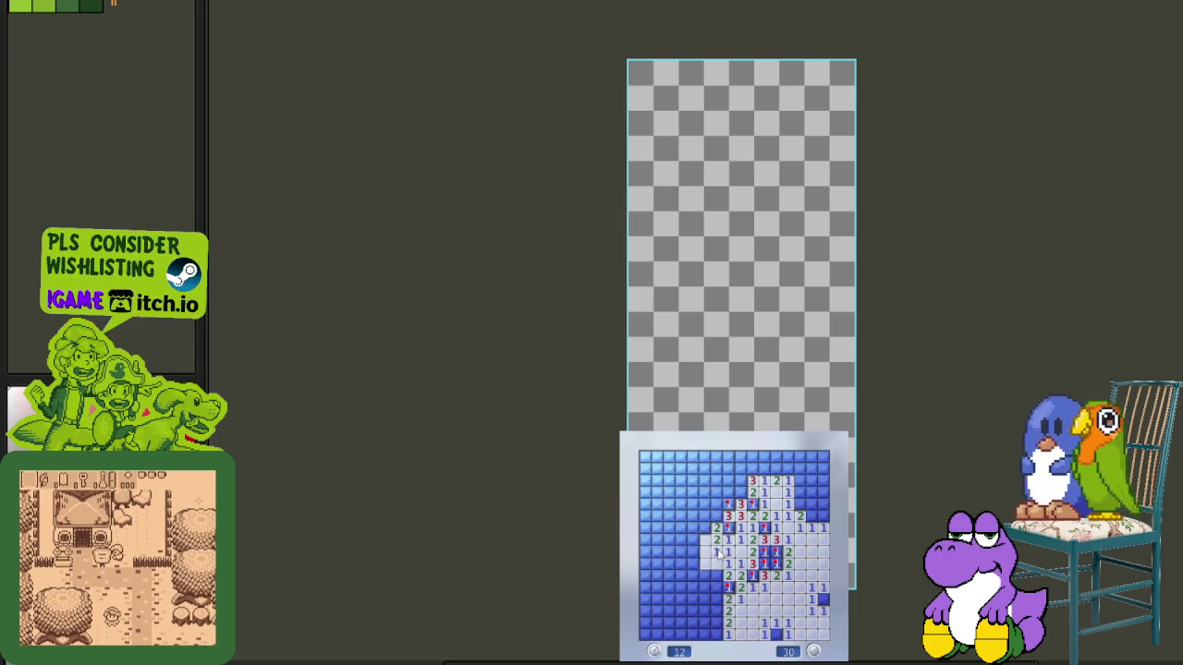
{"action": "left_click", "coordinate": [716, 565]}
{"action": "left_click", "coordinate": [694, 569]}
{"action": "right_click", "coordinate": [692, 552]}
{"action": "right_click", "coordinate": [704, 528]}
{"action": "right_click", "coordinate": [692, 540]}
{"action": "left_click", "coordinate": [692, 528]}
- Open the upper-left area and flag its mines up to the top-left corner
{"action": "right_click", "coordinate": [714, 503]}
{"action": "left_click", "coordinate": [717, 515]}
{"action": "right_click", "coordinate": [703, 503]}
{"action": "left_click", "coordinate": [667, 523]}
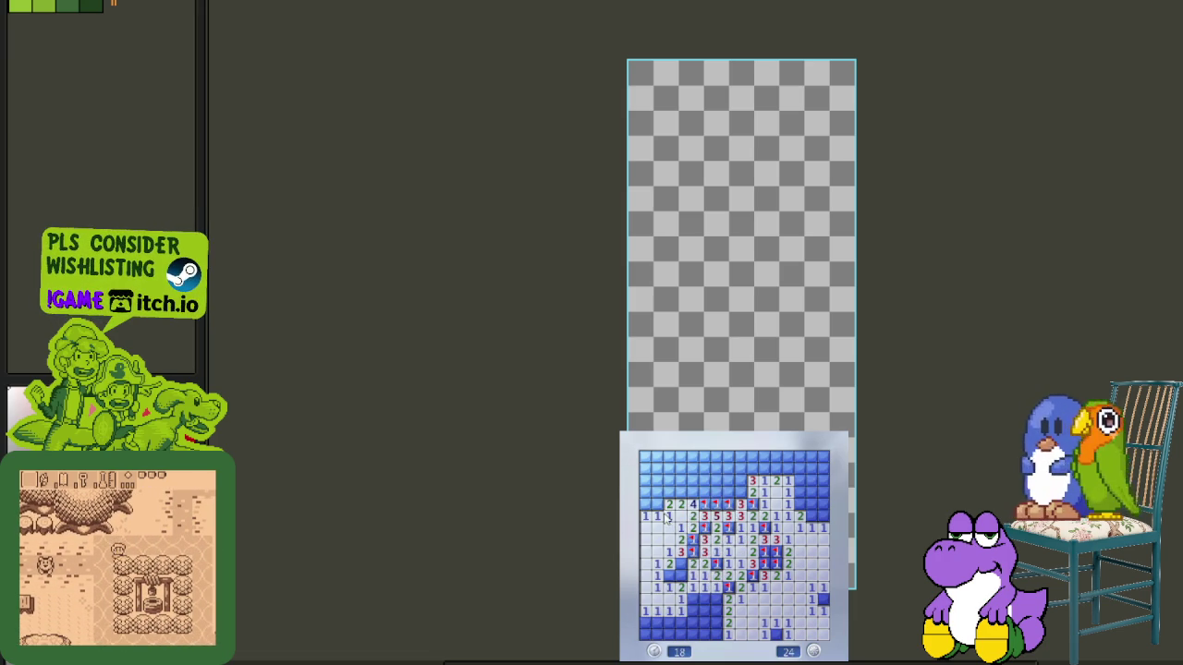
{"action": "left_click", "coordinate": [658, 504]}
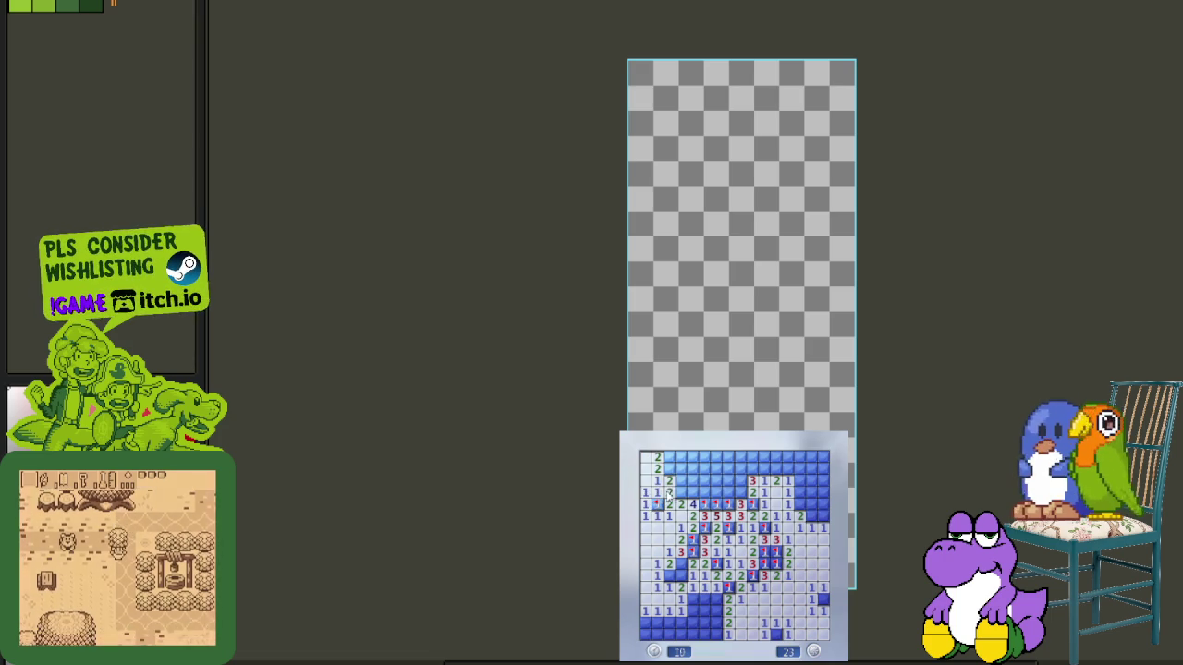
{"action": "right_click", "coordinate": [684, 492]}
{"action": "right_click", "coordinate": [701, 491]}
{"action": "right_click", "coordinate": [679, 491]}
{"action": "right_click", "coordinate": [667, 456]}
- Flag three lower-left mines and open the cells below them
{"action": "right_click", "coordinate": [681, 551]}
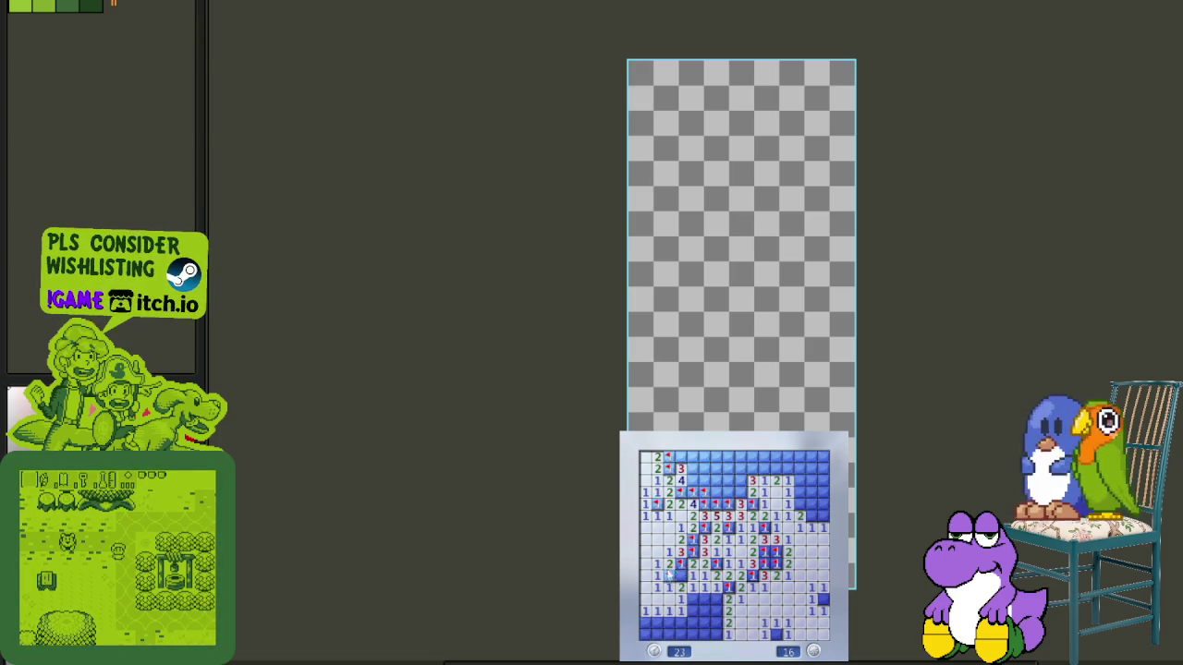
{"action": "right_click", "coordinate": [668, 575]}
{"action": "right_click", "coordinate": [691, 599]}
{"action": "left_click", "coordinate": [692, 612]}
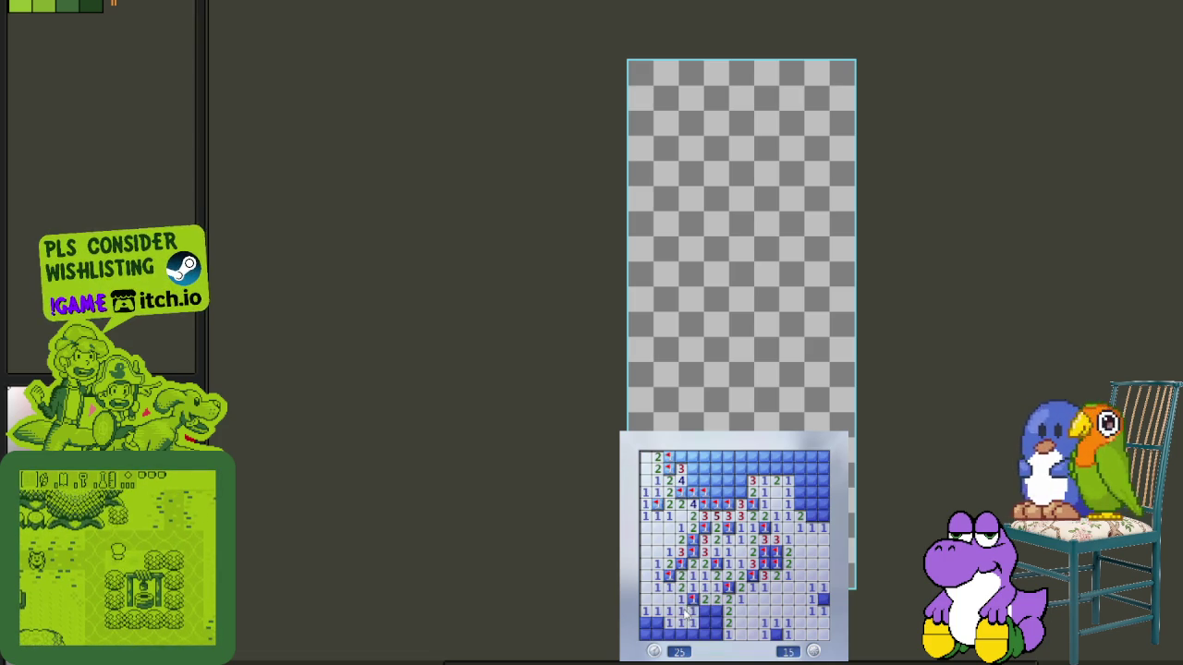
- Flag the remaining mines along the bottom rows and on the right side
{"action": "right_click", "coordinate": [716, 612]}
{"action": "right_click", "coordinate": [716, 624]}
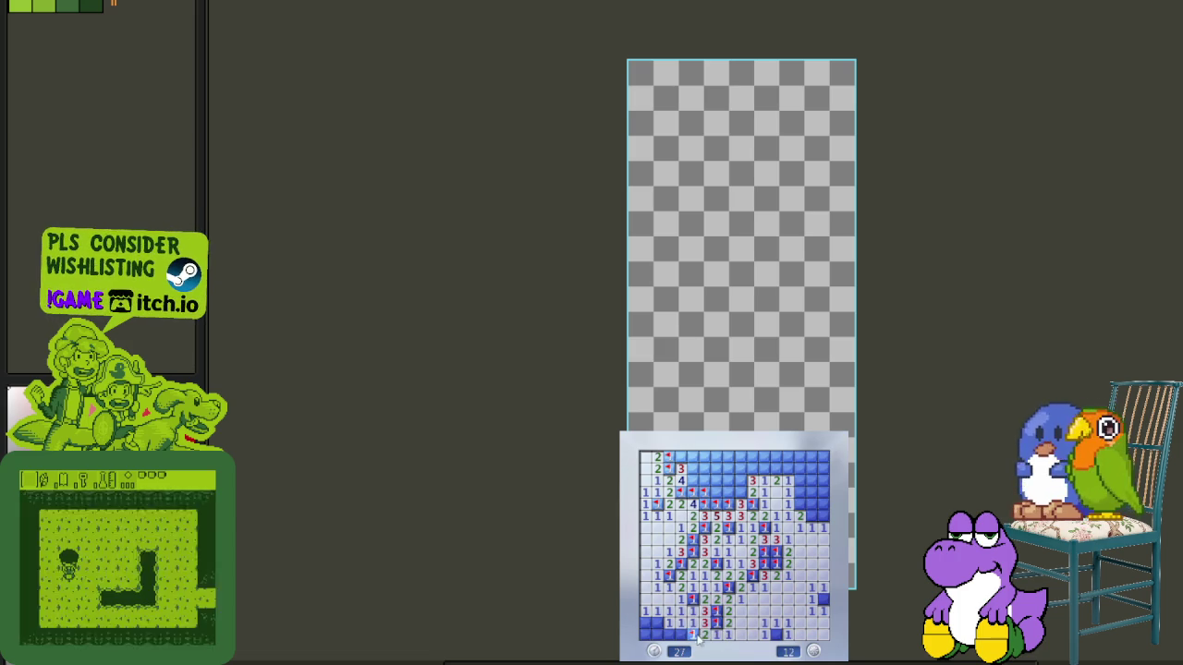
{"action": "right_click", "coordinate": [694, 634]}
{"action": "right_click", "coordinate": [657, 624]}
{"action": "right_click", "coordinate": [692, 635]}
{"action": "right_click", "coordinate": [776, 634]}
{"action": "right_click", "coordinate": [822, 599]}
- Clear the top-right region, flagging its mines and opening the safe cells
{"action": "left_click", "coordinate": [800, 515]}
{"action": "right_click", "coordinate": [801, 503]}
{"action": "left_click", "coordinate": [819, 495]}
{"action": "left_click", "coordinate": [800, 462]}
{"action": "right_click", "coordinate": [787, 468]}
{"action": "right_click", "coordinate": [764, 468]}
{"action": "left_click", "coordinate": [771, 462]}
{"action": "left_click", "coordinate": [758, 458]}
{"action": "right_click", "coordinate": [762, 468]}
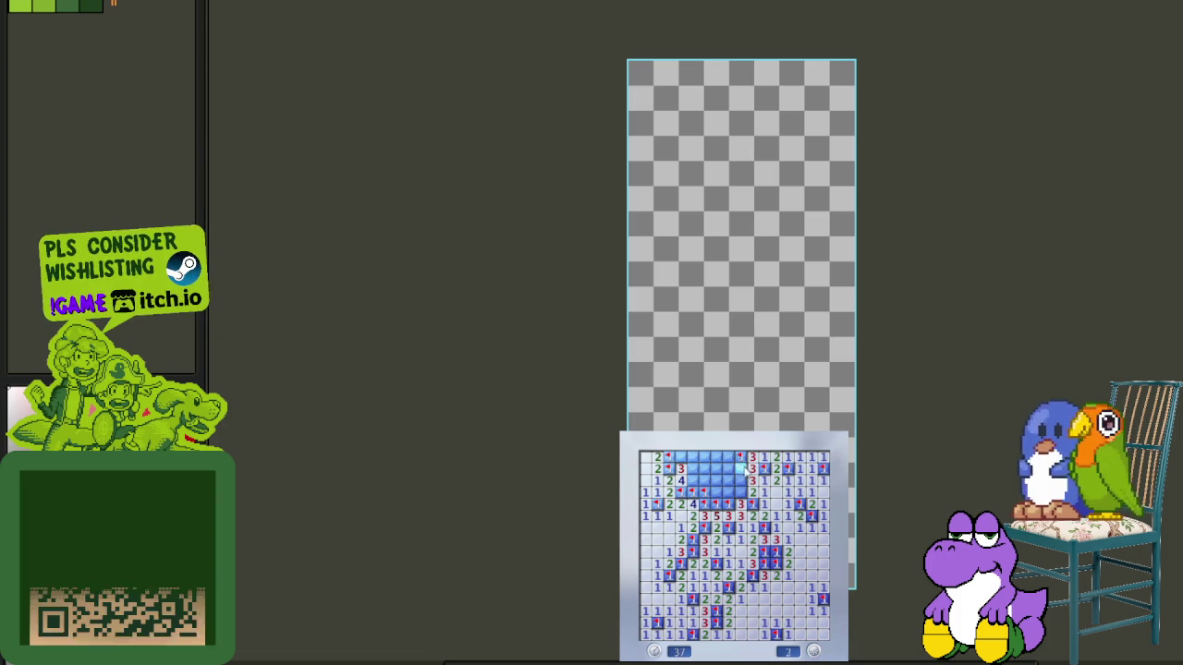
- Flag the last mines near the top middle, open the final cells, and start a fresh game
{"action": "left_click", "coordinate": [740, 492]}
{"action": "right_click", "coordinate": [728, 481]}
{"action": "right_click", "coordinate": [705, 492]}
{"action": "left_click", "coordinate": [716, 468]}
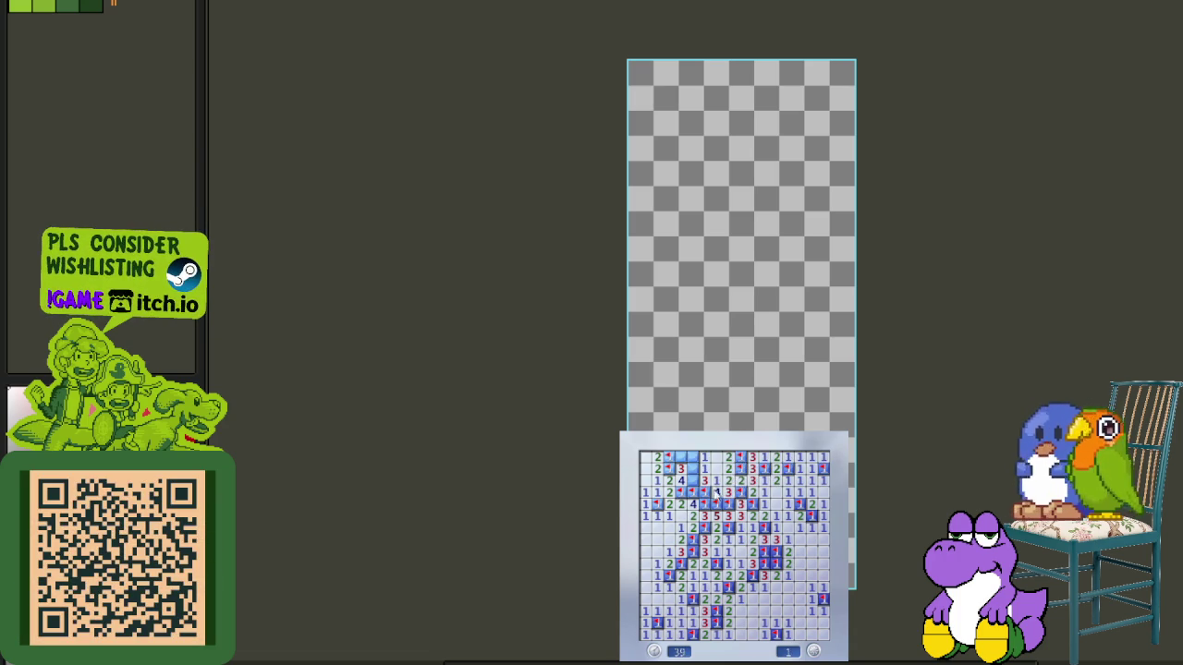
{"action": "left_click", "coordinate": [697, 481]}
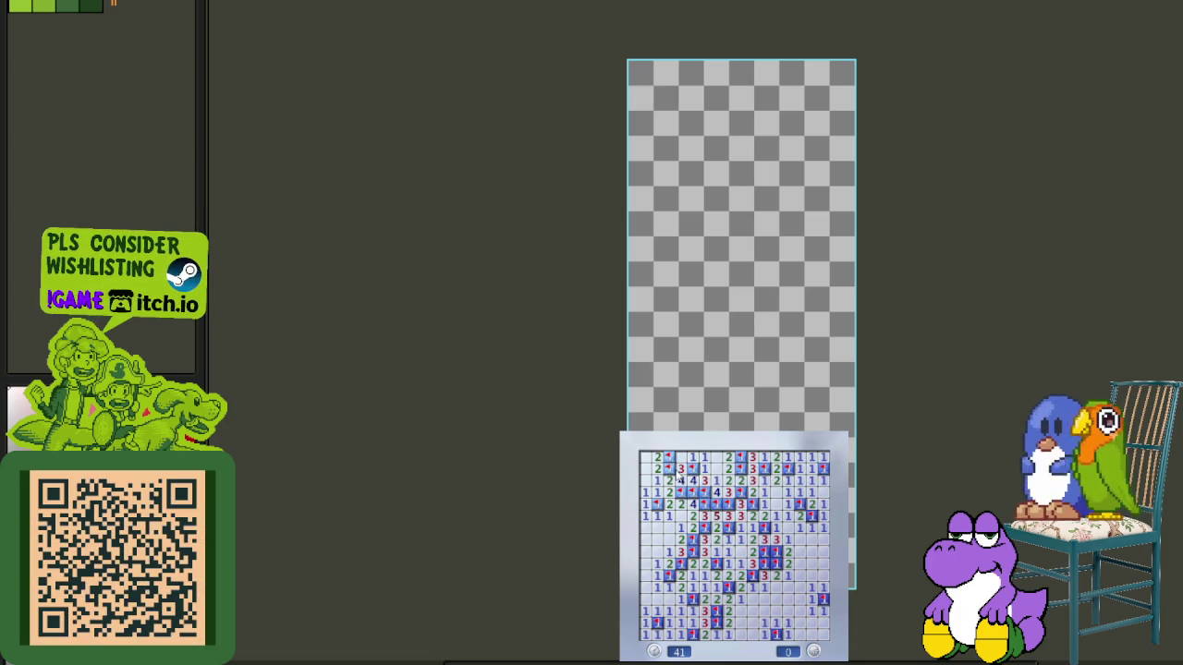
{"action": "left_click", "coordinate": [769, 599]}
- Clear the lower-right area of the green board, flagging three mines there
{"action": "left_click", "coordinate": [765, 599]}
{"action": "right_click", "coordinate": [740, 563]}
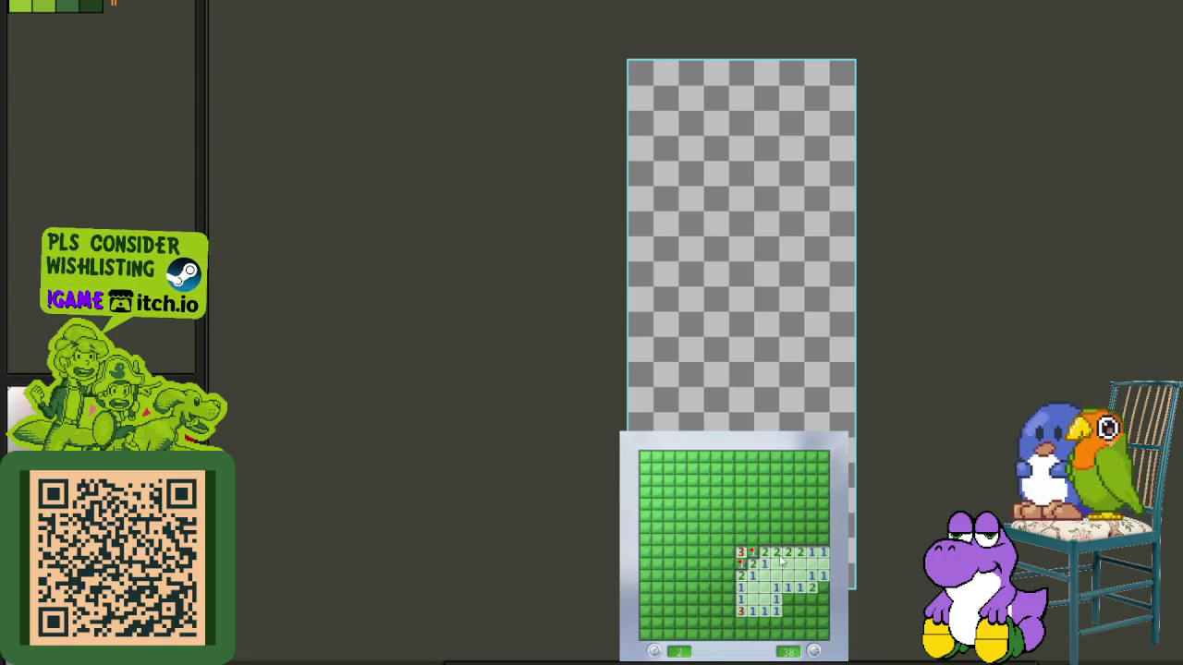
{"action": "right_click", "coordinate": [787, 599]}
{"action": "left_click", "coordinate": [799, 599]}
{"action": "left_click", "coordinate": [811, 611]}
{"action": "left_click", "coordinate": [776, 623]}
{"action": "left_click", "coordinate": [811, 622]}
{"action": "right_click", "coordinate": [824, 623]}
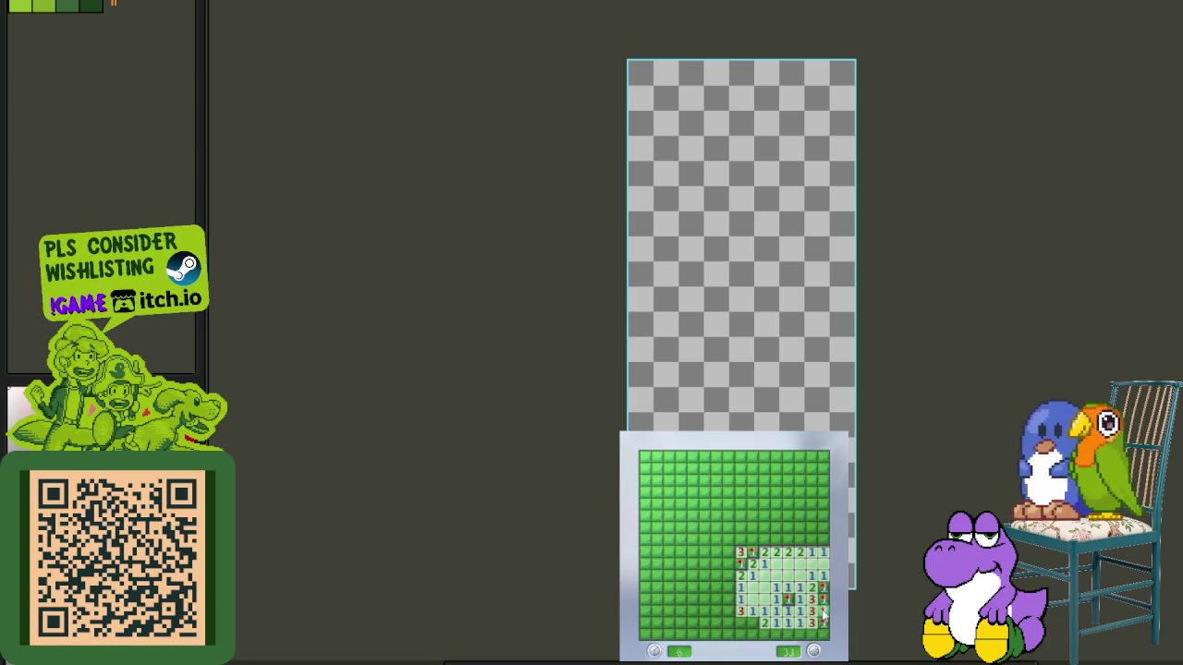
- Open the lower-left cascade and the middle rows, flagging three middle-row mines
{"action": "left_click", "coordinate": [730, 624]}
{"action": "left_click", "coordinate": [765, 635]}
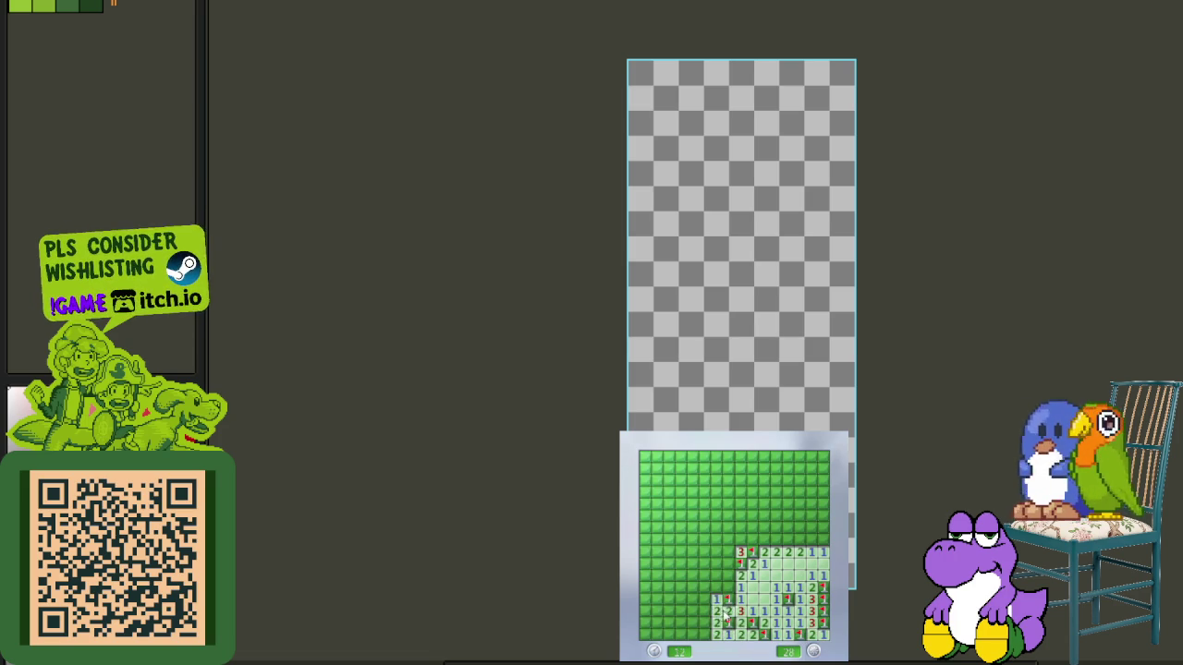
{"action": "left_click", "coordinate": [718, 598]}
{"action": "left_click", "coordinate": [727, 555]}
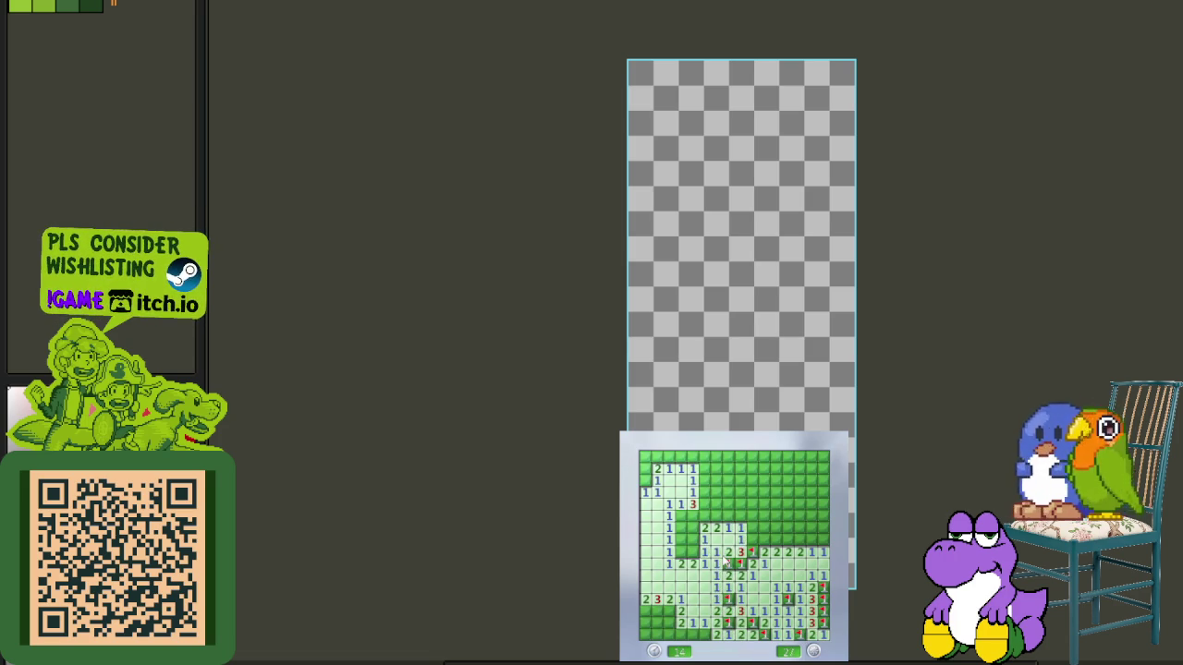
{"action": "left_click", "coordinate": [763, 540]}
{"action": "right_click", "coordinate": [776, 540]}
{"action": "right_click", "coordinate": [787, 539]}
{"action": "right_click", "coordinate": [811, 540]}
{"action": "left_click", "coordinate": [813, 539]}
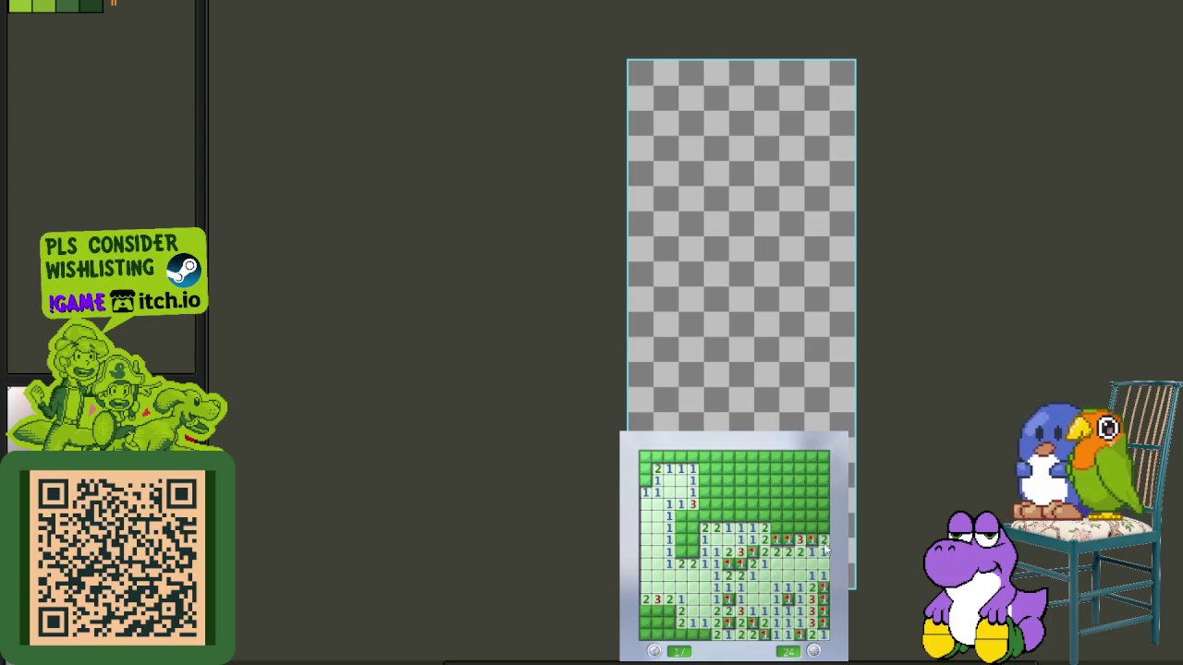
- Uncover the upper-right area and top rows, flagging four mines near the top
{"action": "left_click", "coordinate": [776, 534]}
{"action": "left_click", "coordinate": [820, 471]}
{"action": "right_click", "coordinate": [809, 458]}
{"action": "right_click", "coordinate": [753, 516]}
{"action": "left_click", "coordinate": [741, 527]}
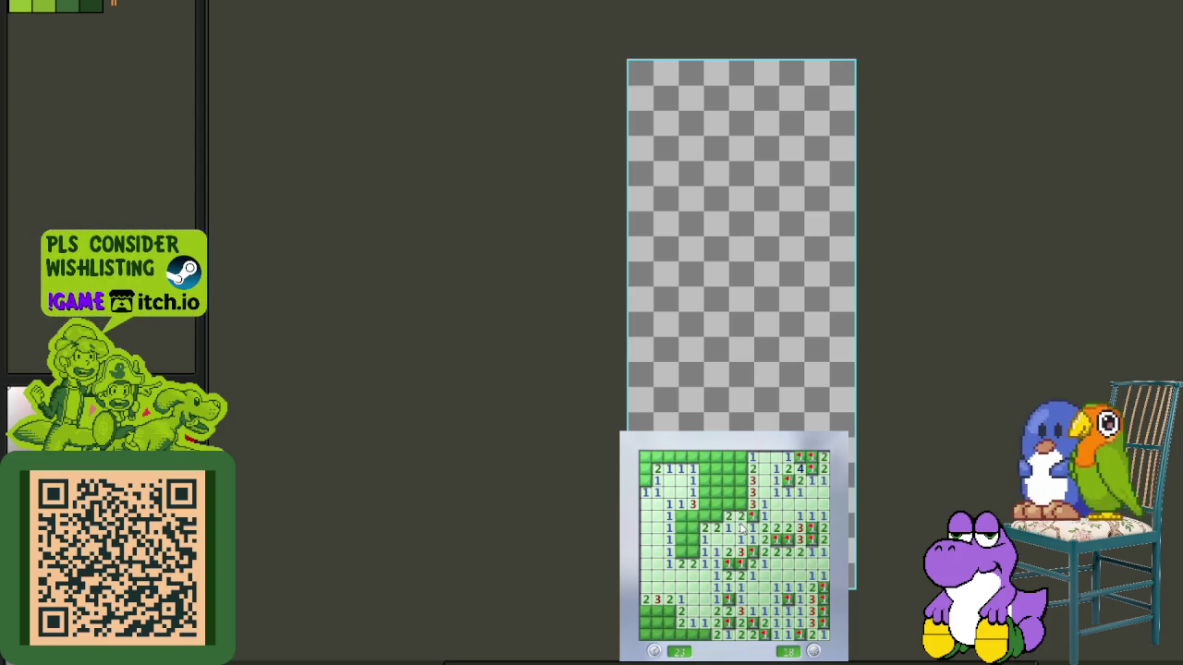
{"action": "right_click", "coordinate": [740, 468]}
{"action": "right_click", "coordinate": [740, 479]}
{"action": "left_click", "coordinate": [728, 467]}
{"action": "left_click", "coordinate": [728, 478]}
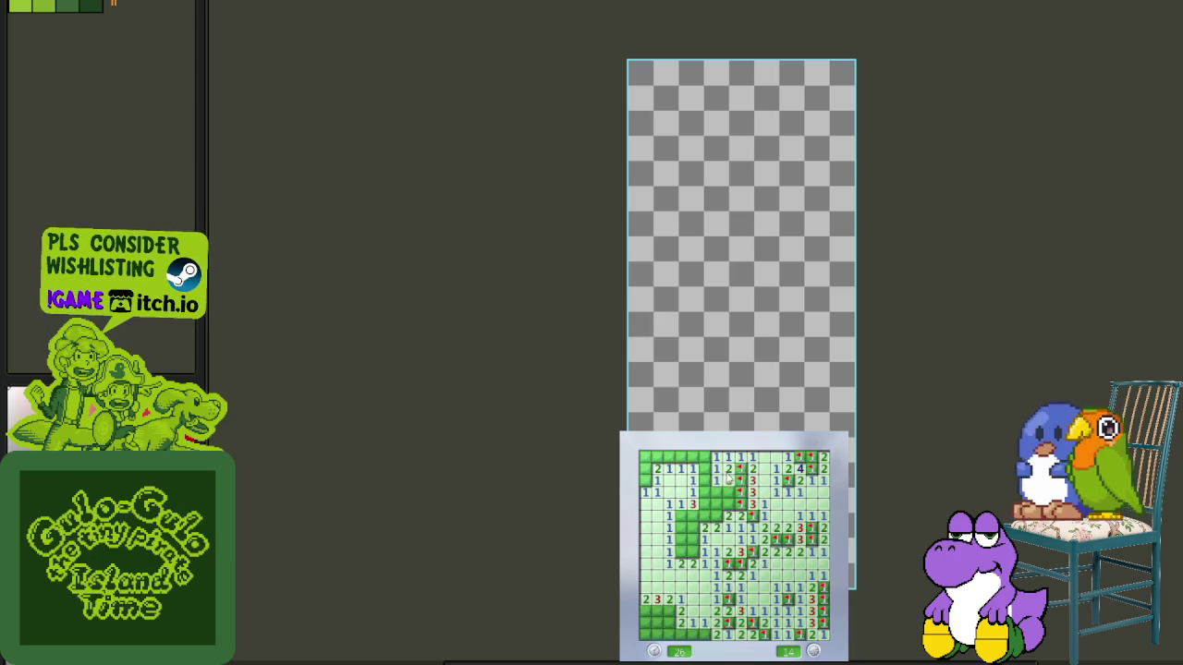
- Flag three more mines on the right half and clear the safe cells around them
{"action": "left_click", "coordinate": [704, 527]}
{"action": "right_click", "coordinate": [680, 516]}
{"action": "left_click", "coordinate": [671, 529]}
{"action": "right_click", "coordinate": [691, 552]}
{"action": "right_click", "coordinate": [703, 503]}
{"action": "left_click", "coordinate": [697, 486]}
{"action": "left_click", "coordinate": [699, 469]}
- Fix a misplaced flag, clear the lower-left corner at 3 mines left, then start a blue game
{"action": "right_click", "coordinate": [644, 468]}
{"action": "right_click", "coordinate": [644, 480]}
{"action": "right_click", "coordinate": [644, 468]}
{"action": "right_click", "coordinate": [669, 612]}
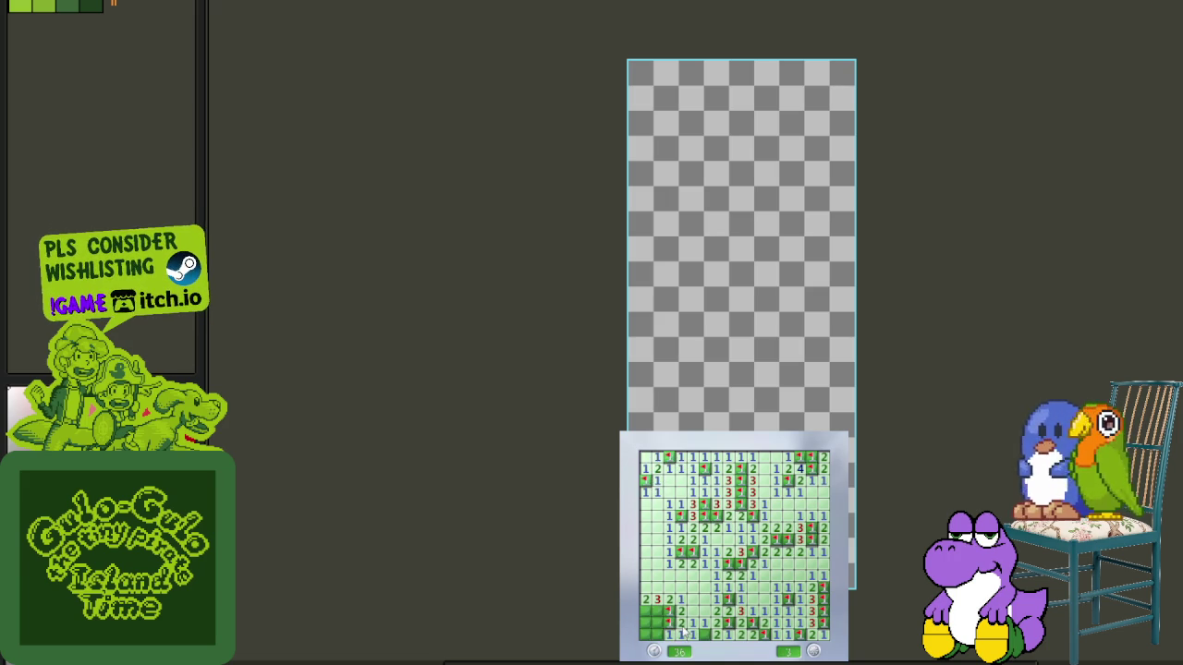
{"action": "left_click", "coordinate": [657, 623]}
{"action": "left_click", "coordinate": [689, 578]}
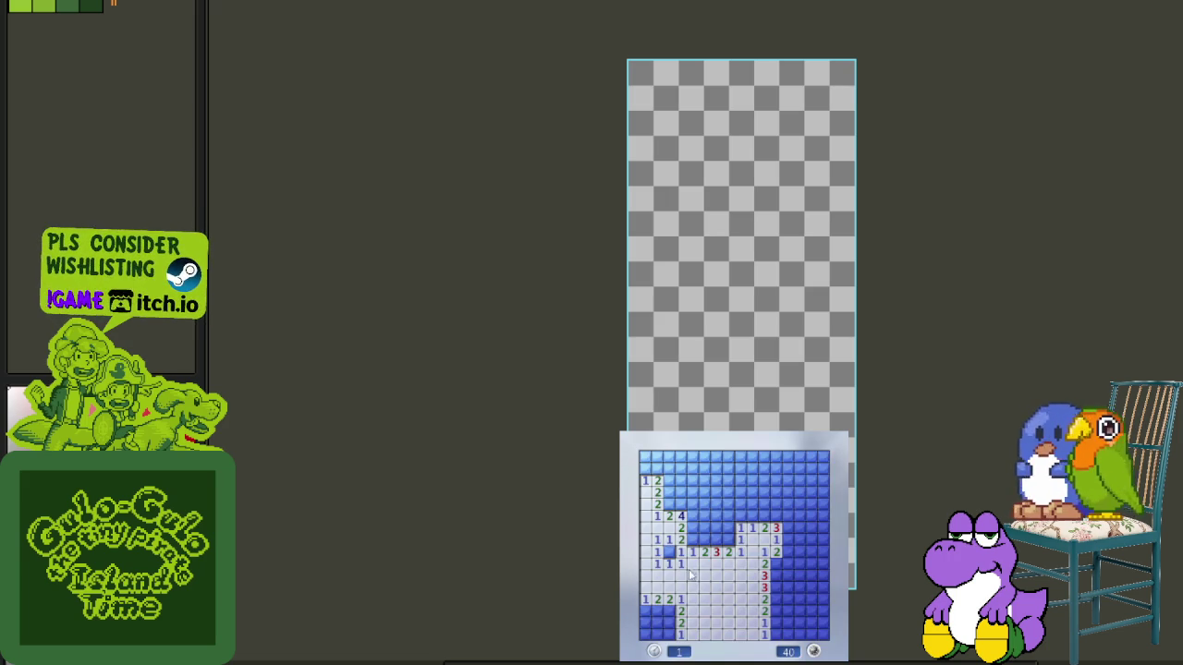
- Flag four mines beside the opening and uncover the cells above them
{"action": "right_click", "coordinate": [669, 551]}
{"action": "right_click", "coordinate": [703, 539]}
{"action": "right_click", "coordinate": [715, 538]}
{"action": "right_click", "coordinate": [727, 539]}
{"action": "left_click", "coordinate": [739, 526]}
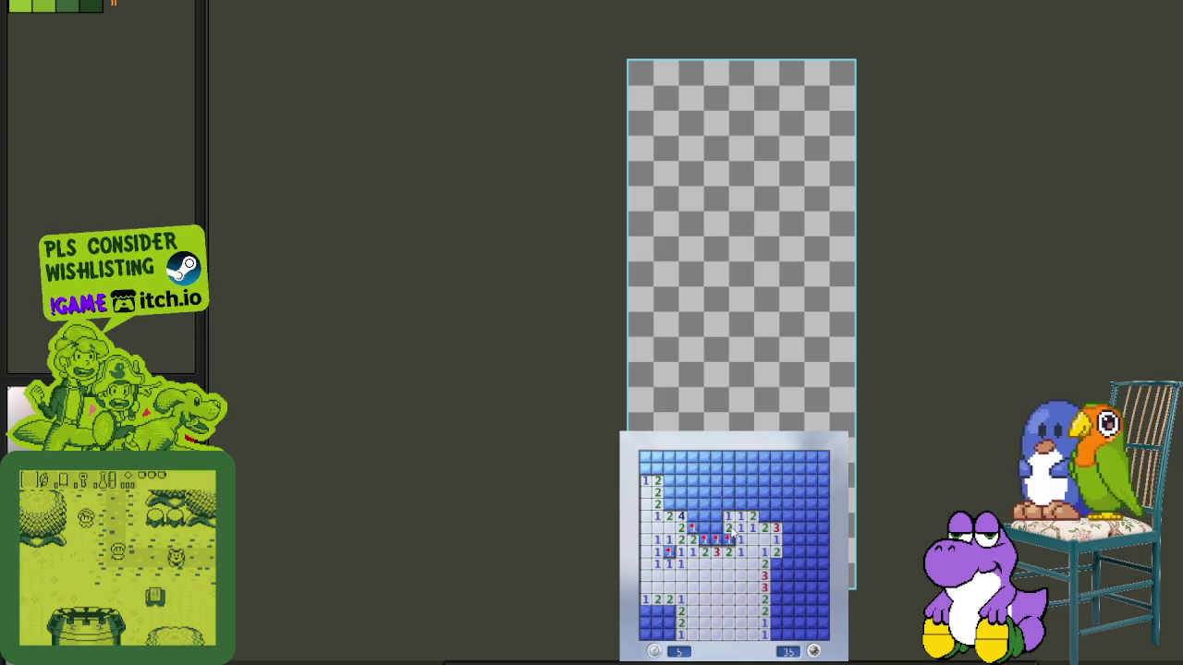
{"action": "left_click", "coordinate": [715, 526]}
{"action": "left_click", "coordinate": [716, 503]}
{"action": "left_click", "coordinate": [703, 526]}
- Flag five mines around the middle cluster and open the empty top area
{"action": "right_click", "coordinate": [692, 515]}
{"action": "right_click", "coordinate": [679, 504]}
{"action": "right_click", "coordinate": [667, 515]}
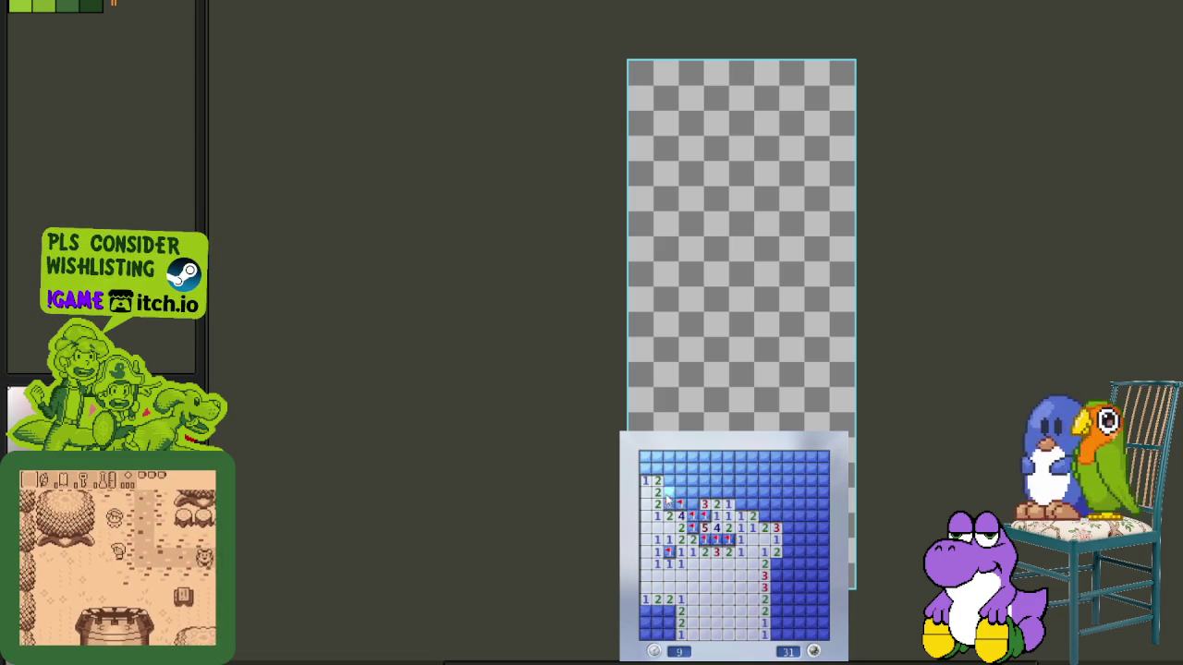
{"action": "right_click", "coordinate": [667, 493]}
{"action": "left_click", "coordinate": [691, 503]}
{"action": "right_click", "coordinate": [740, 503]}
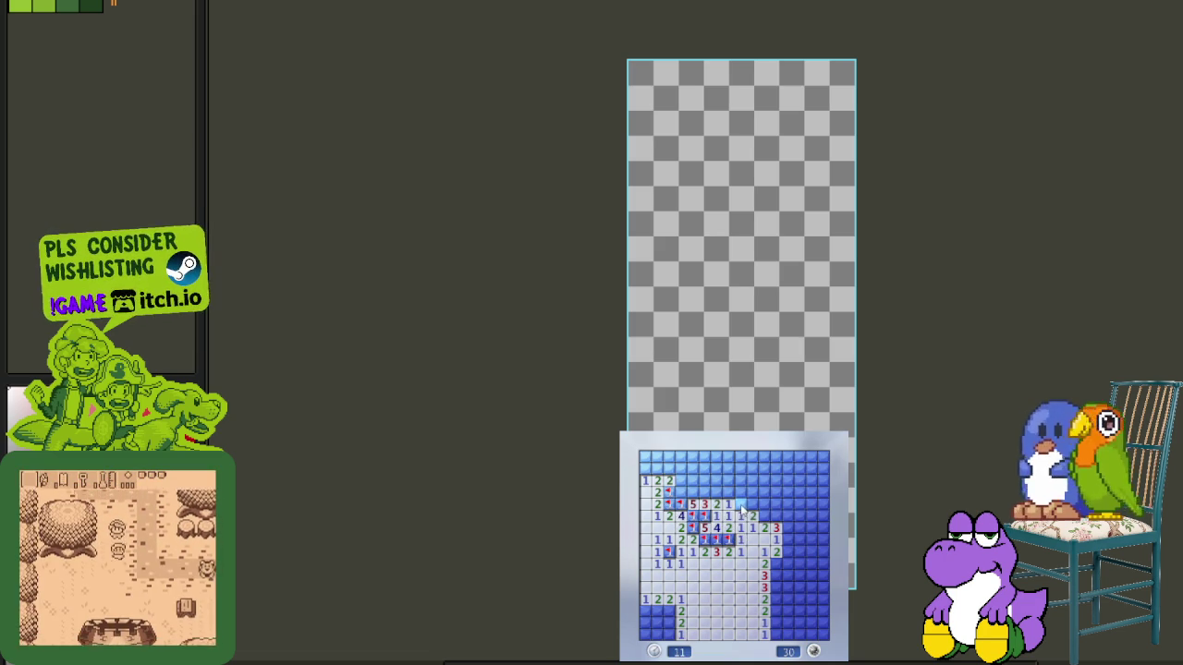
{"action": "left_click", "coordinate": [705, 493]}
- Flag four upper-left mines and two bottom-left mines, clearing the cells beside them
{"action": "right_click", "coordinate": [679, 493]}
{"action": "right_click", "coordinate": [656, 470]}
{"action": "right_click", "coordinate": [656, 458]}
{"action": "right_click", "coordinate": [645, 469]}
{"action": "left_click", "coordinate": [645, 458]}
{"action": "right_click", "coordinate": [668, 610]}
{"action": "right_click", "coordinate": [668, 622]}
{"action": "left_click", "coordinate": [656, 622]}
- Flag five mines down the right-middle column and uncover the cells to their right
{"action": "right_click", "coordinate": [776, 564]}
{"action": "right_click", "coordinate": [776, 575]}
{"action": "right_click", "coordinate": [776, 587]}
{"action": "right_click", "coordinate": [776, 598]}
{"action": "right_click", "coordinate": [777, 622]}
{"action": "left_click", "coordinate": [787, 622]}
{"action": "left_click", "coordinate": [800, 610]}
{"action": "left_click", "coordinate": [788, 588]}
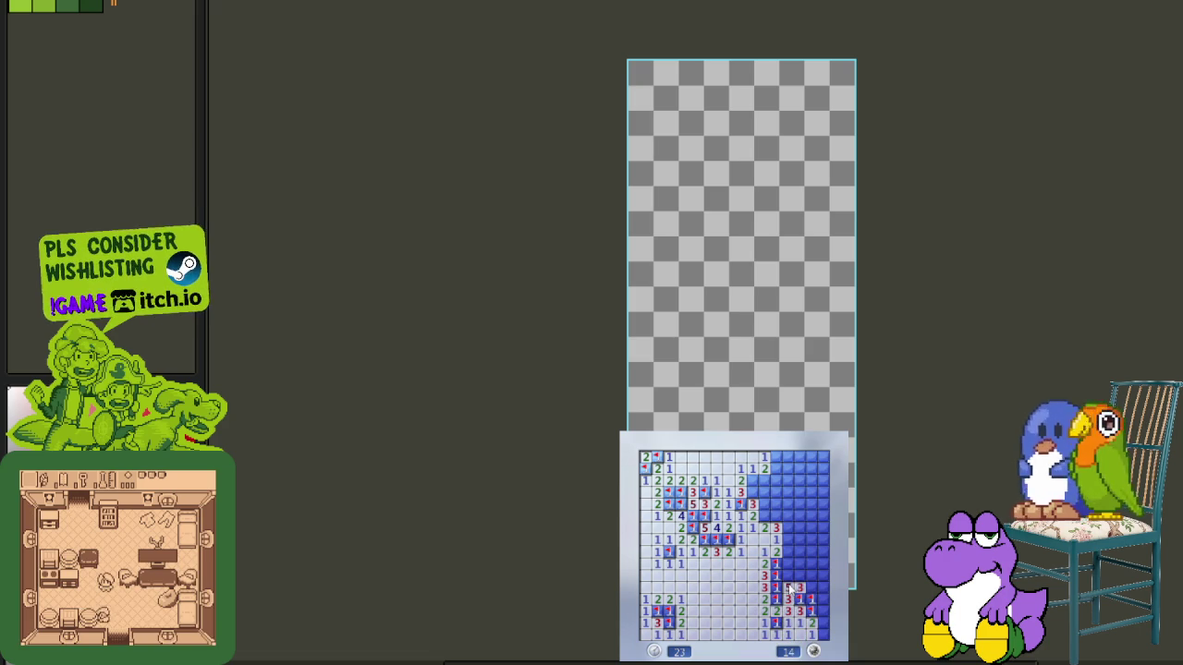
- Flag three mines on the right side and uncover cells up to the upper-right corner
{"action": "right_click", "coordinate": [764, 514]}
{"action": "right_click", "coordinate": [775, 514]}
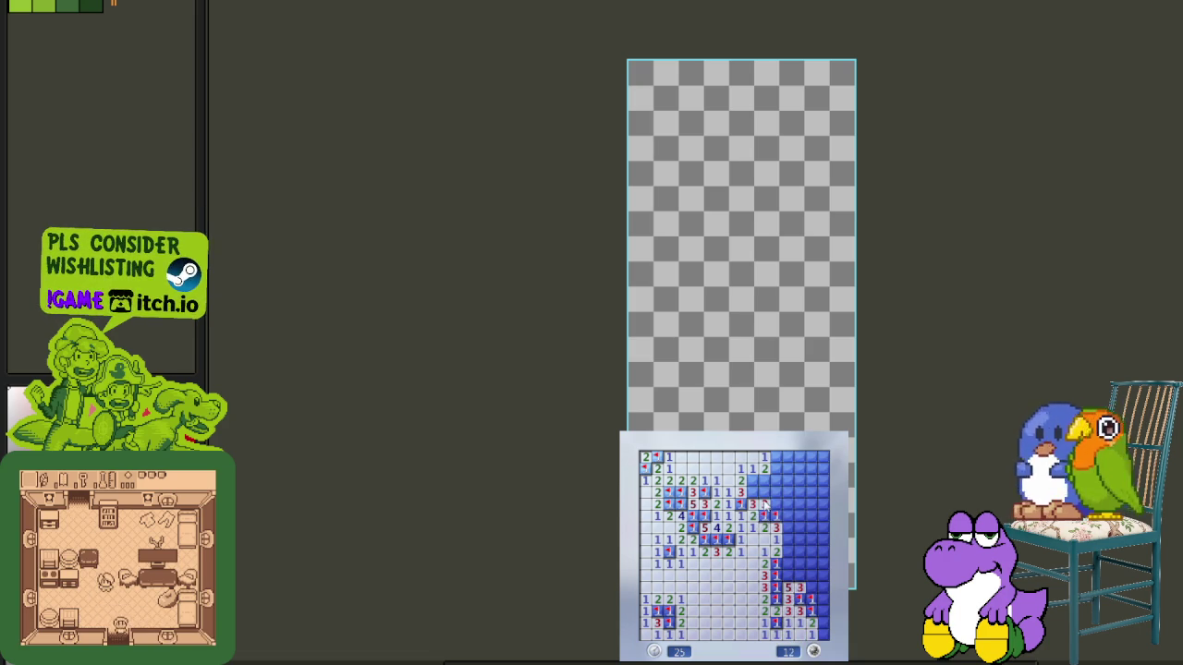
{"action": "left_click", "coordinate": [765, 496]}
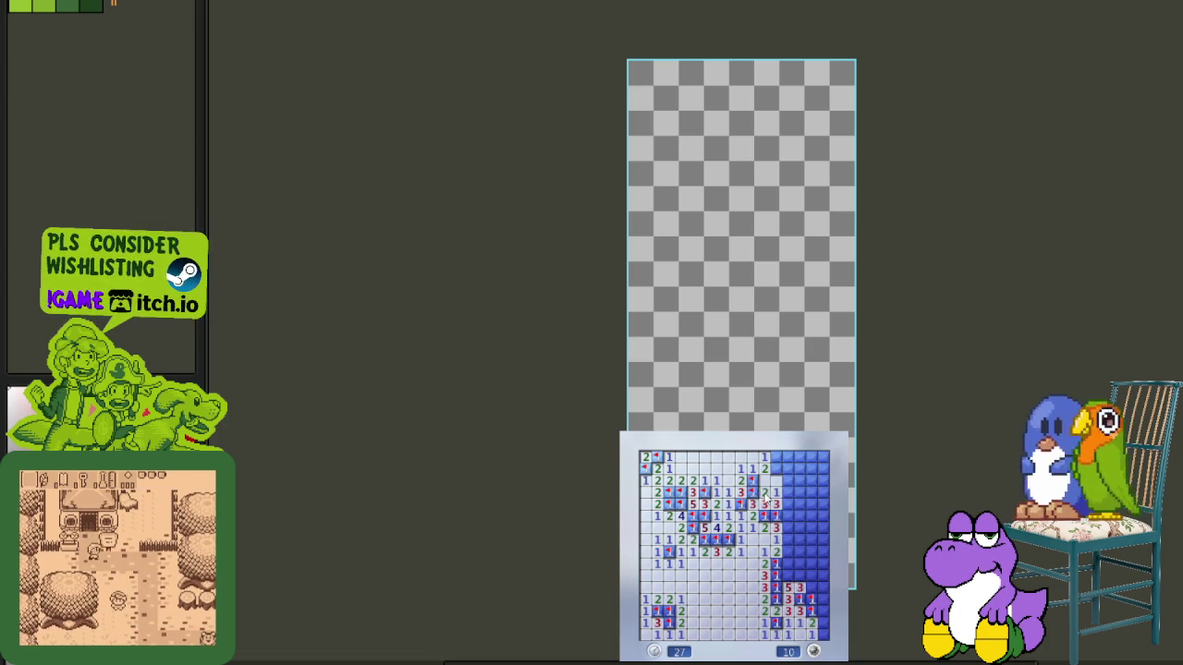
{"action": "left_click", "coordinate": [777, 481]}
{"action": "right_click", "coordinate": [776, 456]}
{"action": "left_click", "coordinate": [800, 457]}
- Flag a mine at the right edge and clear the remaining covered cells along it
{"action": "right_click", "coordinate": [800, 481]}
{"action": "left_click", "coordinate": [811, 492]}
{"action": "left_click", "coordinate": [787, 515]}
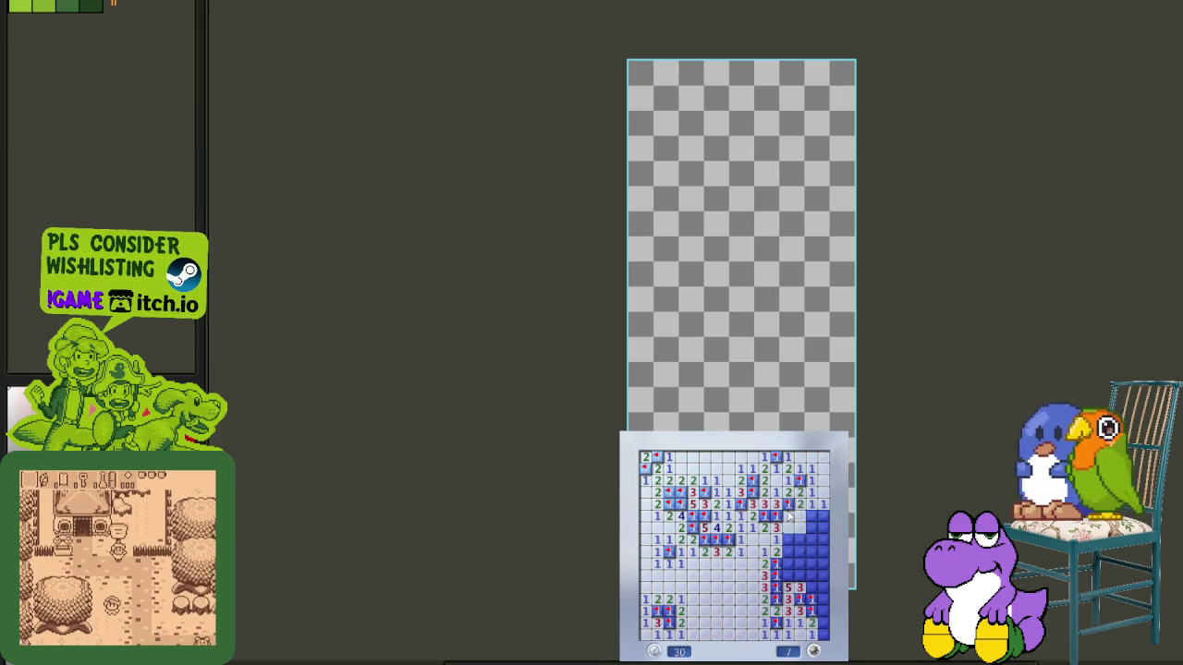
{"action": "left_click", "coordinate": [800, 523]}
{"action": "left_click", "coordinate": [801, 538]}
- Flag the last six lower-right mines, bringing the counter to 0 at 43 seconds
{"action": "right_click", "coordinate": [811, 539]}
{"action": "right_click", "coordinate": [801, 551]}
{"action": "left_click", "coordinate": [787, 563]}
{"action": "right_click", "coordinate": [801, 563]}
{"action": "right_click", "coordinate": [811, 550]}
{"action": "left_click", "coordinate": [823, 550]}
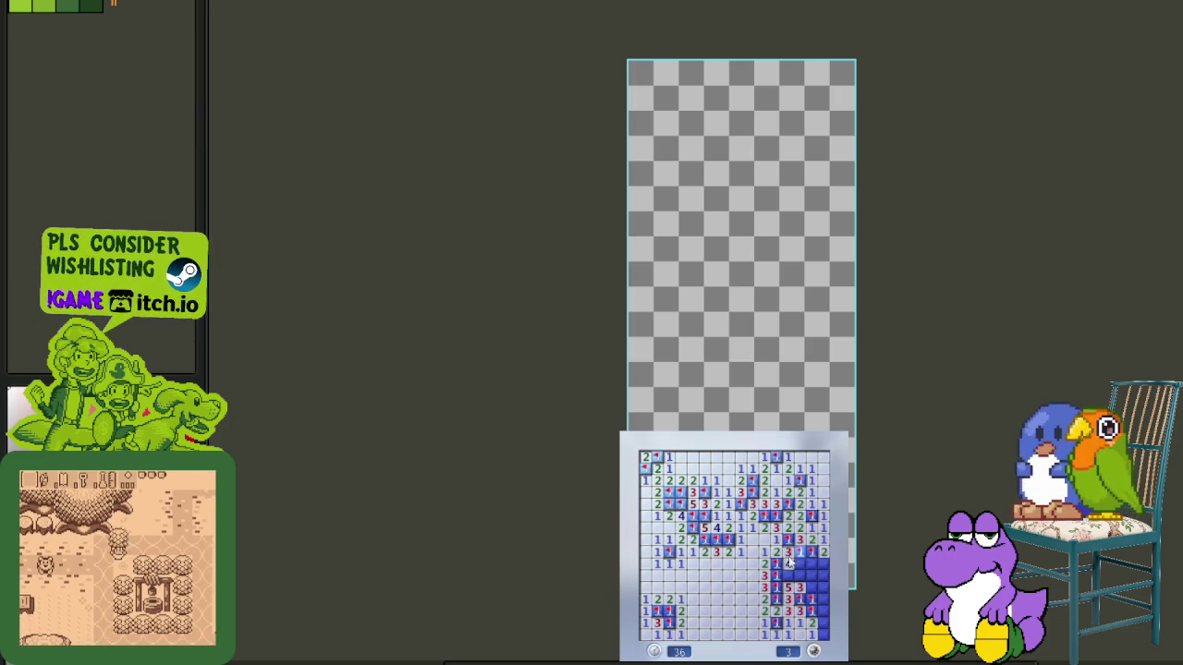
{"action": "left_click", "coordinate": [800, 563]}
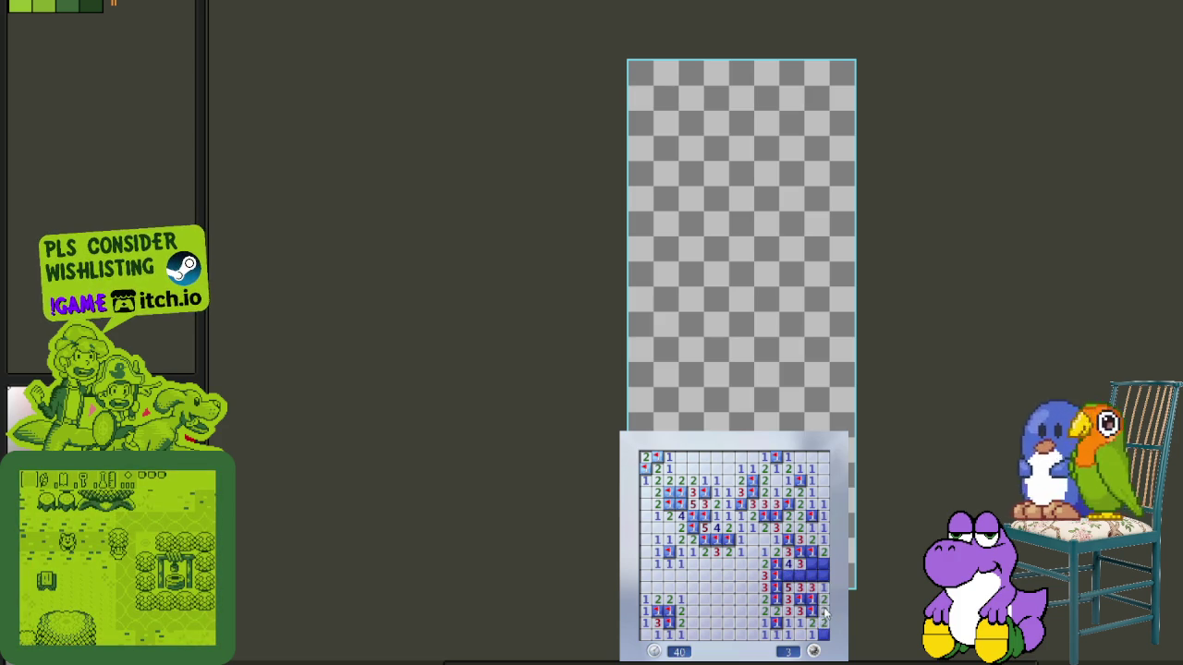
{"action": "right_click", "coordinate": [787, 575]}
{"action": "left_click", "coordinate": [802, 575]}
{"action": "right_click", "coordinate": [822, 563]}
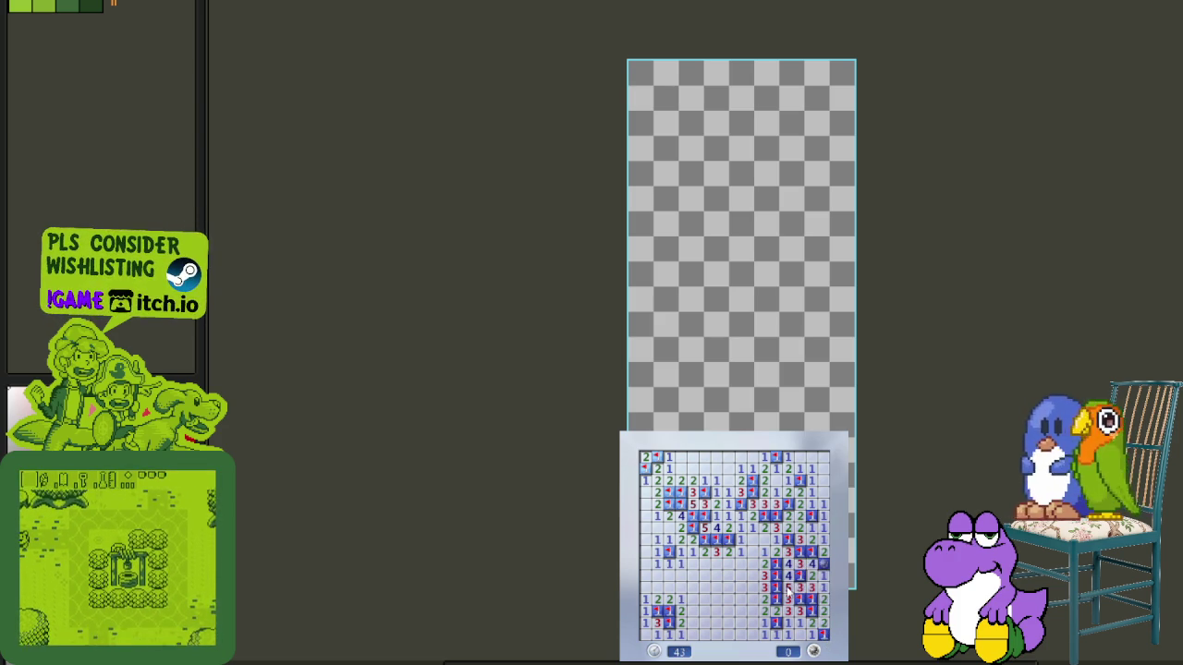
- Start a new blue game and clear around the opening, flagging two mines
{"action": "left_click", "coordinate": [800, 601]}
{"action": "left_click", "coordinate": [796, 596]}
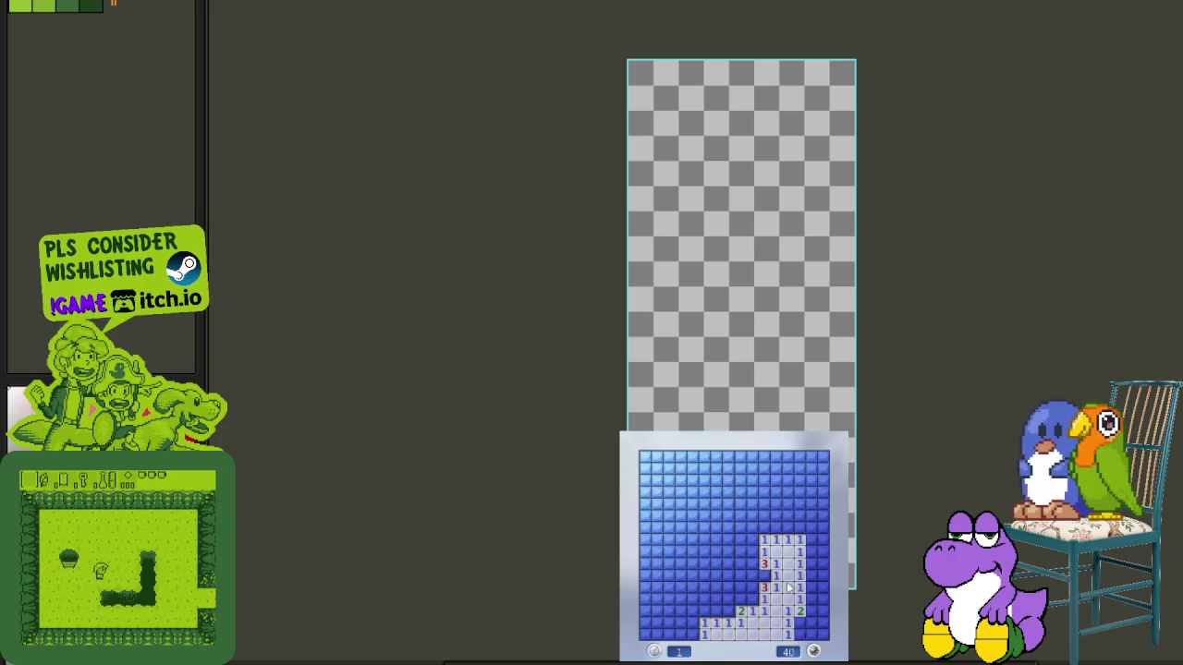
{"action": "right_click", "coordinate": [752, 576]}
{"action": "left_click", "coordinate": [752, 591]}
{"action": "left_click", "coordinate": [730, 587]}
{"action": "left_click", "coordinate": [742, 565]}
{"action": "right_click", "coordinate": [752, 552]}
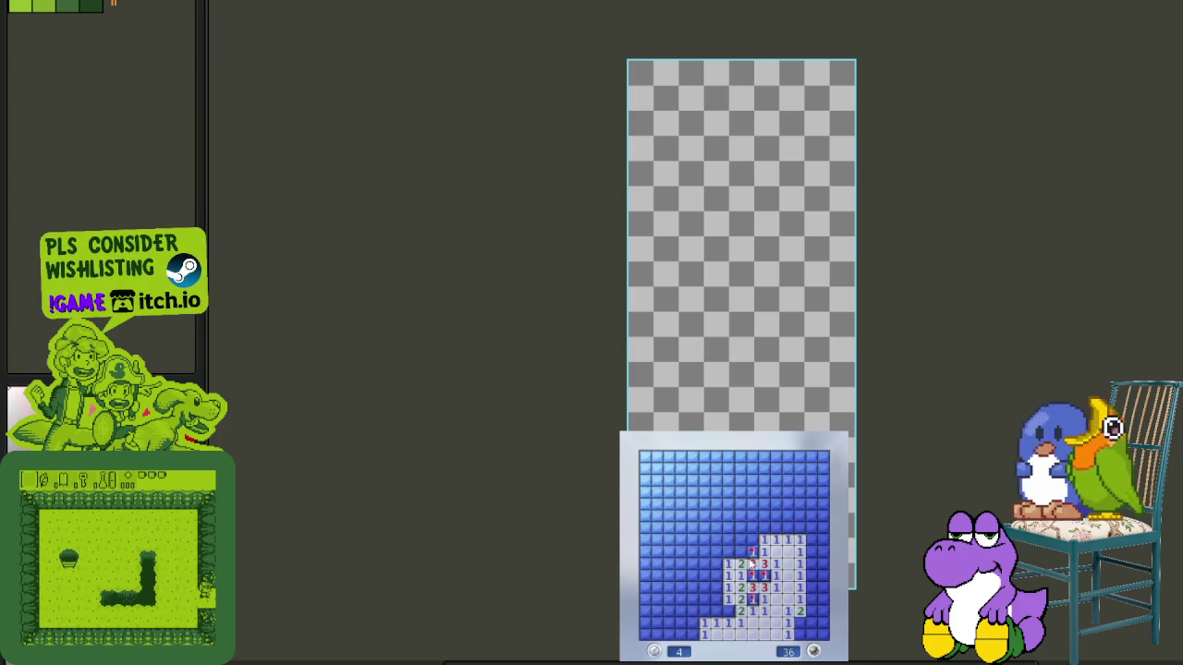
{"action": "left_click", "coordinate": [740, 554]}
- Flag four mines toward the top right and uncover the top-right patch
{"action": "right_click", "coordinate": [786, 528]}
{"action": "left_click", "coordinate": [790, 541]}
{"action": "left_click", "coordinate": [787, 523]}
{"action": "left_click", "coordinate": [813, 521]}
{"action": "right_click", "coordinate": [812, 516]}
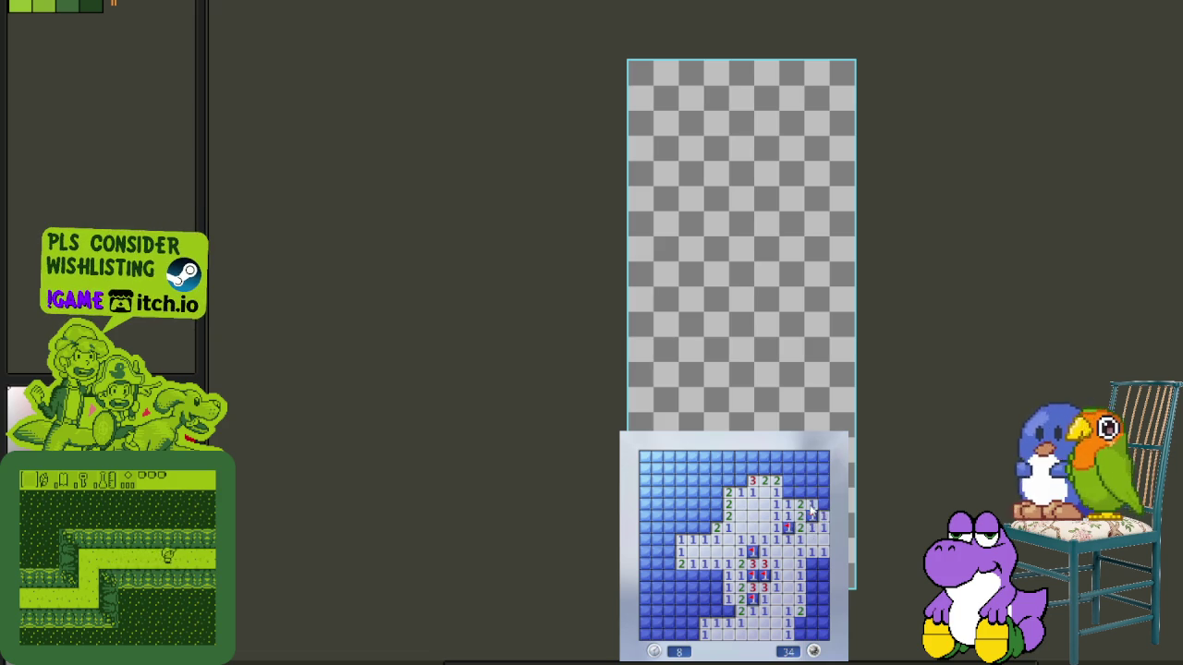
{"action": "right_click", "coordinate": [787, 492]}
{"action": "left_click", "coordinate": [787, 480]}
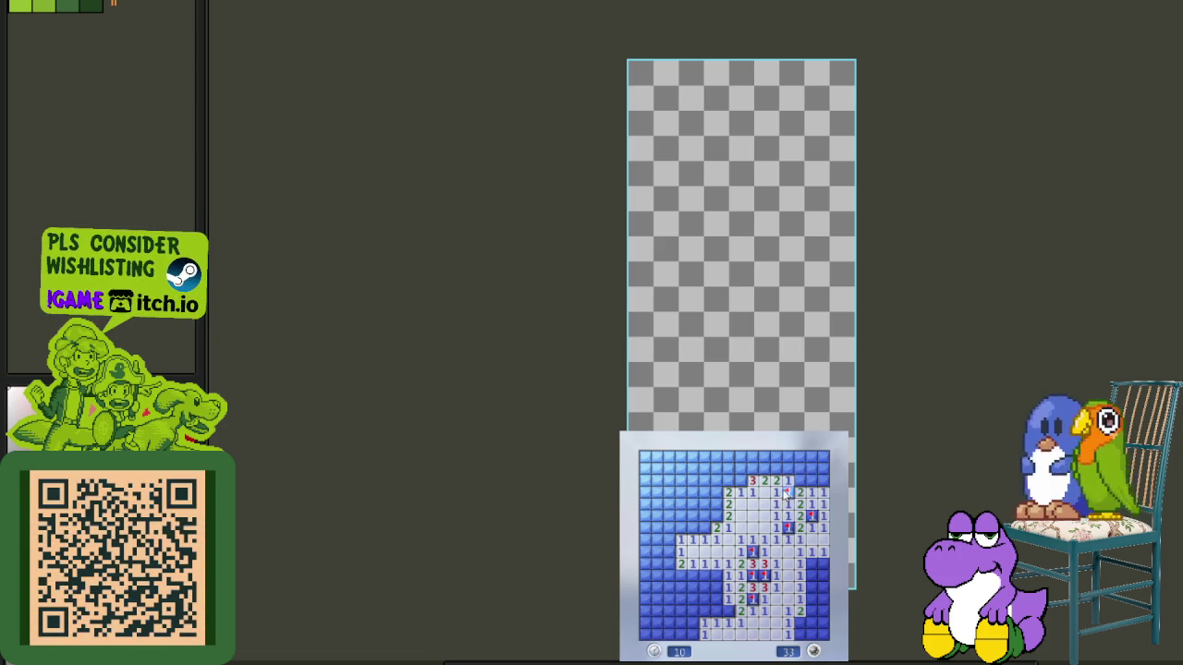
{"action": "left_click", "coordinate": [799, 480]}
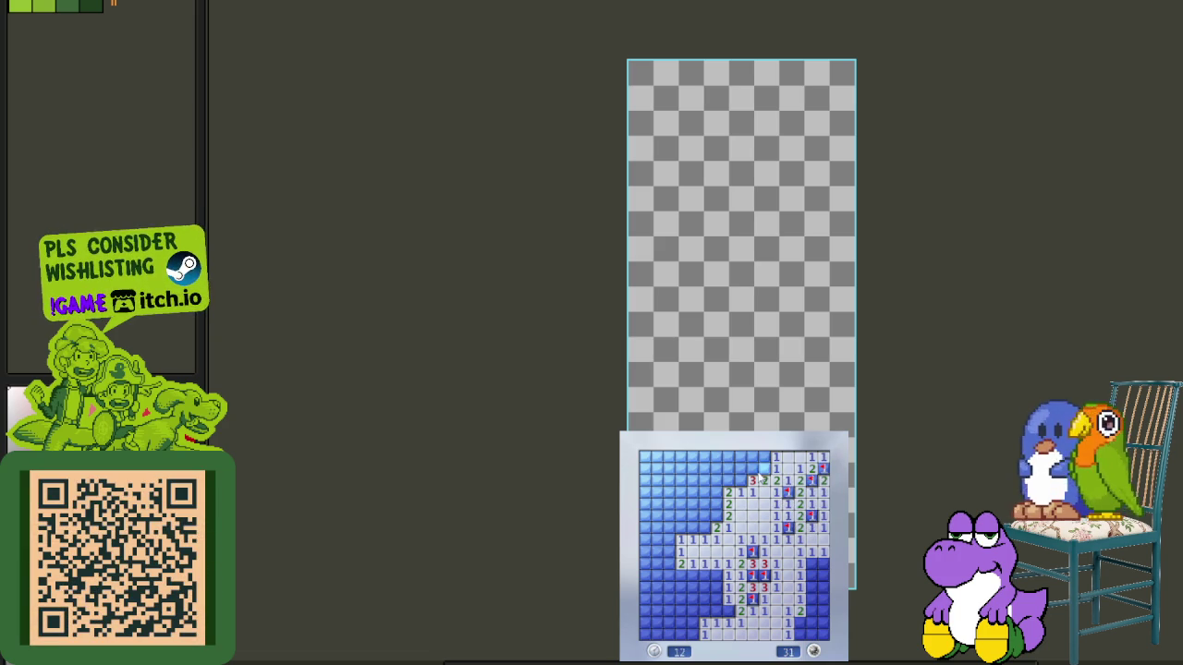
{"action": "right_click", "coordinate": [752, 469]}
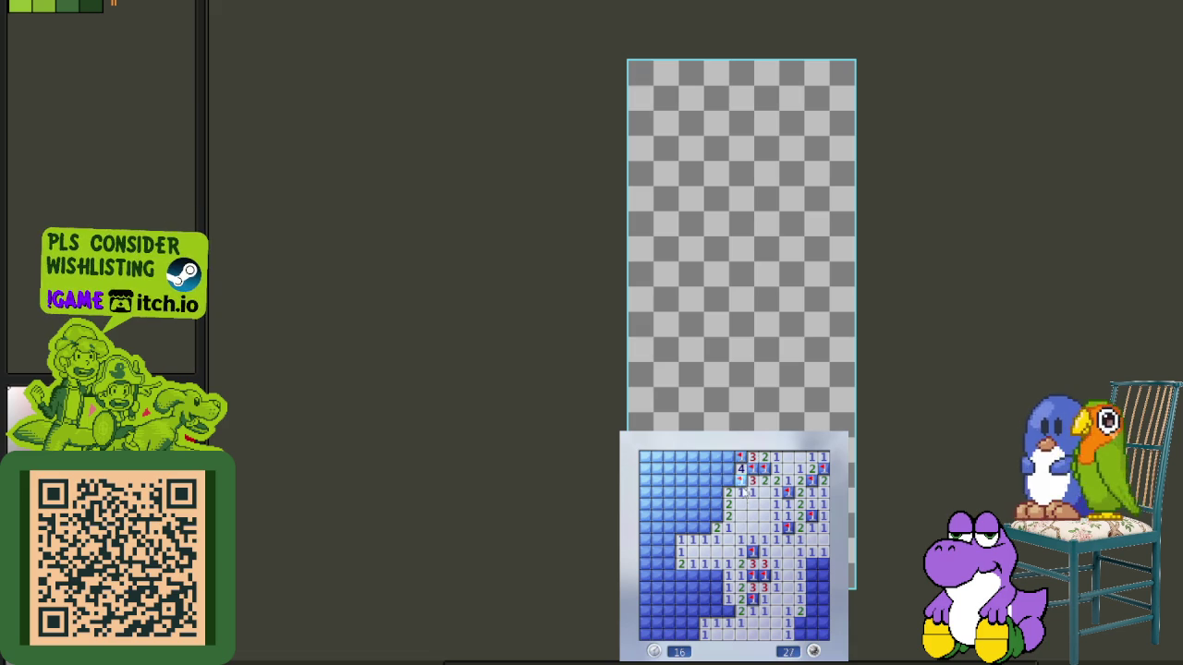
- Flag four mines from the upper middle to the lower left, opening cells beside each
{"action": "right_click", "coordinate": [716, 505]}
{"action": "left_click", "coordinate": [716, 493]}
{"action": "right_click", "coordinate": [704, 528]}
{"action": "left_click", "coordinate": [691, 536]}
{"action": "right_click", "coordinate": [716, 575]}
{"action": "left_click", "coordinate": [705, 590]}
{"action": "right_click", "coordinate": [681, 584]}
{"action": "left_click", "coordinate": [669, 588]}
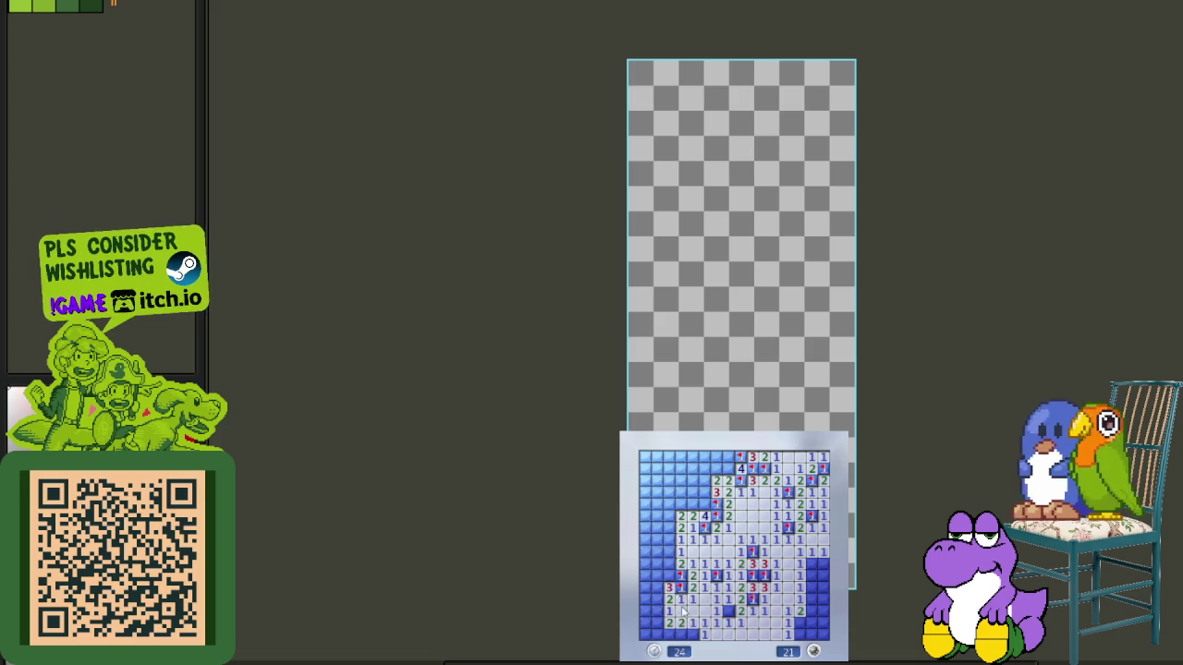
- Flag corner and right-column mines, then clear the right column and lower-left cells
{"action": "right_click", "coordinate": [693, 634]}
{"action": "right_click", "coordinate": [797, 624]}
{"action": "right_click", "coordinate": [811, 564]}
{"action": "left_click", "coordinate": [822, 575]}
{"action": "right_click", "coordinate": [811, 599]}
{"action": "left_click", "coordinate": [811, 622]}
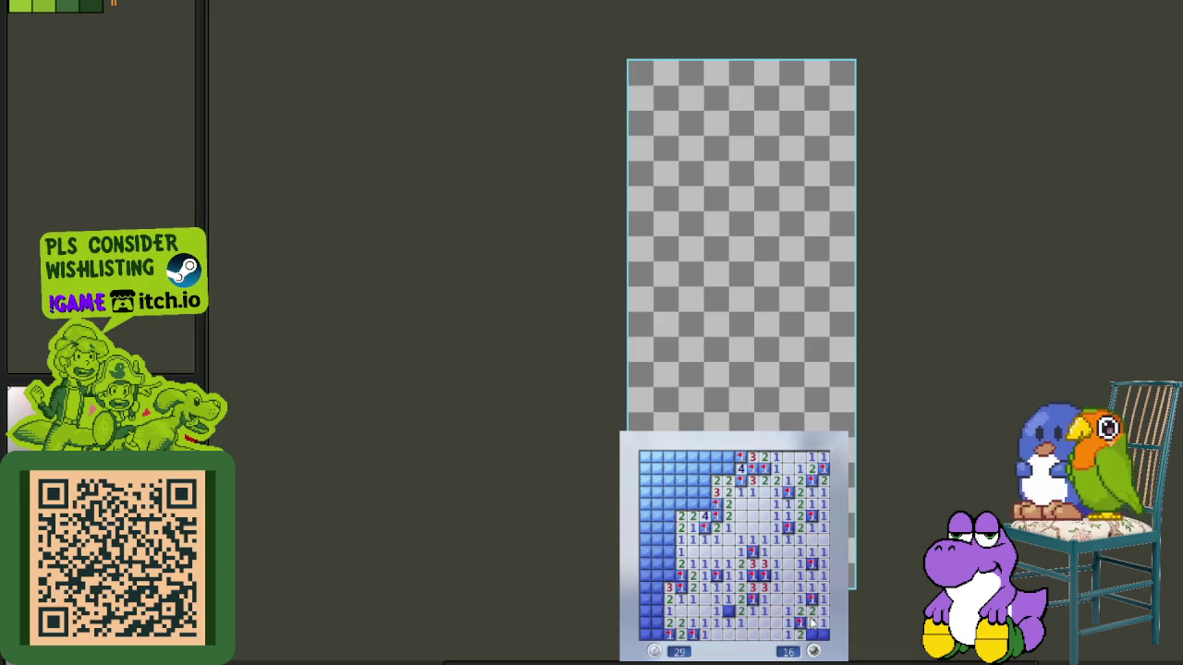
{"action": "left_click", "coordinate": [656, 631]}
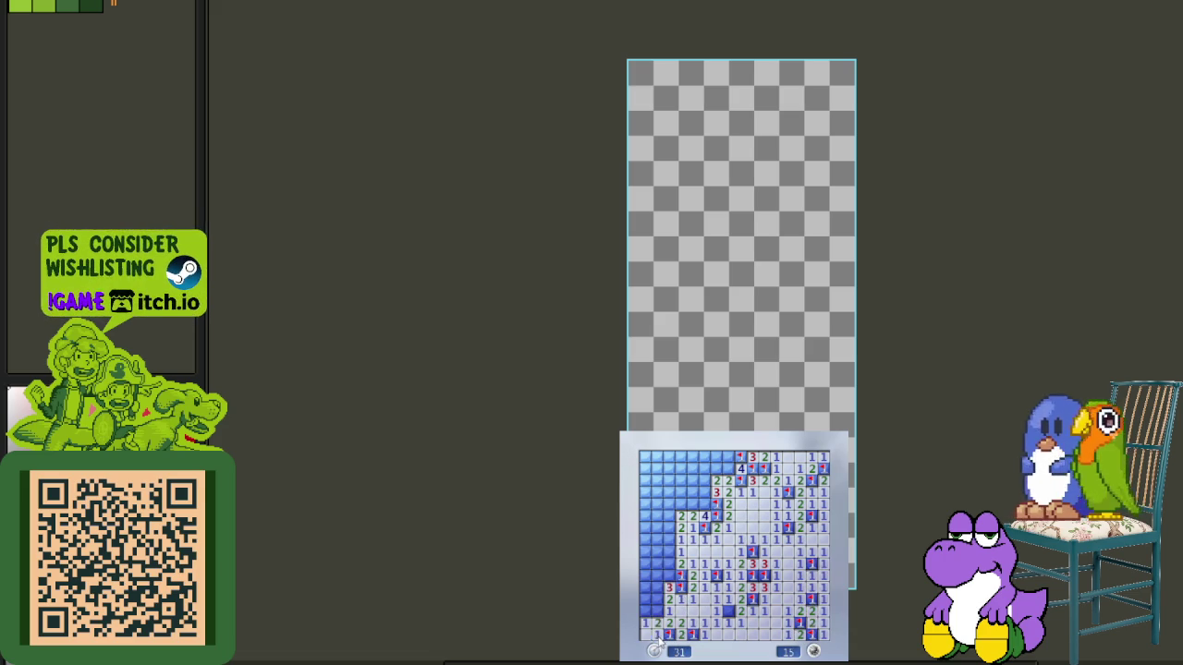
{"action": "left_click", "coordinate": [659, 588]}
{"action": "left_click", "coordinate": [673, 571]}
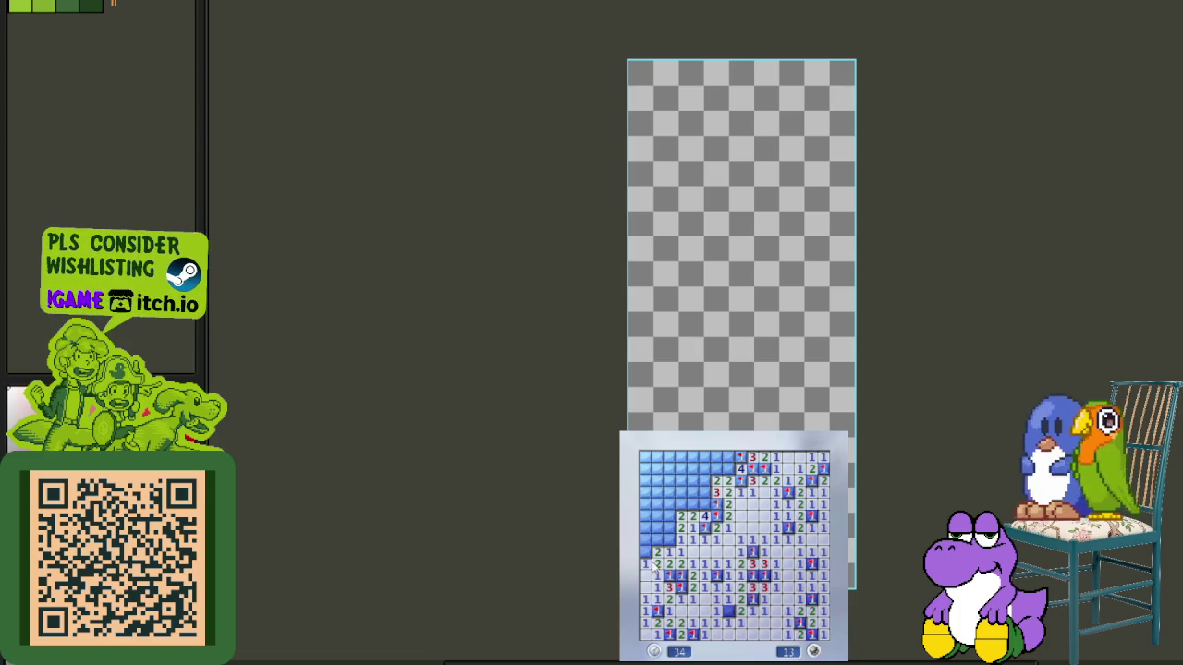
- Flag five lower-left and left-column mines, then uncover the left column and top-left block
{"action": "right_click", "coordinate": [644, 551]}
{"action": "right_click", "coordinate": [668, 539]}
{"action": "right_click", "coordinate": [659, 541]}
{"action": "right_click", "coordinate": [656, 528]}
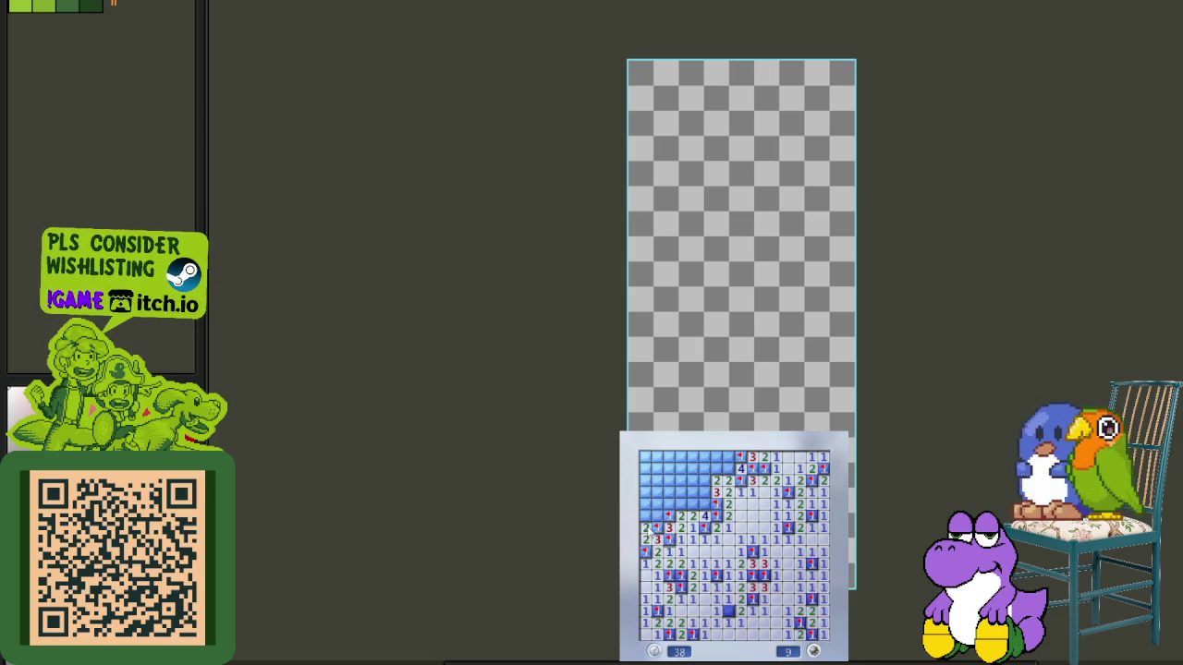
{"action": "right_click", "coordinate": [645, 515]}
{"action": "left_click", "coordinate": [645, 500]}
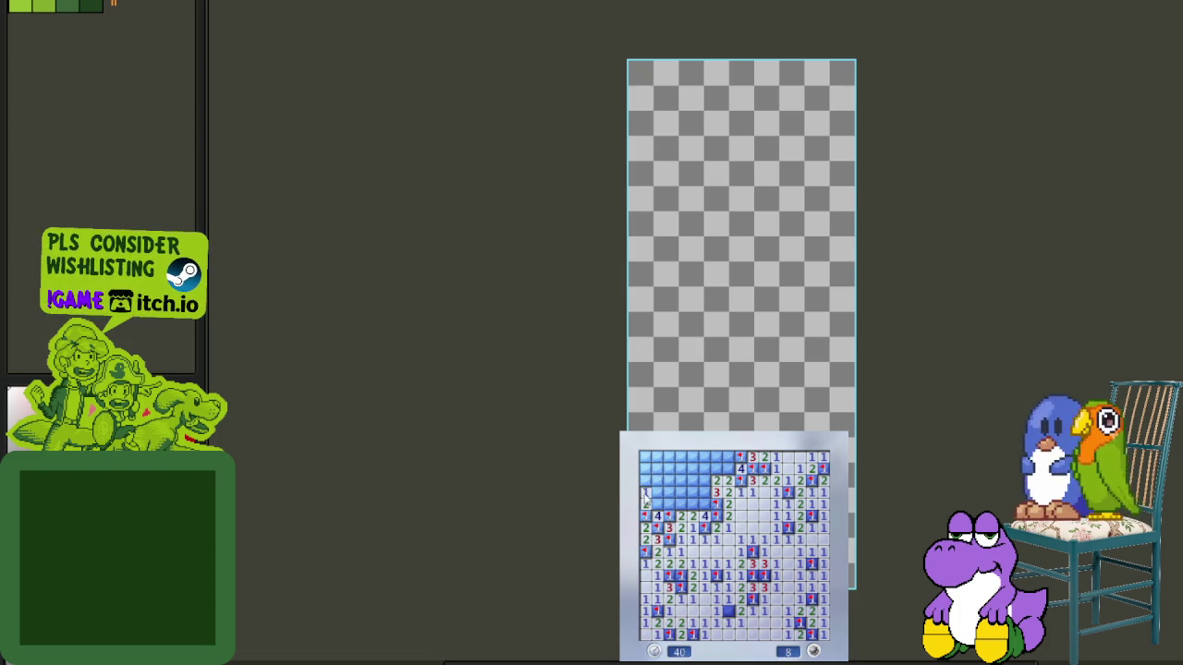
{"action": "left_click", "coordinate": [645, 468]}
- Flag three mines in the fourth and fifth rows, leaving one, then begin a green game
{"action": "right_click", "coordinate": [657, 492]}
{"action": "right_click", "coordinate": [669, 491]}
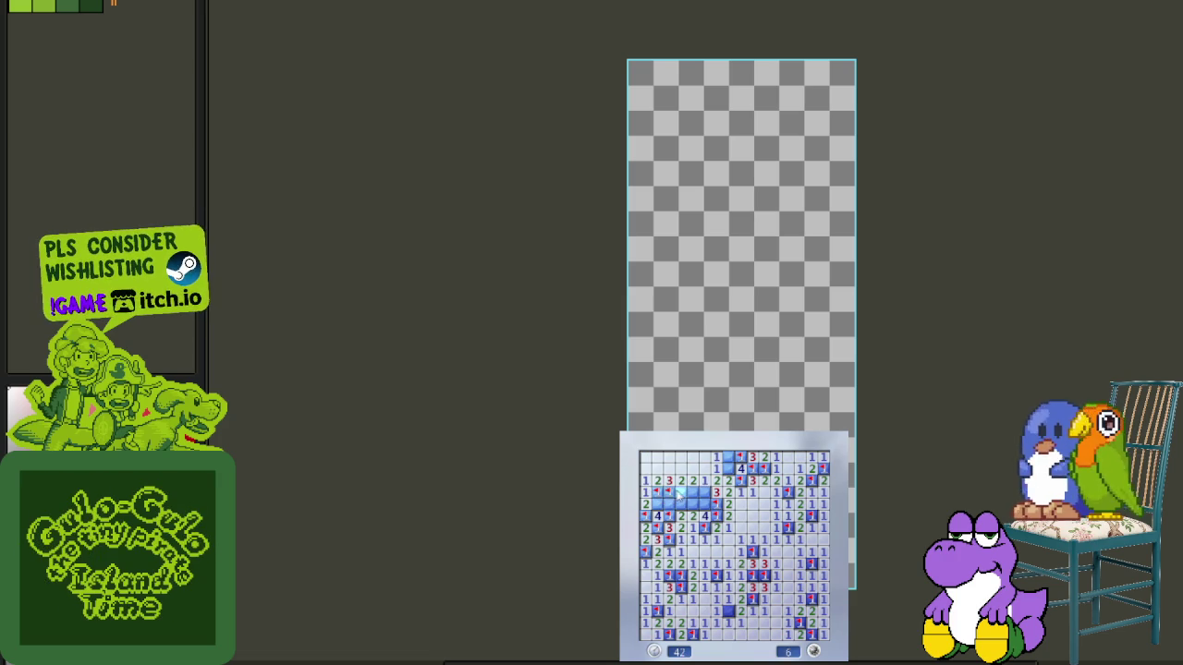
{"action": "right_click", "coordinate": [704, 505]}
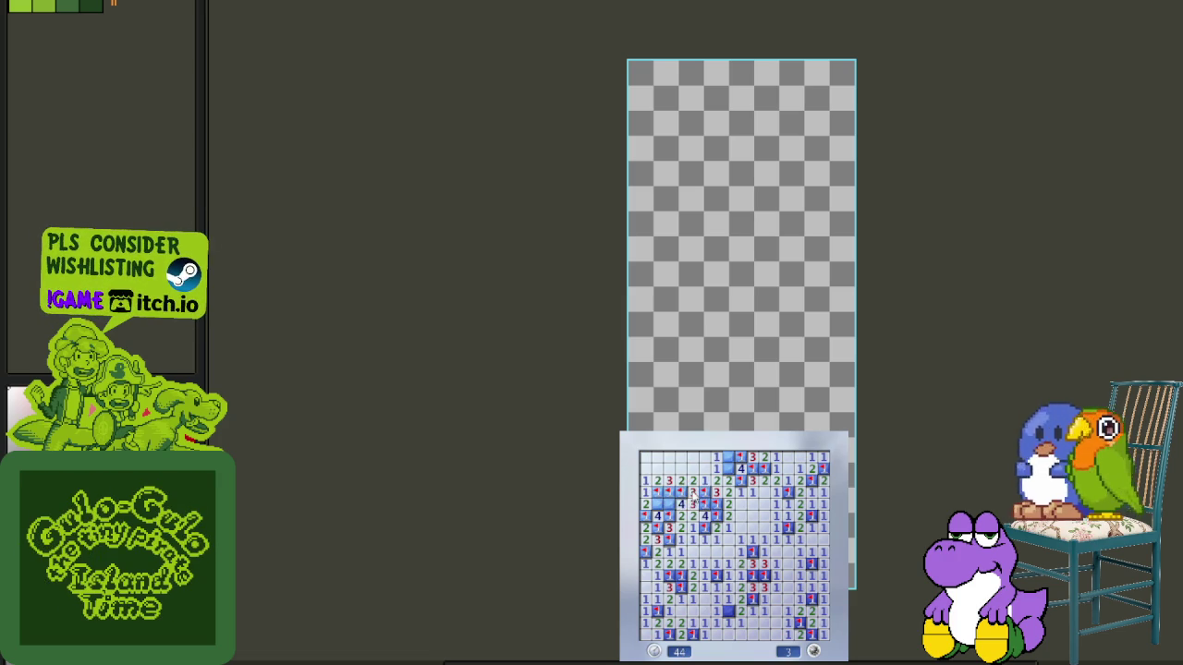
{"action": "left_click", "coordinate": [657, 505]}
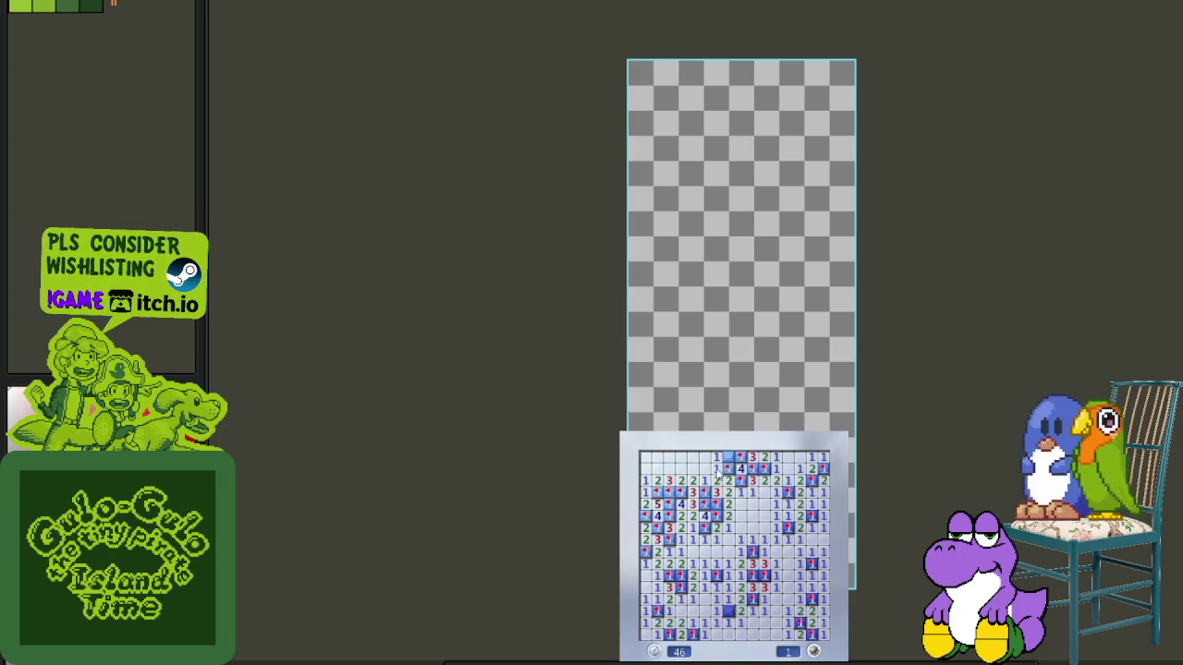
{"action": "left_click", "coordinate": [727, 570]}
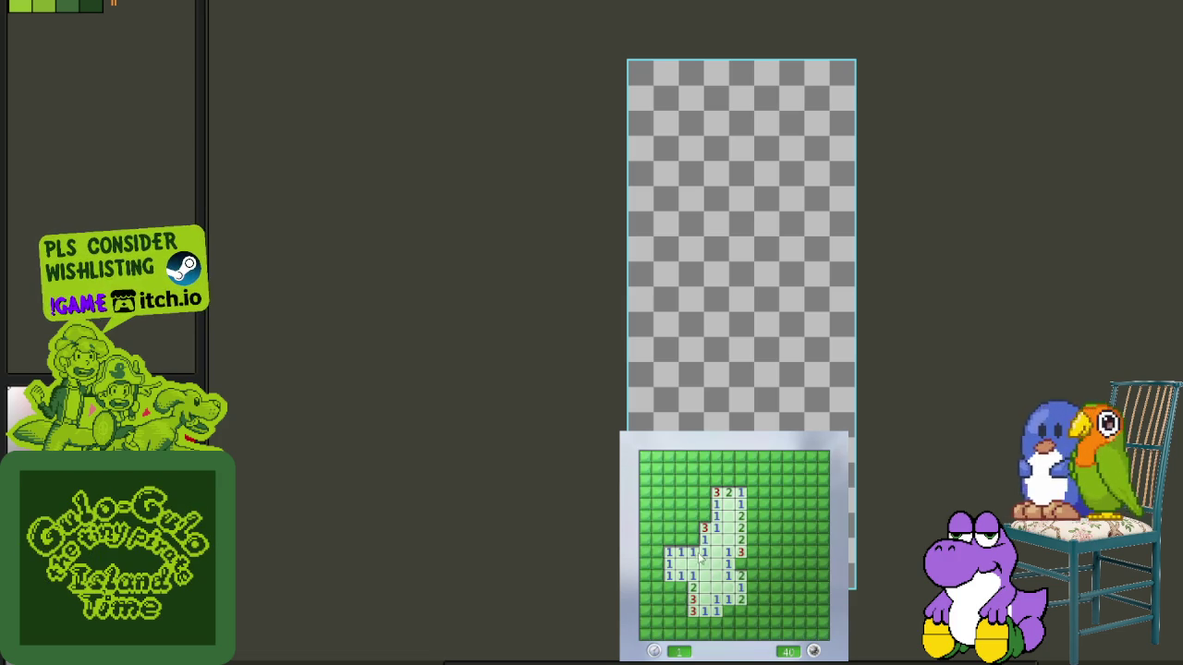
- Flag mines around the opening and clear the upper-left and left-side cells
{"action": "right_click", "coordinate": [692, 539]}
{"action": "left_click", "coordinate": [682, 551]}
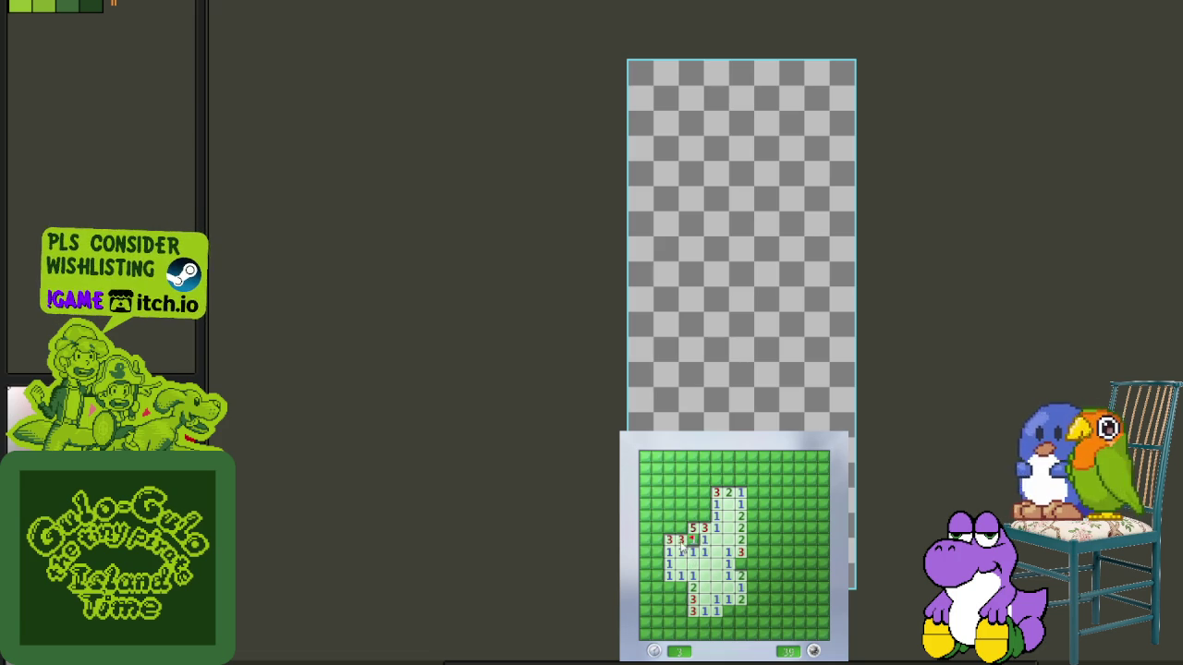
{"action": "right_click", "coordinate": [668, 527]}
{"action": "right_click", "coordinate": [691, 515]}
{"action": "left_click", "coordinate": [704, 504]}
{"action": "left_click", "coordinate": [692, 503]}
{"action": "left_click", "coordinate": [681, 503]}
{"action": "right_click", "coordinate": [669, 515]}
{"action": "left_click", "coordinate": [656, 527]}
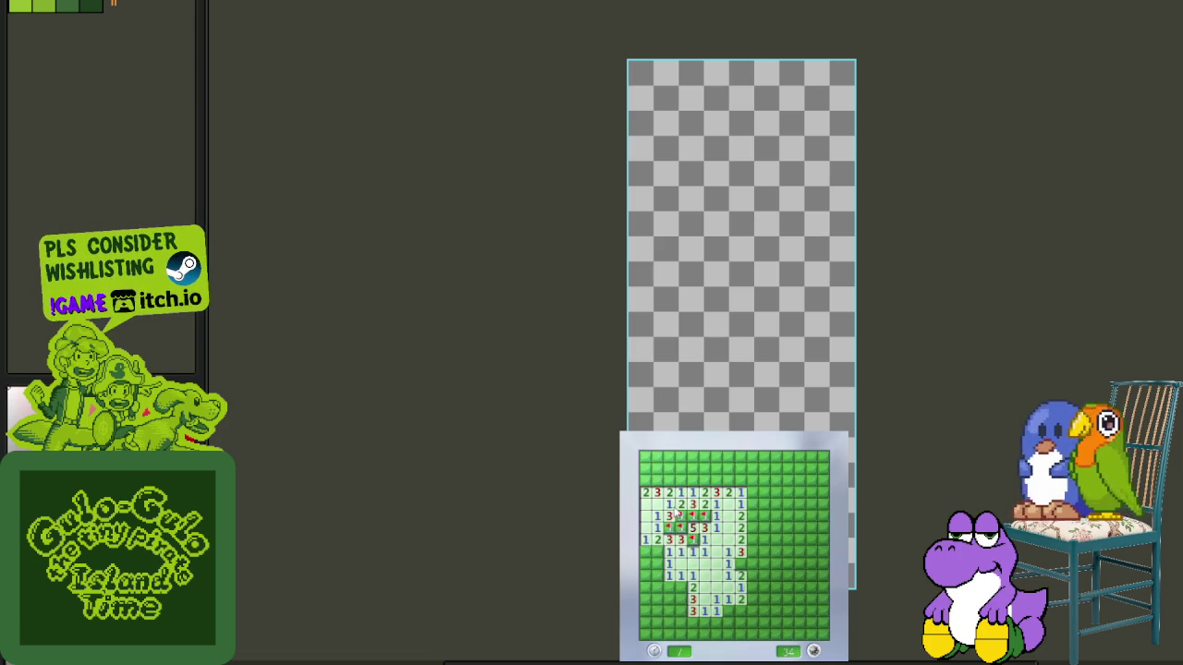
{"action": "right_click", "coordinate": [657, 552]}
{"action": "left_click", "coordinate": [657, 564]}
{"action": "left_click", "coordinate": [657, 575]}
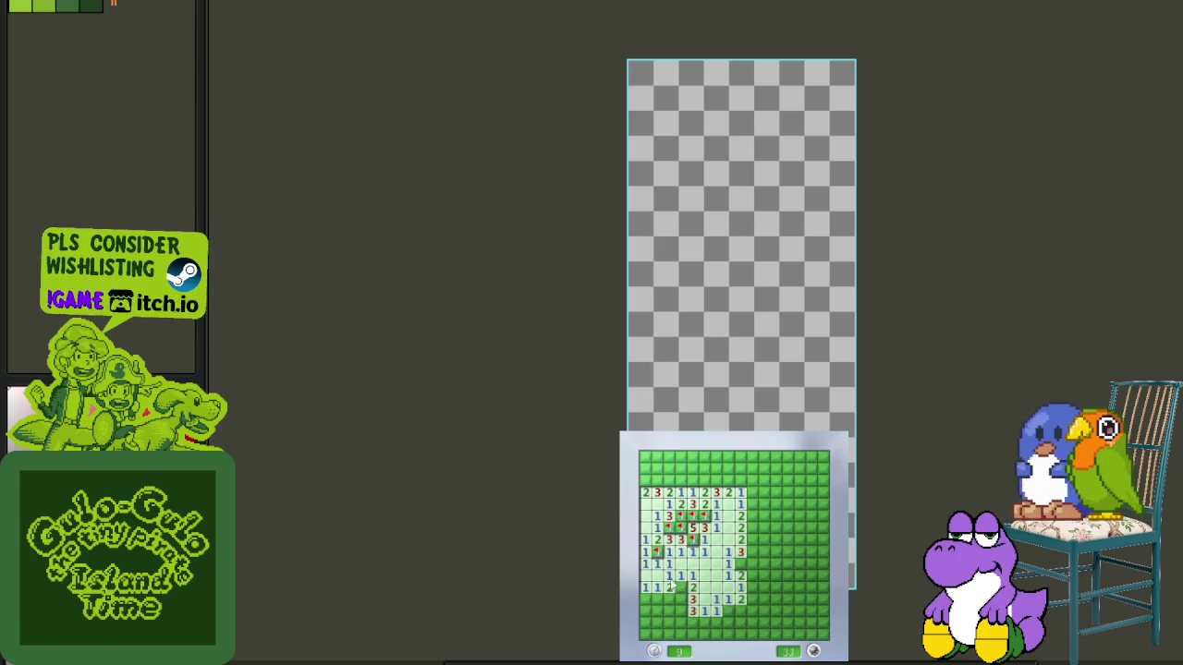
- Flag the lower-left mines and open the safe cells in the bottom-left rows
{"action": "right_click", "coordinate": [681, 586]}
{"action": "right_click", "coordinate": [681, 598]}
{"action": "left_click", "coordinate": [669, 599]}
{"action": "left_click", "coordinate": [657, 599]}
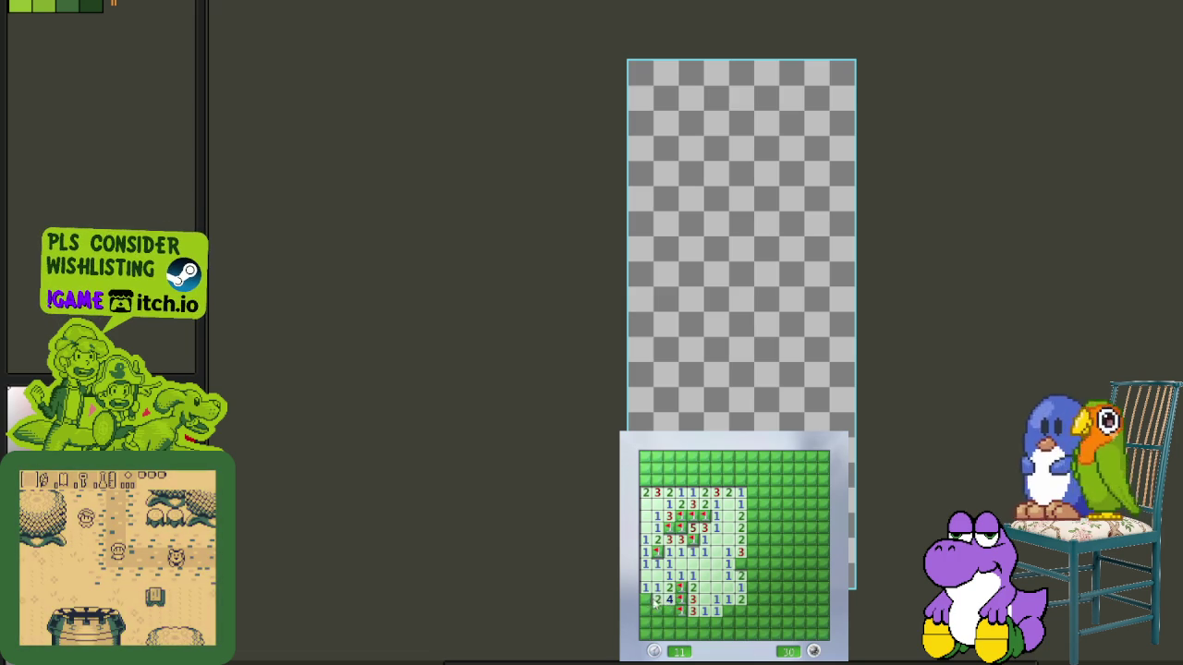
{"action": "left_click", "coordinate": [645, 611]}
{"action": "left_click", "coordinate": [657, 610]}
{"action": "left_click", "coordinate": [669, 622]}
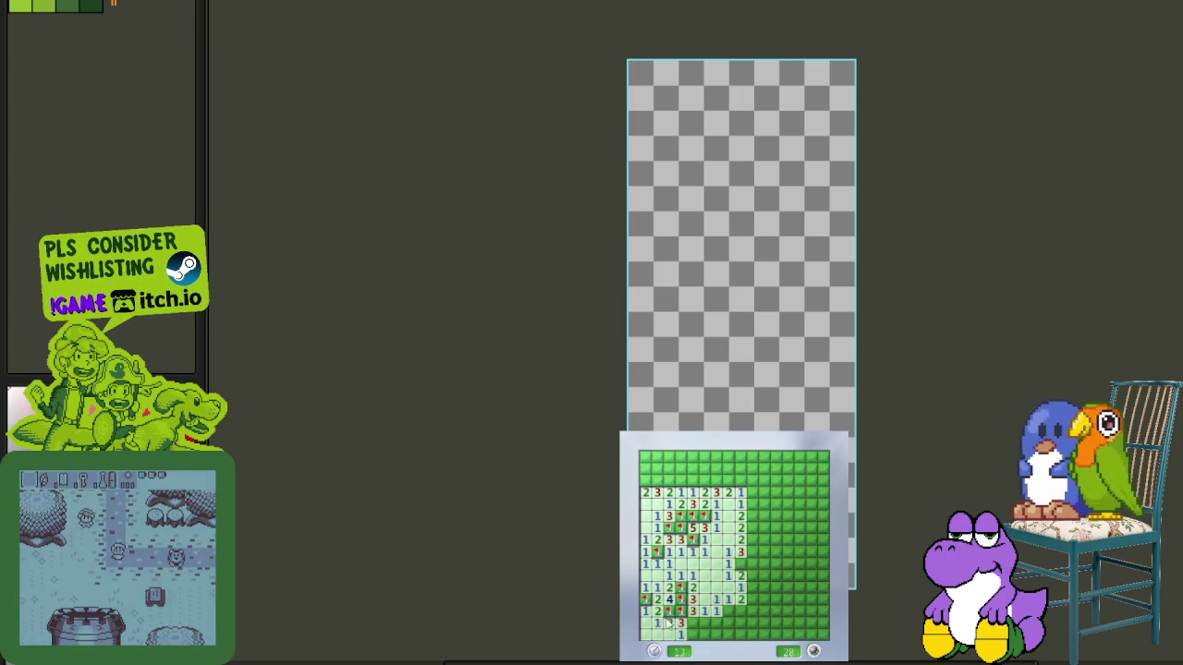
{"action": "left_click", "coordinate": [681, 635]}
{"action": "right_click", "coordinate": [728, 611]}
{"action": "left_click", "coordinate": [715, 634]}
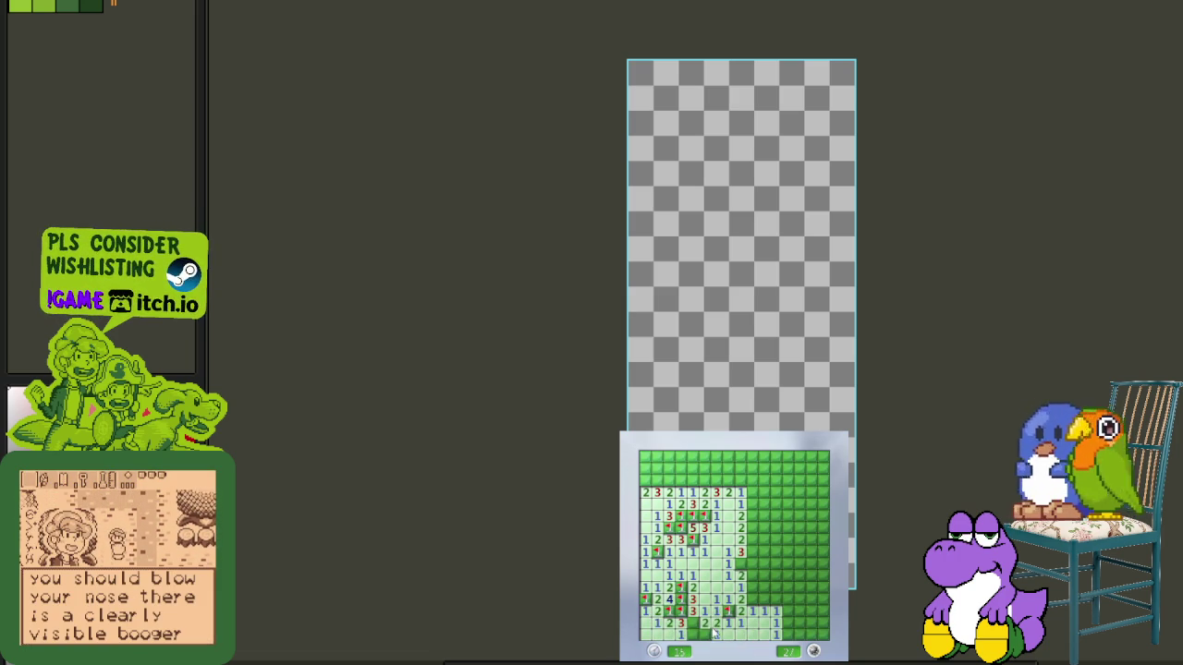
{"action": "right_click", "coordinate": [692, 623]}
{"action": "left_click", "coordinate": [692, 635]}
{"action": "right_click", "coordinate": [705, 635]}
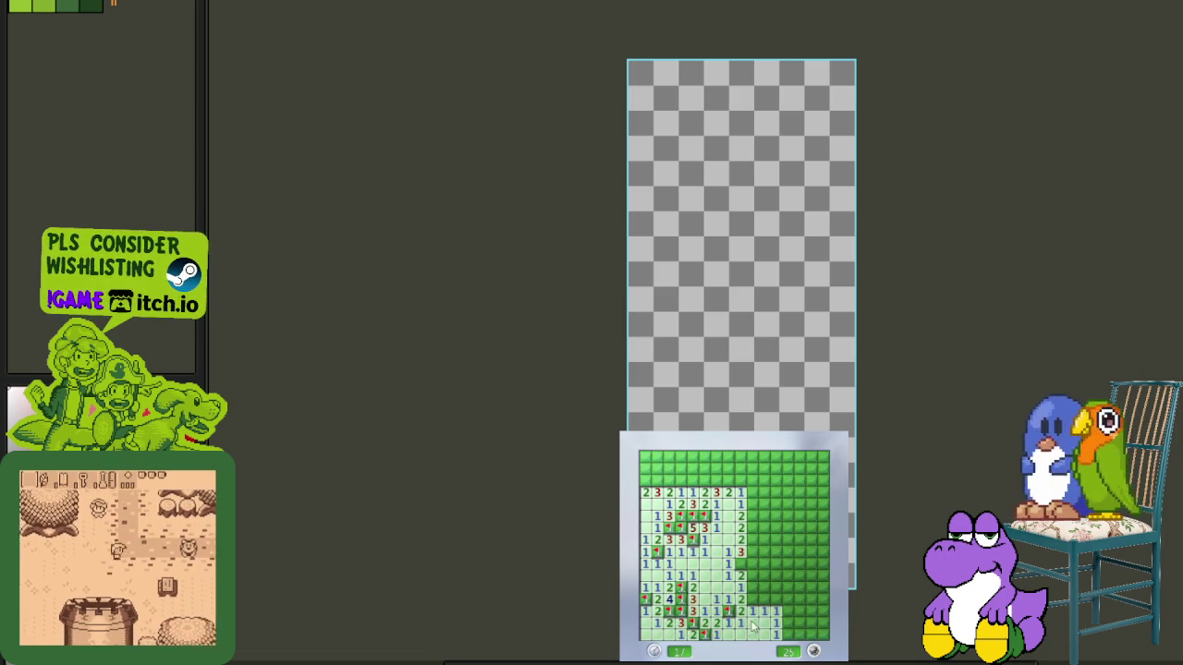
- Clear the right-middle and lower-right areas, flagging mines there and near the centre
{"action": "left_click", "coordinate": [788, 587]}
{"action": "right_click", "coordinate": [776, 575]}
{"action": "right_click", "coordinate": [811, 610]}
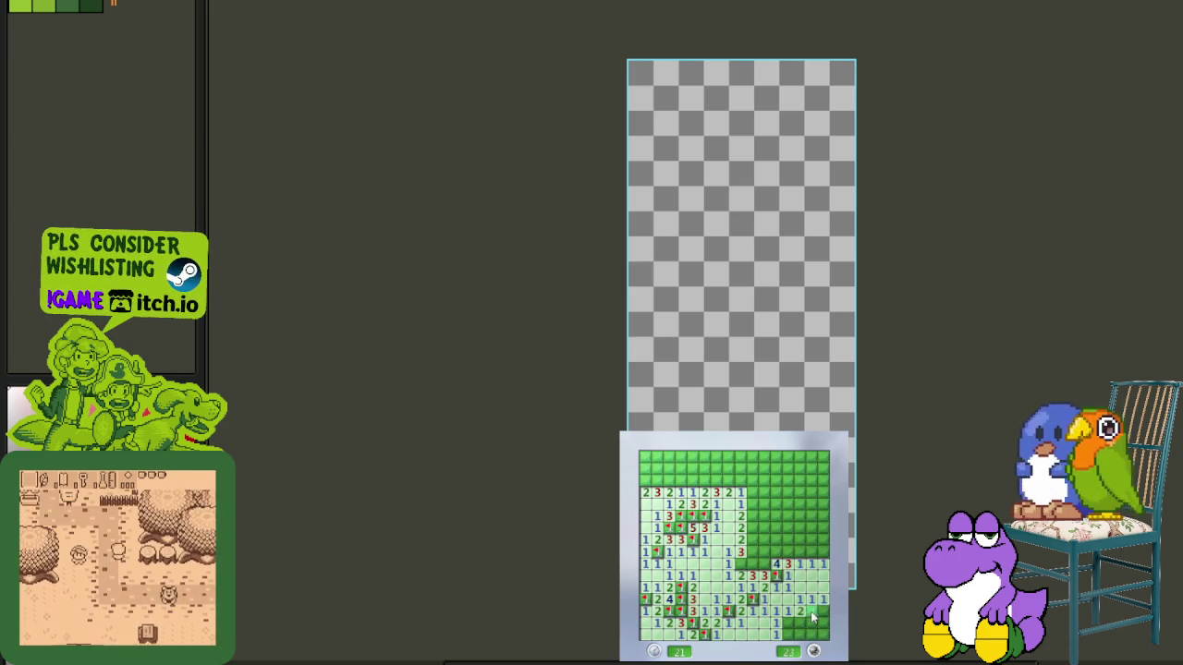
{"action": "left_click", "coordinate": [800, 629]}
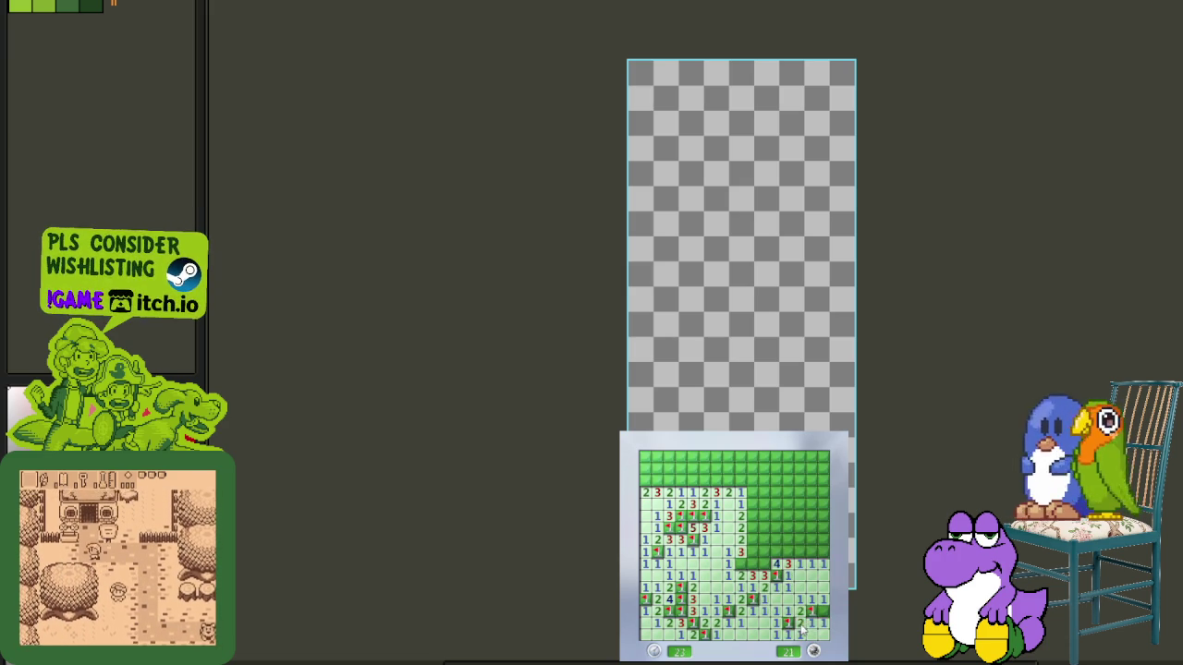
{"action": "right_click", "coordinate": [751, 563]}
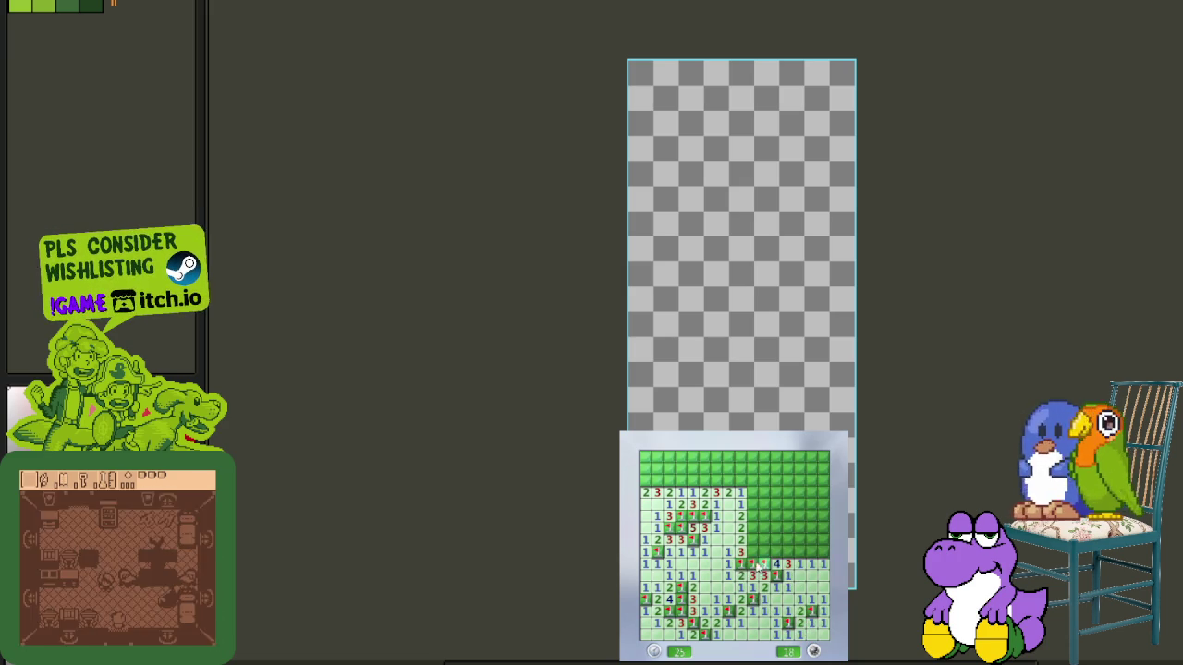
- Flag three mines along the upper row and open the top and upper-left cells
{"action": "right_click", "coordinate": [702, 479]}
{"action": "right_click", "coordinate": [714, 480]}
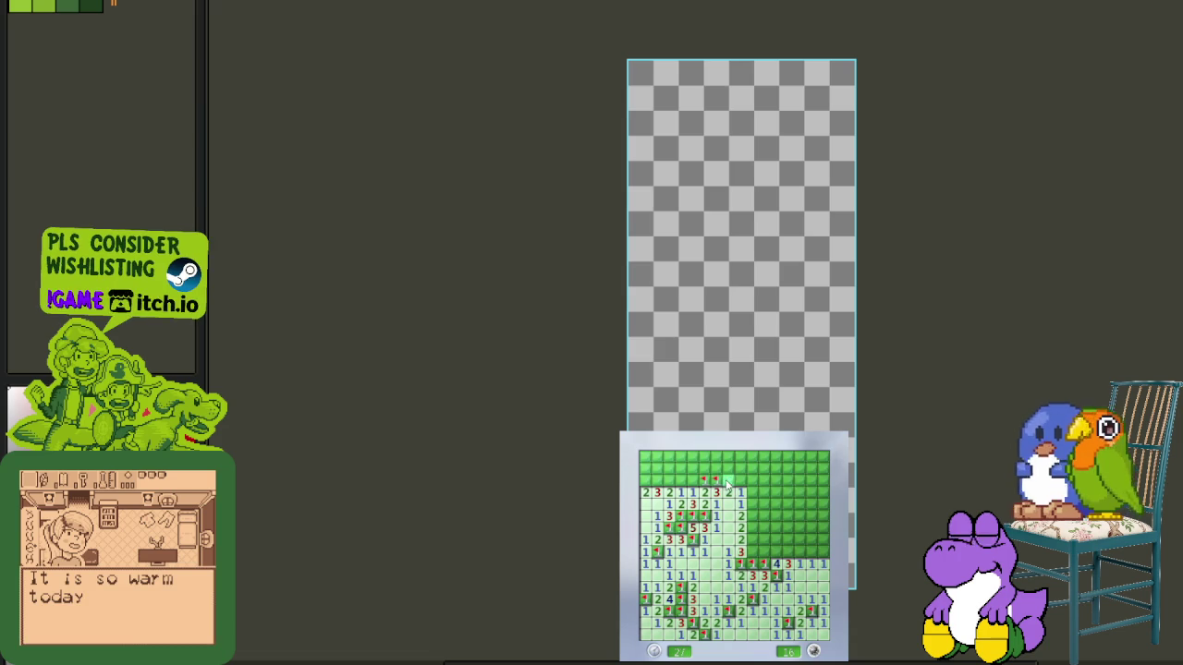
{"action": "right_click", "coordinate": [726, 480]}
{"action": "left_click", "coordinate": [739, 491]}
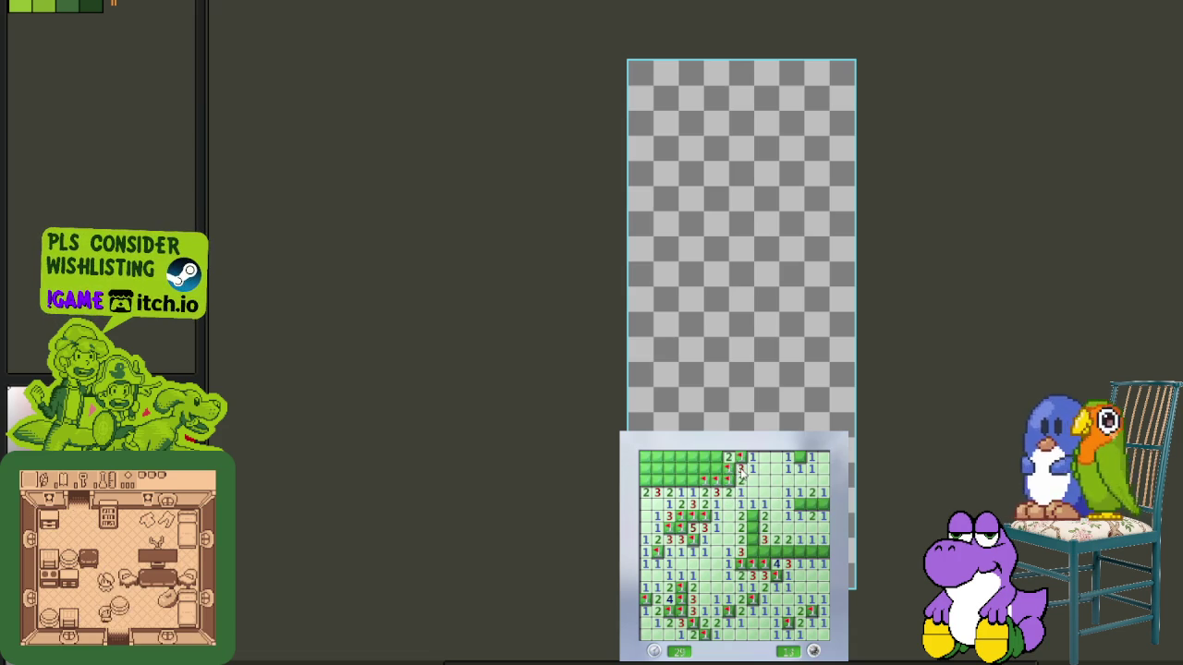
{"action": "left_click", "coordinate": [716, 468]}
{"action": "left_click", "coordinate": [692, 482]}
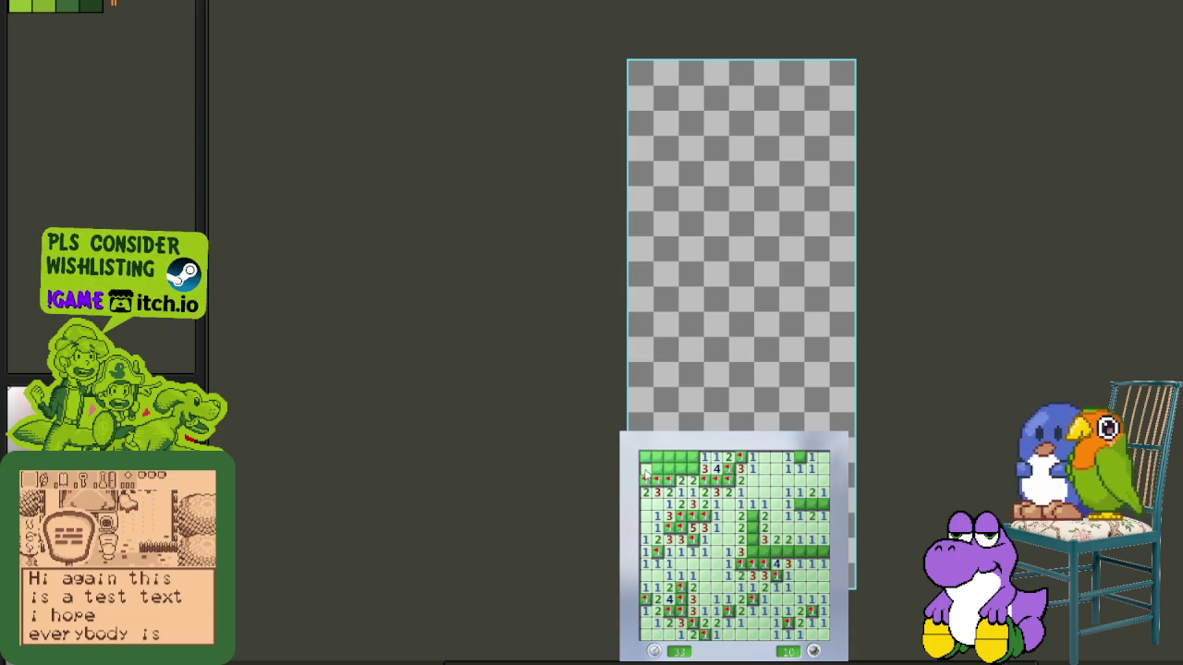
{"action": "left_click", "coordinate": [652, 473]}
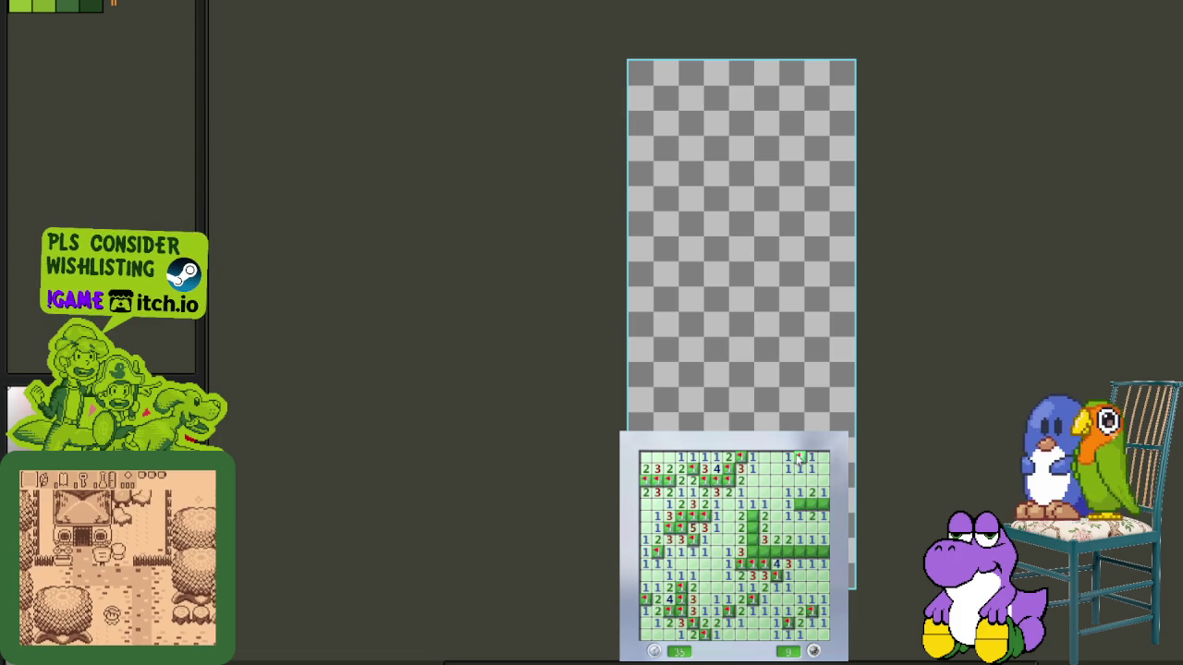
- Flag the remaining middle mines, then start a fresh 40-mine game with F2
{"action": "right_click", "coordinate": [800, 504]}
{"action": "right_click", "coordinate": [754, 518]}
{"action": "right_click", "coordinate": [752, 552]}
{"action": "right_click", "coordinate": [763, 551]}
{"action": "left_click", "coordinate": [776, 551]}
{"action": "key", "text": "F2"}
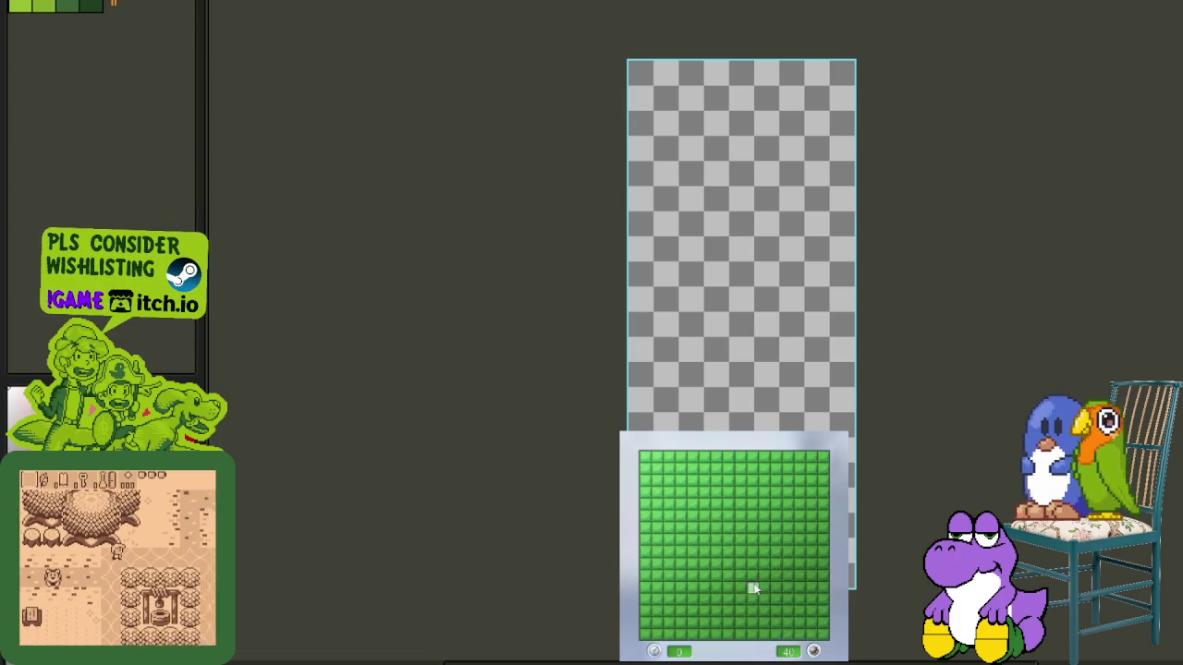
- Make the opening move and clear the middle rows, flagging the mines beside the opening
{"action": "left_click", "coordinate": [764, 577]}
{"action": "right_click", "coordinate": [740, 563]}
{"action": "left_click", "coordinate": [764, 563]}
{"action": "right_click", "coordinate": [764, 552]}
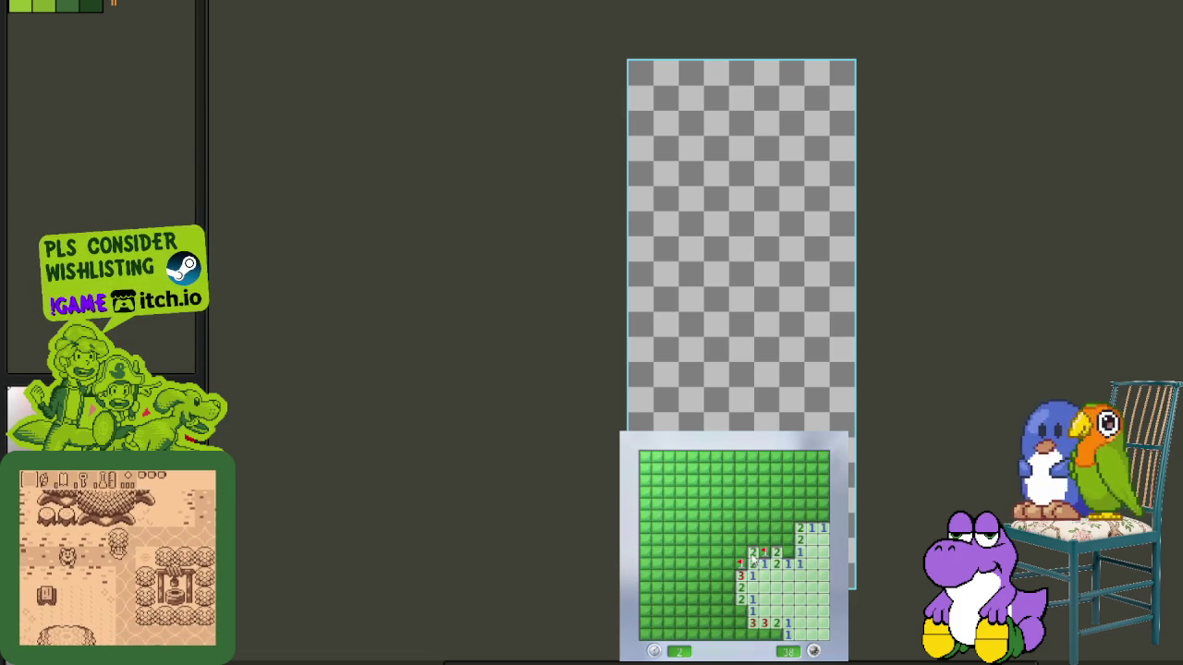
{"action": "left_click", "coordinate": [752, 540]}
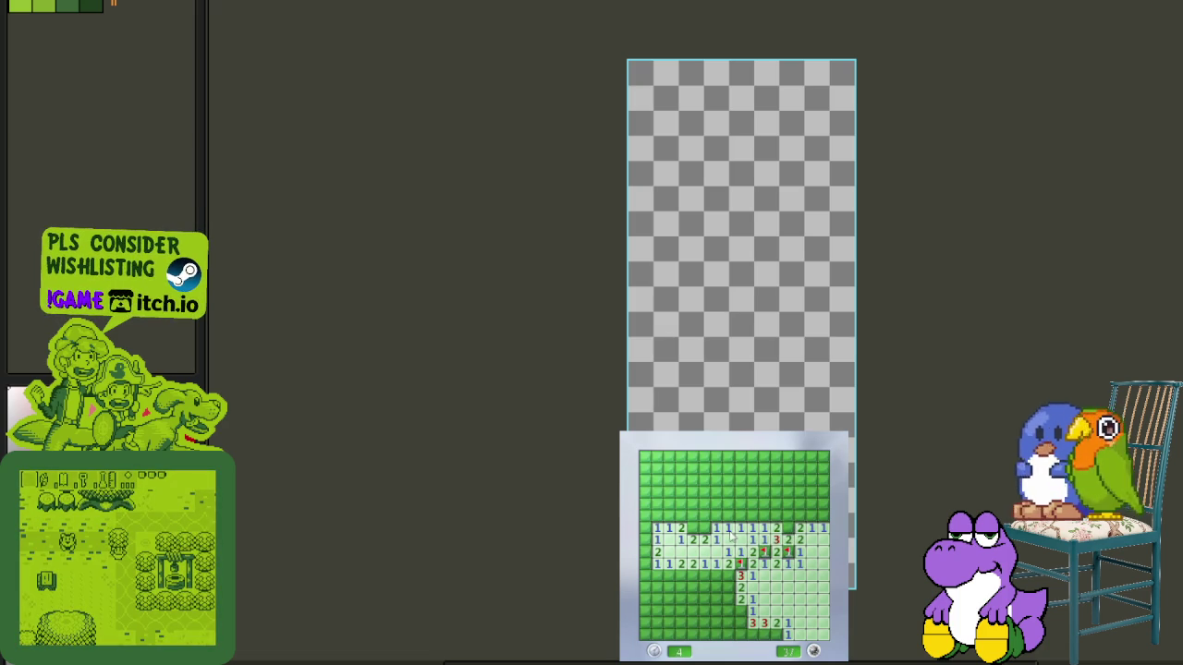
{"action": "right_click", "coordinate": [691, 528]}
{"action": "left_click", "coordinate": [717, 516]}
{"action": "left_click", "coordinate": [716, 504]}
{"action": "left_click", "coordinate": [691, 516]}
- Flag the mines toward the upper left and open the top-left cells
{"action": "right_click", "coordinate": [679, 516]}
{"action": "right_click", "coordinate": [679, 504]}
{"action": "left_click", "coordinate": [693, 493]}
{"action": "left_click", "coordinate": [704, 469]}
{"action": "left_click", "coordinate": [681, 504]}
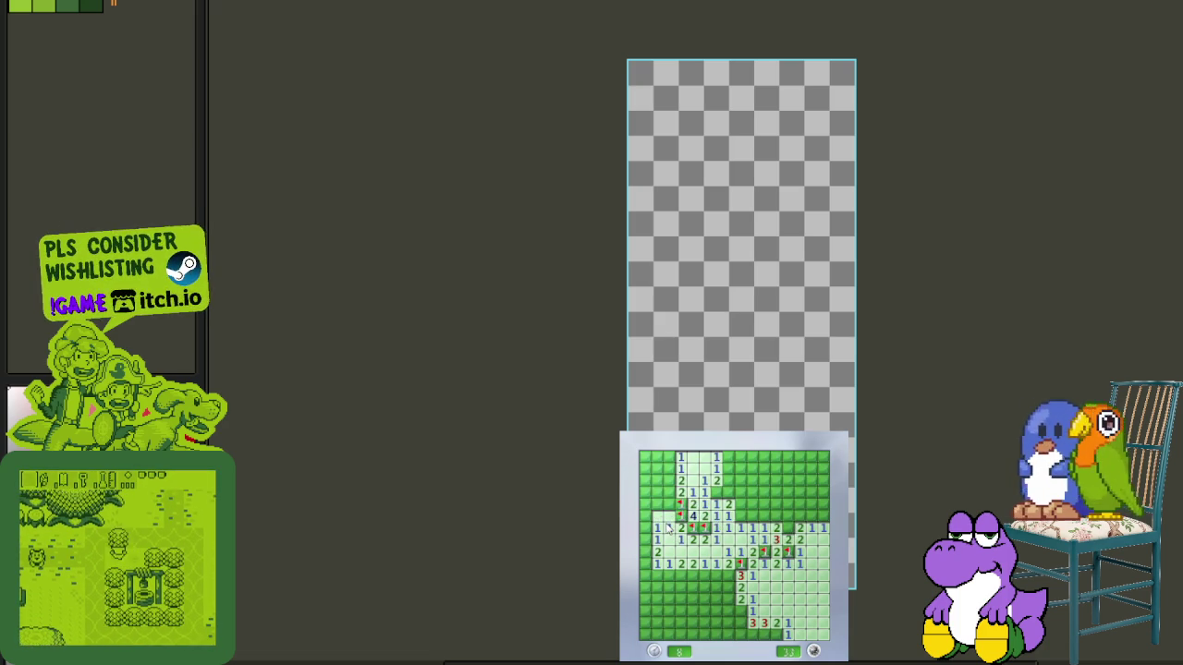
{"action": "left_click", "coordinate": [669, 528]}
{"action": "right_click", "coordinate": [669, 492]}
{"action": "right_click", "coordinate": [669, 468]}
{"action": "right_click", "coordinate": [646, 468]}
{"action": "left_click", "coordinate": [657, 457]}
{"action": "left_click", "coordinate": [657, 492]}
- Clear the left edge and lower left, flagging the mines in that area
{"action": "right_click", "coordinate": [646, 539]}
{"action": "right_click", "coordinate": [646, 563]}
{"action": "left_click", "coordinate": [646, 551]}
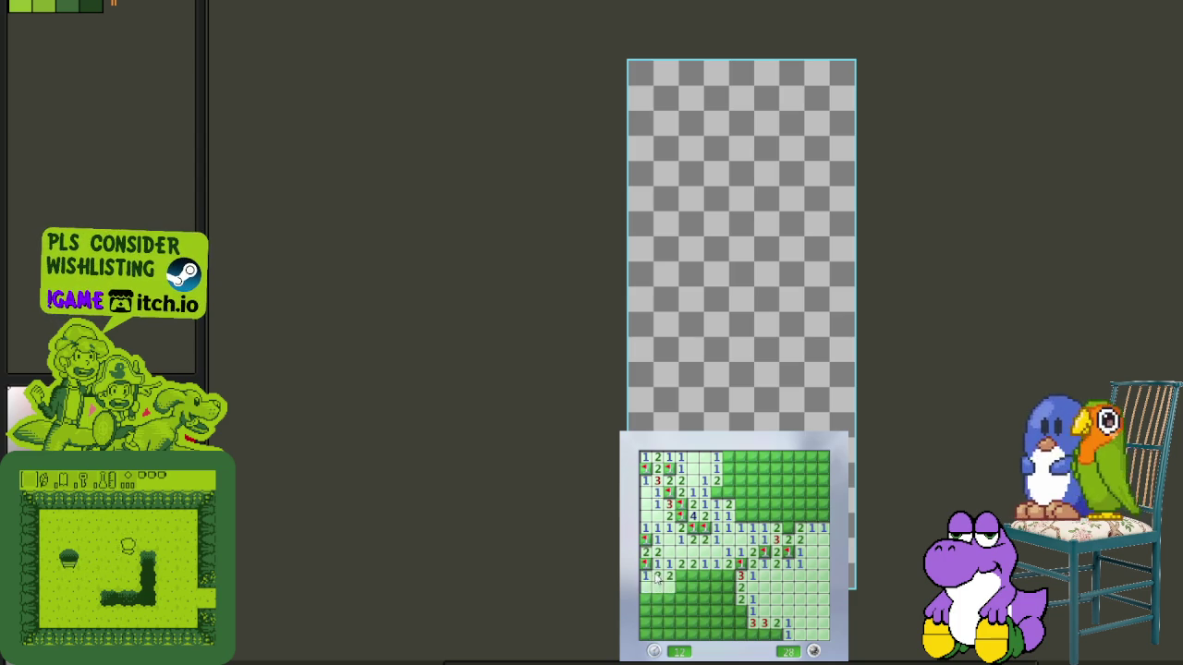
{"action": "left_click", "coordinate": [645, 587]}
{"action": "right_click", "coordinate": [669, 586]}
{"action": "right_click", "coordinate": [681, 575]}
{"action": "left_click", "coordinate": [692, 575]}
{"action": "right_click", "coordinate": [704, 587]}
{"action": "left_click", "coordinate": [692, 599]}
- Flag the bottom-left mines and open the cells near the bottom middle
{"action": "right_click", "coordinate": [669, 611]}
{"action": "right_click", "coordinate": [669, 623]}
{"action": "left_click", "coordinate": [681, 635]}
{"action": "right_click", "coordinate": [692, 635]}
{"action": "right_click", "coordinate": [692, 623]}
{"action": "left_click", "coordinate": [704, 623]}
{"action": "right_click", "coordinate": [715, 599]}
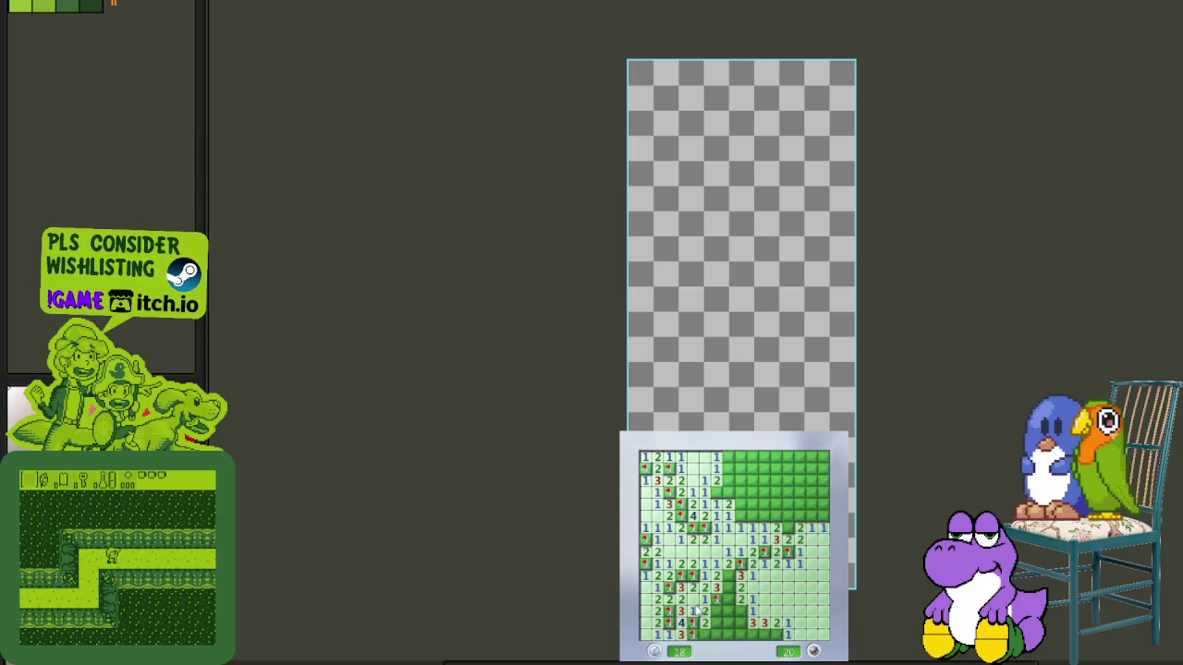
{"action": "left_click", "coordinate": [728, 623]}
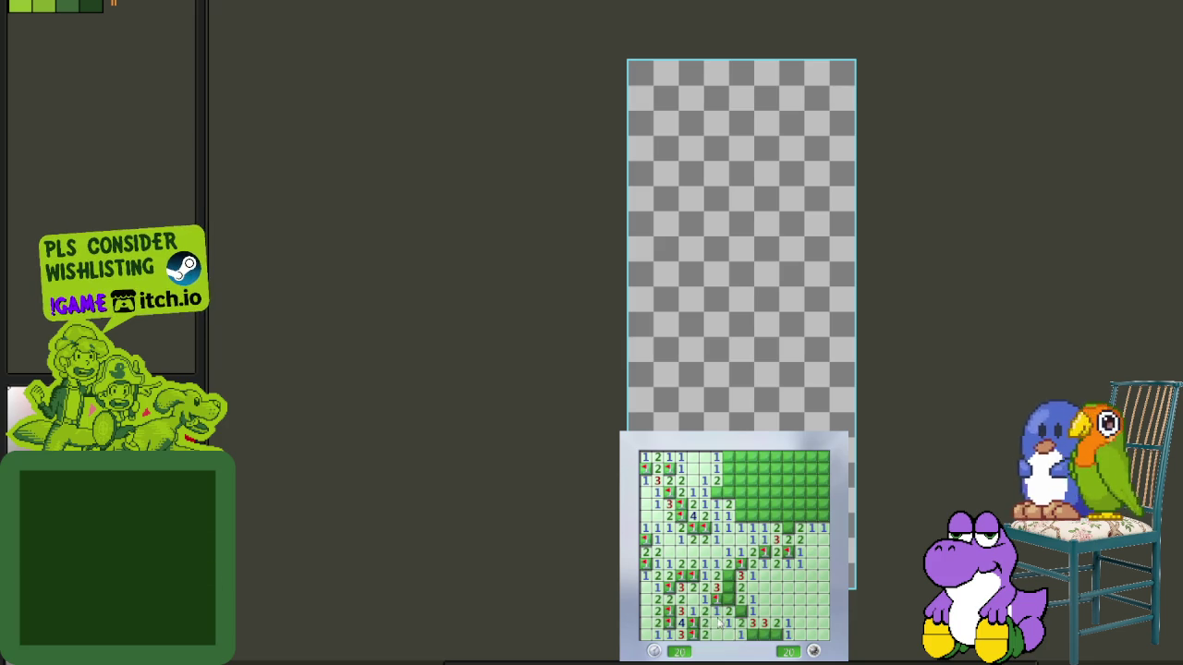
{"action": "left_click", "coordinate": [727, 599]}
- Flag five mines along the bottom row and lower right
{"action": "right_click", "coordinate": [727, 588]}
{"action": "right_click", "coordinate": [739, 611]}
{"action": "right_click", "coordinate": [750, 635]}
{"action": "right_click", "coordinate": [763, 635]}
{"action": "right_click", "coordinate": [774, 635]}
- Open the safe cells across the middle, upper-right area and near the top
{"action": "left_click", "coordinate": [752, 518]}
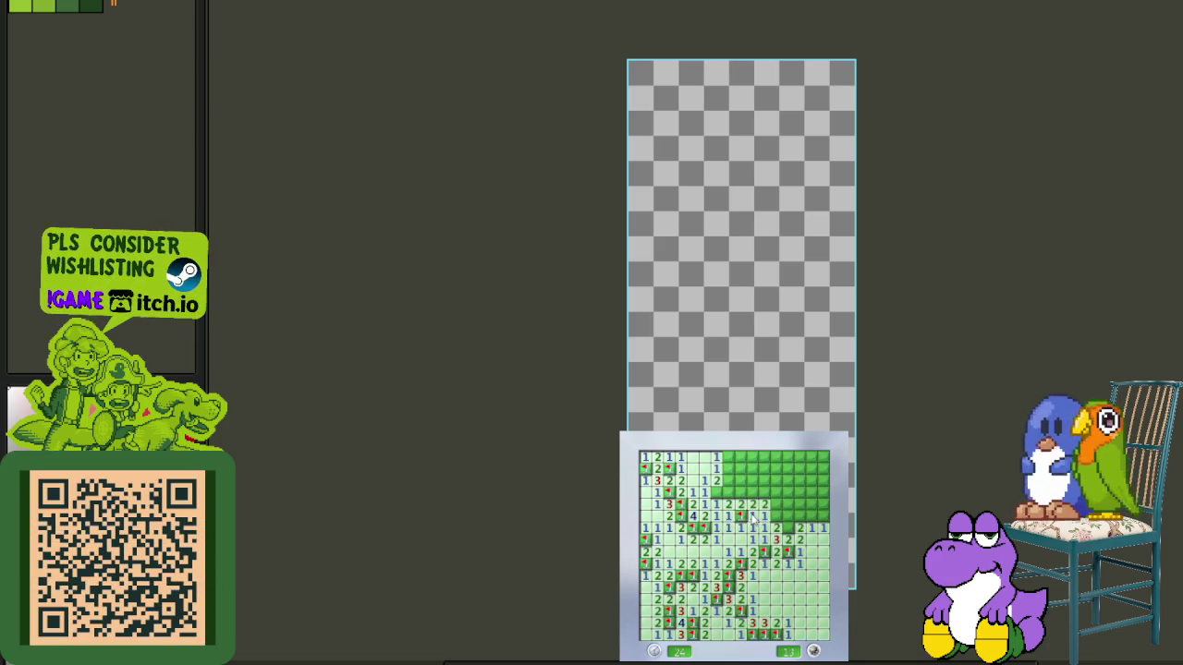
{"action": "left_click", "coordinate": [781, 520]}
{"action": "left_click", "coordinate": [776, 501]}
{"action": "left_click", "coordinate": [797, 506]}
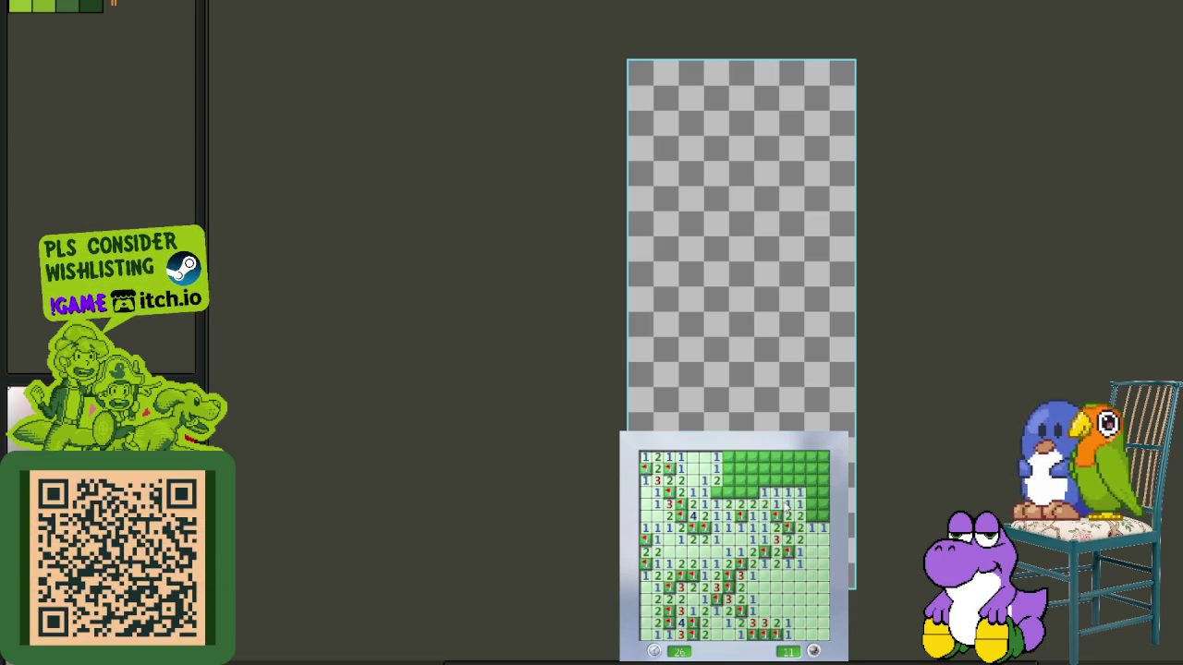
{"action": "left_click", "coordinate": [796, 510]}
{"action": "left_click", "coordinate": [815, 511]}
{"action": "left_click", "coordinate": [775, 480]}
{"action": "left_click", "coordinate": [787, 468]}
- Flag the top-right and top-row mines and open the last top-row cells
{"action": "right_click", "coordinate": [809, 456]}
{"action": "right_click", "coordinate": [821, 456]}
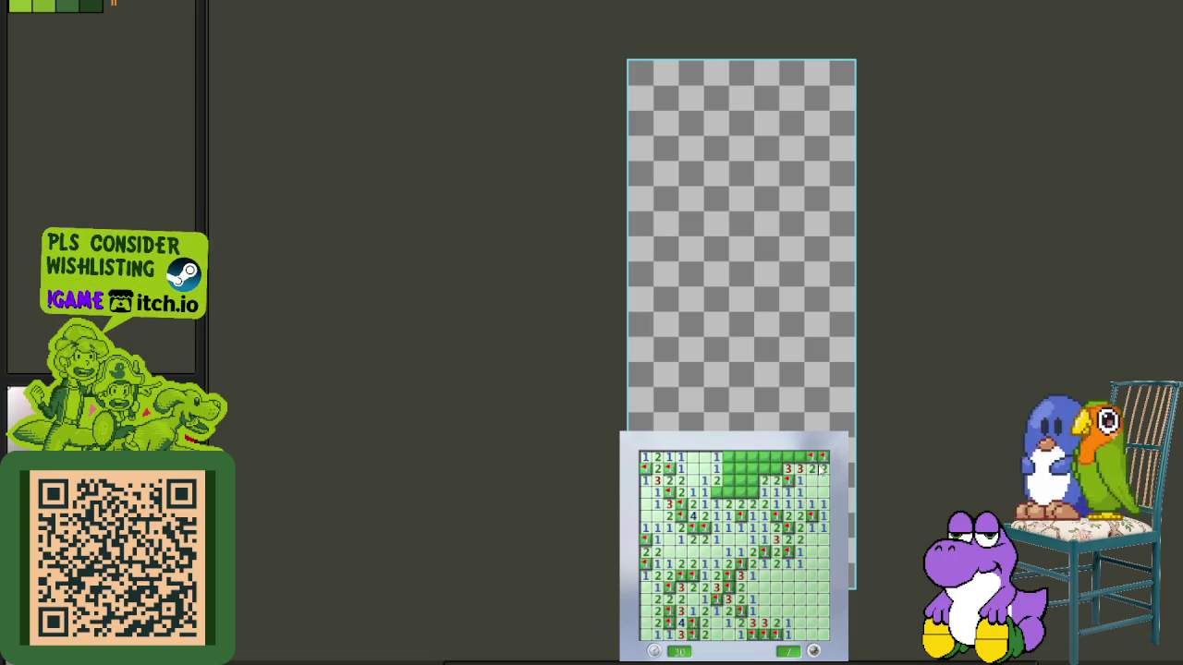
{"action": "right_click", "coordinate": [753, 493]}
{"action": "left_click", "coordinate": [739, 481]}
{"action": "right_click", "coordinate": [728, 468]}
{"action": "right_click", "coordinate": [740, 469]}
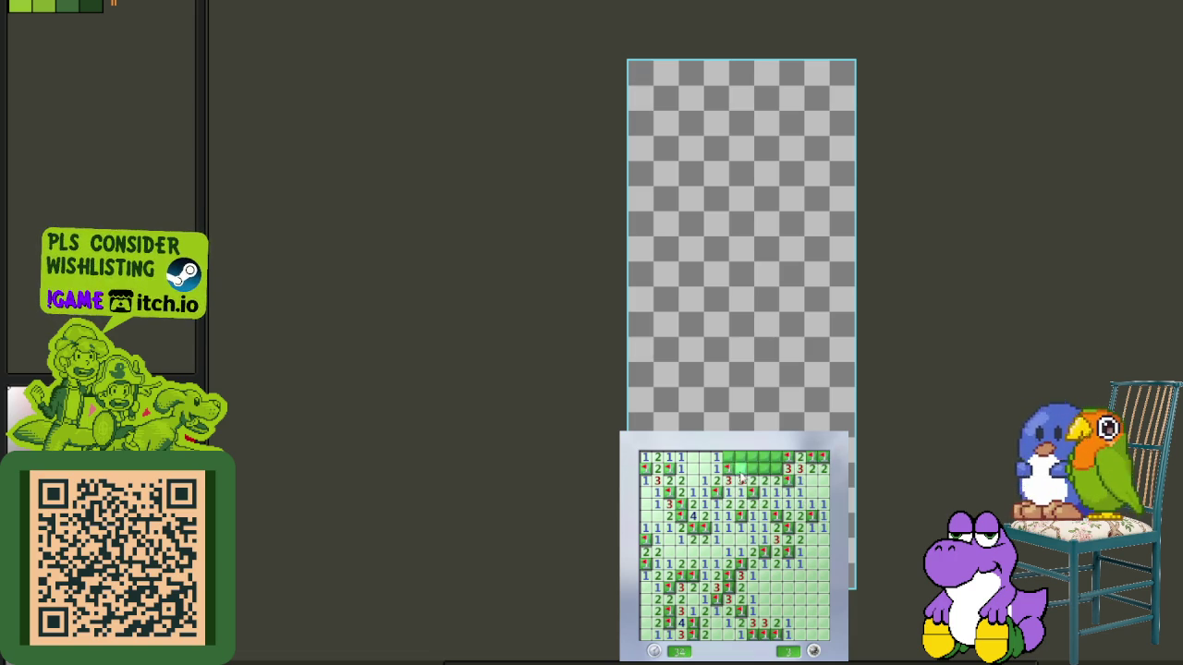
{"action": "right_click", "coordinate": [753, 457]}
{"action": "left_click", "coordinate": [741, 457]}
{"action": "left_click", "coordinate": [729, 457]}
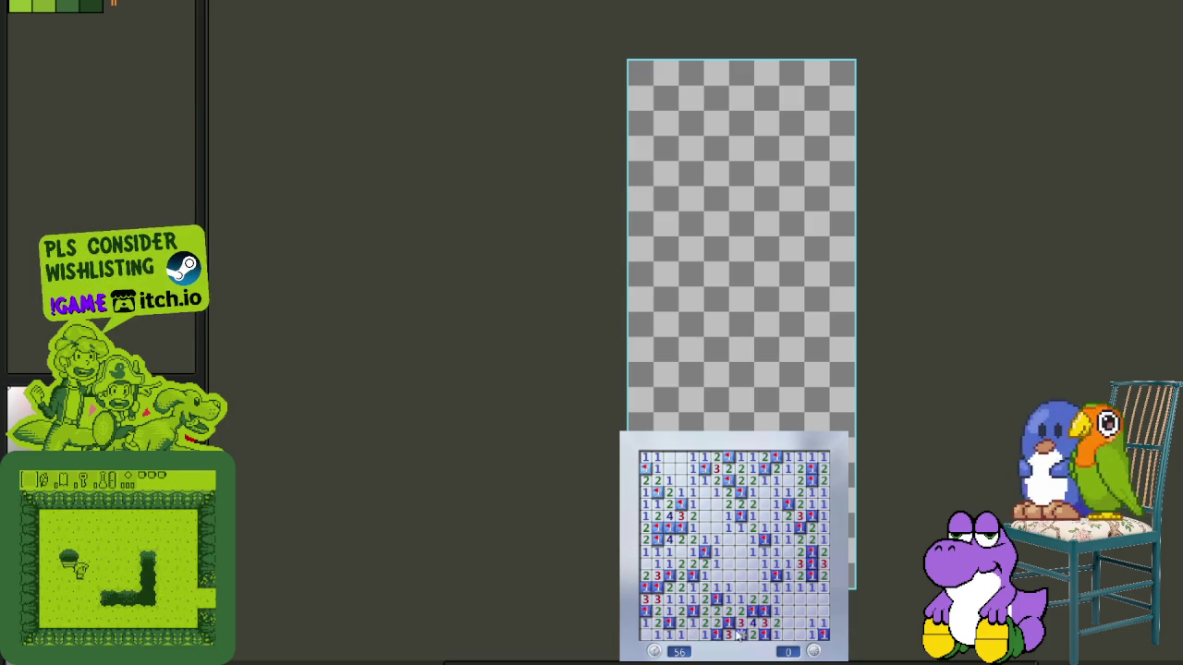
- Start another game, open an area near the bottom, and flag the two mines beside it
{"action": "left_click", "coordinate": [761, 607]}
{"action": "left_click", "coordinate": [756, 602]}
{"action": "right_click", "coordinate": [775, 599]}
{"action": "right_click", "coordinate": [788, 598]}
- Open cells above the cleared area and flag two mines in the left column
{"action": "left_click", "coordinate": [764, 576]}
{"action": "left_click", "coordinate": [776, 588]}
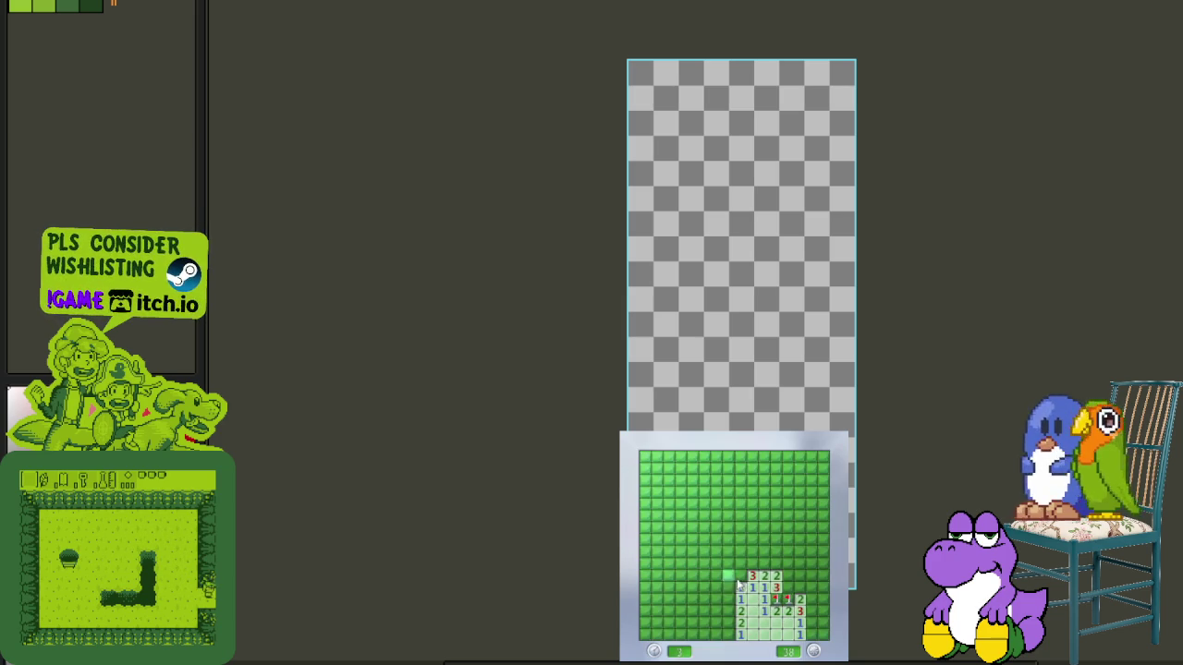
{"action": "right_click", "coordinate": [740, 575]}
{"action": "left_click", "coordinate": [729, 588]}
{"action": "right_click", "coordinate": [728, 610]}
{"action": "right_click", "coordinate": [728, 623]}
{"action": "left_click", "coordinate": [728, 635]}
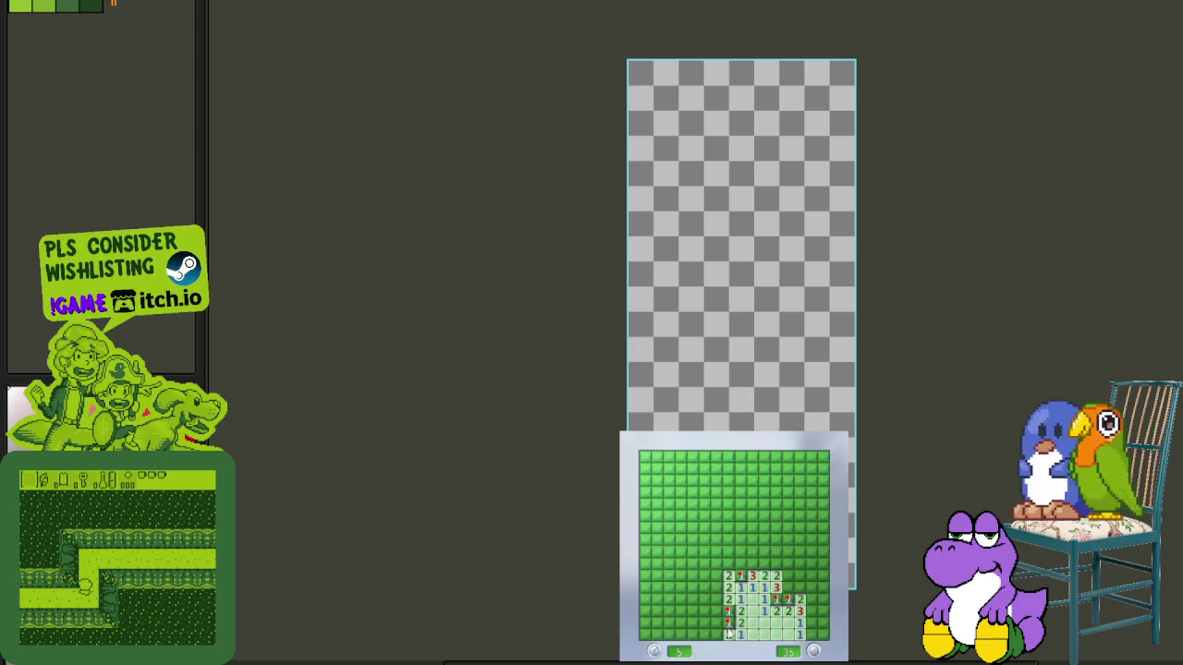
- Flag two mines on the right edge and open the safe cells around them
{"action": "right_click", "coordinate": [812, 599]}
{"action": "left_click", "coordinate": [800, 588]}
{"action": "left_click", "coordinate": [813, 588]}
{"action": "right_click", "coordinate": [812, 622]}
{"action": "left_click", "coordinate": [824, 606]}
{"action": "left_click", "coordinate": [817, 635]}
- Flag mines on the right side and middle area, opening the cells between them
{"action": "right_click", "coordinate": [787, 575]}
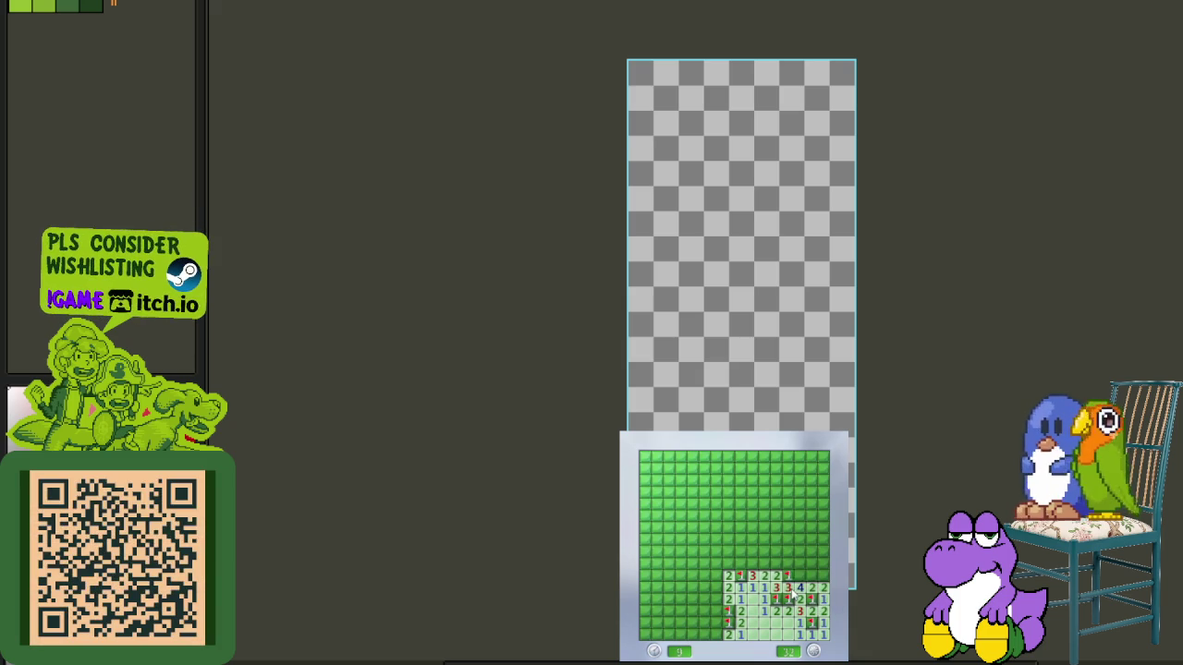
{"action": "left_click", "coordinate": [820, 566]}
{"action": "left_click", "coordinate": [784, 562]}
{"action": "right_click", "coordinate": [763, 563]}
{"action": "right_click", "coordinate": [763, 575]}
{"action": "right_click", "coordinate": [774, 540]}
{"action": "left_click", "coordinate": [751, 562]}
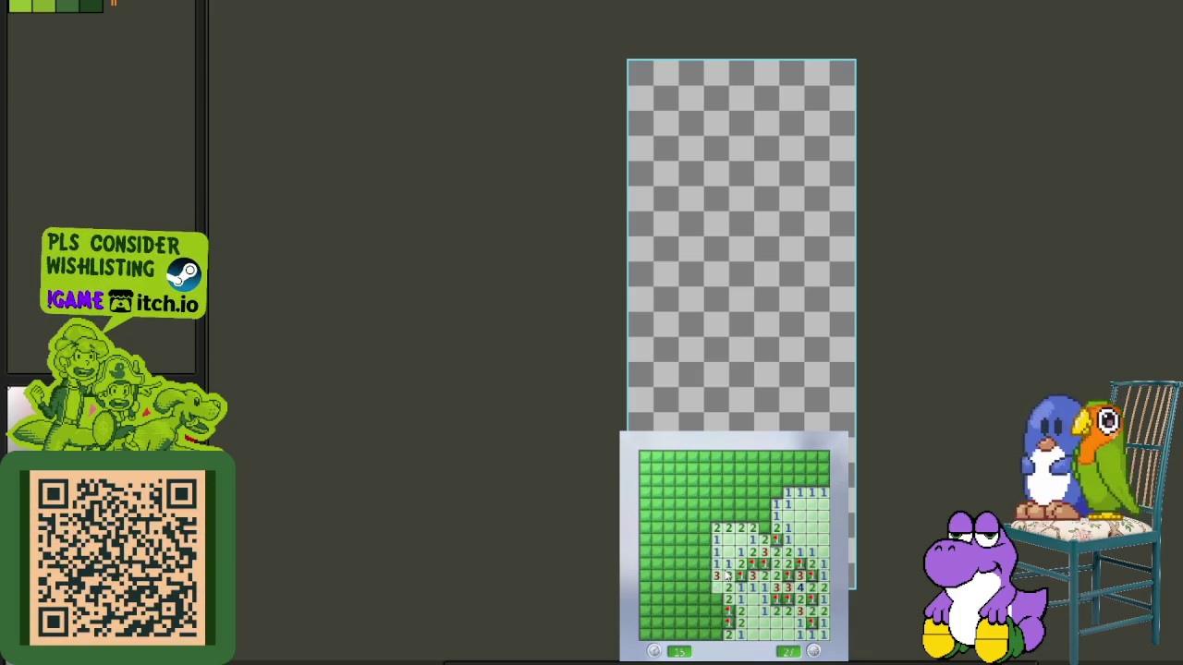
- Open cells up the middle column and flag mines in the upper-right and top row
{"action": "left_click", "coordinate": [727, 598]}
{"action": "left_click", "coordinate": [763, 532]}
{"action": "right_click", "coordinate": [774, 517]}
{"action": "left_click", "coordinate": [766, 514]}
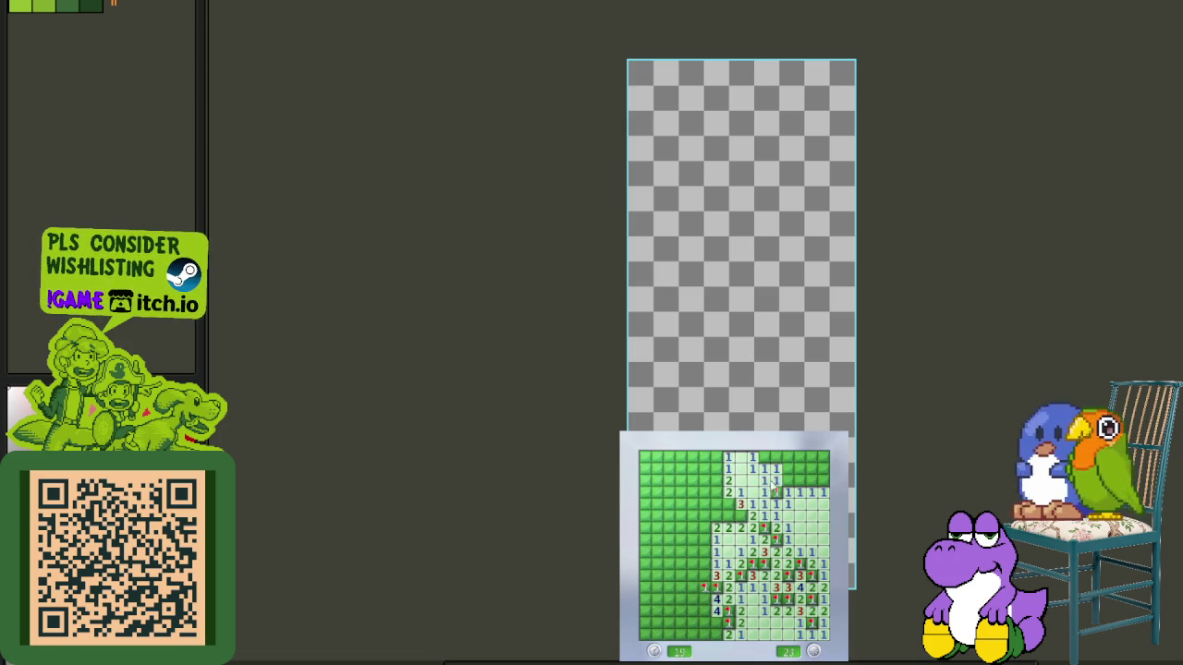
{"action": "left_click", "coordinate": [786, 472]}
{"action": "right_click", "coordinate": [812, 480]}
{"action": "right_click", "coordinate": [822, 469]}
{"action": "right_click", "coordinate": [764, 456]}
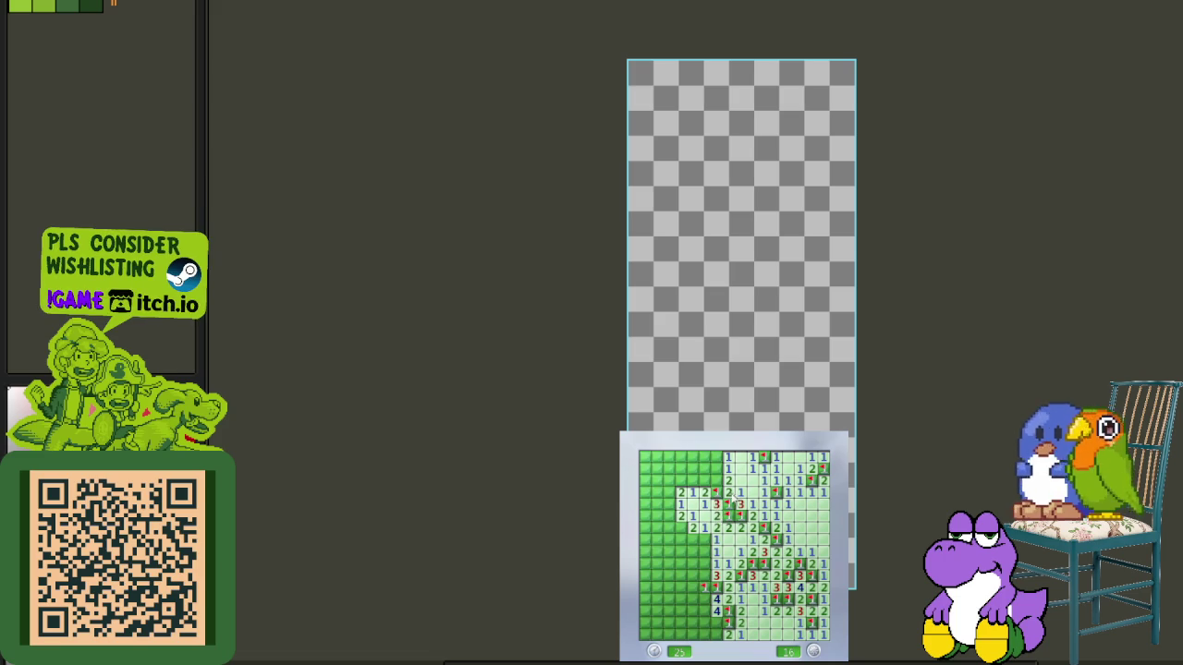
- Reveal the upper-left area and top-left corner, flagging the left-edge mine
{"action": "left_click", "coordinate": [716, 472]}
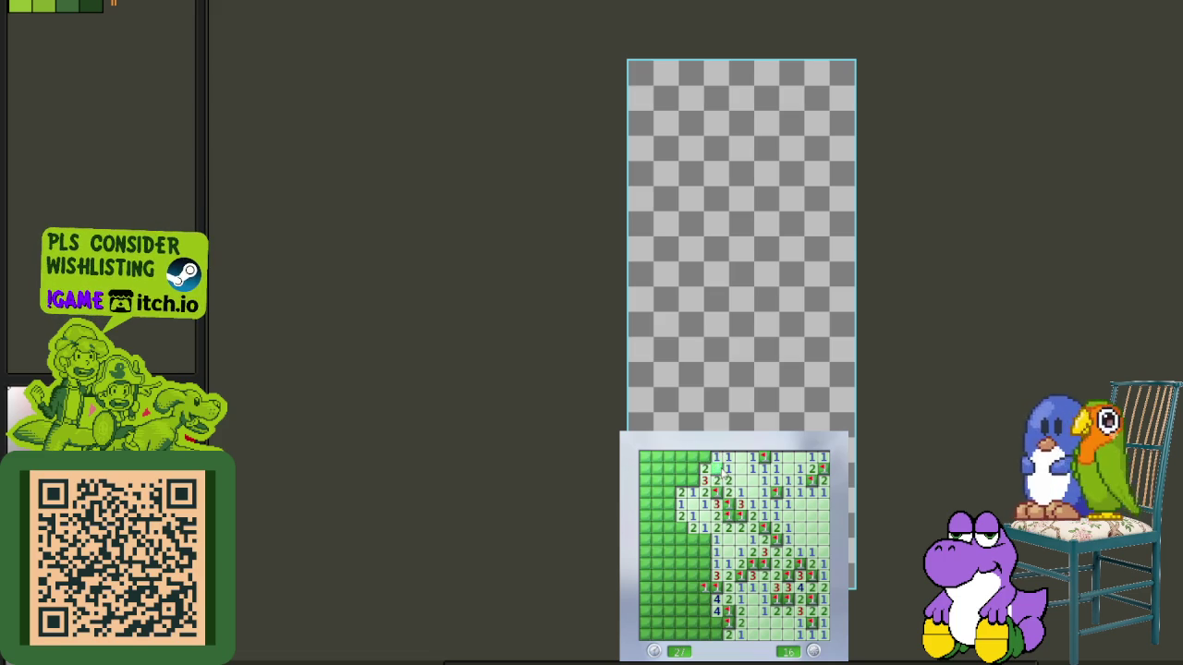
{"action": "left_click", "coordinate": [688, 459]}
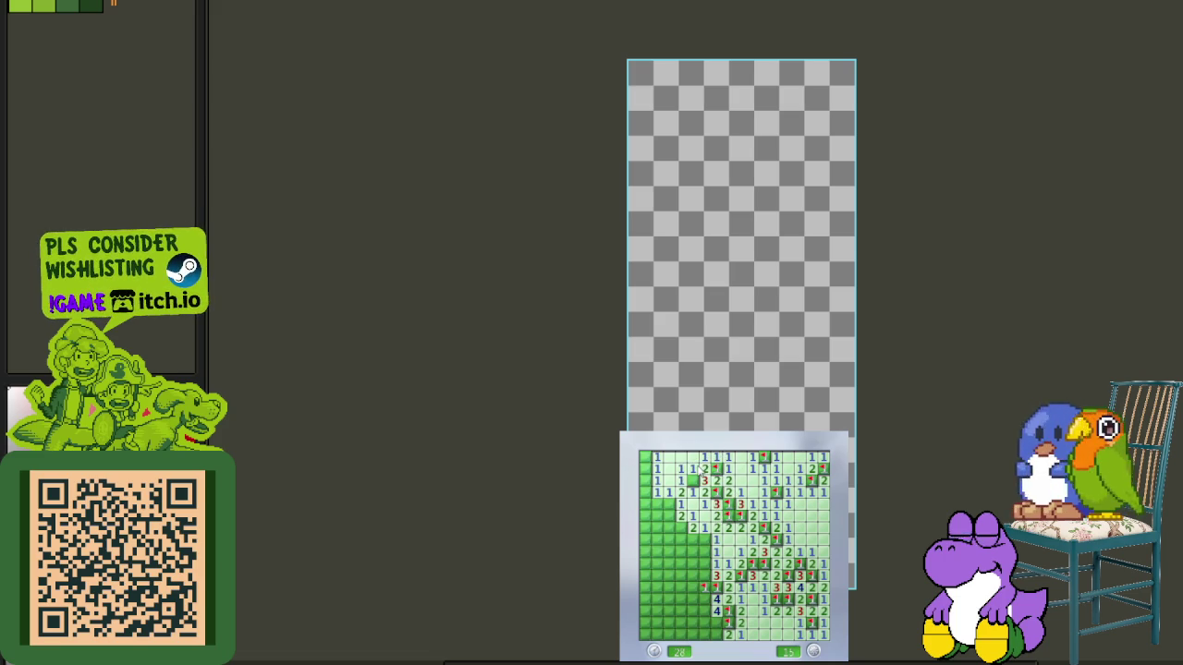
{"action": "left_click", "coordinate": [658, 503]}
{"action": "right_click", "coordinate": [645, 468]}
{"action": "left_click", "coordinate": [645, 456]}
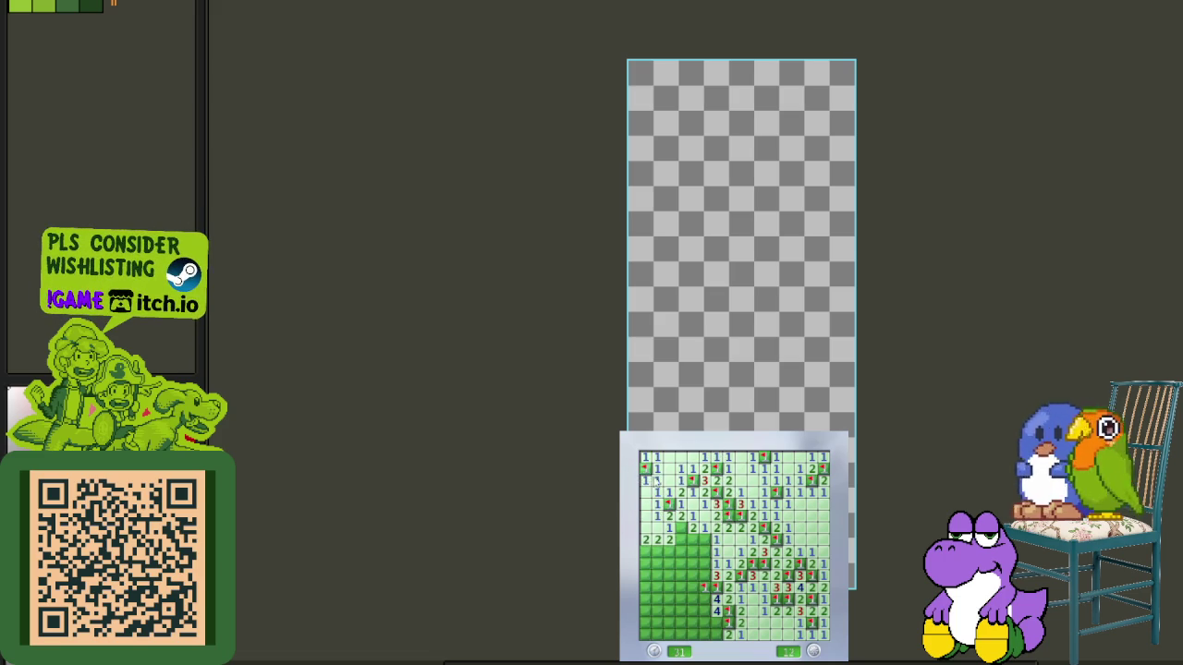
{"action": "left_click", "coordinate": [681, 540]}
- Flag two lower-left mines while revealing the safe cells beside them
{"action": "right_click", "coordinate": [704, 539]}
{"action": "left_click", "coordinate": [693, 552]}
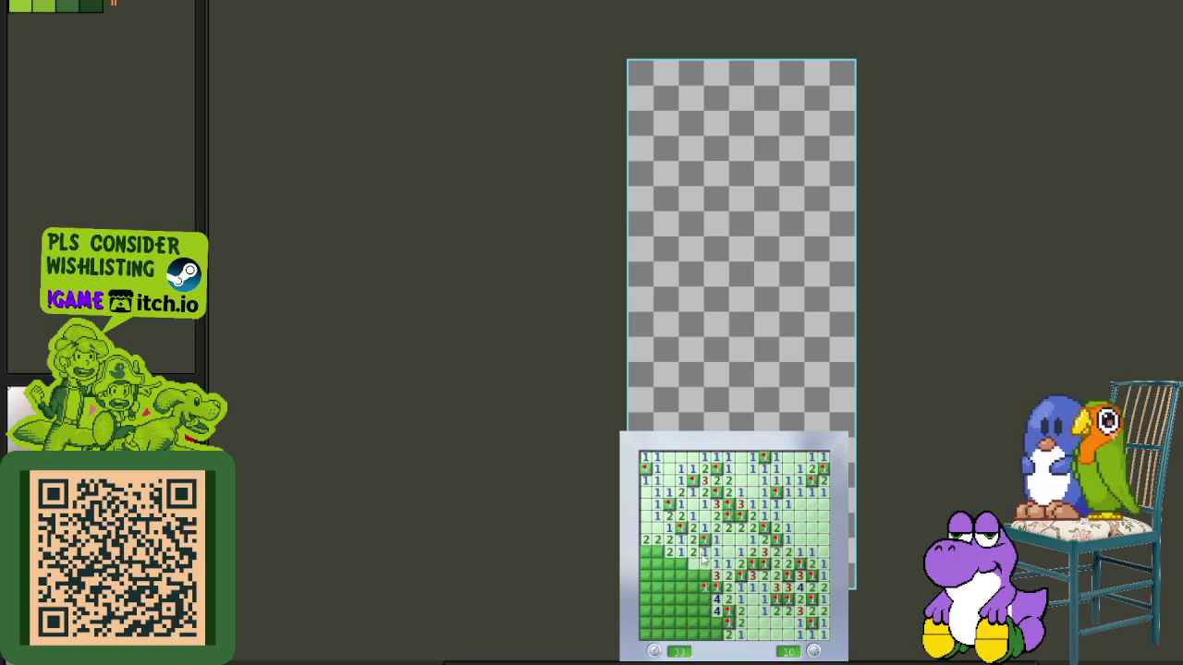
{"action": "left_click", "coordinate": [688, 565]}
{"action": "right_click", "coordinate": [704, 575]}
{"action": "left_click", "coordinate": [689, 574]}
{"action": "right_click", "coordinate": [693, 596]}
- Reveal the 3 cell and flag the four mines around it near the bottom-left
{"action": "left_click", "coordinate": [669, 564]}
{"action": "right_click", "coordinate": [656, 552]}
{"action": "right_click", "coordinate": [645, 552]}
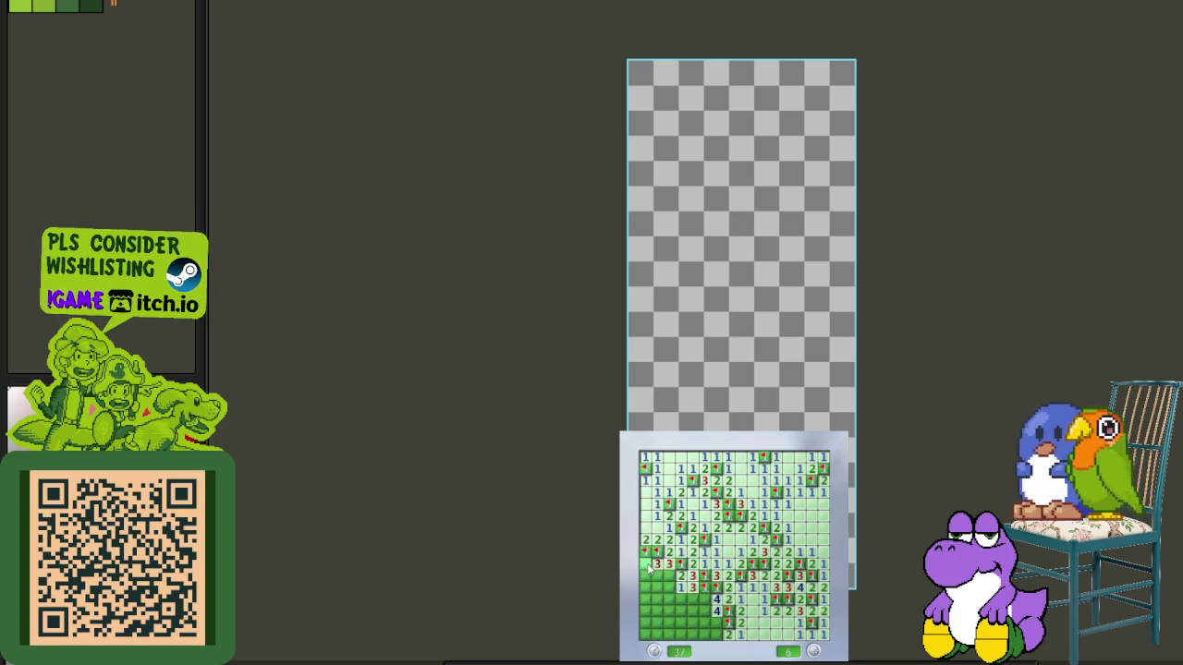
{"action": "left_click", "coordinate": [649, 570]}
{"action": "right_click", "coordinate": [656, 575]}
{"action": "right_click", "coordinate": [669, 582]}
- Clear the bottom rows, flagging the last three mines there
{"action": "left_click", "coordinate": [705, 607]}
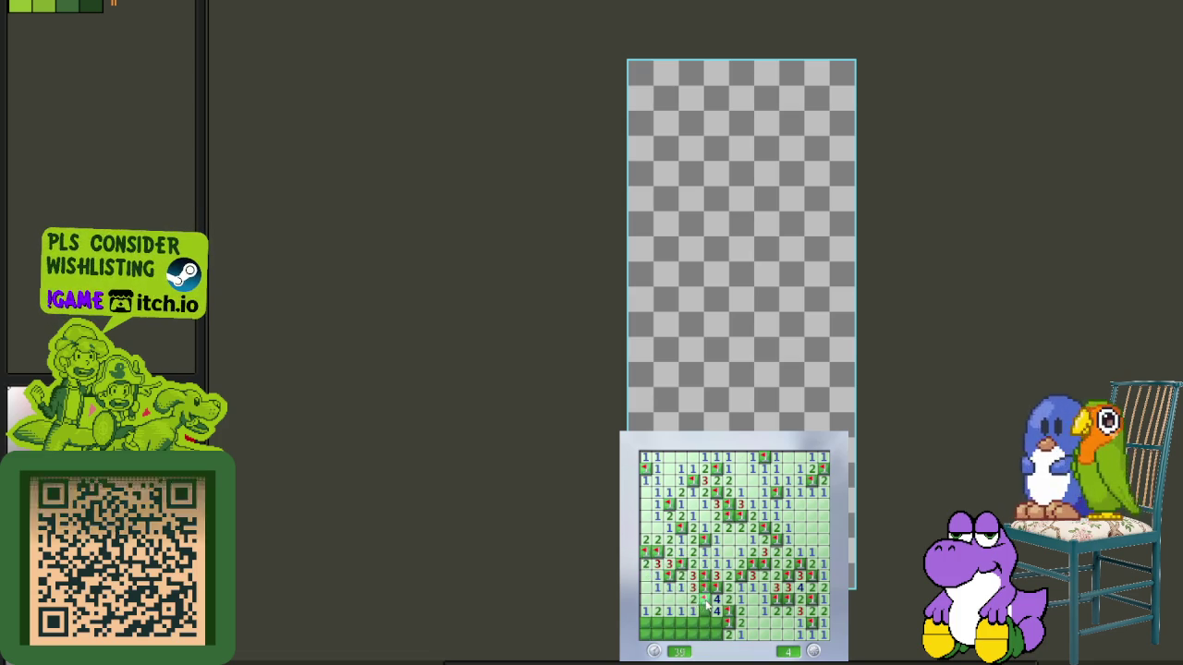
{"action": "right_click", "coordinate": [716, 623]}
{"action": "left_click", "coordinate": [704, 635]}
{"action": "right_click", "coordinate": [692, 623]}
{"action": "right_click", "coordinate": [669, 623]}
{"action": "left_click", "coordinate": [672, 634]}
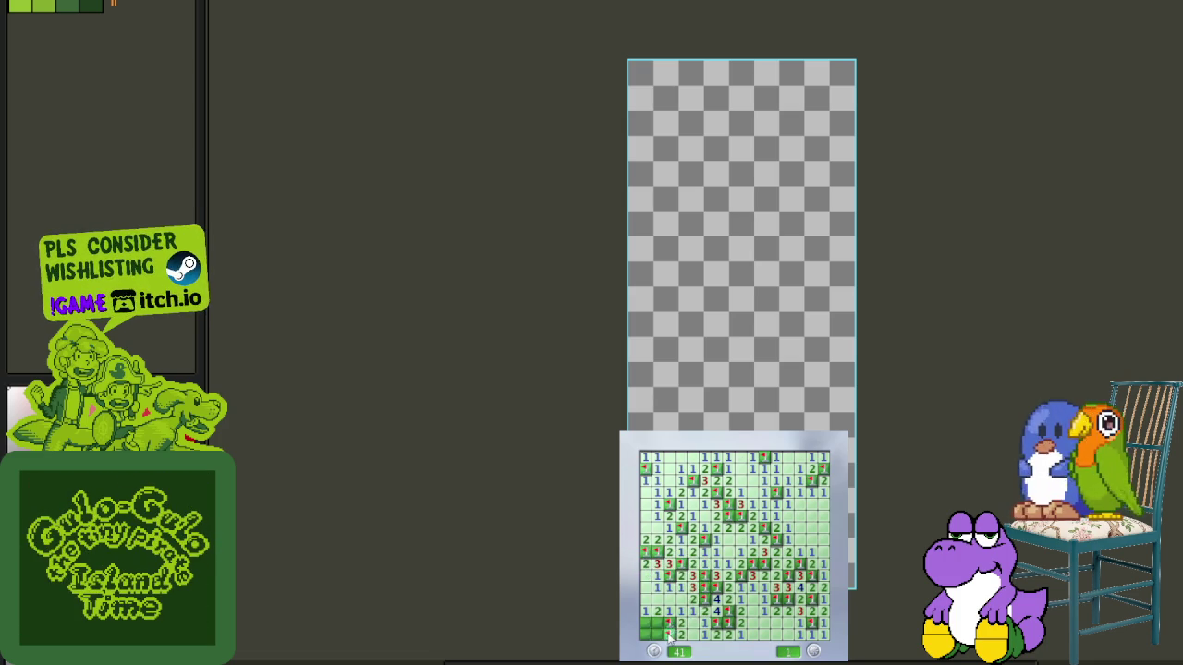
{"action": "left_click", "coordinate": [651, 629]}
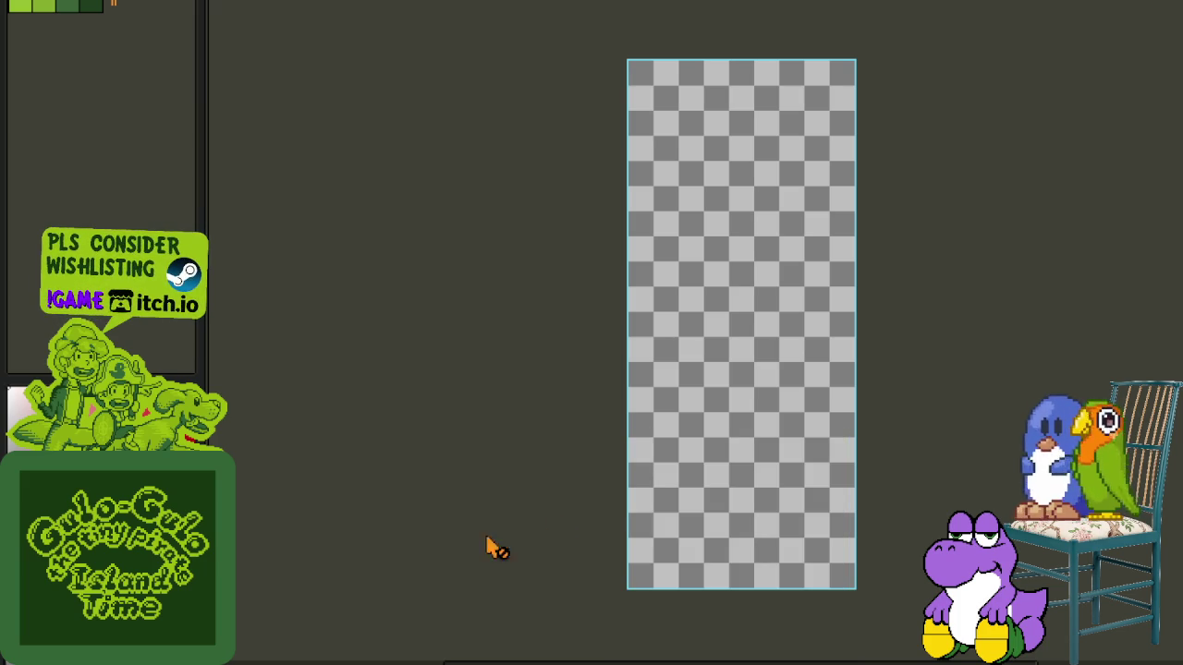
- Show the Japan layer's hiragana glyph sheet, switch to the Eyedropper (I), and zoom in
{"action": "key", "text": "Tab"}
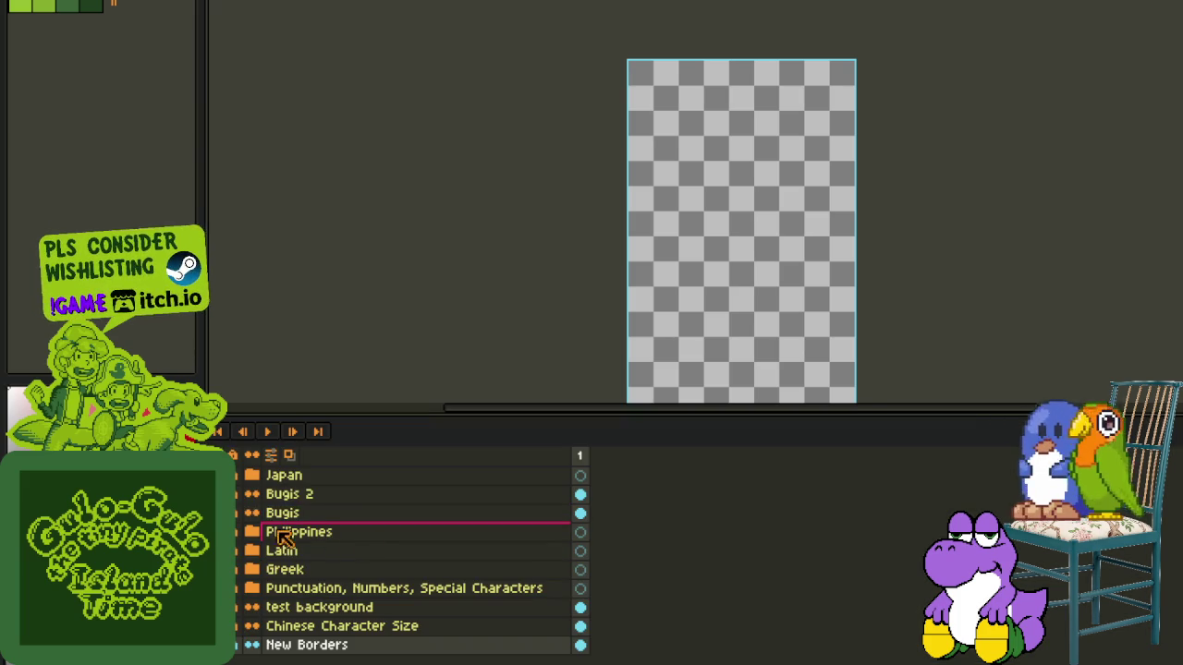
{"action": "left_click", "coordinate": [251, 475]}
{"action": "key", "text": "Tab"}
{"action": "key", "text": "i"}
{"action": "scroll", "coordinate": [750, 323], "scroll_direction": "up", "scroll_amount": 1}
{"action": "scroll", "coordinate": [804, 386], "scroll_direction": "up", "scroll_amount": 1}
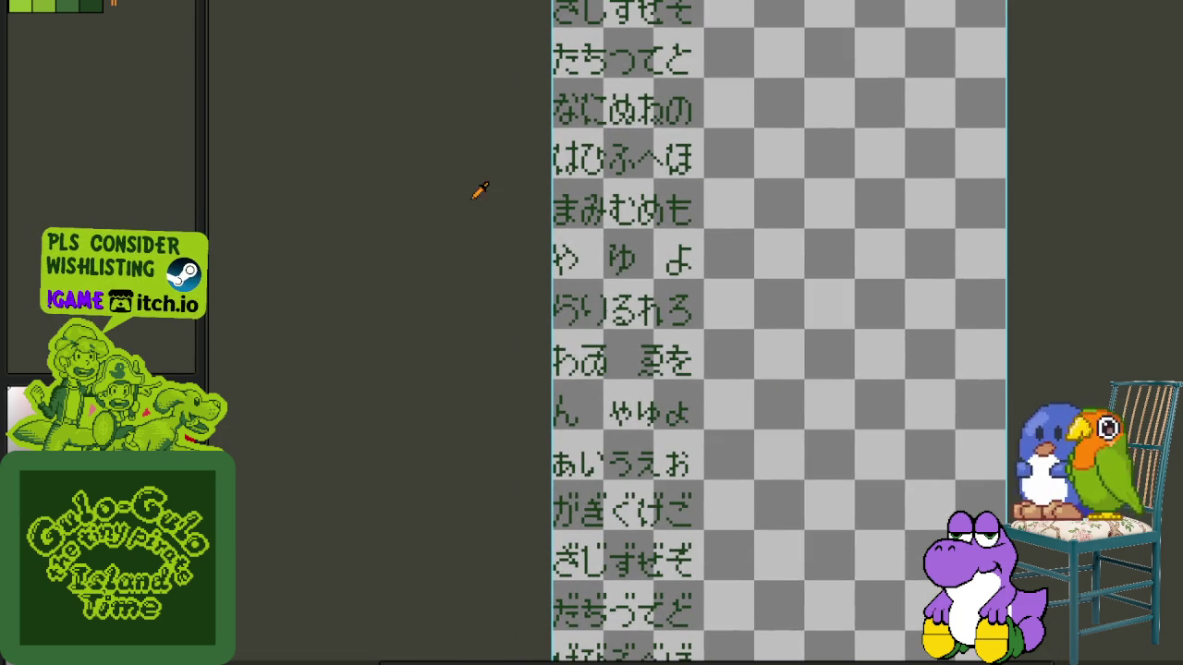
{"action": "scroll", "coordinate": [531, 278], "scroll_direction": "down", "scroll_amount": 1}
{"action": "scroll", "coordinate": [559, 261], "scroll_direction": "up", "scroll_amount": 1}
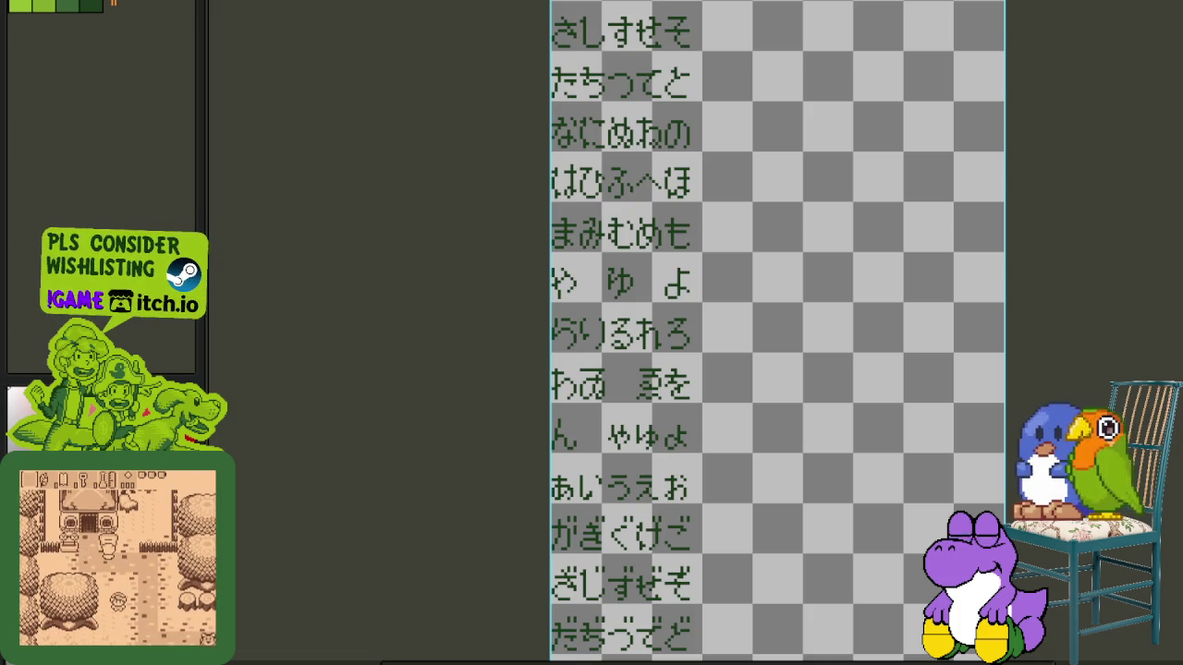
- Pick another .aseprite file in the Open dialog with the arrow keys and start loading it
{"action": "key", "text": "x"}
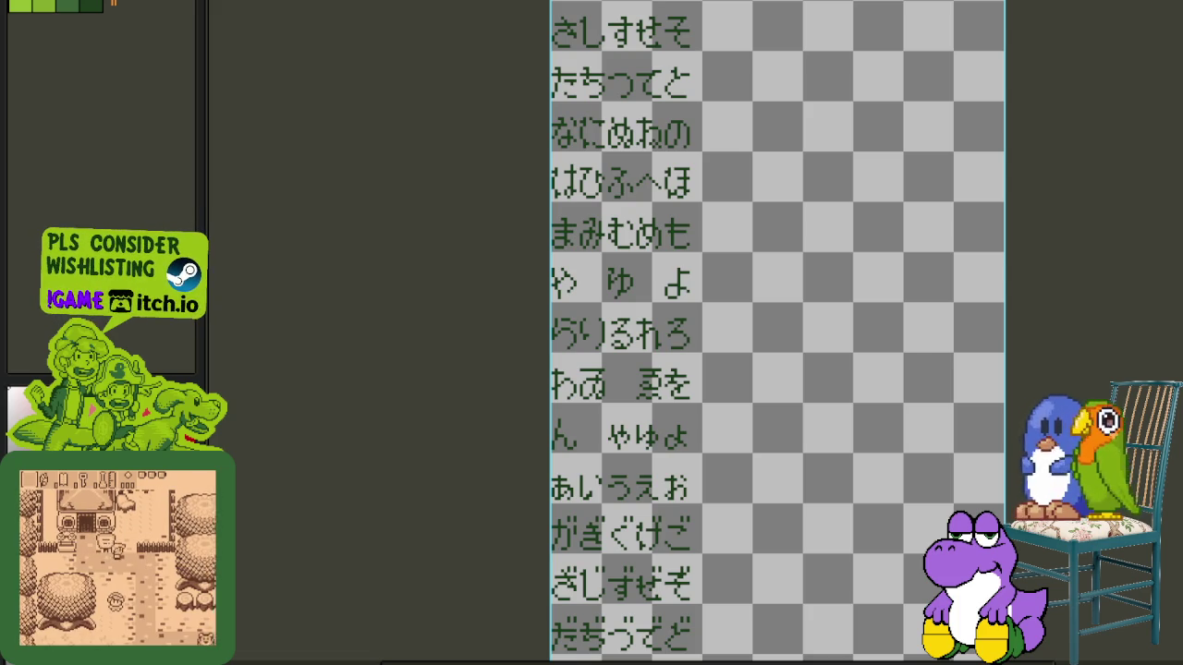
{"action": "key", "text": "Down"}
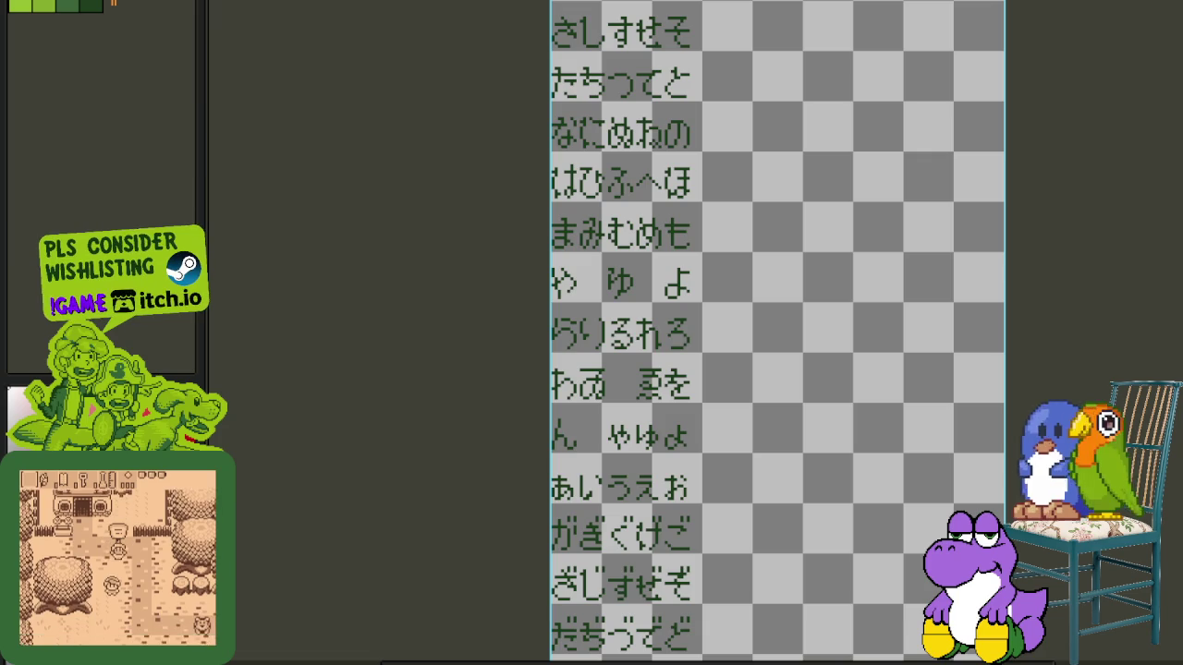
{"action": "key", "text": "Right"}
{"action": "key", "text": "Right"}
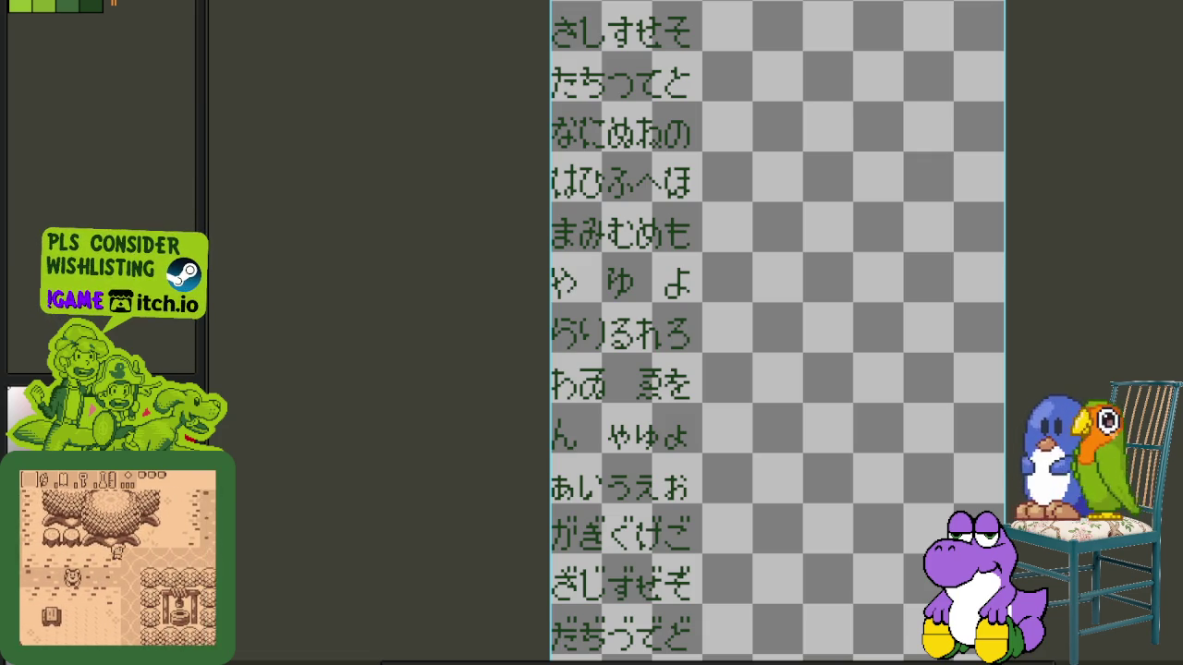
{"action": "key", "text": "Down"}
{"action": "key", "text": "Left"}
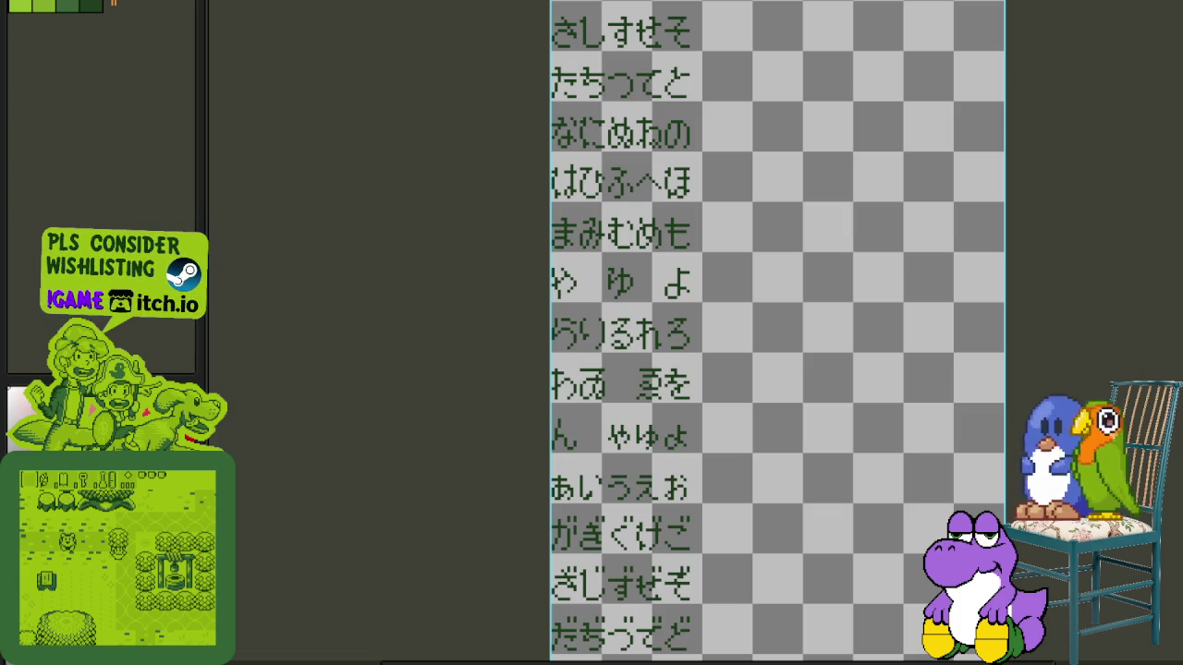
{"action": "key", "text": "Right"}
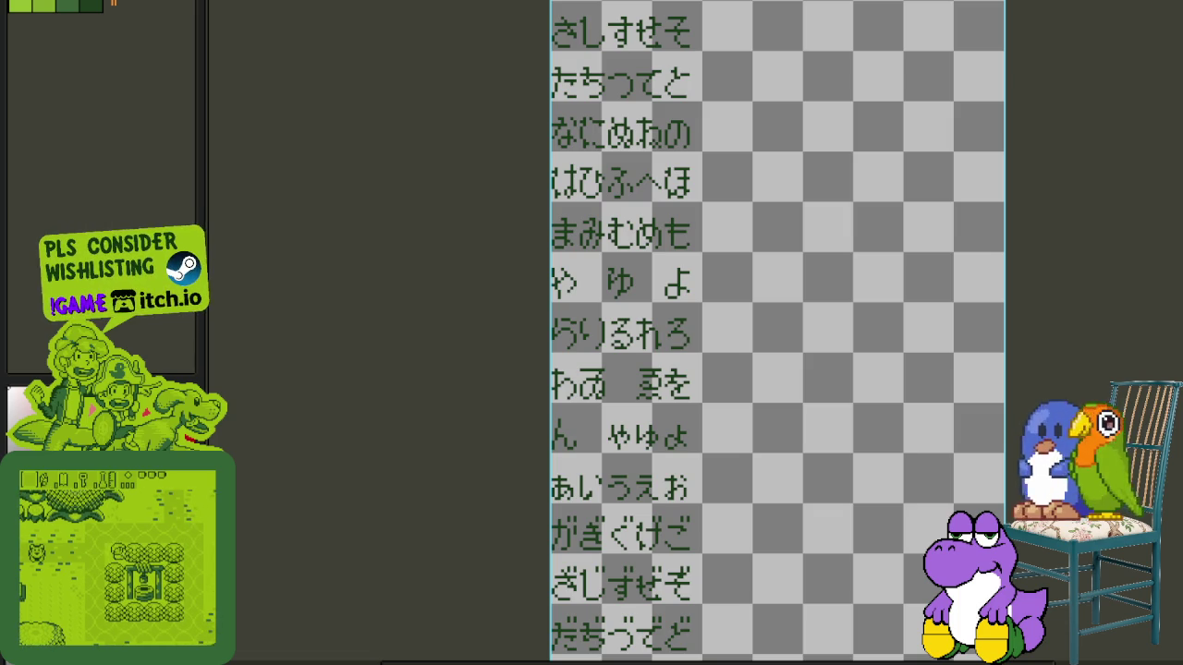
{"action": "key", "text": "Down"}
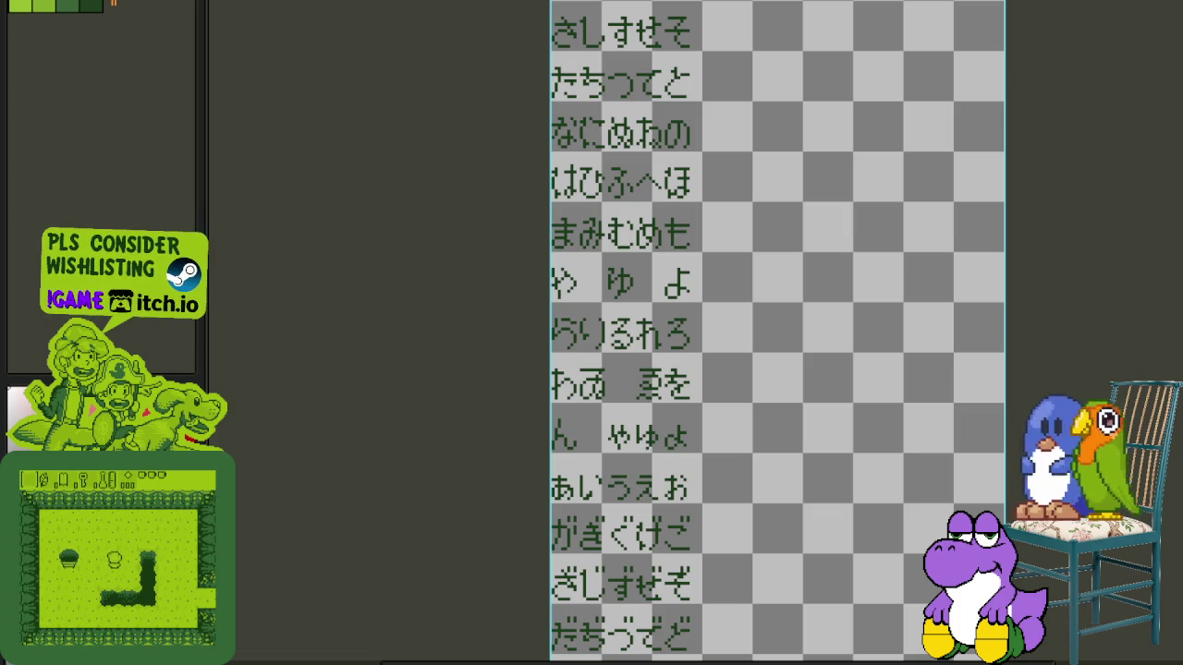
{"action": "key", "text": "Right"}
{"action": "key", "text": "Down"}
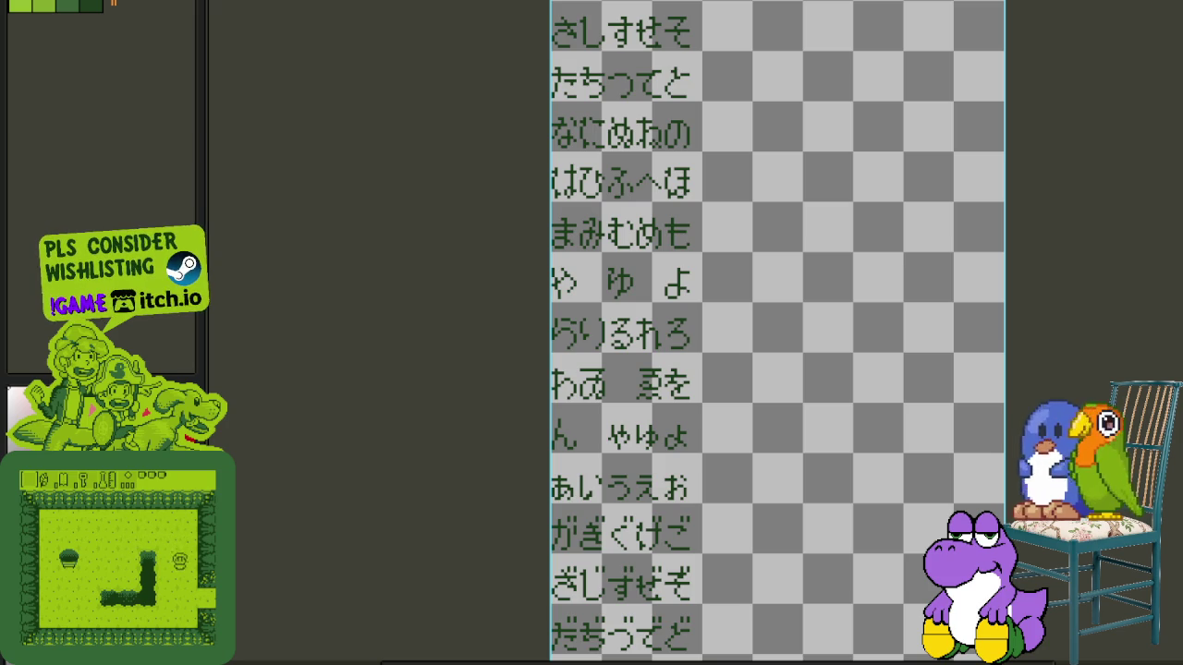
{"action": "key", "text": "Right"}
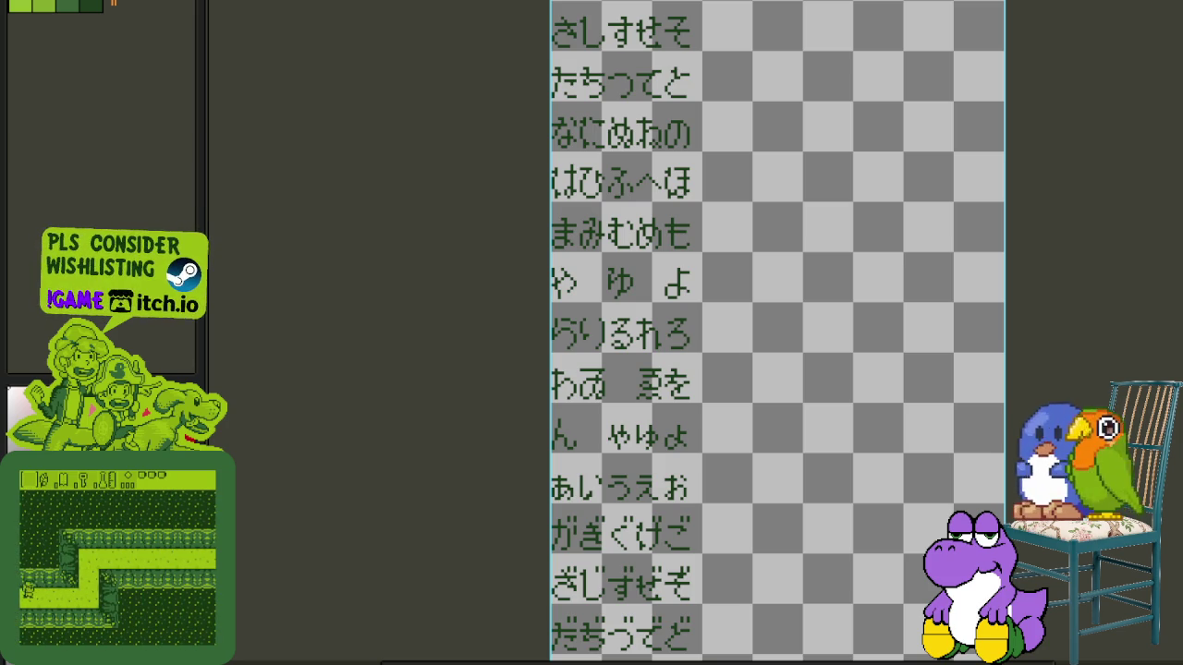
{"action": "key", "text": "Right"}
{"action": "key", "text": "Up"}
{"action": "key", "text": "Right"}
{"action": "key", "text": "Right"}
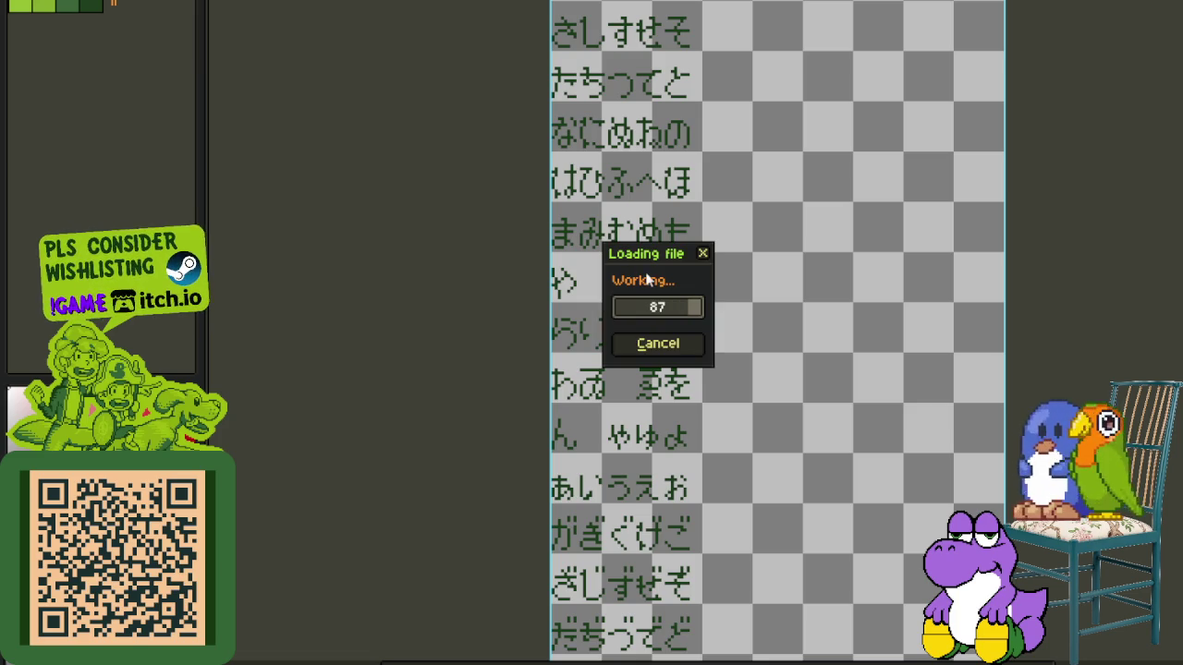
- Delete Layer 2, which holds the CRISTALES text
{"action": "scroll", "coordinate": [771, 345], "scroll_direction": "up", "scroll_amount": 1}
{"action": "scroll", "coordinate": [766, 346], "scroll_direction": "down", "scroll_amount": 1}
{"action": "scroll", "coordinate": [876, 296], "scroll_direction": "up", "scroll_amount": 1}
{"action": "key", "text": "Tab"}
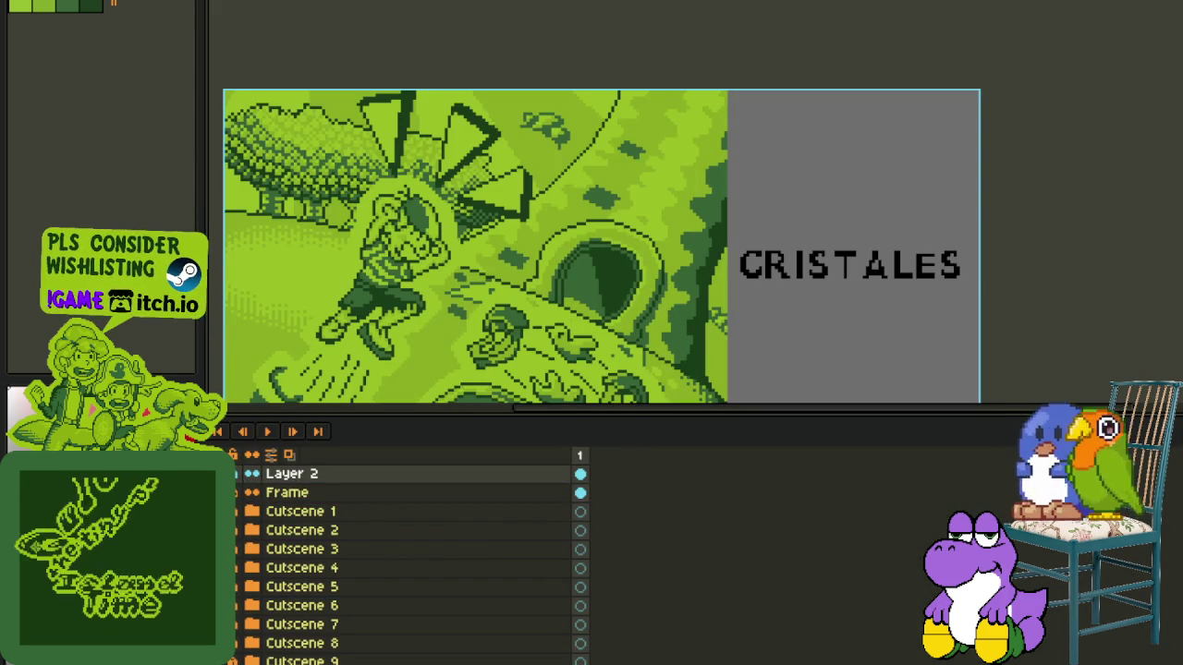
{"action": "right_click", "coordinate": [314, 475]}
{"action": "left_click", "coordinate": [386, 523]}
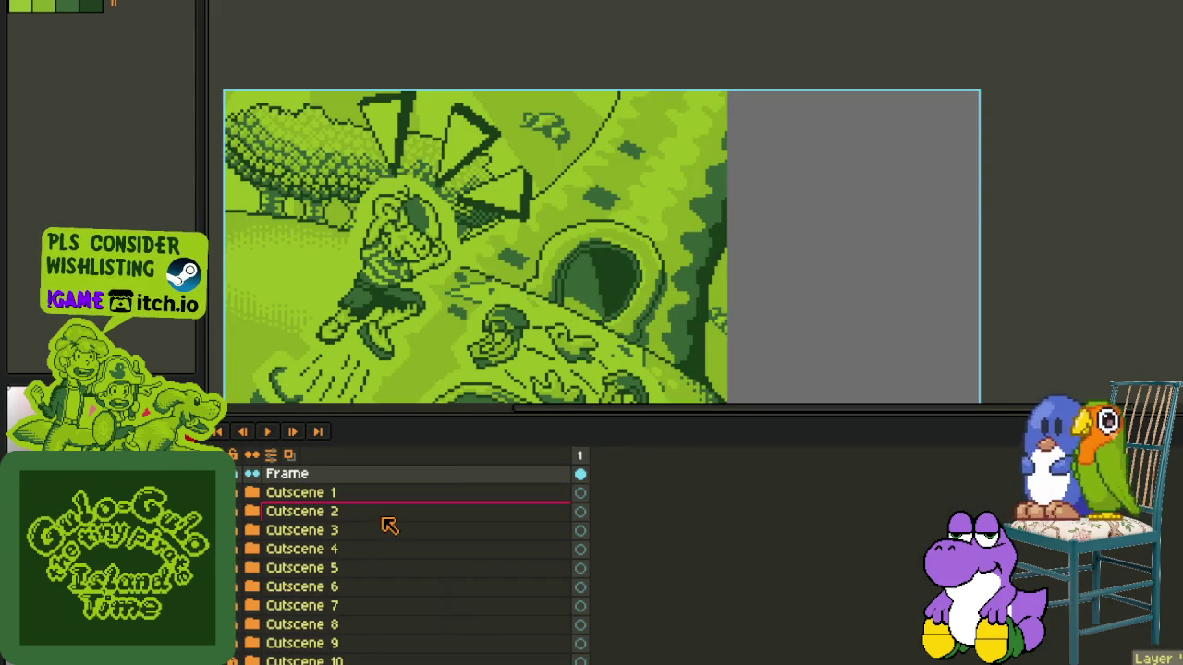
- Collapse the Visuals 35 and Cutscene 11 groups in the timeline
{"action": "scroll", "coordinate": [388, 520], "scroll_direction": "down", "scroll_amount": 2}
{"action": "scroll", "coordinate": [377, 546], "scroll_direction": "down", "scroll_amount": 2}
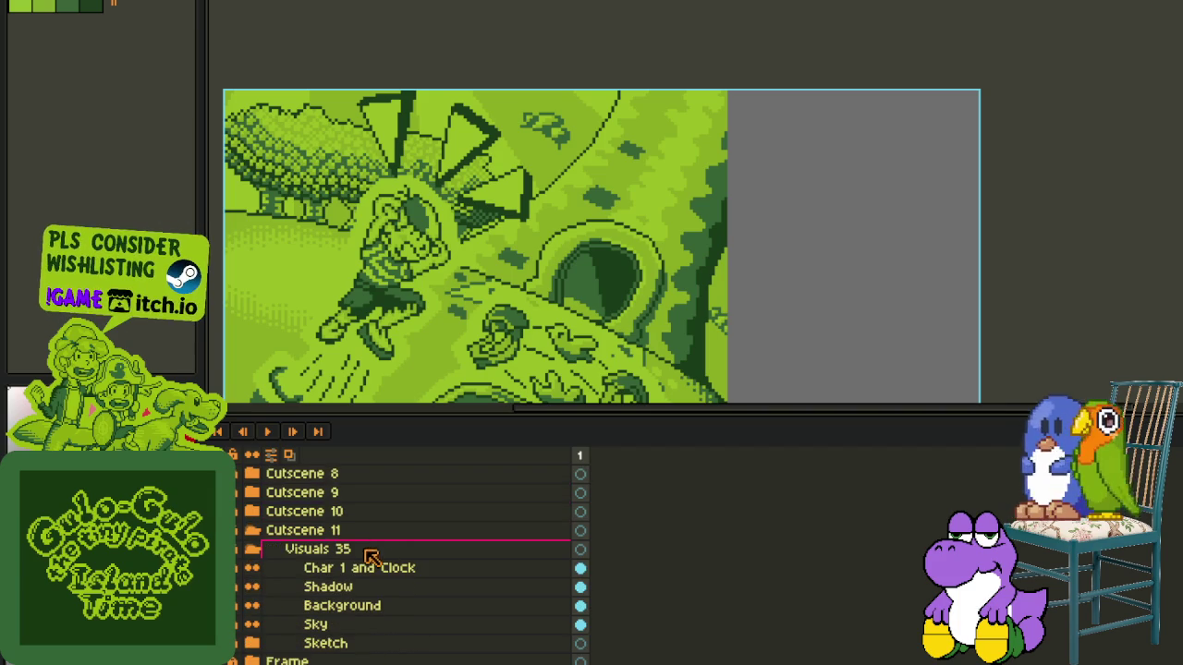
{"action": "left_click", "coordinate": [239, 551]}
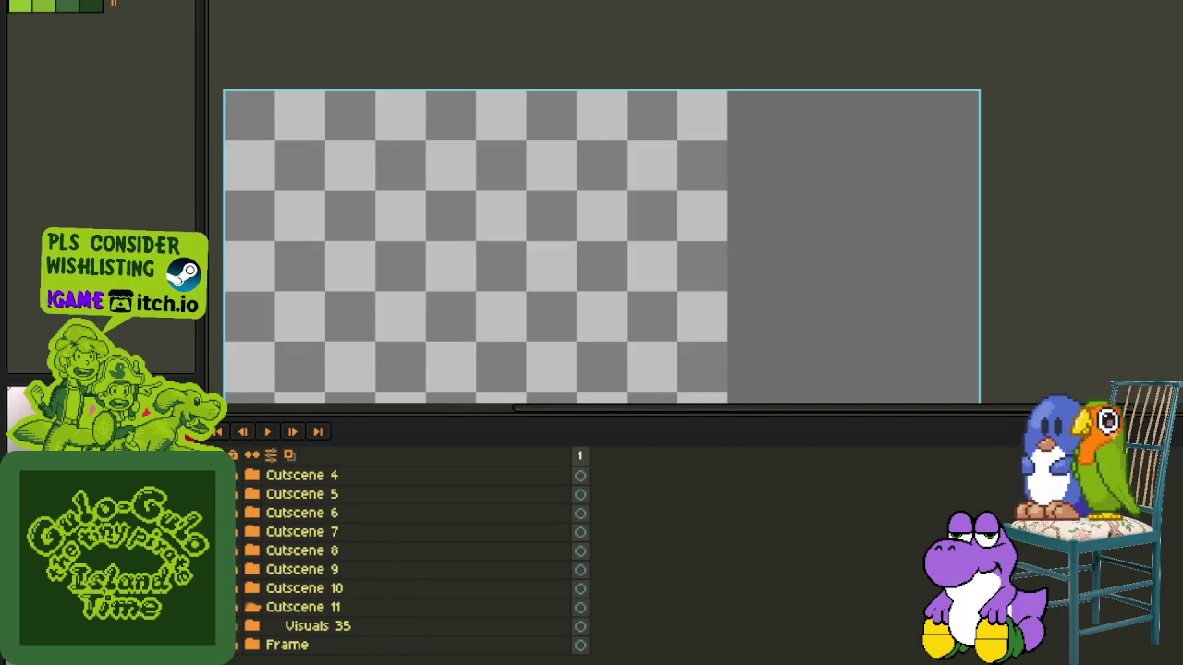
{"action": "left_click", "coordinate": [238, 608]}
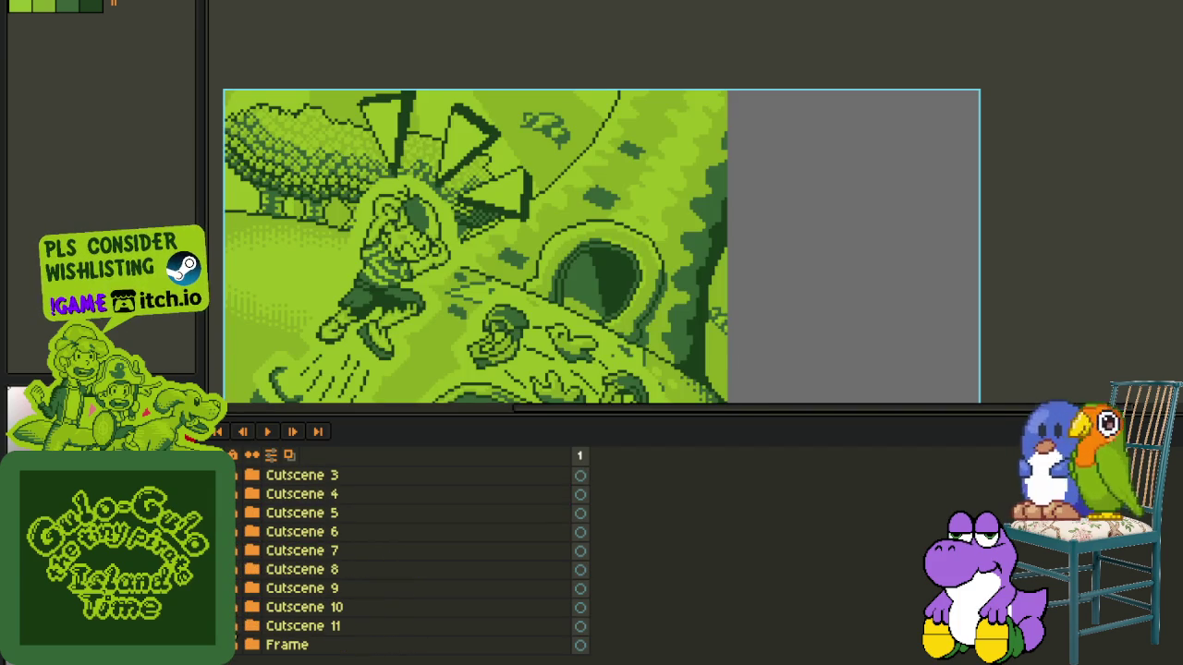
{"action": "left_click", "coordinate": [249, 641]}
{"action": "left_click", "coordinate": [249, 641]}
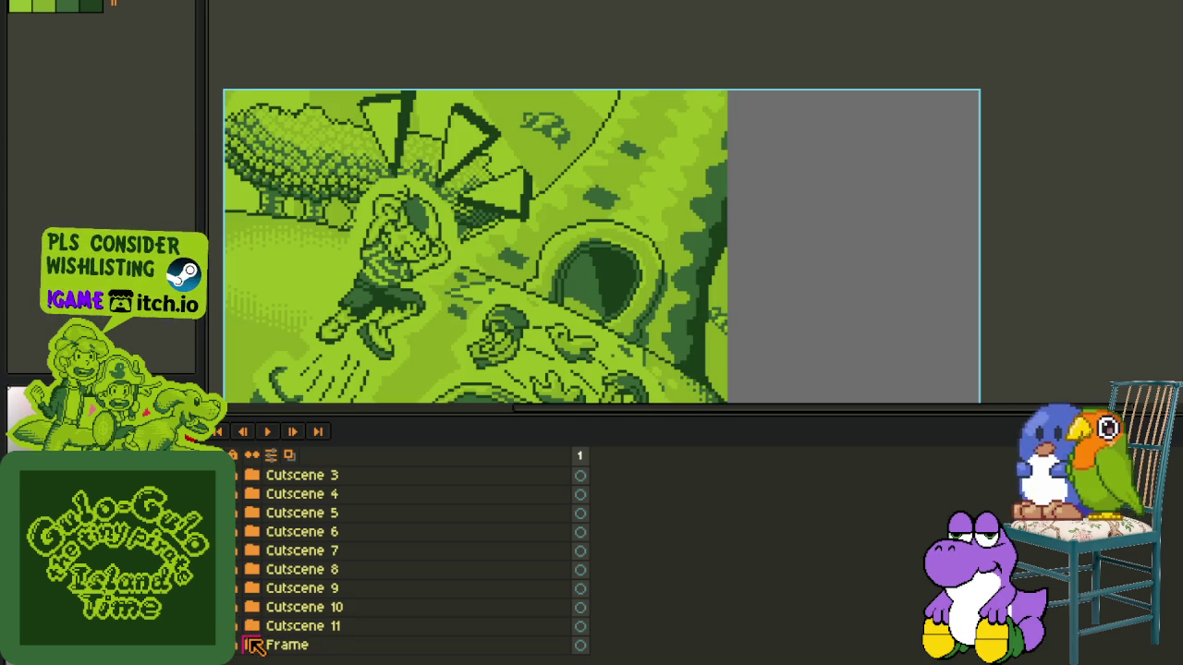
{"action": "right_click", "coordinate": [266, 644]}
{"action": "mouse_move", "coordinate": [305, 573]}
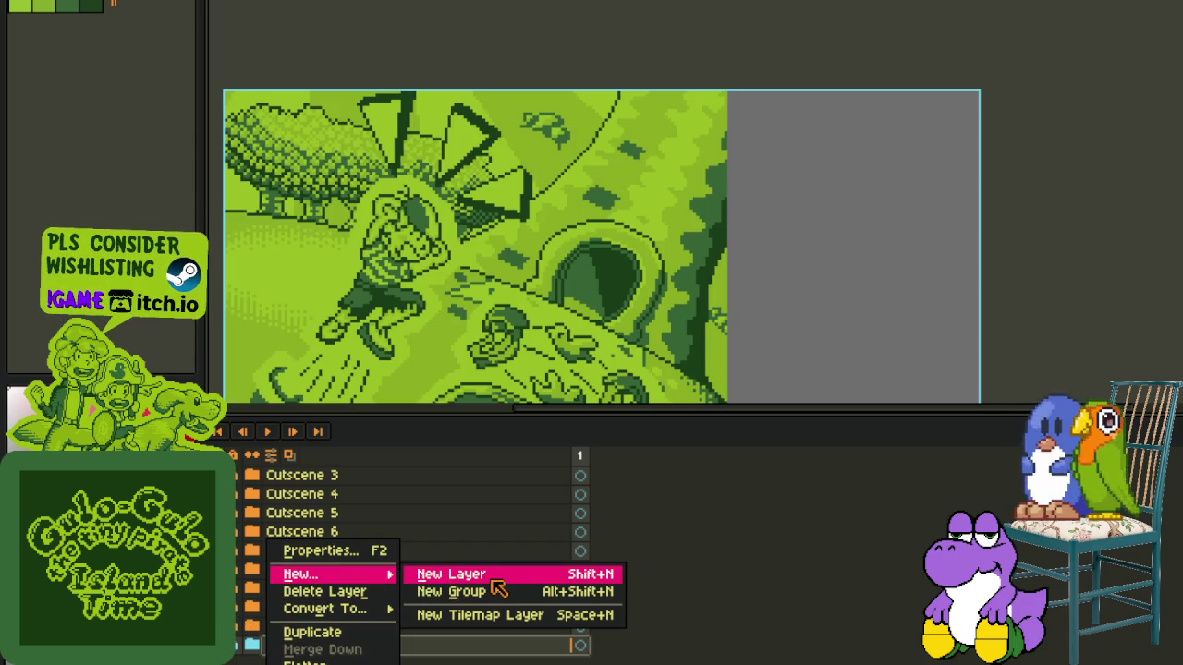
- Add a new layer group above Frame and name it 'Cutscene 12'
{"action": "left_click", "coordinate": [495, 591]}
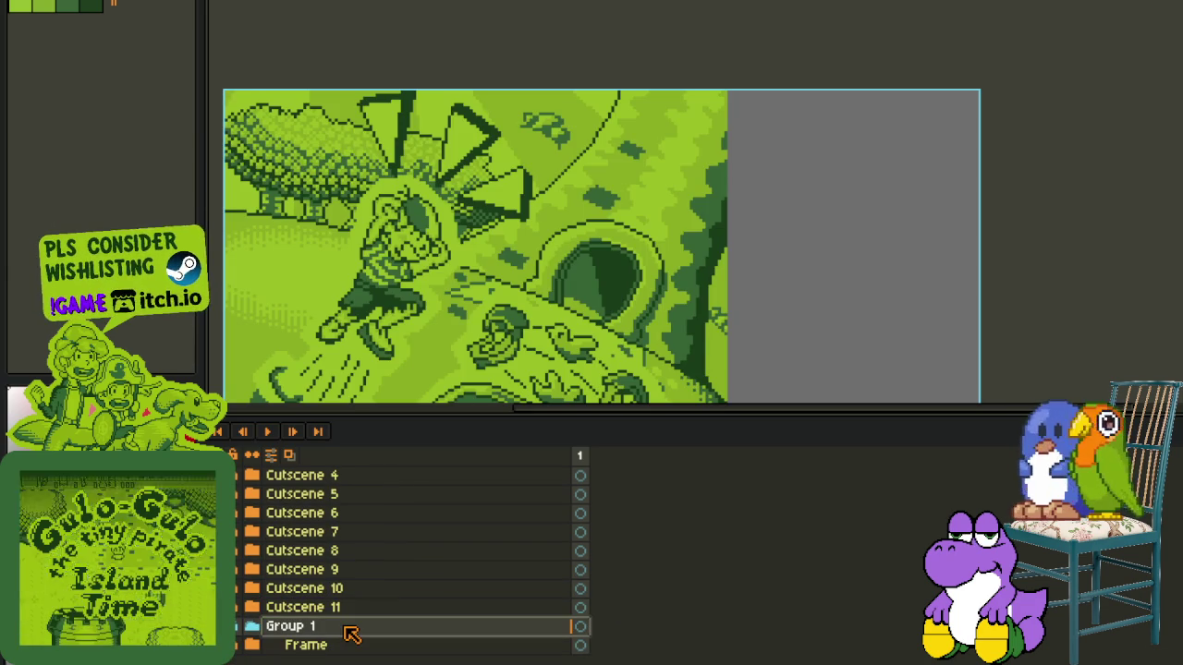
{"action": "double_click", "coordinate": [349, 630]}
{"action": "type", "text": "Cutscene 12"}
- Save the file through File > Save As
{"action": "left_click", "coordinate": [19, 2]}
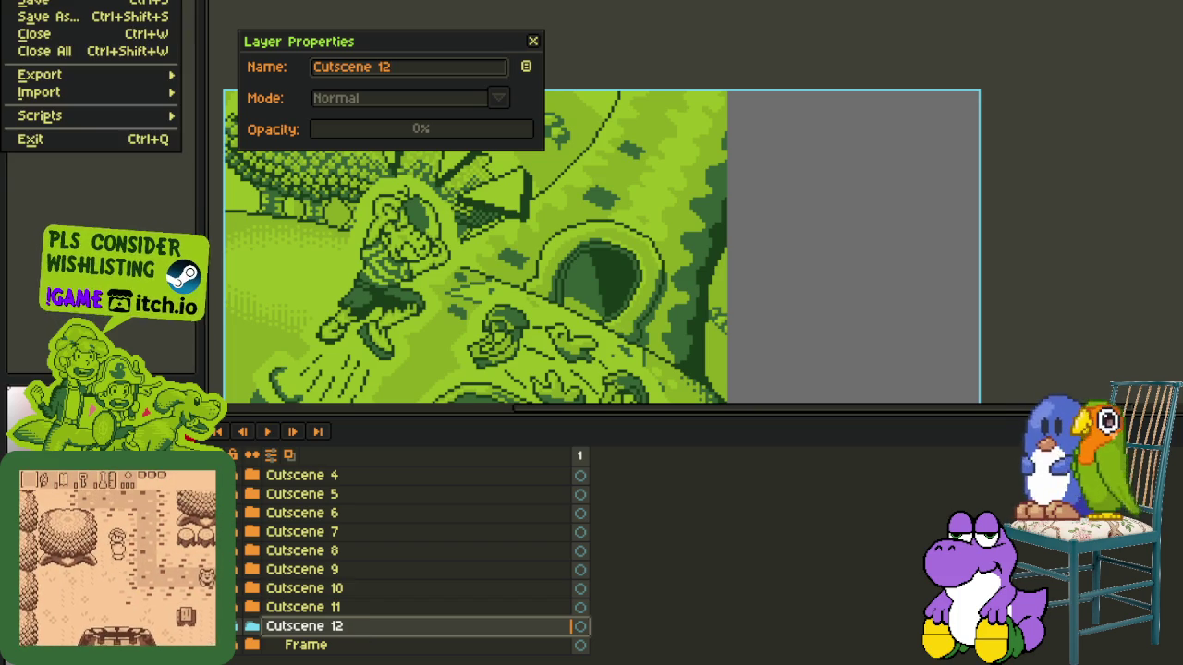
{"action": "left_click", "coordinate": [88, 19]}
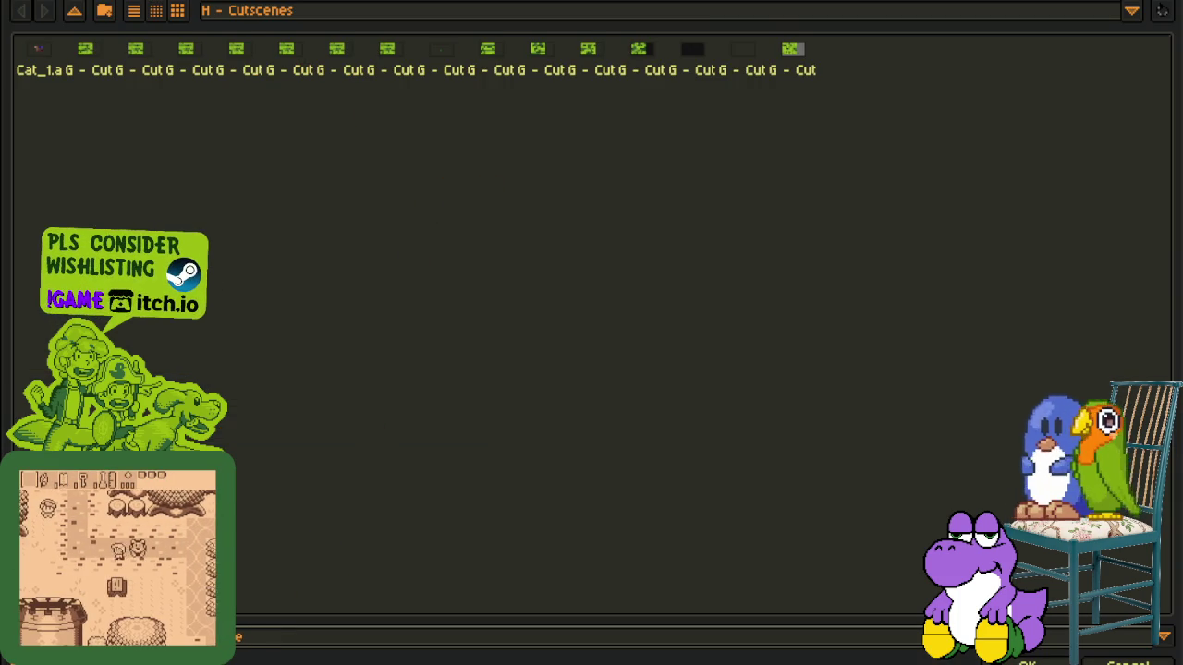
{"action": "key", "text": "Return"}
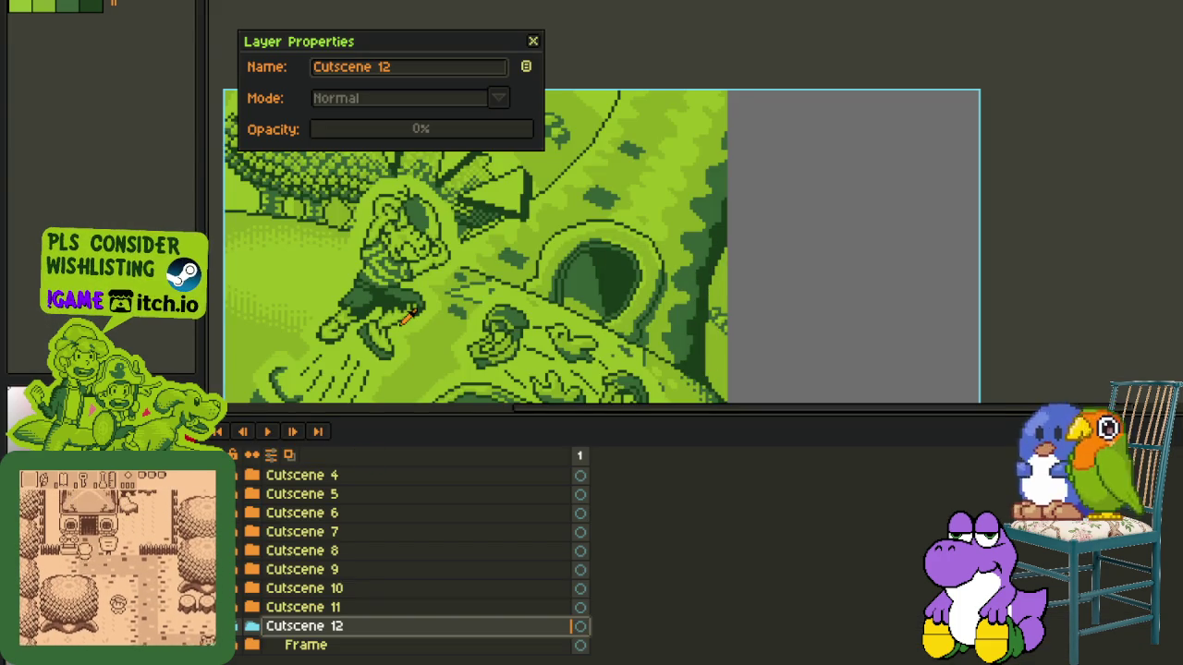
- Confirm the Cutscene 12 name, then delete and paste the cutscene artwork back
{"action": "left_click", "coordinate": [464, 73]}
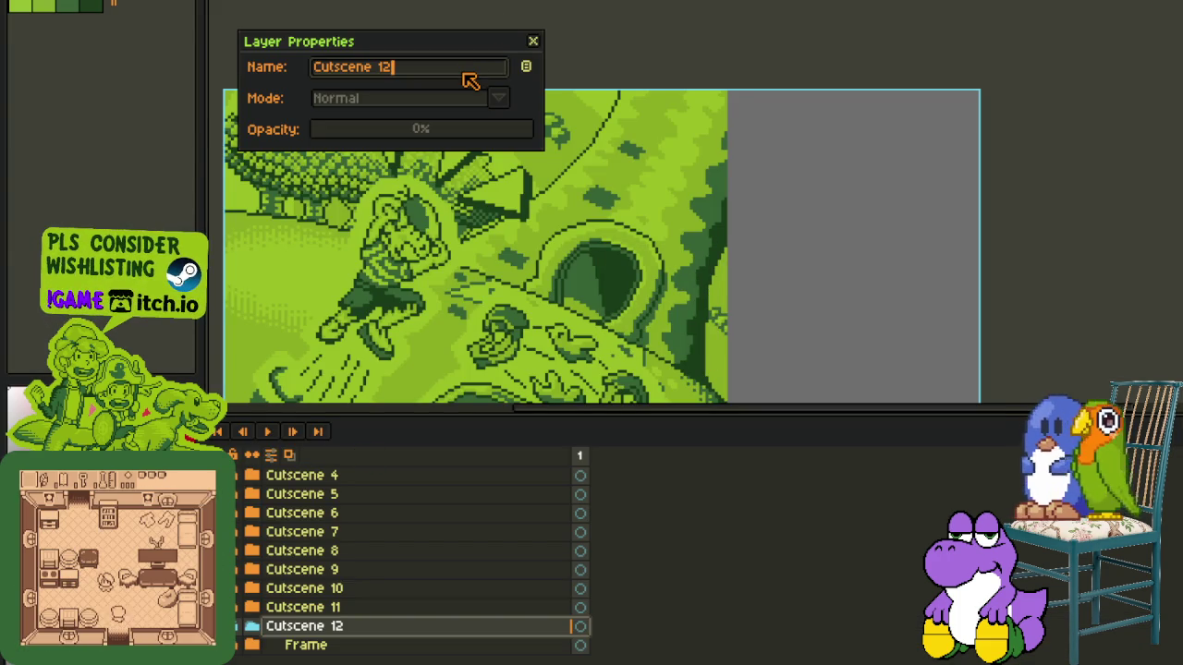
{"action": "key", "text": "Return"}
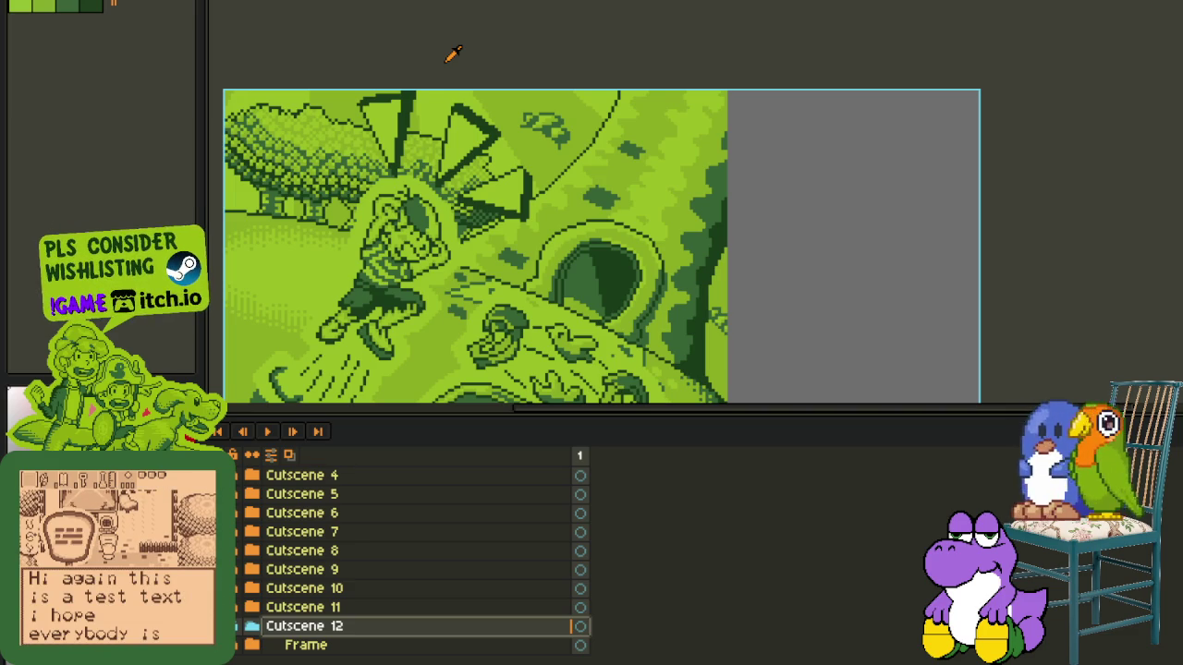
{"action": "key", "text": "Delete"}
{"action": "key", "text": "ctrl+v"}
- Return to the cutscene document with Ctrl+Tab
{"action": "scroll", "coordinate": [357, 367], "scroll_direction": "down", "scroll_amount": 2}
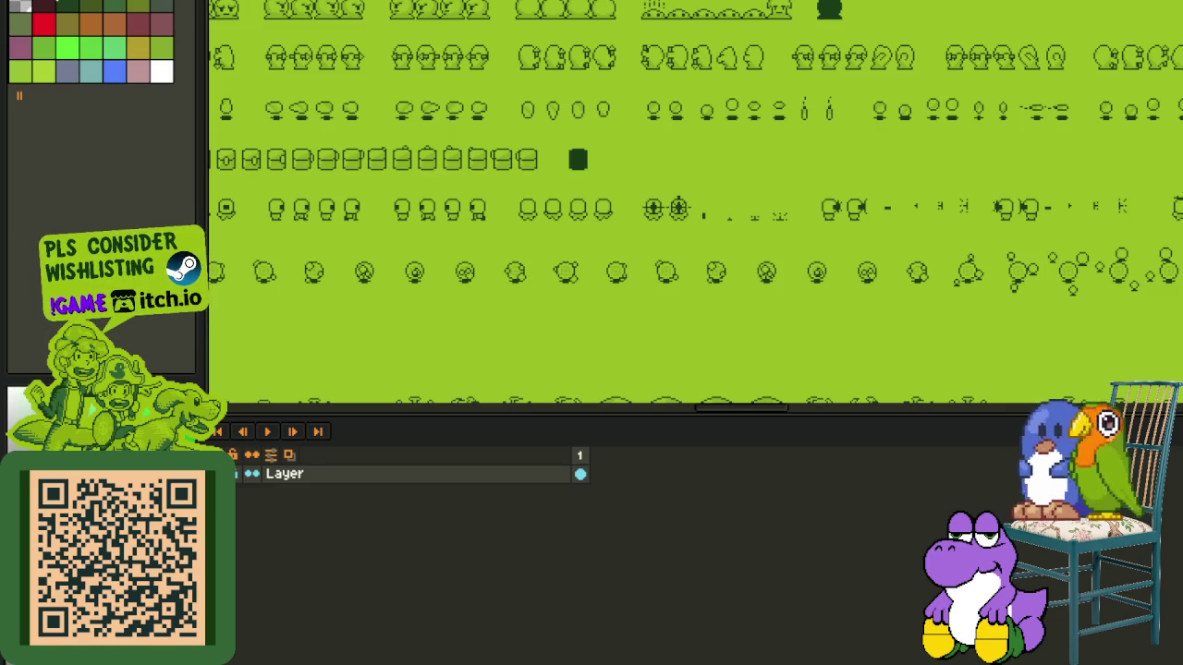
{"action": "key", "text": "ctrl+Tab"}
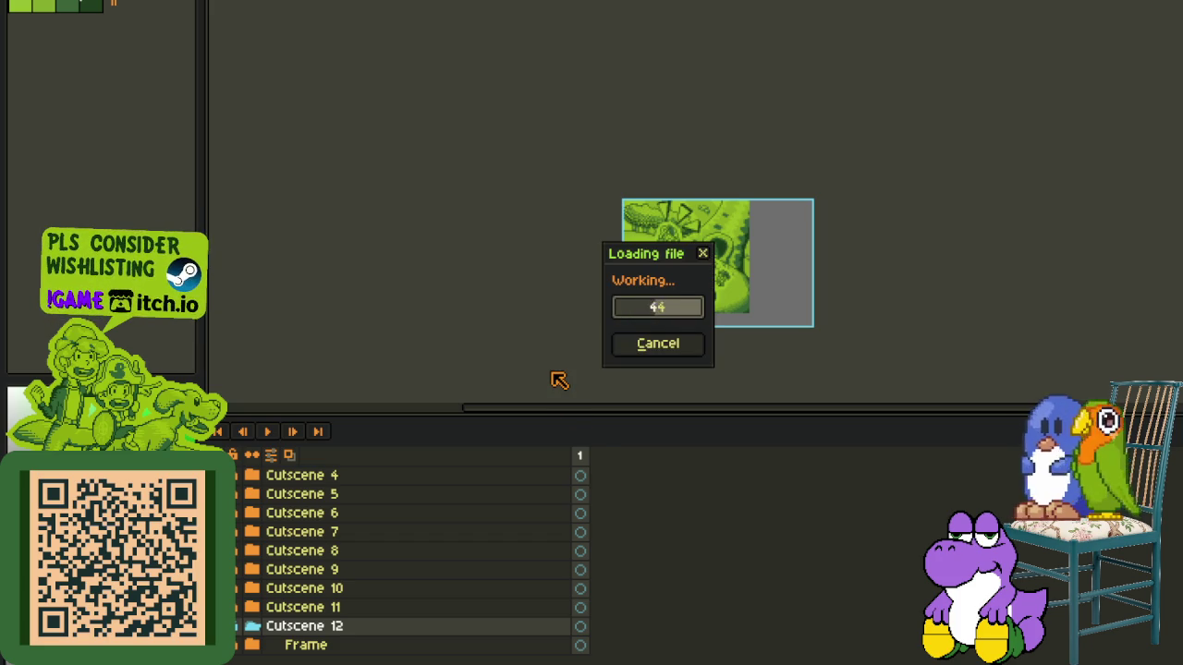
- Hide the timeline and zoom into the walled hut area of the overworld map
{"action": "scroll", "coordinate": [673, 264], "scroll_direction": "down", "scroll_amount": 5}
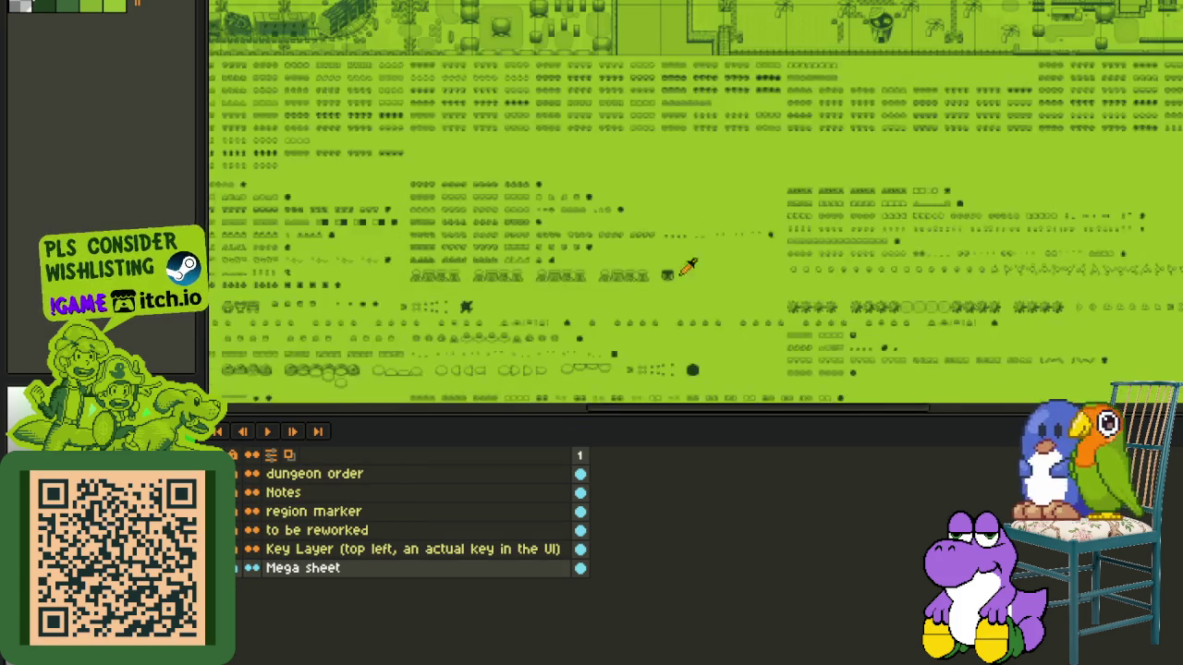
{"action": "scroll", "coordinate": [844, 197], "scroll_direction": "up", "scroll_amount": 3}
{"action": "left_click_drag", "start_coordinate": [856, 233], "coordinate": [855, 292]}
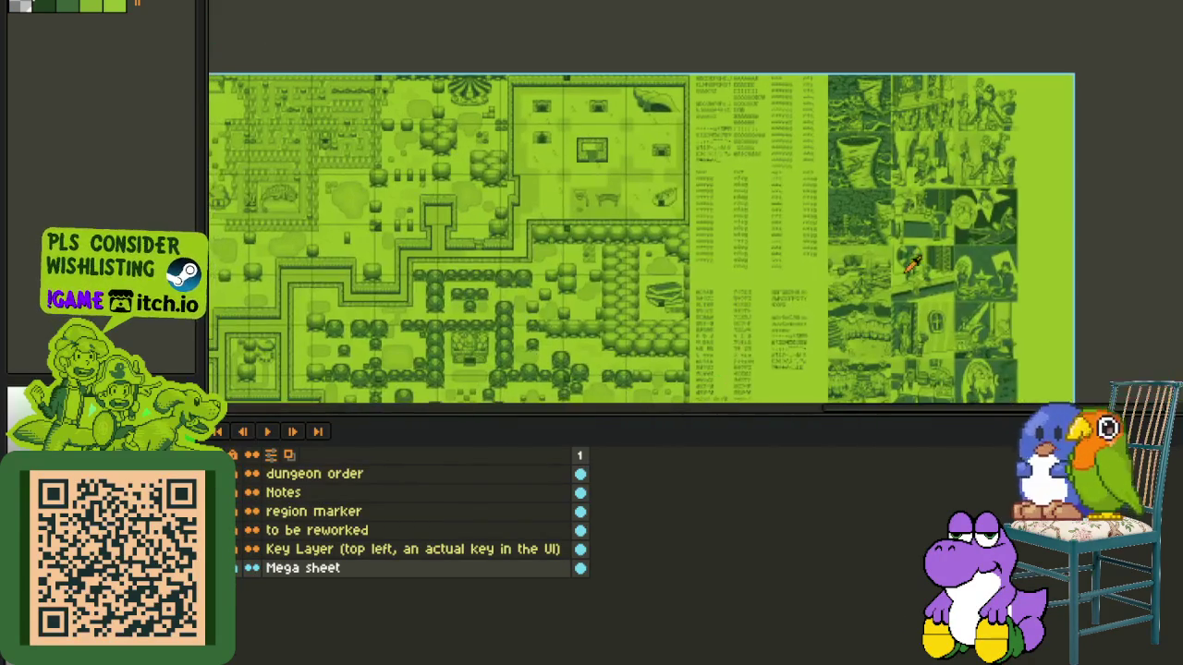
{"action": "key", "text": "Tab"}
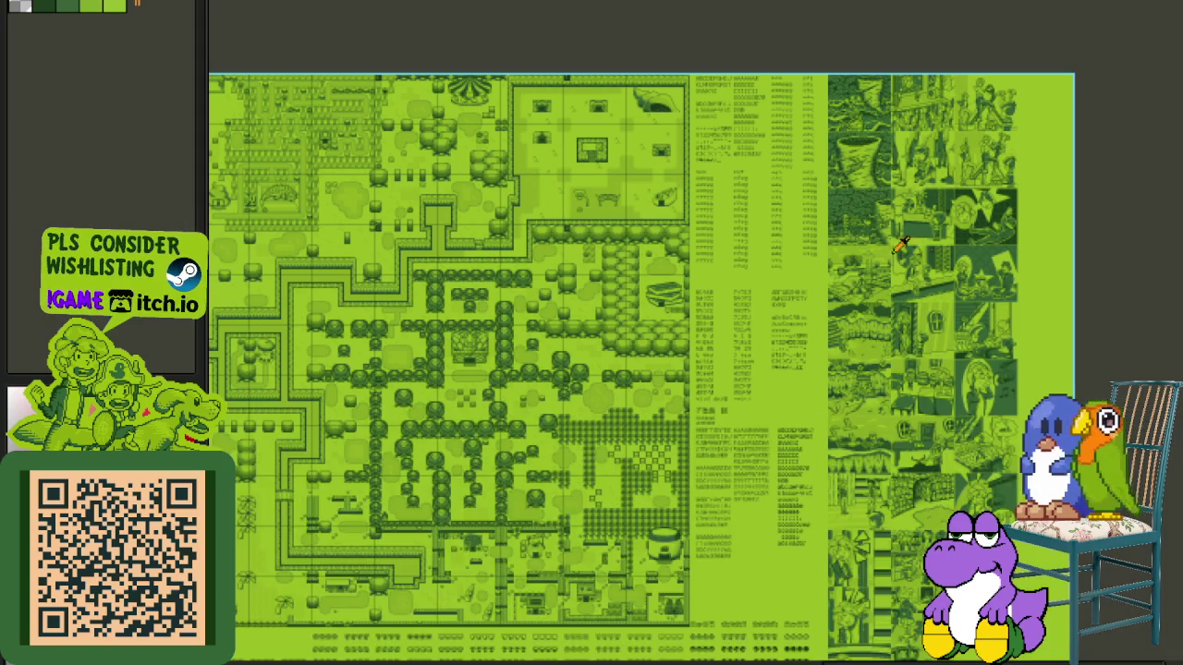
{"action": "scroll", "coordinate": [704, 209], "scroll_direction": "up", "scroll_amount": 1}
{"action": "scroll", "coordinate": [693, 221], "scroll_direction": "up", "scroll_amount": 1}
{"action": "scroll", "coordinate": [703, 240], "scroll_direction": "up", "scroll_amount": 1}
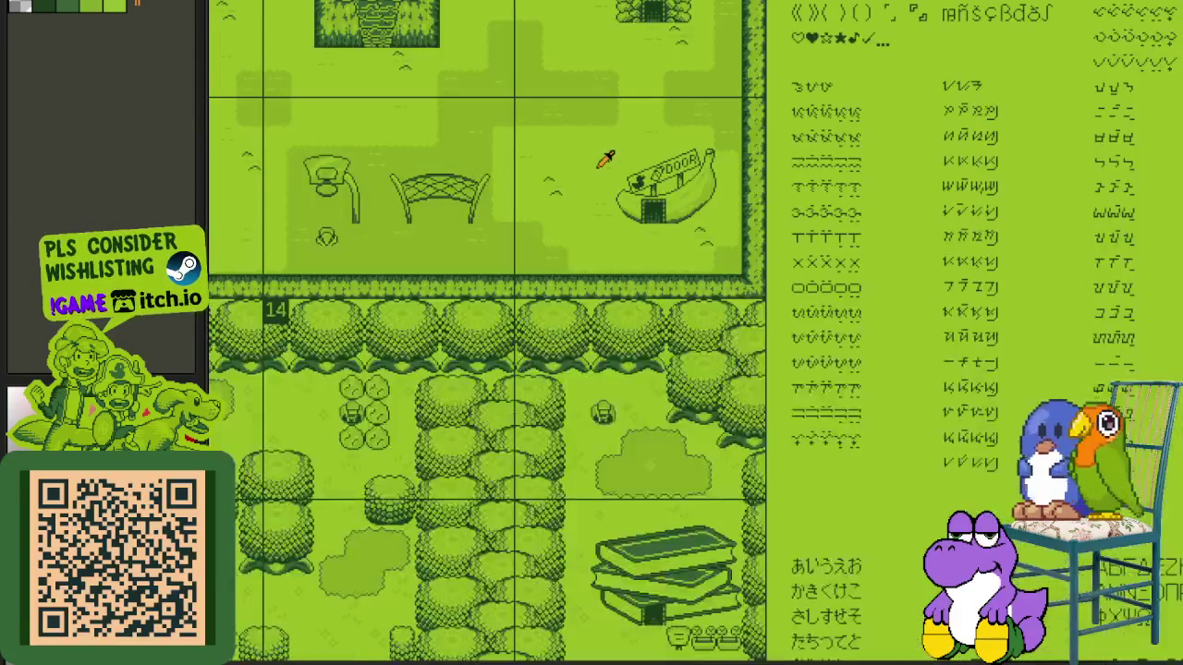
{"action": "scroll", "coordinate": [824, 372], "scroll_direction": "up", "scroll_amount": 1}
{"action": "left_click_drag", "start_coordinate": [824, 372], "coordinate": [910, 476]}
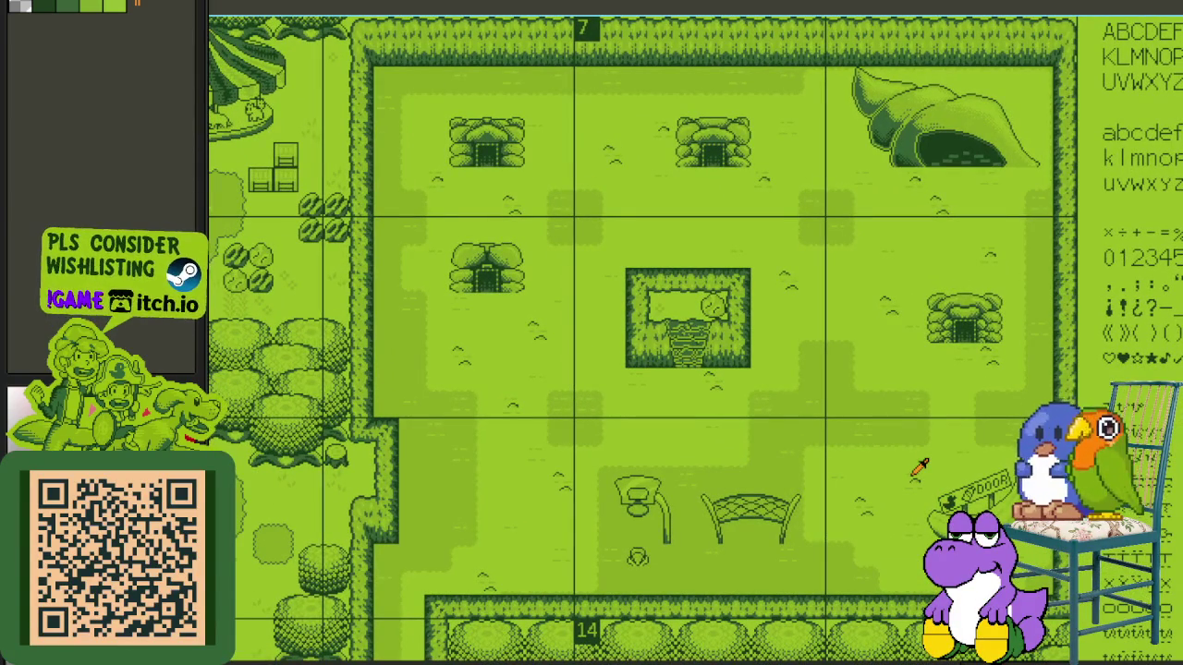
{"action": "scroll", "coordinate": [708, 480], "scroll_direction": "down", "scroll_amount": 3}
{"action": "scroll", "coordinate": [699, 343], "scroll_direction": "up", "scroll_amount": 2}
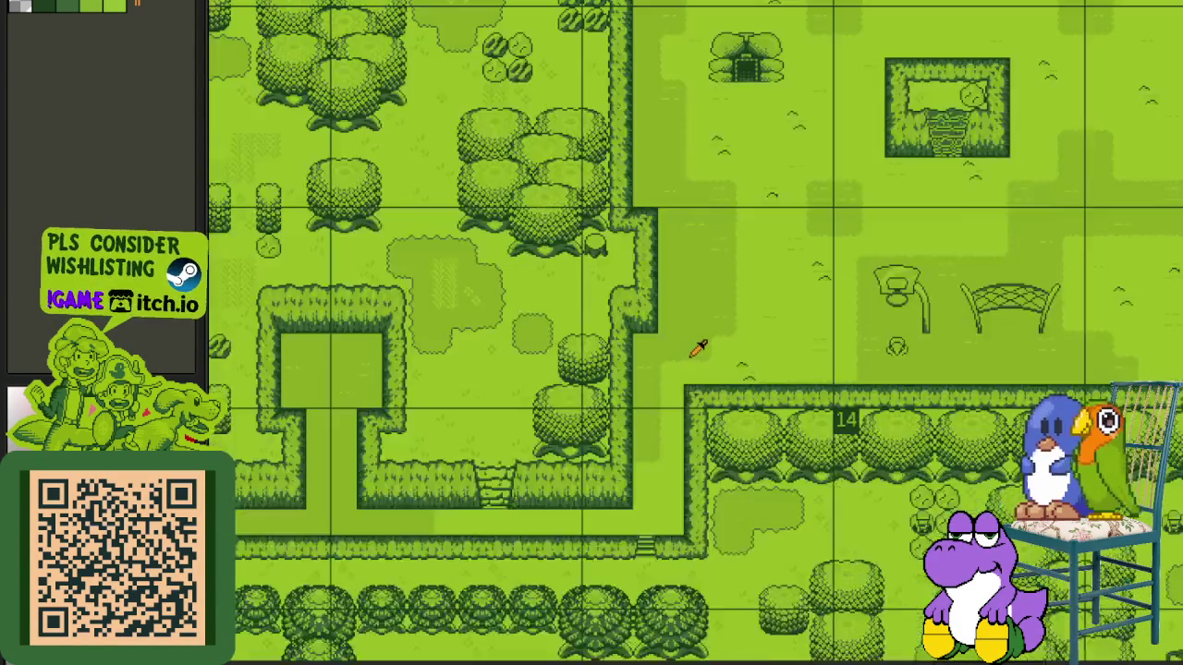
{"action": "scroll", "coordinate": [699, 348], "scroll_direction": "up", "scroll_amount": 2}
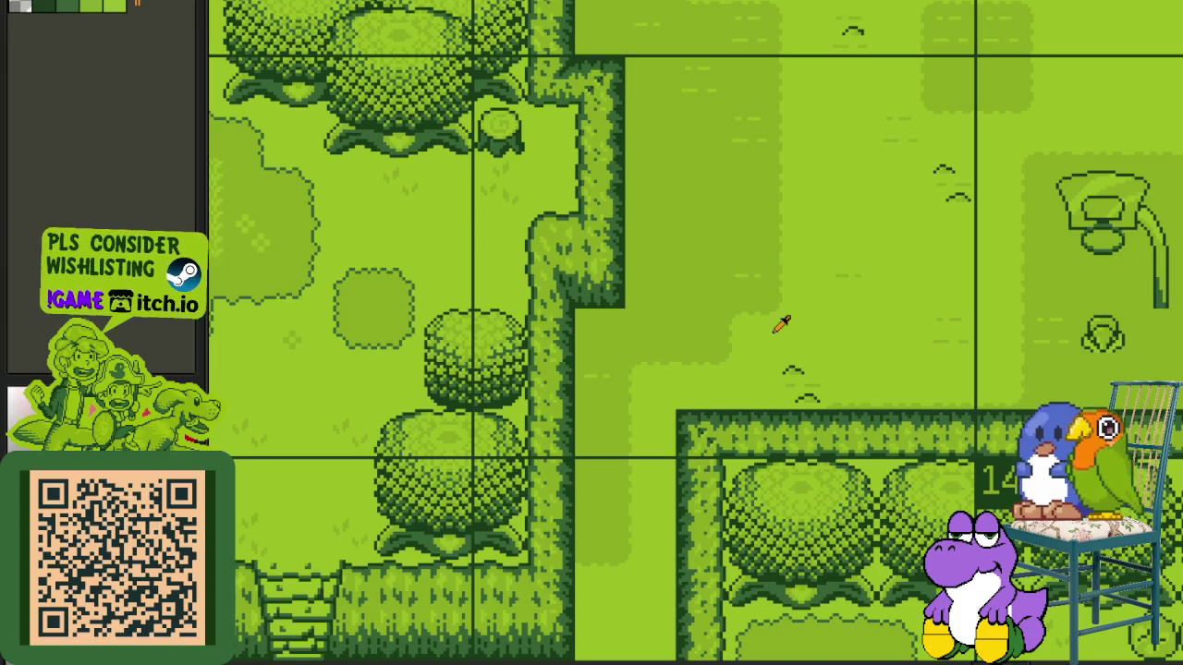
{"action": "scroll", "coordinate": [680, 415], "scroll_direction": "down", "scroll_amount": 1}
{"action": "scroll", "coordinate": [623, 409], "scroll_direction": "down", "scroll_amount": 2}
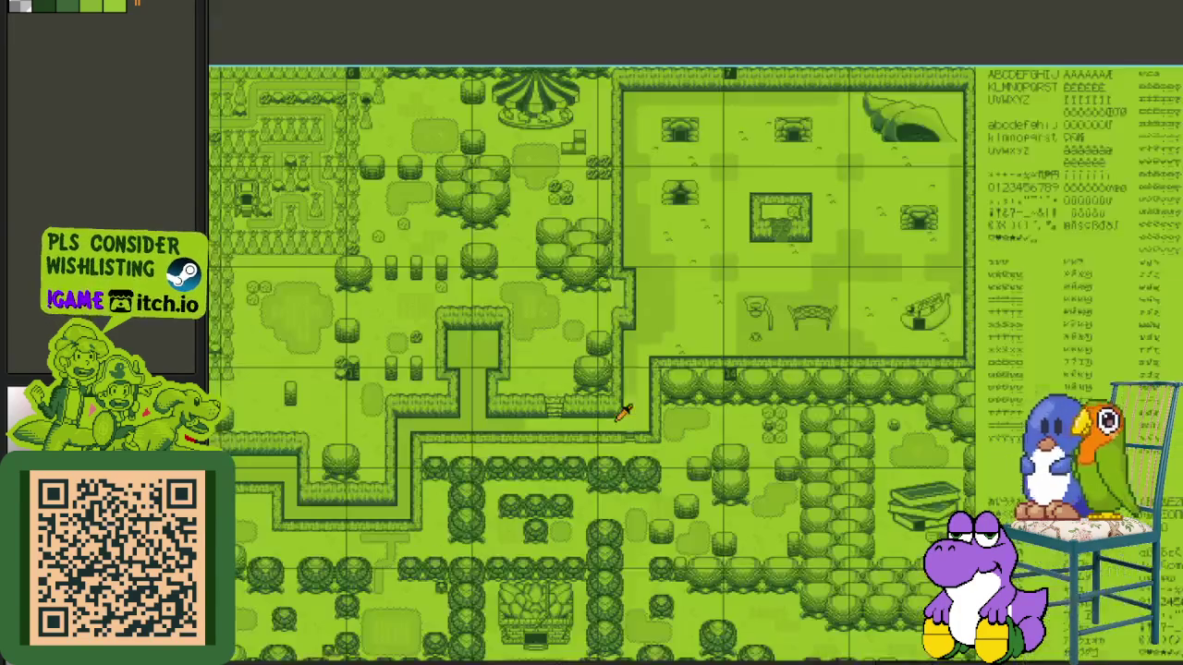
{"action": "scroll", "coordinate": [636, 391], "scroll_direction": "up", "scroll_amount": 2}
{"action": "scroll", "coordinate": [641, 390], "scroll_direction": "up", "scroll_amount": 2}
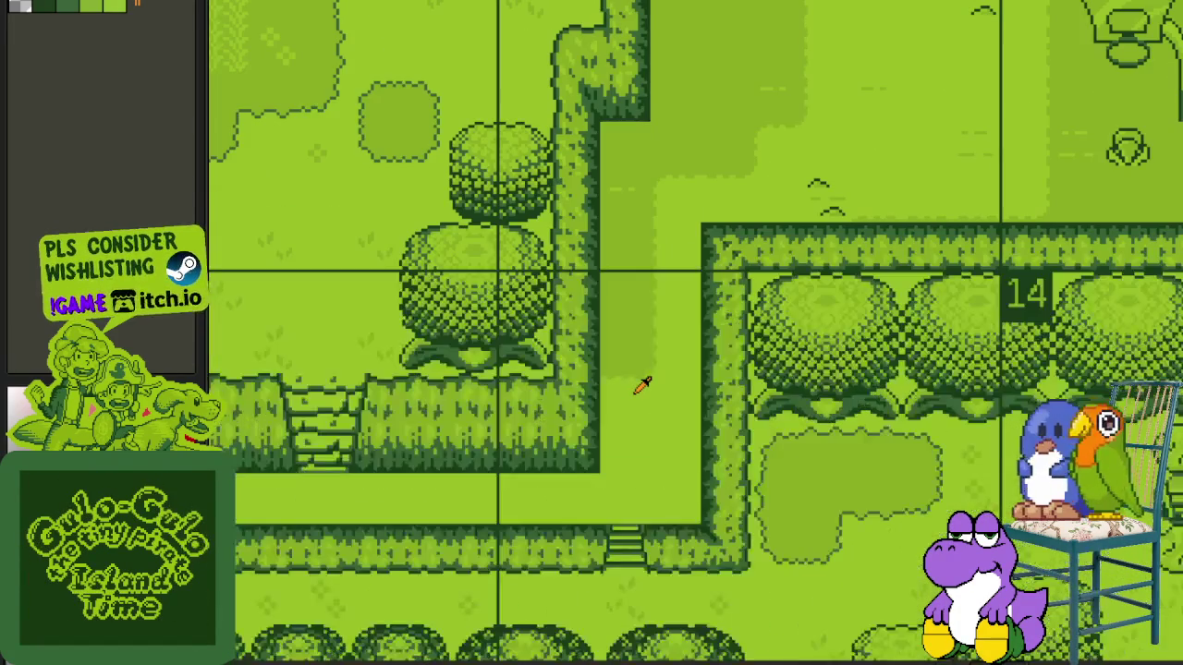
{"action": "scroll", "coordinate": [635, 388], "scroll_direction": "up", "scroll_amount": 2}
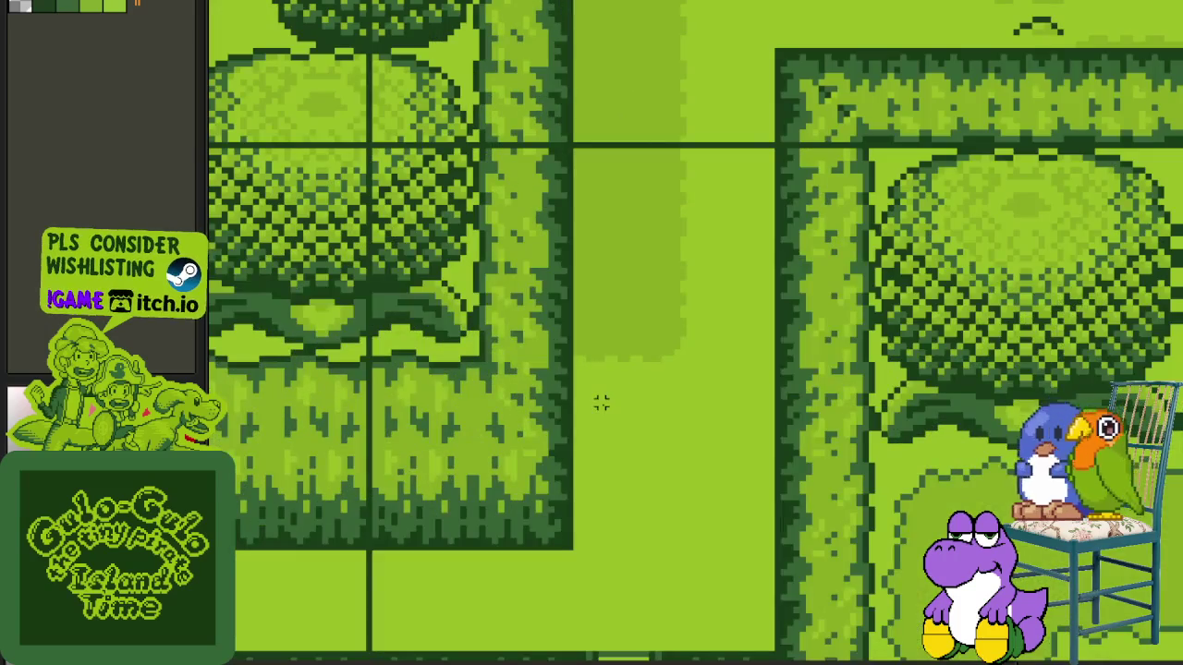
- Select a single grass tile beside the hedge
{"action": "left_click", "coordinate": [595, 396]}
{"action": "scroll", "coordinate": [681, 377], "scroll_direction": "down", "scroll_amount": 3}
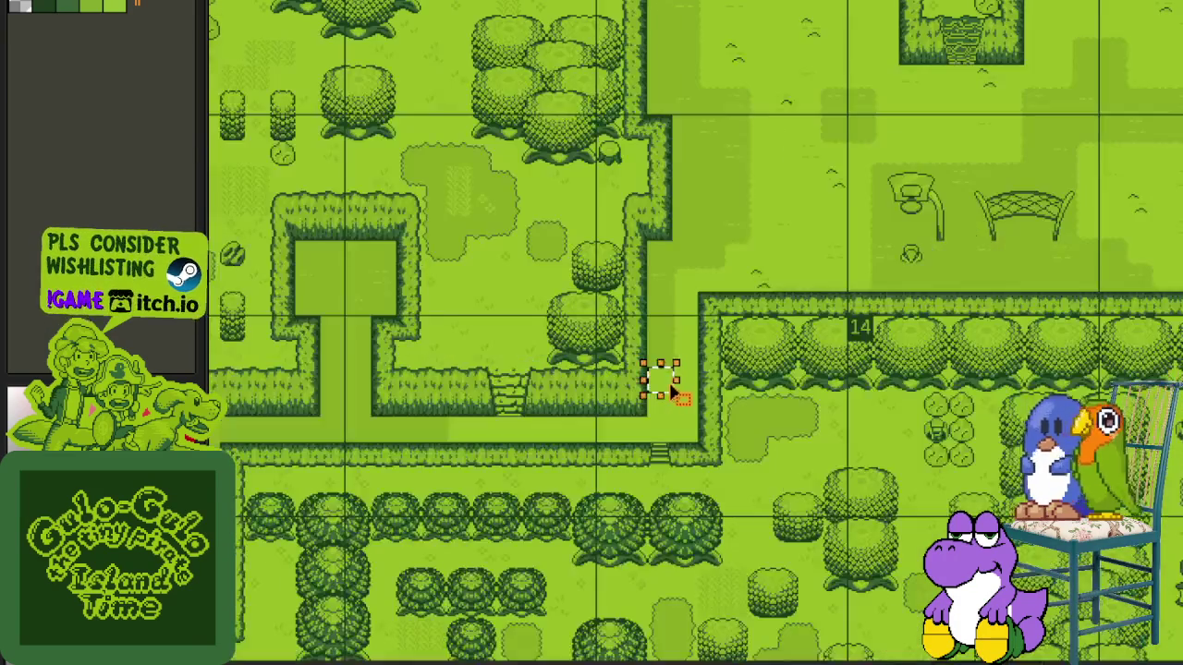
{"action": "scroll", "coordinate": [728, 378], "scroll_direction": "down", "scroll_amount": 2}
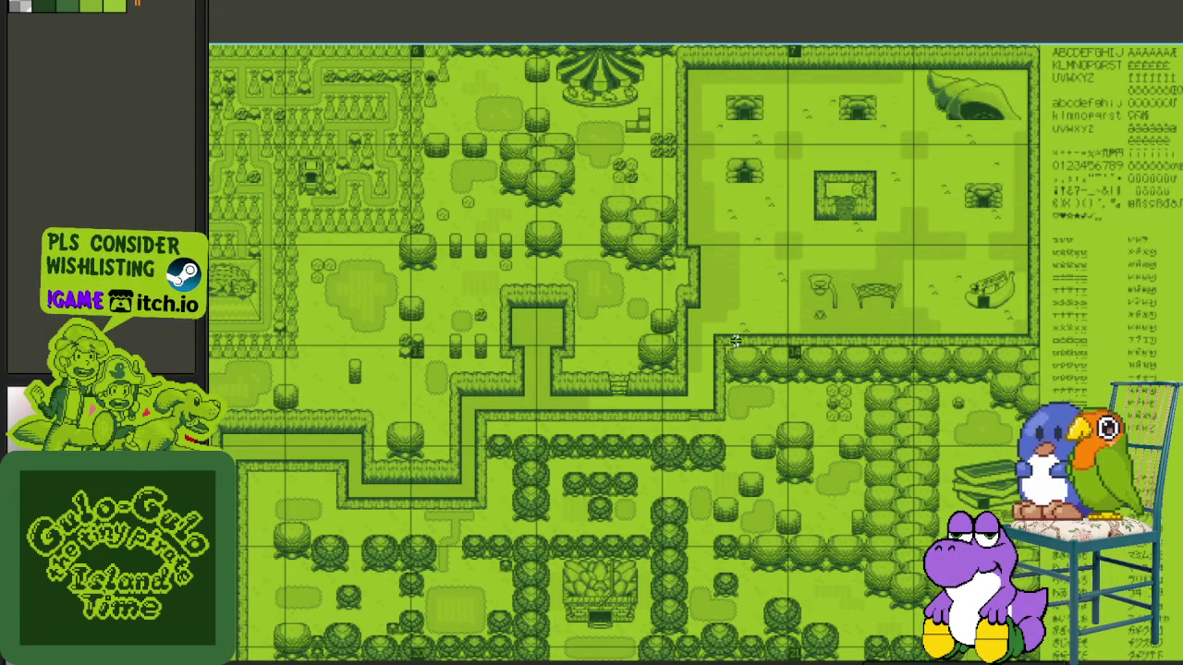
{"action": "scroll", "coordinate": [736, 341], "scroll_direction": "up", "scroll_amount": 2}
{"action": "scroll", "coordinate": [733, 339], "scroll_direction": "down", "scroll_amount": 2}
- Pan to the town area and select the grass tile and the hedge-corner tile there
{"action": "mouse_move", "coordinate": [733, 340]}
{"action": "left_mouse_down"}
{"action": "mouse_move", "coordinate": [820, 449]}
{"action": "mouse_move", "coordinate": [529, 462]}
{"action": "left_mouse_up"}
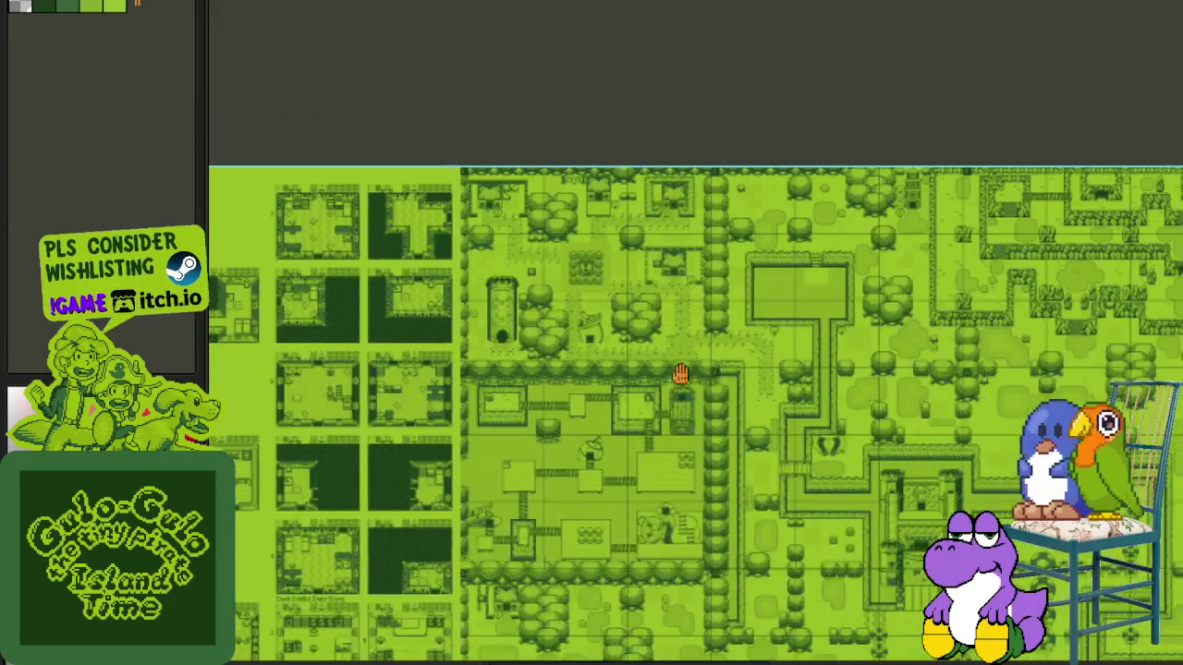
{"action": "scroll", "coordinate": [529, 462], "scroll_direction": "down", "scroll_amount": 1}
{"action": "scroll", "coordinate": [713, 440], "scroll_direction": "up", "scroll_amount": 2}
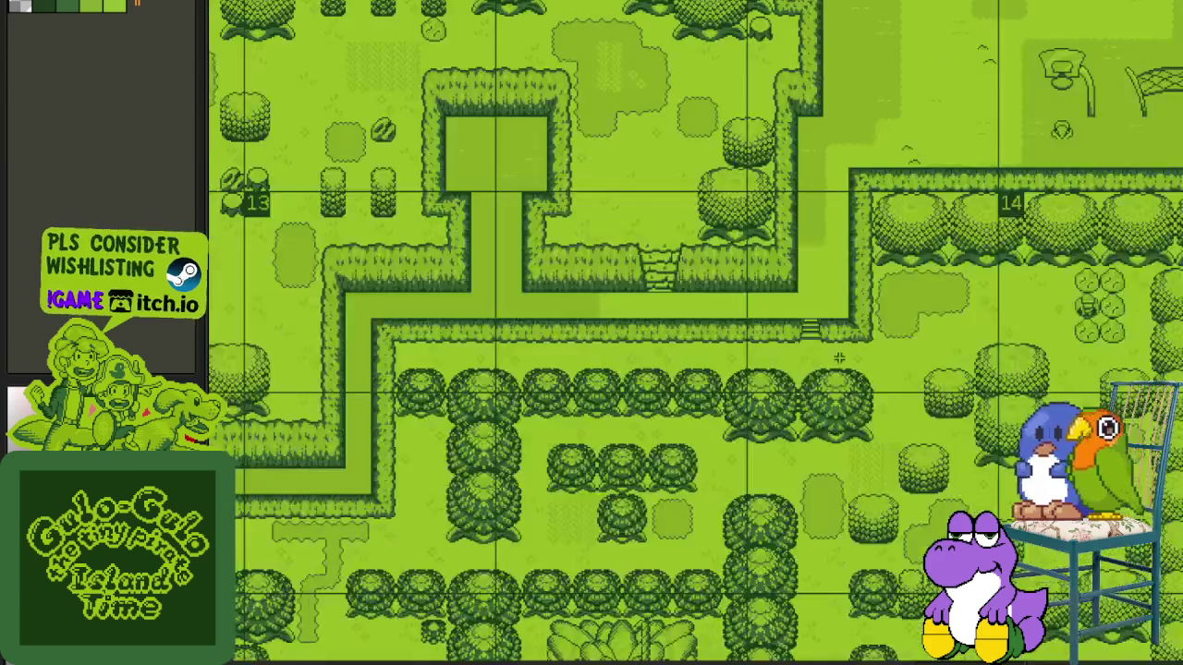
{"action": "scroll", "coordinate": [840, 343], "scroll_direction": "up", "scroll_amount": 2}
{"action": "scroll", "coordinate": [728, 395], "scroll_direction": "up", "scroll_amount": 2}
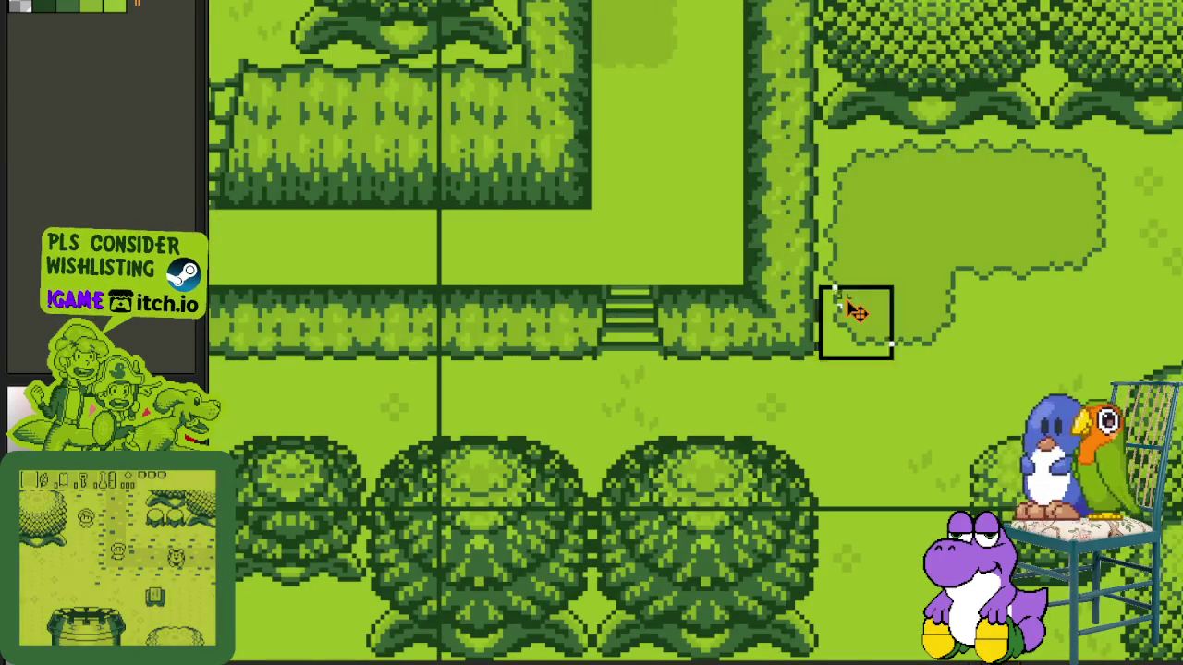
{"action": "scroll", "coordinate": [839, 314], "scroll_direction": "down", "scroll_amount": 3}
{"action": "scroll", "coordinate": [742, 321], "scroll_direction": "down", "scroll_amount": 1}
{"action": "scroll", "coordinate": [660, 338], "scroll_direction": "up", "scroll_amount": 2}
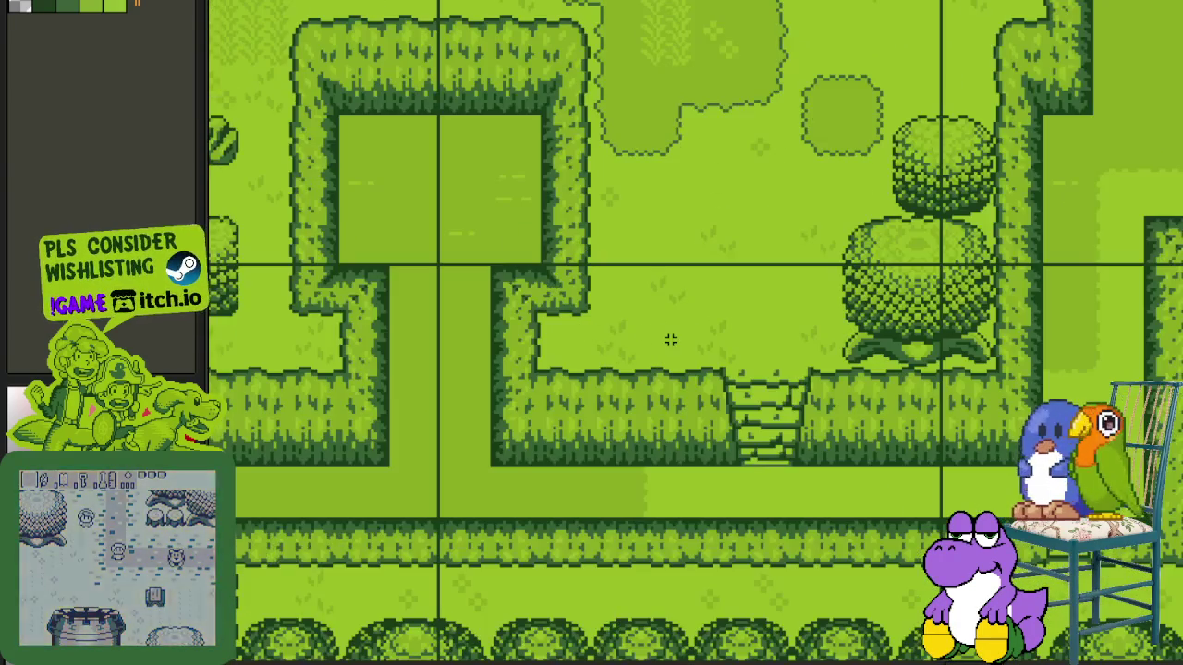
{"action": "left_click", "coordinate": [666, 342]}
{"action": "scroll", "coordinate": [672, 351], "scroll_direction": "down", "scroll_amount": 2}
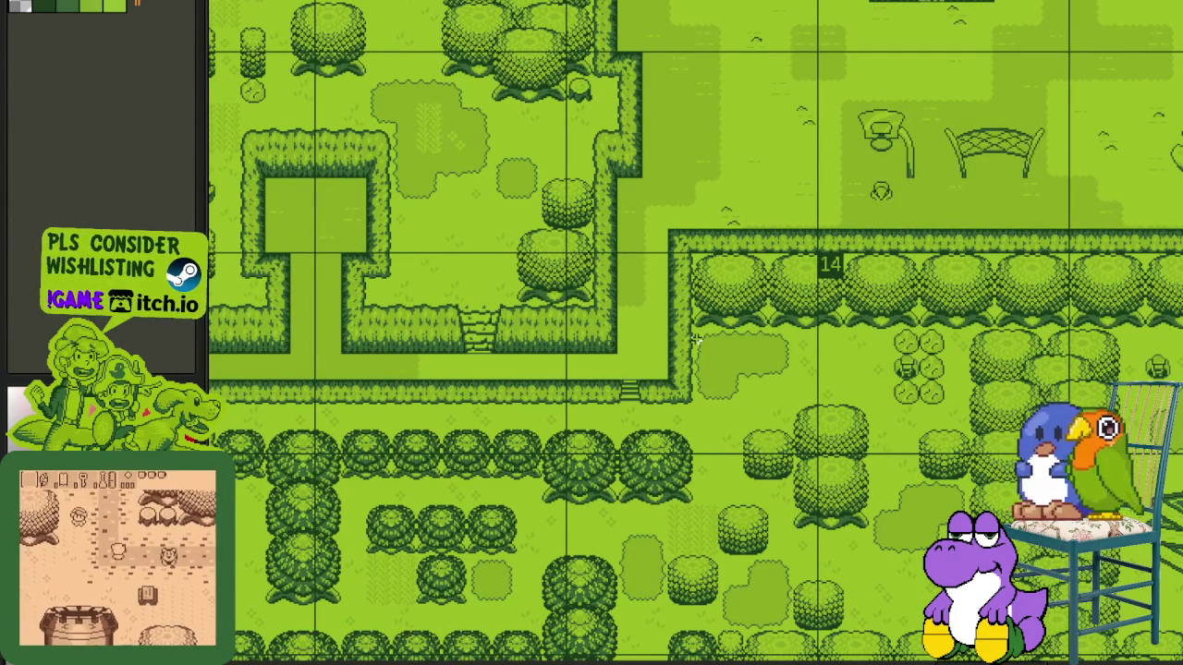
{"action": "scroll", "coordinate": [713, 328], "scroll_direction": "up", "scroll_amount": 3}
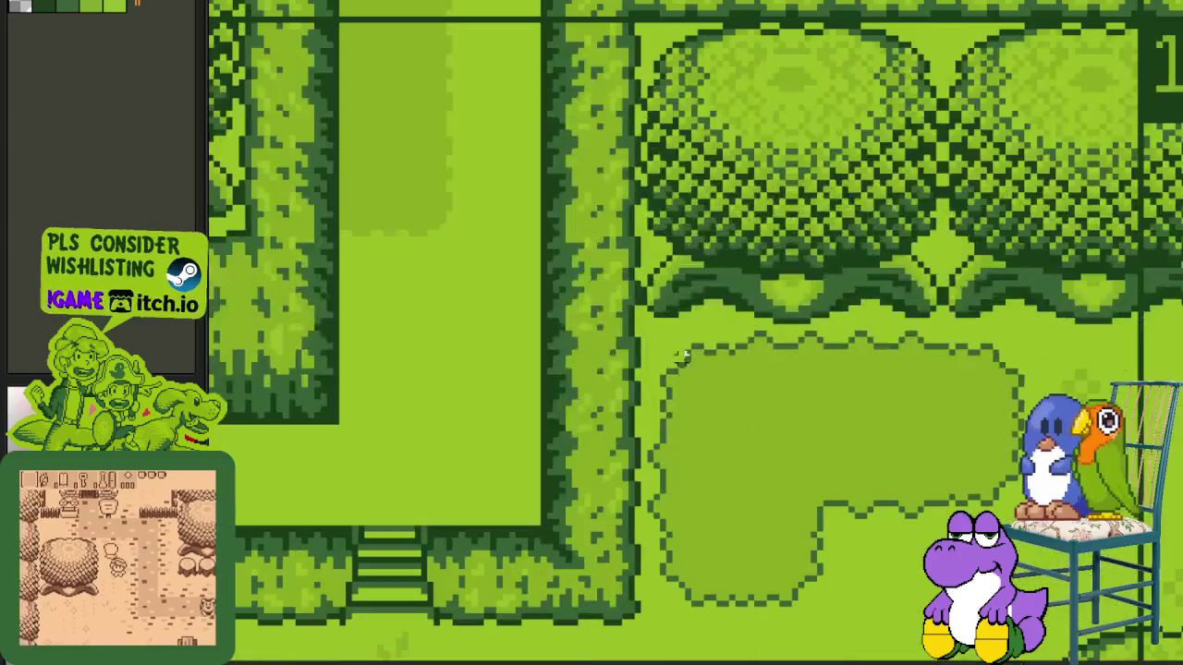
{"action": "left_click", "coordinate": [693, 373]}
{"action": "scroll", "coordinate": [693, 373], "scroll_direction": "down", "scroll_amount": 3}
{"action": "scroll", "coordinate": [509, 225], "scroll_direction": "up", "scroll_amount": 1}
{"action": "scroll", "coordinate": [565, 338], "scroll_direction": "up", "scroll_amount": 2}
{"action": "scroll", "coordinate": [756, 229], "scroll_direction": "down", "scroll_amount": 1}
{"action": "scroll", "coordinate": [671, 351], "scroll_direction": "down", "scroll_amount": 1}
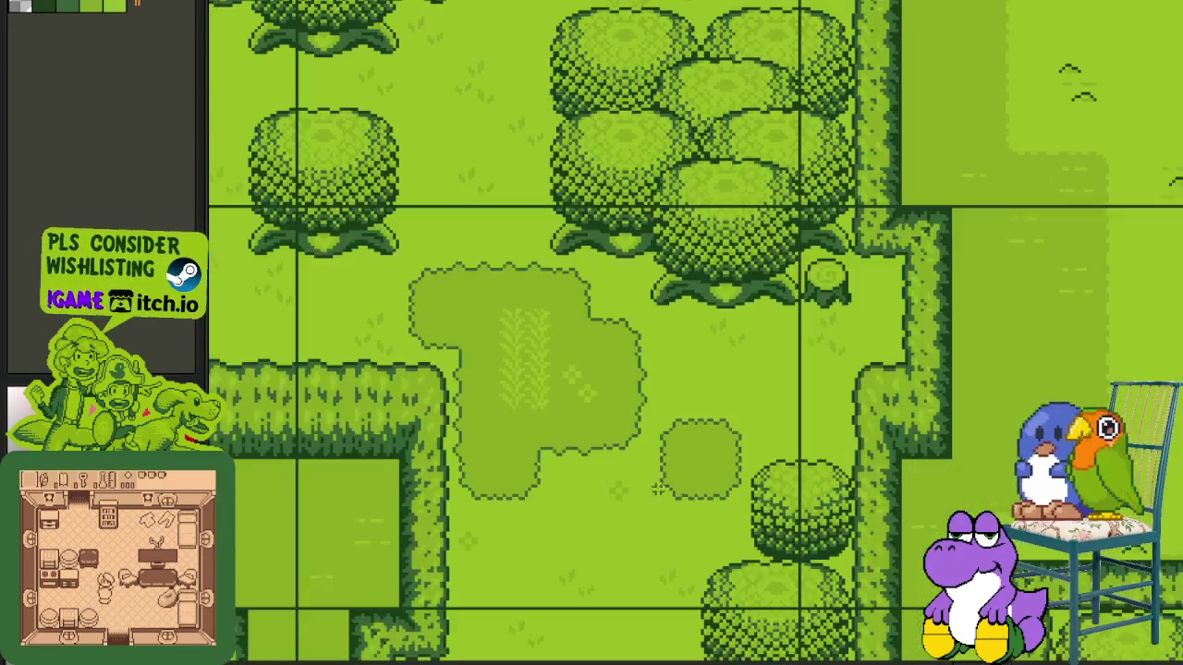
- Select a tile in the grassy clearing, drag it upward, and show the layers panel again
{"action": "left_click_drag", "start_coordinate": [684, 524], "coordinate": [599, 437]}
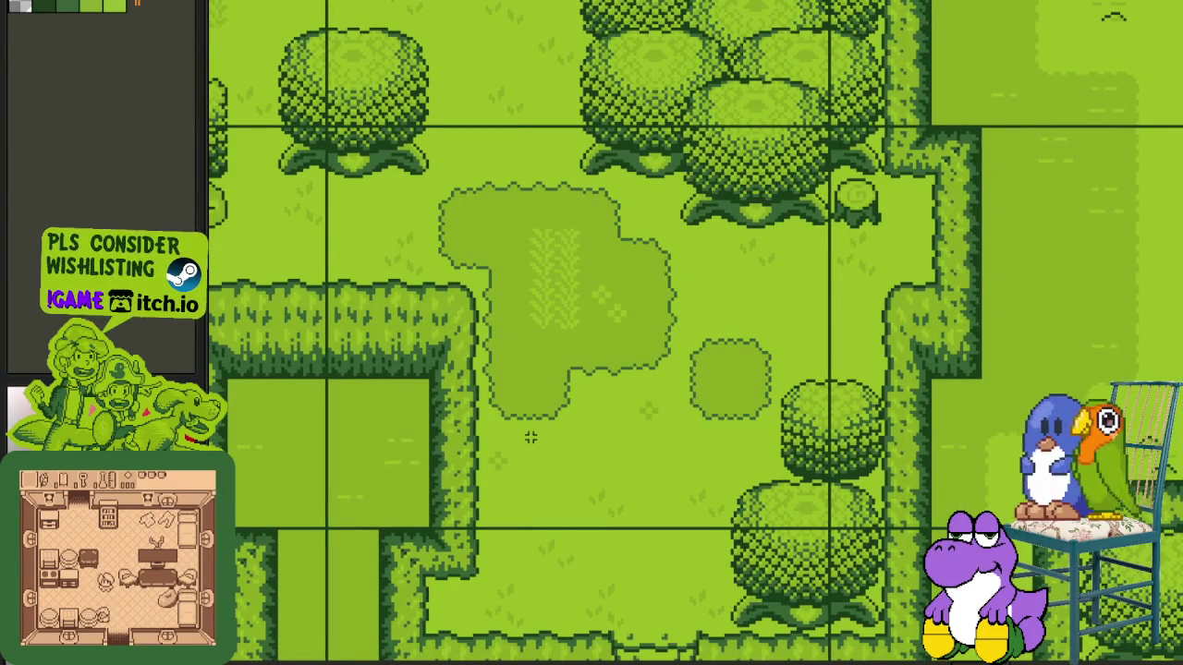
{"action": "left_click", "coordinate": [674, 430]}
{"action": "left_click_drag", "start_coordinate": [675, 431], "coordinate": [663, 399]}
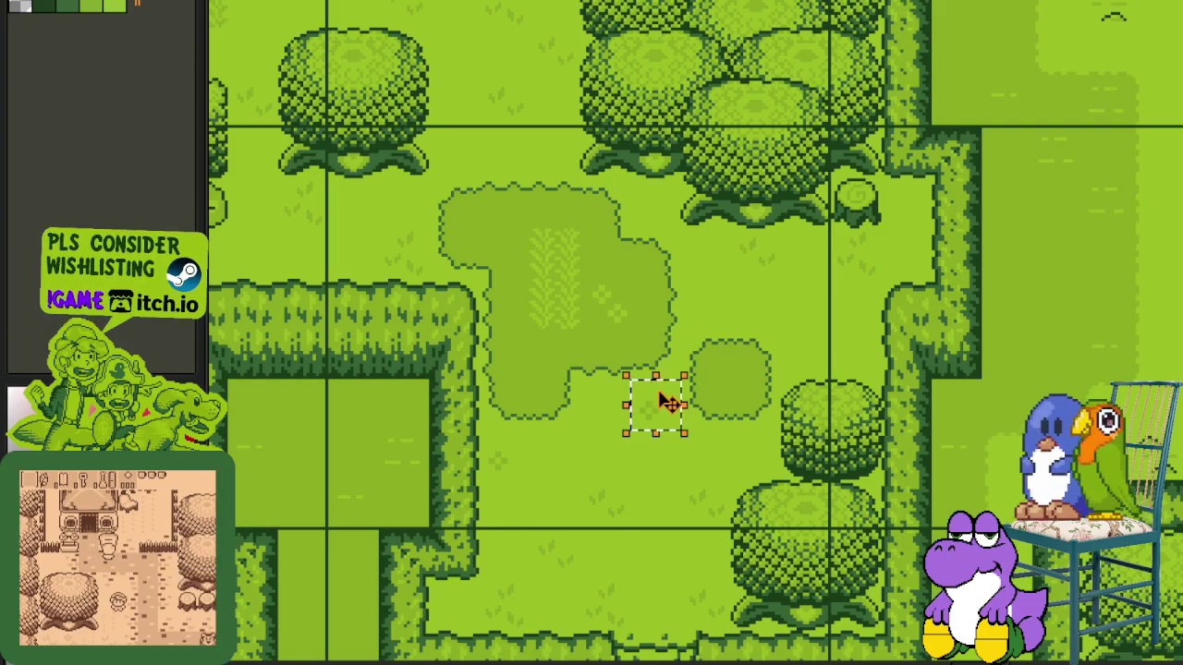
{"action": "scroll", "coordinate": [663, 399], "scroll_direction": "down", "scroll_amount": 3}
{"action": "scroll", "coordinate": [765, 446], "scroll_direction": "up", "scroll_amount": 1}
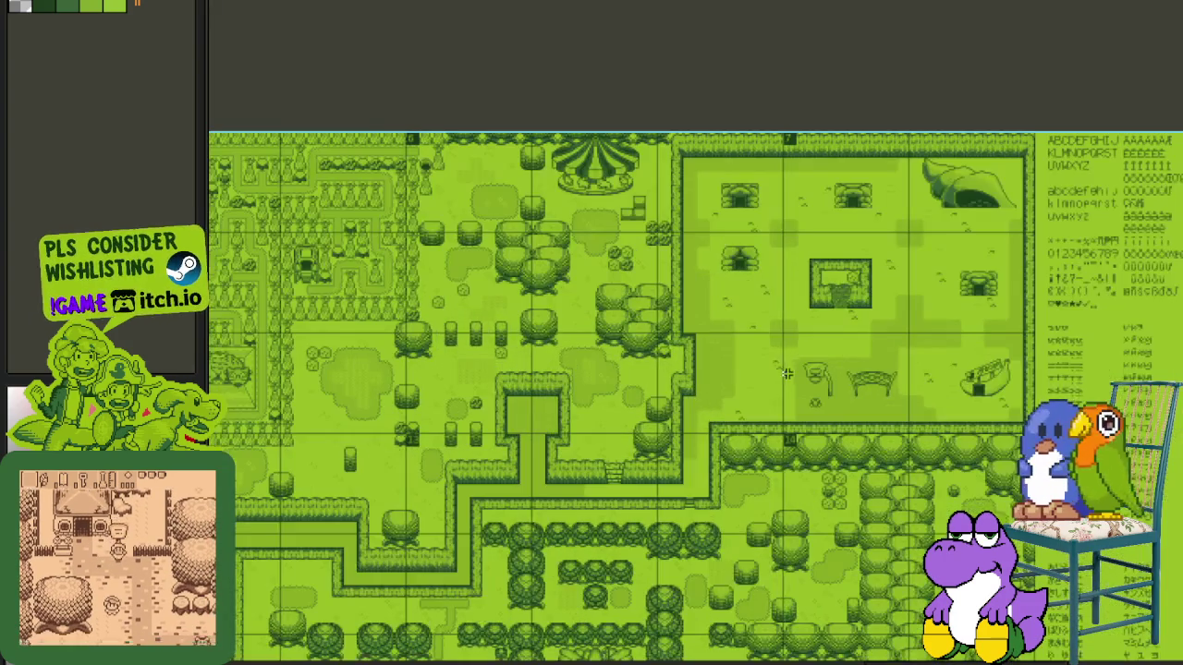
{"action": "scroll", "coordinate": [614, 400], "scroll_direction": "up", "scroll_amount": 2}
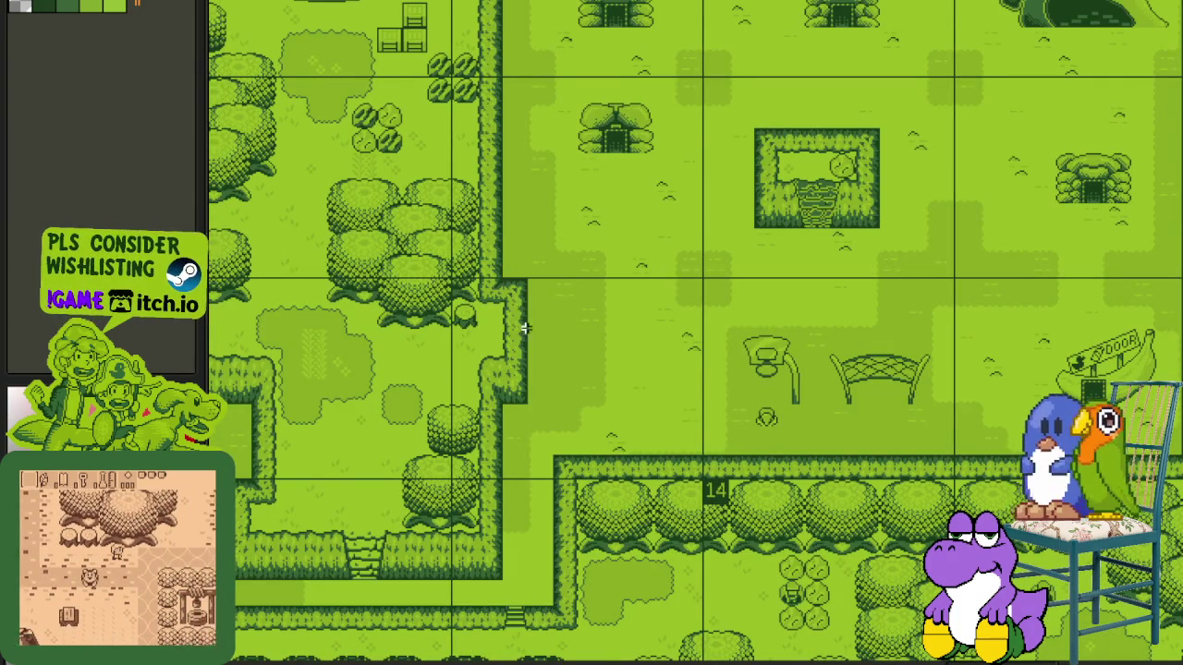
{"action": "key", "text": "Tab"}
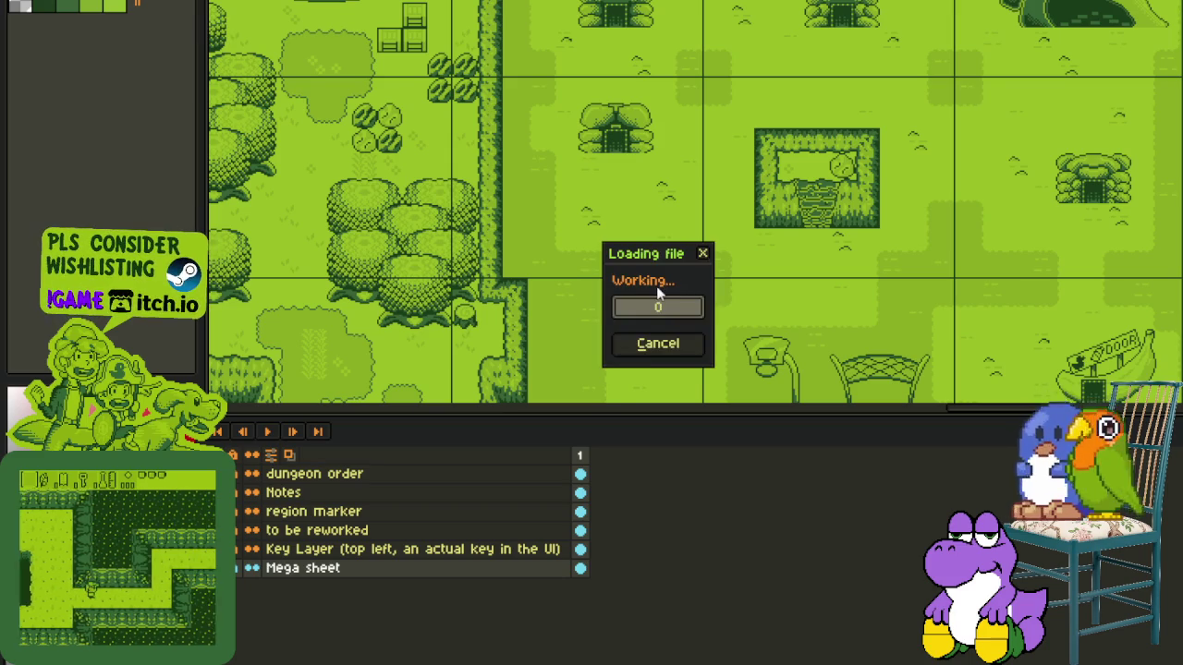
- Hide the layers panel and pan the reference overworld map to another area
{"action": "key", "text": "Tab"}
{"action": "scroll", "coordinate": [647, 323], "scroll_direction": "left", "scroll_amount": 5}
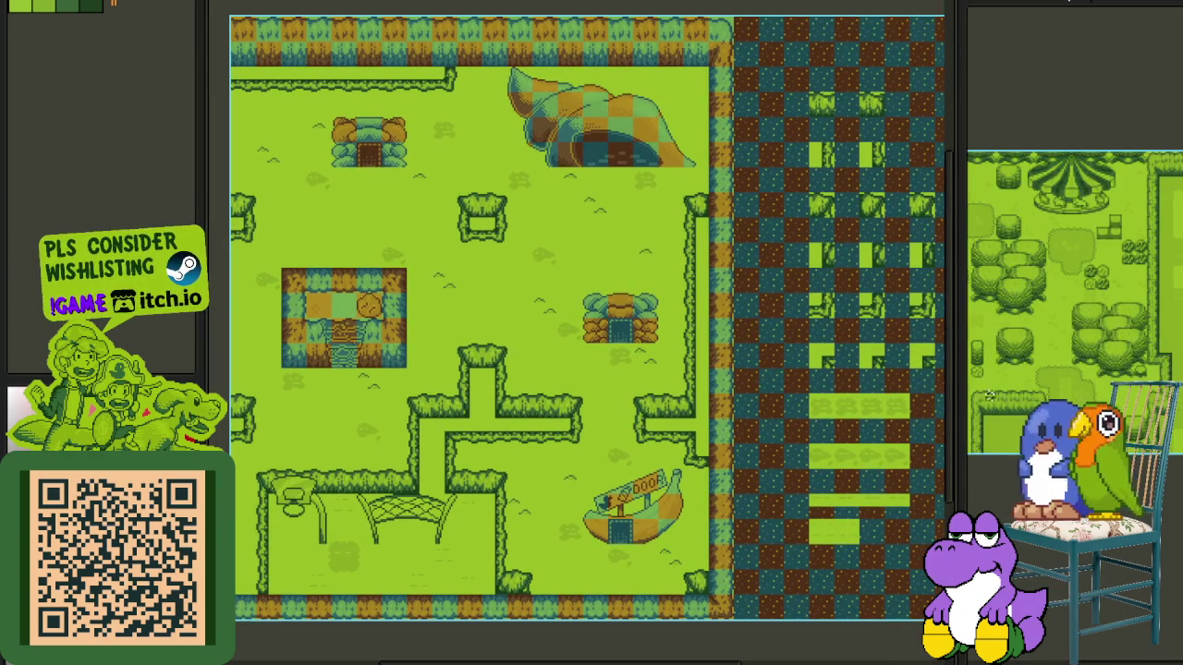
{"action": "left_click_drag", "start_coordinate": [1102, 390], "coordinate": [1026, 405]}
- Reposition the checkerboard map view and select one corner vine tile
{"action": "left_click_drag", "start_coordinate": [848, 362], "coordinate": [668, 388]}
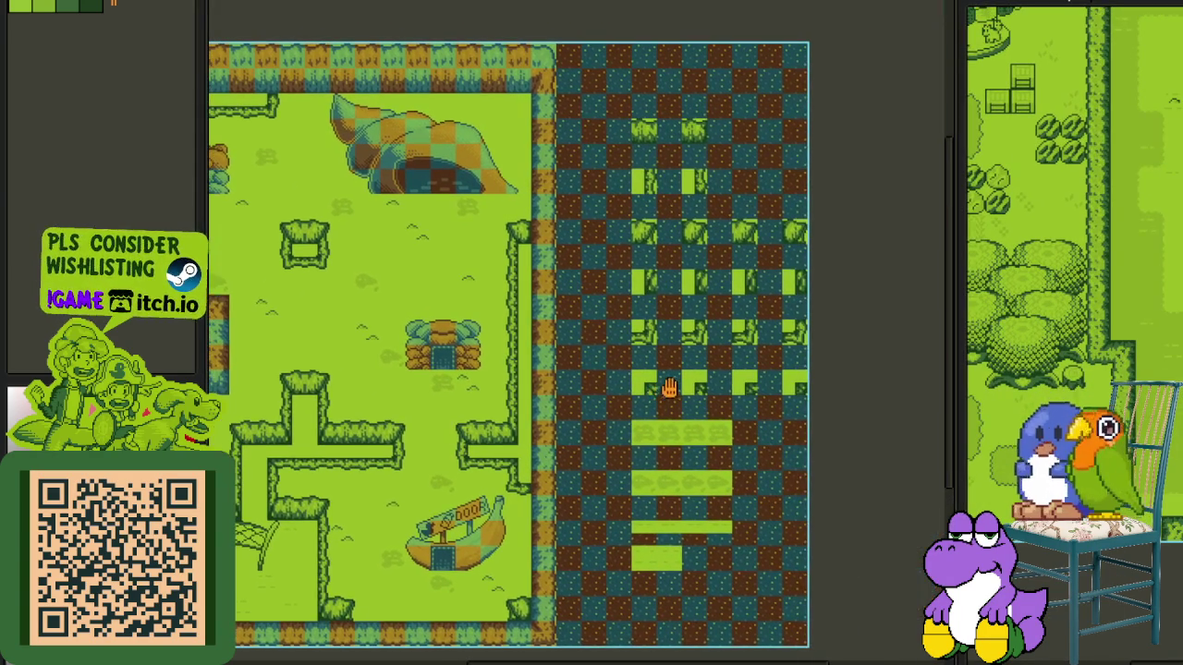
{"action": "scroll", "coordinate": [616, 404], "scroll_direction": "up", "scroll_amount": 3}
{"action": "scroll", "coordinate": [588, 403], "scroll_direction": "down", "scroll_amount": 3}
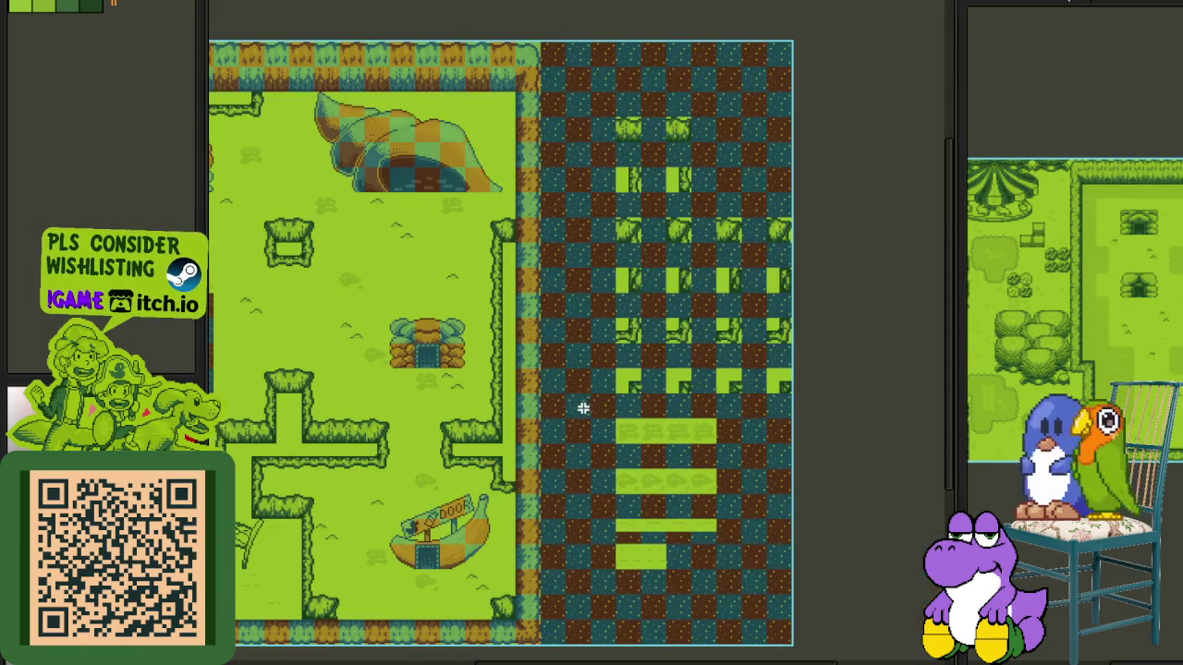
{"action": "mouse_move", "coordinate": [599, 383]}
{"action": "left_mouse_down"}
{"action": "mouse_move", "coordinate": [840, 304]}
{"action": "mouse_move", "coordinate": [772, 337]}
{"action": "left_mouse_up"}
{"action": "scroll", "coordinate": [768, 340], "scroll_direction": "up", "scroll_amount": 2}
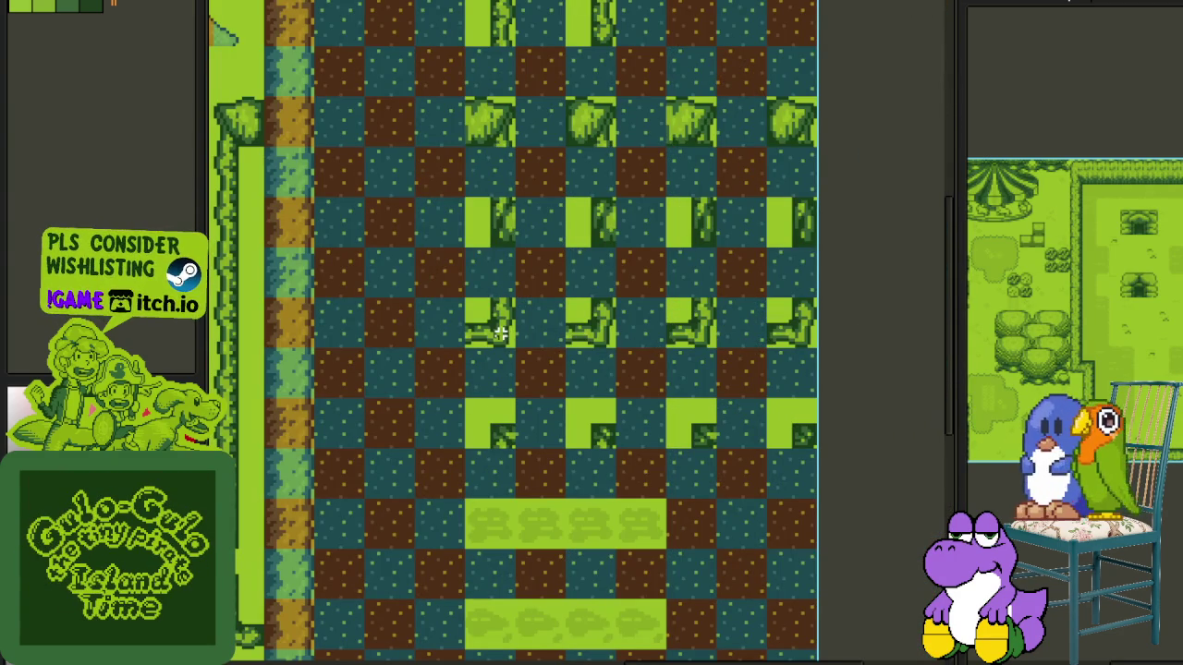
{"action": "left_click_drag", "start_coordinate": [464, 297], "coordinate": [517, 352]}
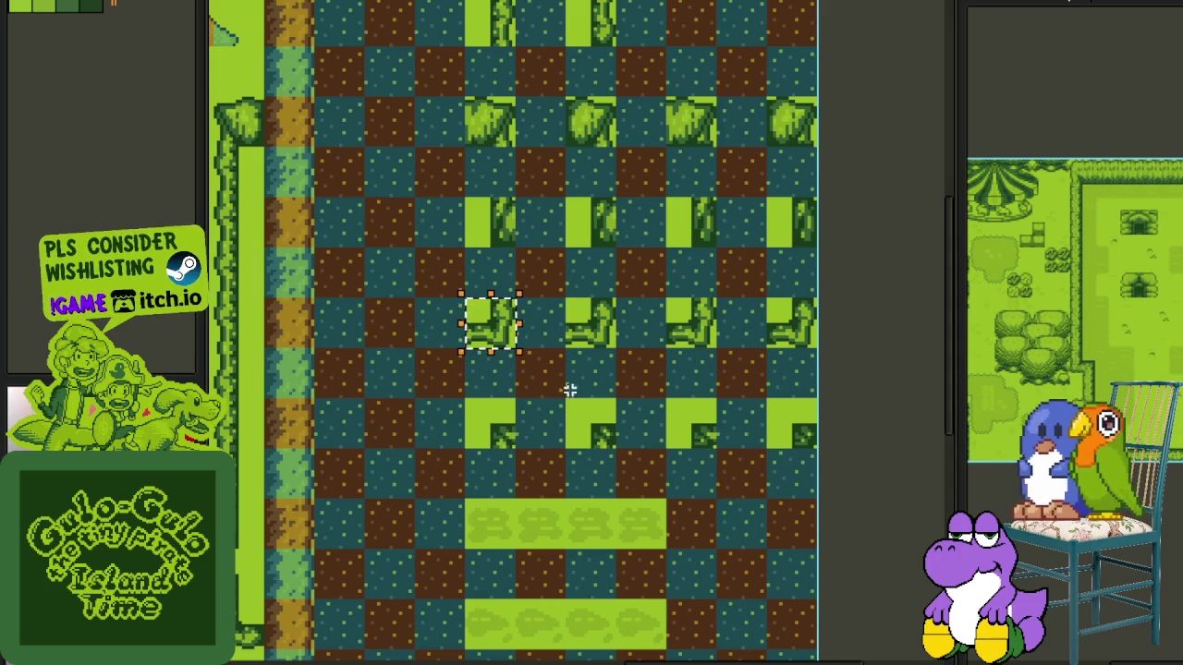
- Erase the selected tile, then undo to restore it
{"action": "key", "text": "Tab"}
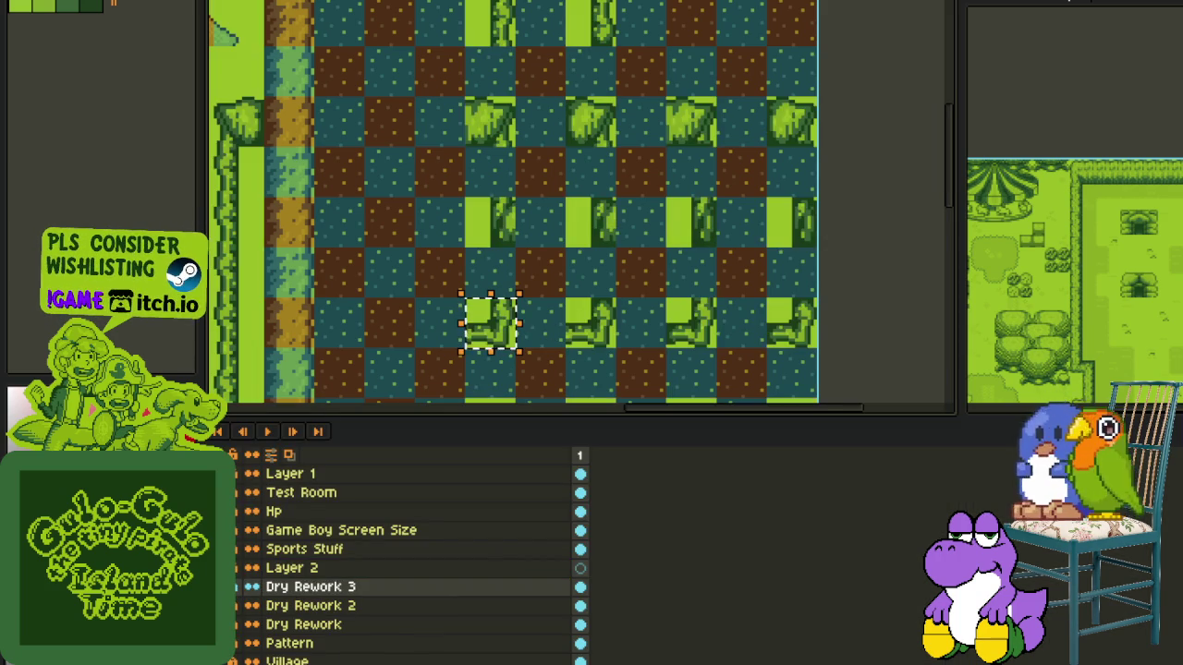
{"action": "key", "text": "Delete"}
{"action": "key", "text": "ctrl+z"}
{"action": "key", "text": "Tab"}
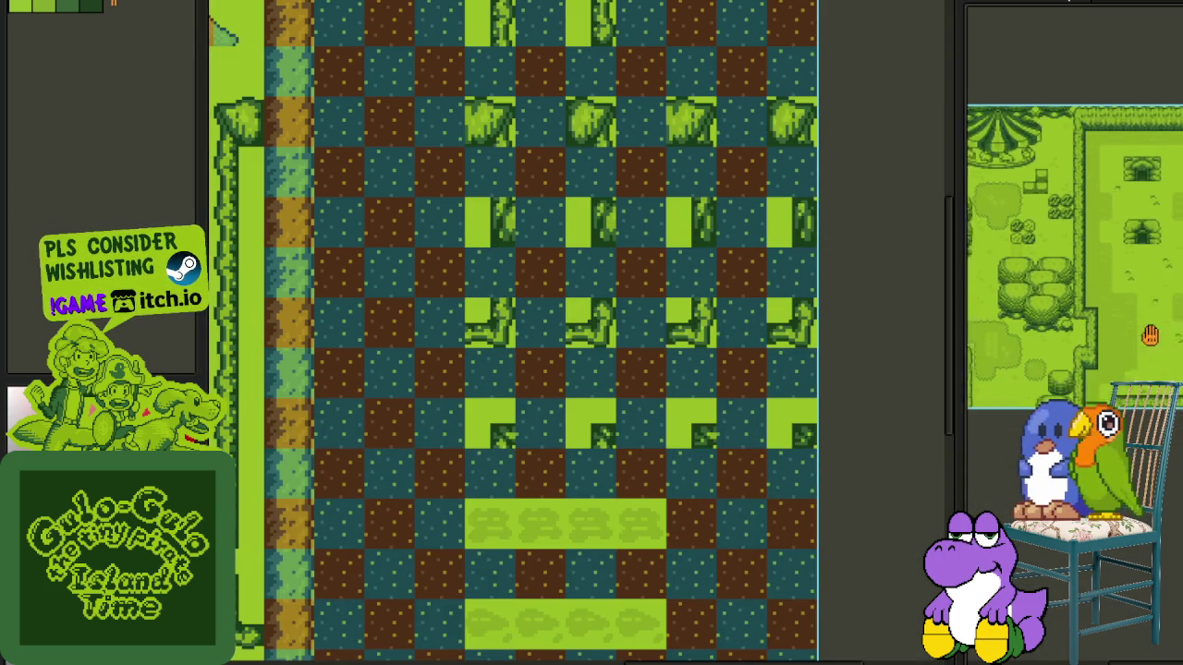
- Centre the whole map and tileset, widen the game preview, and show the timeline
{"action": "scroll", "coordinate": [499, 435], "scroll_direction": "down", "scroll_amount": 3}
{"action": "left_click_drag", "start_coordinate": [385, 450], "coordinate": [611, 368]}
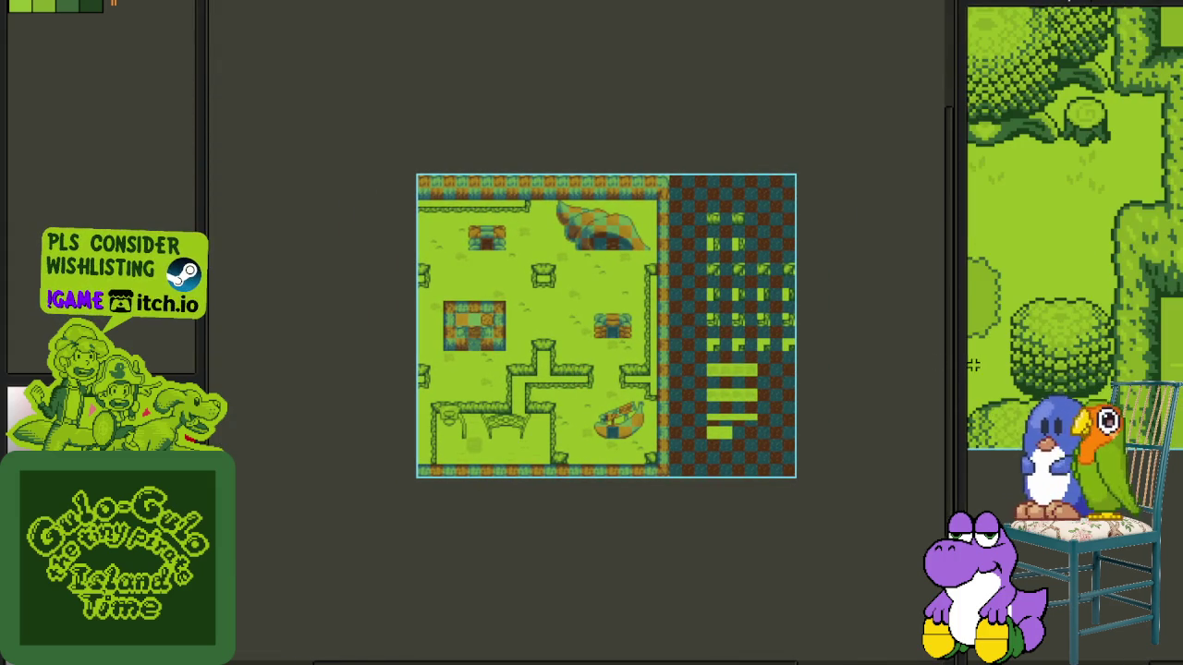
{"action": "left_click_drag", "start_coordinate": [961, 359], "coordinate": [781, 361]}
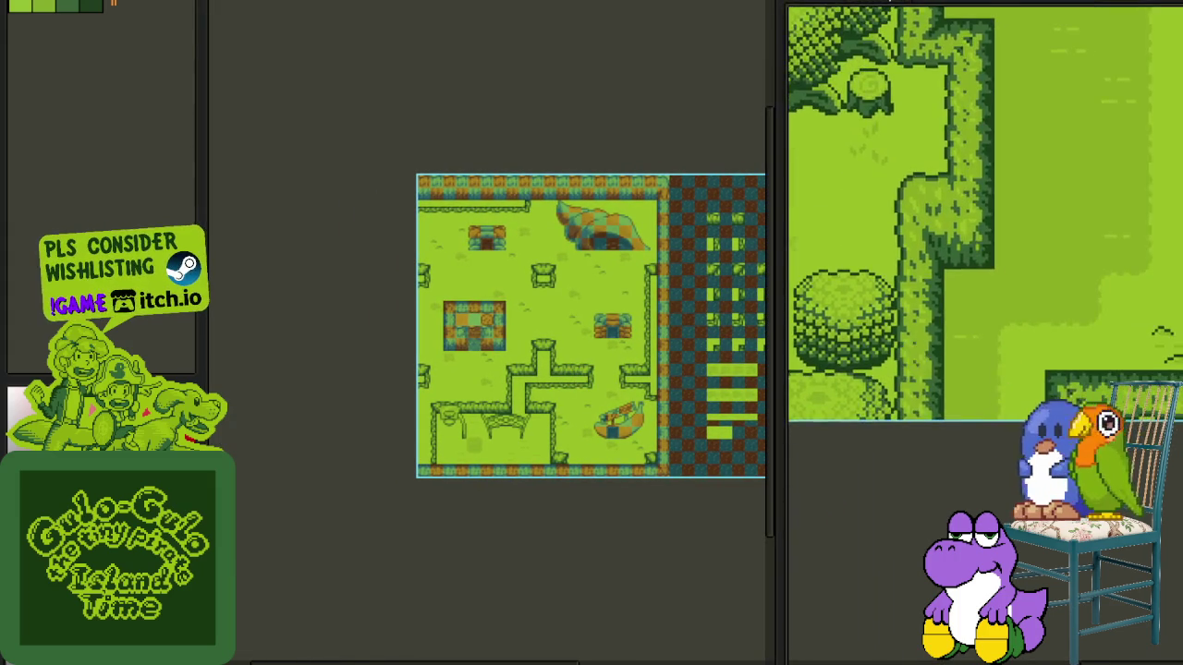
{"action": "key", "text": "Tab"}
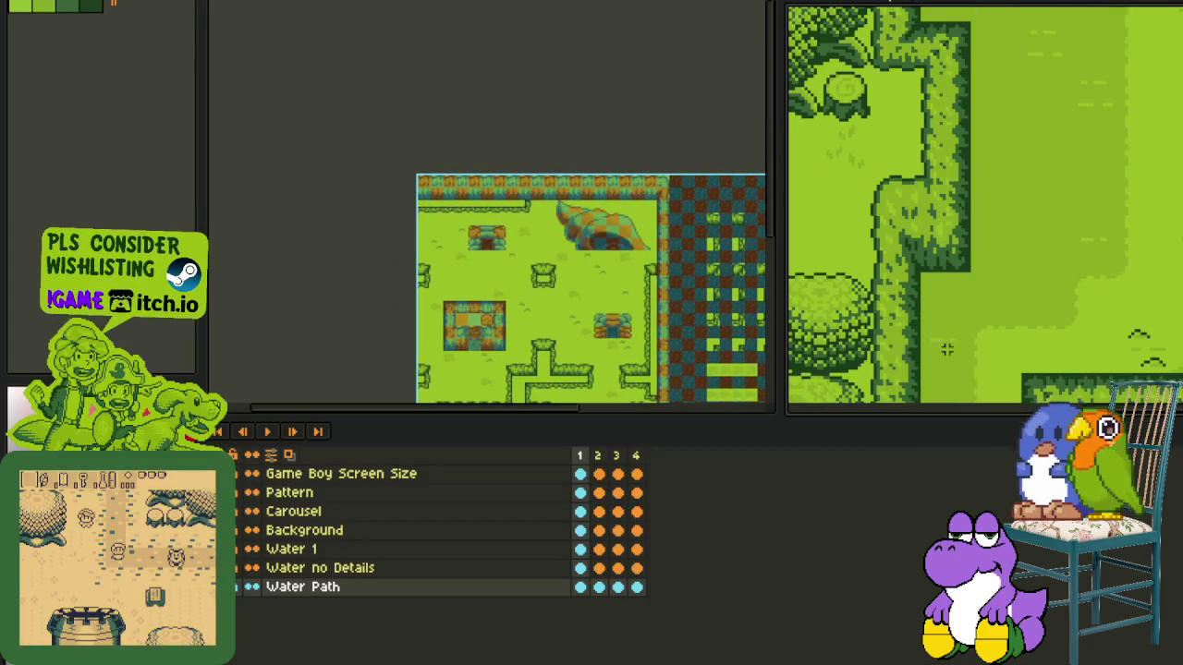
- Delete frames 2–4 so every layer keeps only frame 1
{"action": "right_click", "coordinate": [308, 481]}
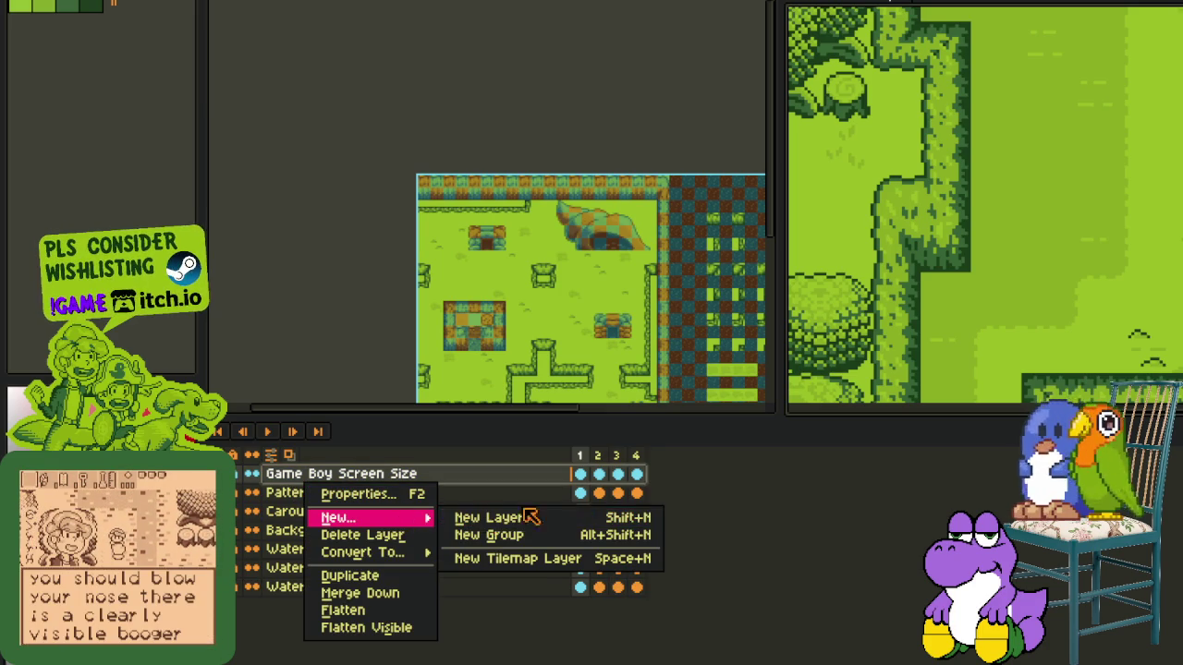
{"action": "left_click", "coordinate": [628, 476]}
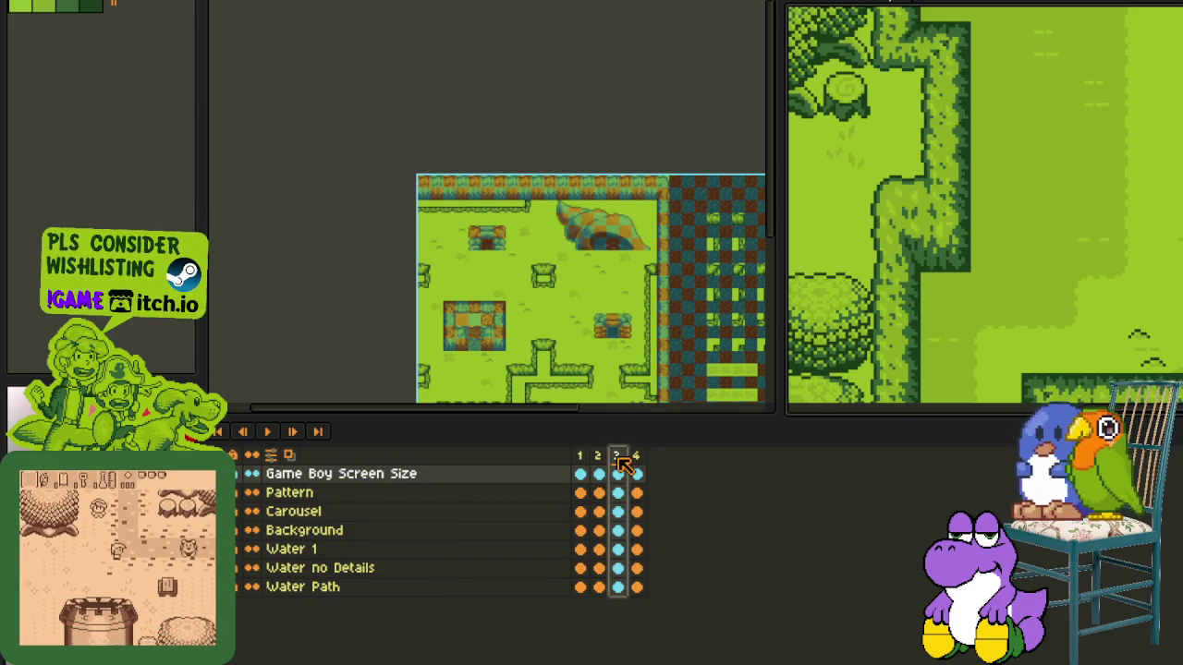
{"action": "left_click_drag", "start_coordinate": [616, 455], "coordinate": [579, 456]}
{"action": "key", "text": "alt+BackSpace"}
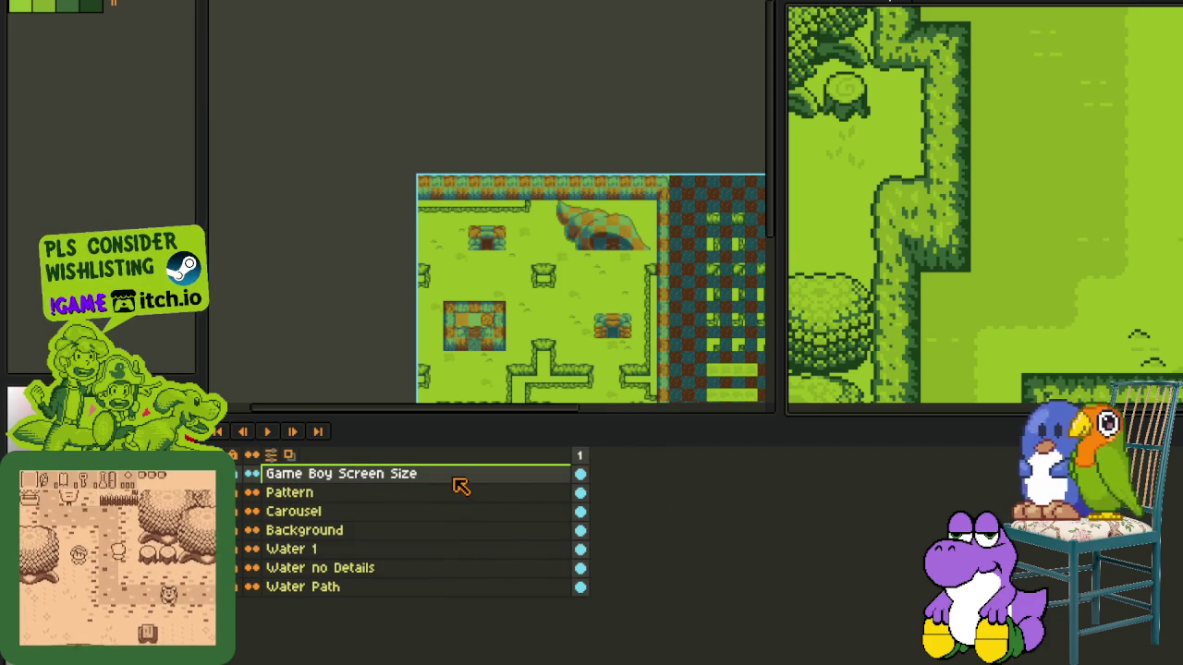
- Add a new top layer and rename it Dry_Area
{"action": "right_click", "coordinate": [455, 483]}
{"action": "left_click", "coordinate": [628, 513]}
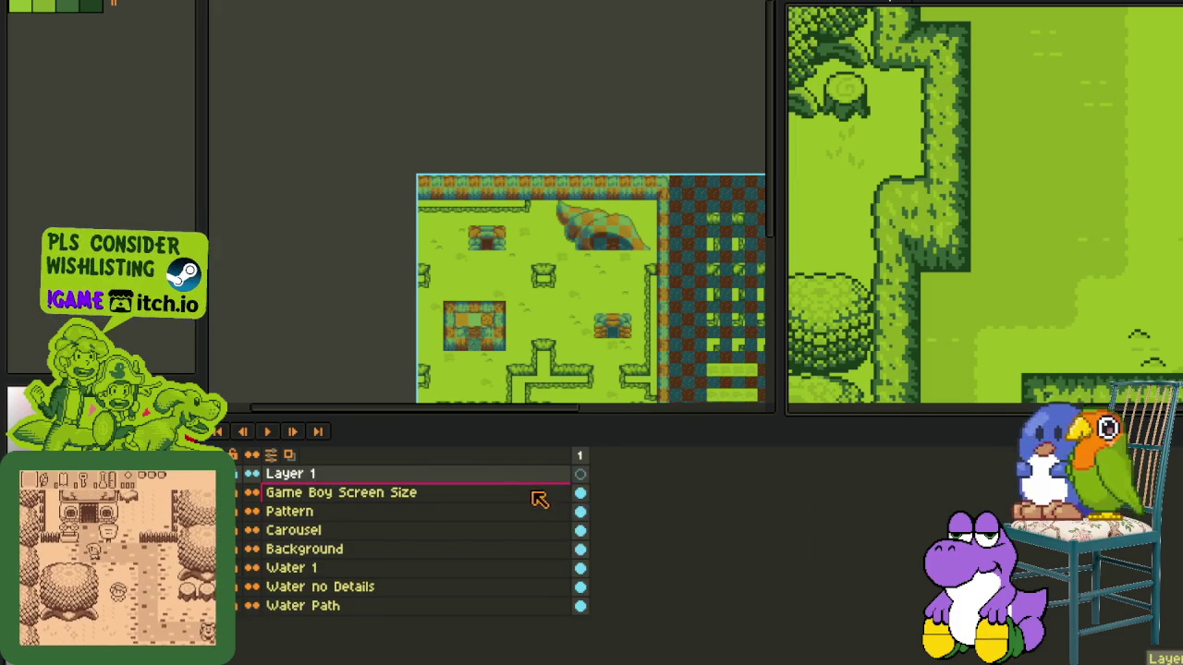
{"action": "left_click_drag", "start_coordinate": [541, 494], "coordinate": [528, 481]}
{"action": "double_click", "coordinate": [527, 480]}
{"action": "type", "text": "Dry_A"}
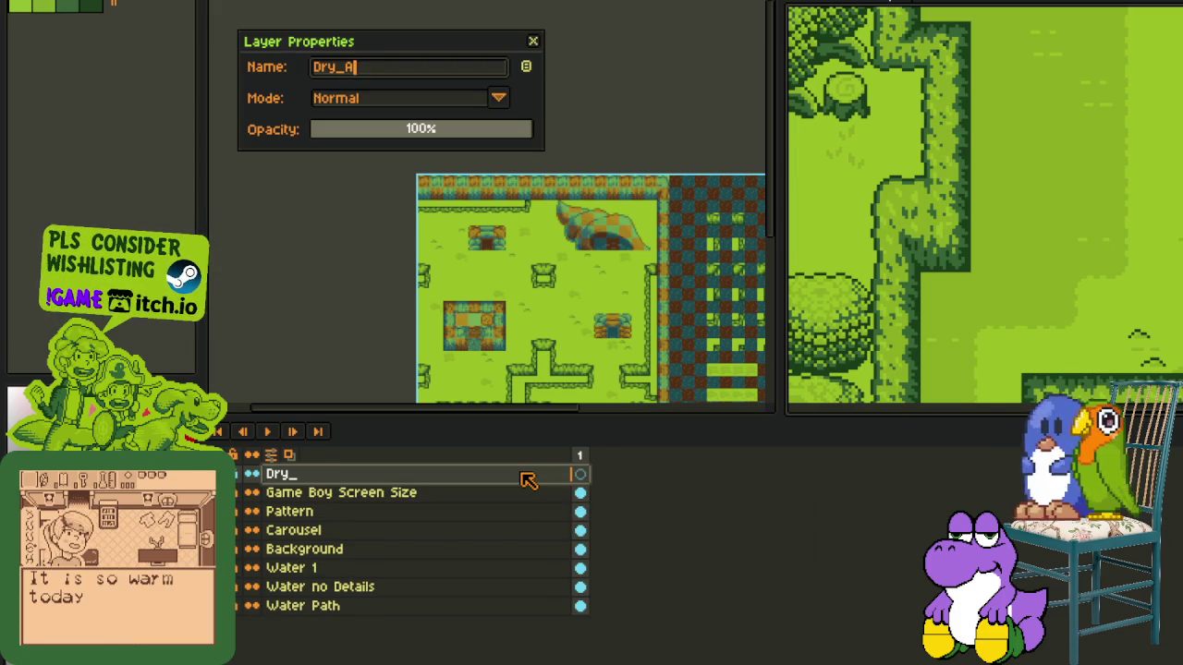
{"action": "type", "text": "rea"}
{"action": "key", "text": "Return"}
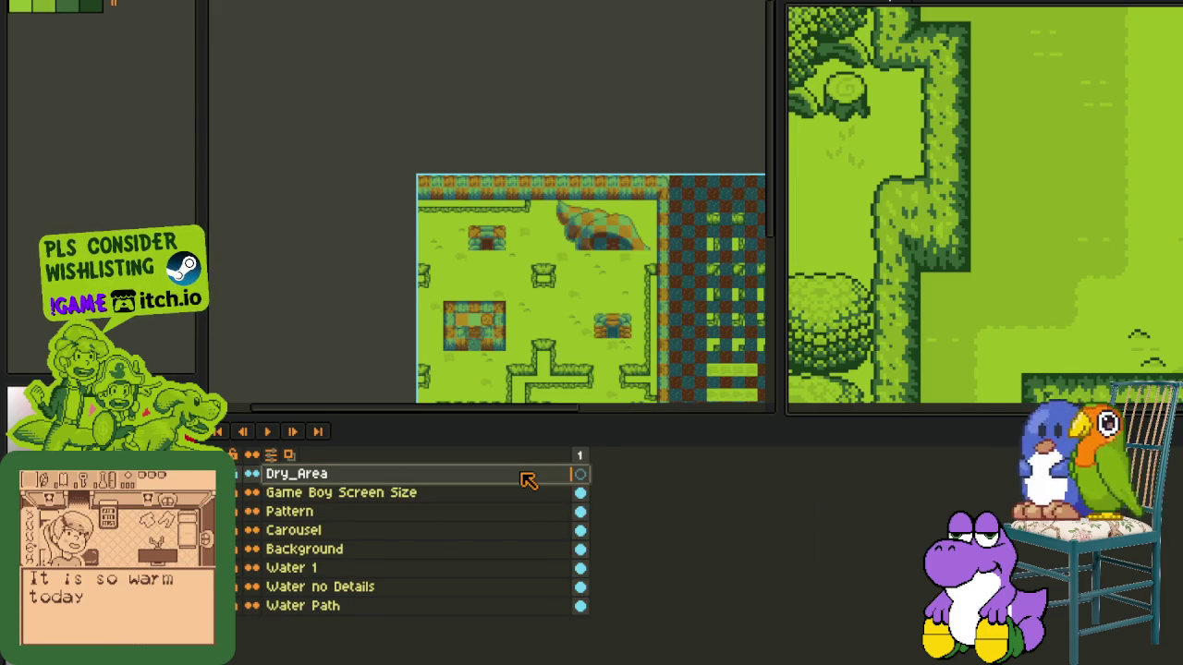
{"action": "scroll", "coordinate": [642, 197], "scroll_direction": "down", "scroll_amount": 1}
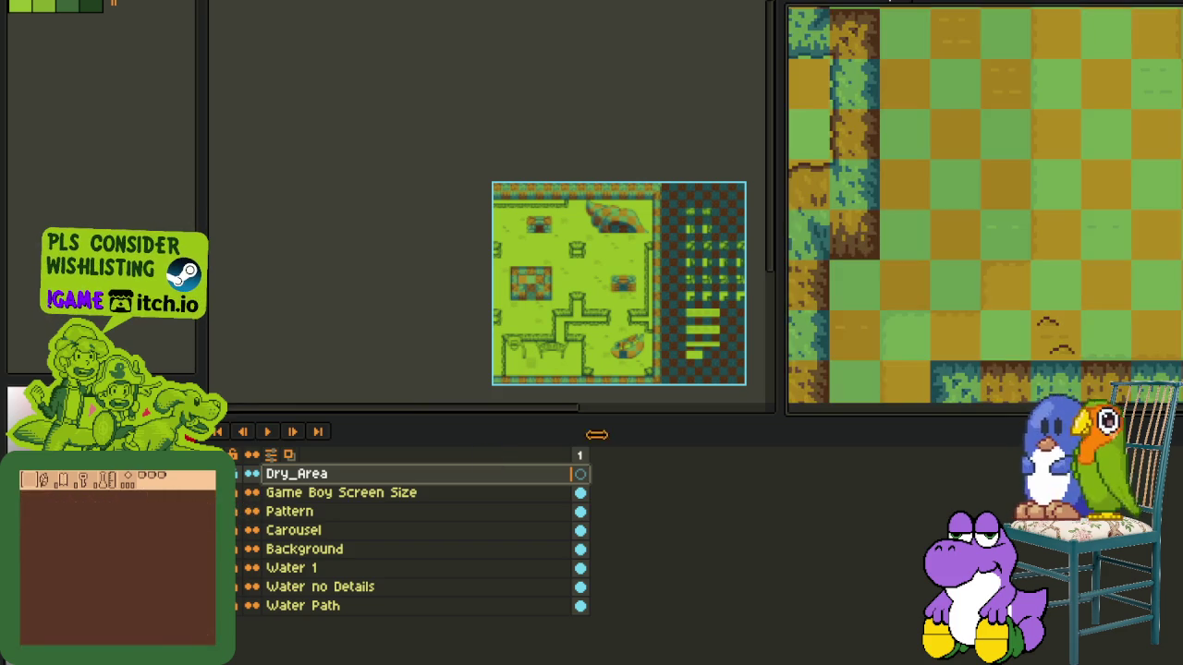
- Copy the vine tile from the checkered tileset and paste it onto the map
{"action": "scroll", "coordinate": [935, 294], "scroll_direction": "up", "scroll_amount": 2}
{"action": "key", "text": "Tab"}
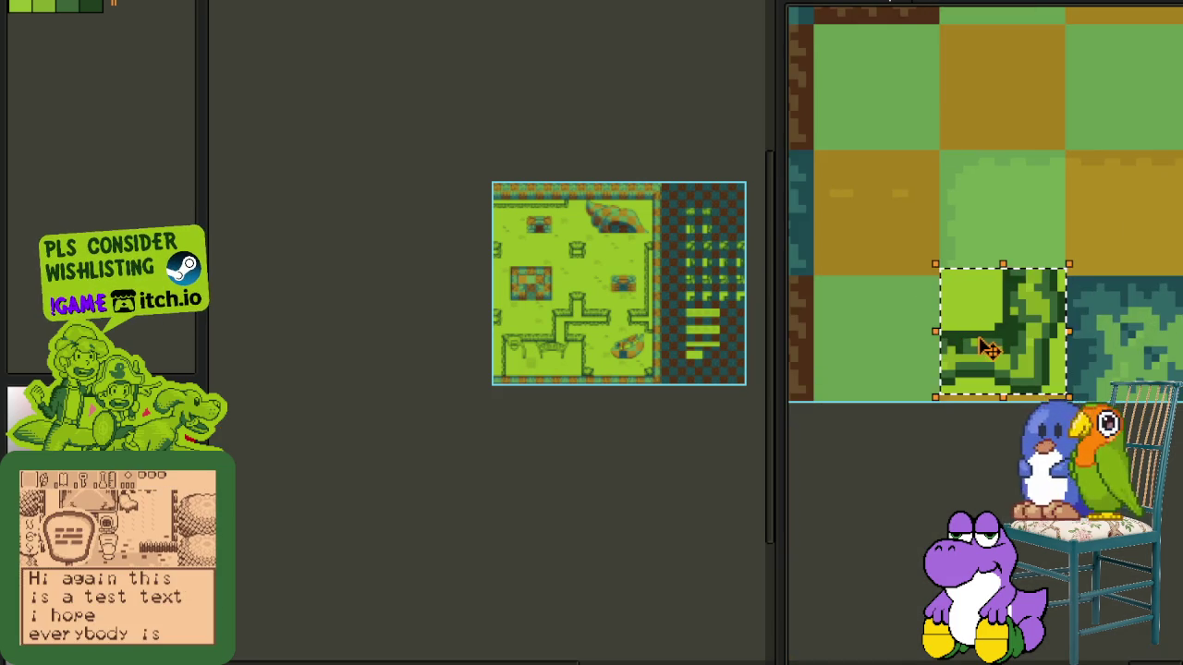
{"action": "scroll", "coordinate": [702, 283], "scroll_direction": "up", "scroll_amount": 2}
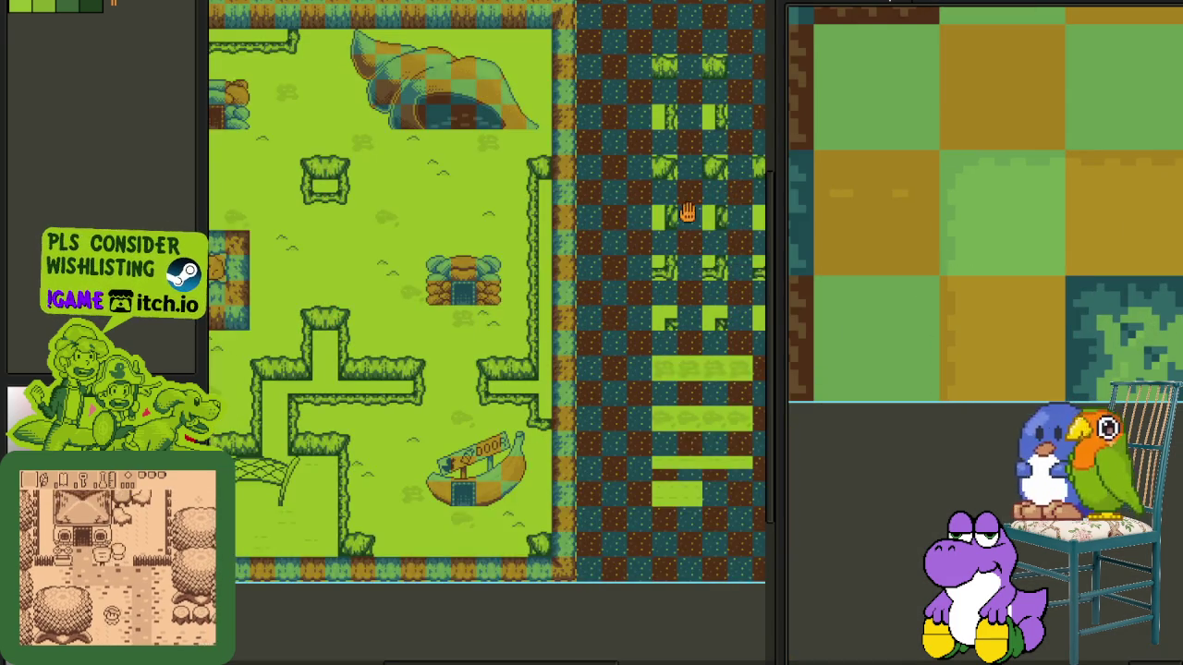
{"action": "left_click_drag", "start_coordinate": [692, 211], "coordinate": [494, 271]}
{"action": "scroll", "coordinate": [487, 229], "scroll_direction": "up", "scroll_amount": 1}
{"action": "left_click", "coordinate": [444, 166]}
{"action": "key", "text": "ctrl+c"}
{"action": "key", "text": "ctrl+v"}
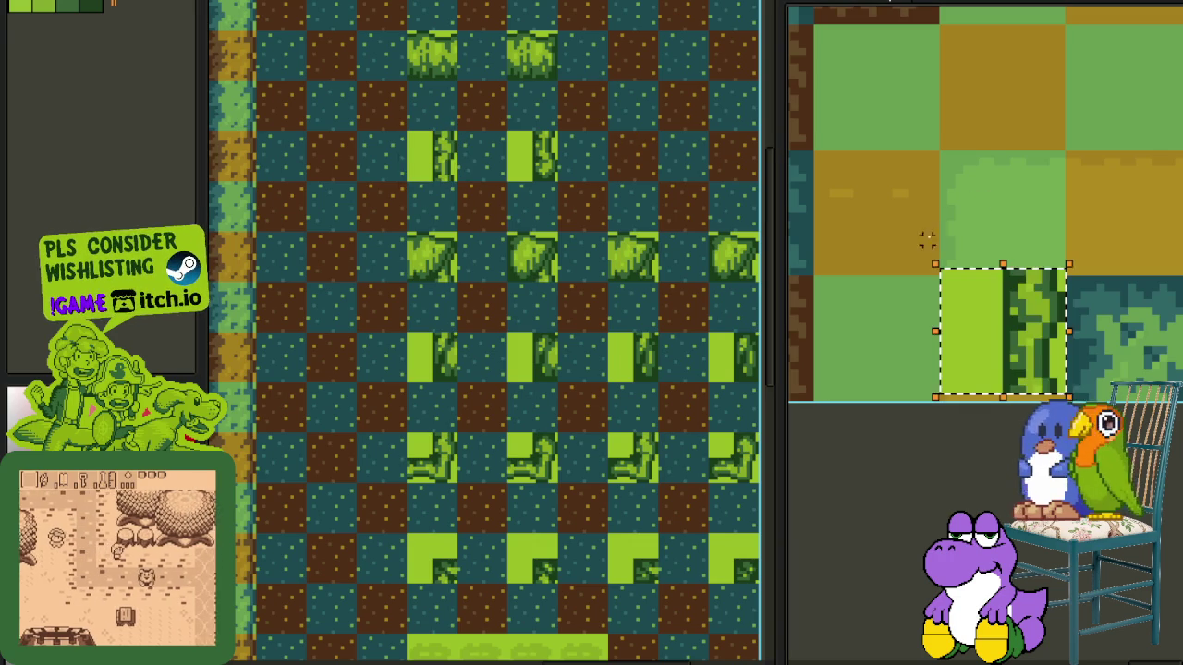
{"action": "mouse_move", "coordinate": [1016, 353]}
{"action": "left_mouse_down"}
{"action": "mouse_move", "coordinate": [935, 306]}
{"action": "mouse_move", "coordinate": [889, 365]}
{"action": "left_mouse_up"}
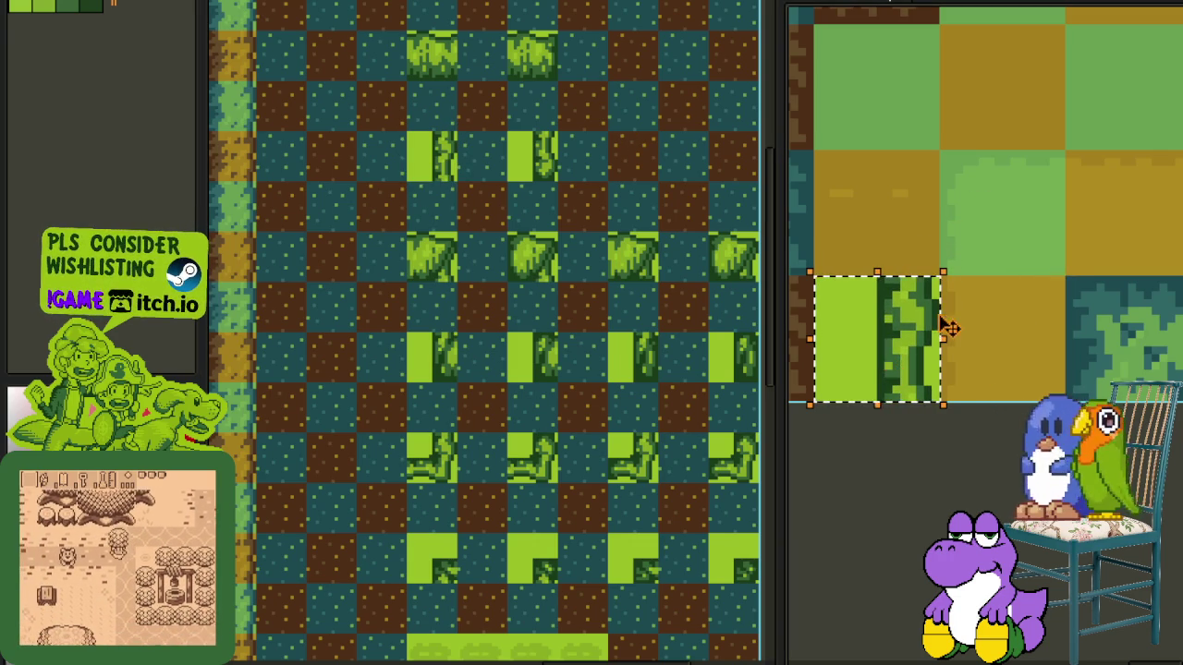
{"action": "scroll", "coordinate": [952, 328], "scroll_direction": "down", "scroll_amount": 1}
{"action": "key", "text": "ctrl+d"}
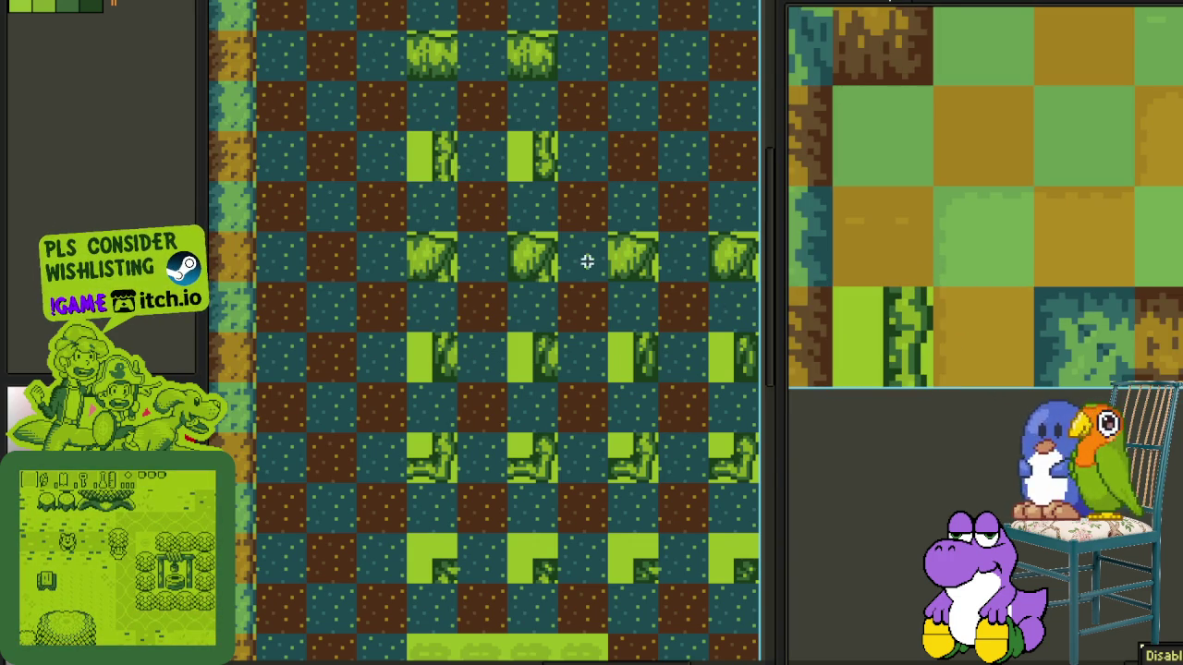
- Place the light-green corner tile on the map, shifting it up and left
{"action": "scroll", "coordinate": [592, 262], "scroll_direction": "down", "scroll_amount": 1}
{"action": "scroll", "coordinate": [581, 336], "scroll_direction": "up", "scroll_amount": 1}
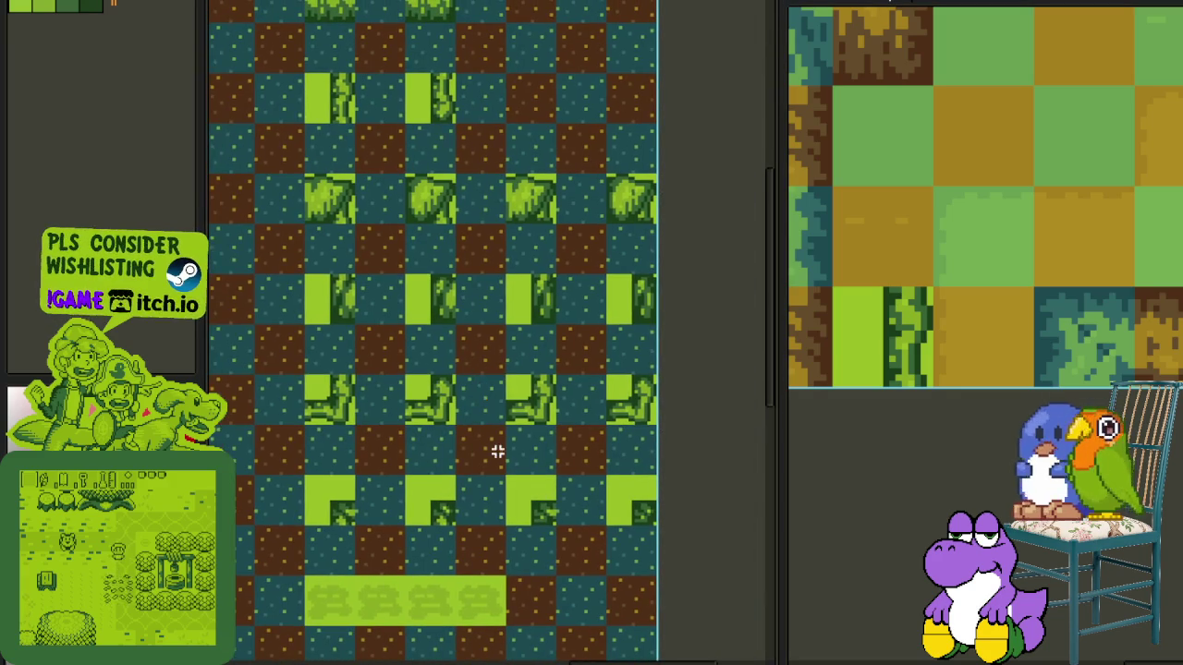
{"action": "left_click", "coordinate": [318, 506]}
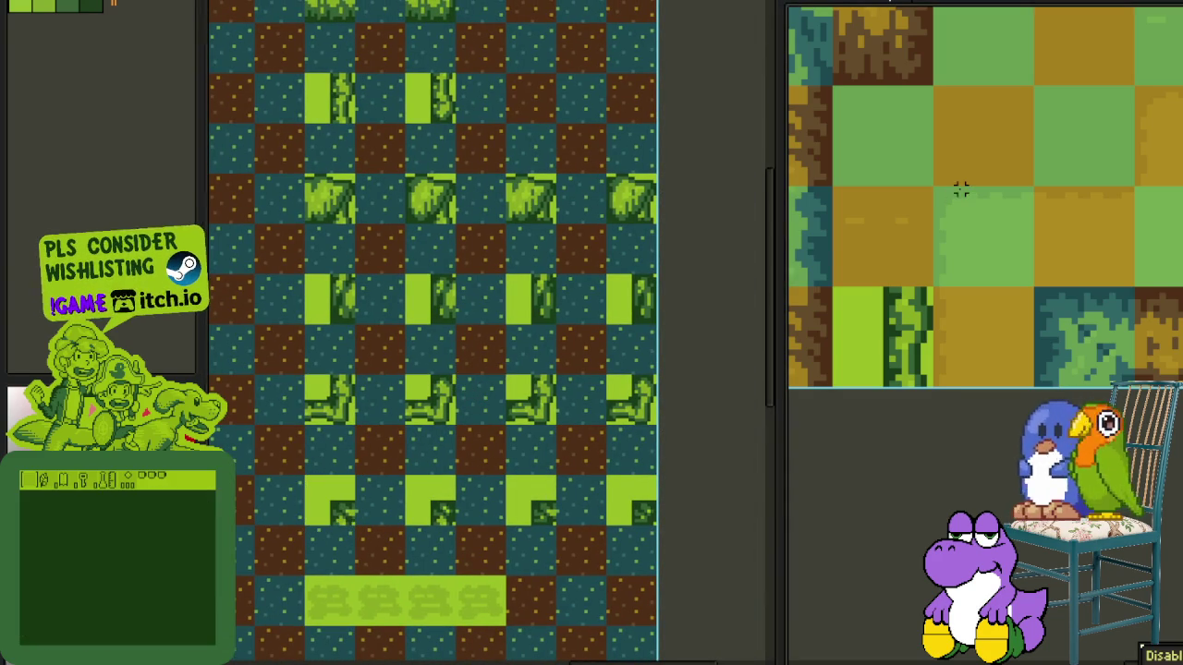
{"action": "left_click", "coordinate": [984, 333]}
{"action": "mouse_move", "coordinate": [993, 355]}
{"action": "left_mouse_down"}
{"action": "mouse_move", "coordinate": [887, 245]}
{"action": "mouse_move", "coordinate": [892, 188]}
{"action": "left_mouse_up"}
{"action": "left_click", "coordinate": [887, 245]}
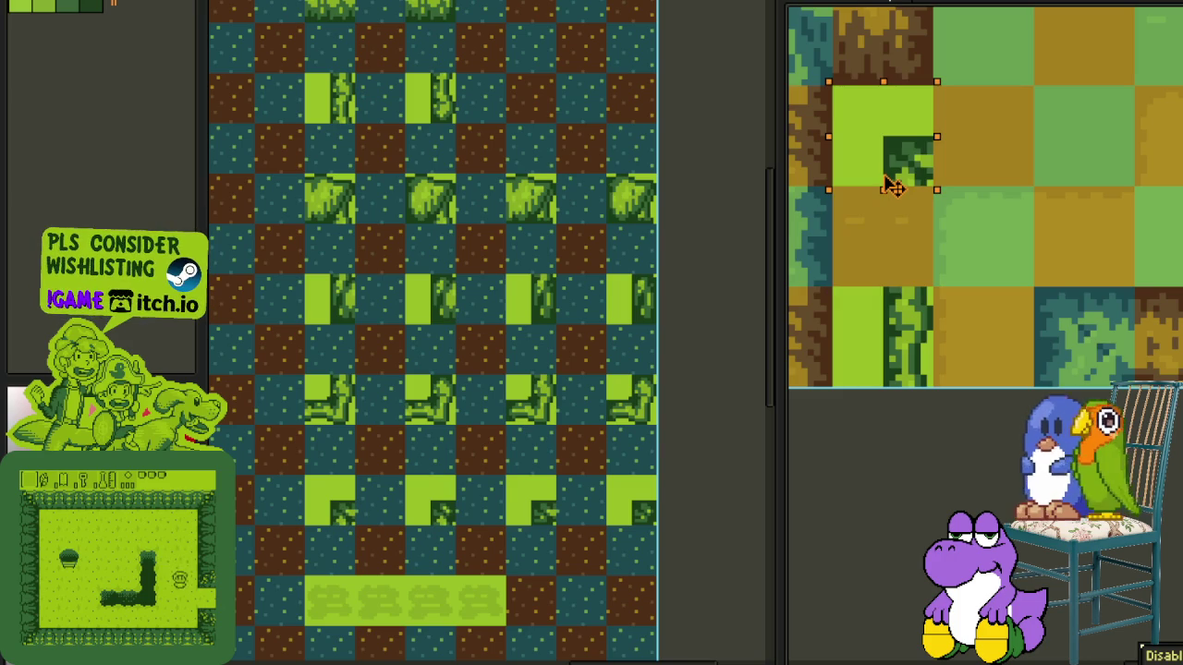
- Stamp the vertical vine edge tile onto the map
{"action": "scroll", "coordinate": [947, 213], "scroll_direction": "down", "scroll_amount": 1}
{"action": "left_click_drag", "start_coordinate": [1004, 171], "coordinate": [865, 305]}
{"action": "scroll", "coordinate": [415, 309], "scroll_direction": "up", "scroll_amount": 2}
{"action": "left_click", "coordinate": [354, 201]}
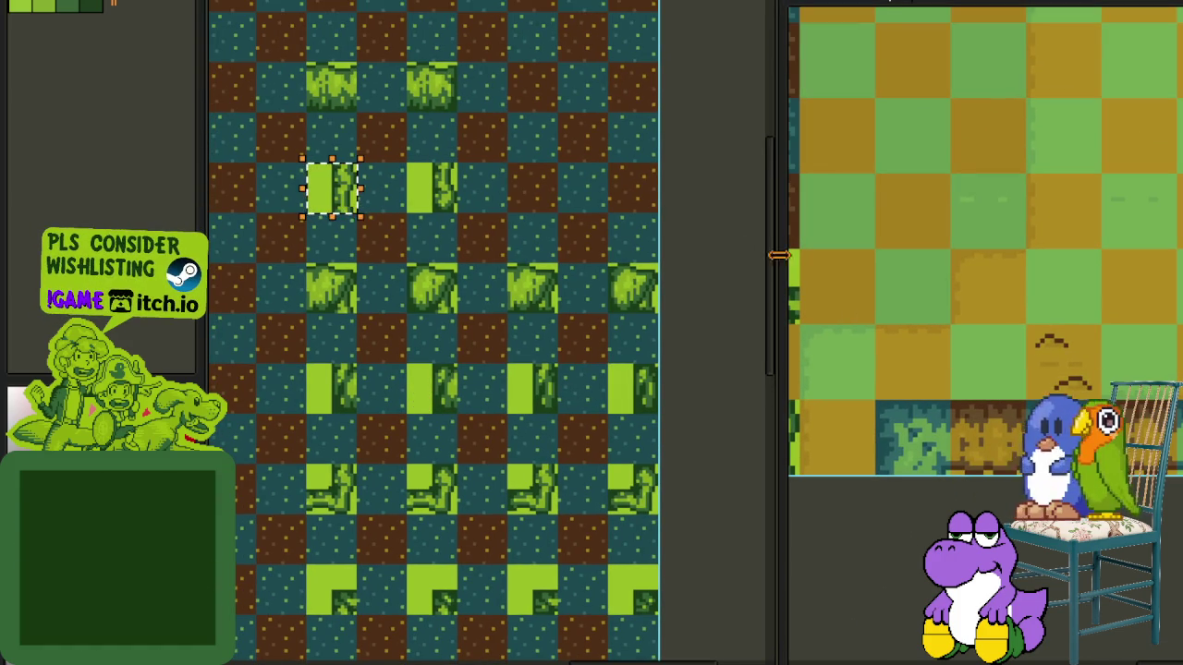
{"action": "mouse_move", "coordinate": [887, 263]}
{"action": "left_mouse_down"}
{"action": "mouse_move", "coordinate": [1026, 350]}
{"action": "mouse_move", "coordinate": [954, 379]}
{"action": "left_mouse_up"}
{"action": "left_click", "coordinate": [1025, 349]}
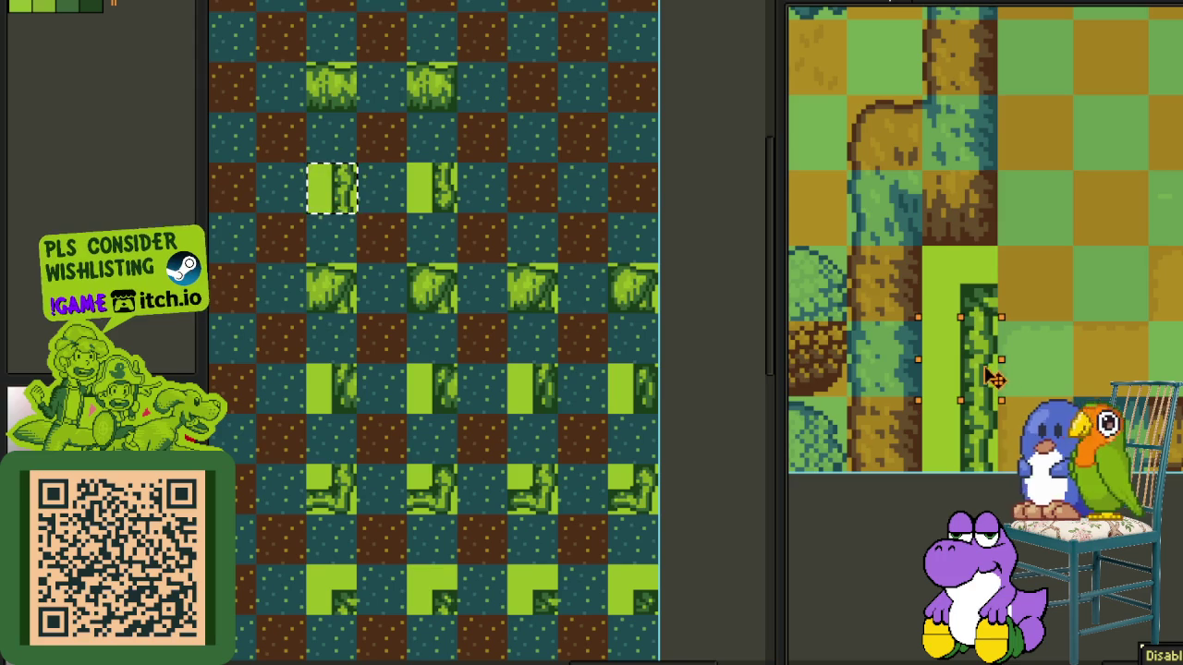
- Rotate a vine tile 90° clockwise and commit it beside the vine column
{"action": "scroll", "coordinate": [1054, 310], "scroll_direction": "down", "scroll_amount": 1}
{"action": "mouse_move", "coordinate": [1052, 308]}
{"action": "left_mouse_down"}
{"action": "mouse_move", "coordinate": [939, 343]}
{"action": "mouse_move", "coordinate": [999, 344]}
{"action": "left_mouse_up"}
{"action": "scroll", "coordinate": [998, 257], "scroll_direction": "up", "scroll_amount": 1}
{"action": "left_click", "coordinate": [887, 337]}
{"action": "key", "text": "alt+e"}
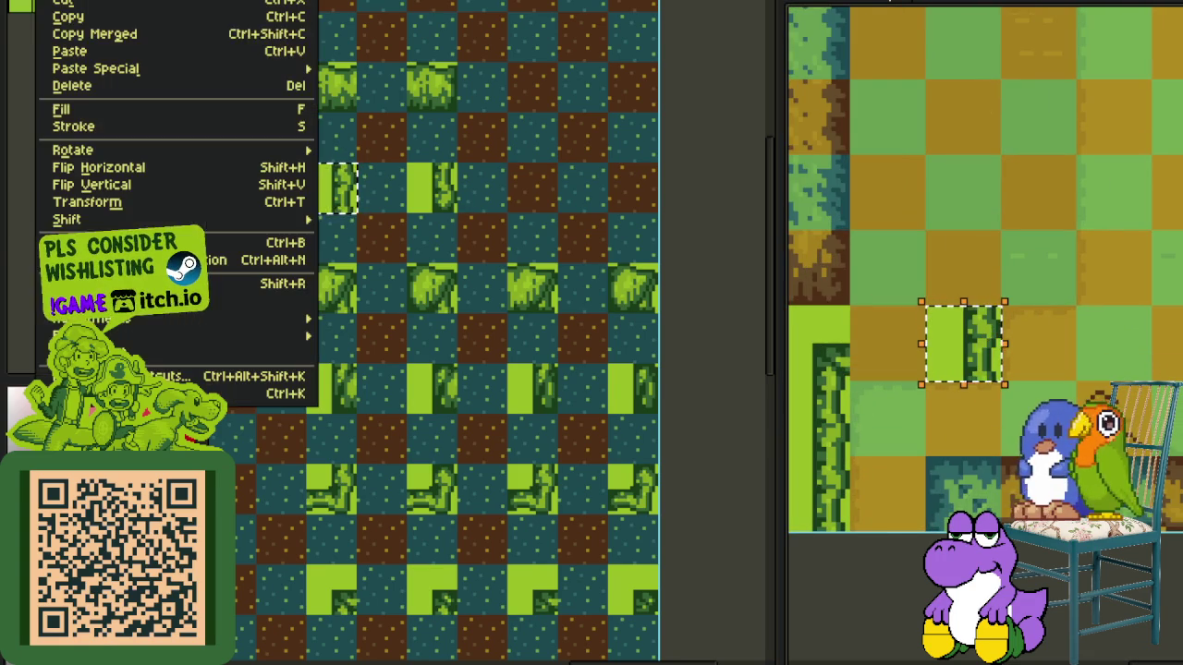
{"action": "left_click", "coordinate": [351, 168]}
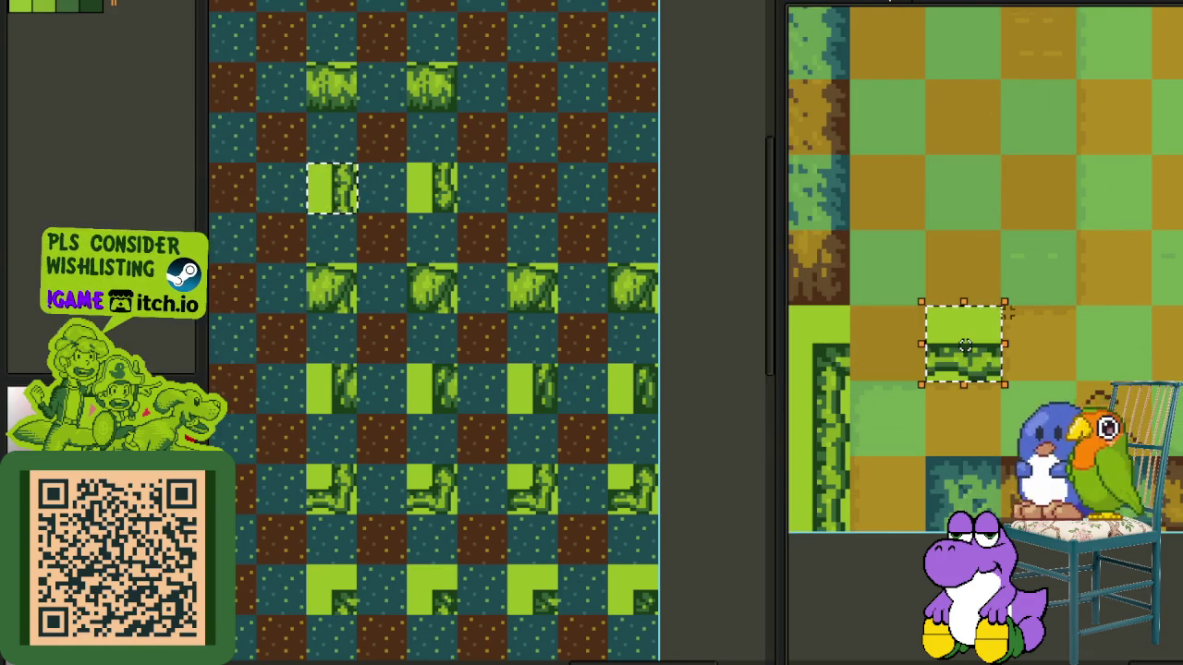
{"action": "left_click_drag", "start_coordinate": [976, 343], "coordinate": [910, 351]}
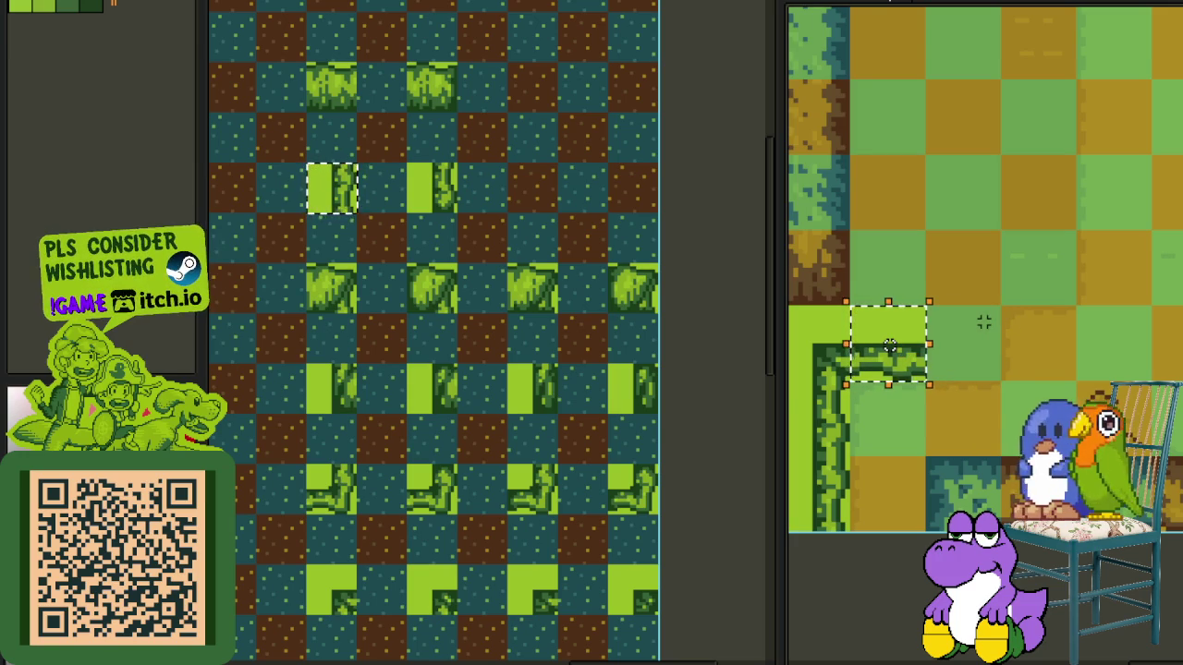
{"action": "key", "text": "shift+v"}
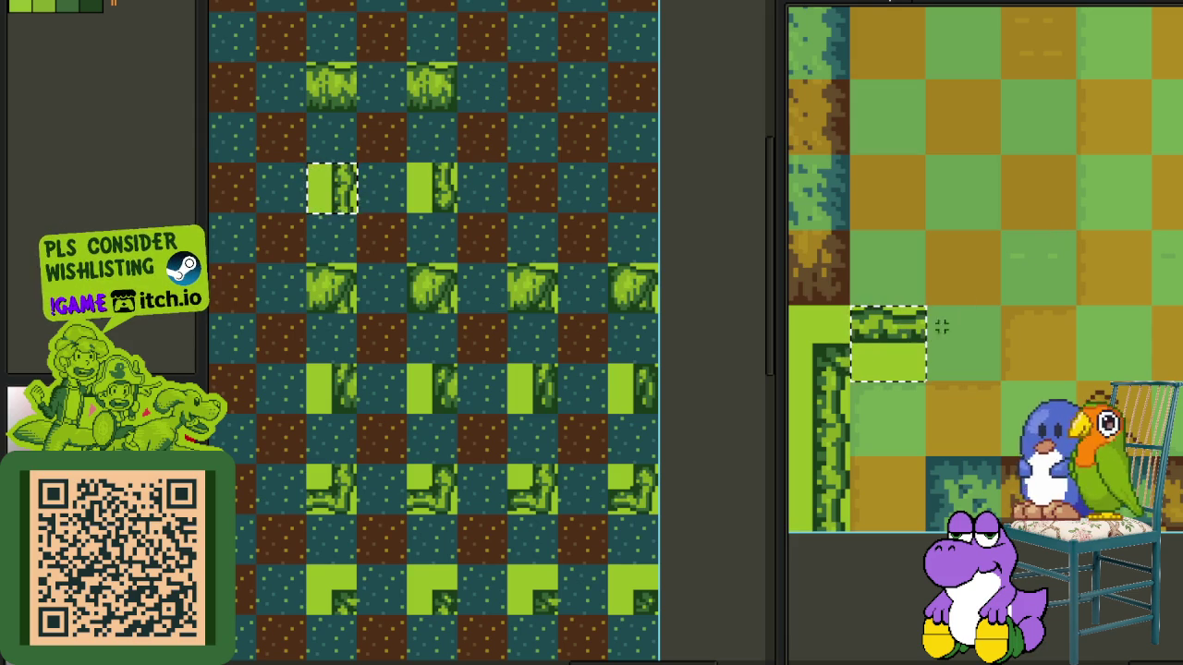
{"action": "key", "text": "shift+v"}
{"action": "key", "text": "Return"}
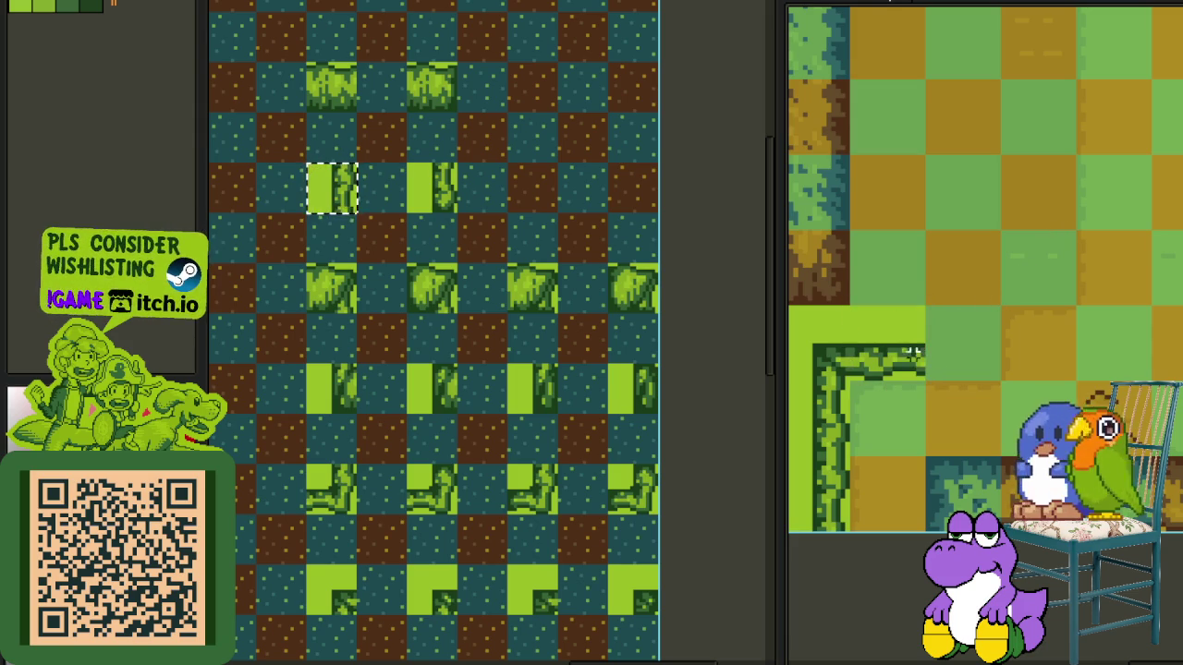
- Shift the corner tile block one tile right and commit it
{"action": "mouse_move", "coordinate": [850, 307]}
{"action": "left_mouse_down"}
{"action": "mouse_move", "coordinate": [926, 382]}
{"action": "mouse_move", "coordinate": [974, 356]}
{"action": "mouse_move", "coordinate": [994, 254]}
{"action": "left_mouse_up"}
{"action": "key", "text": "ctrl+c"}
{"action": "key", "text": "ctrl+v"}
{"action": "key", "text": "Escape"}
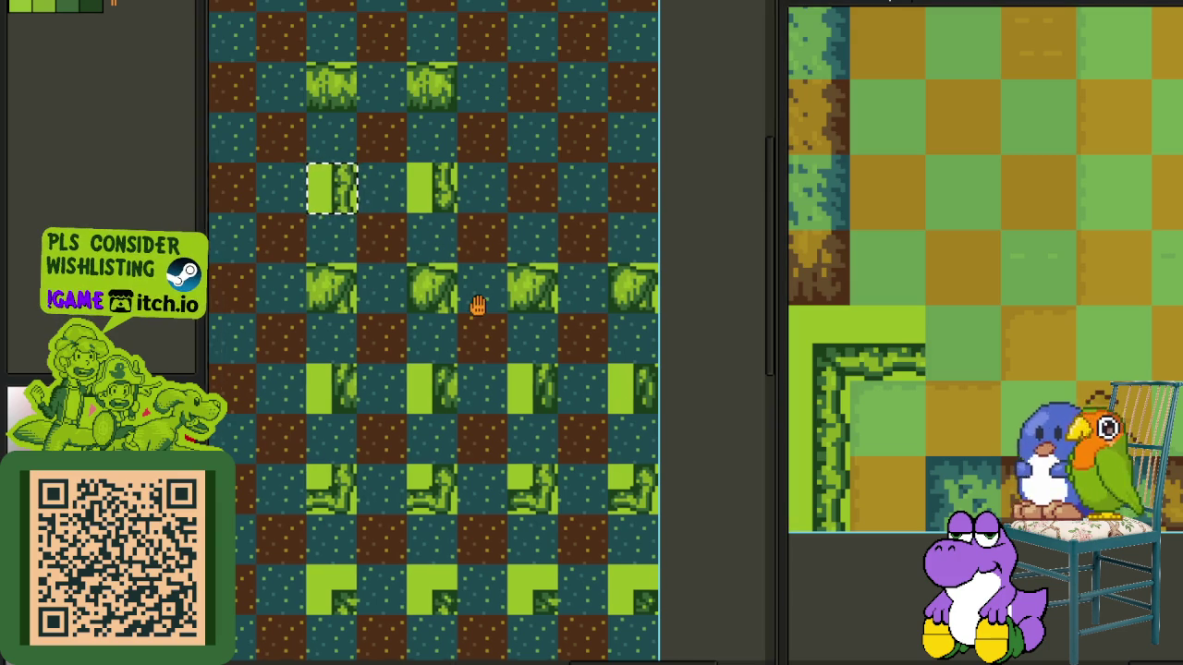
{"action": "scroll", "coordinate": [365, 441], "scroll_direction": "up", "scroll_amount": 1}
{"action": "scroll", "coordinate": [417, 421], "scroll_direction": "down", "scroll_amount": 1}
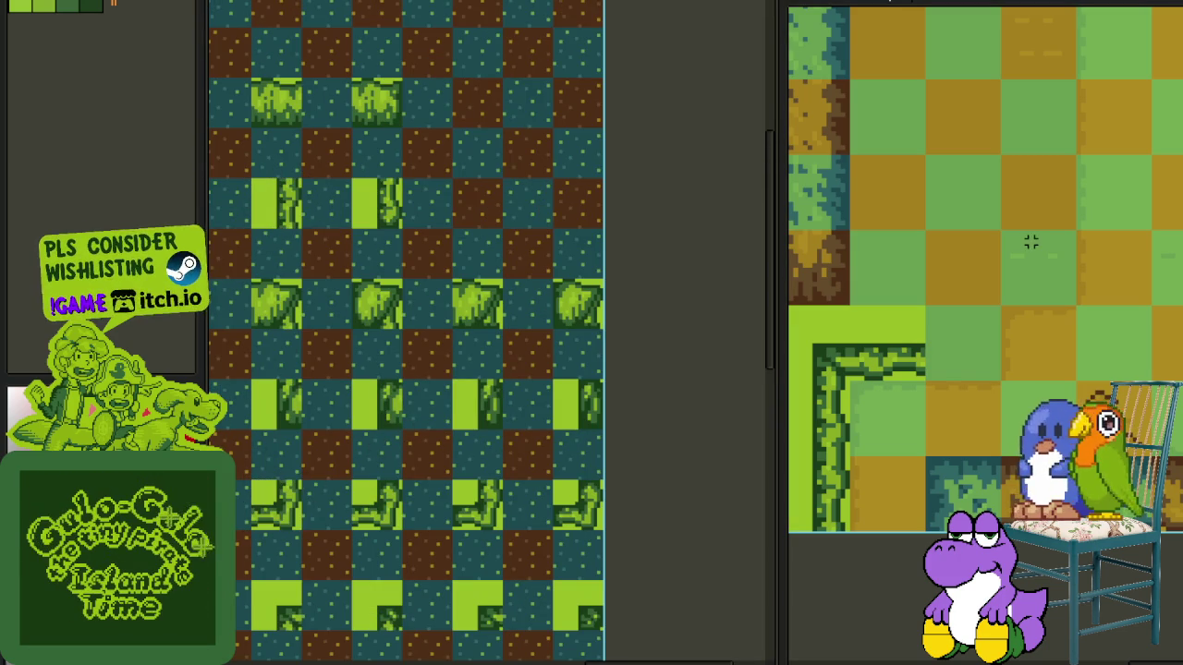
{"action": "left_click_drag", "start_coordinate": [887, 337], "coordinate": [970, 355]}
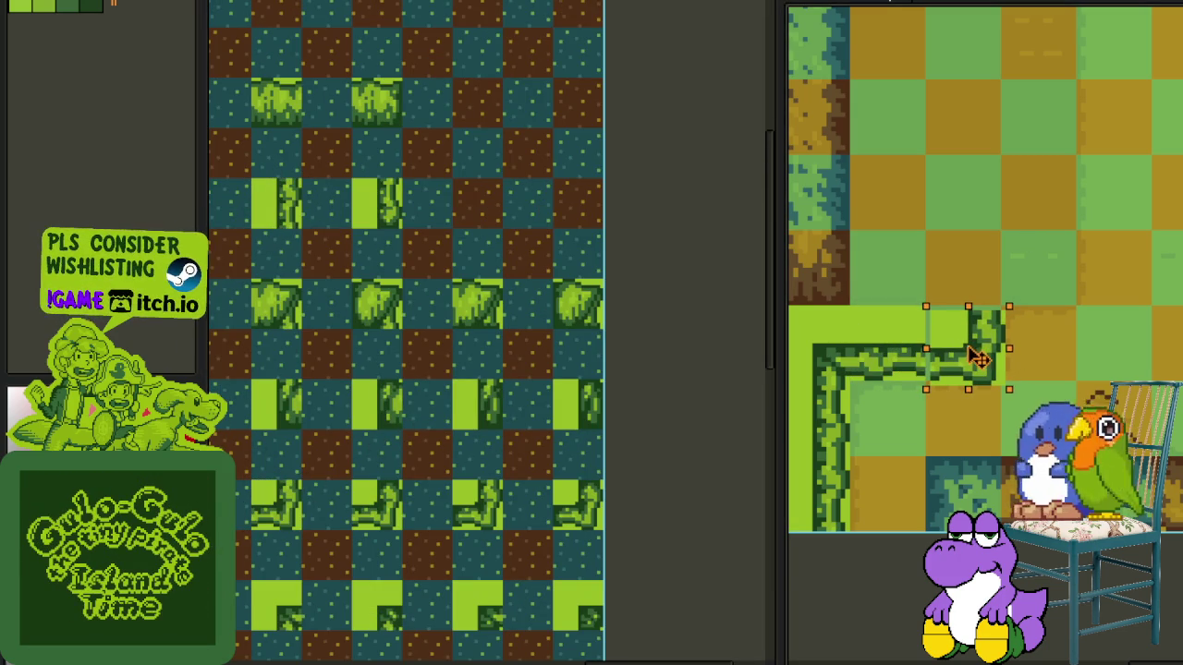
{"action": "left_click", "coordinate": [1035, 256]}
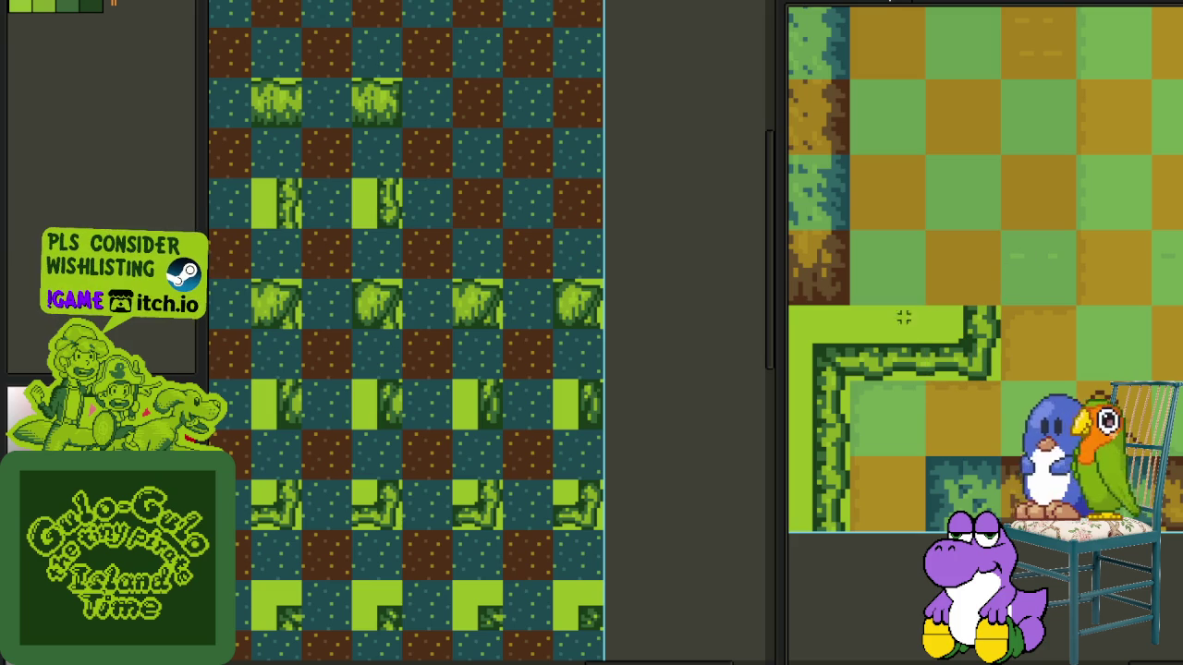
- Move the corner block and border tiles up along the path, then select a path strip
{"action": "left_click_drag", "start_coordinate": [874, 307], "coordinate": [933, 374]}
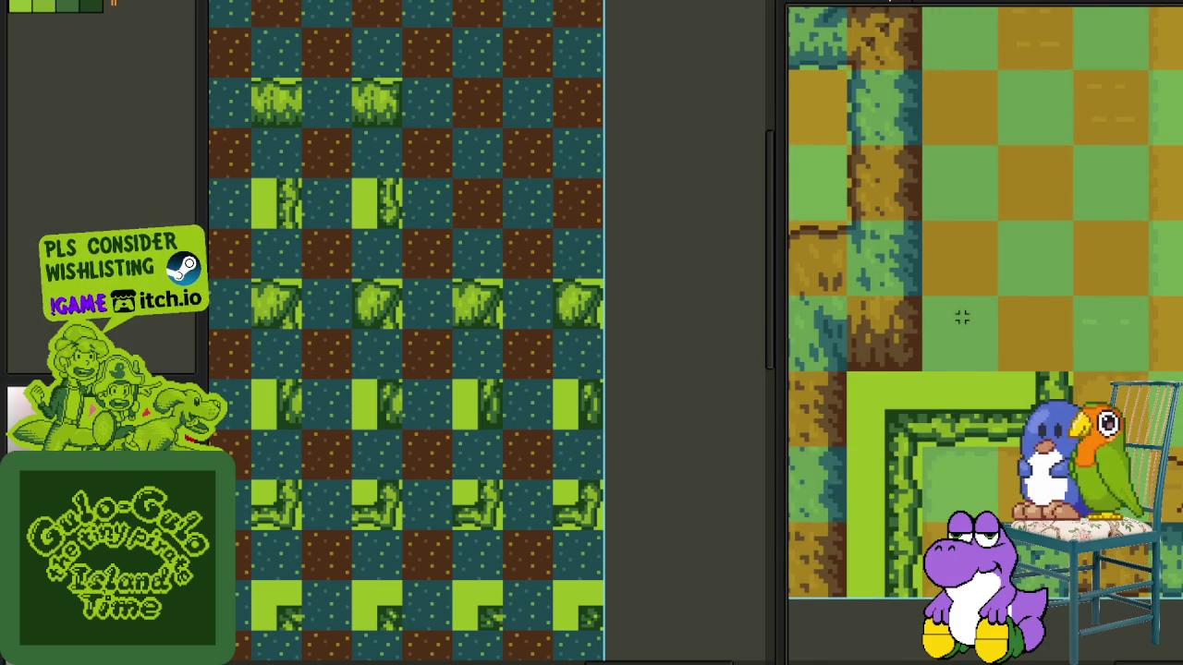
{"action": "left_click_drag", "start_coordinate": [871, 415], "coordinate": [1022, 344]}
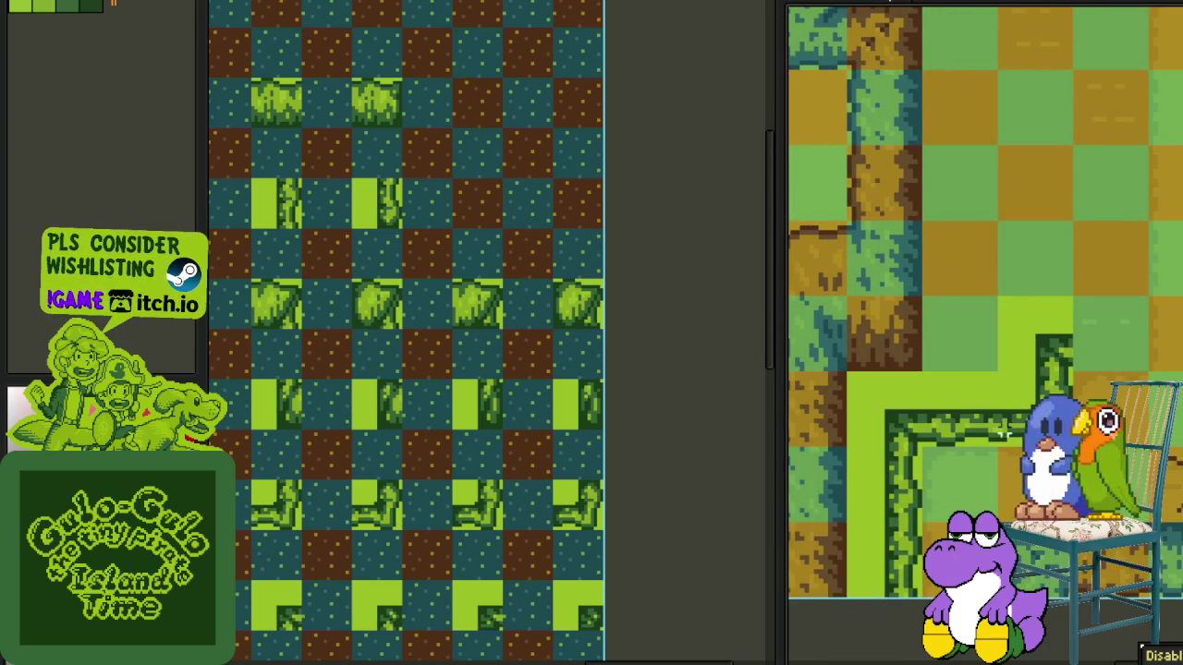
{"action": "left_click_drag", "start_coordinate": [976, 434], "coordinate": [938, 384]}
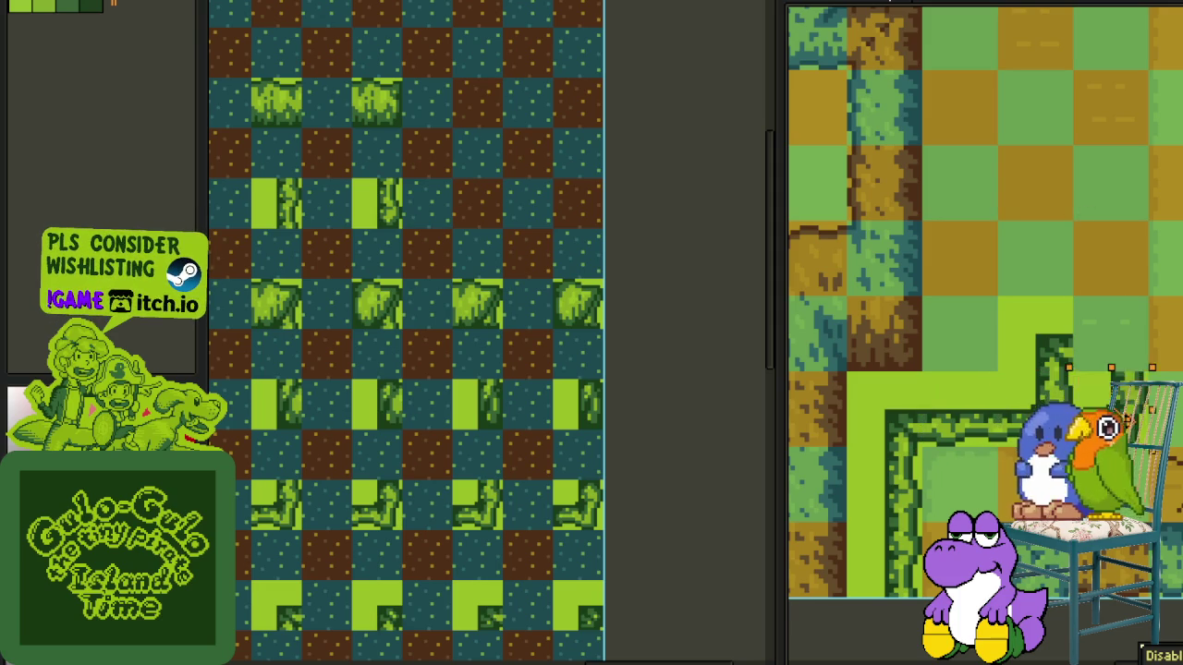
{"action": "left_click_drag", "start_coordinate": [1000, 442], "coordinate": [1144, 227]}
{"action": "mouse_move", "coordinate": [857, 481]}
{"action": "left_mouse_down"}
{"action": "mouse_move", "coordinate": [841, 591]}
{"action": "mouse_move", "coordinate": [988, 390]}
{"action": "mouse_move", "coordinate": [997, 267]}
{"action": "left_mouse_up"}
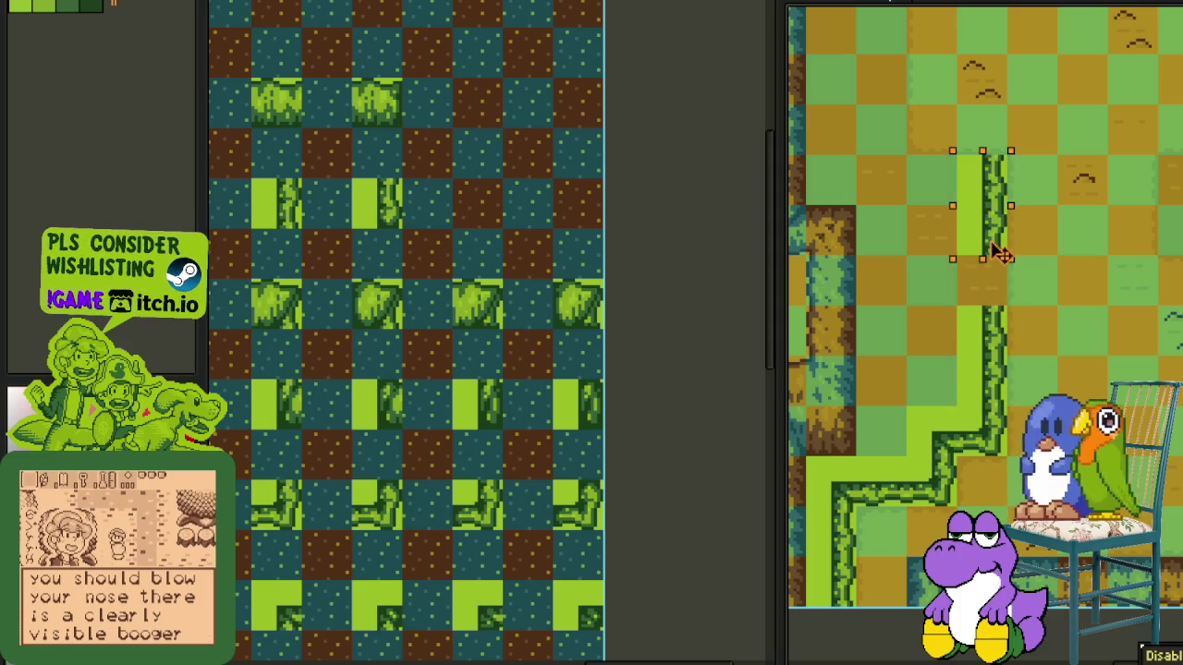
- Paste a path tile, rotate it 90° counterclockwise, and place it on the vertical path edge
{"action": "left_click", "coordinate": [1048, 246]}
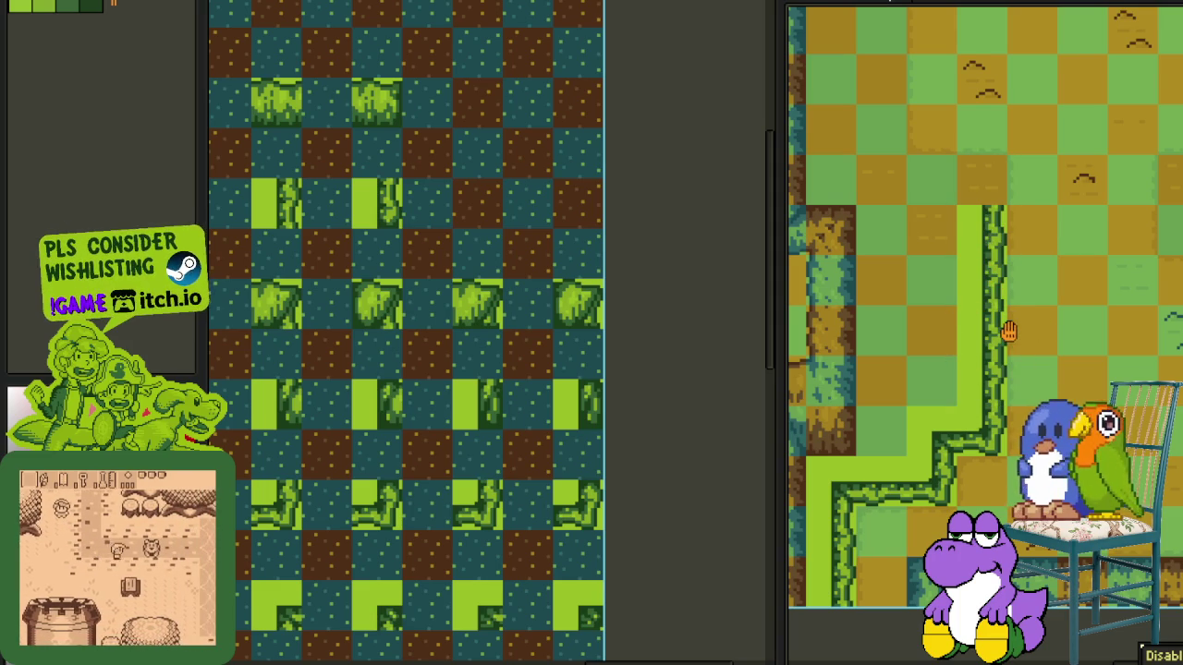
{"action": "key", "text": "F5"}
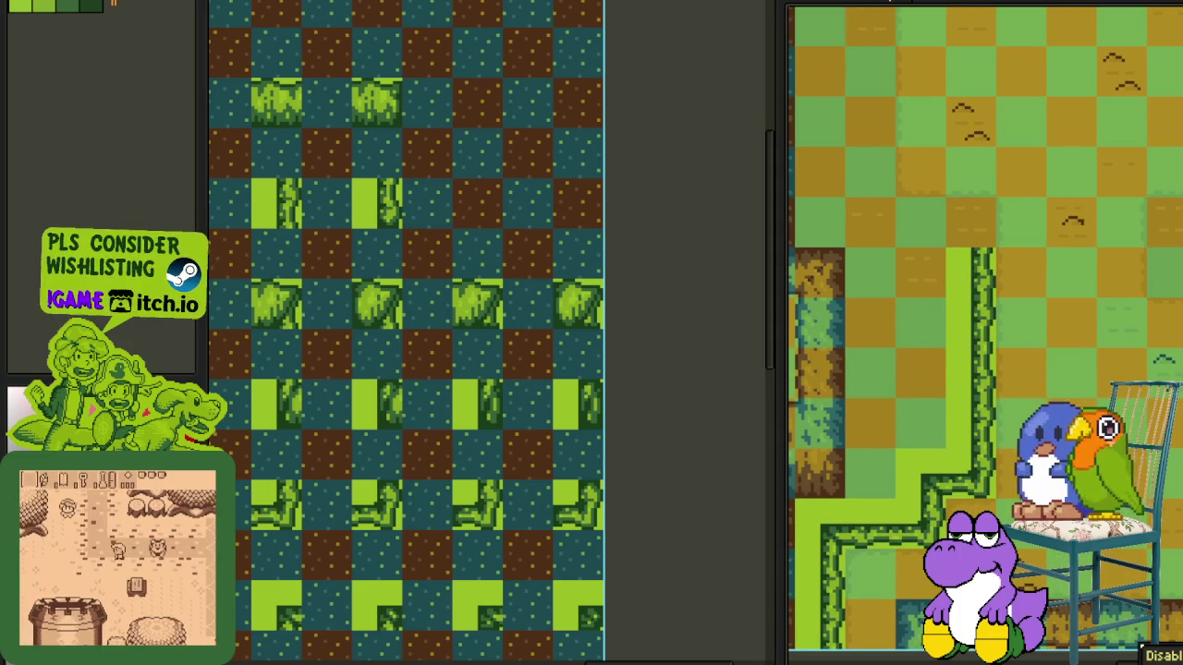
{"action": "key", "text": "Up"}
{"action": "left_click_drag", "start_coordinate": [996, 478], "coordinate": [1064, 270]}
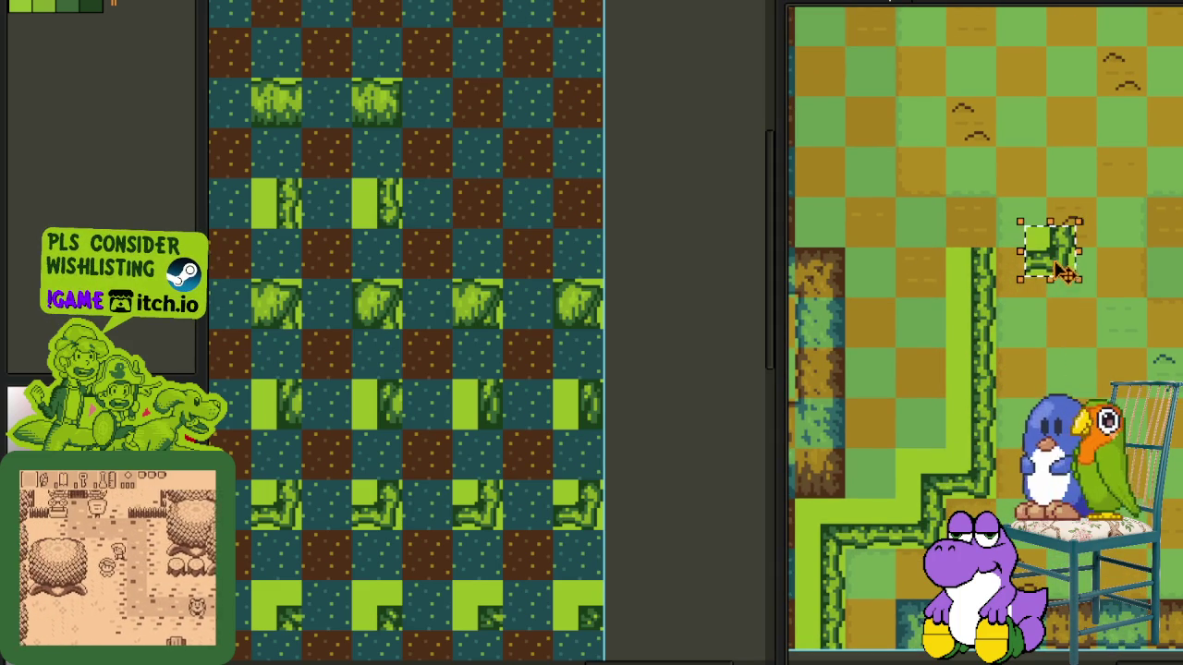
{"action": "key", "text": "alt+e"}
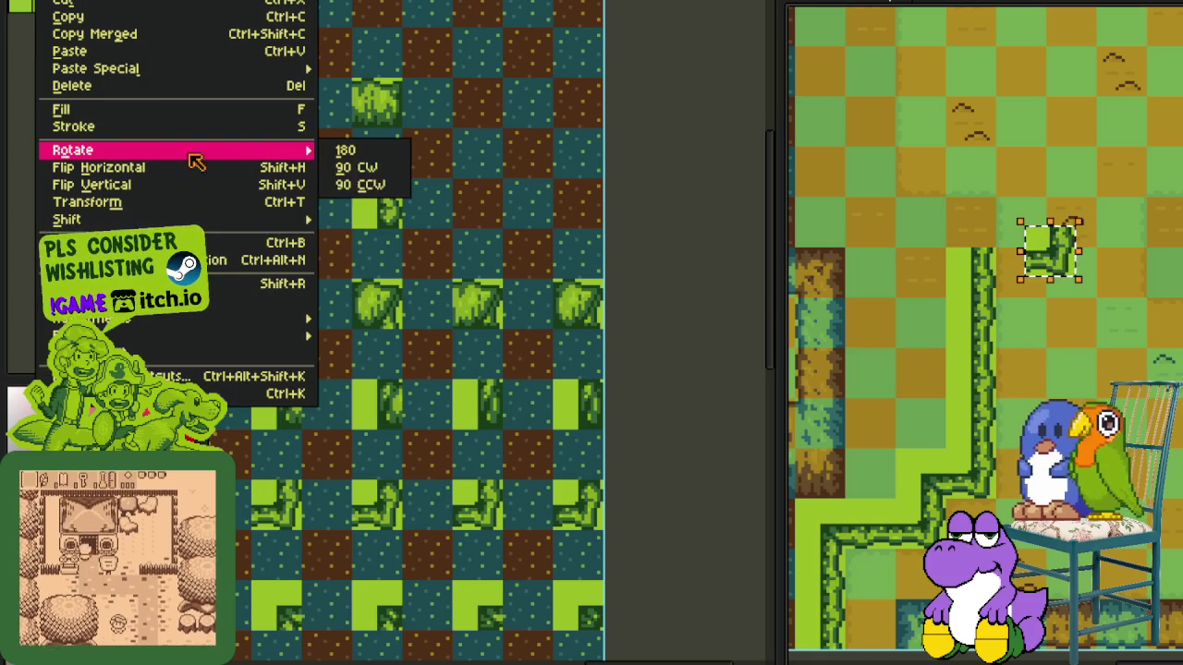
{"action": "left_click", "coordinate": [403, 179]}
{"action": "scroll", "coordinate": [1051, 250], "scroll_direction": "up", "scroll_amount": 3}
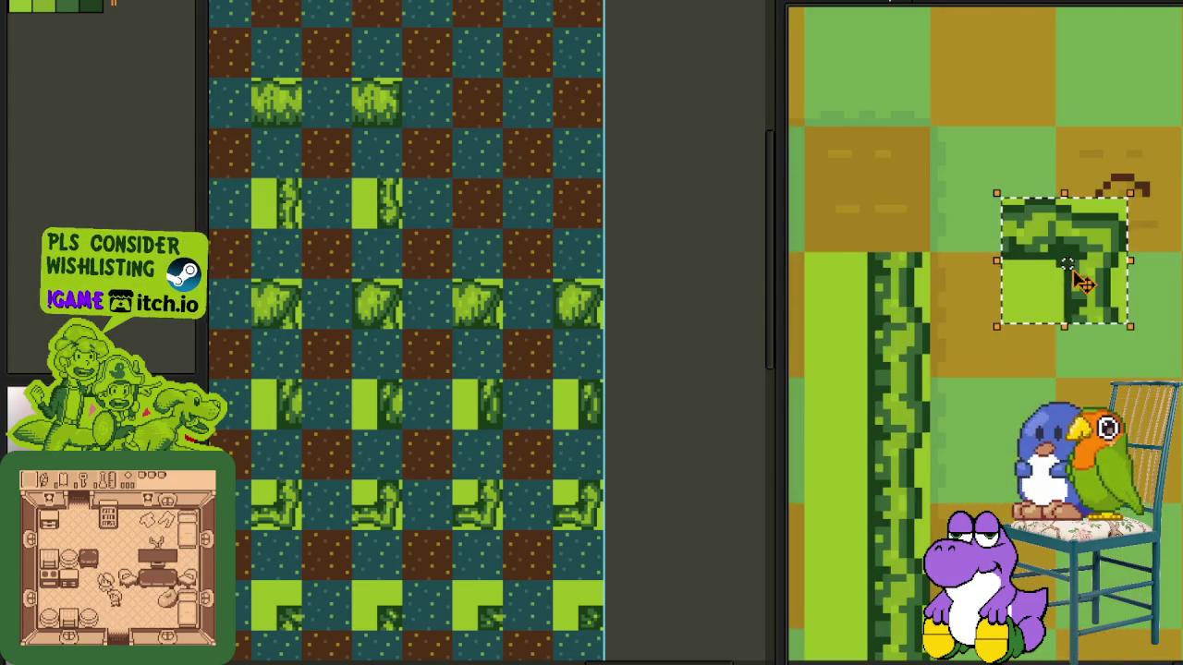
{"action": "left_click_drag", "start_coordinate": [1077, 277], "coordinate": [887, 211]}
{"action": "left_click", "coordinate": [1026, 179]}
{"action": "scroll", "coordinate": [894, 358], "scroll_direction": "down", "scroll_amount": 3}
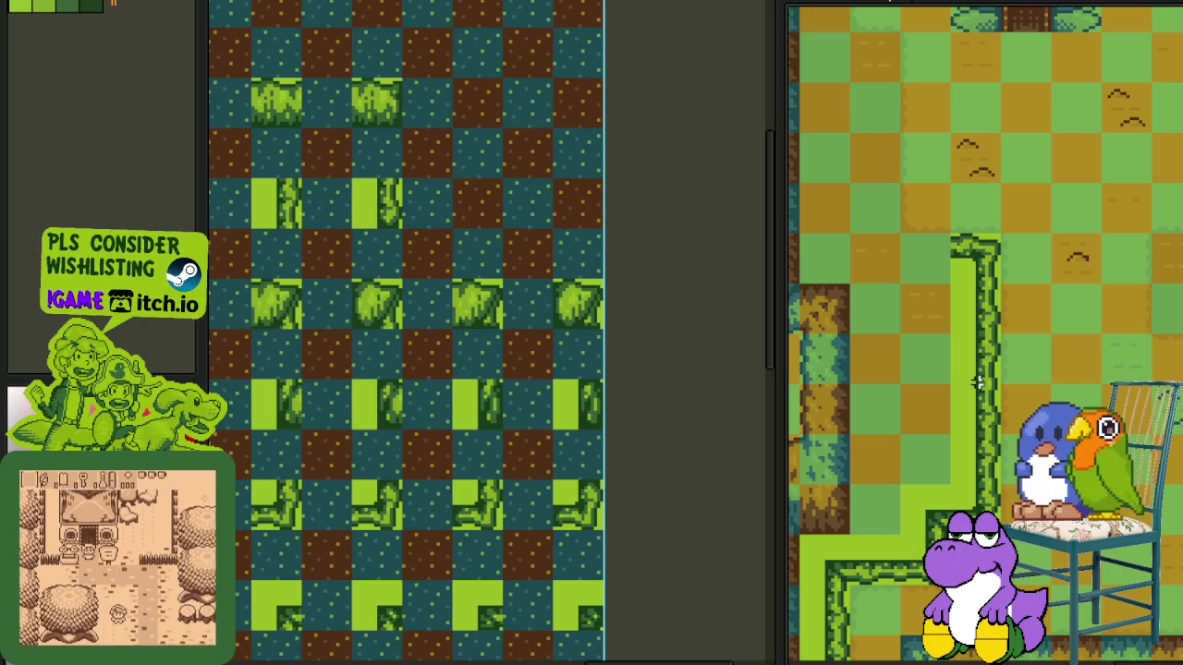
- Rotate a lower path tile 90° counterclockwise, flip it vertically, and cap the path top
{"action": "left_click", "coordinate": [977, 464]}
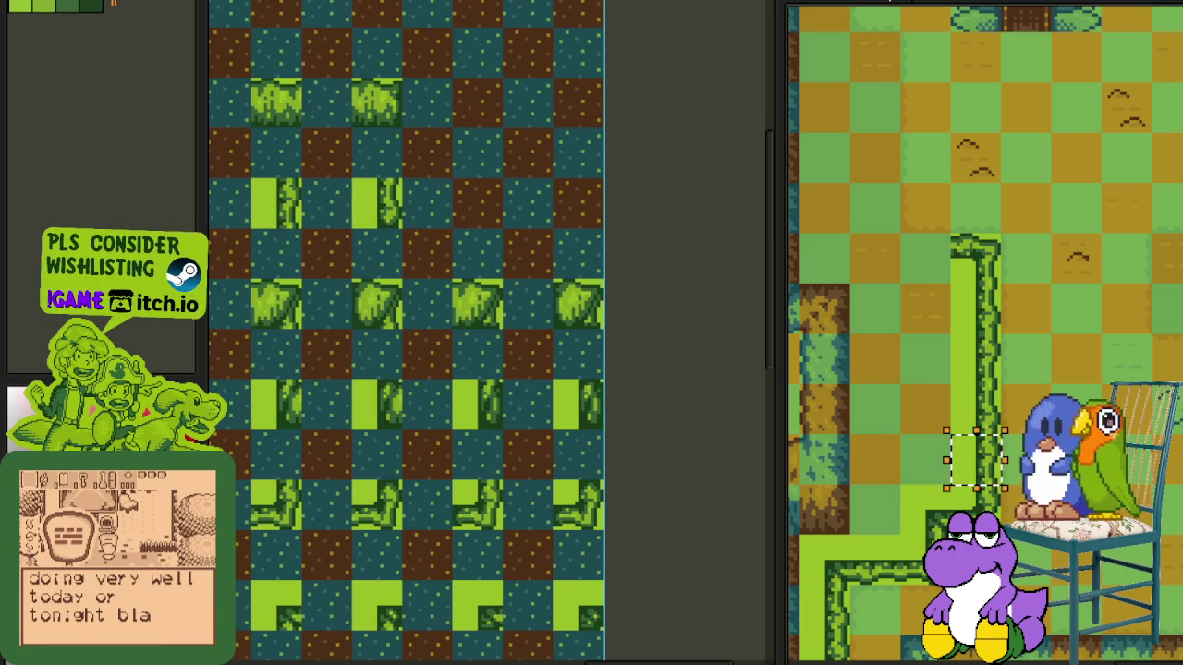
{"action": "left_click_drag", "start_coordinate": [1007, 475], "coordinate": [1088, 398]}
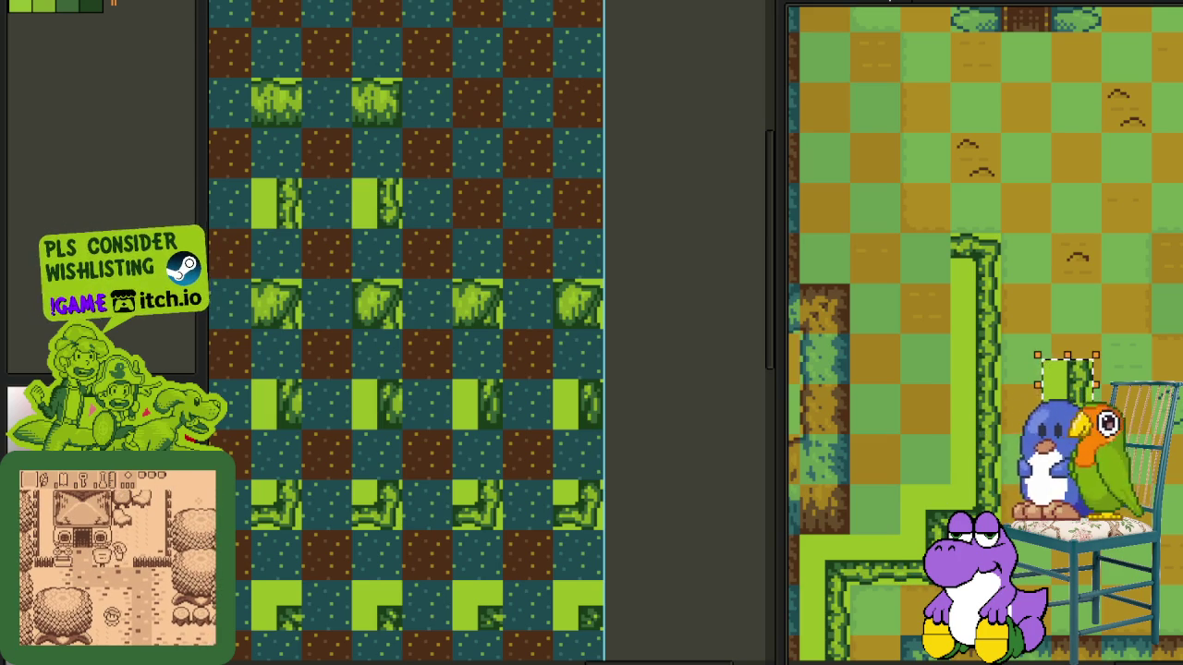
{"action": "key", "text": "alt+e"}
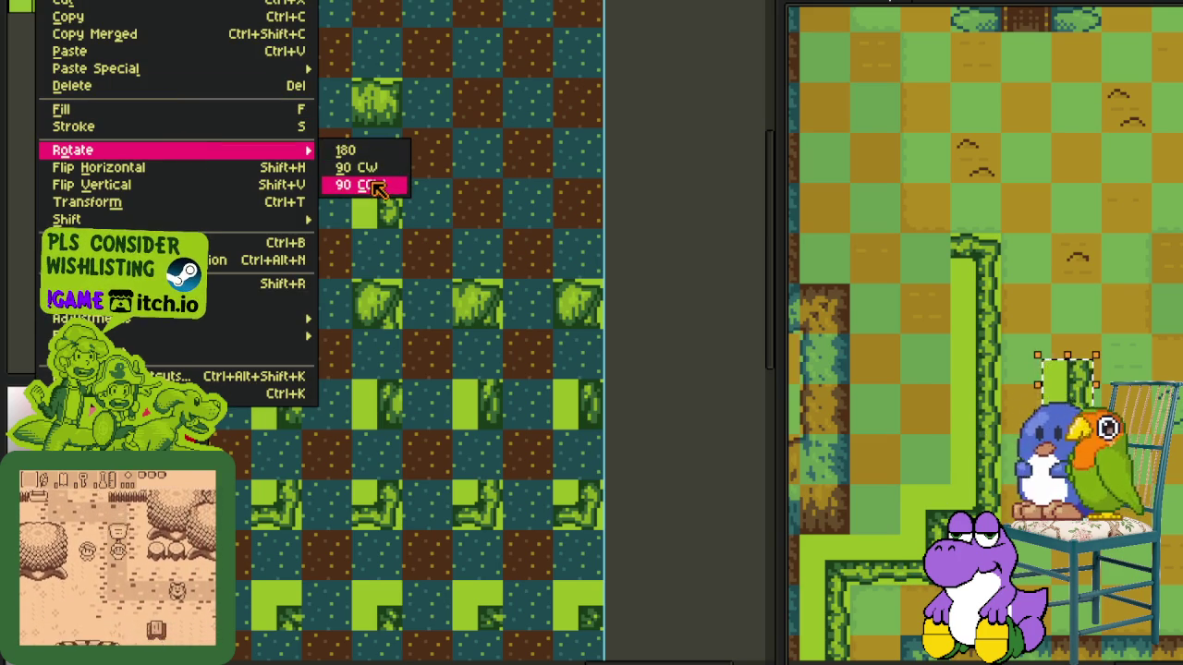
{"action": "left_click", "coordinate": [377, 188]}
{"action": "left_click_drag", "start_coordinate": [1067, 370], "coordinate": [929, 277]}
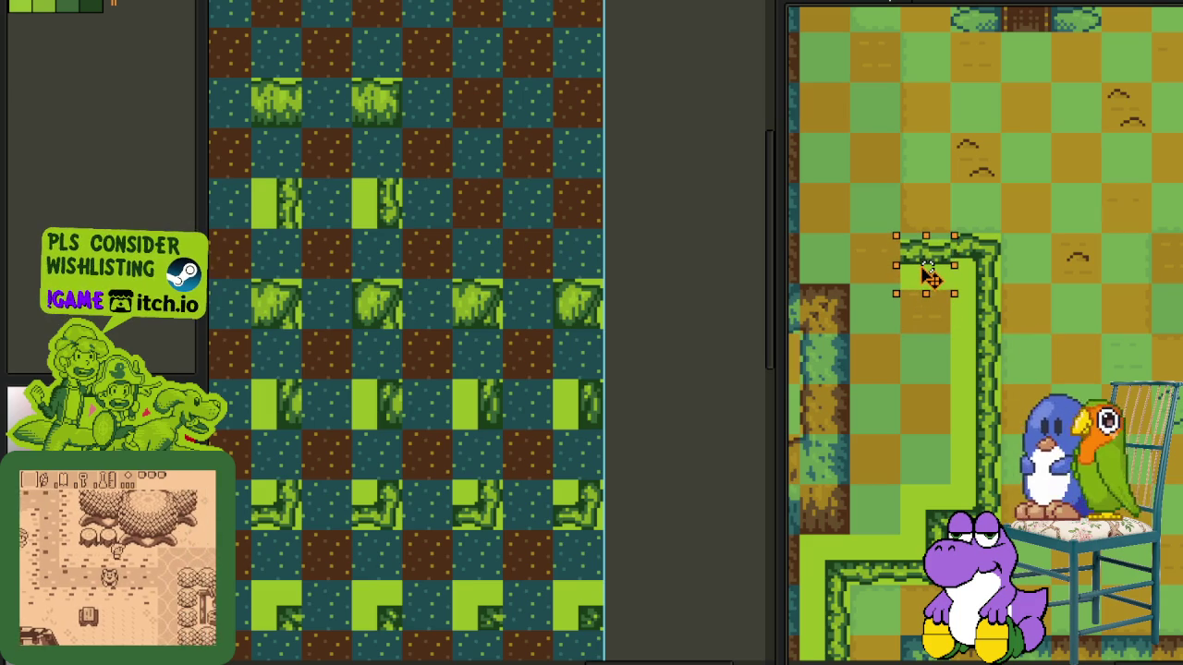
{"action": "scroll", "coordinate": [929, 277], "scroll_direction": "up", "scroll_amount": 2}
{"action": "left_click_drag", "start_coordinate": [927, 270], "coordinate": [932, 256]}
{"action": "key", "text": "shift+v"}
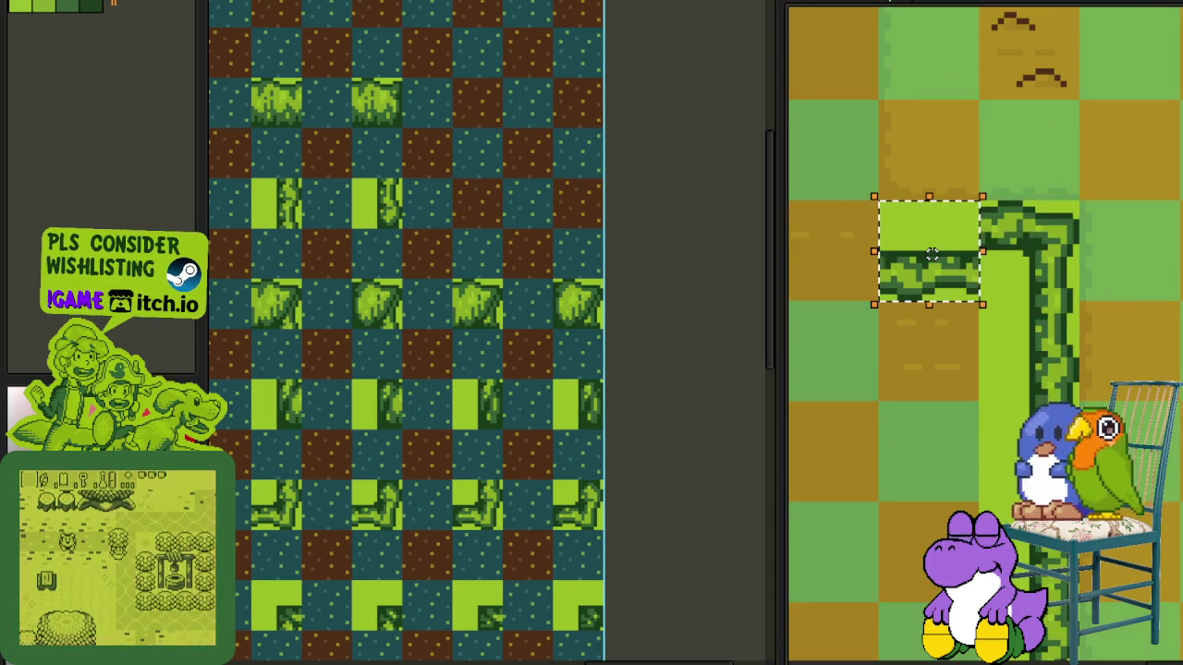
{"action": "left_click", "coordinate": [1157, 266]}
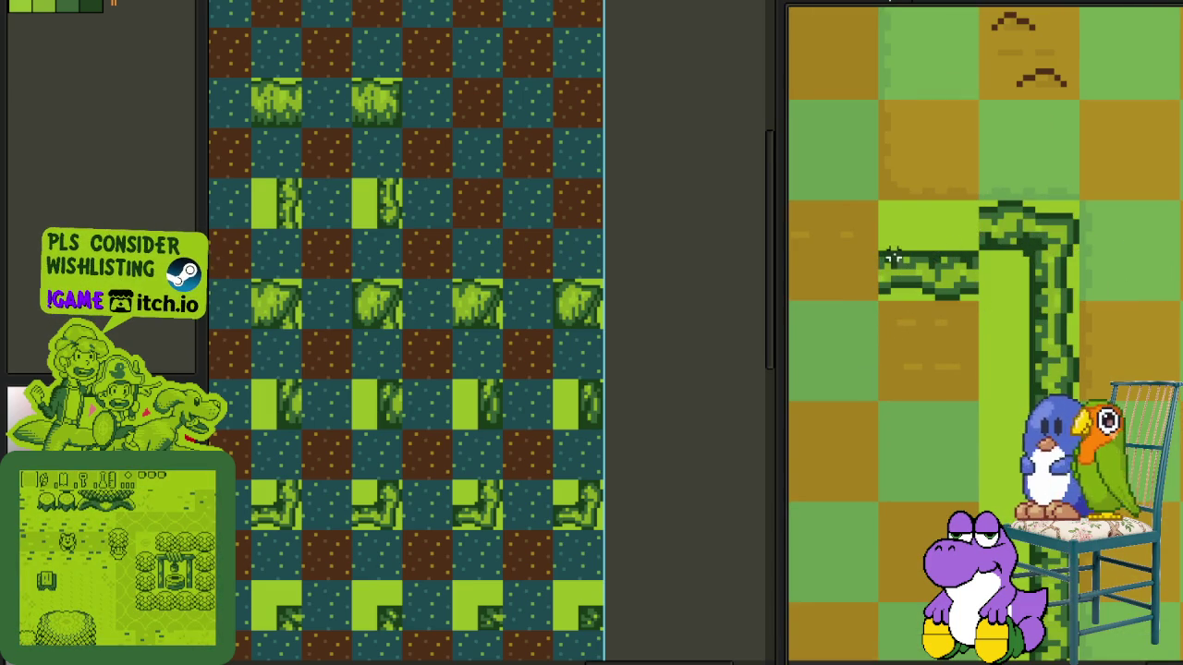
{"action": "scroll", "coordinate": [1023, 342], "scroll_direction": "down", "scroll_amount": 3}
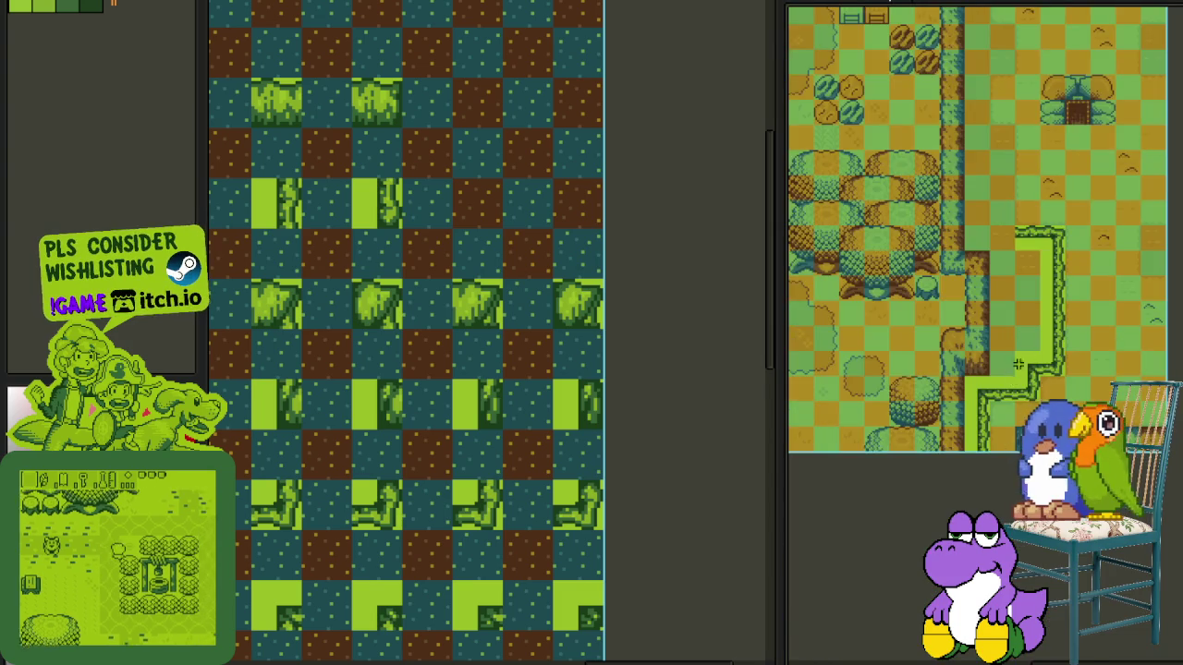
- Nudge the selected small tile and rotate it 90° counterclockwise, undoing an accidental canvas rotation
{"action": "scroll", "coordinate": [1023, 343], "scroll_direction": "up", "scroll_amount": 2}
{"action": "scroll", "coordinate": [1023, 343], "scroll_direction": "up", "scroll_amount": 1}
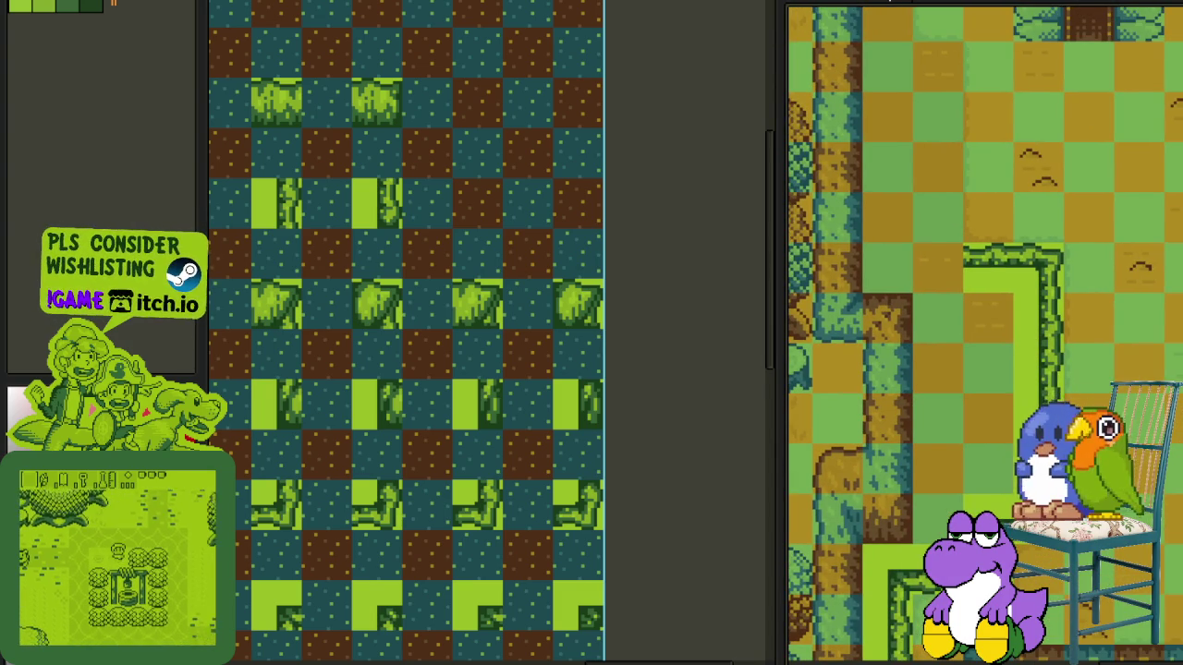
{"action": "left_click_drag", "start_coordinate": [924, 298], "coordinate": [933, 290]}
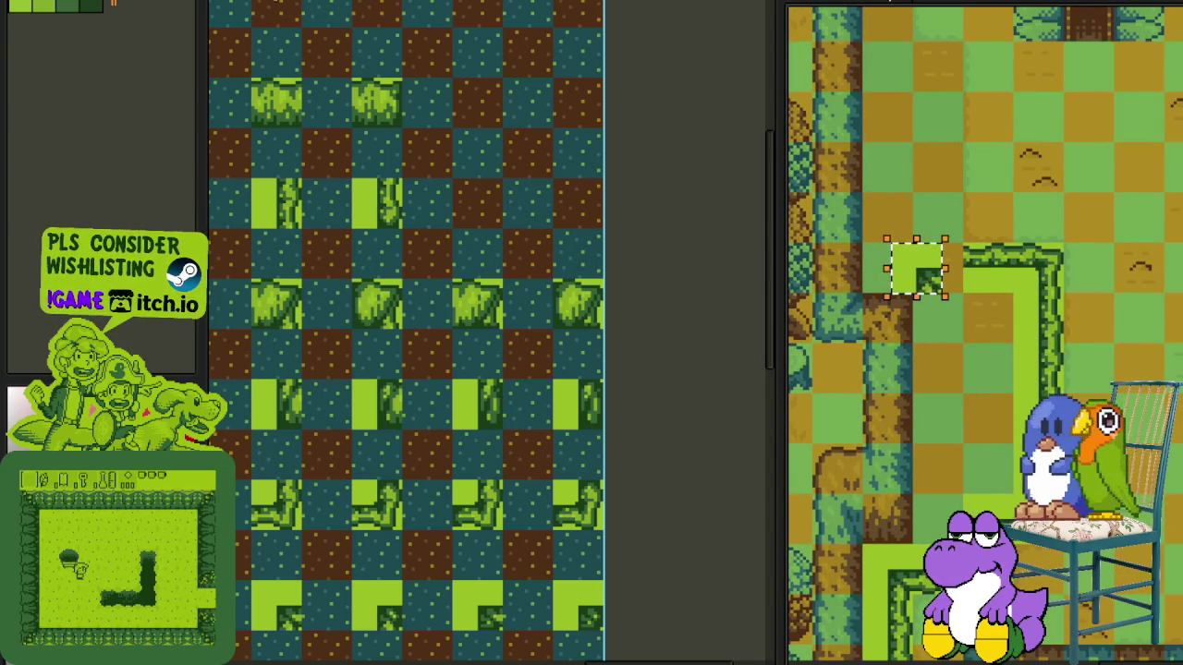
{"action": "left_click", "coordinate": [51, 0]}
{"action": "mouse_move", "coordinate": [135, 40]}
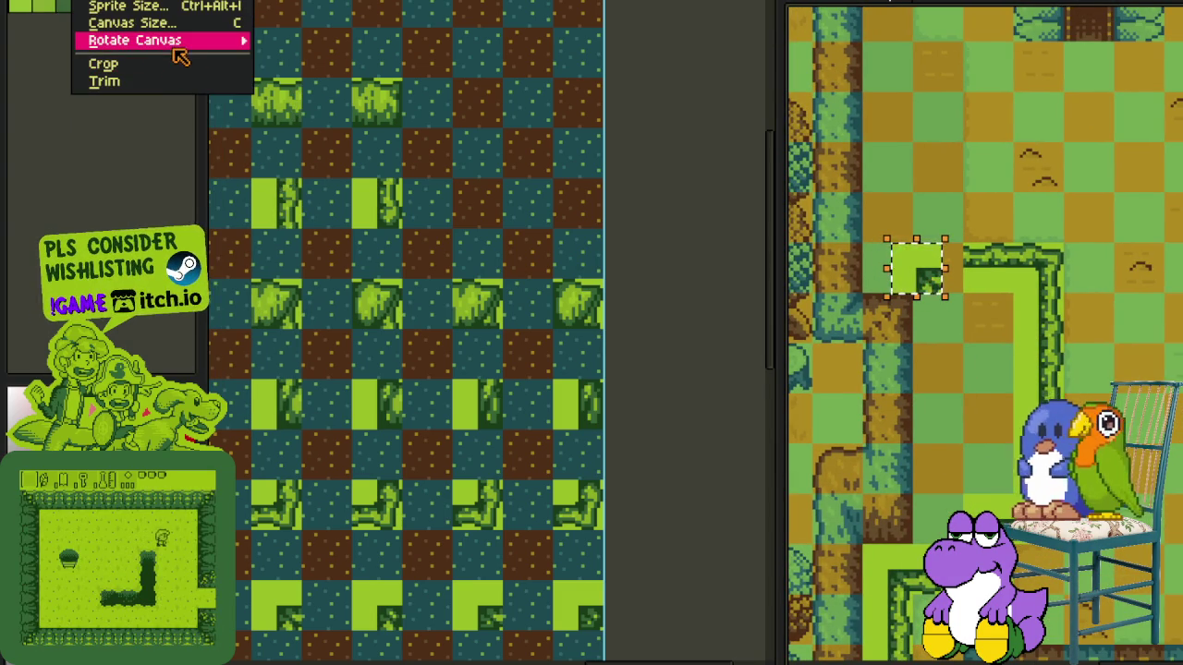
{"action": "left_click", "coordinate": [300, 75]}
{"action": "key", "text": "ctrl+z"}
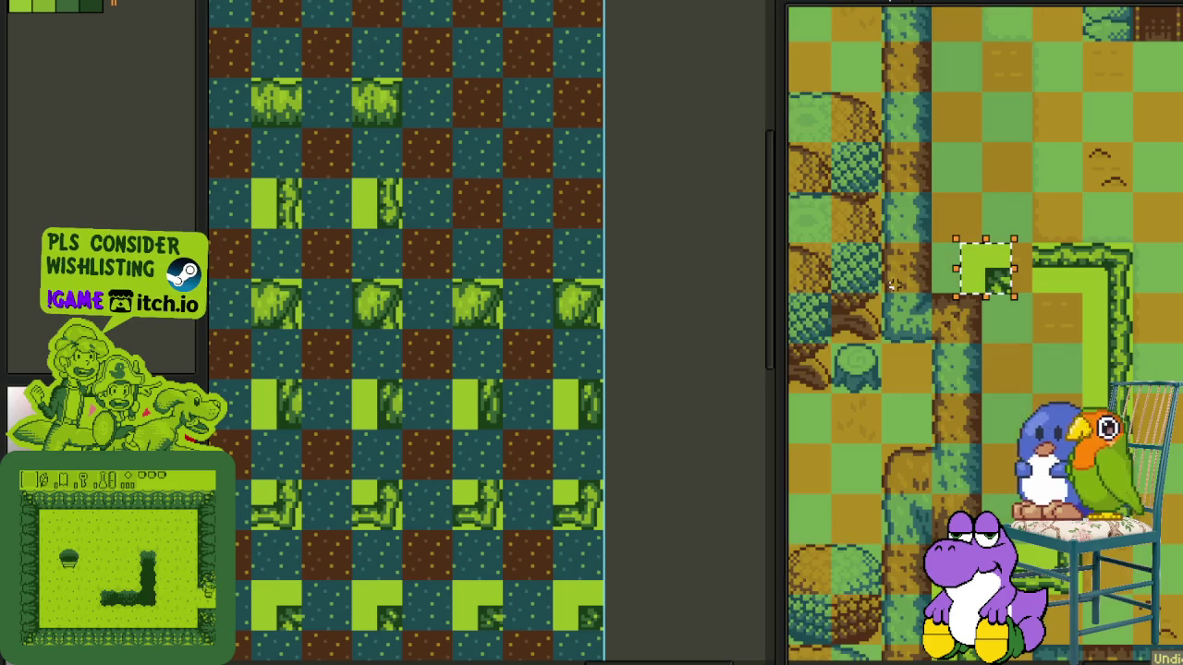
{"action": "left_click", "coordinate": [51, 0]}
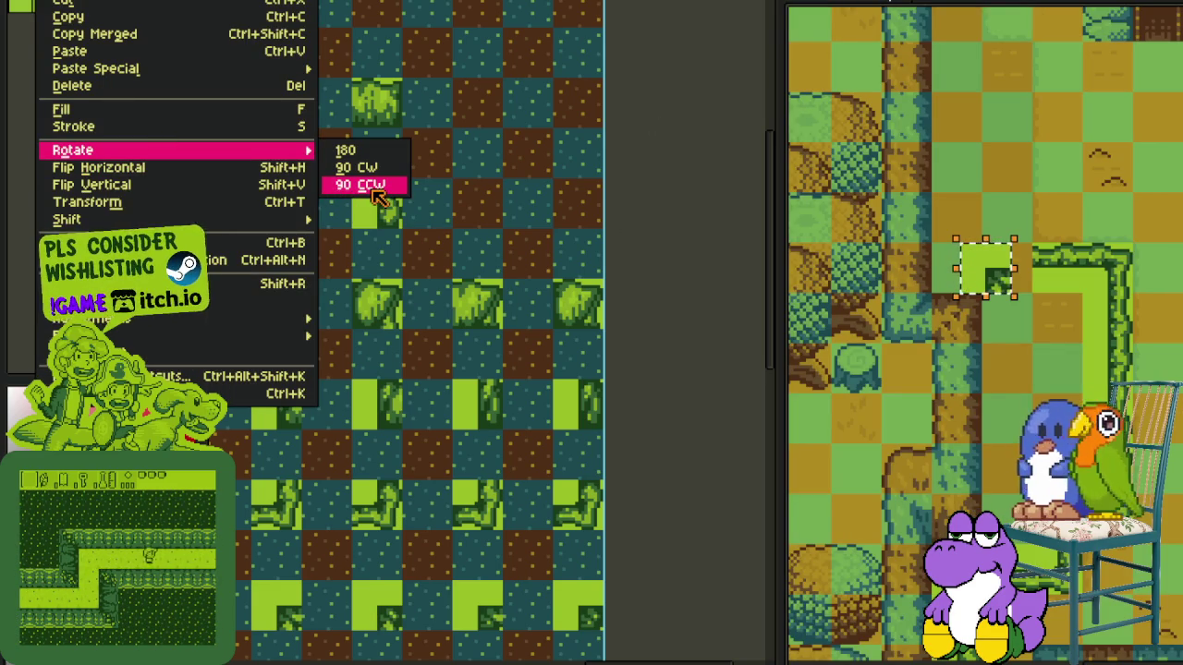
{"action": "mouse_move", "coordinate": [176, 150]}
{"action": "left_click", "coordinate": [361, 184]}
- Select a block of path tiles and move it up along the path
{"action": "scroll", "coordinate": [986, 269], "scroll_direction": "up", "scroll_amount": 2}
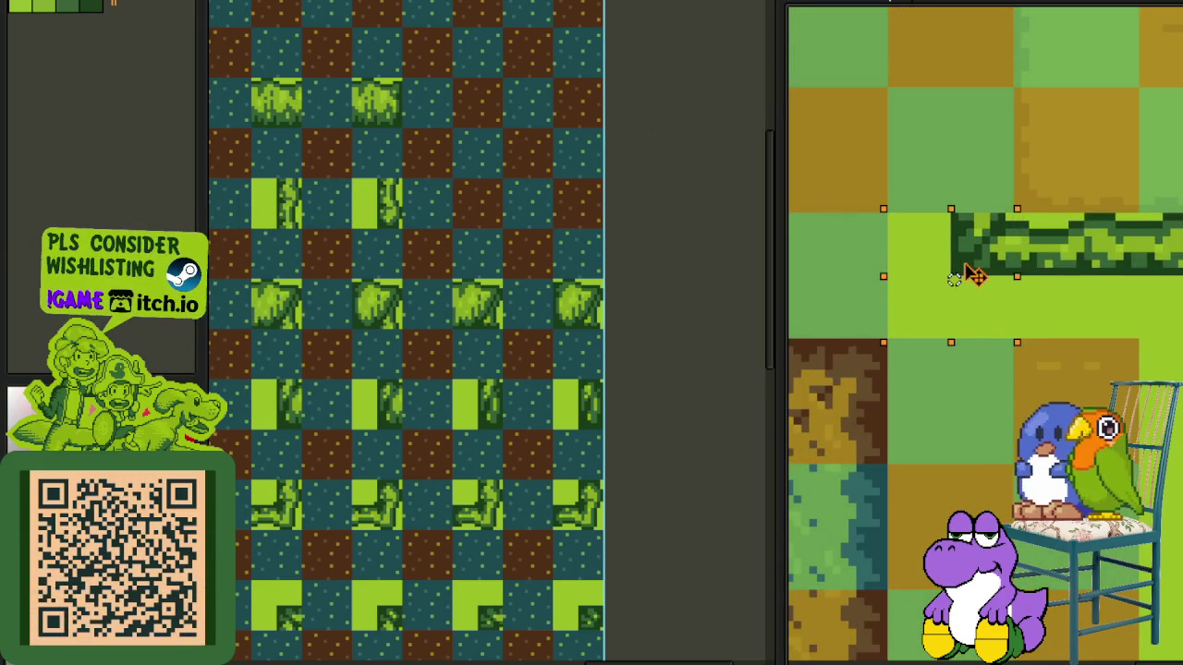
{"action": "scroll", "coordinate": [971, 272], "scroll_direction": "down", "scroll_amount": 1}
{"action": "scroll", "coordinate": [1003, 174], "scroll_direction": "right", "scroll_amount": 1}
{"action": "scroll", "coordinate": [1007, 231], "scroll_direction": "right", "scroll_amount": 1}
{"action": "scroll", "coordinate": [1011, 293], "scroll_direction": "right", "scroll_amount": 1}
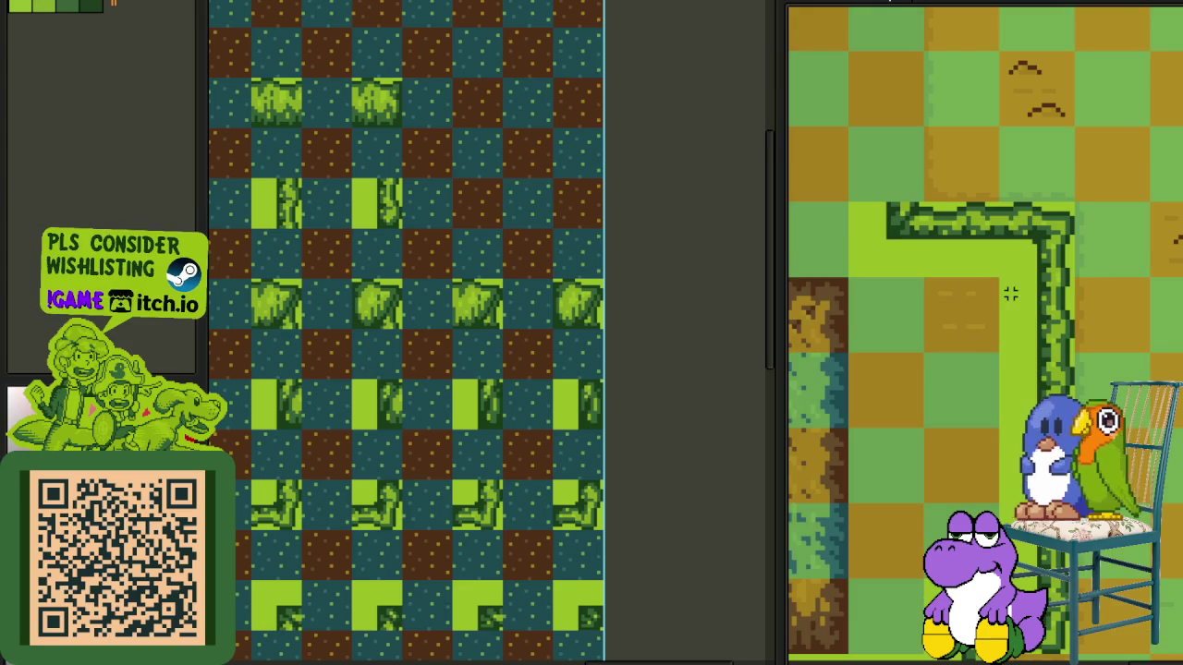
{"action": "left_click_drag", "start_coordinate": [1005, 309], "coordinate": [1072, 504]}
{"action": "scroll", "coordinate": [980, 438], "scroll_direction": "down", "scroll_amount": 1}
{"action": "scroll", "coordinate": [980, 437], "scroll_direction": "up", "scroll_amount": 1}
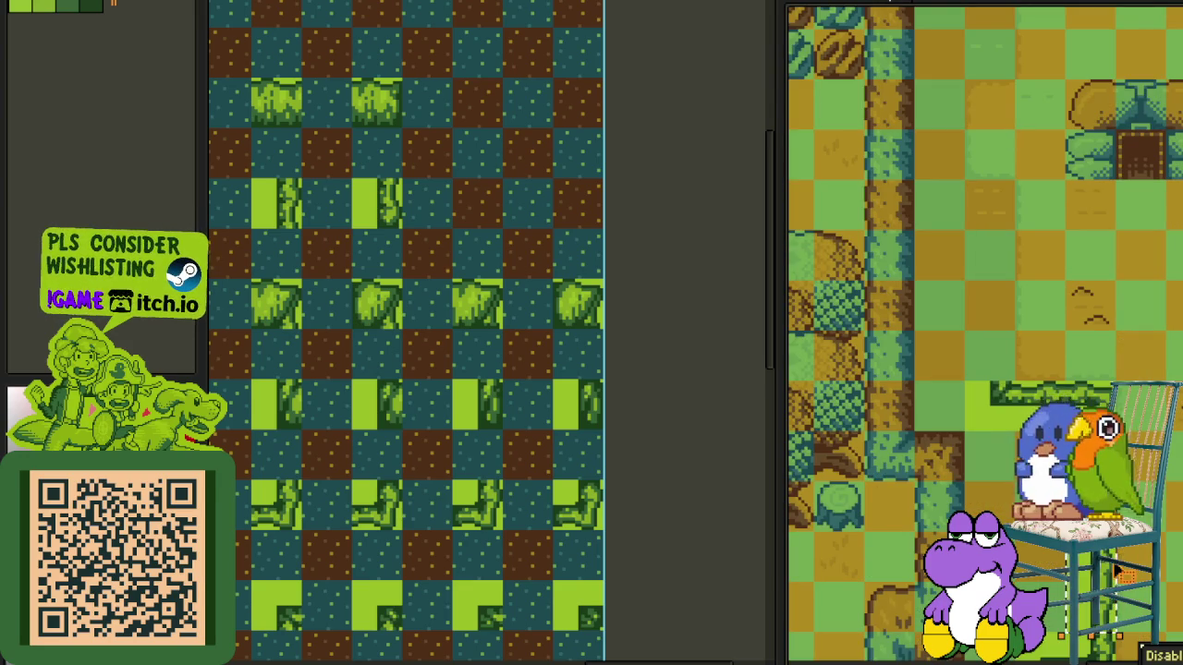
{"action": "left_click_drag", "start_coordinate": [1113, 578], "coordinate": [1000, 324]}
{"action": "left_click", "coordinate": [1001, 323]}
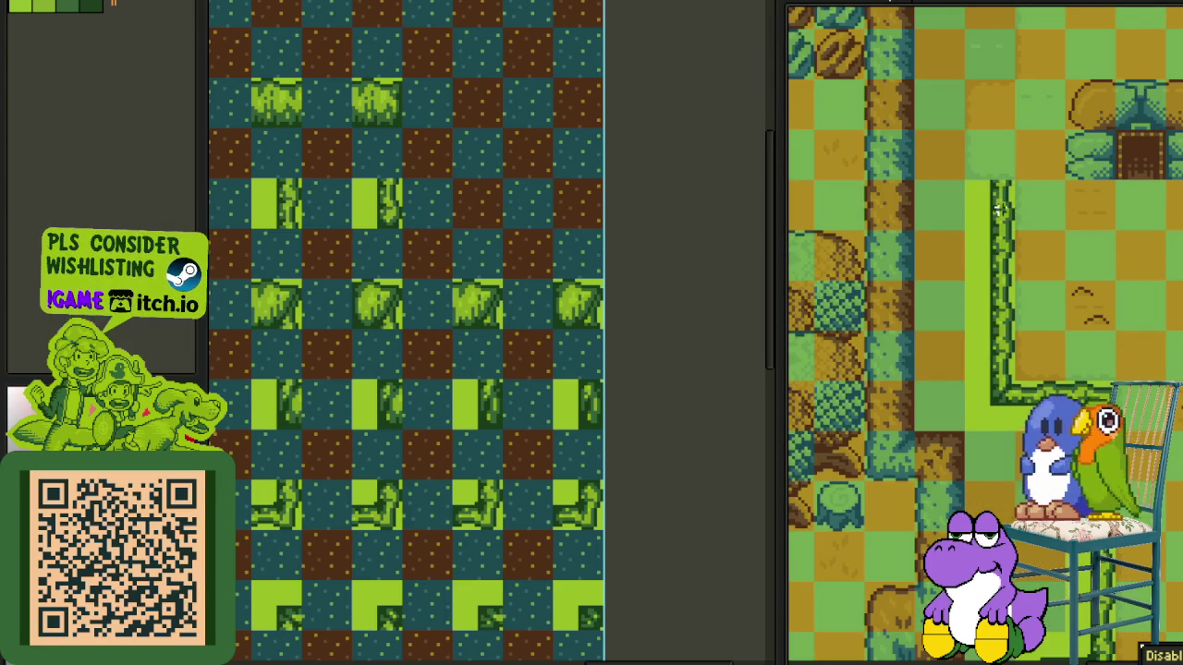
- Move the 2x2 tile block from the path top up-left and drop the path-edge tiles beside the house
{"action": "mouse_move", "coordinate": [1072, 236]}
{"action": "left_mouse_down"}
{"action": "mouse_move", "coordinate": [1007, 174]}
{"action": "mouse_move", "coordinate": [962, 177]}
{"action": "left_mouse_up"}
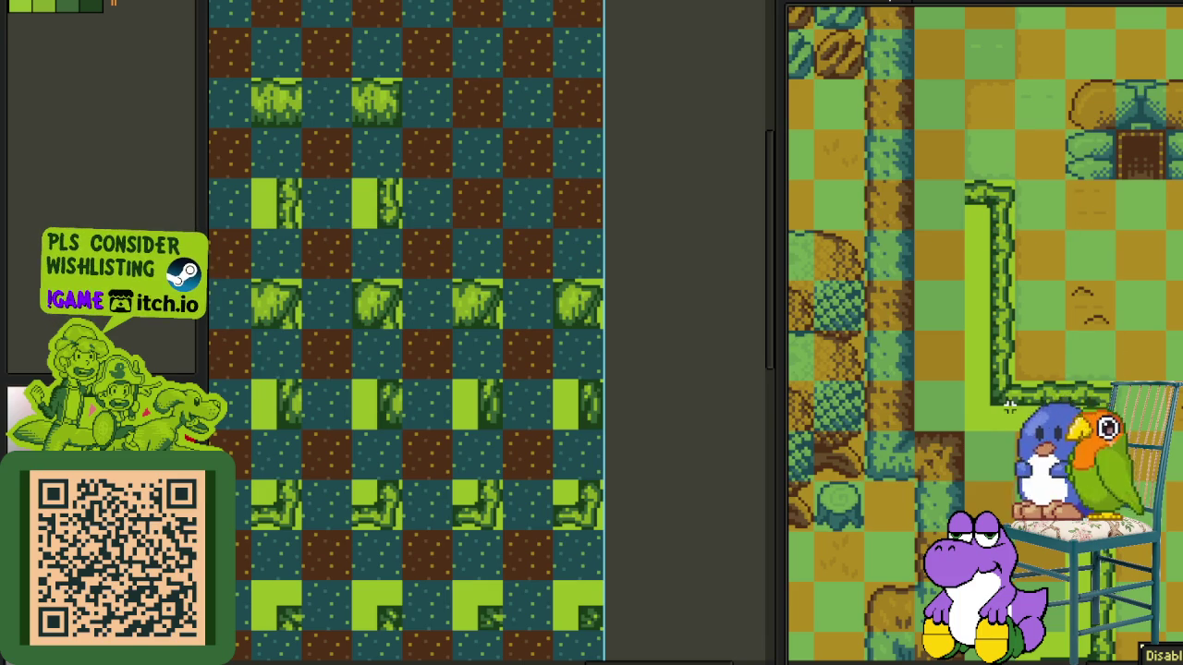
{"action": "mouse_move", "coordinate": [1002, 421]}
{"action": "left_mouse_down"}
{"action": "mouse_move", "coordinate": [994, 238]}
{"action": "mouse_move", "coordinate": [947, 103]}
{"action": "mouse_move", "coordinate": [950, 64]}
{"action": "left_mouse_up"}
{"action": "left_click", "coordinate": [1006, 82]}
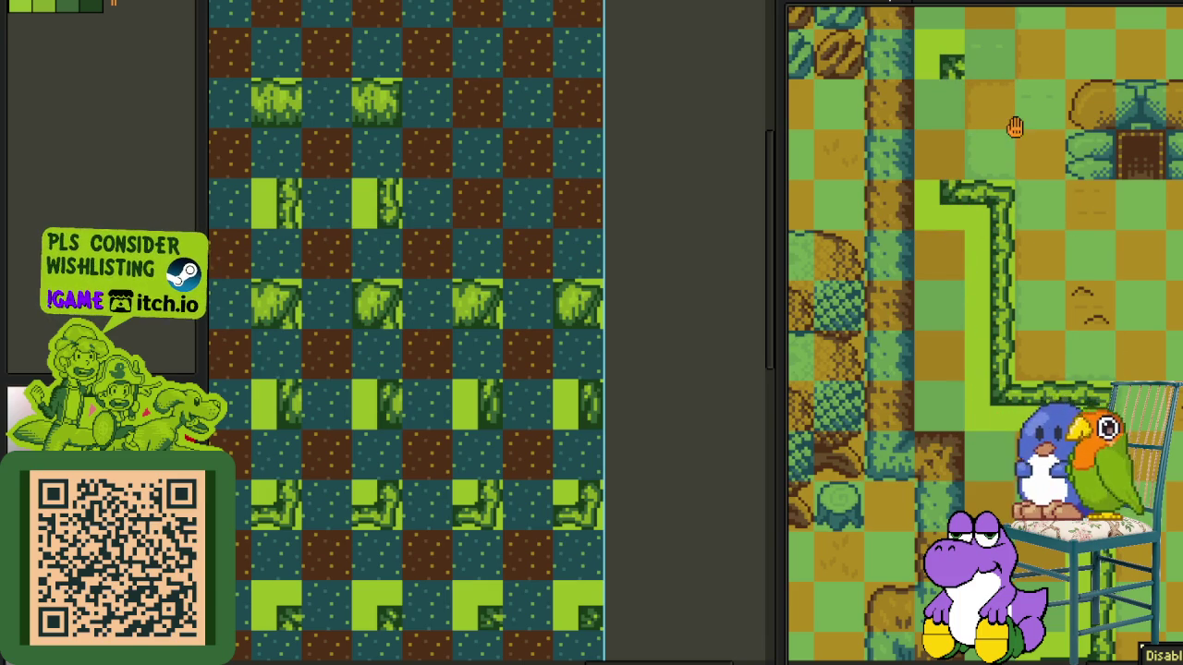
{"action": "scroll", "coordinate": [1002, 344], "scroll_direction": "up", "scroll_amount": 2}
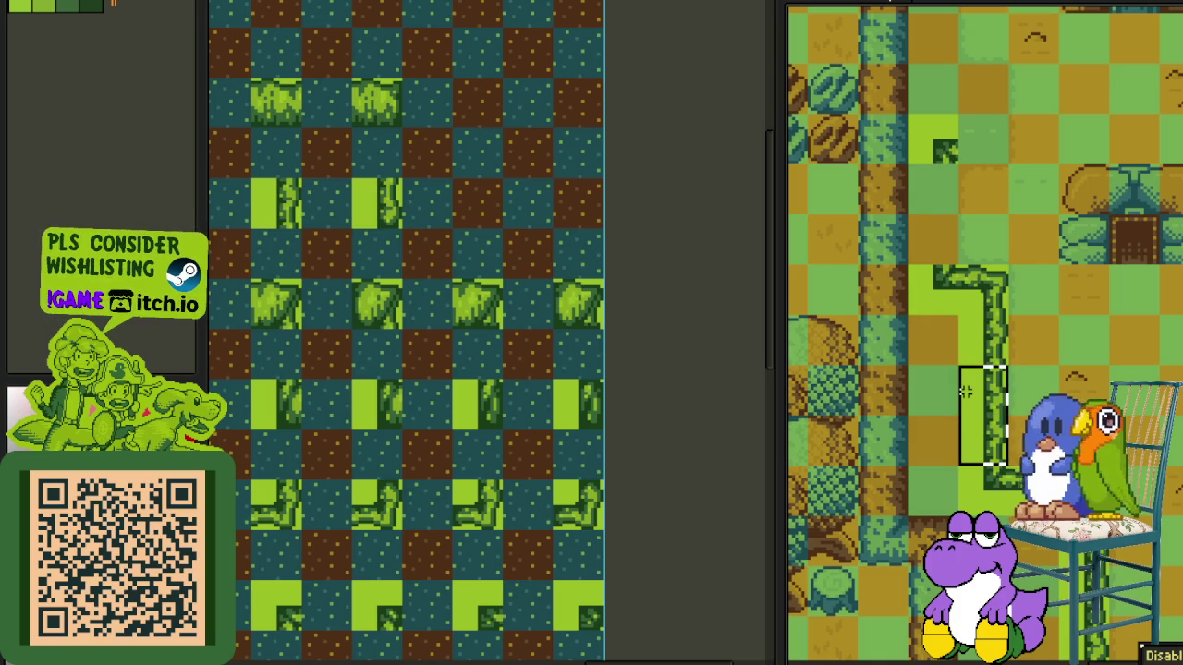
{"action": "left_click_drag", "start_coordinate": [965, 392], "coordinate": [937, 243]}
{"action": "left_click", "coordinate": [1022, 294]}
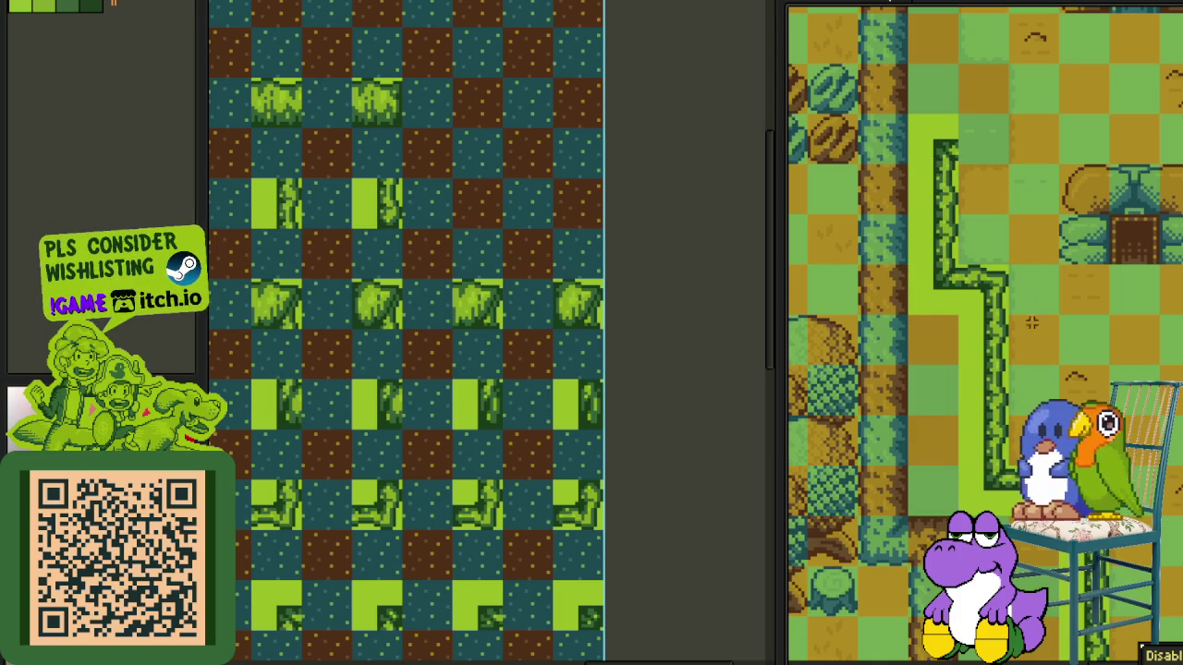
- Zoom out and pan both canvas views to show more map and the tileset's map tiles
{"action": "scroll", "coordinate": [985, 333], "scroll_direction": "down", "scroll_amount": 2}
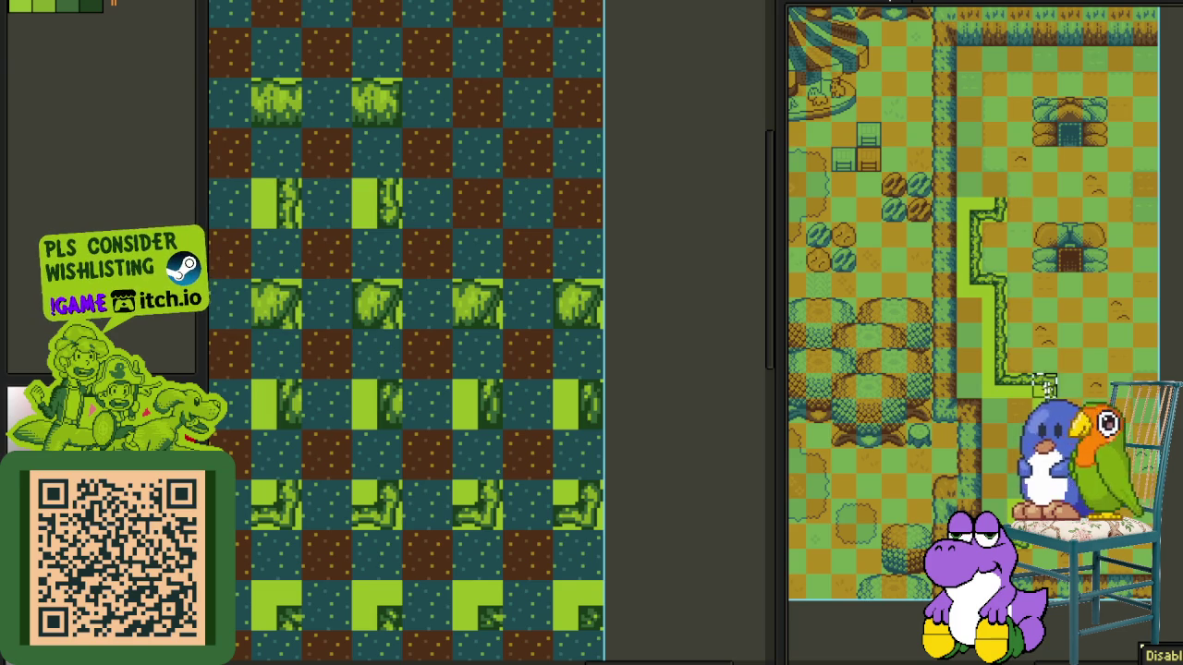
{"action": "left_click_drag", "start_coordinate": [1081, 205], "coordinate": [1048, 265]}
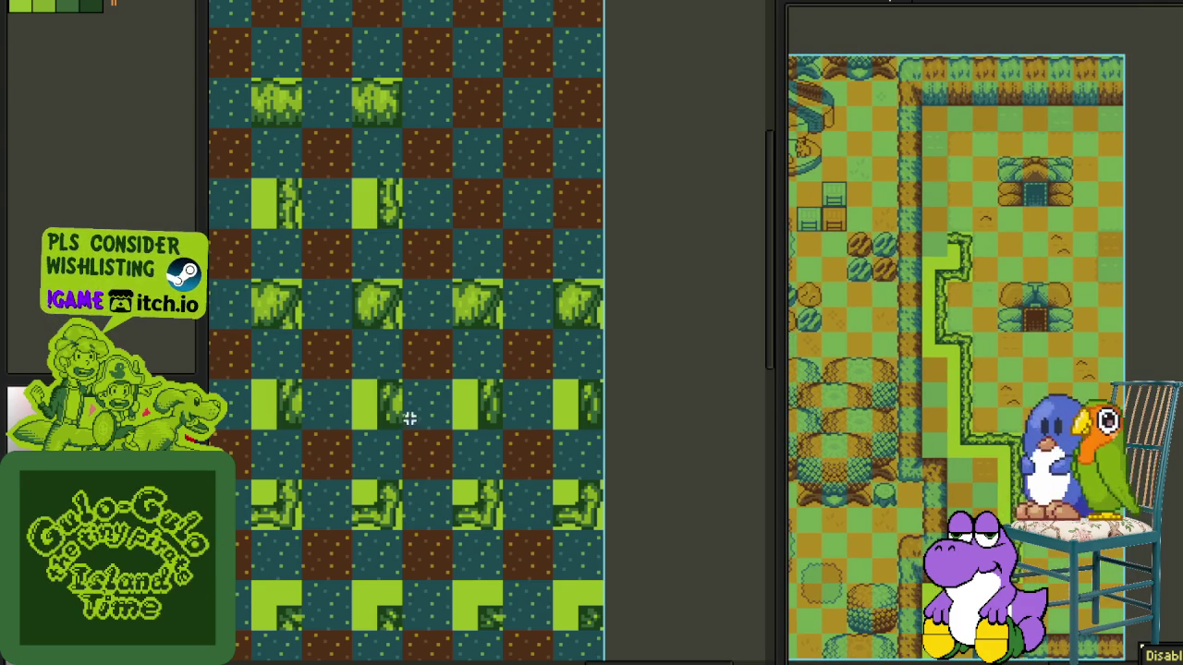
{"action": "scroll", "coordinate": [428, 416], "scroll_direction": "down", "scroll_amount": 2}
{"action": "mouse_move", "coordinate": [343, 445]}
{"action": "left_mouse_down"}
{"action": "mouse_move", "coordinate": [552, 391]}
{"action": "mouse_move", "coordinate": [611, 304]}
{"action": "mouse_move", "coordinate": [569, 343]}
{"action": "left_mouse_up"}
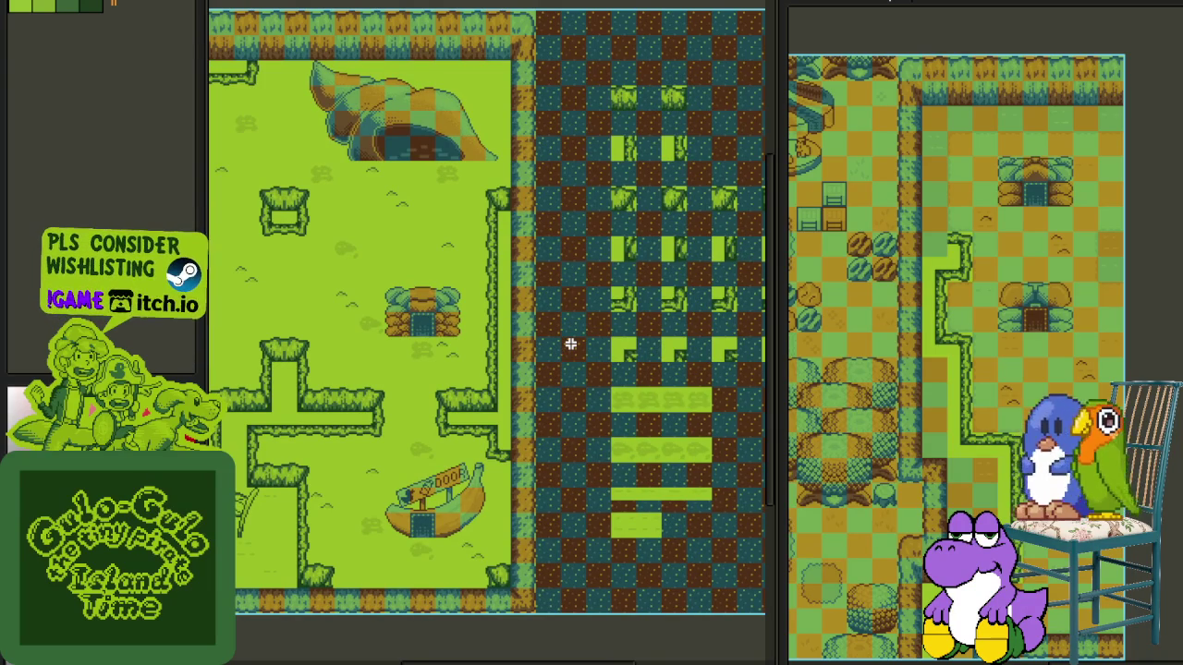
- Delete the stray path-edge tile near the house
{"action": "scroll", "coordinate": [990, 452], "scroll_direction": "up", "scroll_amount": 2}
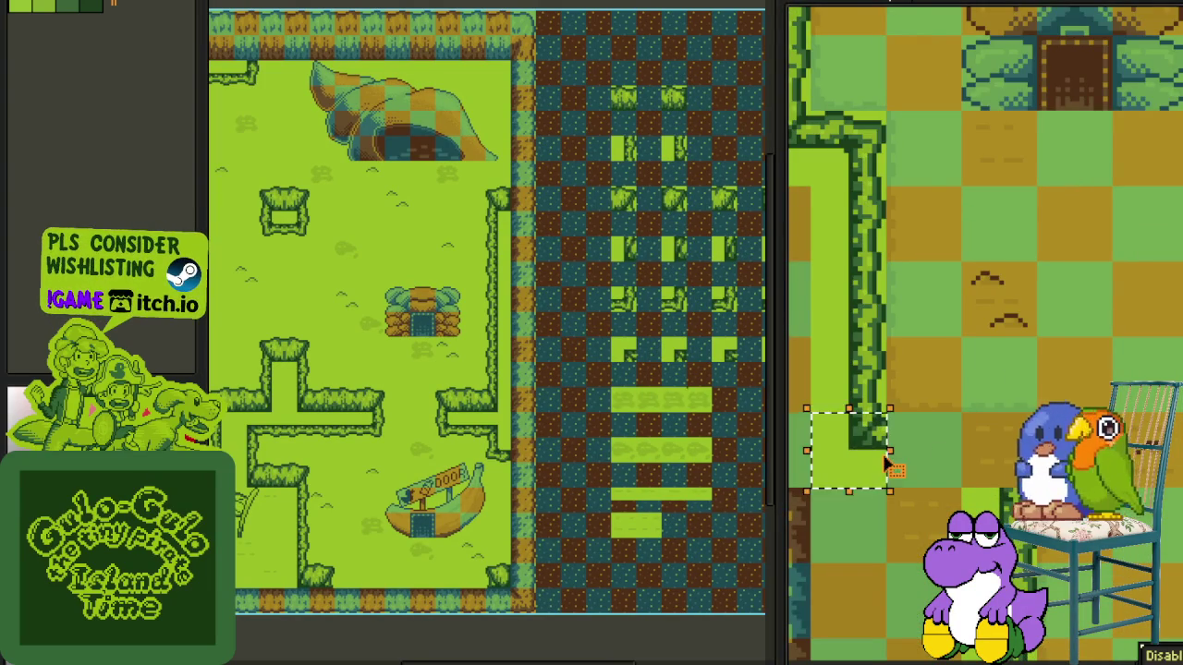
{"action": "scroll", "coordinate": [864, 407], "scroll_direction": "down", "scroll_amount": 1}
{"action": "left_click_drag", "start_coordinate": [928, 241], "coordinate": [955, 448]}
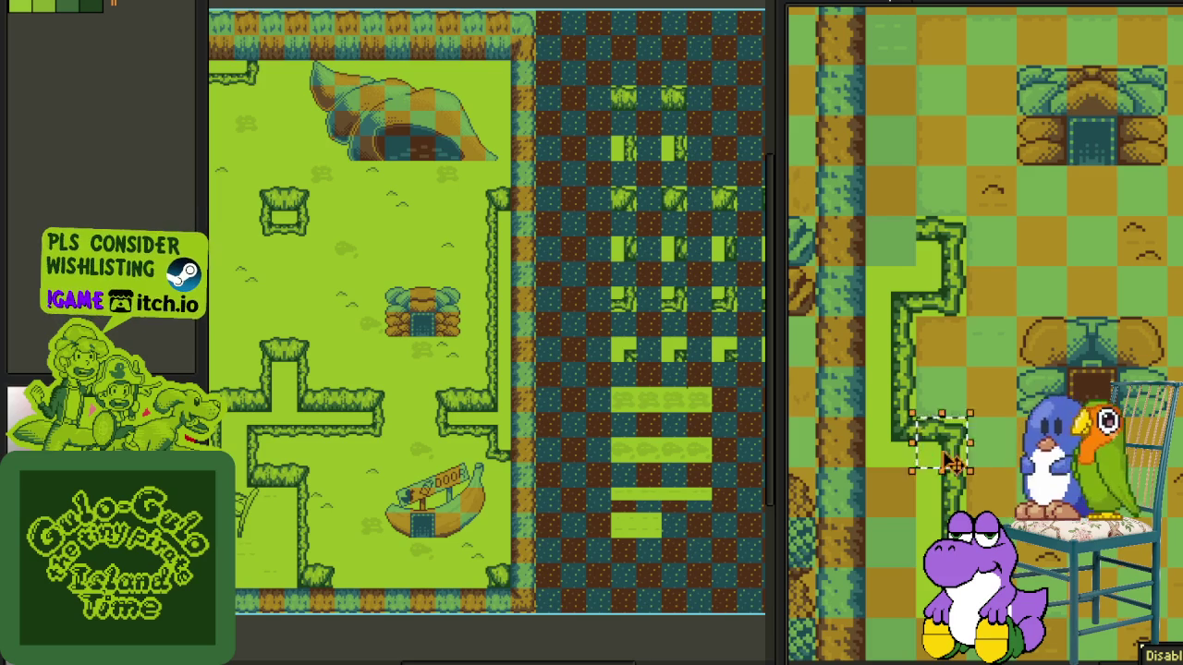
{"action": "key", "text": "Delete"}
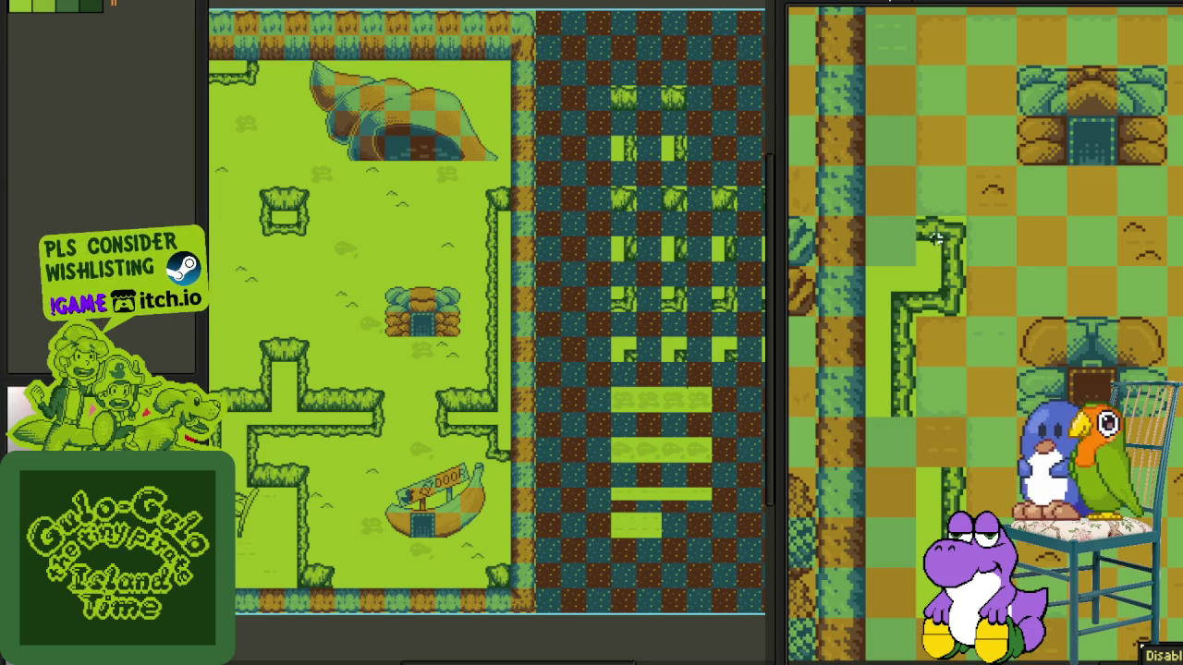
- Pick up the vertical path-edge strip to move it toward the top-left border
{"action": "scroll", "coordinate": [943, 249], "scroll_direction": "down", "scroll_amount": 1}
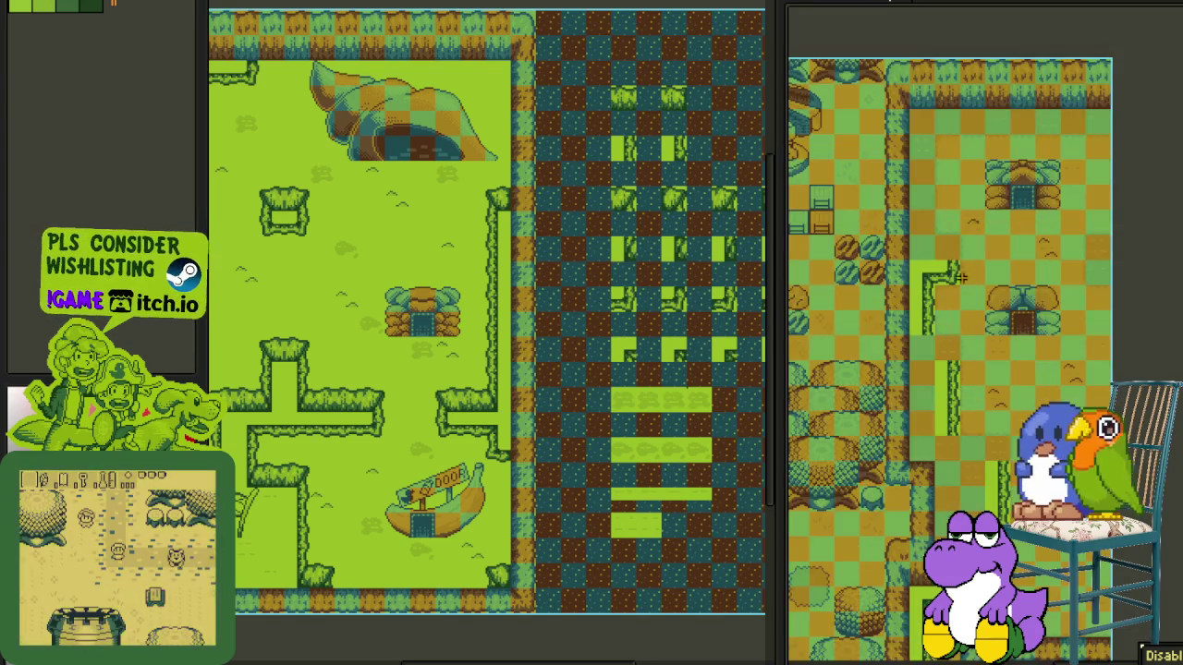
{"action": "scroll", "coordinate": [958, 267], "scroll_direction": "up", "scroll_amount": 1}
{"action": "left_click", "coordinate": [949, 441]}
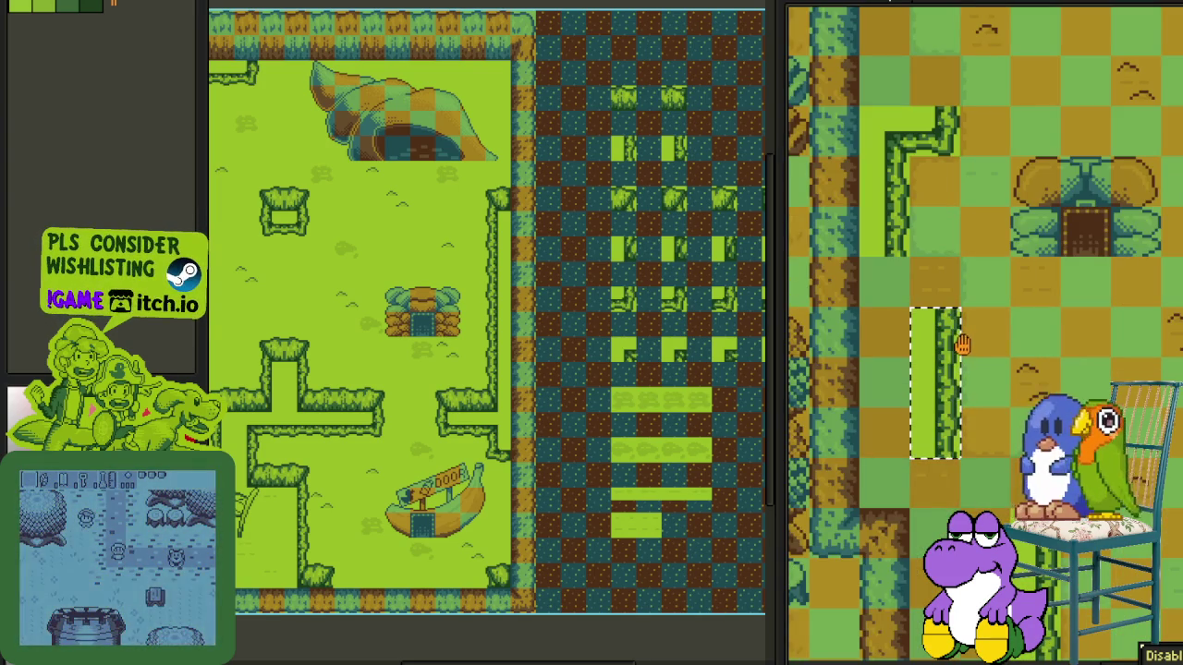
{"action": "scroll", "coordinate": [952, 443], "scroll_direction": "up", "scroll_amount": 2}
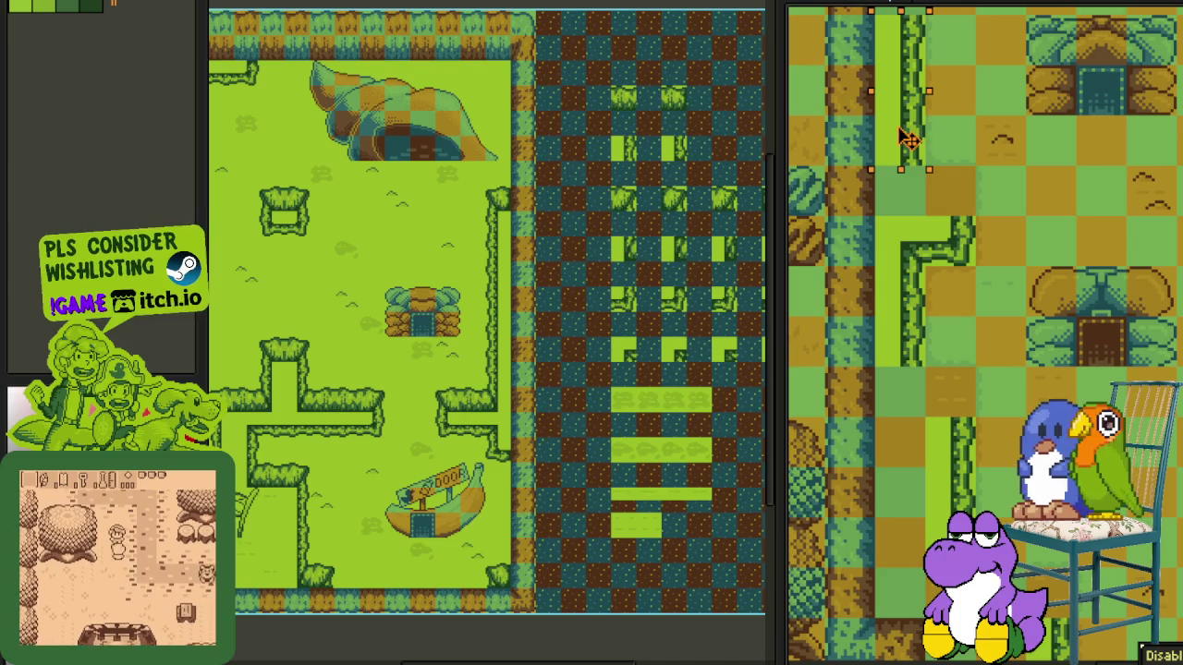
{"action": "scroll", "coordinate": [978, 486], "scroll_direction": "up", "scroll_amount": 4}
{"action": "scroll", "coordinate": [918, 375], "scroll_direction": "down", "scroll_amount": 1}
{"action": "scroll", "coordinate": [918, 375], "scroll_direction": "up", "scroll_amount": 1}
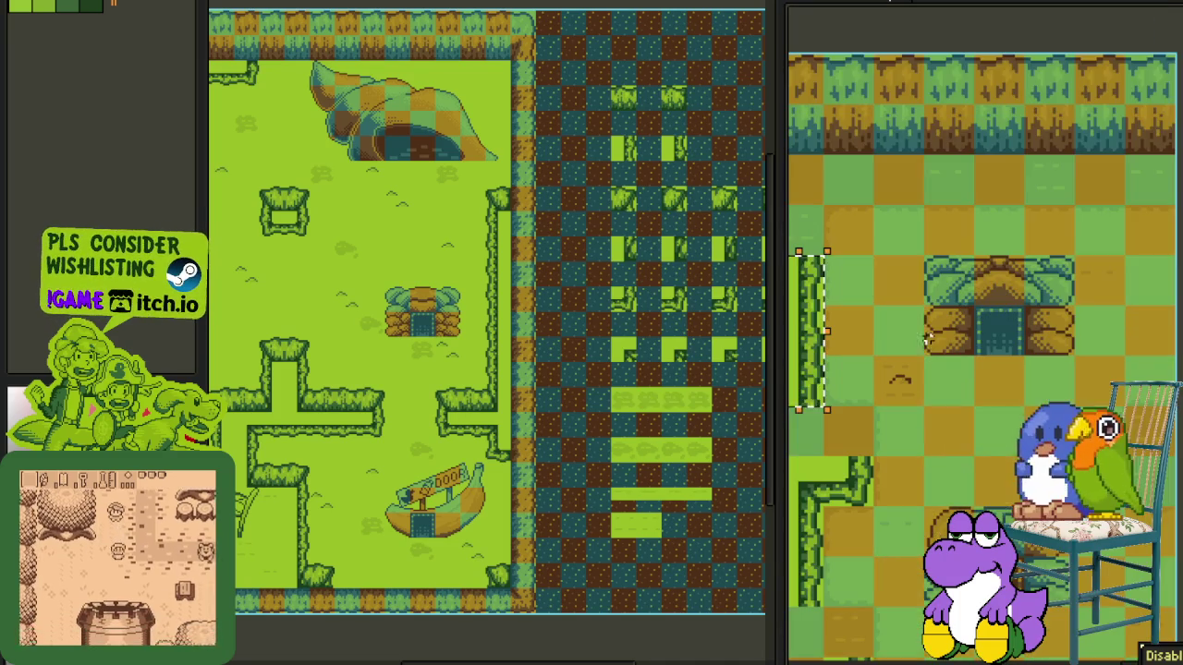
{"action": "scroll", "coordinate": [919, 375], "scroll_direction": "up", "scroll_amount": 1}
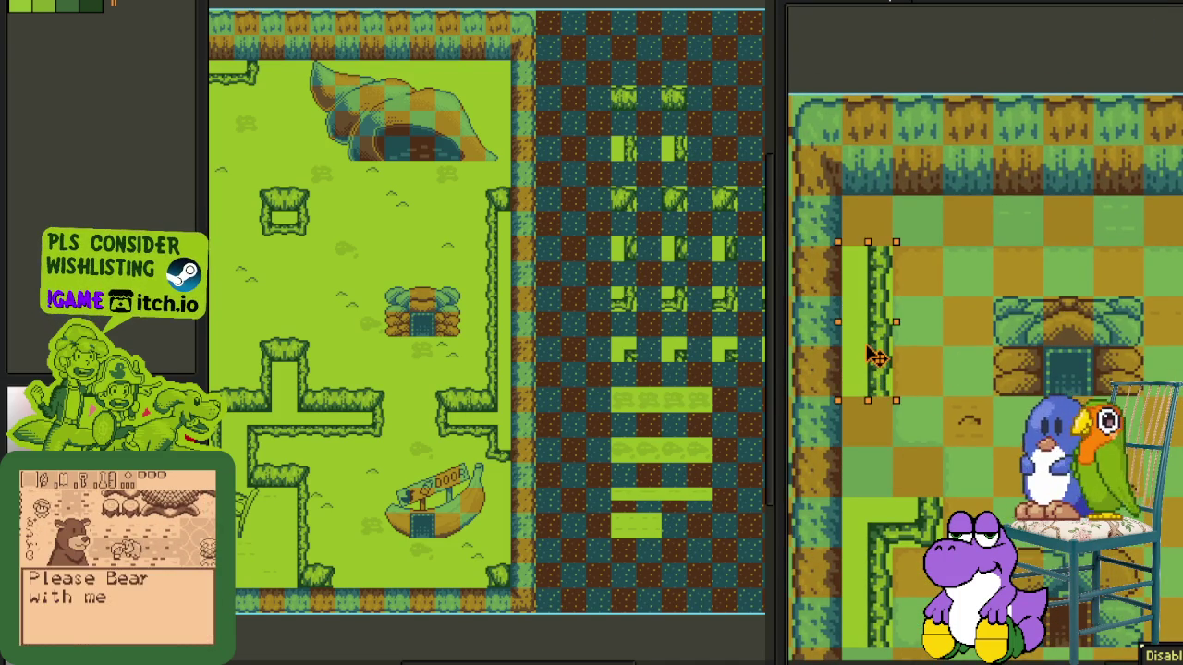
{"action": "scroll", "coordinate": [1005, 320], "scroll_direction": "down", "scroll_amount": 1}
{"action": "scroll", "coordinate": [1002, 319], "scroll_direction": "up", "scroll_amount": 1}
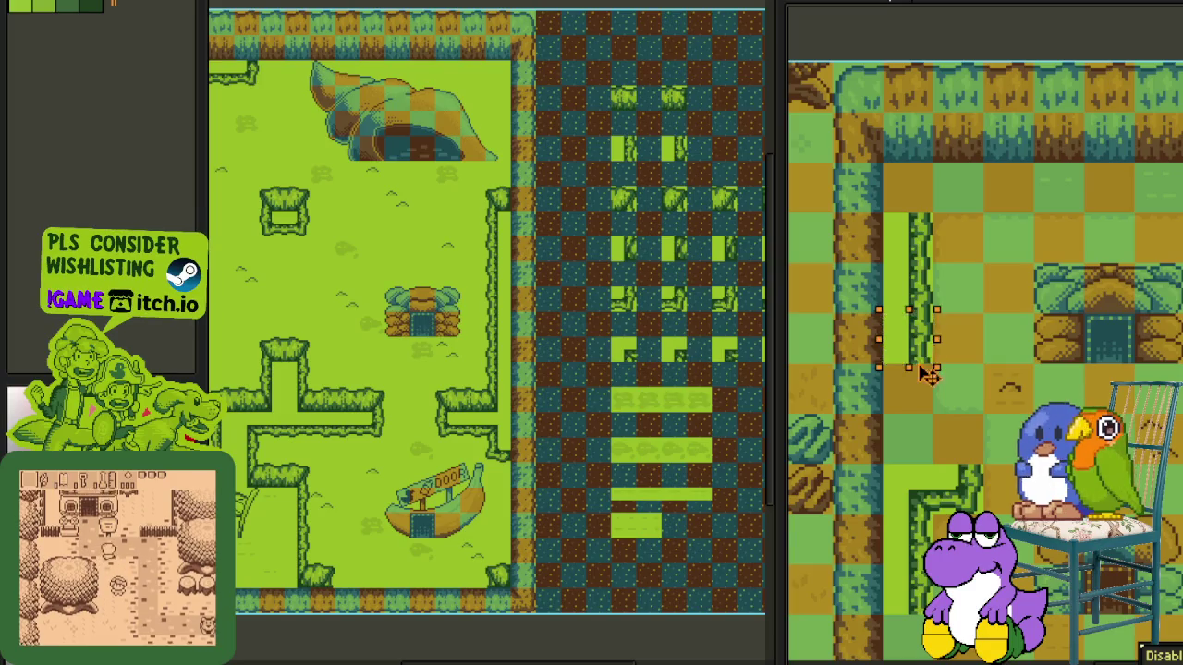
{"action": "scroll", "coordinate": [996, 350], "scroll_direction": "down", "scroll_amount": 2}
- Extend the strip selection to four tiles, rotate it 90° clockwise, and drag it toward the top border
{"action": "scroll", "coordinate": [944, 328], "scroll_direction": "up", "scroll_amount": 1}
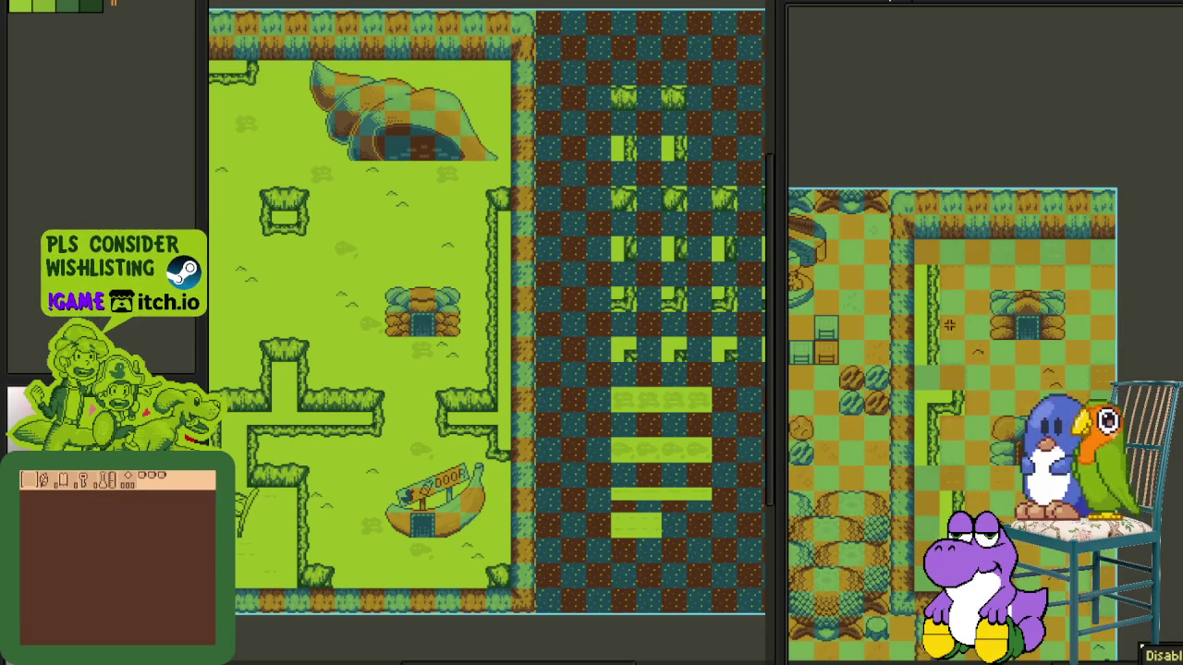
{"action": "scroll", "coordinate": [953, 350], "scroll_direction": "up", "scroll_amount": 2}
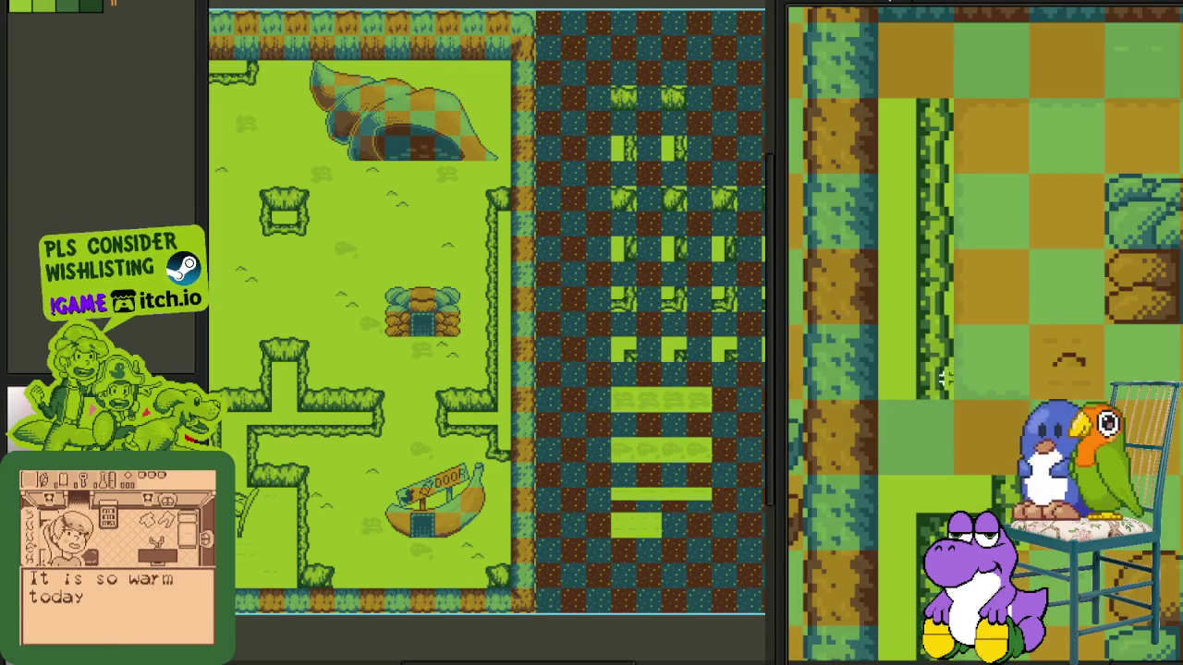
{"action": "left_click_drag", "start_coordinate": [903, 316], "coordinate": [903, 102]}
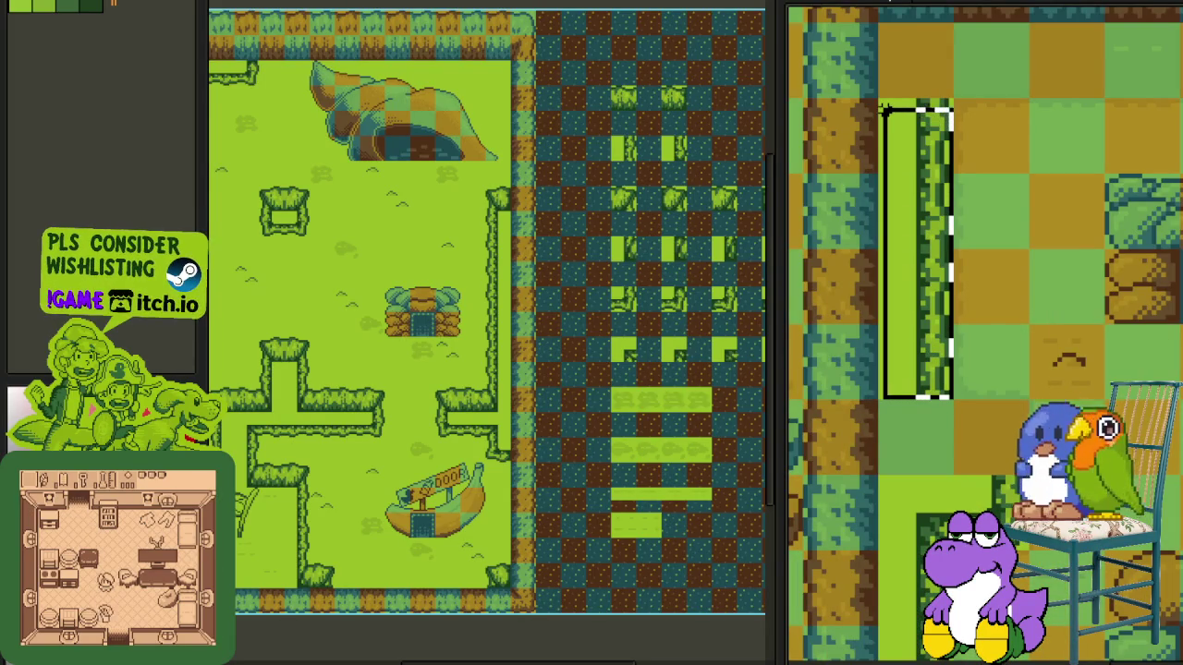
{"action": "scroll", "coordinate": [889, 162], "scroll_direction": "down", "scroll_amount": 2}
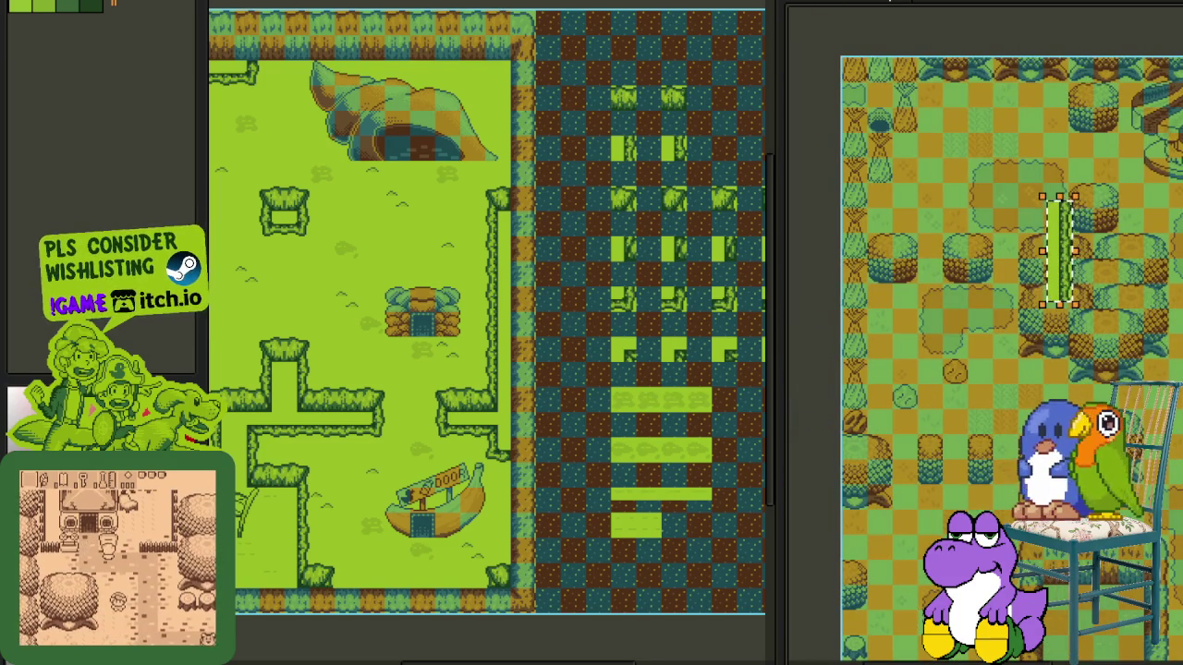
{"action": "key", "text": "alt+e"}
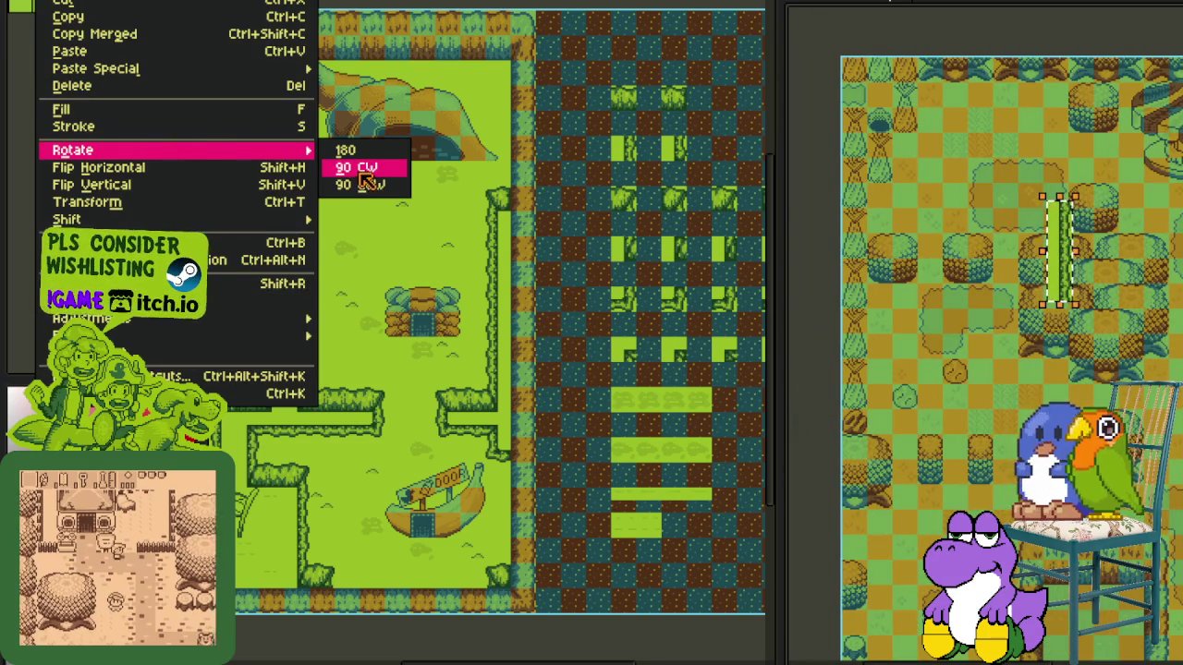
{"action": "left_click", "coordinate": [363, 177]}
{"action": "scroll", "coordinate": [1083, 261], "scroll_direction": "up", "scroll_amount": 2}
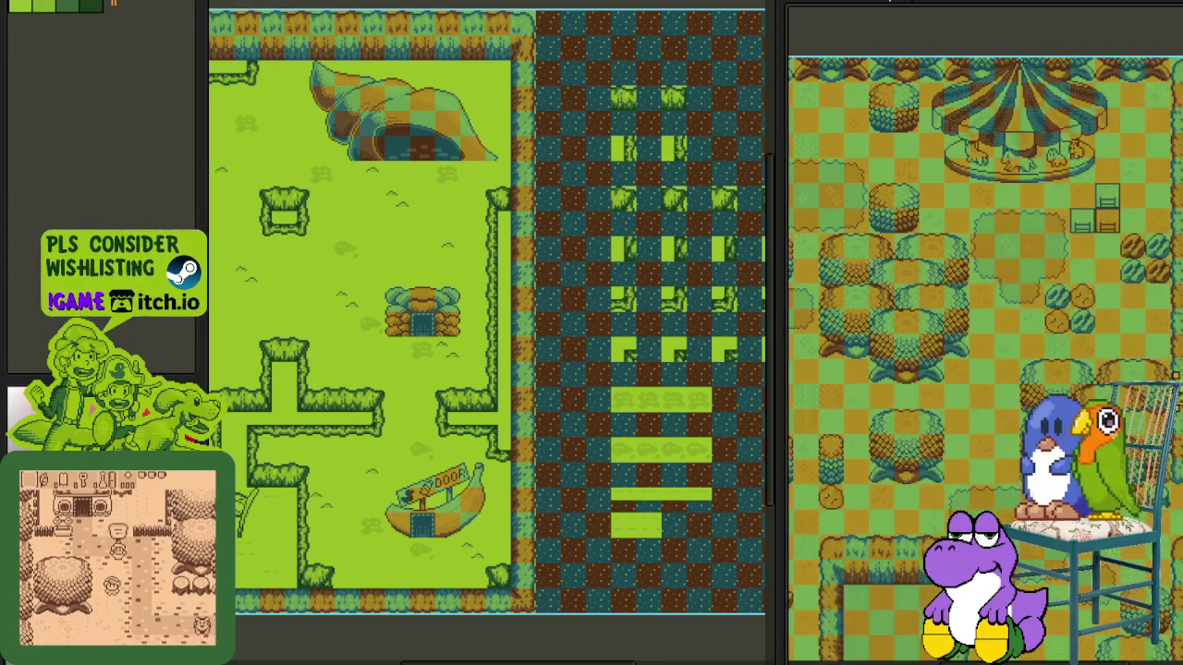
{"action": "scroll", "coordinate": [956, 125], "scroll_direction": "up", "scroll_amount": 3}
{"action": "left_click_drag", "start_coordinate": [956, 125], "coordinate": [30, 373]}
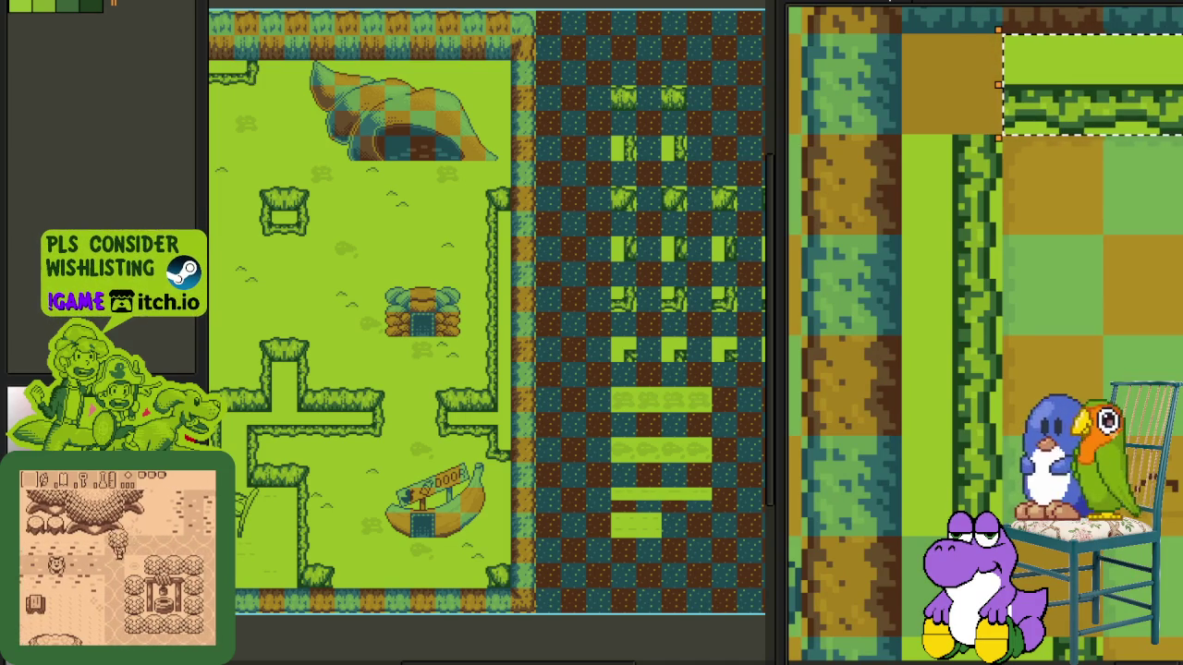
- Place the horizontal hedge strip under the top border and save the map
{"action": "scroll", "coordinate": [573, 228], "scroll_direction": "down", "scroll_amount": 2}
{"action": "scroll", "coordinate": [1037, 205], "scroll_direction": "down", "scroll_amount": 1}
{"action": "scroll", "coordinate": [1037, 205], "scroll_direction": "down", "scroll_amount": 1}
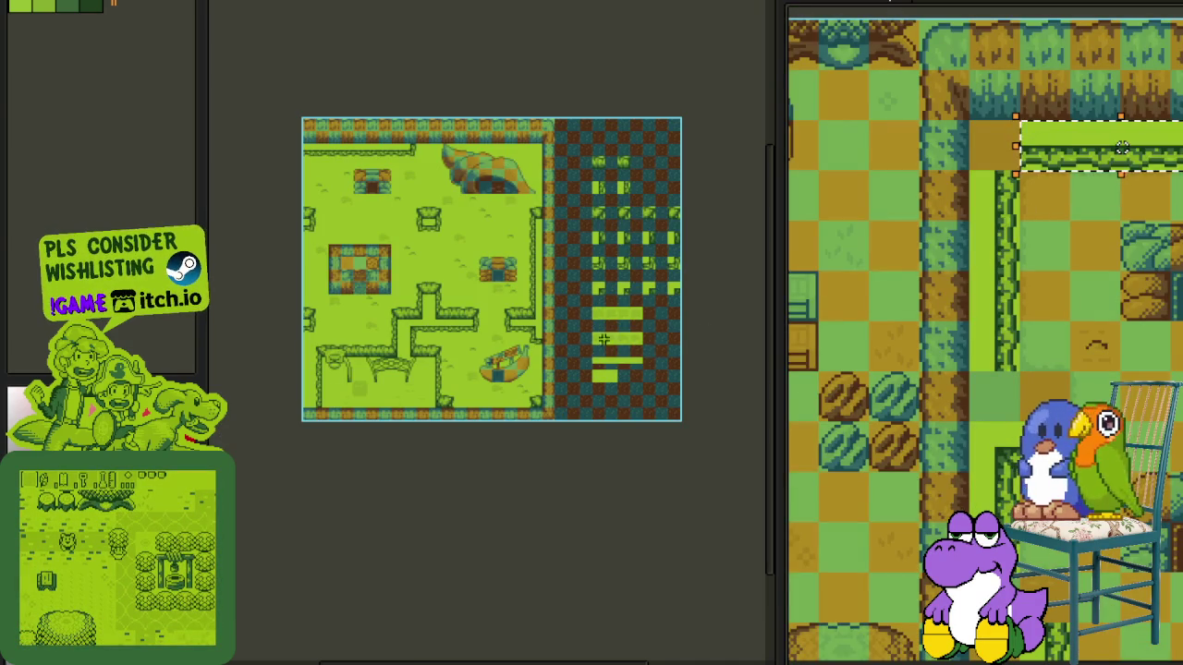
{"action": "scroll", "coordinate": [1053, 277], "scroll_direction": "up", "scroll_amount": 1}
{"action": "scroll", "coordinate": [1050, 288], "scroll_direction": "up", "scroll_amount": 1}
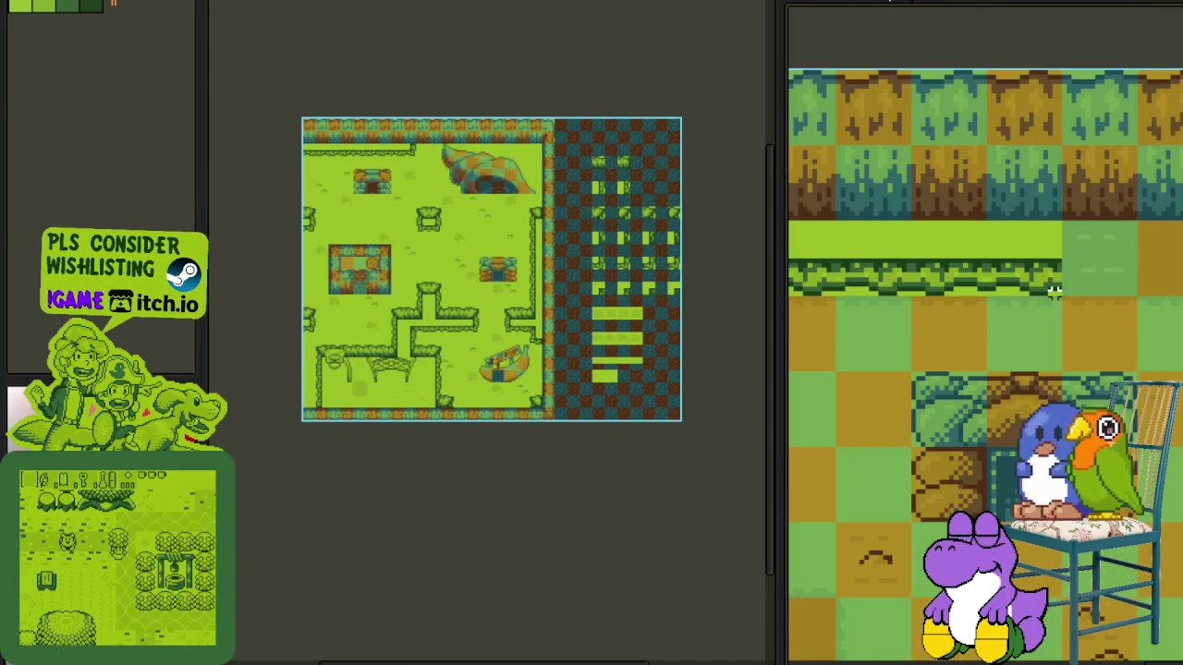
{"action": "left_click_drag", "start_coordinate": [1053, 292], "coordinate": [835, 220]}
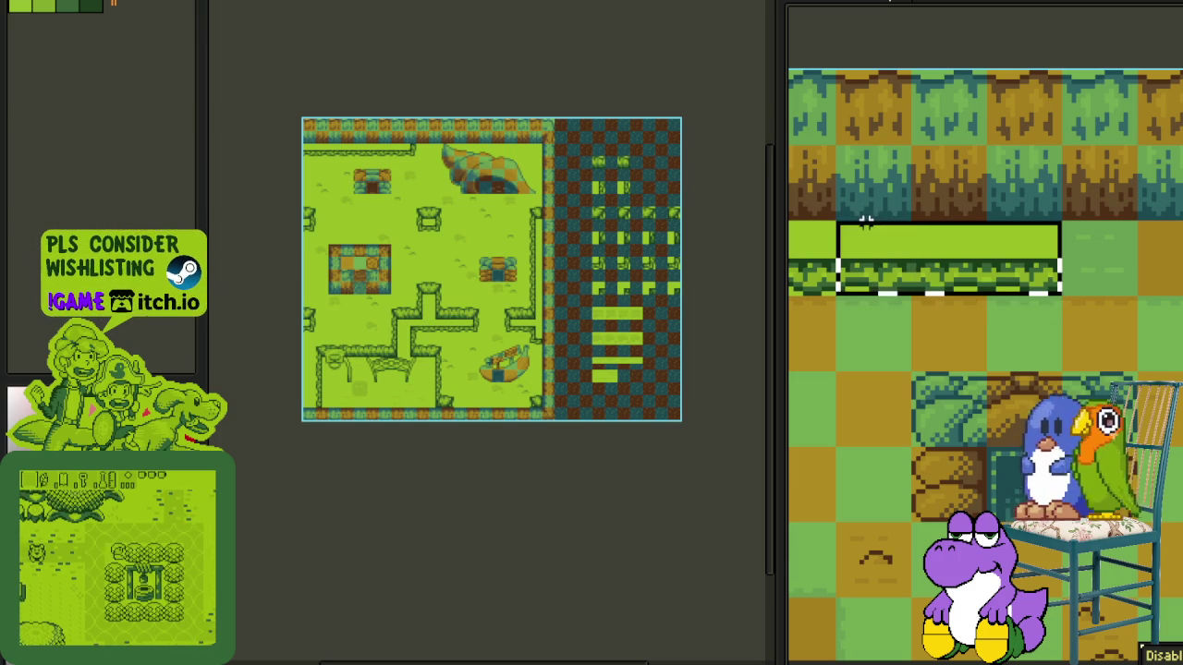
{"action": "scroll", "coordinate": [932, 285], "scroll_direction": "down", "scroll_amount": 2}
{"action": "mouse_move", "coordinate": [932, 284]}
{"action": "left_mouse_down"}
{"action": "mouse_move", "coordinate": [989, 362]}
{"action": "mouse_move", "coordinate": [1026, 276]}
{"action": "left_mouse_up"}
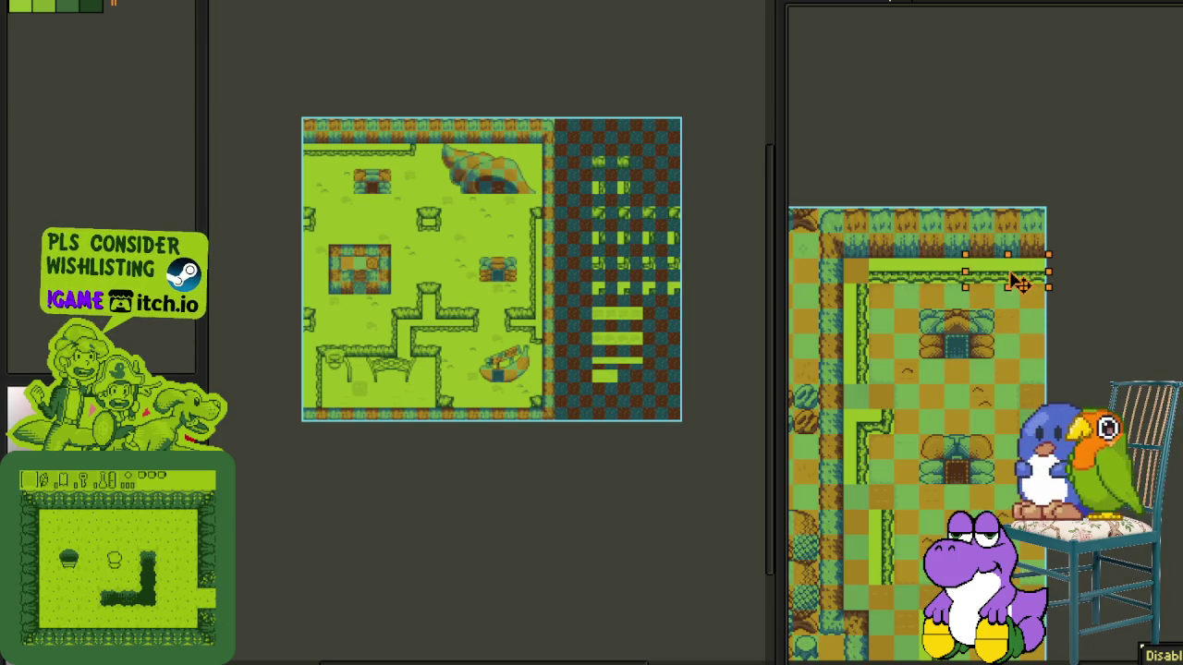
{"action": "scroll", "coordinate": [969, 282], "scroll_direction": "up", "scroll_amount": 2}
{"action": "key", "text": "ctrl+s"}
- Move the corner hedge tile into place and bring the tileset's grass tiles into view
{"action": "scroll", "coordinate": [997, 299], "scroll_direction": "down", "scroll_amount": 1}
{"action": "scroll", "coordinate": [971, 471], "scroll_direction": "down", "scroll_amount": 2}
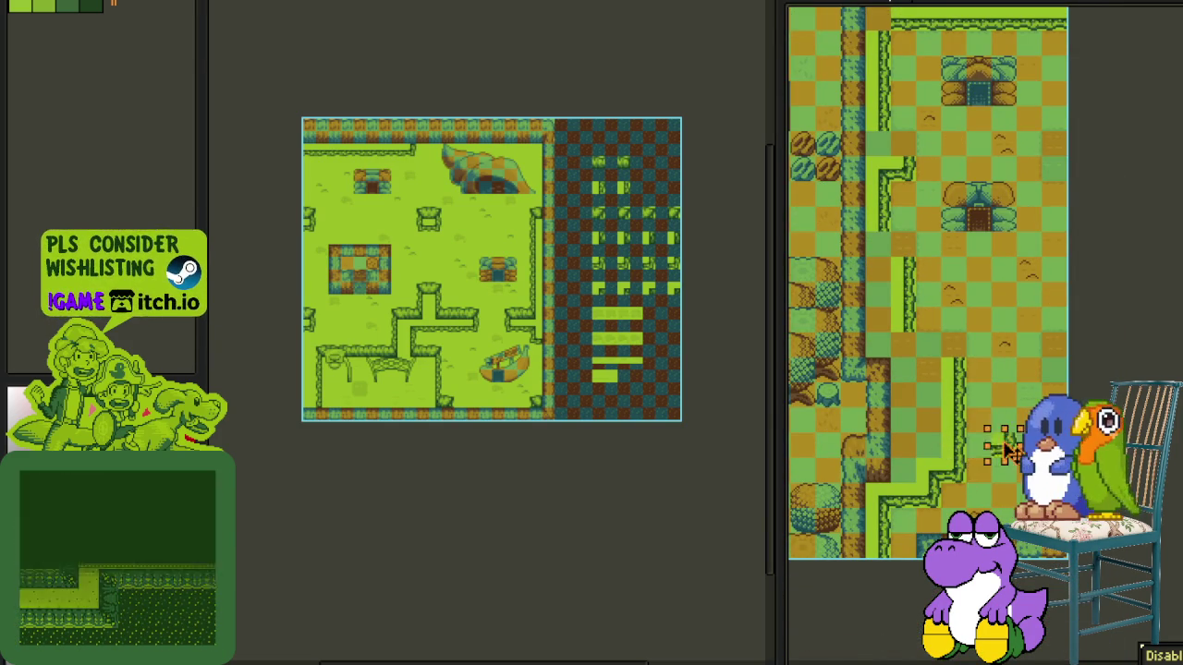
{"action": "scroll", "coordinate": [977, 457], "scroll_direction": "up", "scroll_amount": 3}
{"action": "scroll", "coordinate": [977, 456], "scroll_direction": "up", "scroll_amount": 2}
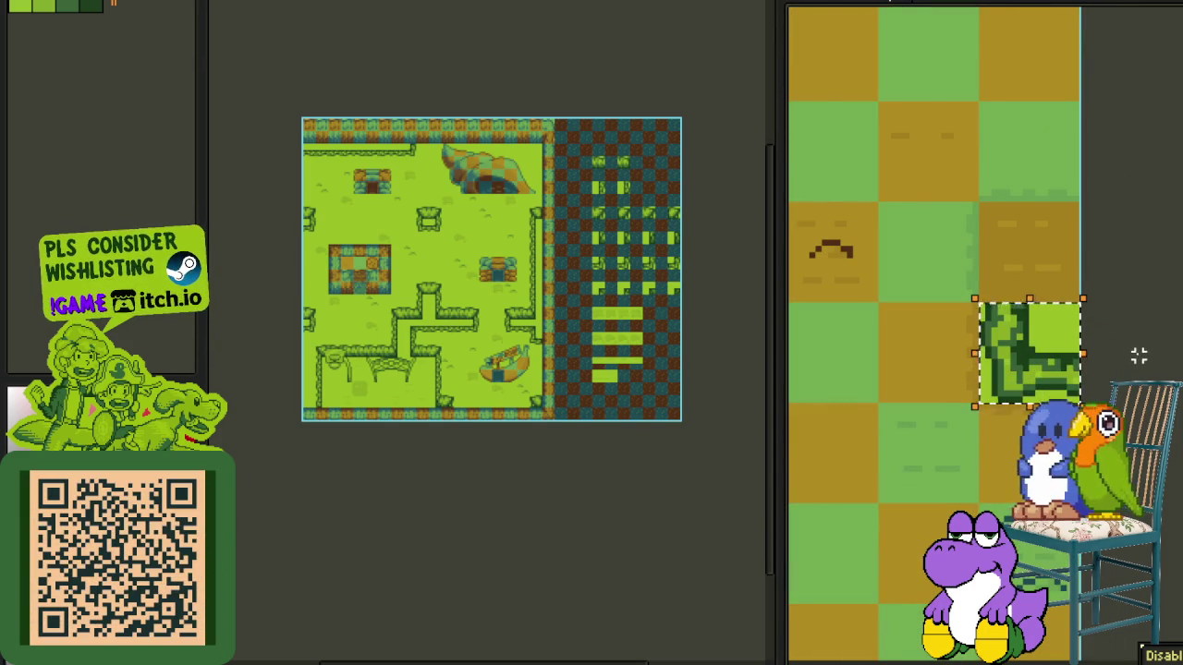
{"action": "scroll", "coordinate": [1094, 364], "scroll_direction": "down", "scroll_amount": 2}
{"action": "mouse_move", "coordinate": [1070, 365]}
{"action": "left_mouse_down"}
{"action": "mouse_move", "coordinate": [1174, 141]}
{"action": "mouse_move", "coordinate": [1173, 191]}
{"action": "left_mouse_up"}
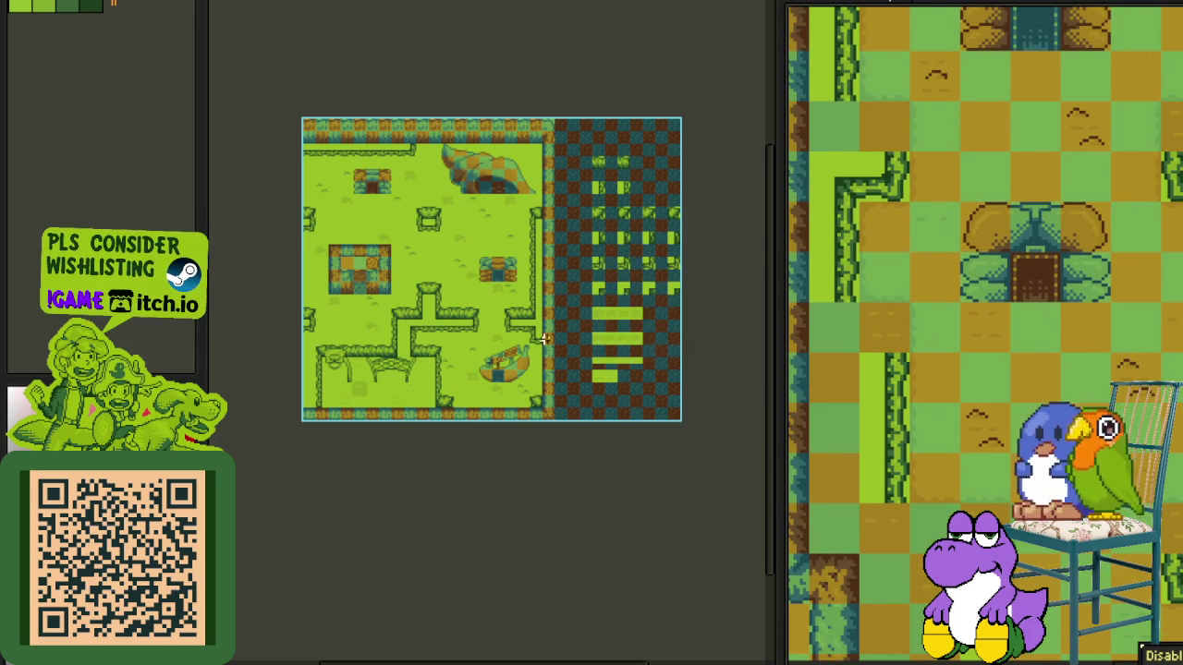
{"action": "scroll", "coordinate": [601, 242], "scroll_direction": "up", "scroll_amount": 2}
{"action": "left_click_drag", "start_coordinate": [568, 261], "coordinate": [539, 378]}
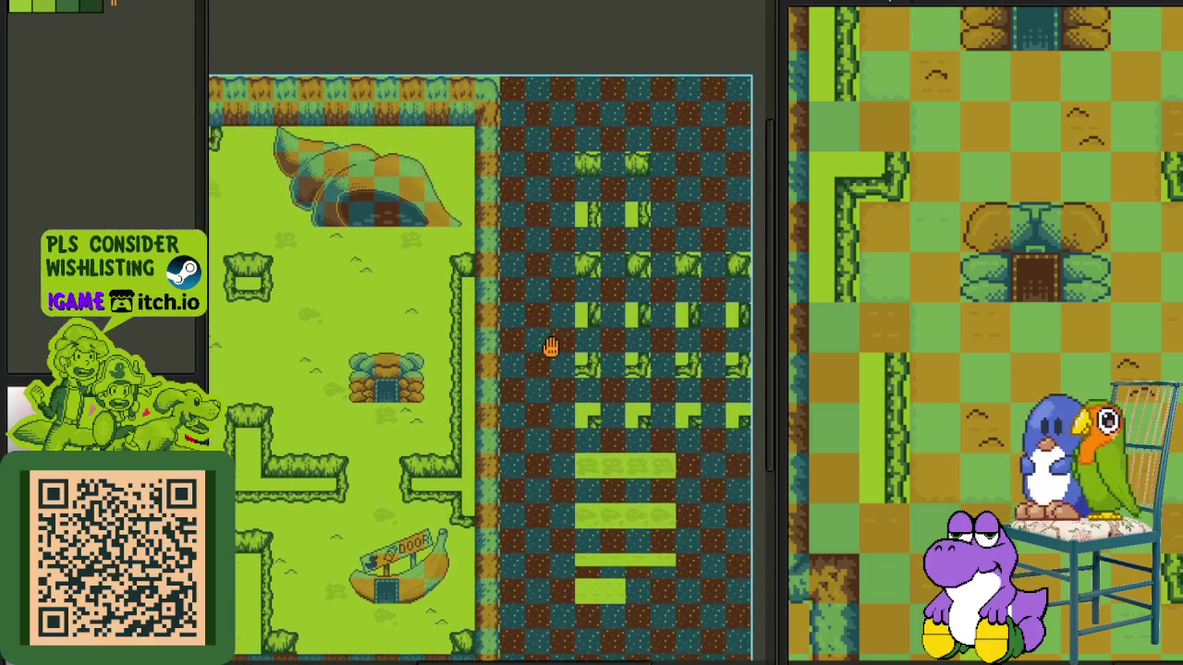
- Pick a grass tile from the tileset and paste a grass tile onto the map
{"action": "scroll", "coordinate": [627, 302], "scroll_direction": "up", "scroll_amount": 2}
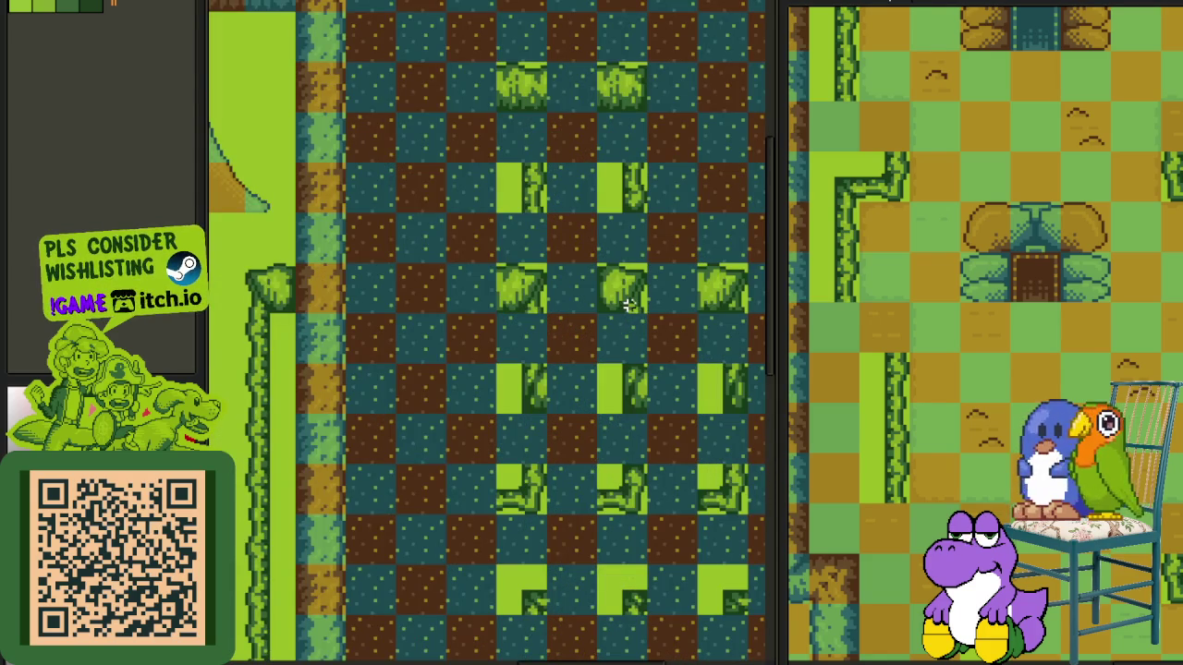
{"action": "left_click", "coordinate": [522, 296]}
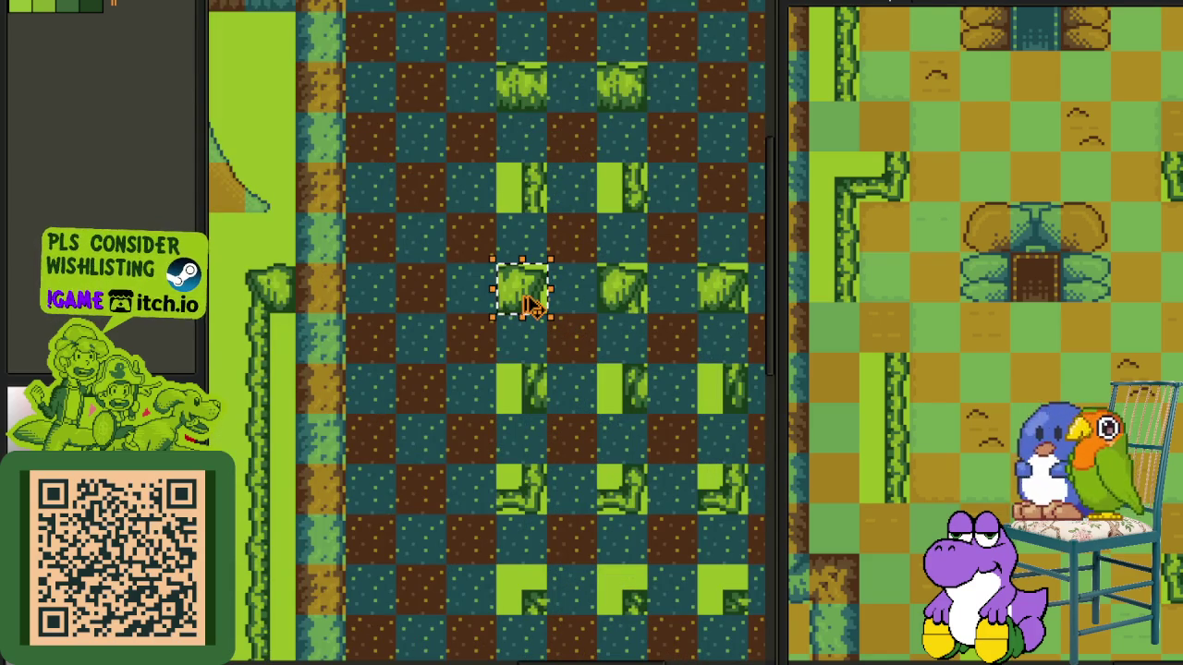
{"action": "left_click_drag", "start_coordinate": [527, 307], "coordinate": [565, 434]}
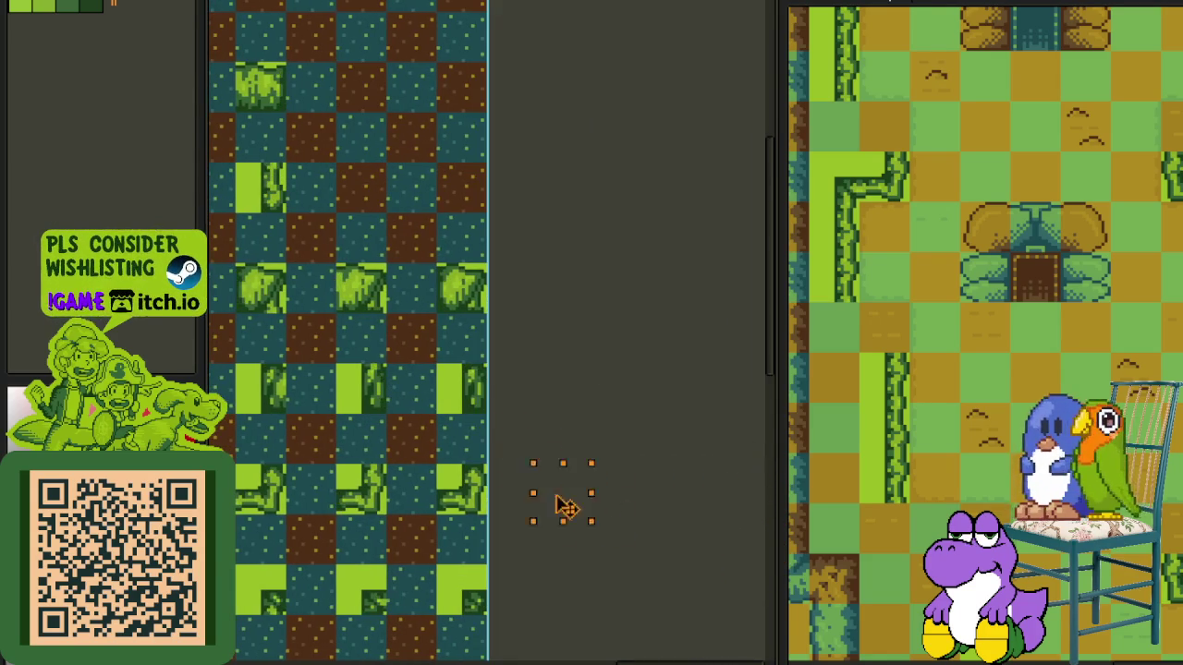
{"action": "scroll", "coordinate": [555, 387], "scroll_direction": "down", "scroll_amount": 5}
{"action": "scroll", "coordinate": [431, 354], "scroll_direction": "up", "scroll_amount": 3}
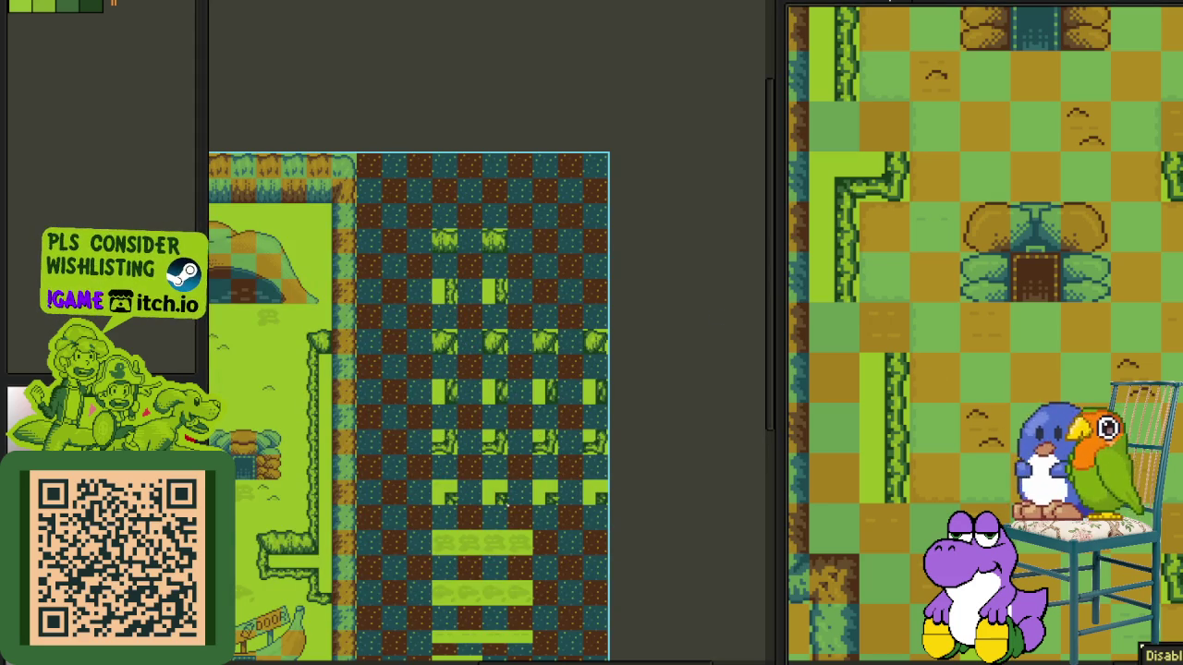
{"action": "key", "text": "ctrl+v"}
{"action": "left_click", "coordinate": [927, 151]}
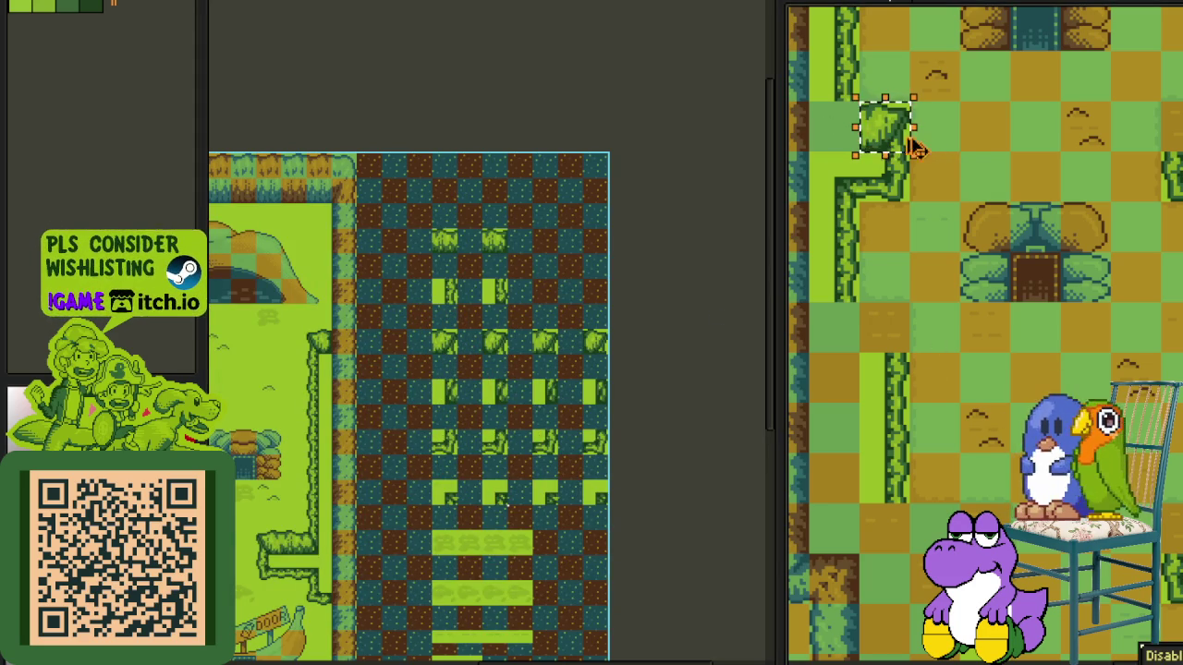
- Paste another foliage tile and move it down the vine border
{"action": "scroll", "coordinate": [989, 462], "scroll_direction": "down", "scroll_amount": 1}
{"action": "scroll", "coordinate": [993, 435], "scroll_direction": "down", "scroll_amount": 1}
{"action": "scroll", "coordinate": [995, 416], "scroll_direction": "down", "scroll_amount": 1}
{"action": "scroll", "coordinate": [997, 399], "scroll_direction": "down", "scroll_amount": 1}
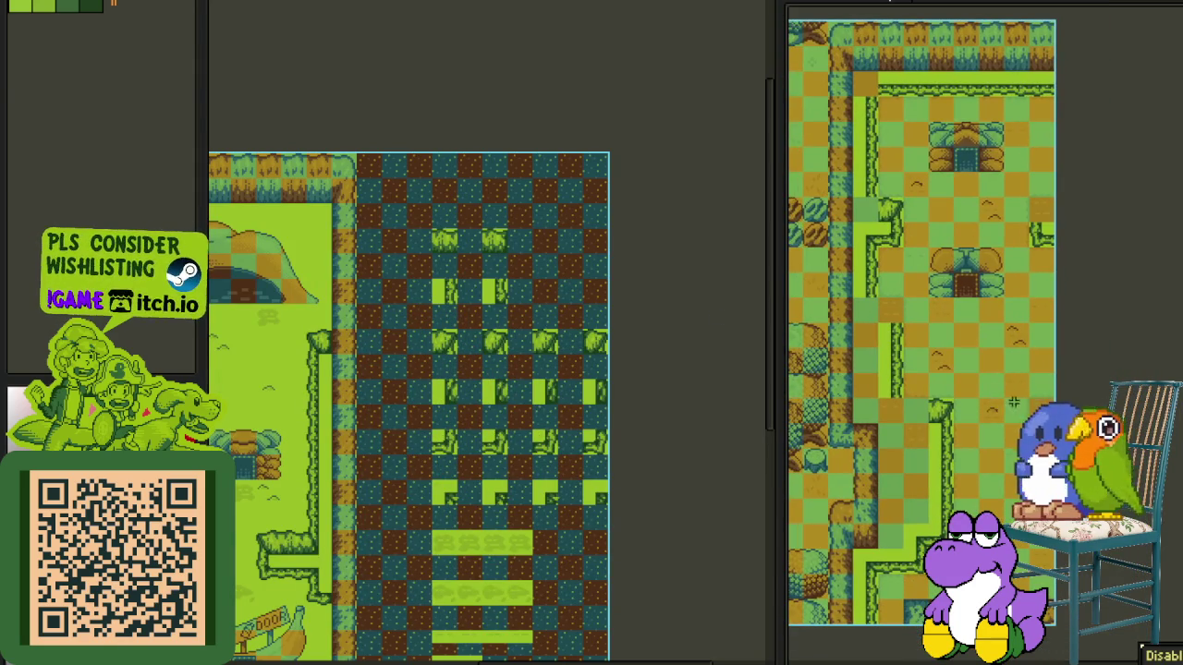
{"action": "scroll", "coordinate": [1014, 402], "scroll_direction": "up", "scroll_amount": 3}
{"action": "scroll", "coordinate": [1012, 403], "scroll_direction": "down", "scroll_amount": 1}
{"action": "scroll", "coordinate": [1012, 403], "scroll_direction": "up", "scroll_amount": 1}
{"action": "key", "text": "ctrl+v"}
{"action": "left_click_drag", "start_coordinate": [1032, 342], "coordinate": [1097, 434]}
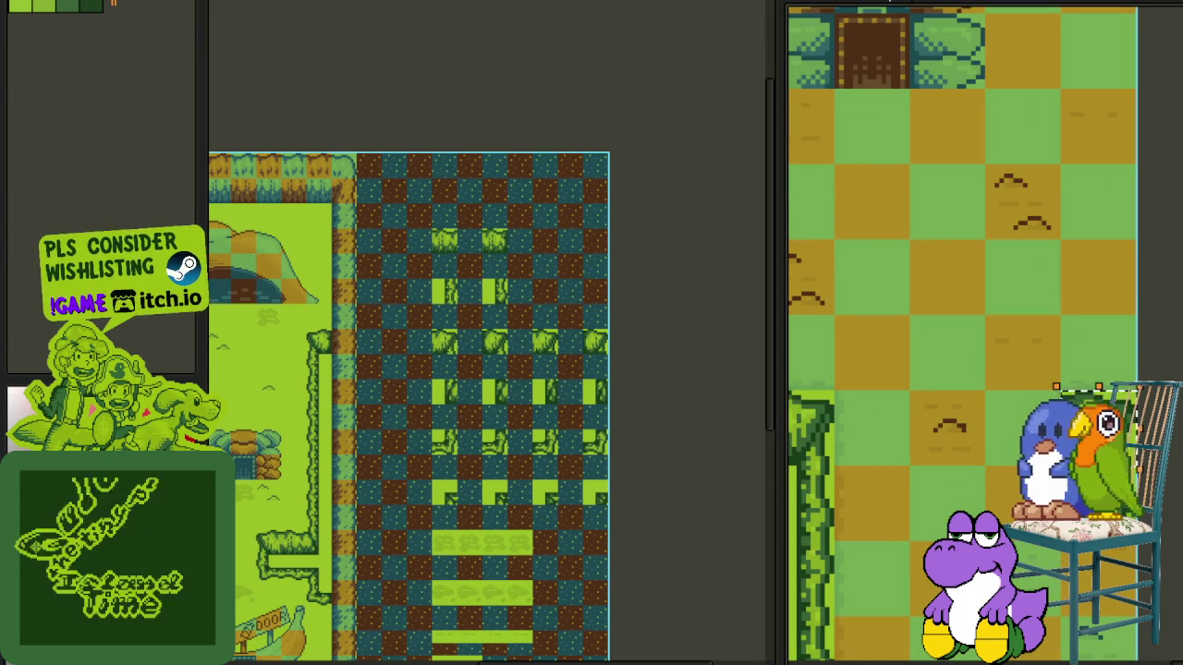
- Move a grass piece up the vine border, then pick another grass tile from the tileset
{"action": "scroll", "coordinate": [961, 332], "scroll_direction": "up", "scroll_amount": 5}
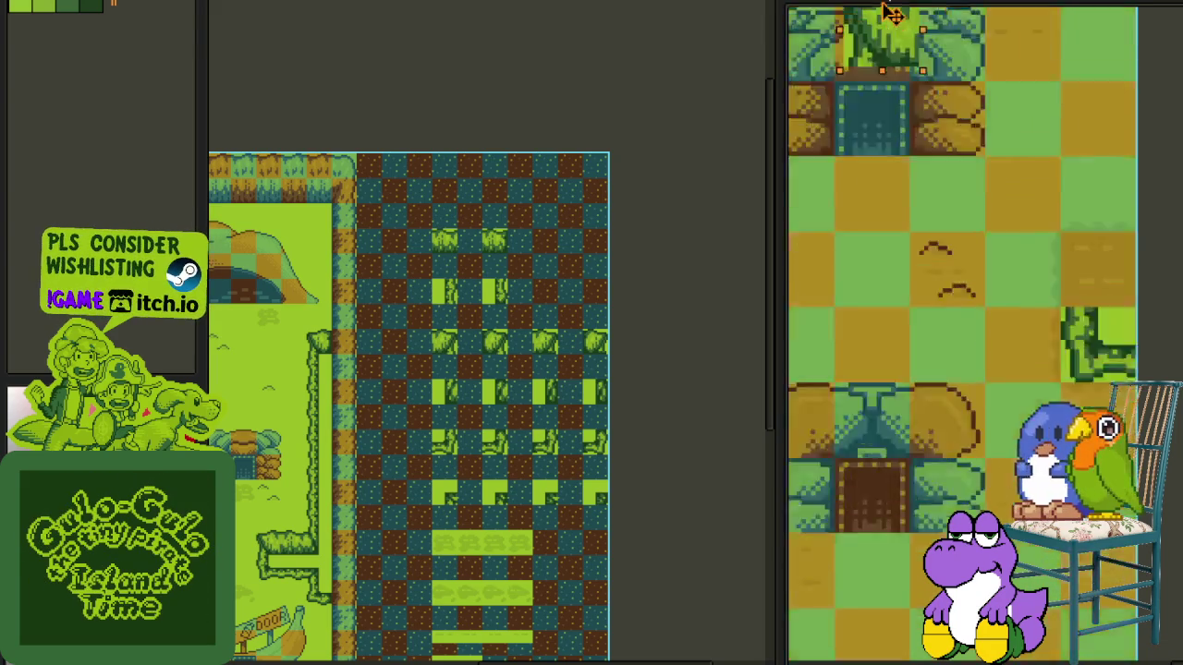
{"action": "scroll", "coordinate": [961, 333], "scroll_direction": "up", "scroll_amount": 3}
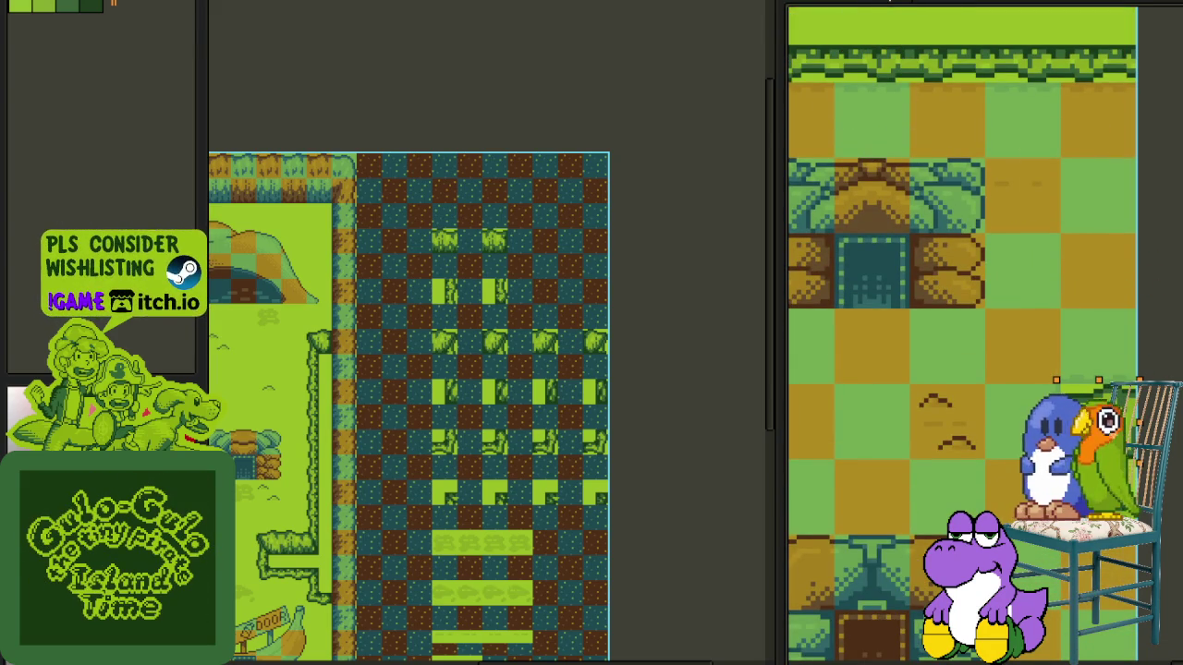
{"action": "scroll", "coordinate": [1039, 320], "scroll_direction": "down", "scroll_amount": 2}
{"action": "scroll", "coordinate": [1017, 344], "scroll_direction": "down", "scroll_amount": 1}
{"action": "scroll", "coordinate": [1017, 344], "scroll_direction": "up", "scroll_amount": 1}
{"action": "left_click_drag", "start_coordinate": [958, 353], "coordinate": [1005, 331]}
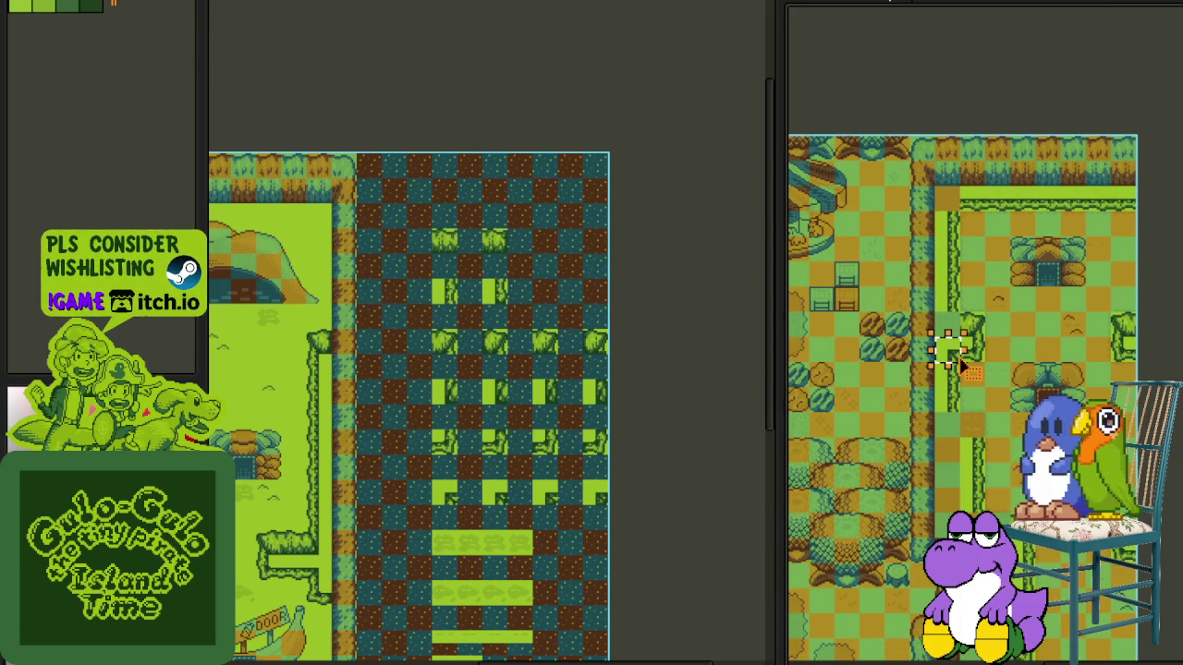
{"action": "mouse_move", "coordinate": [957, 360]}
{"action": "left_mouse_down"}
{"action": "mouse_move", "coordinate": [945, 298]}
{"action": "mouse_move", "coordinate": [951, 204]}
{"action": "left_mouse_up"}
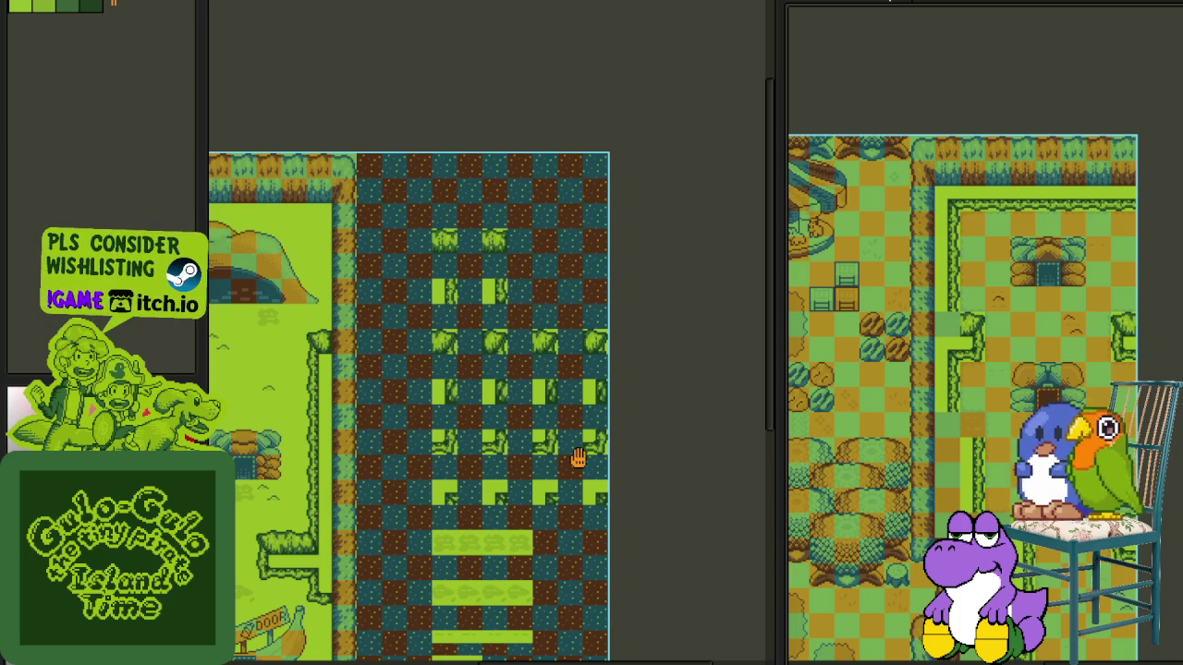
{"action": "left_click_drag", "start_coordinate": [577, 458], "coordinate": [582, 447]}
{"action": "scroll", "coordinate": [491, 224], "scroll_direction": "up", "scroll_amount": 2}
{"action": "left_click", "coordinate": [442, 236]}
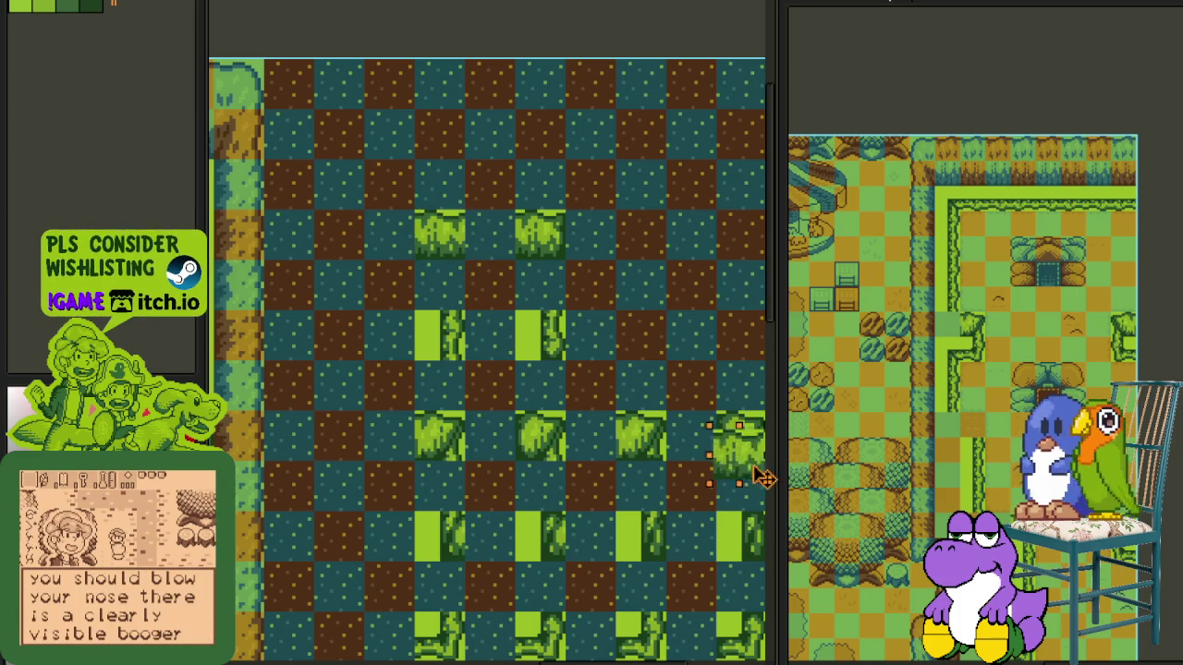
- Place the grass tile beside the vine, then pick another tile from the tileset
{"action": "scroll", "coordinate": [705, 449], "scroll_direction": "right", "scroll_amount": 2}
{"action": "left_click", "coordinate": [972, 225]}
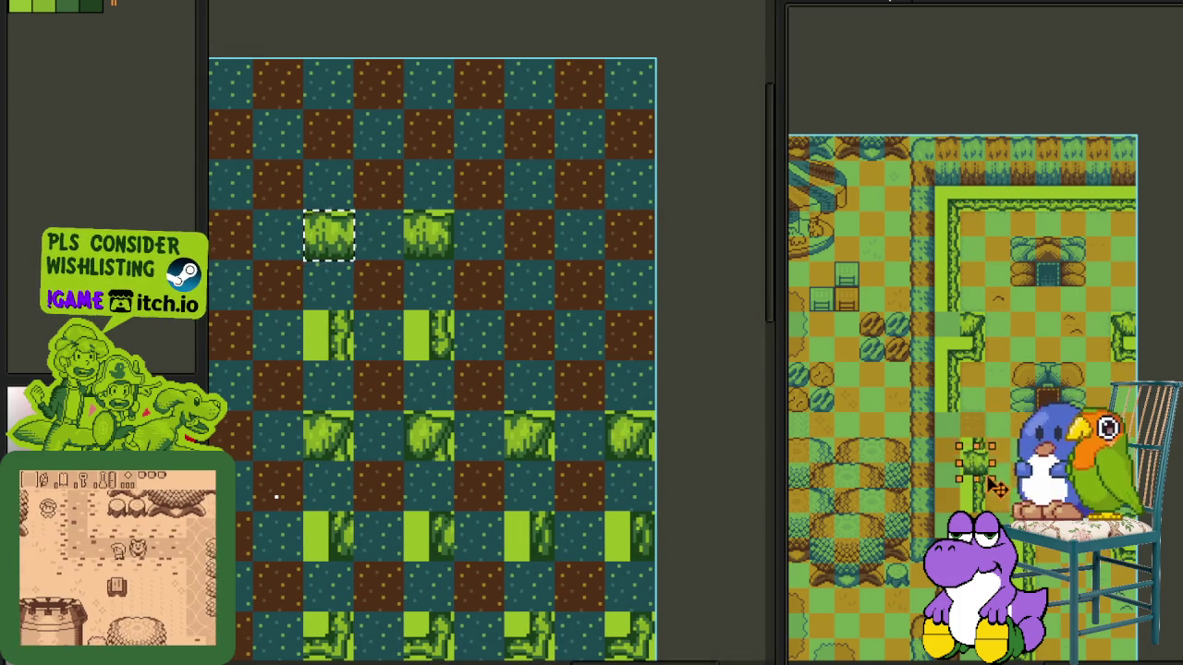
{"action": "scroll", "coordinate": [1063, 366], "scroll_direction": "up", "scroll_amount": 5}
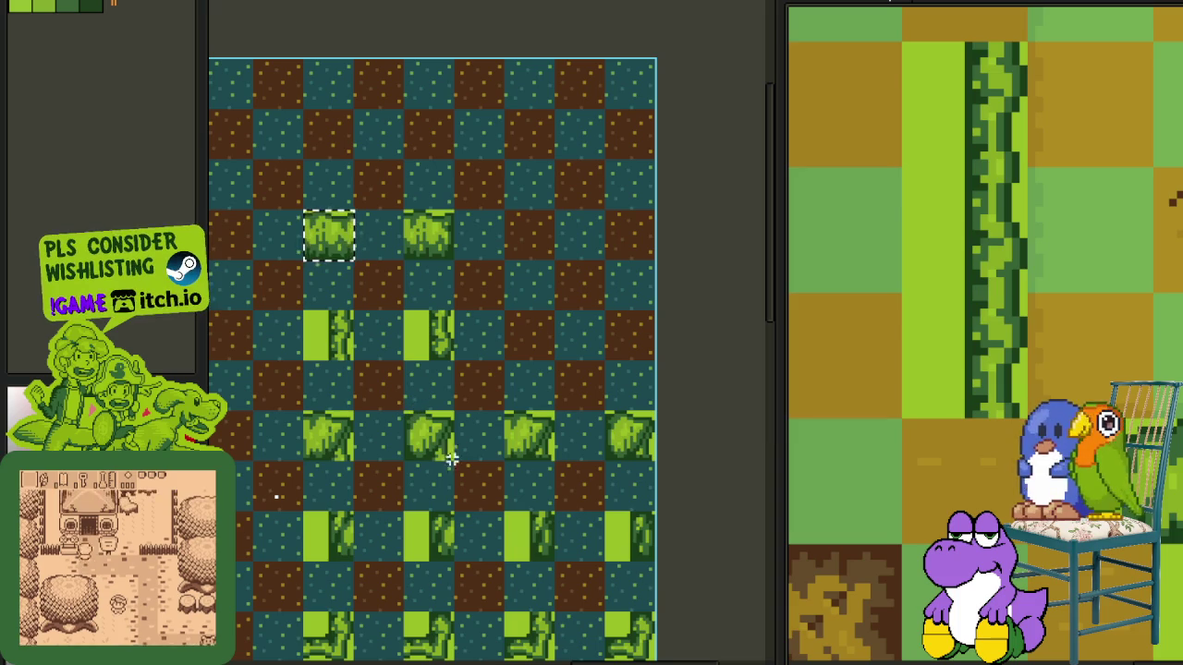
{"action": "scroll", "coordinate": [467, 472], "scroll_direction": "down", "scroll_amount": 2}
{"action": "left_click_drag", "start_coordinate": [476, 572], "coordinate": [497, 481]}
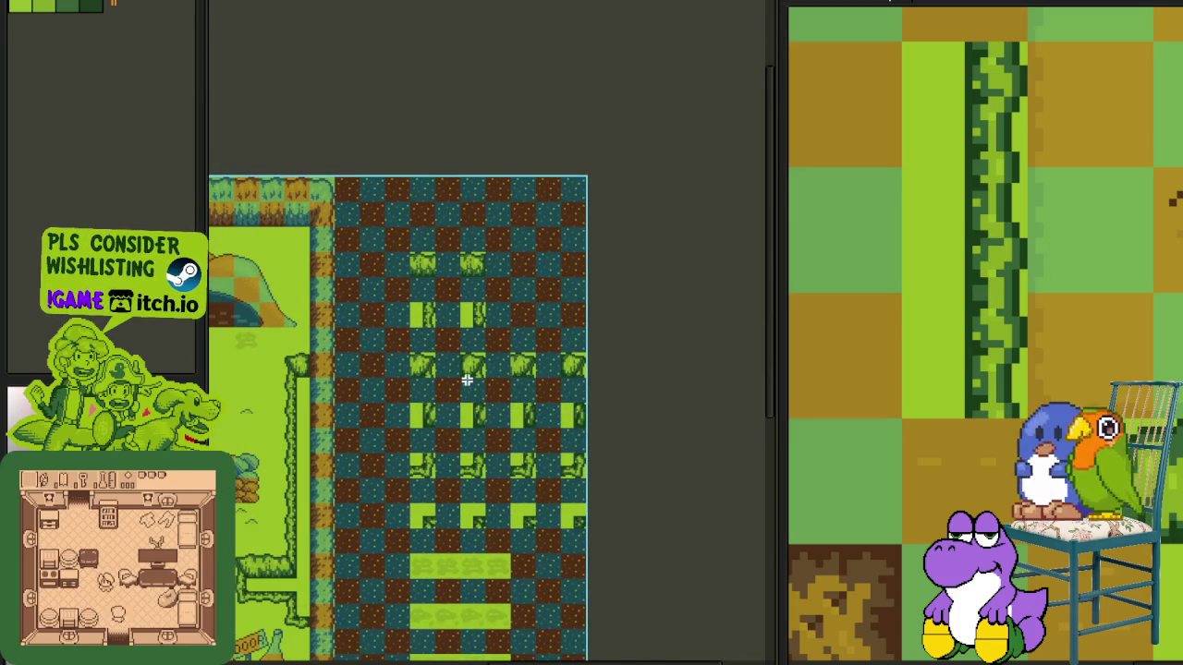
{"action": "scroll", "coordinate": [467, 380], "scroll_direction": "up", "scroll_amount": 2}
{"action": "scroll", "coordinate": [469, 370], "scroll_direction": "down", "scroll_amount": 2}
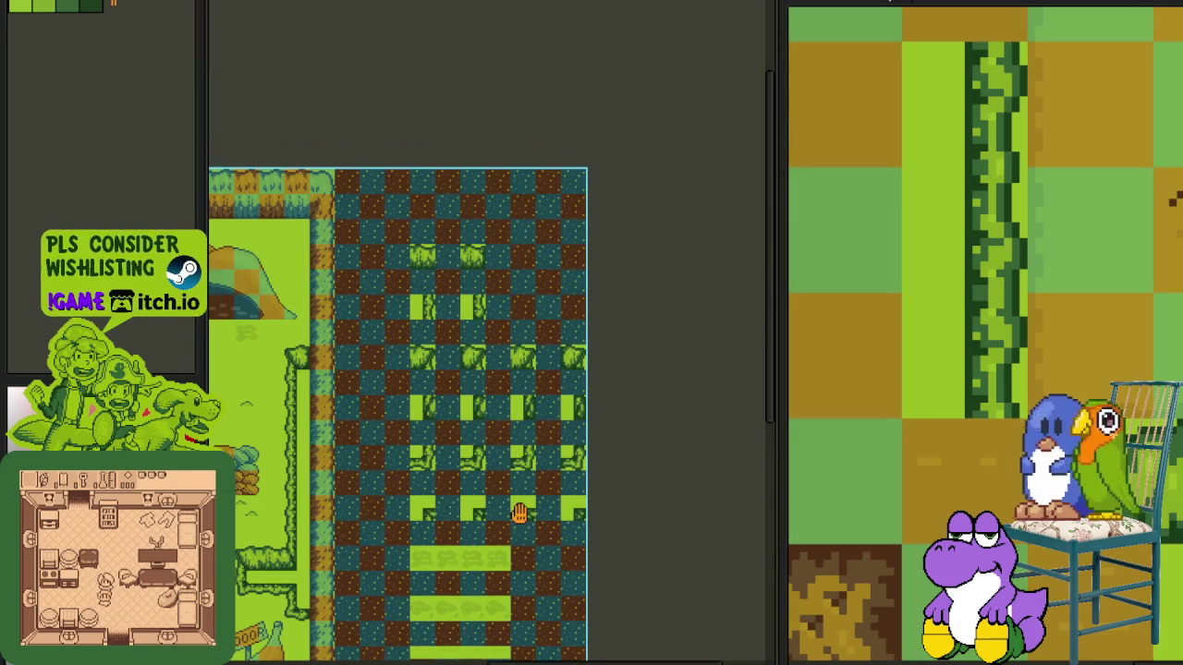
{"action": "left_click_drag", "start_coordinate": [519, 514], "coordinate": [519, 465]}
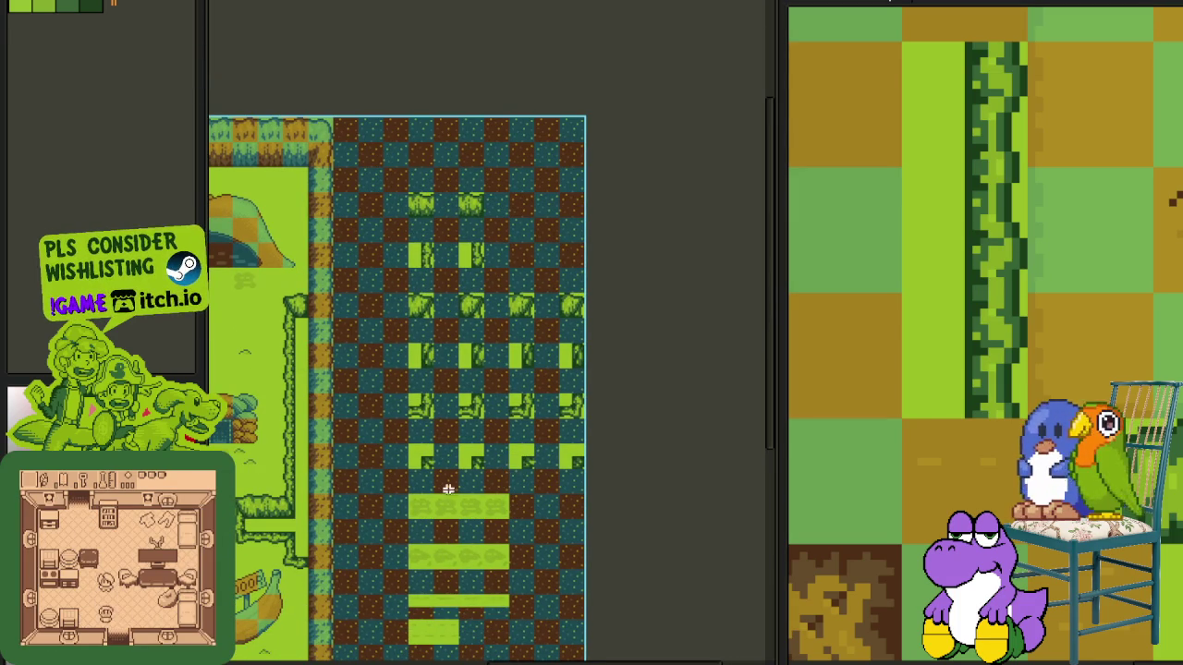
{"action": "left_click_drag", "start_coordinate": [361, 509], "coordinate": [533, 480]}
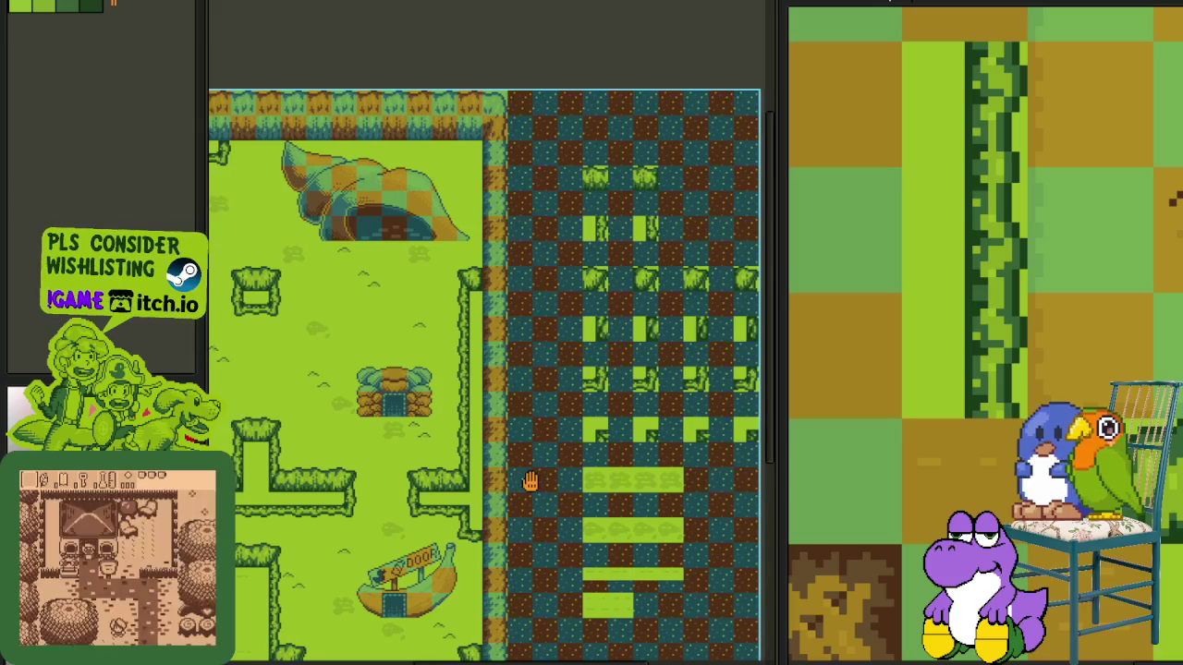
{"action": "scroll", "coordinate": [520, 391], "scroll_direction": "up", "scroll_amount": 3}
{"action": "left_click", "coordinate": [603, 256]}
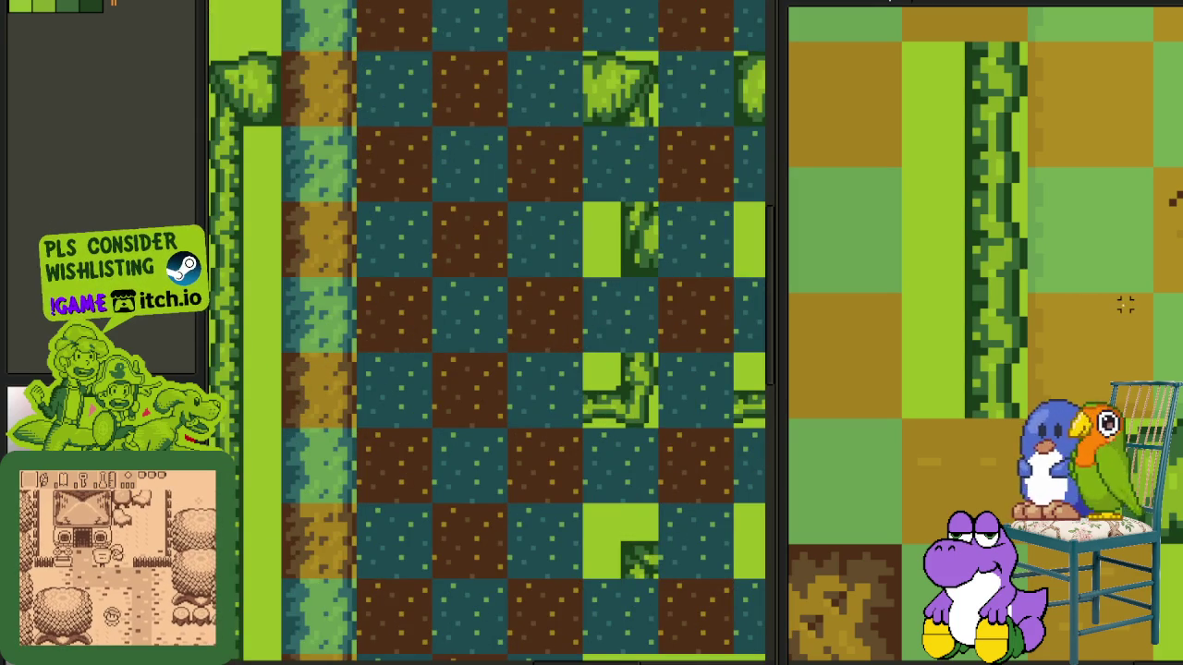
- Move a 2x2 tile block up the vine border and shift the bush tile to join the vine segments
{"action": "scroll", "coordinate": [1074, 308], "scroll_direction": "down", "scroll_amount": 1}
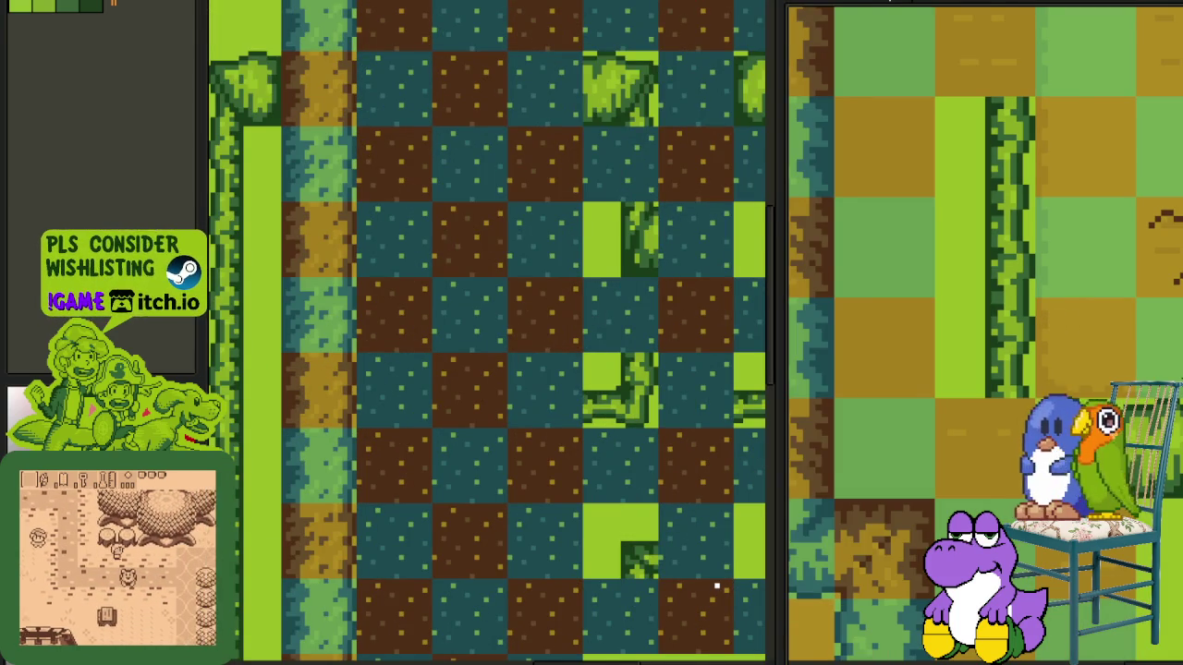
{"action": "scroll", "coordinate": [1017, 370], "scroll_direction": "down", "scroll_amount": 1}
{"action": "scroll", "coordinate": [1017, 369], "scroll_direction": "up", "scroll_amount": 1}
{"action": "scroll", "coordinate": [1016, 370], "scroll_direction": "down", "scroll_amount": 1}
{"action": "mouse_move", "coordinate": [938, 277]}
{"action": "left_mouse_down"}
{"action": "mouse_move", "coordinate": [1021, 371]}
{"action": "mouse_move", "coordinate": [1024, 404]}
{"action": "left_mouse_up"}
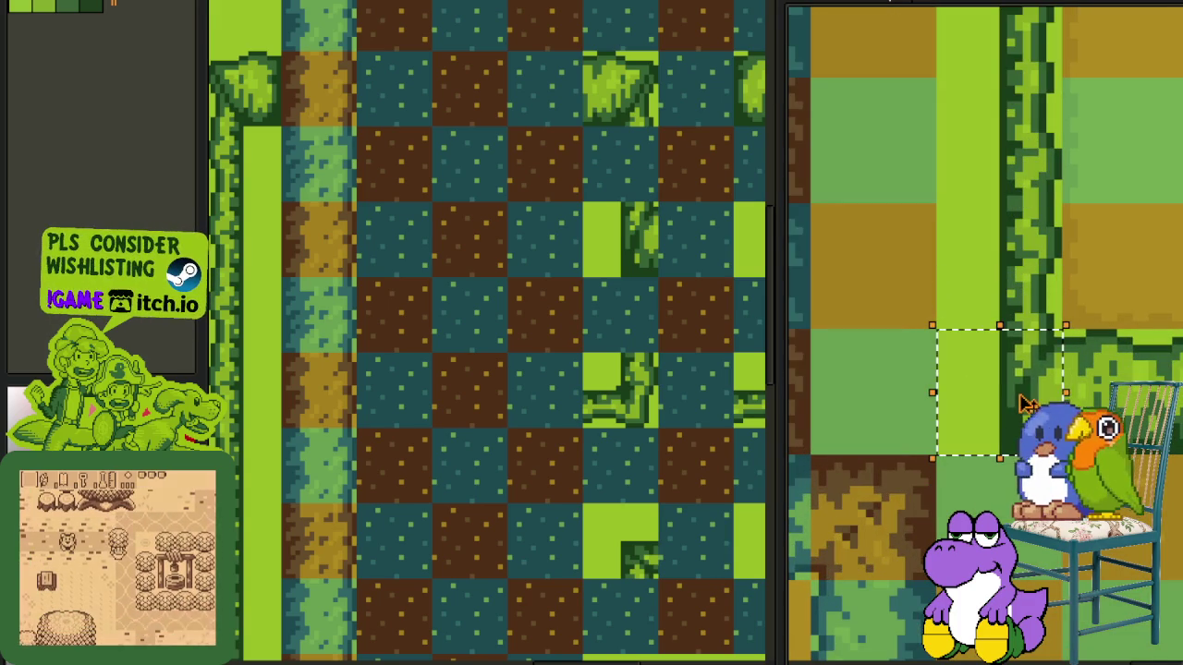
{"action": "scroll", "coordinate": [1023, 404], "scroll_direction": "down", "scroll_amount": 2}
{"action": "mouse_move", "coordinate": [1030, 351]}
{"action": "left_mouse_down"}
{"action": "mouse_move", "coordinate": [1049, 180]}
{"action": "mouse_move", "coordinate": [1017, 162]}
{"action": "left_mouse_up"}
{"action": "scroll", "coordinate": [1017, 162], "scroll_direction": "down", "scroll_amount": 1}
{"action": "scroll", "coordinate": [1016, 161], "scroll_direction": "up", "scroll_amount": 1}
{"action": "scroll", "coordinate": [1017, 161], "scroll_direction": "up", "scroll_amount": 1}
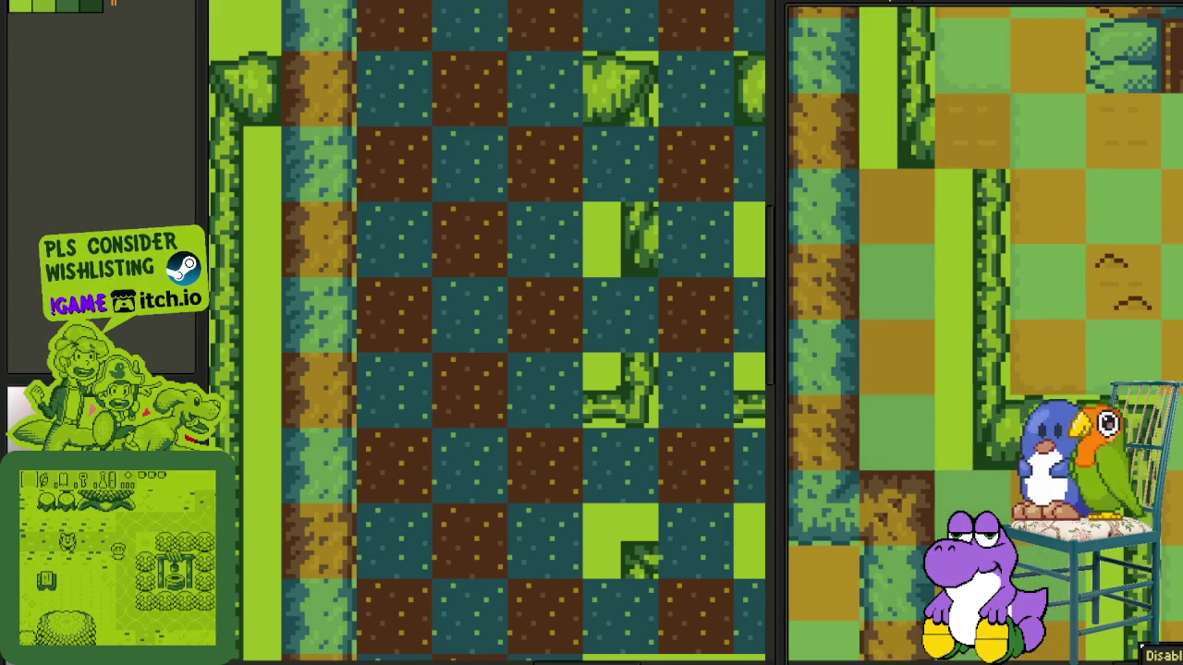
{"action": "left_click_drag", "start_coordinate": [1048, 208], "coordinate": [972, 135]}
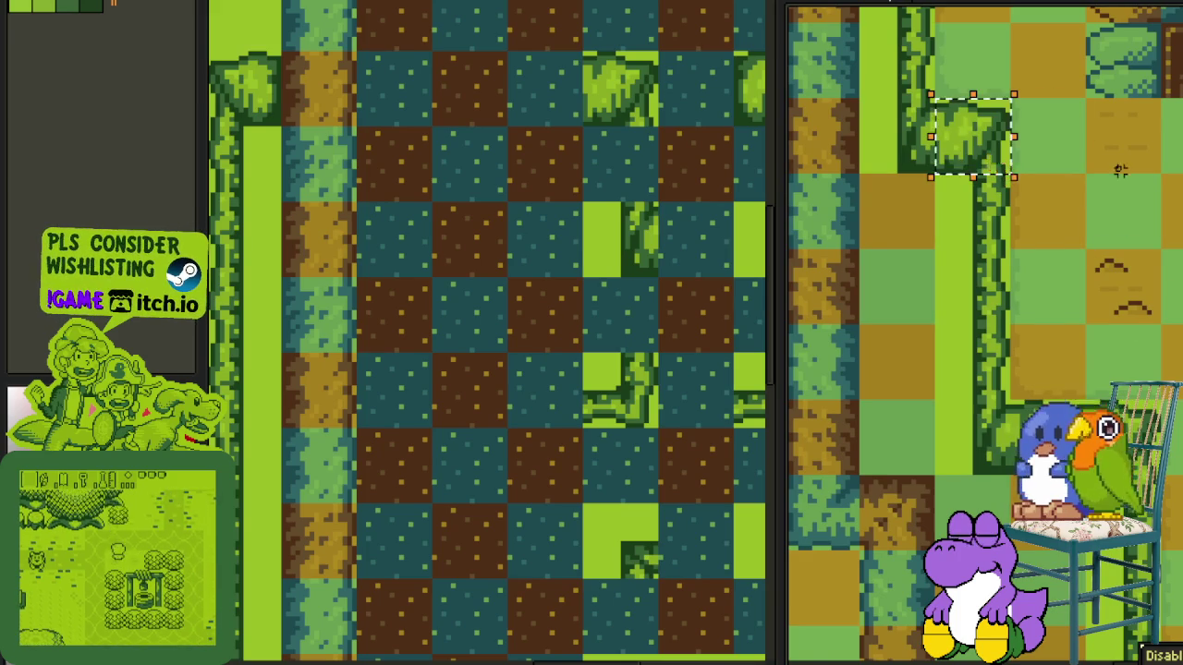
{"action": "scroll", "coordinate": [1102, 164], "scroll_direction": "down", "scroll_amount": 1}
{"action": "scroll", "coordinate": [1102, 165], "scroll_direction": "down", "scroll_amount": 1}
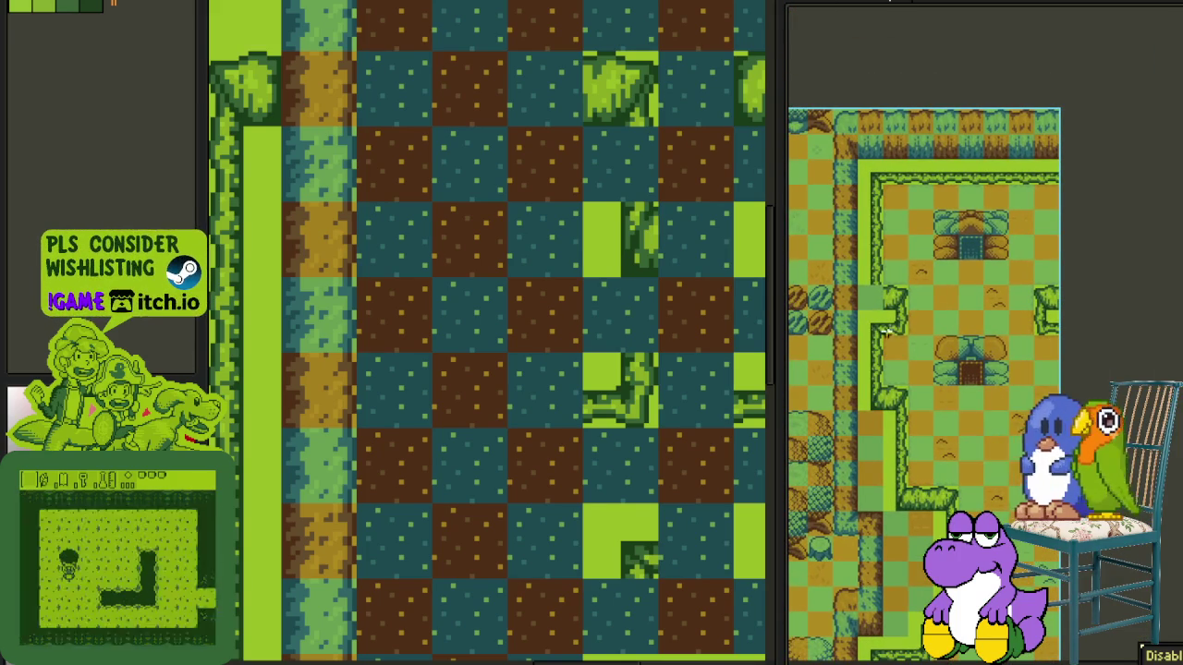
{"action": "scroll", "coordinate": [895, 343], "scroll_direction": "up", "scroll_amount": 2}
- Move another vine-border tile up into place and save the map file
{"action": "left_click", "coordinate": [895, 393]}
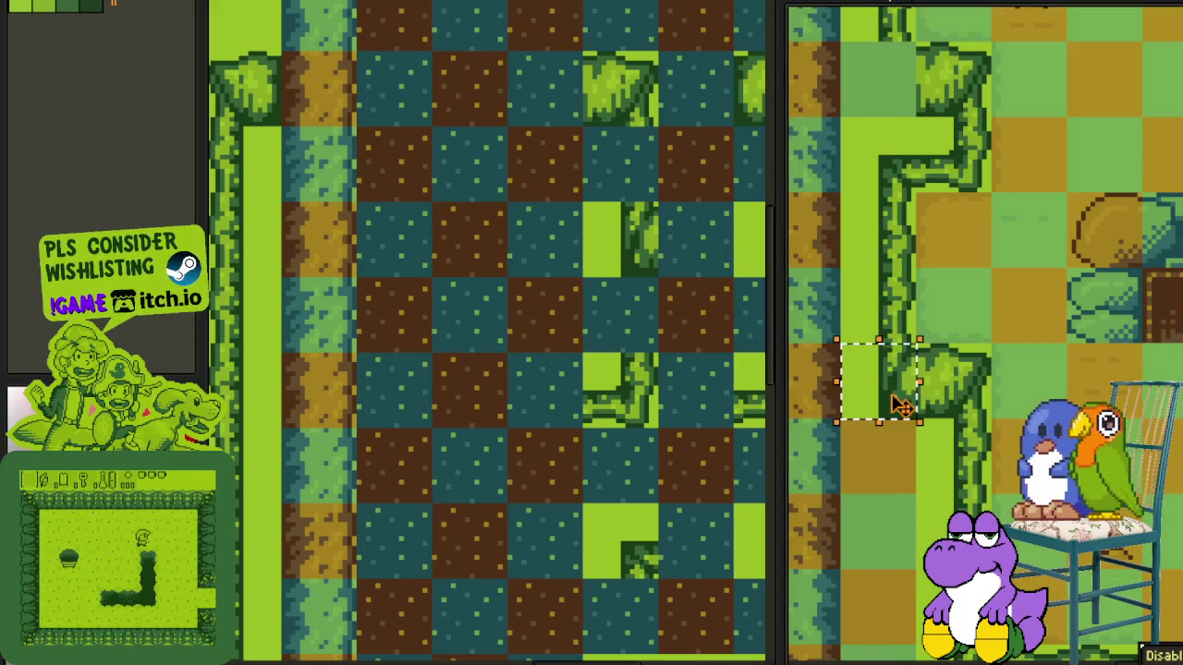
{"action": "left_click_drag", "start_coordinate": [894, 393], "coordinate": [895, 88]}
{"action": "scroll", "coordinate": [1148, 197], "scroll_direction": "down", "scroll_amount": 2}
{"action": "scroll", "coordinate": [1148, 198], "scroll_direction": "up", "scroll_amount": 2}
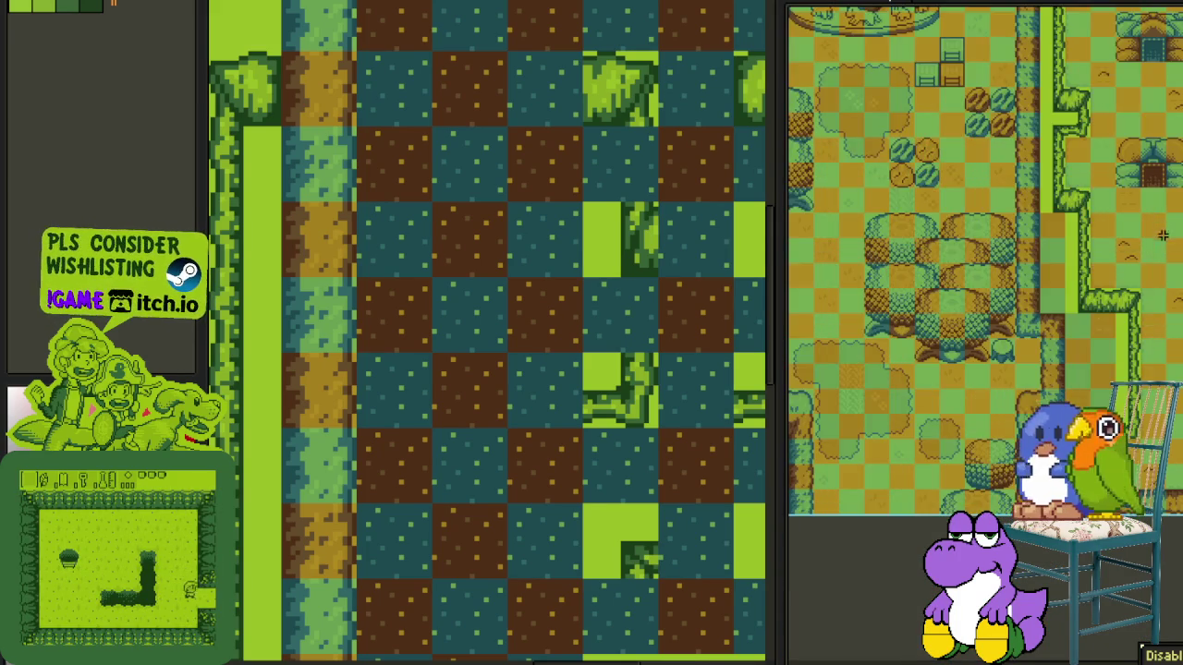
{"action": "key", "text": "ctrl+s"}
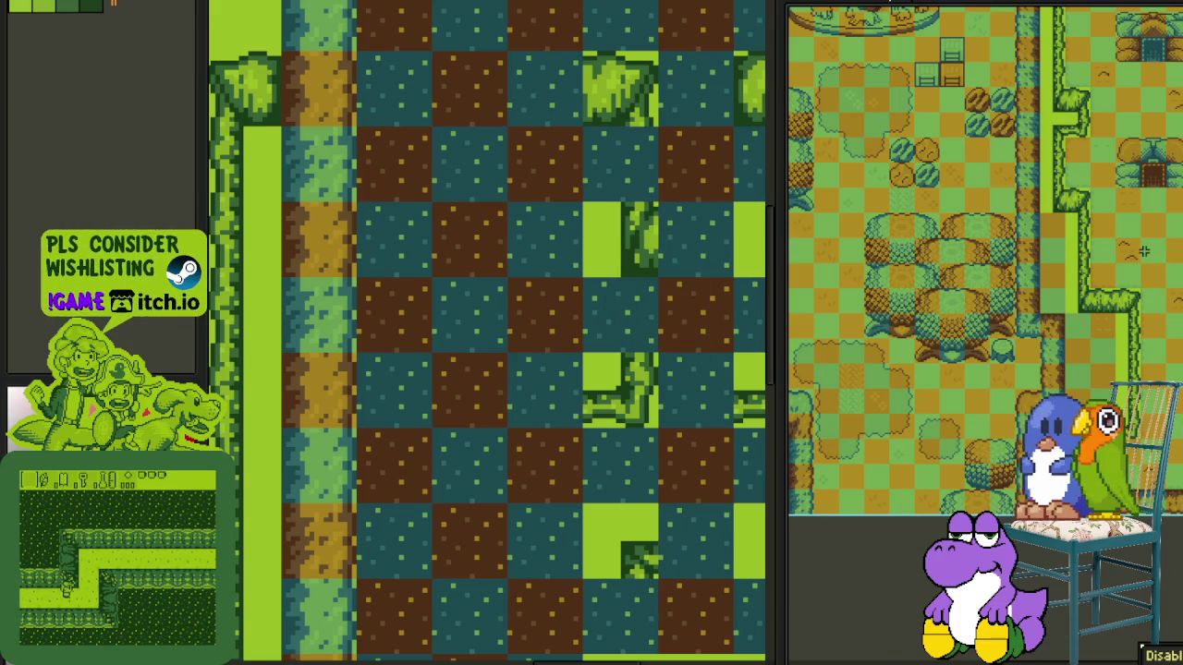
{"action": "scroll", "coordinate": [1085, 355], "scroll_direction": "down", "scroll_amount": 2}
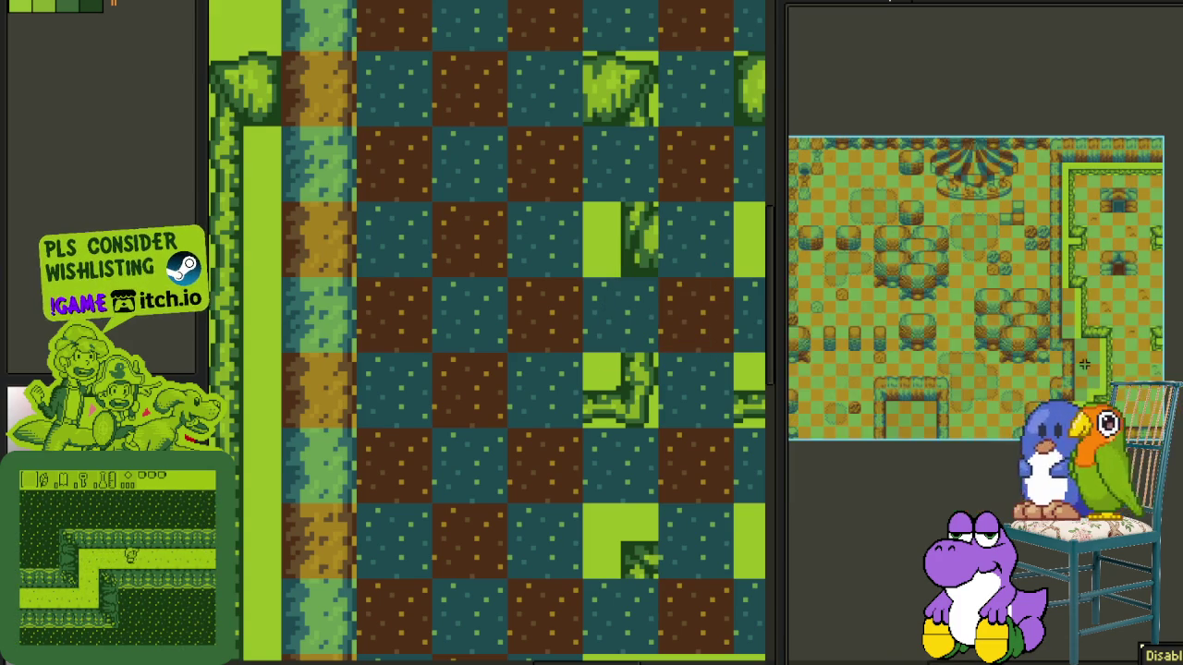
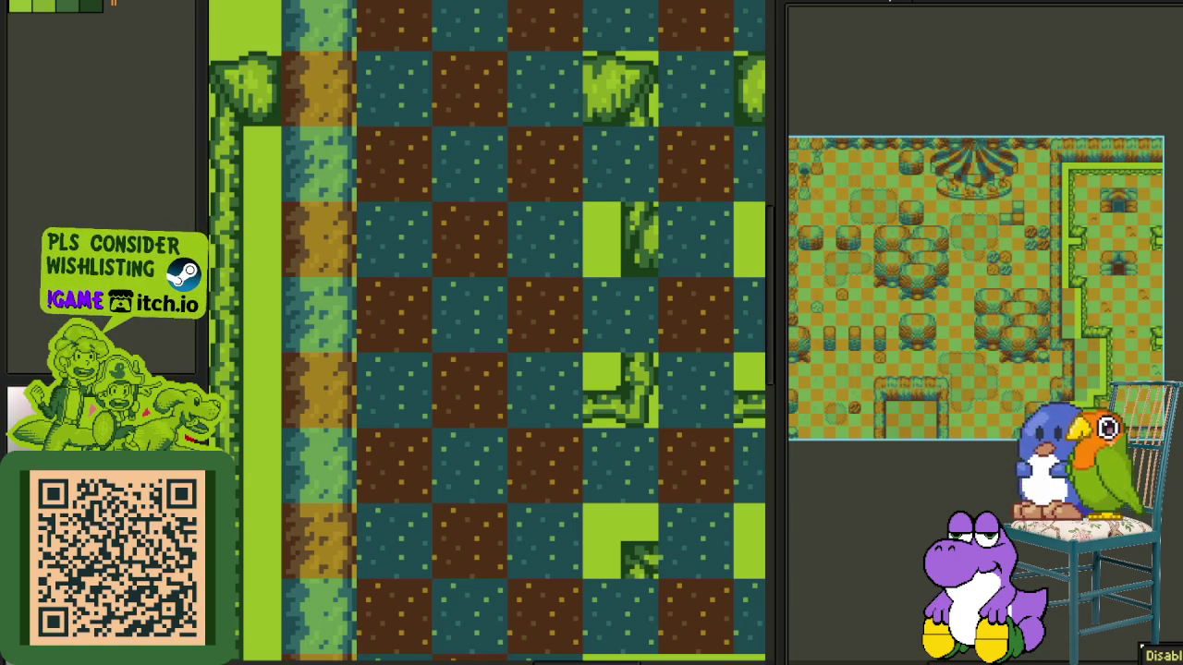
- Zoom the views and pick the plain light-green grass tile in the tileset as the active tile
{"action": "scroll", "coordinate": [933, 324], "scroll_direction": "up", "scroll_amount": 2}
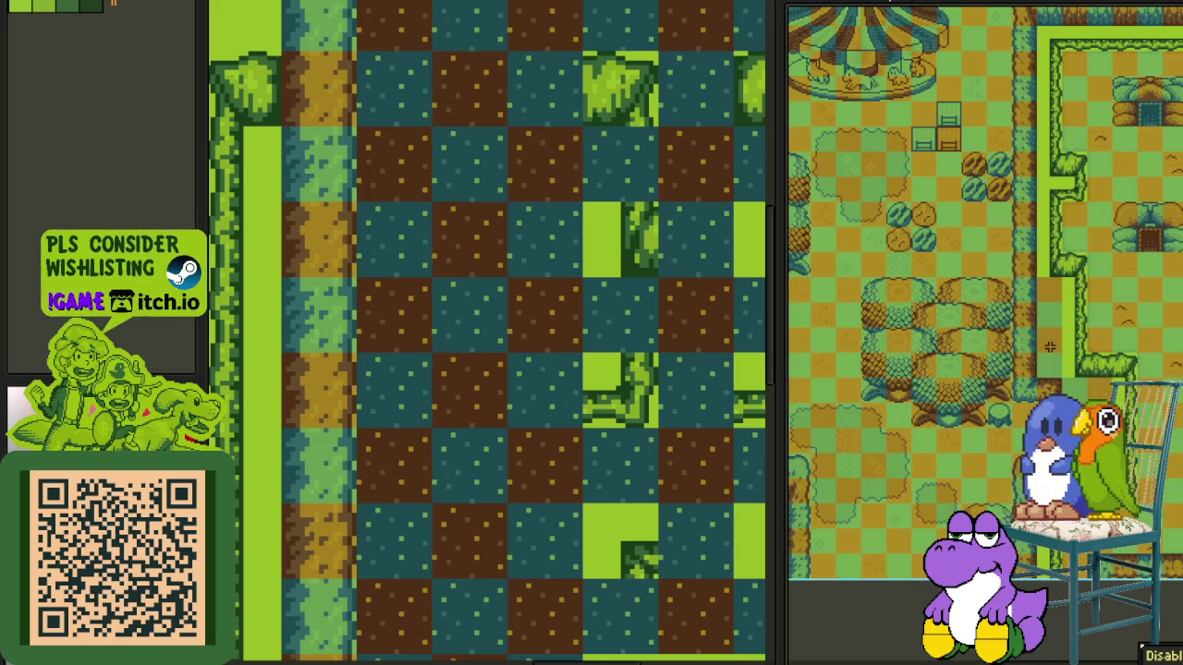
{"action": "scroll", "coordinate": [1087, 394], "scroll_direction": "up", "scroll_amount": 2}
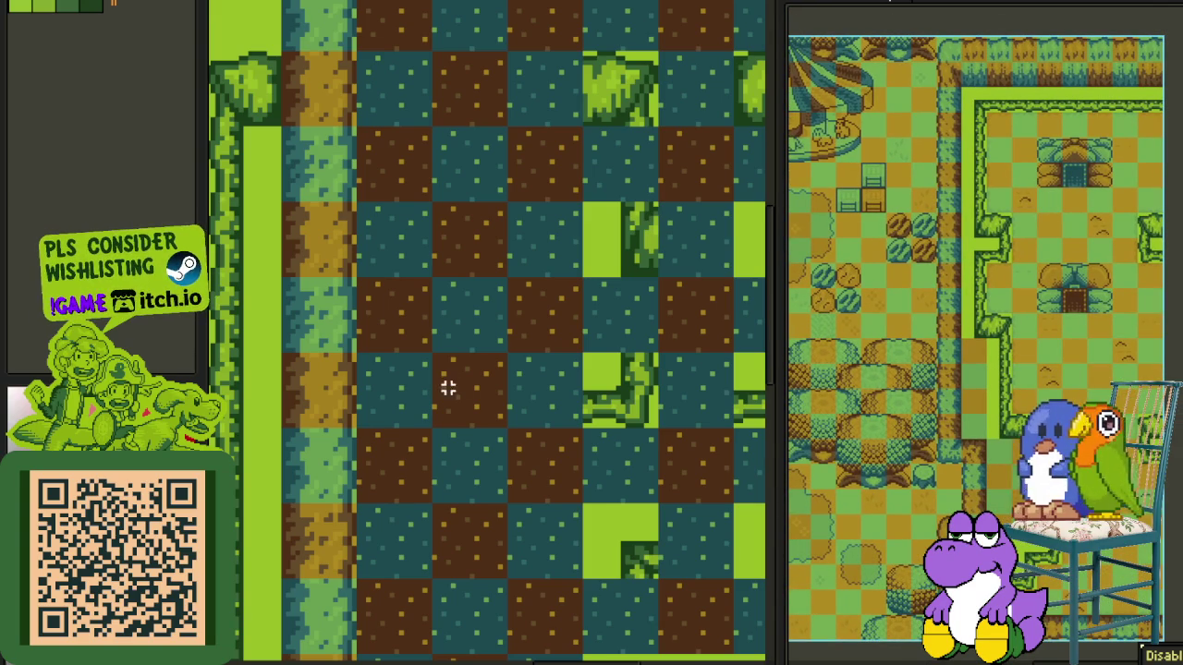
{"action": "scroll", "coordinate": [447, 388], "scroll_direction": "down", "scroll_amount": 2}
{"action": "scroll", "coordinate": [428, 391], "scroll_direction": "down", "scroll_amount": 1}
{"action": "scroll", "coordinate": [440, 452], "scroll_direction": "up", "scroll_amount": 1}
{"action": "scroll", "coordinate": [438, 449], "scroll_direction": "up", "scroll_amount": 1}
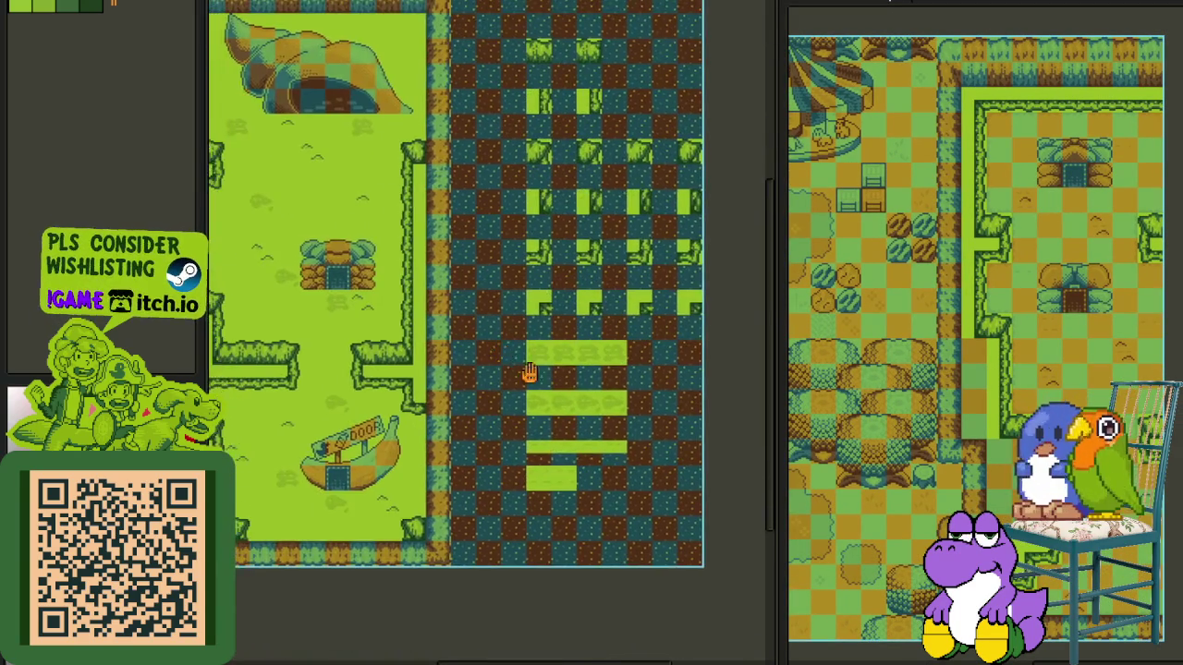
{"action": "scroll", "coordinate": [512, 367], "scroll_direction": "up", "scroll_amount": 2}
{"action": "scroll", "coordinate": [629, 391], "scroll_direction": "up", "scroll_amount": 1}
{"action": "left_click", "coordinate": [616, 347]}
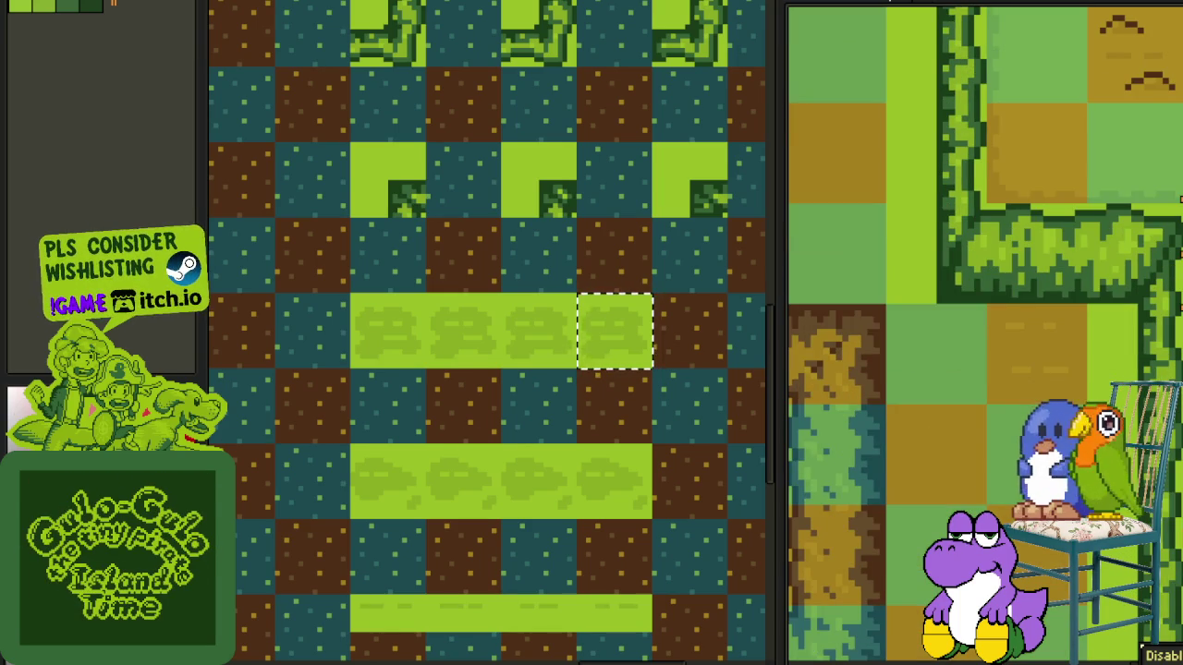
- Choose the lower grass tile variant and move a map grass tile further down the path
{"action": "scroll", "coordinate": [981, 240], "scroll_direction": "down", "scroll_amount": 2}
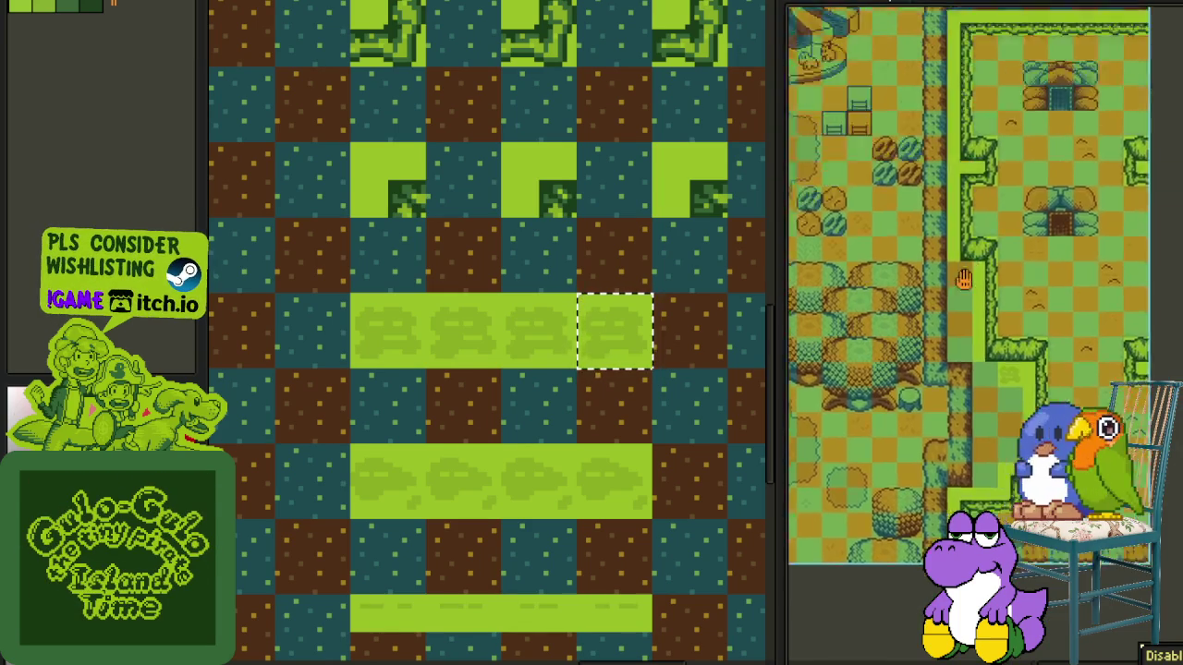
{"action": "left_click", "coordinate": [608, 483]}
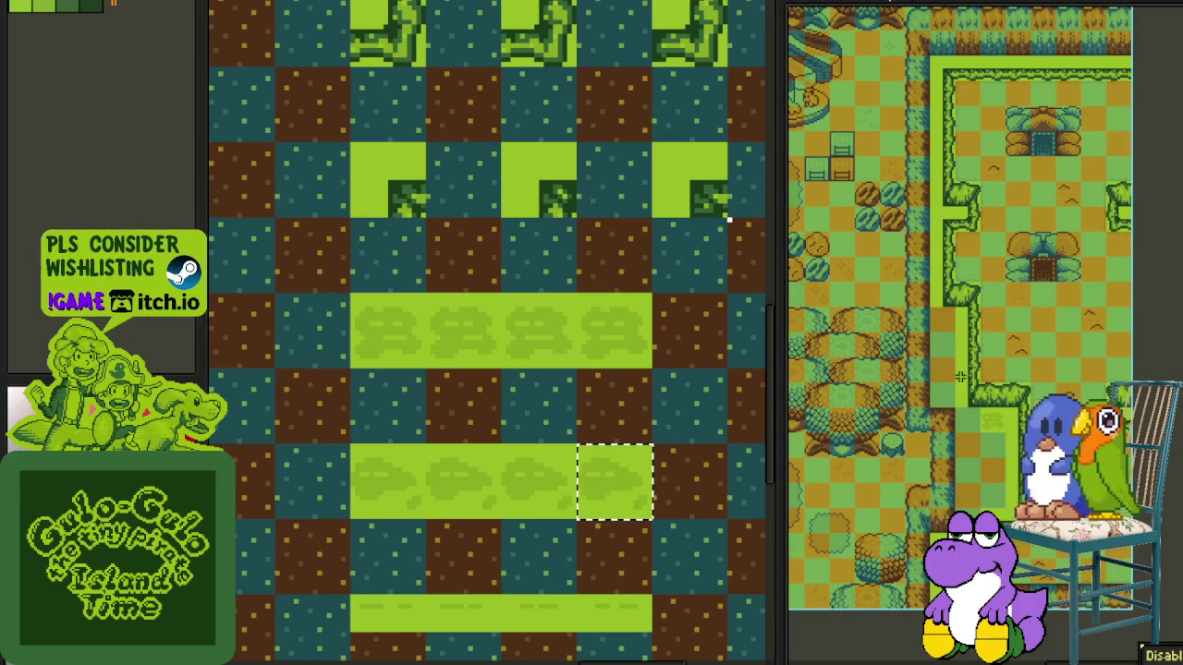
{"action": "scroll", "coordinate": [972, 379], "scroll_direction": "up", "scroll_amount": 3}
{"action": "left_click", "coordinate": [1019, 382]}
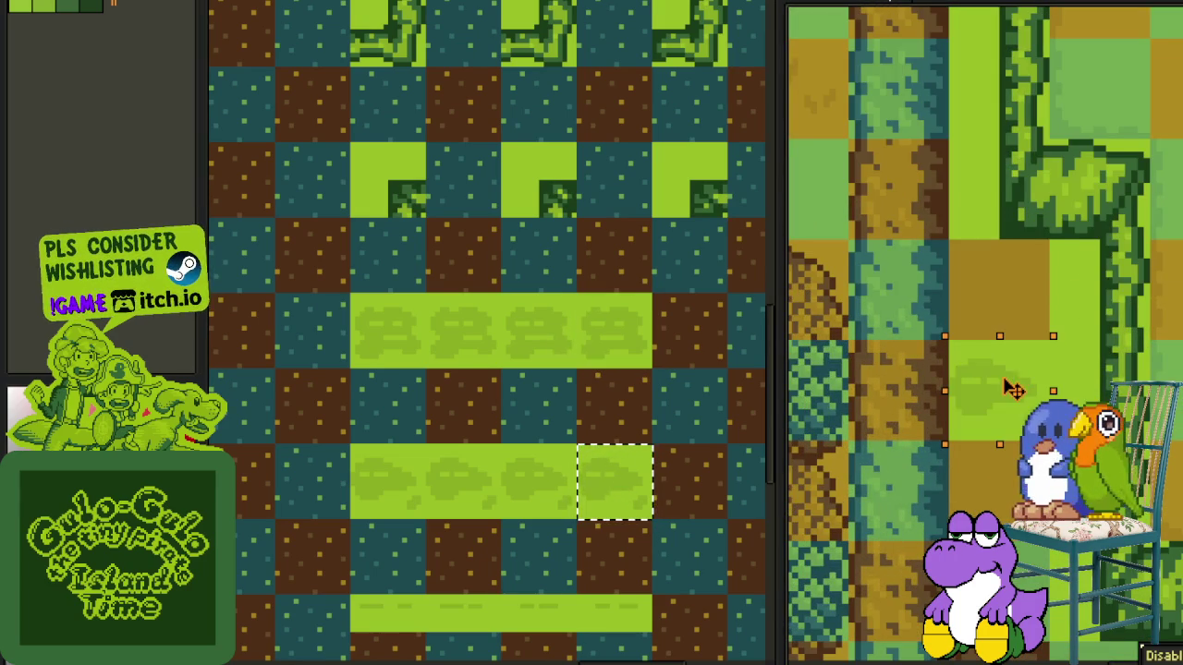
{"action": "left_click_drag", "start_coordinate": [1000, 407], "coordinate": [990, 487]}
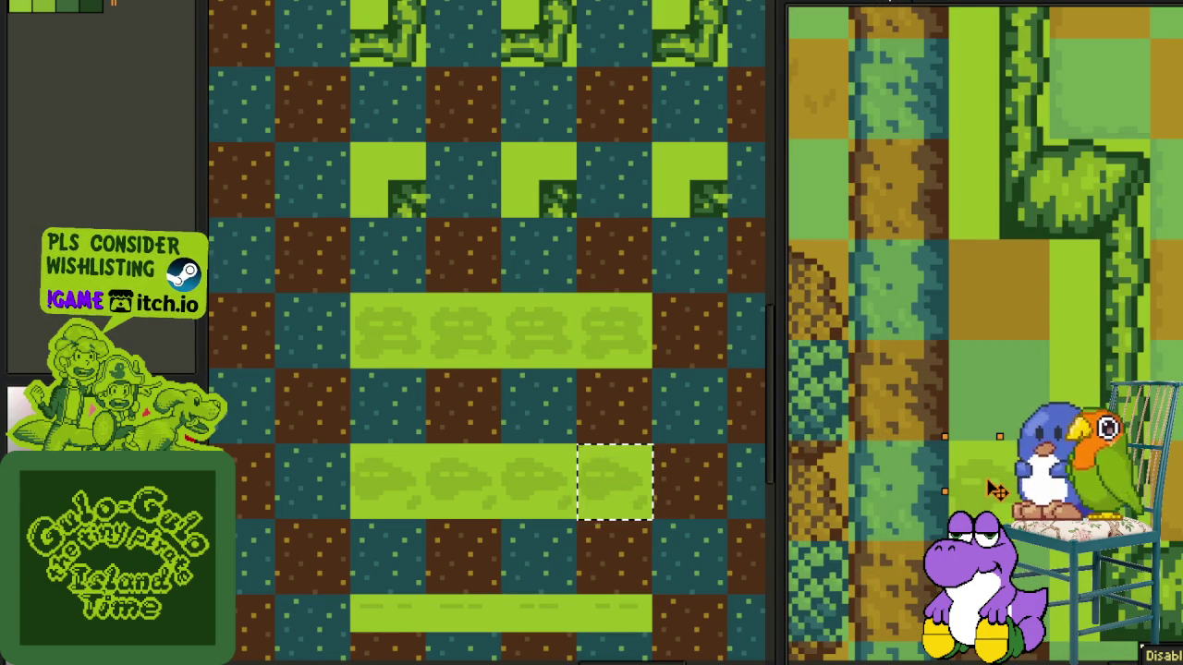
- Save the village map file with Ctrl+S
{"action": "scroll", "coordinate": [1064, 318], "scroll_direction": "down", "scroll_amount": 3}
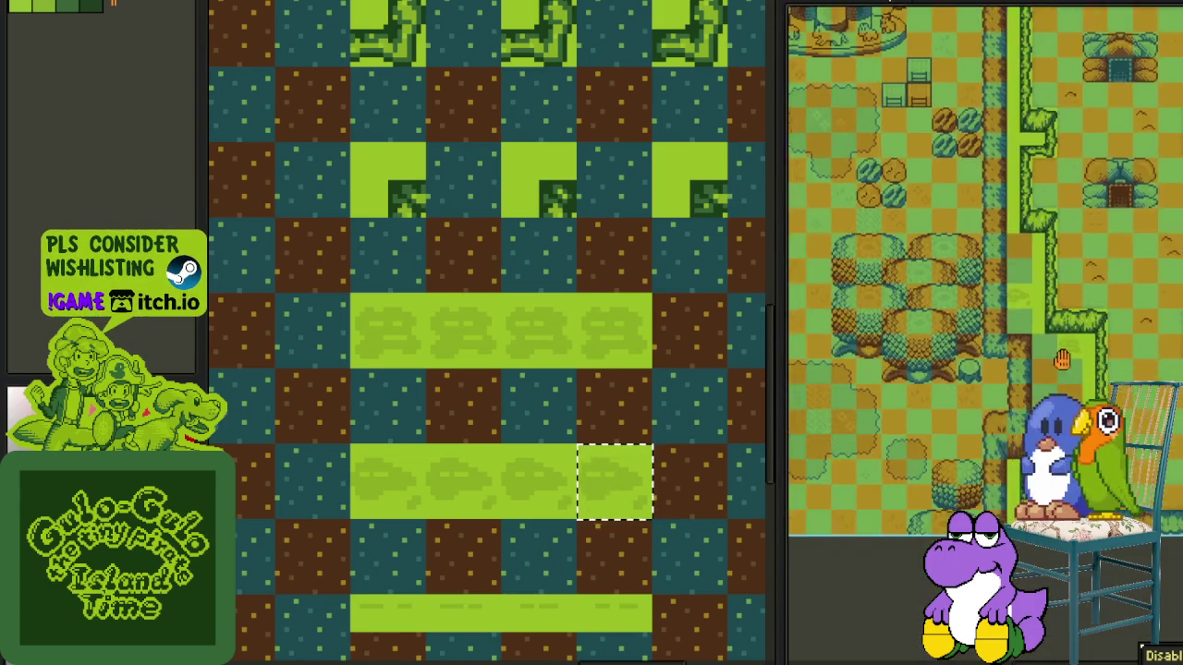
{"action": "scroll", "coordinate": [985, 334], "scroll_direction": "up", "scroll_amount": 3}
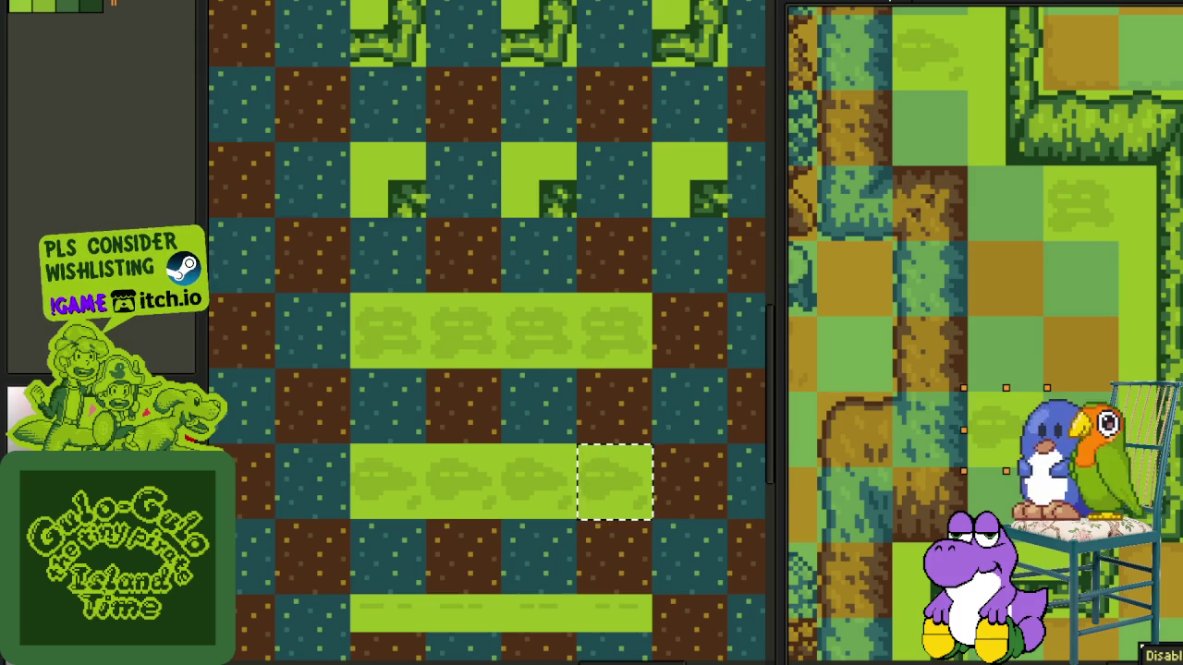
{"action": "scroll", "coordinate": [1026, 388], "scroll_direction": "up", "scroll_amount": 1}
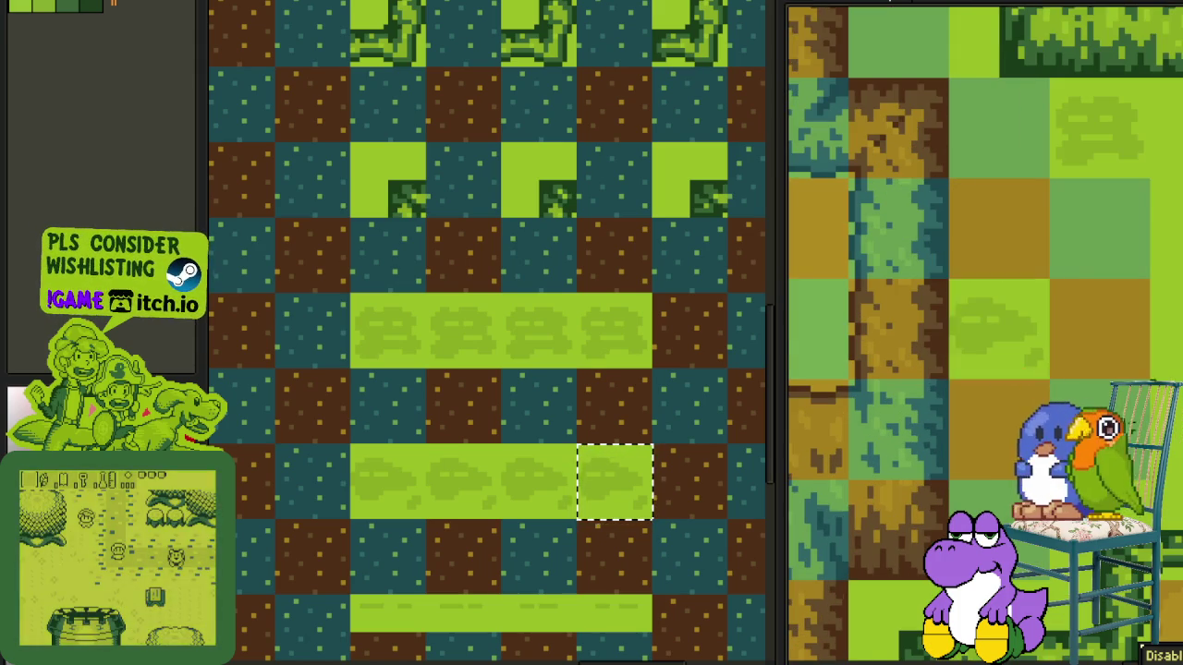
{"action": "scroll", "coordinate": [985, 333], "scroll_direction": "down", "scroll_amount": 3}
{"action": "scroll", "coordinate": [985, 333], "scroll_direction": "up", "scroll_amount": 2}
{"action": "key", "text": "ctrl+s"}
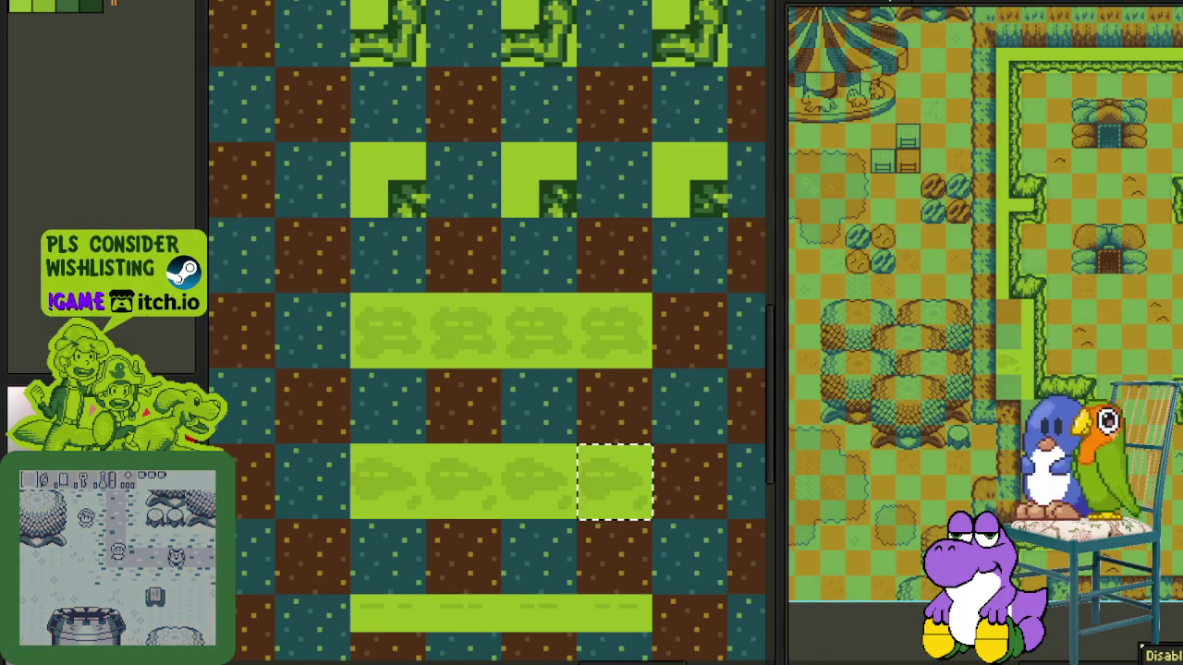
- Paint grass tiles with the Pencil down the path strip beside the hedge
{"action": "scroll", "coordinate": [979, 351], "scroll_direction": "up", "scroll_amount": 2}
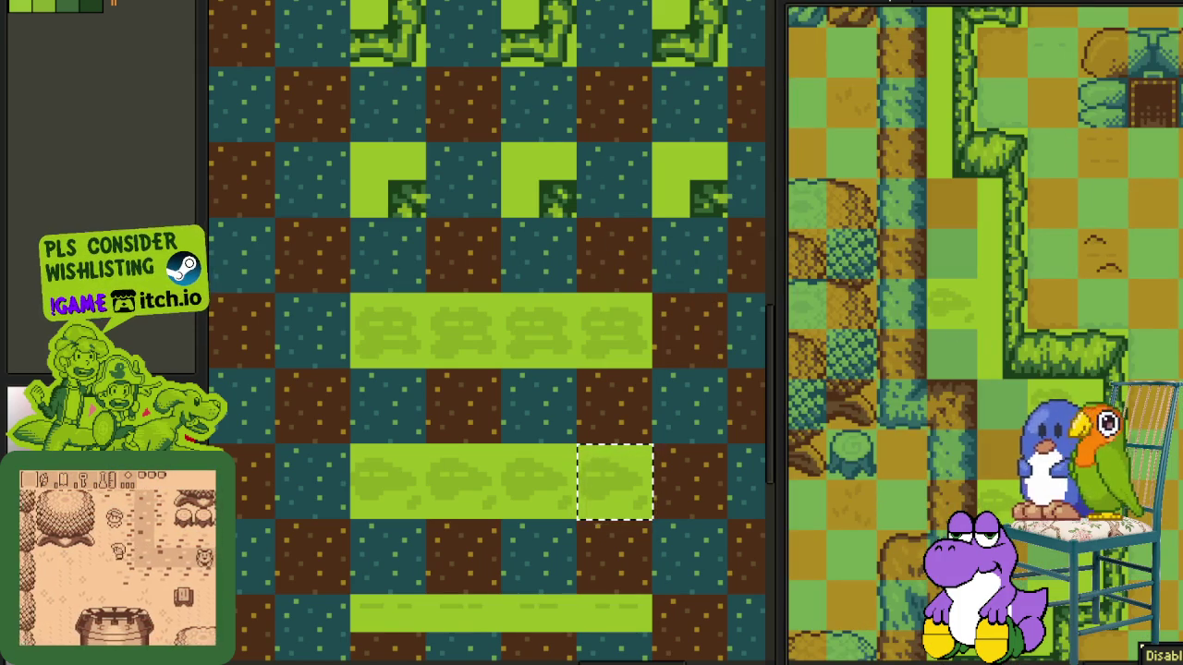
{"action": "left_click", "coordinate": [953, 211]}
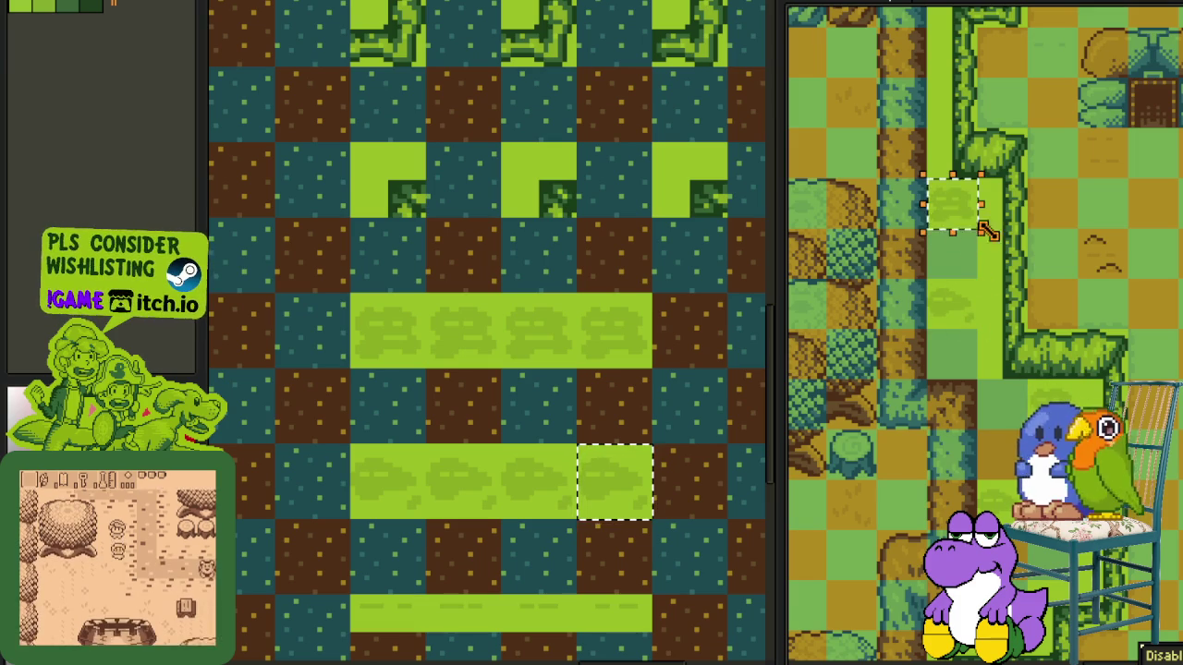
{"action": "key", "text": "b"}
{"action": "left_click", "coordinate": [953, 203]}
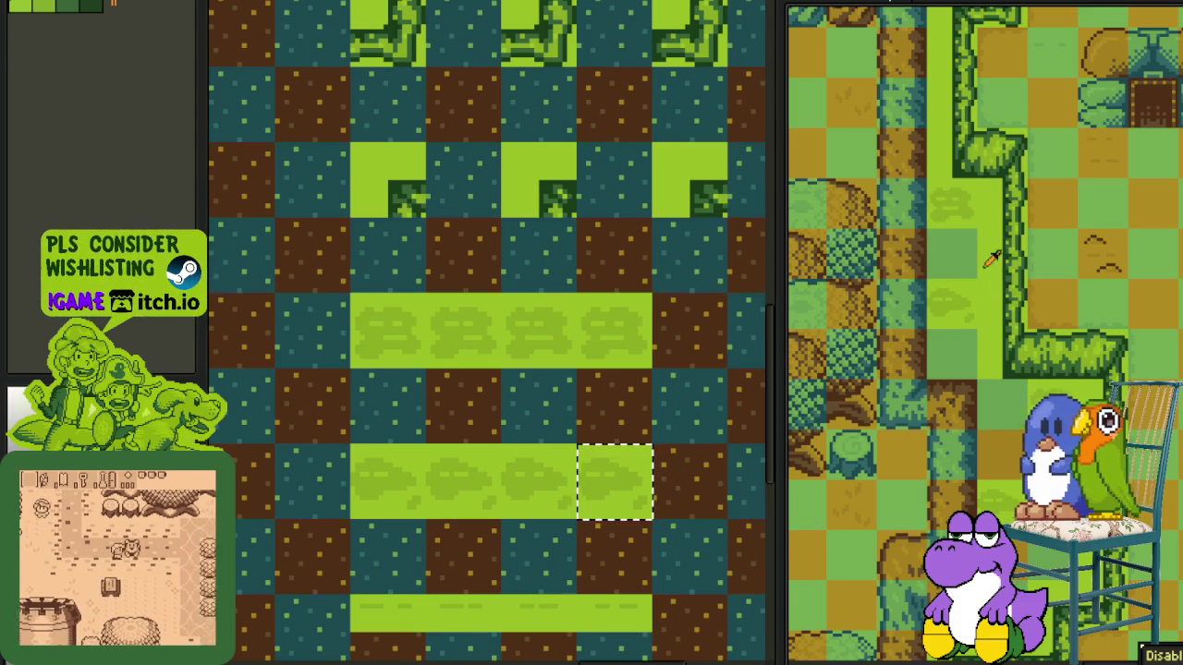
{"action": "left_click_drag", "start_coordinate": [989, 266], "coordinate": [991, 453]}
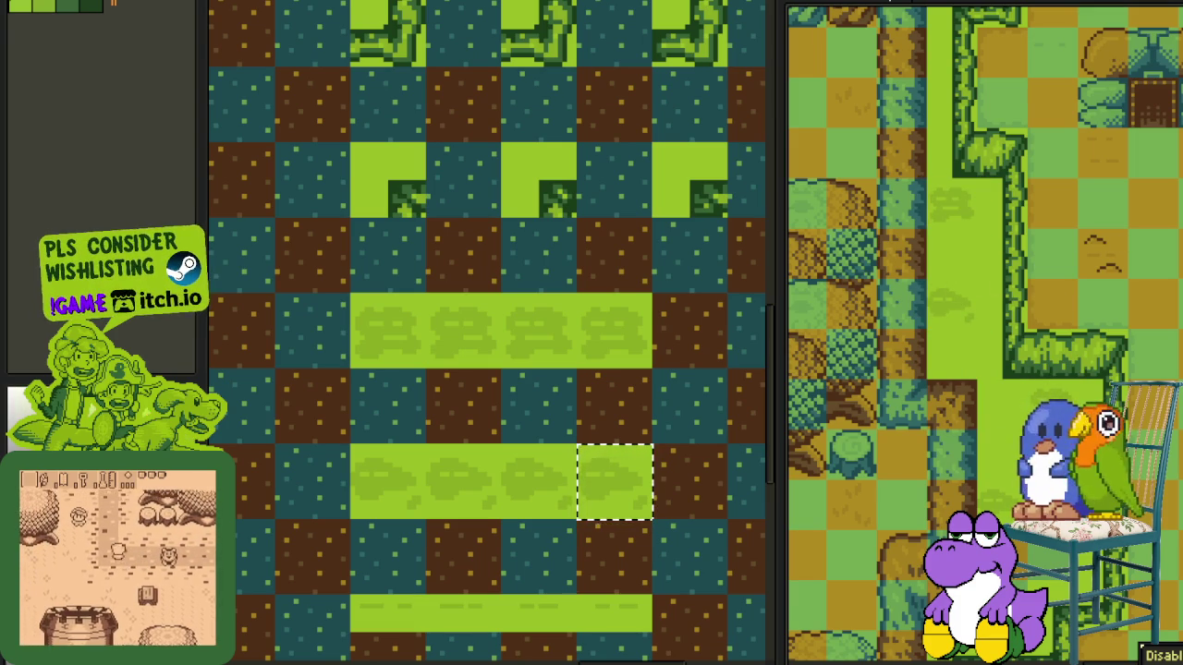
{"action": "scroll", "coordinate": [1126, 340], "scroll_direction": "down", "scroll_amount": 2}
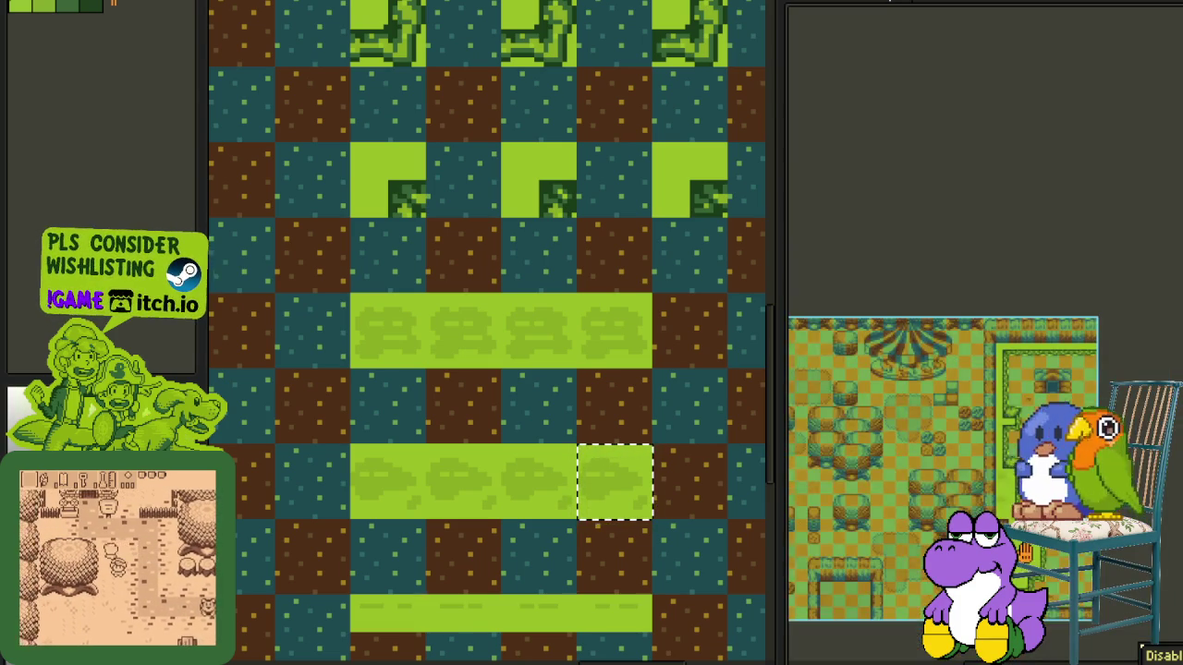
{"action": "scroll", "coordinate": [1125, 340], "scroll_direction": "down", "scroll_amount": 1}
{"action": "scroll", "coordinate": [1125, 340], "scroll_direction": "down", "scroll_amount": 1}
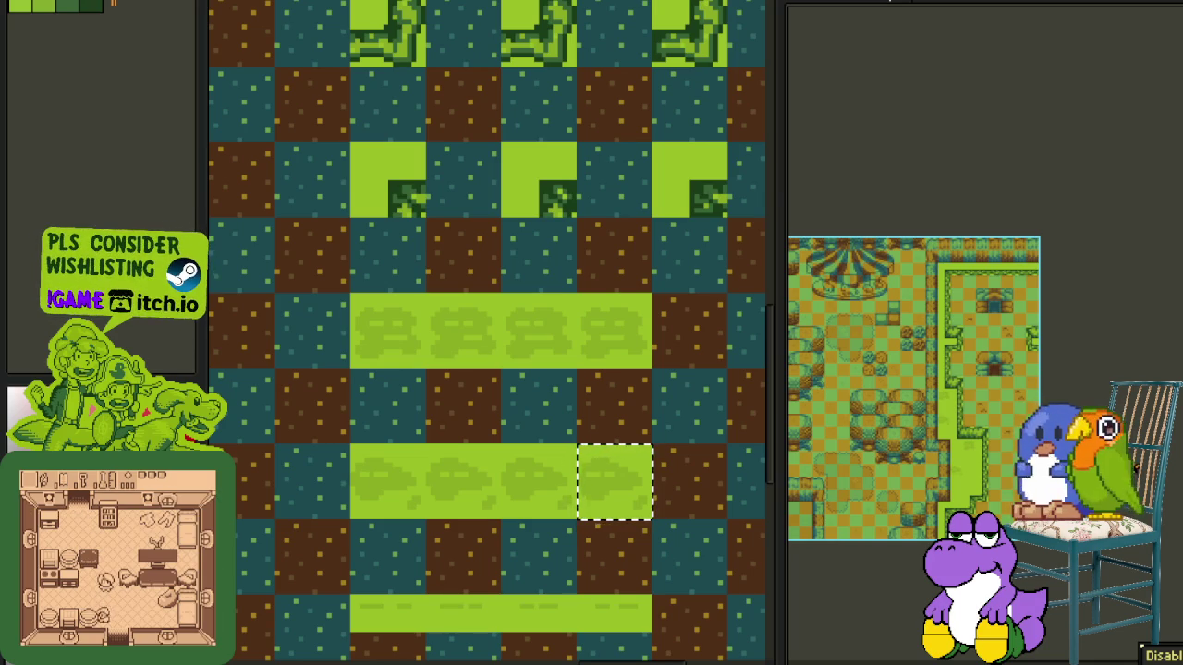
{"action": "scroll", "coordinate": [996, 351], "scroll_direction": "up", "scroll_amount": 1}
{"action": "scroll", "coordinate": [996, 351], "scroll_direction": "up", "scroll_amount": 1}
{"action": "scroll", "coordinate": [996, 351], "scroll_direction": "up", "scroll_amount": 1}
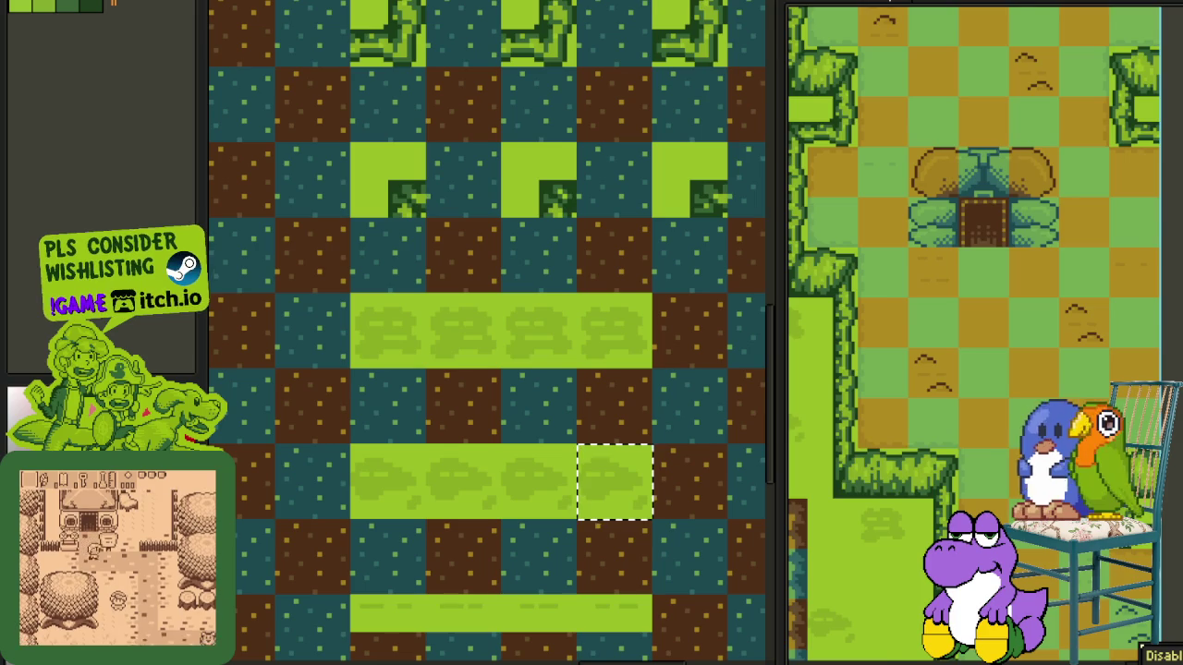
{"action": "scroll", "coordinate": [975, 333], "scroll_direction": "down", "scroll_amount": 2}
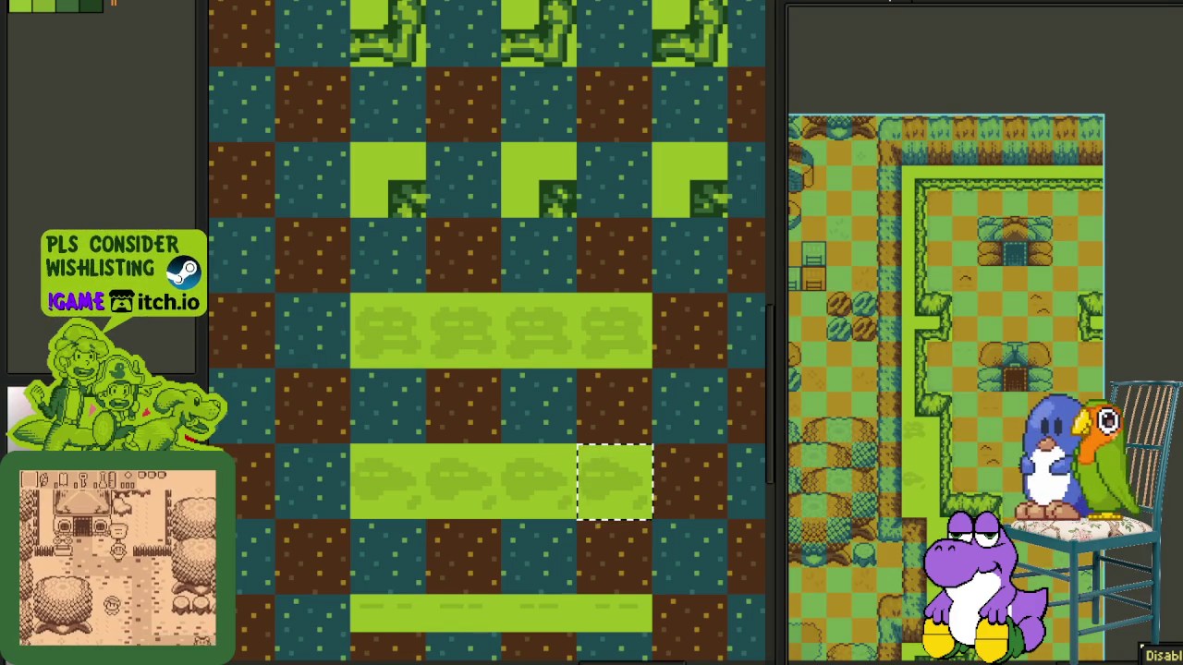
{"action": "scroll", "coordinate": [853, 416], "scroll_direction": "up", "scroll_amount": 2}
{"action": "left_click", "coordinate": [855, 417]}
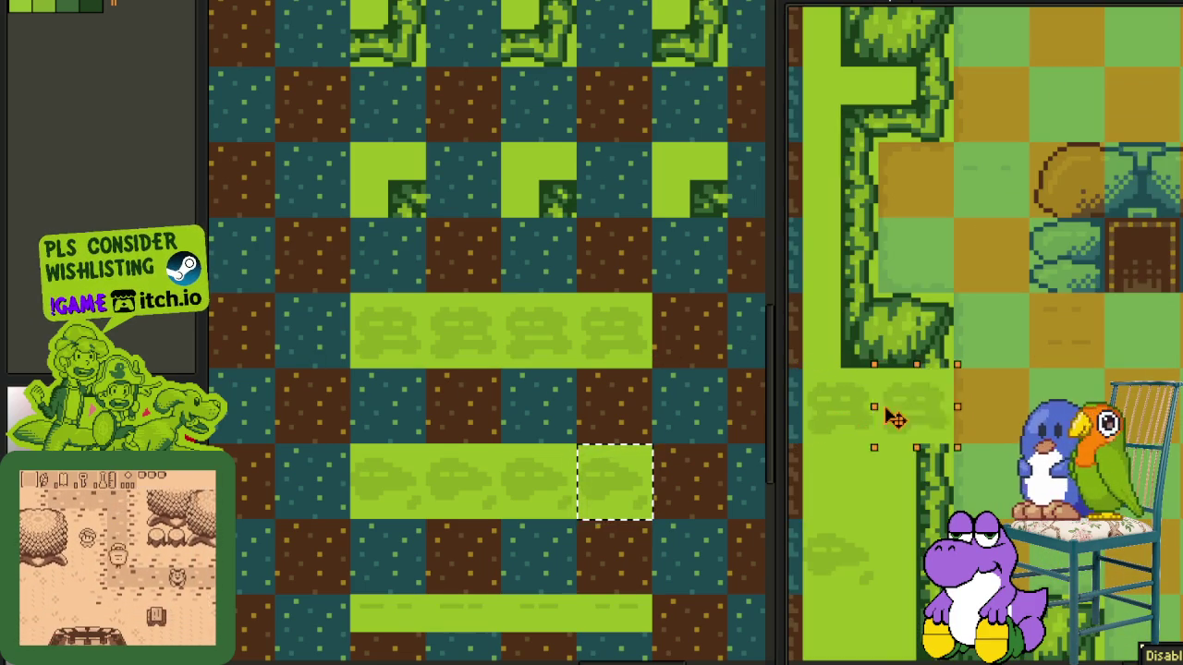
{"action": "left_click_drag", "start_coordinate": [861, 423], "coordinate": [1077, 343]}
{"action": "scroll", "coordinate": [1071, 340], "scroll_direction": "down", "scroll_amount": 2}
{"action": "scroll", "coordinate": [1072, 340], "scroll_direction": "up", "scroll_amount": 2}
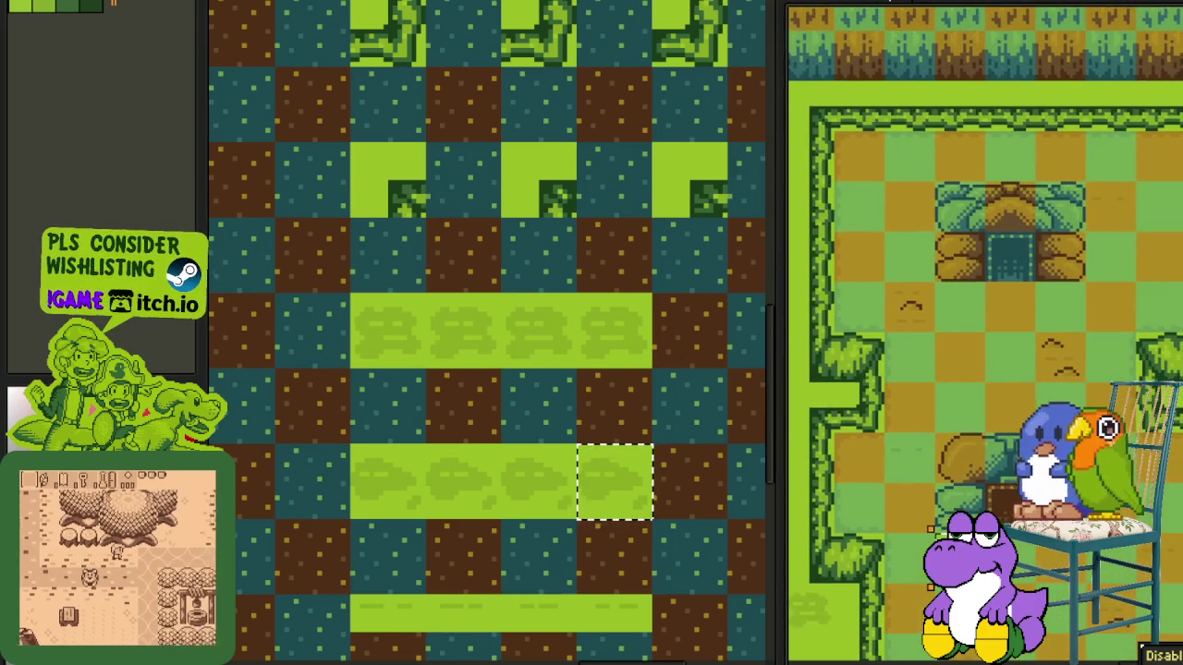
{"action": "mouse_move", "coordinate": [1022, 585]}
{"action": "left_mouse_down"}
{"action": "mouse_move", "coordinate": [978, 354]}
{"action": "mouse_move", "coordinate": [977, 146]}
{"action": "left_mouse_up"}
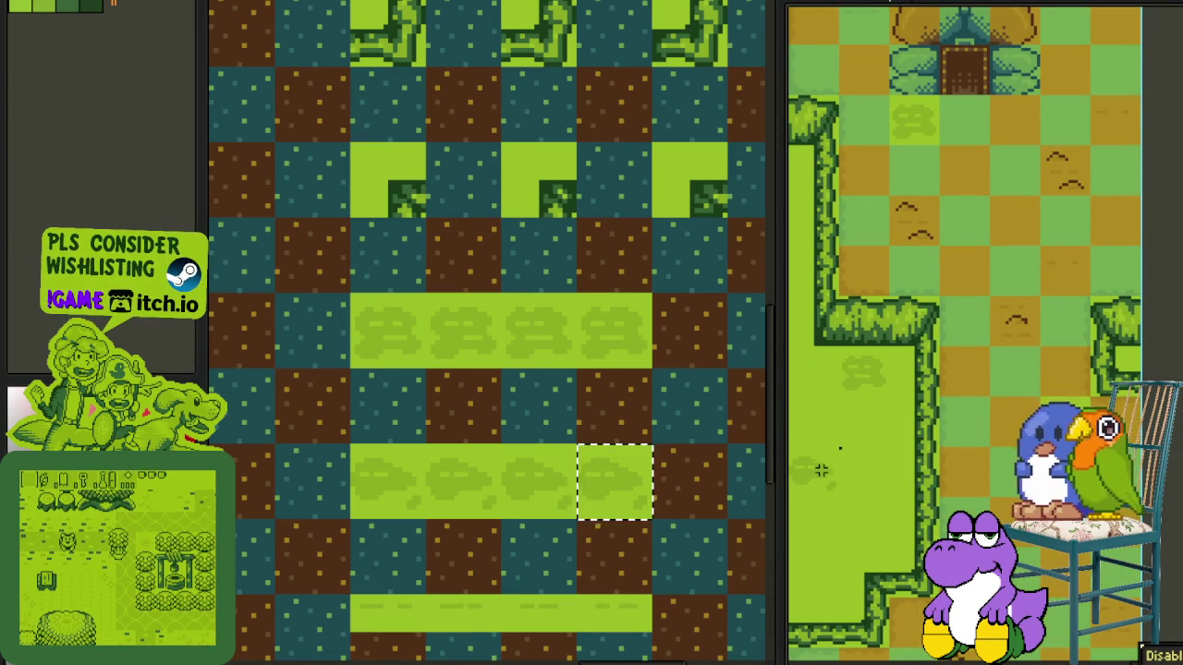
{"action": "left_click_drag", "start_coordinate": [811, 483], "coordinate": [865, 317]}
{"action": "left_click", "coordinate": [1016, 365]}
{"action": "left_click", "coordinate": [1165, 462]}
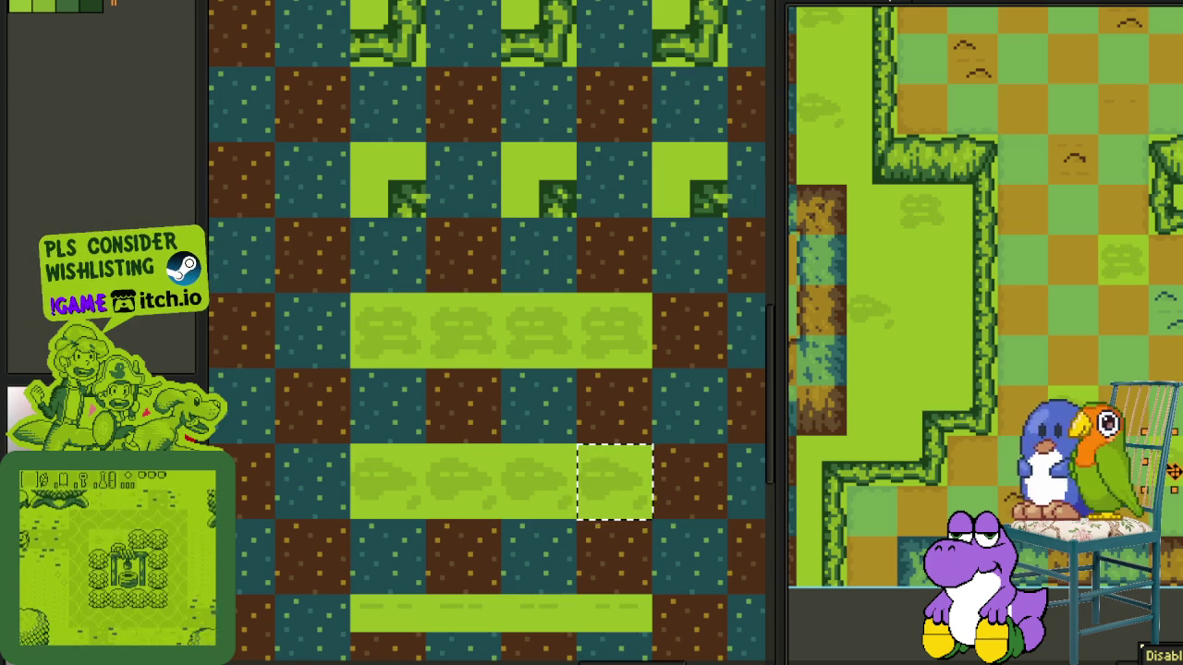
{"action": "scroll", "coordinate": [985, 339], "scroll_direction": "down", "scroll_amount": 2}
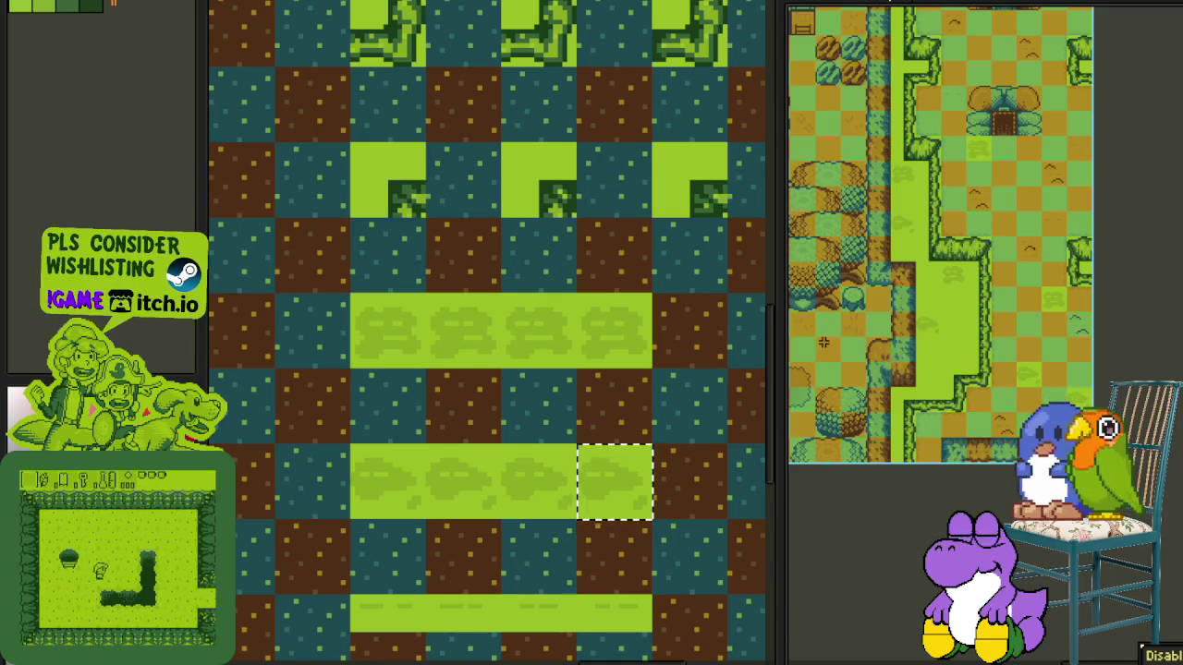
{"action": "scroll", "coordinate": [872, 325], "scroll_direction": "down", "scroll_amount": 1}
{"action": "scroll", "coordinate": [733, 333], "scroll_direction": "down", "scroll_amount": 1}
{"action": "scroll", "coordinate": [453, 308], "scroll_direction": "down", "scroll_amount": 1}
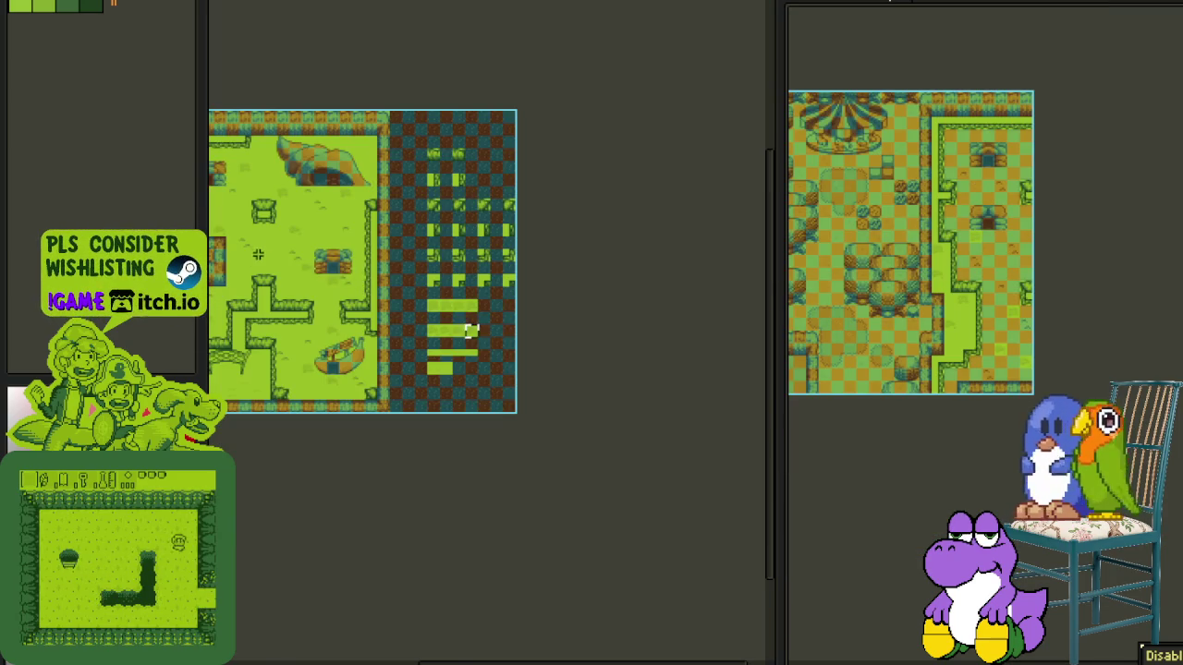
- Select several blocks of grass tiles on the map, then clear the selection
{"action": "scroll", "coordinate": [257, 252], "scroll_direction": "up", "scroll_amount": 1}
{"action": "scroll", "coordinate": [421, 380], "scroll_direction": "up", "scroll_amount": 1}
{"action": "scroll", "coordinate": [1067, 393], "scroll_direction": "up", "scroll_amount": 1}
{"action": "scroll", "coordinate": [1068, 393], "scroll_direction": "up", "scroll_amount": 1}
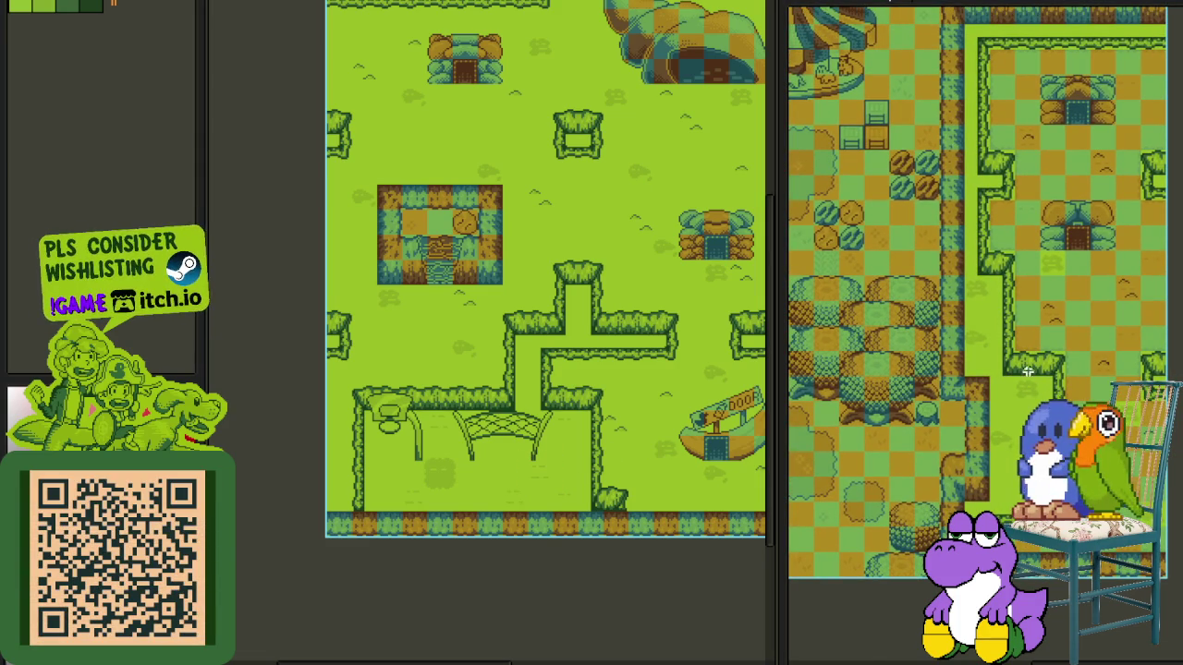
{"action": "scroll", "coordinate": [1027, 371], "scroll_direction": "up", "scroll_amount": 2}
{"action": "left_click_drag", "start_coordinate": [971, 277], "coordinate": [1056, 369]}
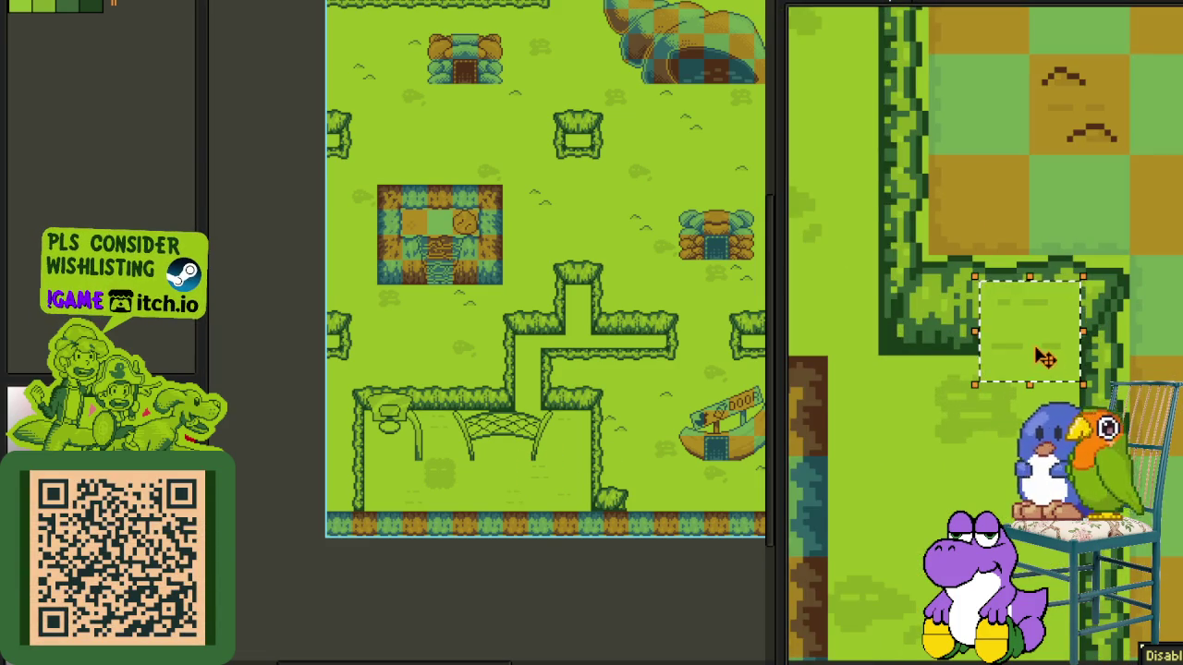
{"action": "left_click_drag", "start_coordinate": [924, 354], "coordinate": [1032, 459]}
{"action": "scroll", "coordinate": [1139, 379], "scroll_direction": "down", "scroll_amount": 1}
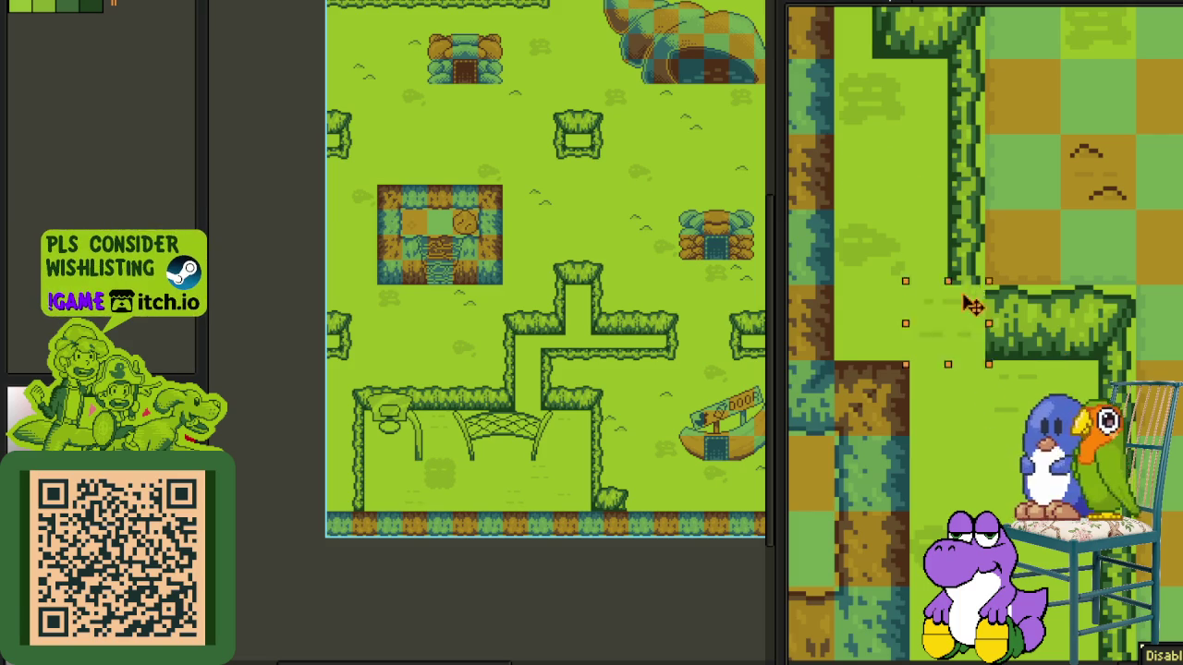
{"action": "left_click_drag", "start_coordinate": [831, 58], "coordinate": [913, 137]}
{"action": "key", "text": "Escape"}
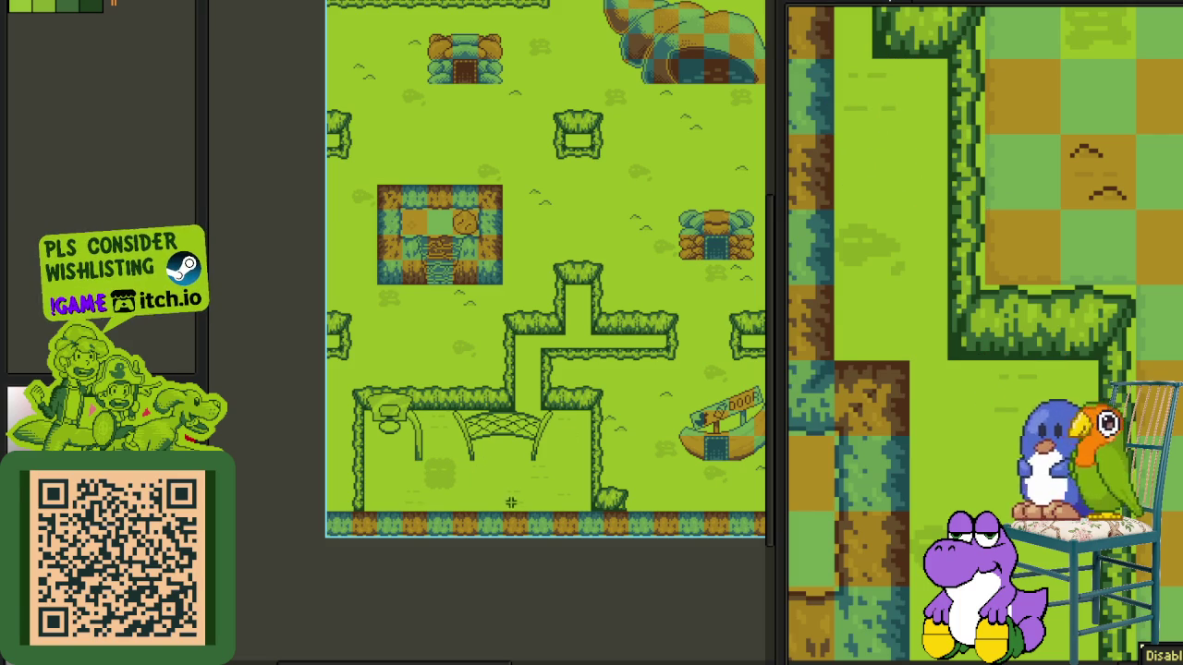
- Pick the plain grass tile and select individual tiles on the village map
{"action": "left_click", "coordinate": [563, 498]}
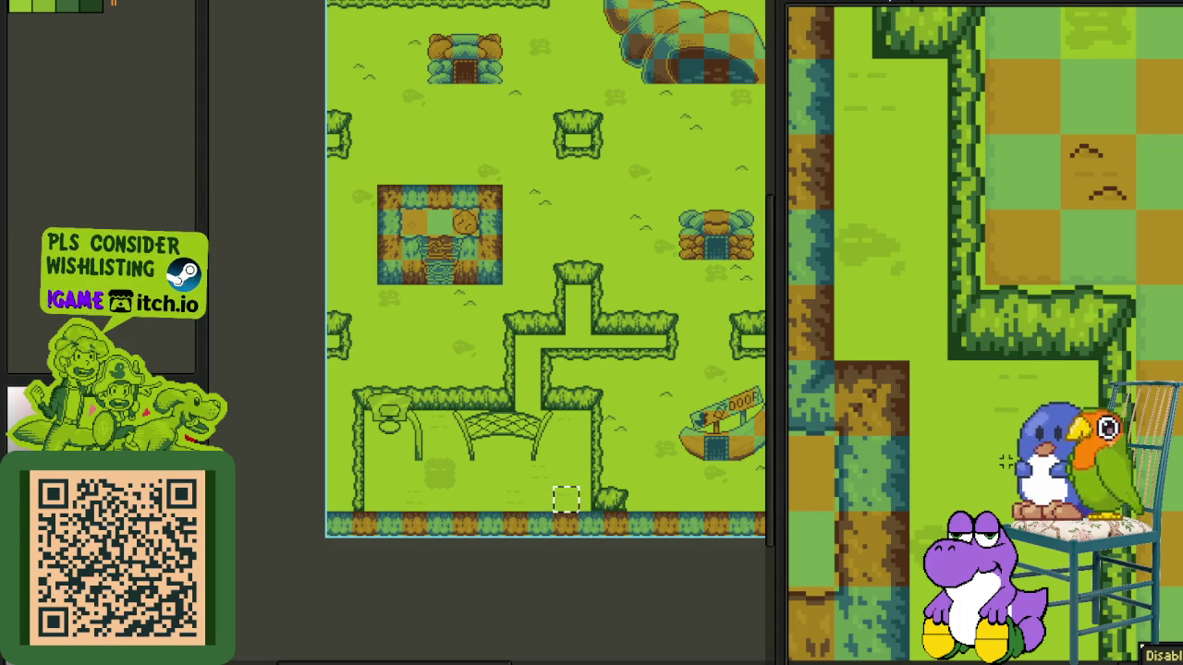
{"action": "left_click", "coordinate": [948, 550]}
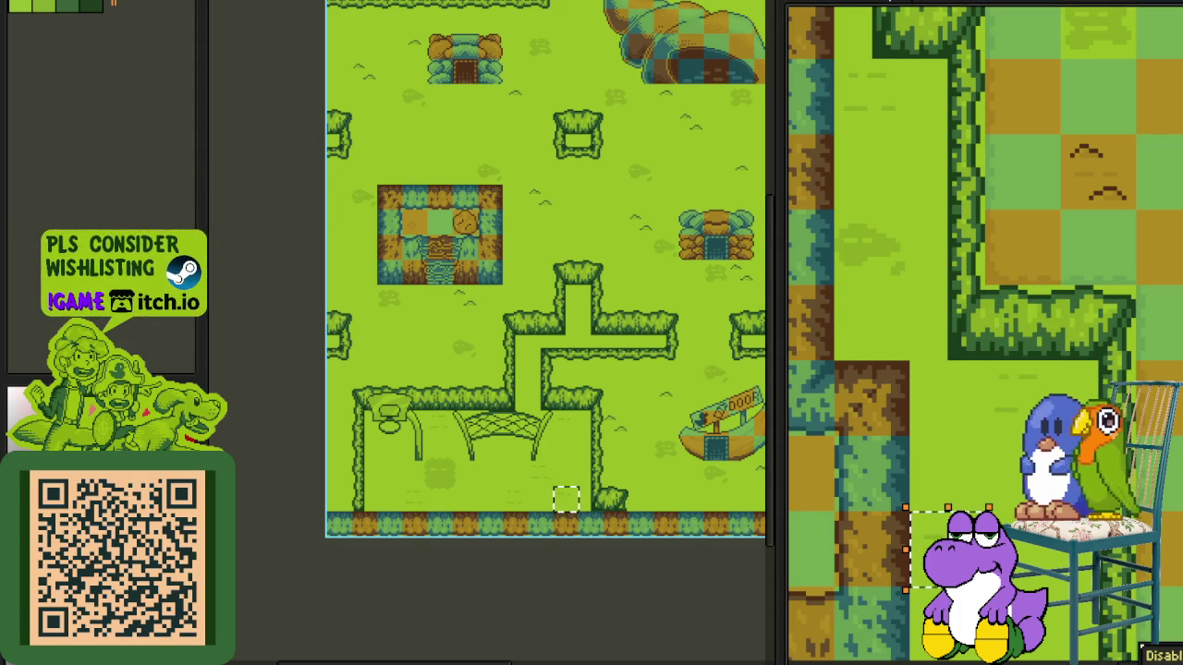
{"action": "left_click", "coordinate": [892, 256]}
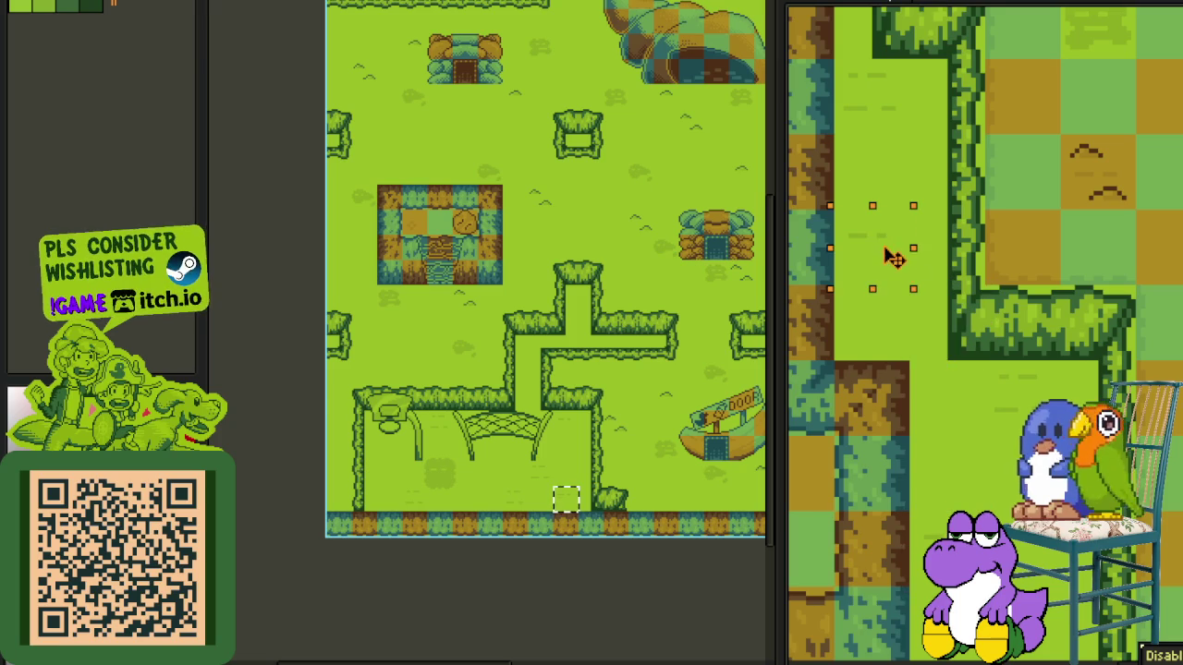
{"action": "scroll", "coordinate": [1024, 398], "scroll_direction": "down", "scroll_amount": 3}
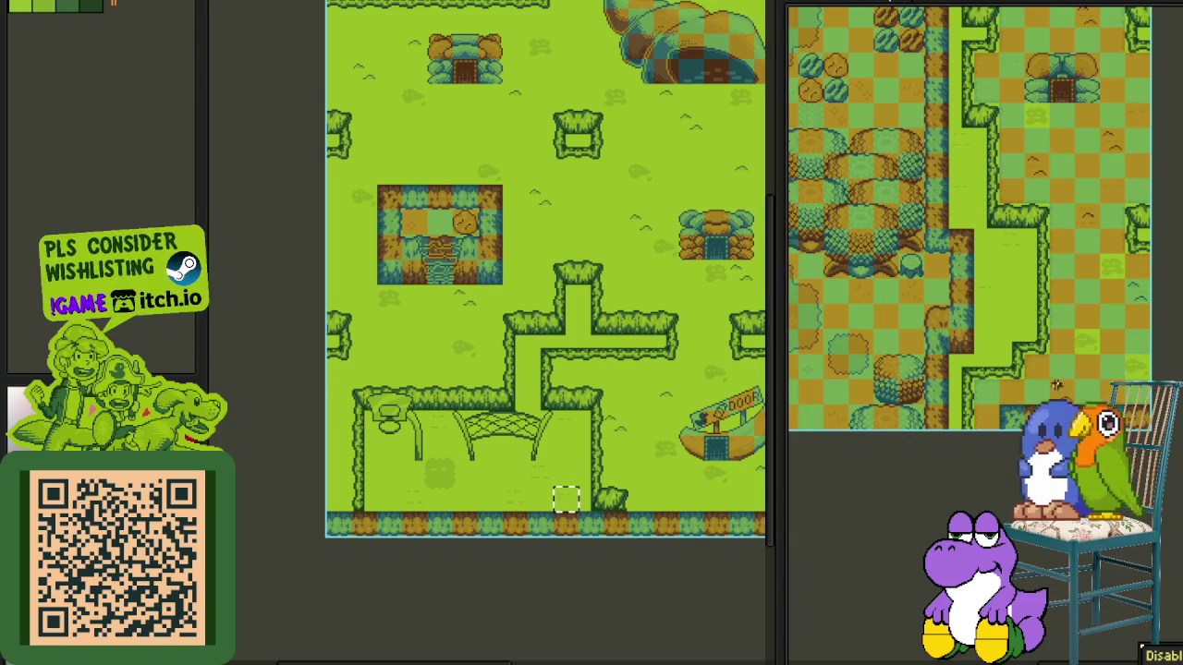
{"action": "scroll", "coordinate": [1056, 380], "scroll_direction": "up", "scroll_amount": 2}
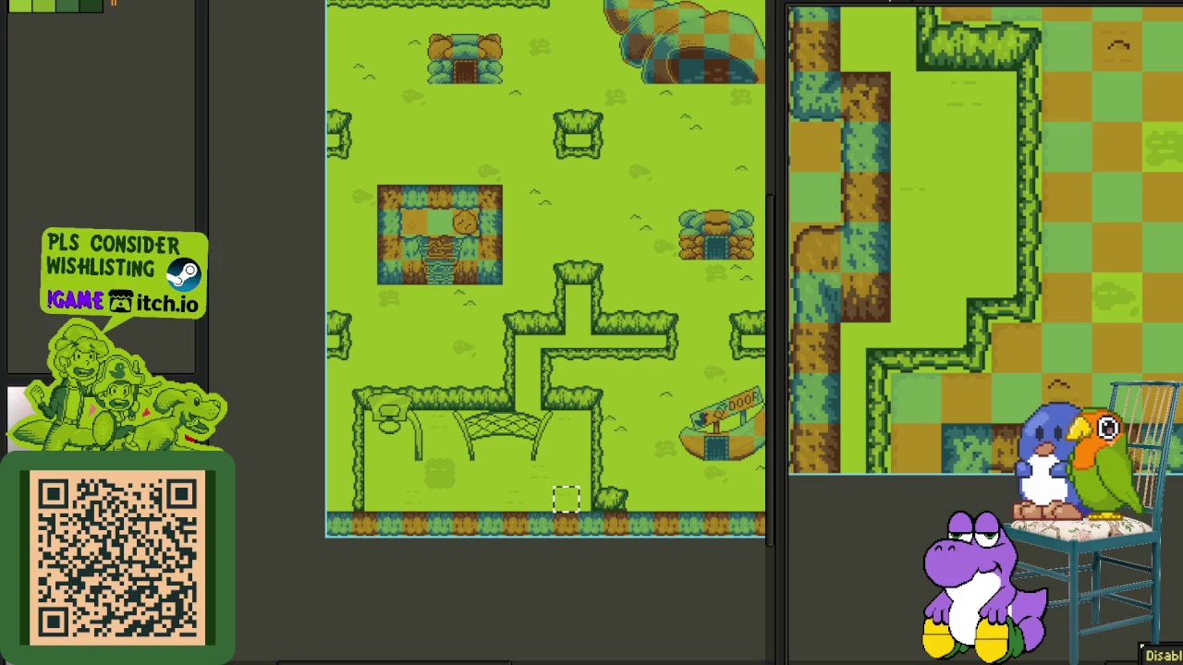
{"action": "left_click", "coordinate": [460, 297]}
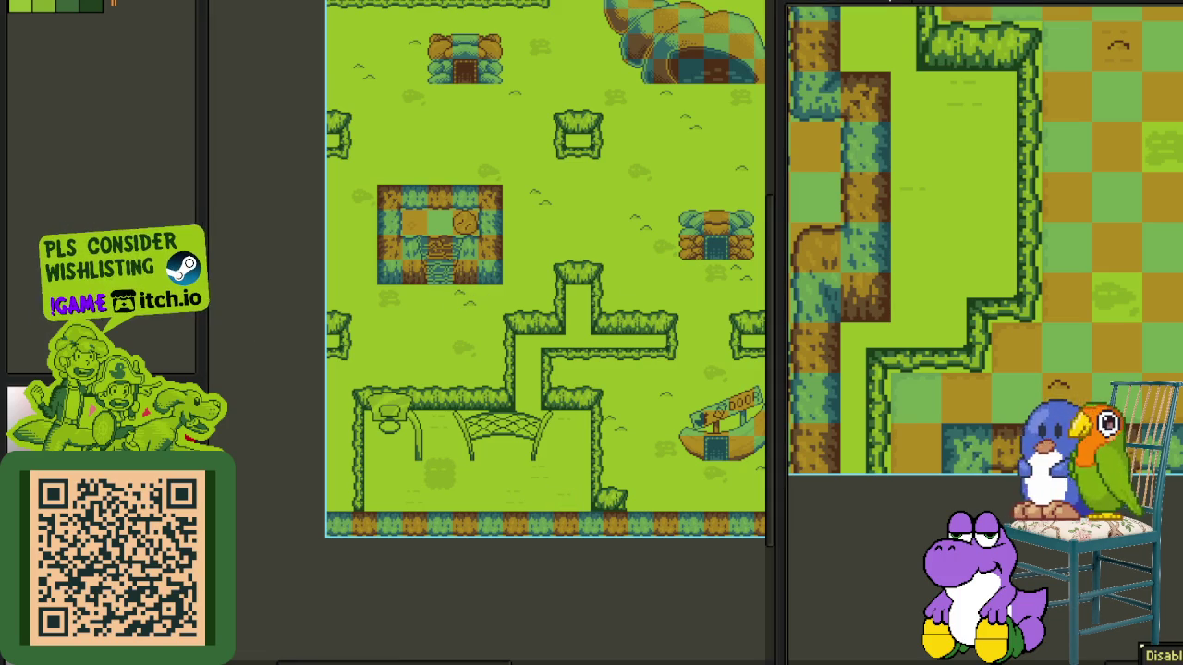
- Move to the area around the houses and paint the first checkered tiles light green
{"action": "scroll", "coordinate": [1097, 385], "scroll_direction": "up", "scroll_amount": 2}
{"action": "left_click_drag", "start_coordinate": [945, 256], "coordinate": [1103, 370]}
{"action": "scroll", "coordinate": [1098, 384], "scroll_direction": "down", "scroll_amount": 2}
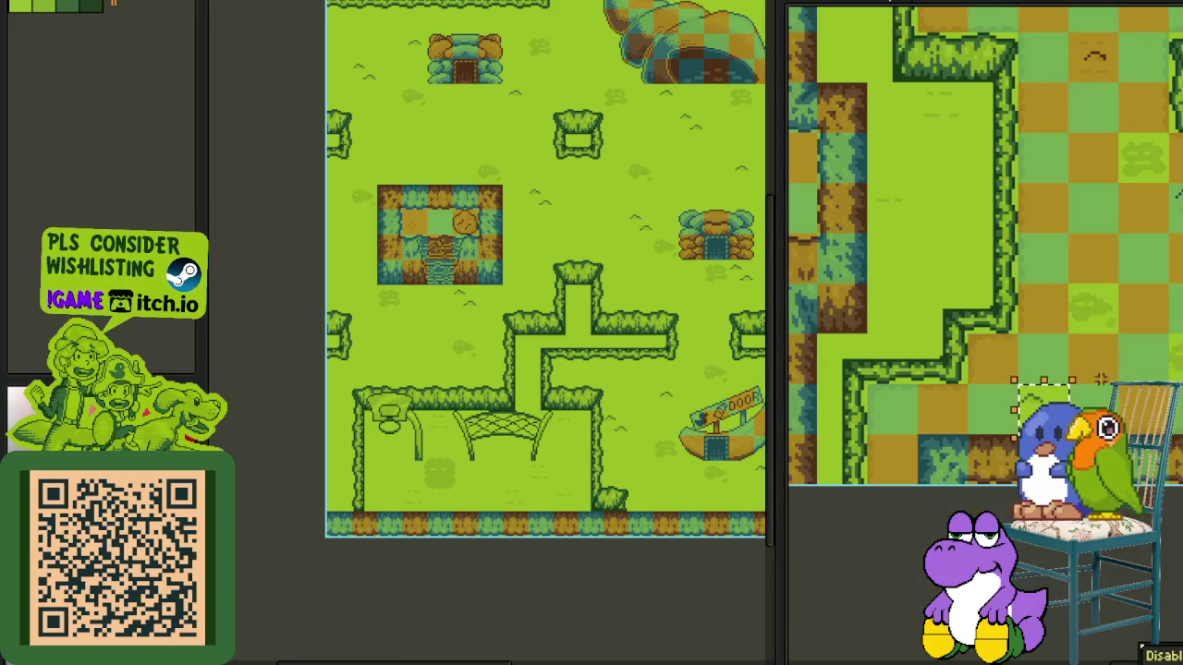
{"action": "scroll", "coordinate": [1098, 385], "scroll_direction": "down", "scroll_amount": 1}
{"action": "scroll", "coordinate": [990, 467], "scroll_direction": "down", "scroll_amount": 2}
{"action": "scroll", "coordinate": [989, 462], "scroll_direction": "up", "scroll_amount": 2}
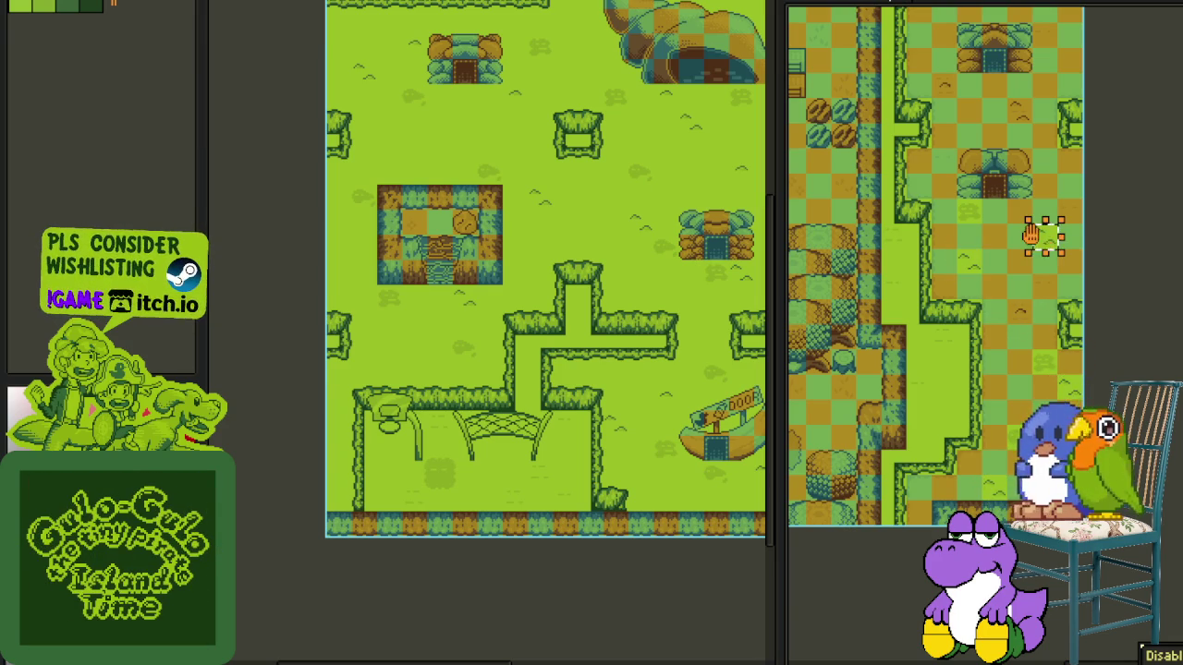
{"action": "scroll", "coordinate": [1016, 427], "scroll_direction": "up", "scroll_amount": 2}
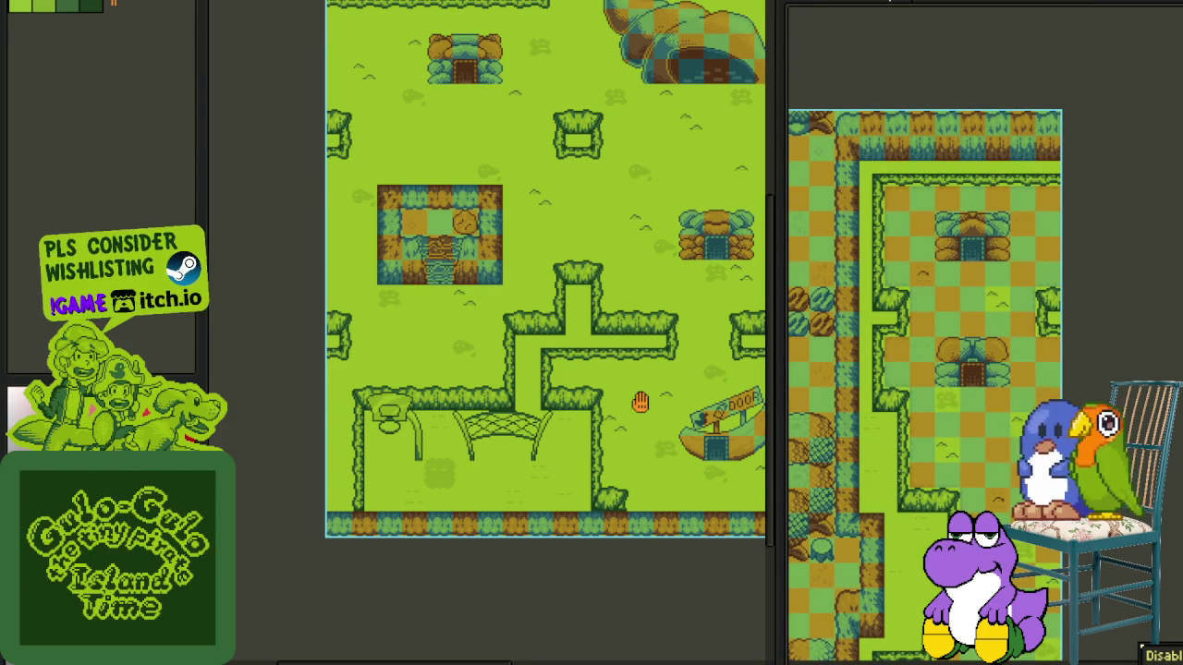
{"action": "scroll", "coordinate": [637, 416], "scroll_direction": "up", "scroll_amount": 2}
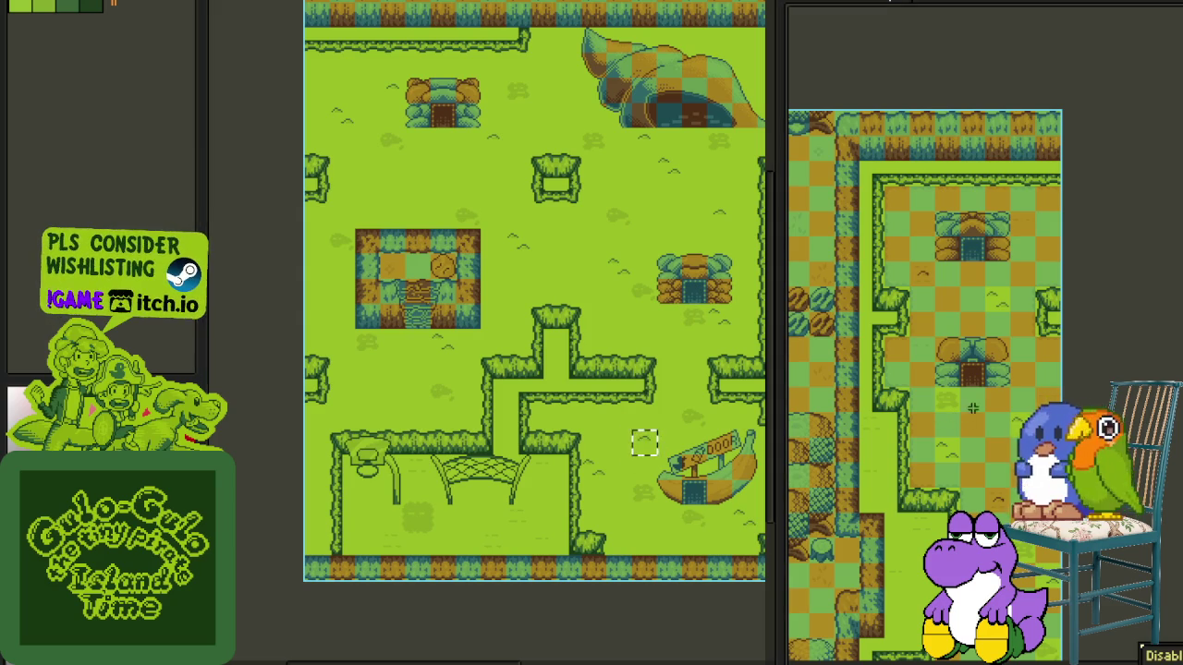
{"action": "scroll", "coordinate": [941, 419], "scroll_direction": "up", "scroll_amount": 1}
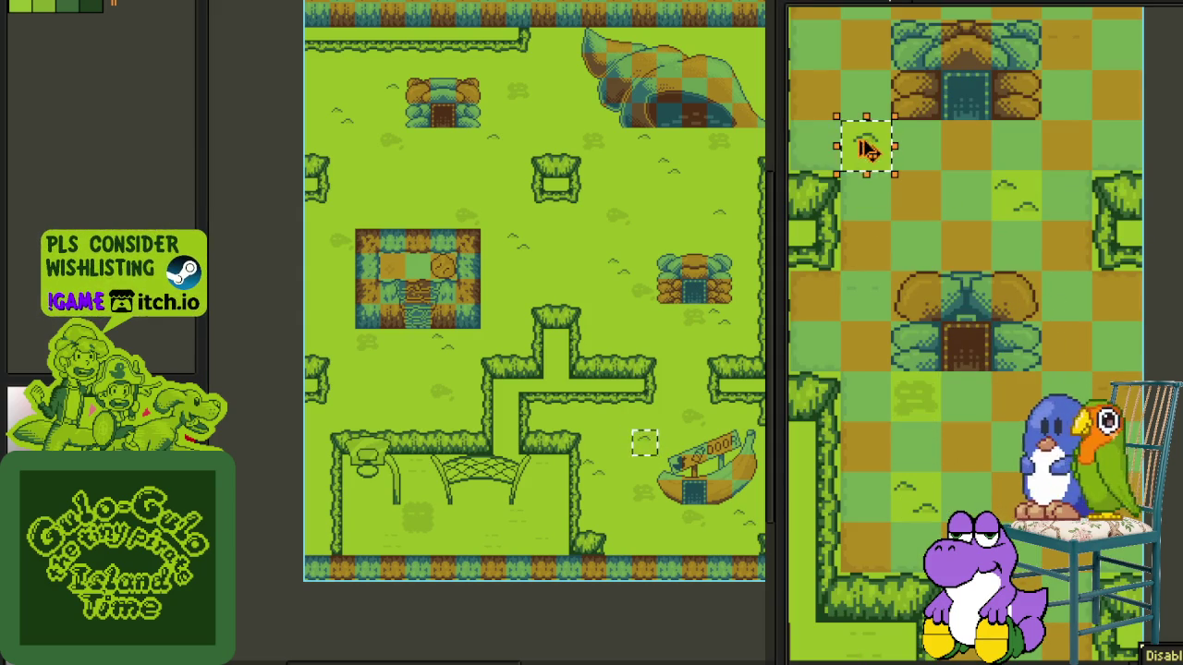
{"action": "scroll", "coordinate": [1030, 557], "scroll_direction": "down", "scroll_amount": 1}
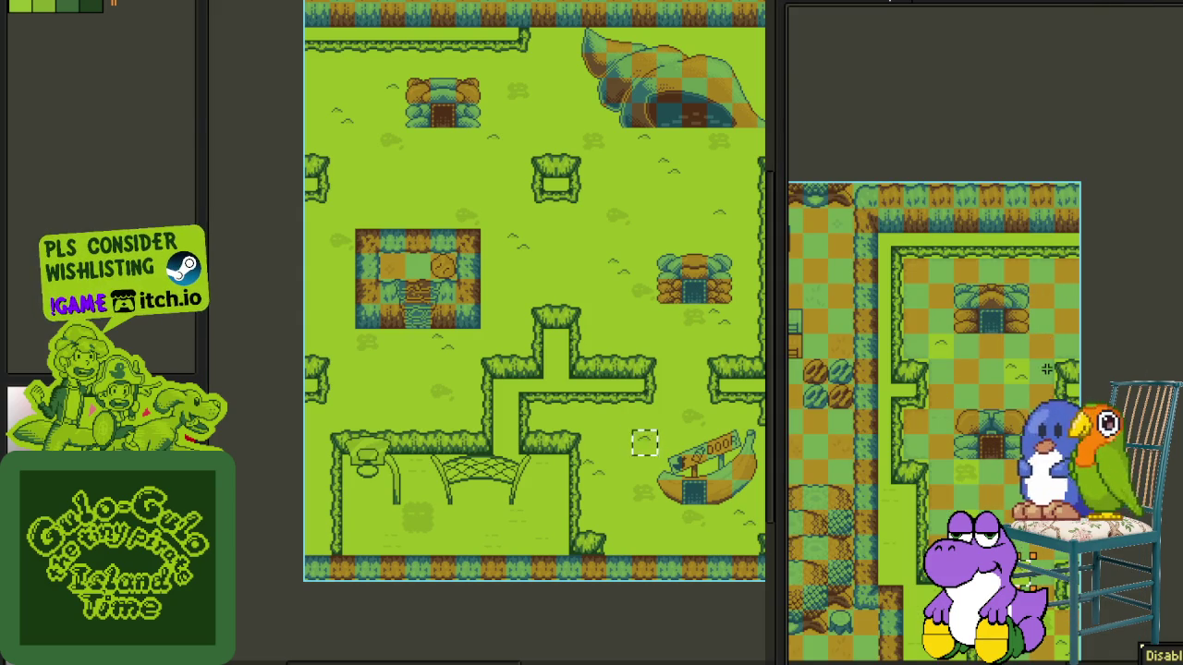
{"action": "scroll", "coordinate": [1046, 363], "scroll_direction": "up", "scroll_amount": 1}
{"action": "scroll", "coordinate": [1041, 397], "scroll_direction": "down", "scroll_amount": 1}
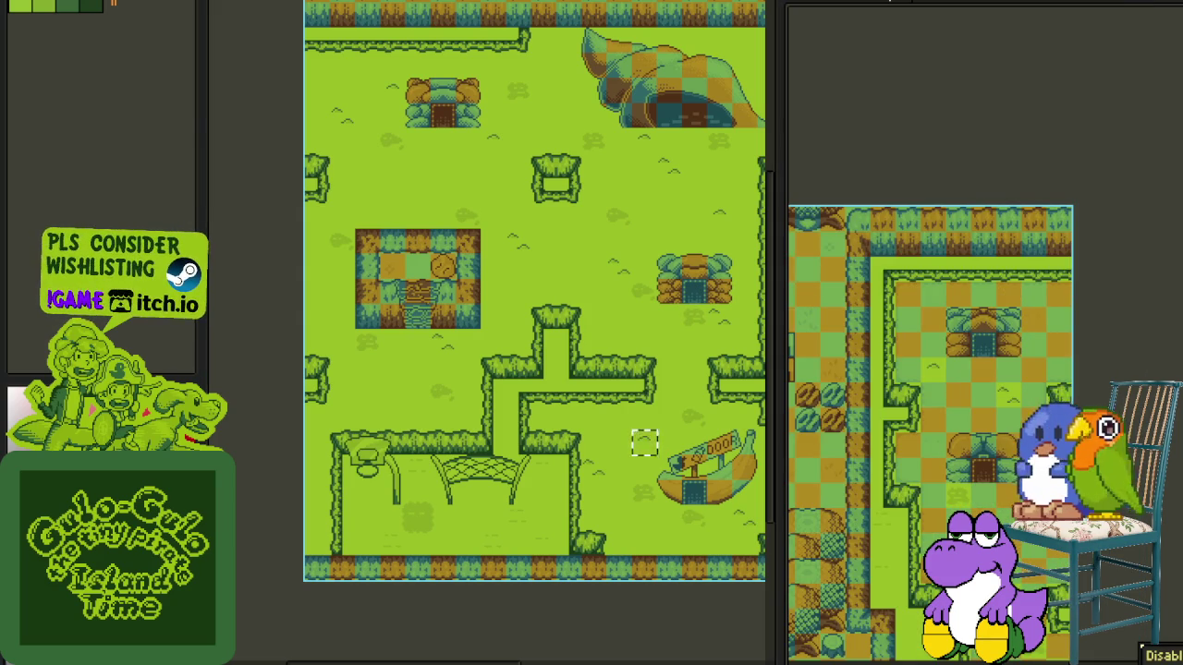
{"action": "left_click_drag", "start_coordinate": [970, 543], "coordinate": [952, 424]}
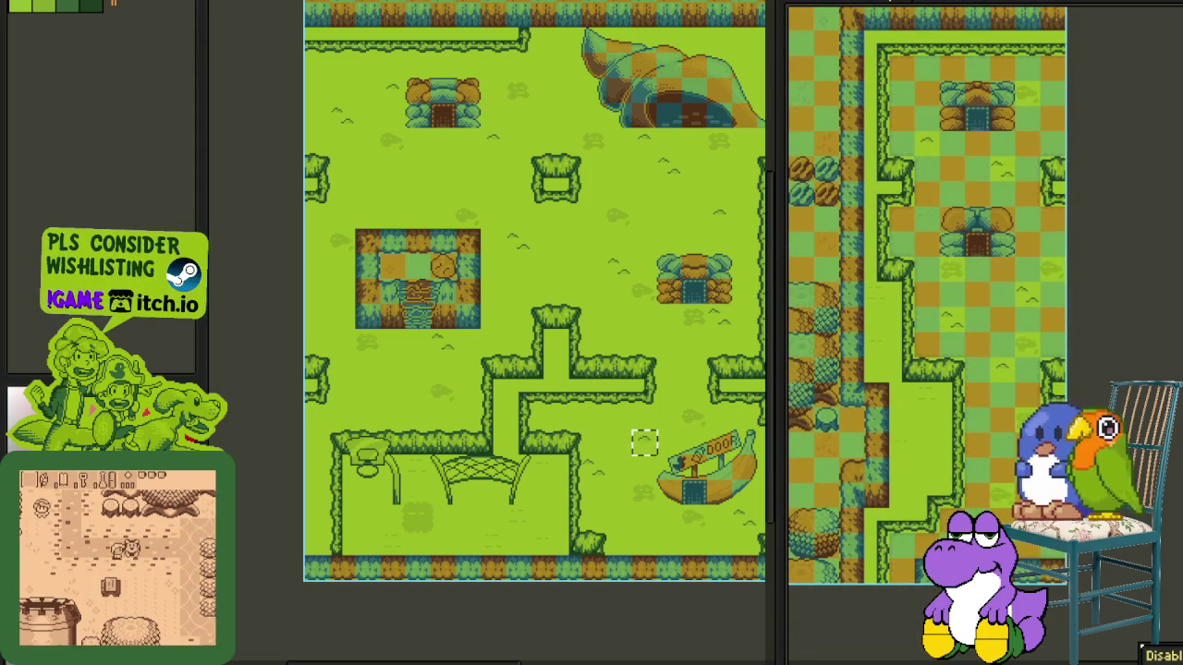
{"action": "left_click_drag", "start_coordinate": [924, 518], "coordinate": [975, 502]}
{"action": "scroll", "coordinate": [966, 462], "scroll_direction": "up", "scroll_amount": 3}
{"action": "scroll", "coordinate": [942, 417], "scroll_direction": "up", "scroll_amount": 3}
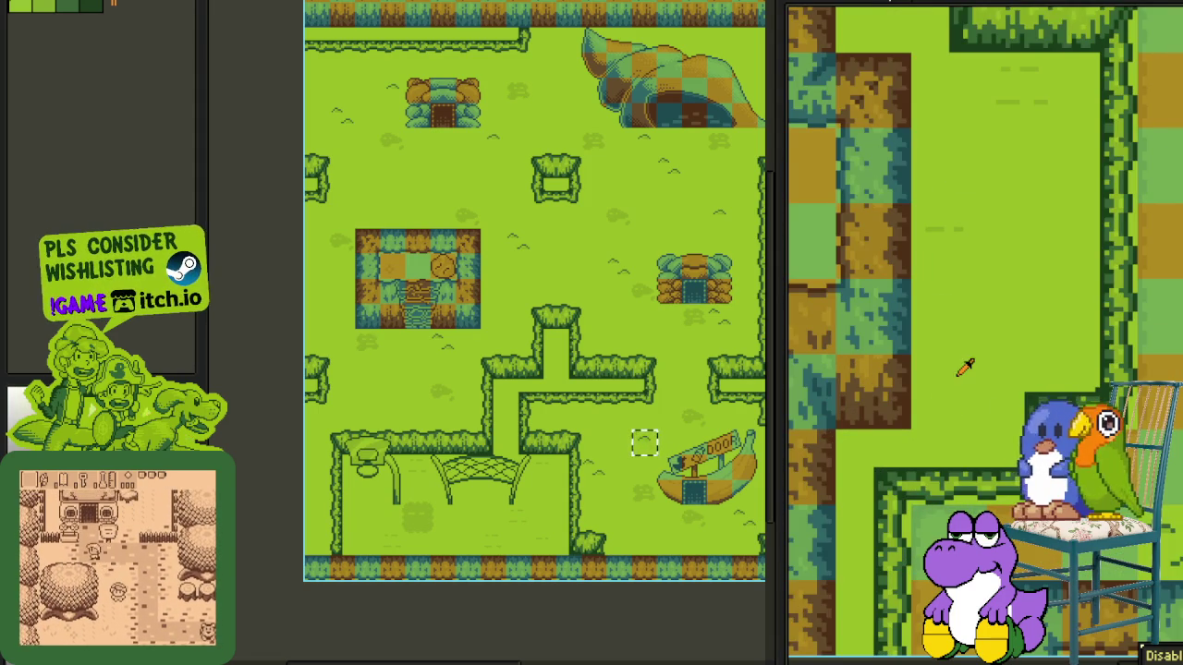
{"action": "scroll", "coordinate": [949, 408], "scroll_direction": "down", "scroll_amount": 3}
{"action": "scroll", "coordinate": [949, 448], "scroll_direction": "up", "scroll_amount": 3}
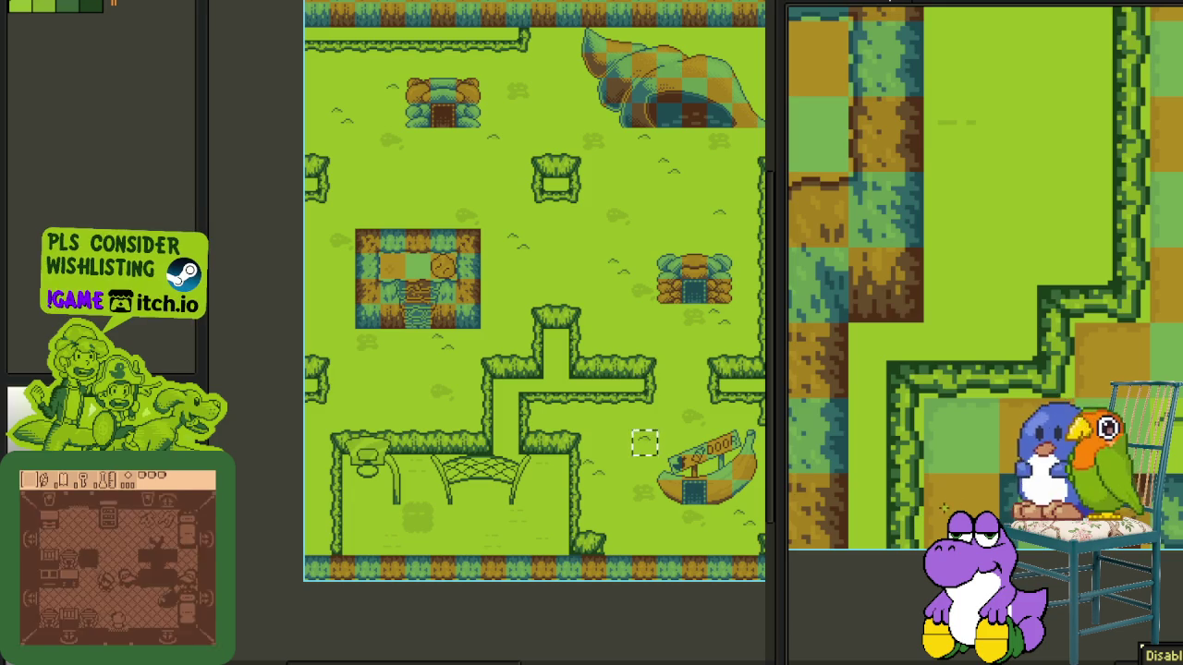
{"action": "scroll", "coordinate": [947, 505], "scroll_direction": "up", "scroll_amount": 1}
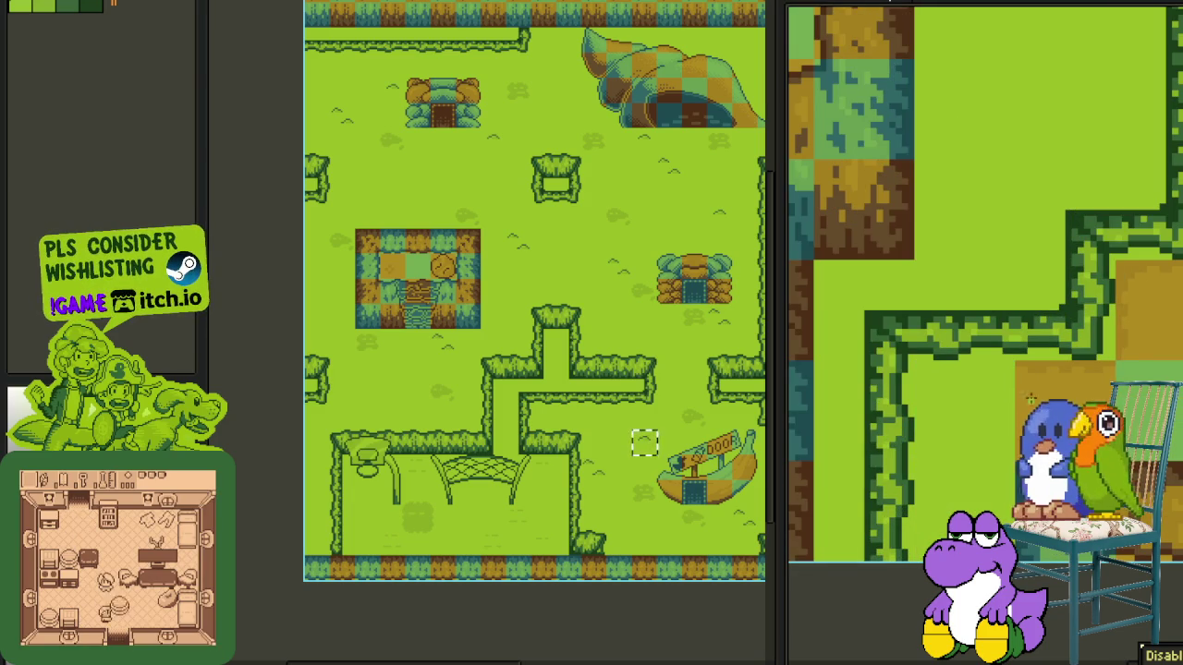
{"action": "scroll", "coordinate": [938, 447], "scroll_direction": "down", "scroll_amount": 2}
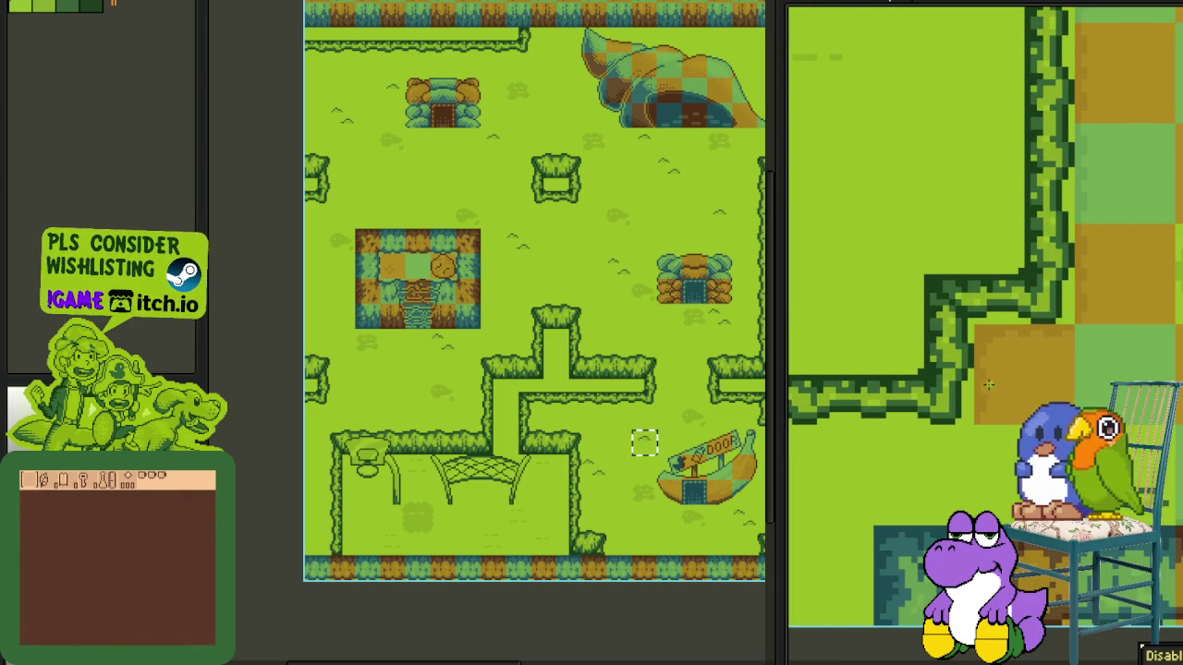
{"action": "scroll", "coordinate": [1017, 444], "scroll_direction": "right", "scroll_amount": 2}
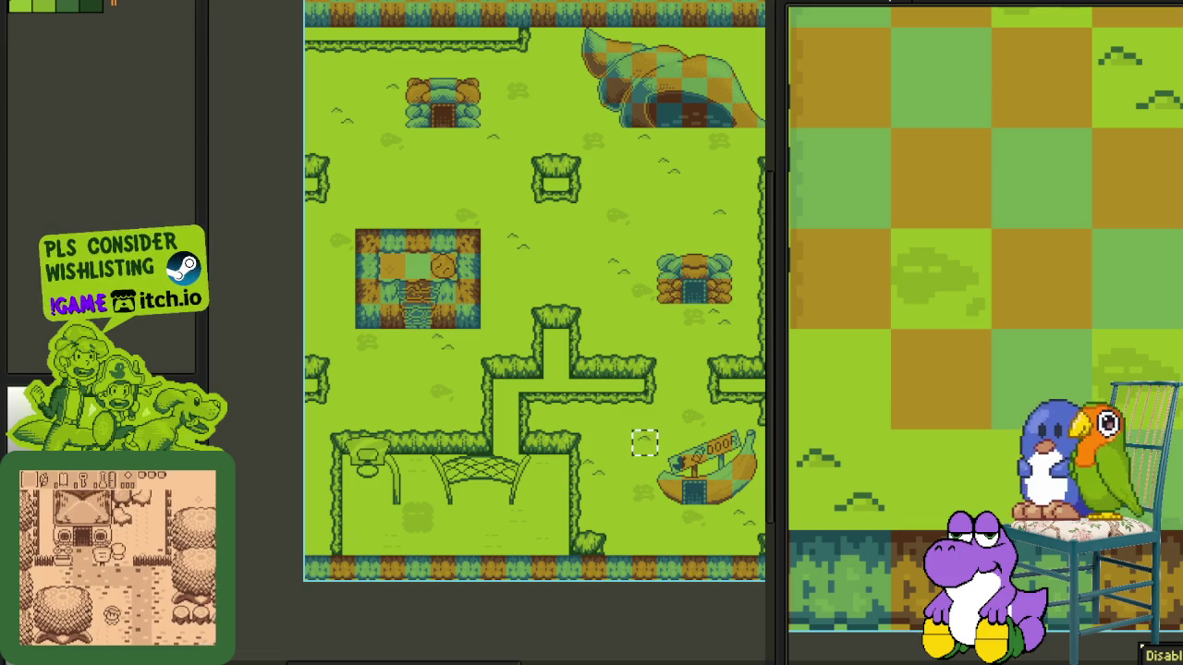
{"action": "mouse_move", "coordinate": [1035, 379]}
{"action": "left_mouse_down"}
{"action": "mouse_move", "coordinate": [938, 379]}
{"action": "mouse_move", "coordinate": [1137, 180]}
{"action": "mouse_move", "coordinate": [945, 194]}
{"action": "left_mouse_up"}
{"action": "scroll", "coordinate": [945, 194], "scroll_direction": "down", "scroll_amount": 2}
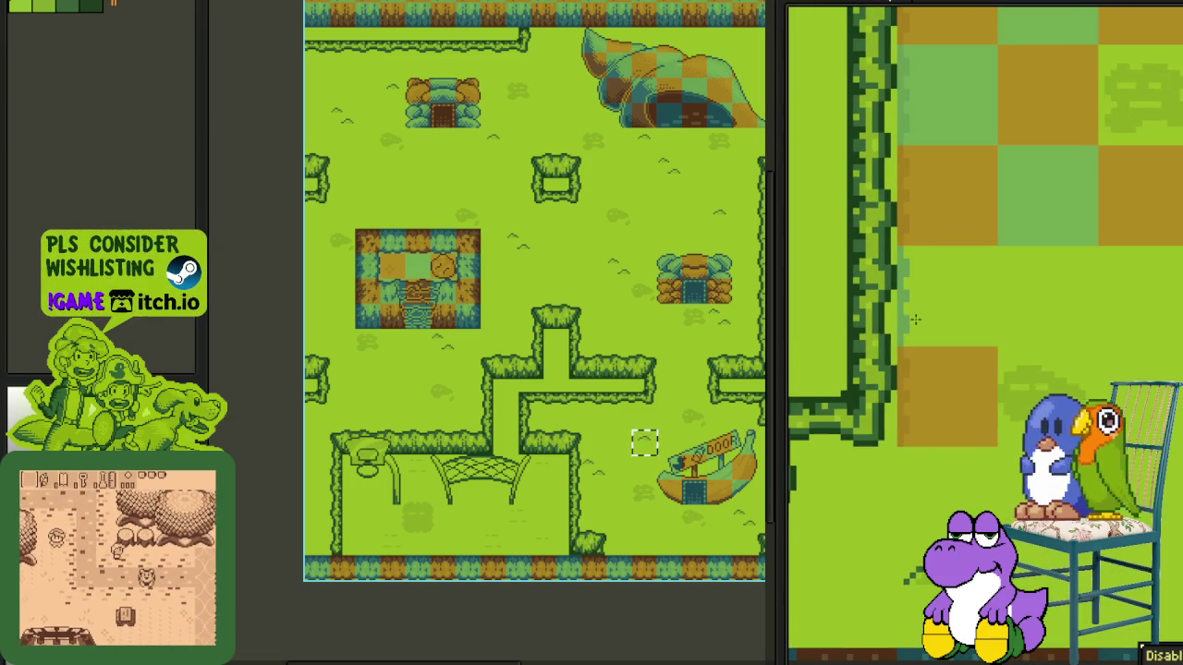
{"action": "left_click", "coordinate": [901, 203]}
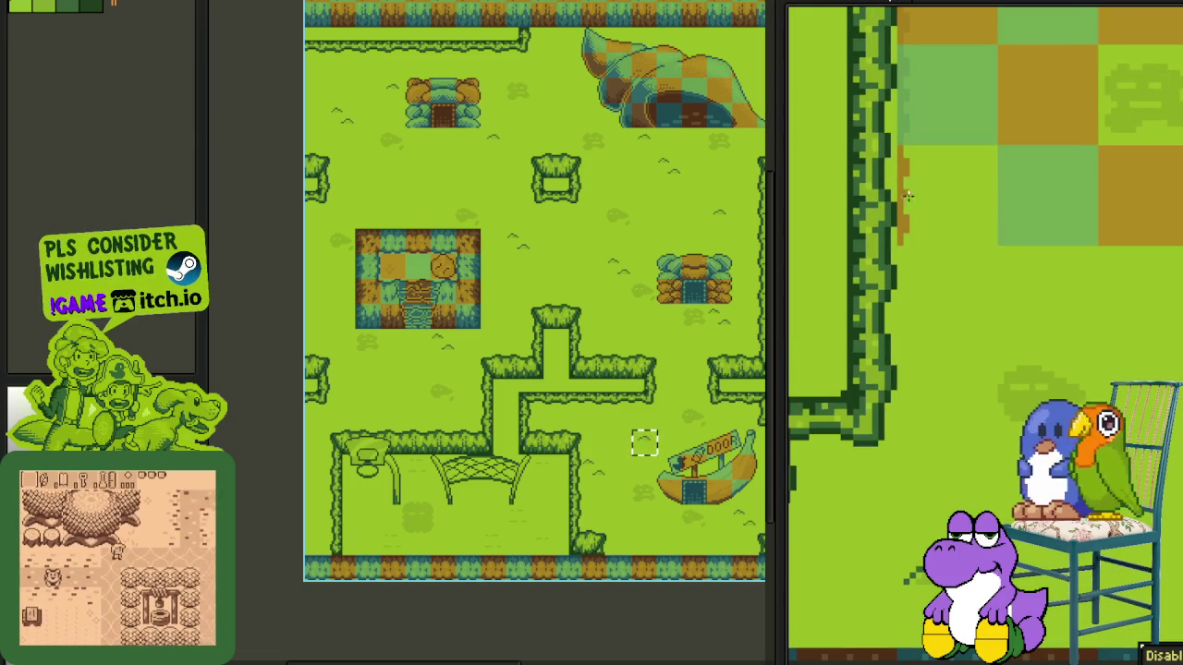
{"action": "left_click_drag", "start_coordinate": [1026, 195], "coordinate": [1136, 195]}
- Paint the remaining rows of checkered and brown tiles around the edge light green
{"action": "scroll", "coordinate": [1085, 371], "scroll_direction": "down", "scroll_amount": 2}
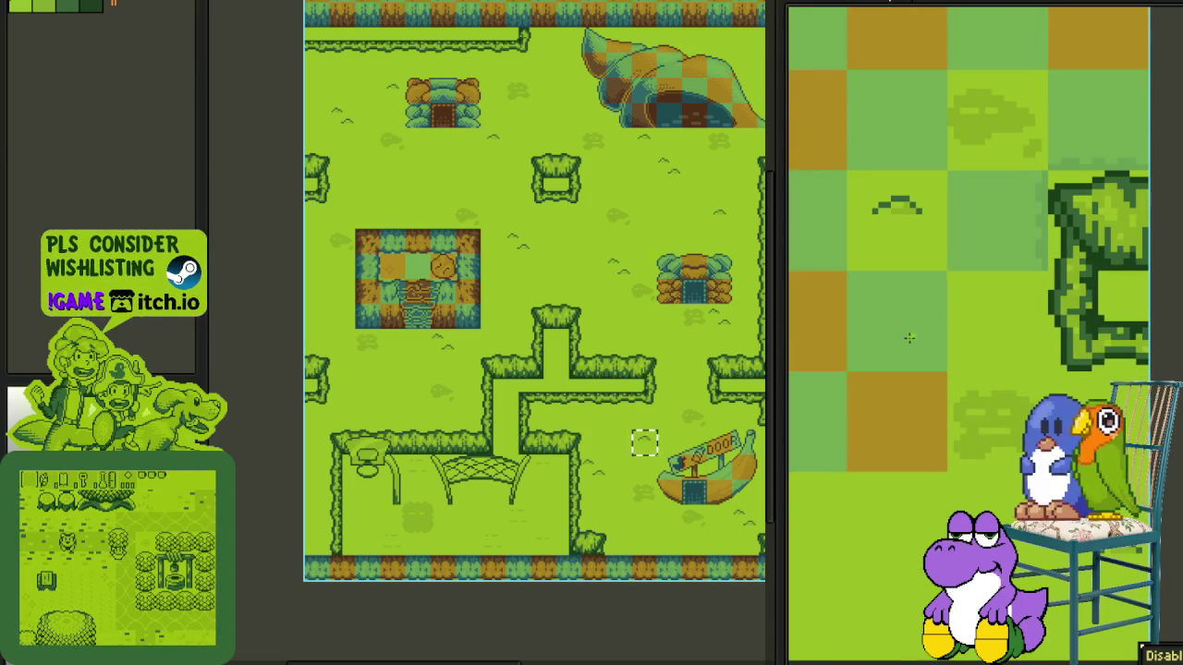
{"action": "left_click_drag", "start_coordinate": [1085, 371], "coordinate": [804, 323]}
{"action": "scroll", "coordinate": [993, 428], "scroll_direction": "right", "scroll_amount": 3}
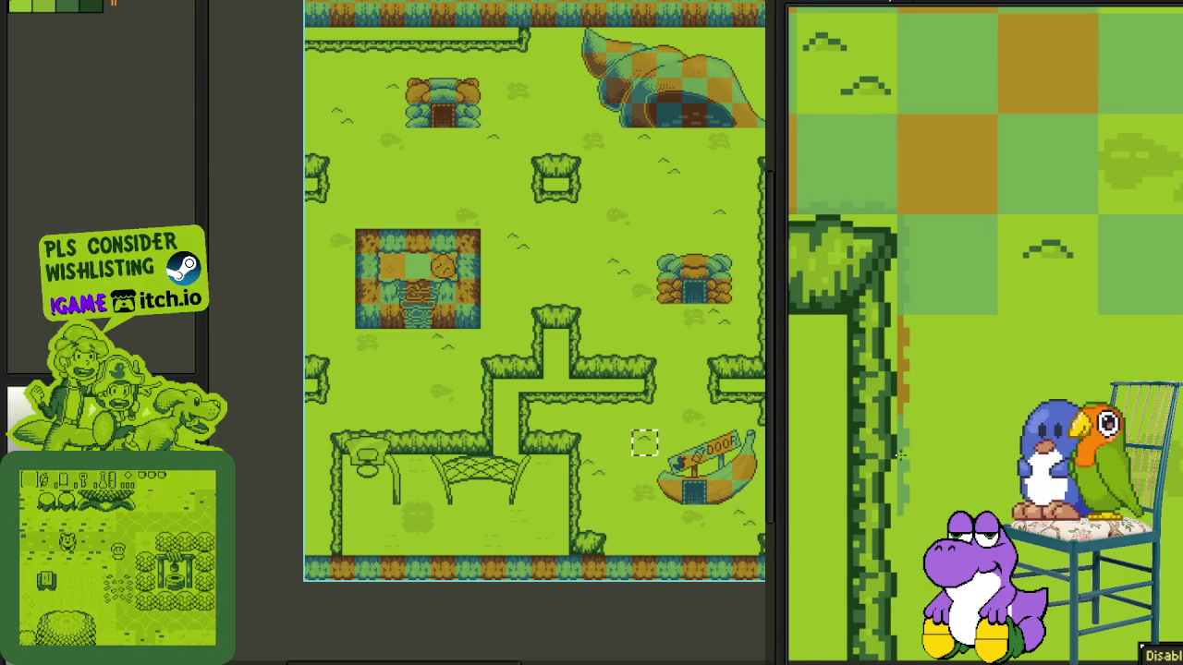
{"action": "left_click_drag", "start_coordinate": [947, 268], "coordinate": [1136, 286]}
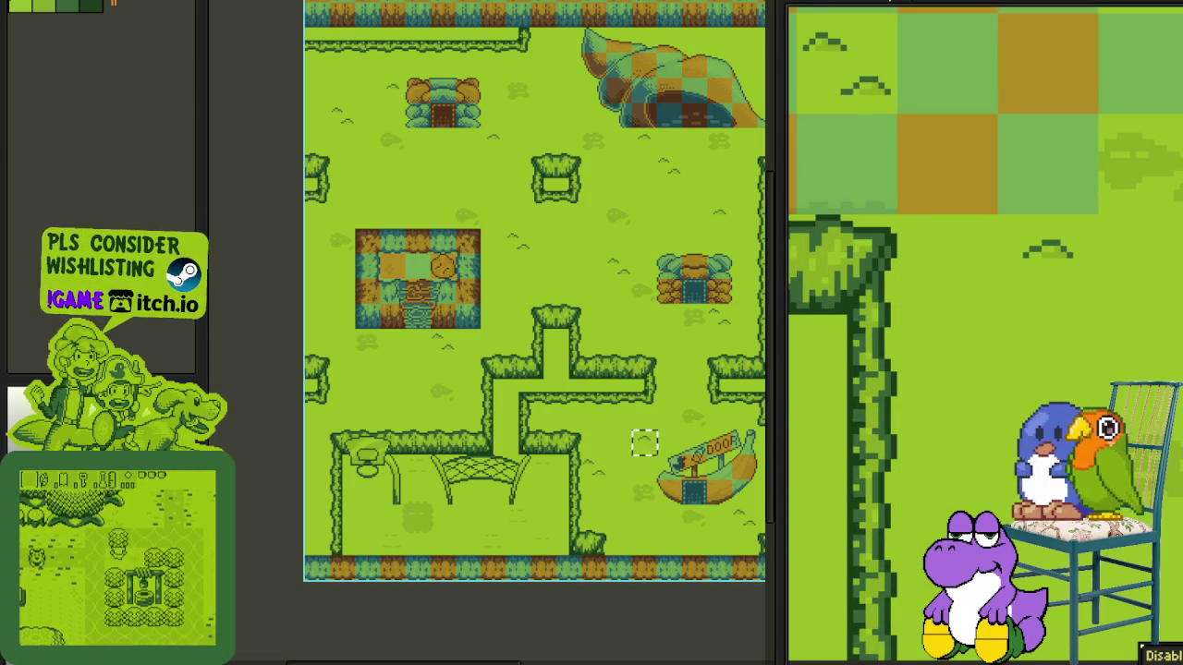
{"action": "scroll", "coordinate": [1148, 370], "scroll_direction": "up", "scroll_amount": 3}
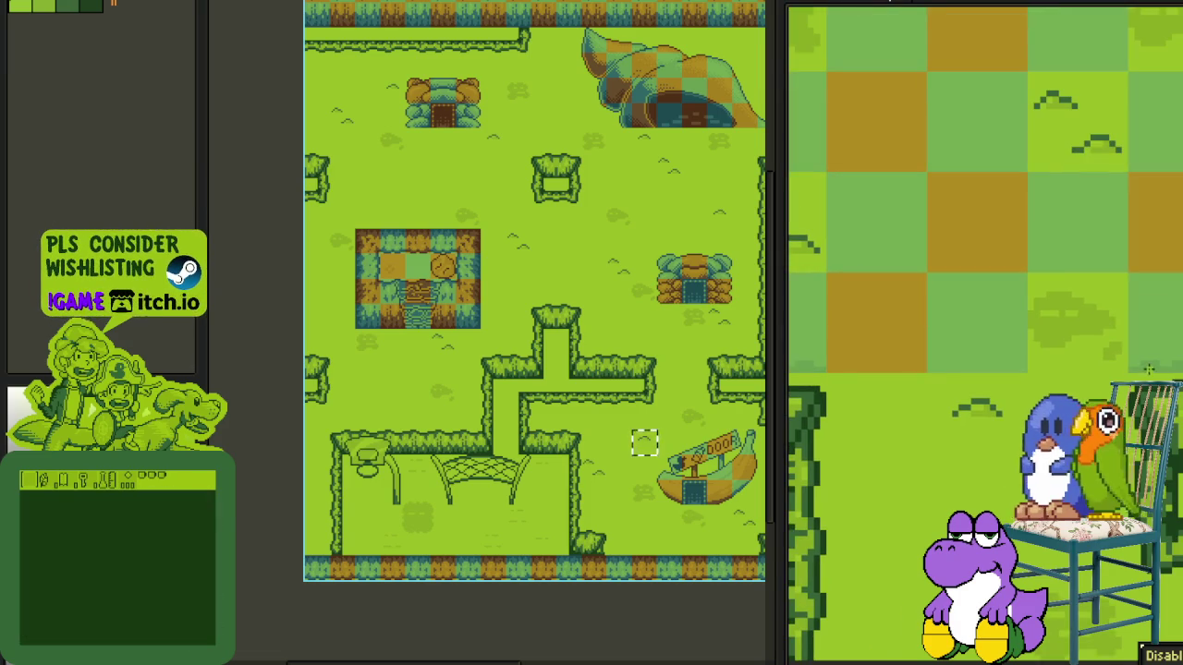
{"action": "left_click_drag", "start_coordinate": [1148, 369], "coordinate": [962, 321]}
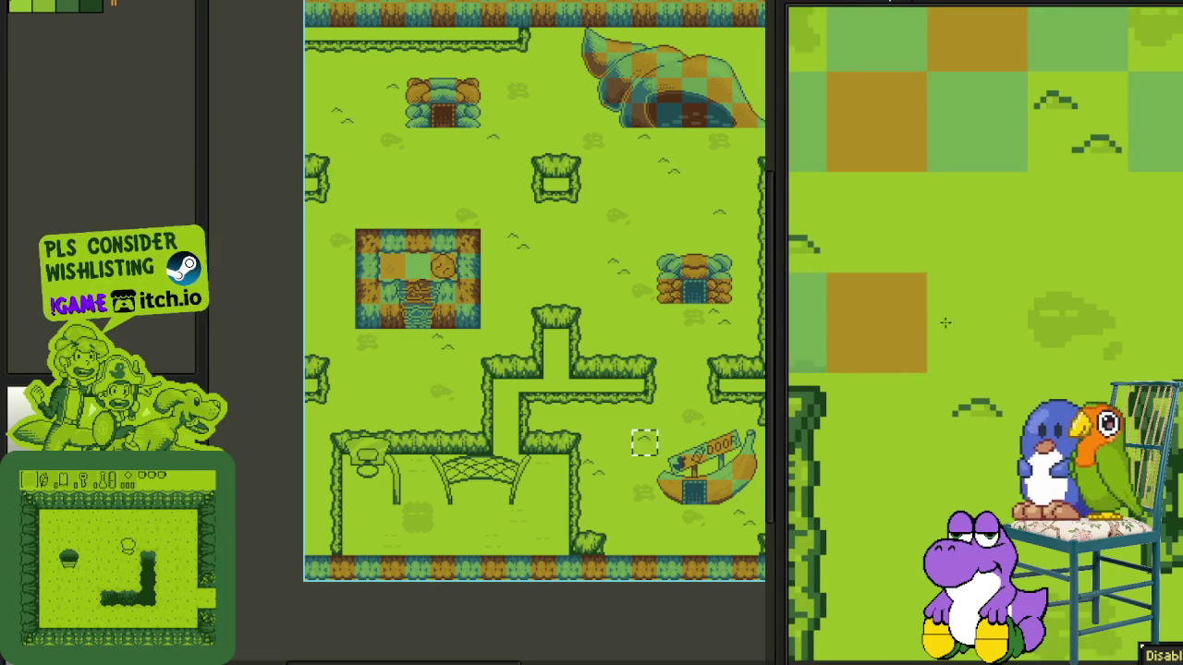
{"action": "scroll", "coordinate": [963, 320], "scroll_direction": "down", "scroll_amount": 3}
{"action": "mouse_move", "coordinate": [1014, 370]}
{"action": "left_mouse_down"}
{"action": "mouse_move", "coordinate": [869, 282]}
{"action": "mouse_move", "coordinate": [888, 215]}
{"action": "mouse_move", "coordinate": [1118, 175]}
{"action": "left_mouse_up"}
{"action": "scroll", "coordinate": [1118, 176], "scroll_direction": "up", "scroll_amount": 1}
{"action": "mouse_move", "coordinate": [961, 378]}
{"action": "left_mouse_down"}
{"action": "mouse_move", "coordinate": [1162, 367]}
{"action": "mouse_move", "coordinate": [1060, 277]}
{"action": "mouse_move", "coordinate": [859, 277]}
{"action": "left_mouse_up"}
{"action": "scroll", "coordinate": [990, 368], "scroll_direction": "up", "scroll_amount": 1}
{"action": "left_click", "coordinate": [987, 331]}
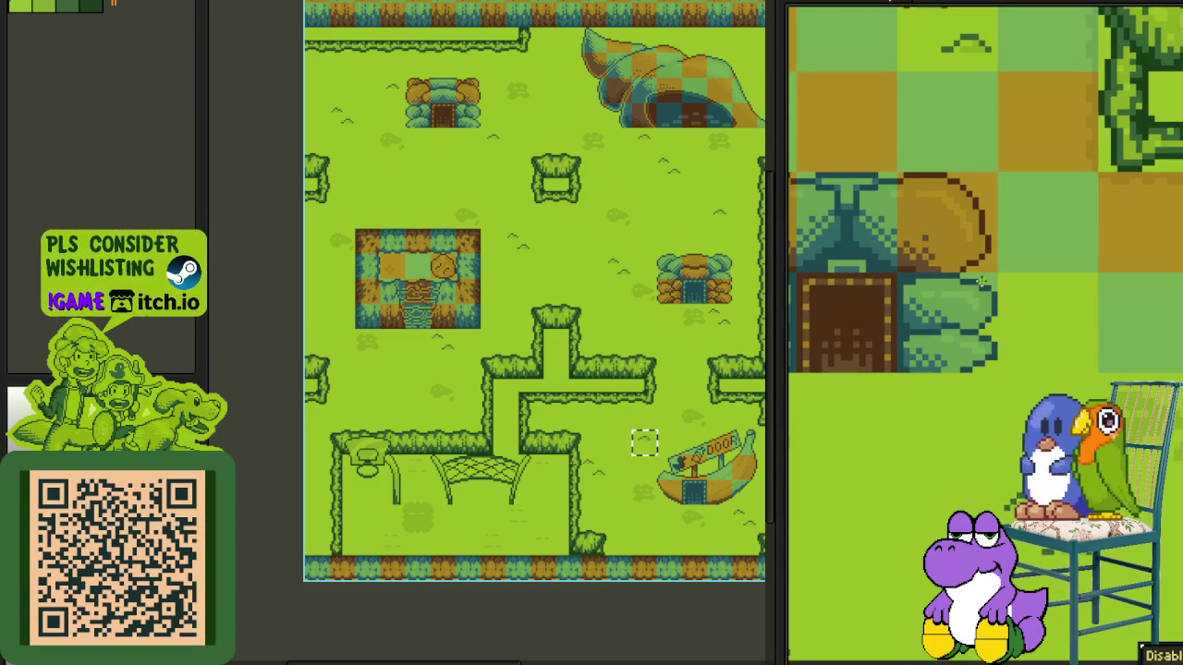
- Paint the leftover checkered tiles and the tiles above the house grass green
{"action": "mouse_move", "coordinate": [991, 261]}
{"action": "left_mouse_down"}
{"action": "mouse_move", "coordinate": [1053, 226]}
{"action": "mouse_move", "coordinate": [1134, 318]}
{"action": "left_mouse_up"}
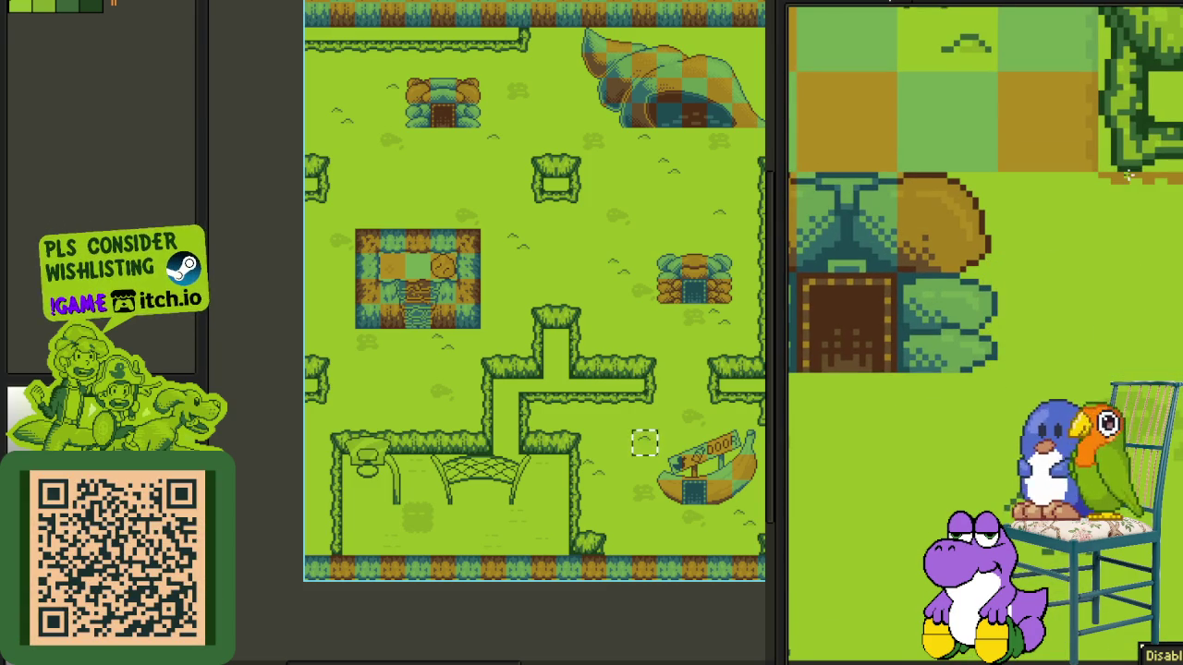
{"action": "left_click_drag", "start_coordinate": [1090, 120], "coordinate": [943, 120]}
{"action": "scroll", "coordinate": [1127, 231], "scroll_direction": "up", "scroll_amount": 1}
{"action": "scroll", "coordinate": [1127, 231], "scroll_direction": "left", "scroll_amount": 1}
{"action": "scroll", "coordinate": [1129, 294], "scroll_direction": "up", "scroll_amount": 1}
{"action": "left_click", "coordinate": [1079, 242]}
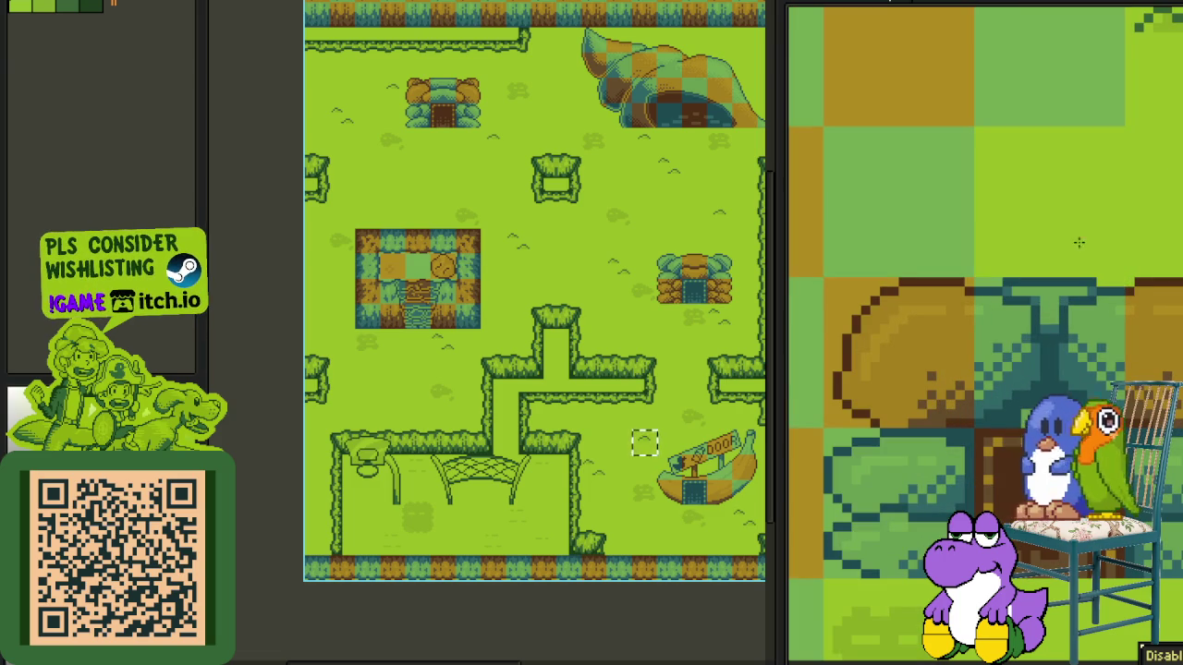
{"action": "left_click", "coordinate": [966, 270]}
{"action": "scroll", "coordinate": [985, 333], "scroll_direction": "left", "scroll_amount": 2}
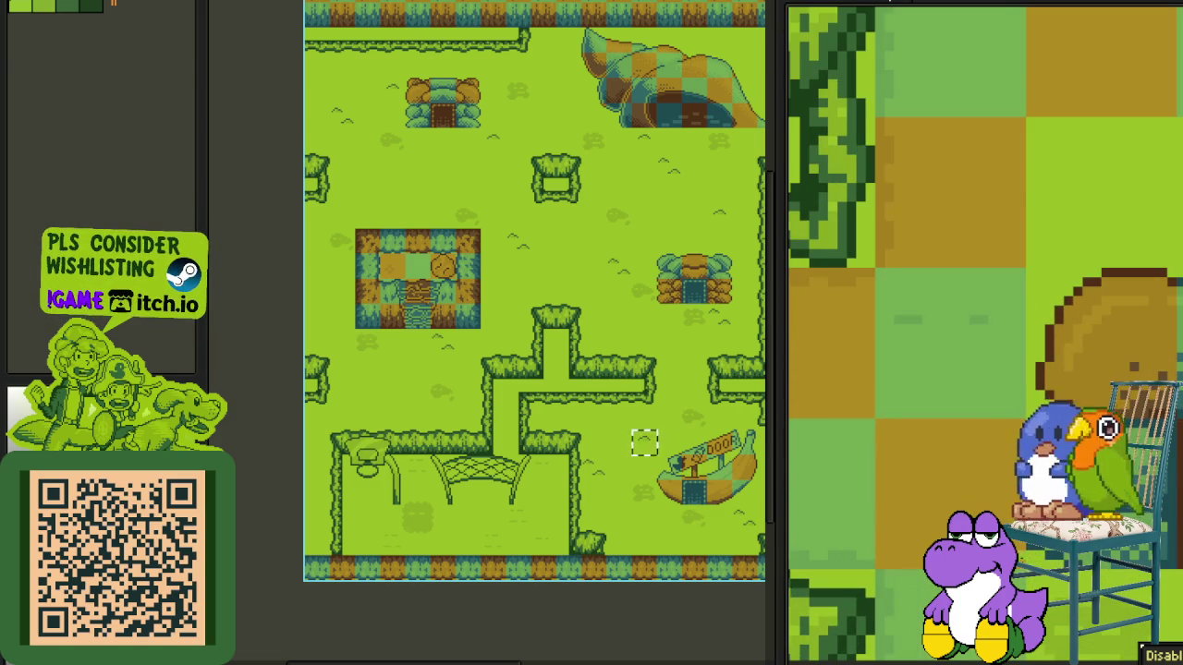
{"action": "scroll", "coordinate": [990, 430], "scroll_direction": "down", "scroll_amount": 1}
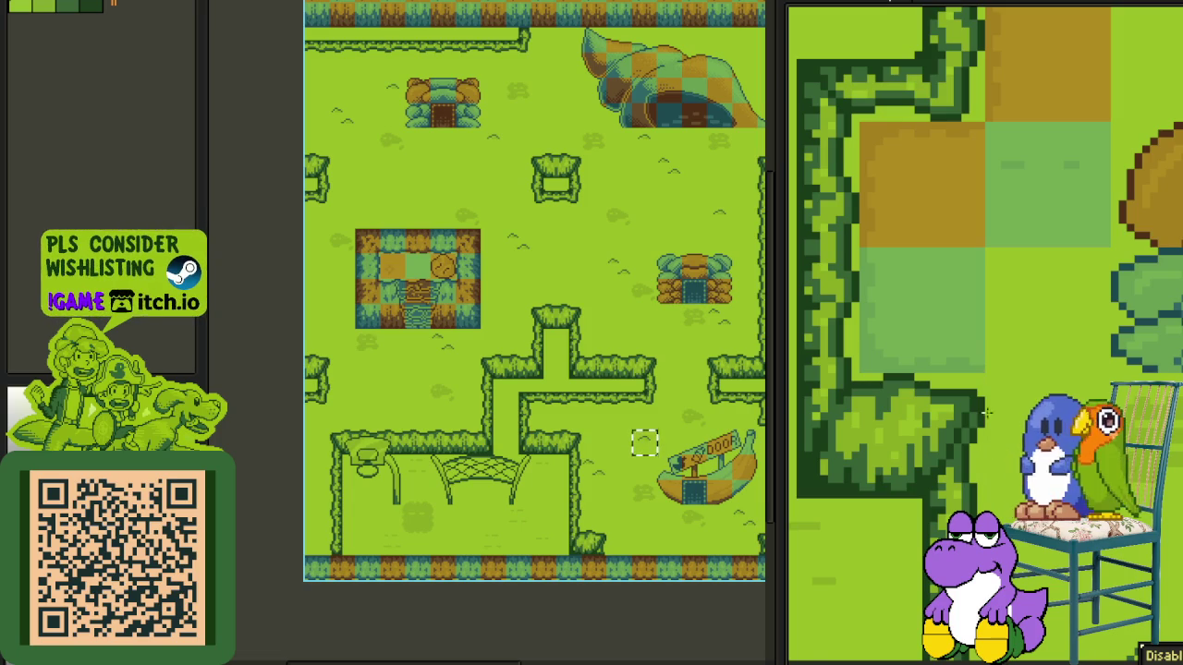
{"action": "left_click", "coordinate": [945, 323]}
{"action": "left_click", "coordinate": [868, 200]}
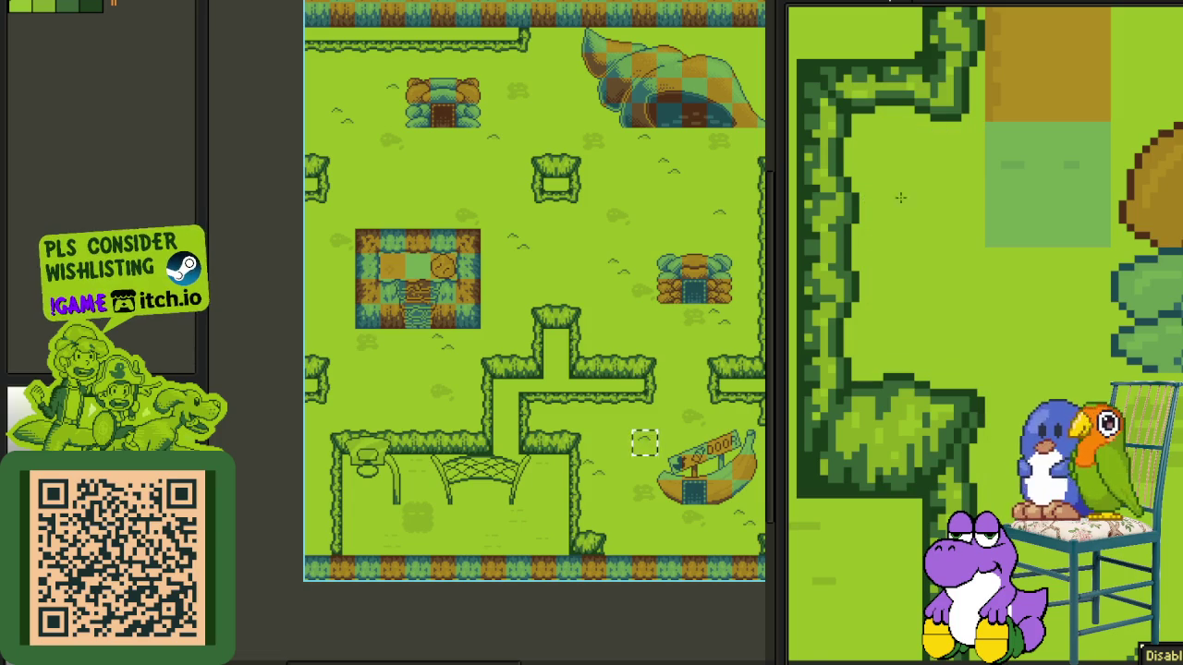
- Cover the remaining brown tiles, the thin brown strip and an upper row with grass green
{"action": "scroll", "coordinate": [995, 175], "scroll_direction": "down", "scroll_amount": 1}
{"action": "scroll", "coordinate": [958, 253], "scroll_direction": "down", "scroll_amount": 1}
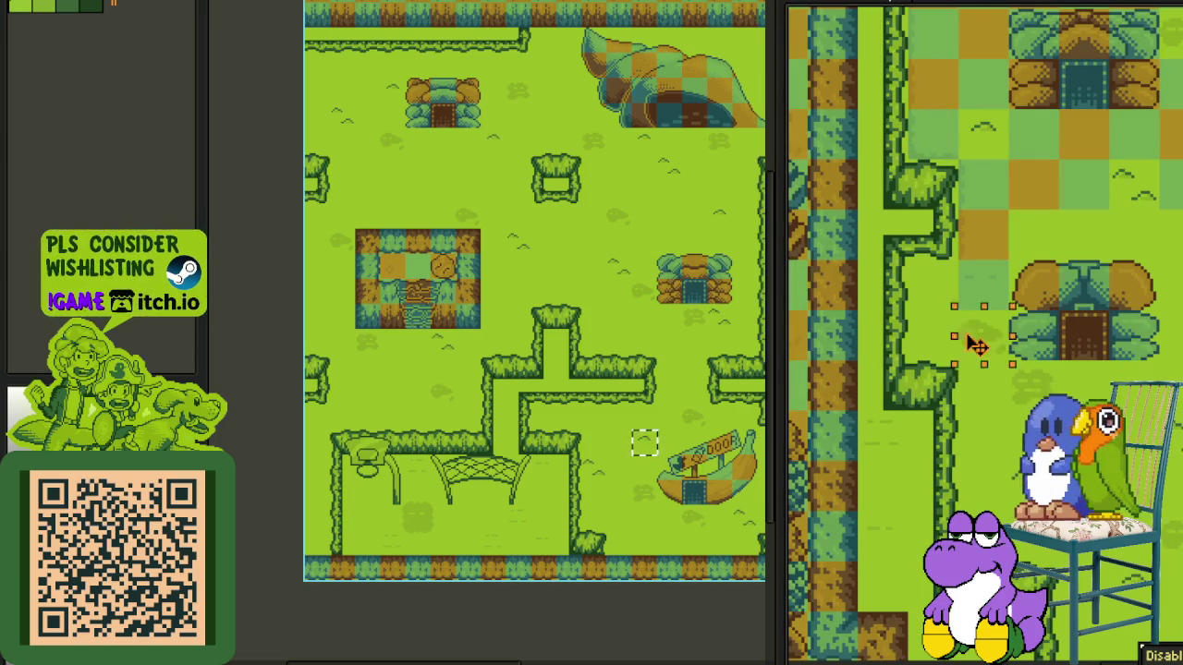
{"action": "scroll", "coordinate": [1031, 205], "scroll_direction": "up", "scroll_amount": 1}
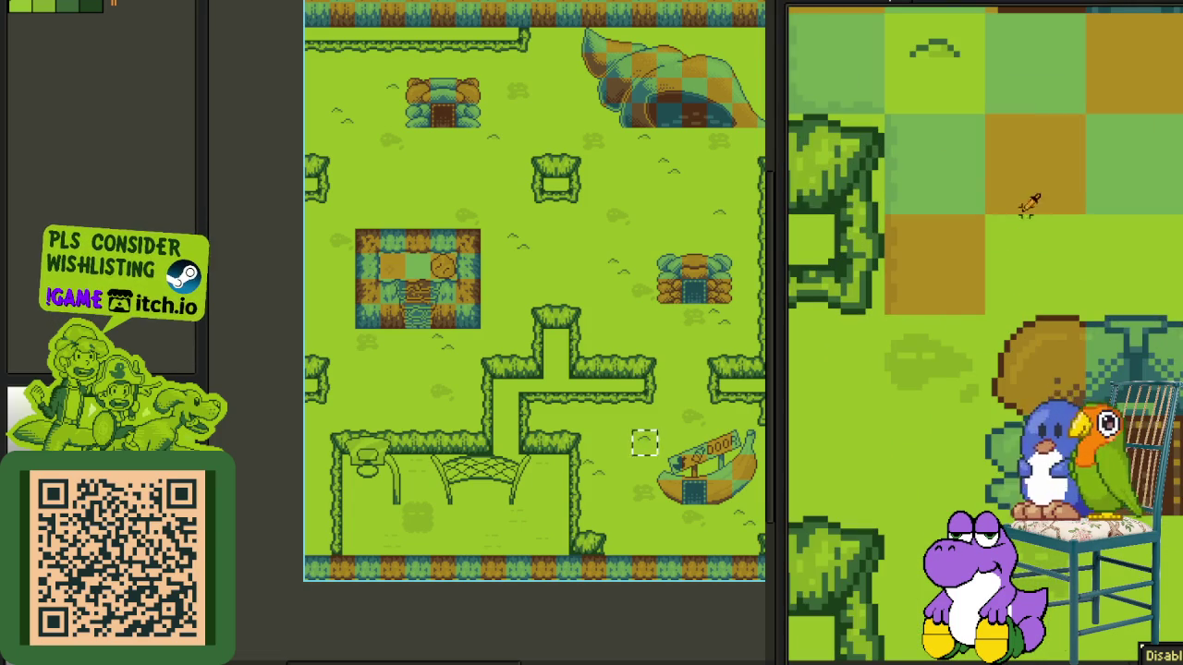
{"action": "left_click", "coordinate": [943, 266]}
{"action": "left_click", "coordinate": [884, 238]}
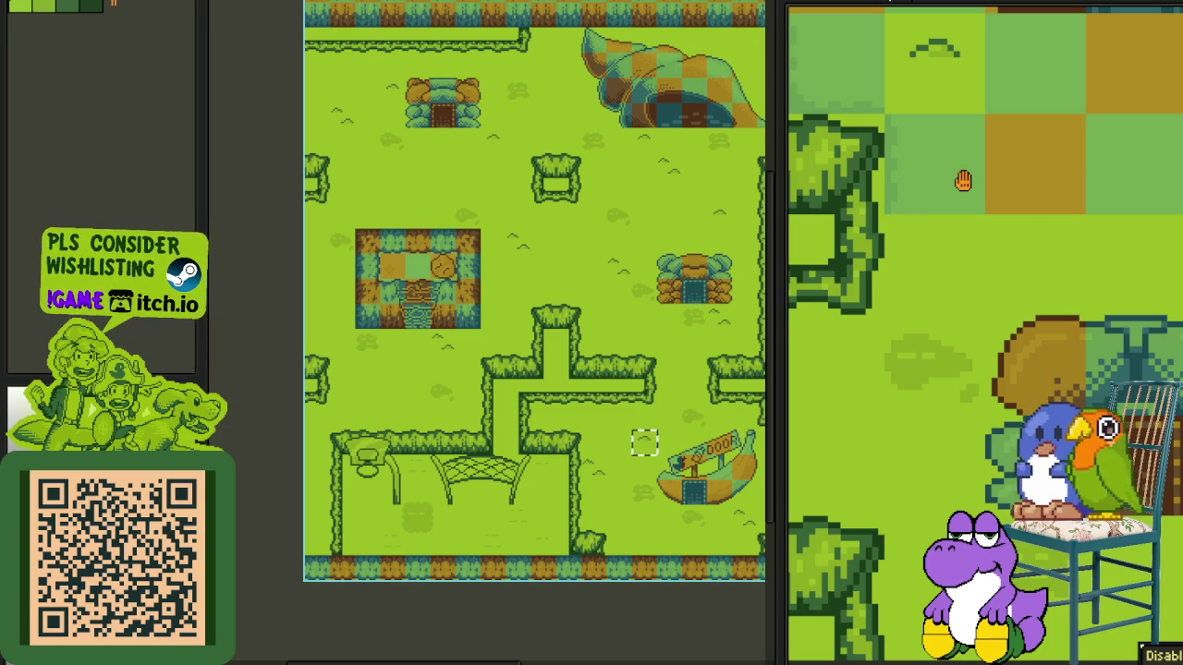
{"action": "left_click_drag", "start_coordinate": [963, 180], "coordinate": [962, 363]}
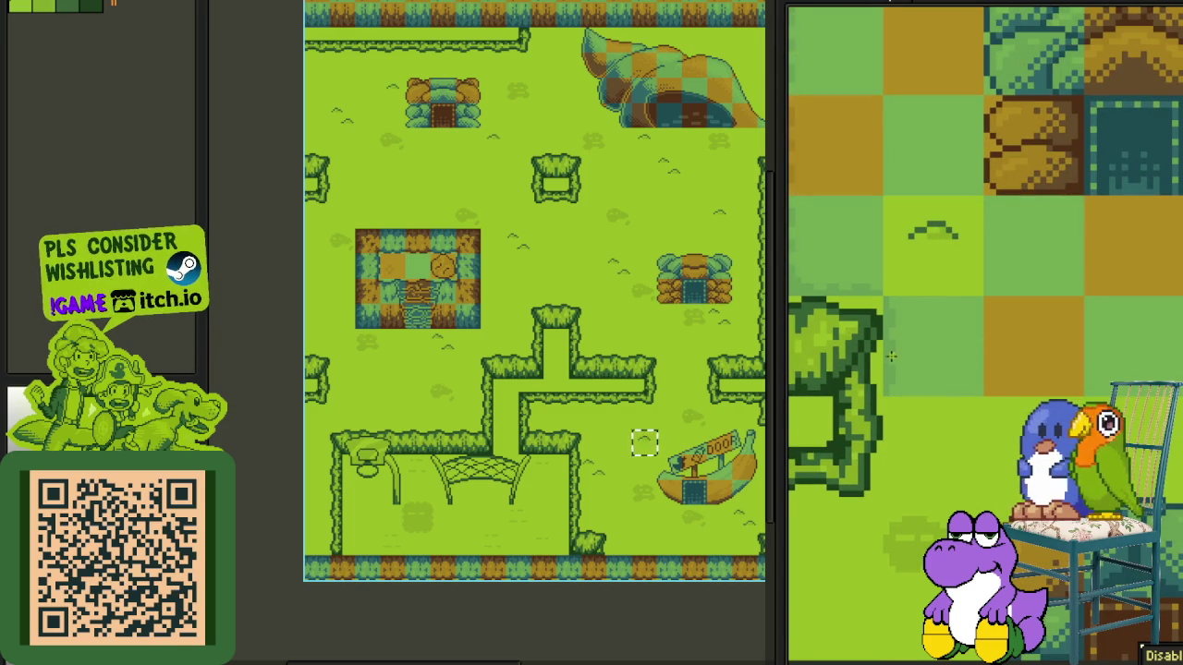
{"action": "mouse_move", "coordinate": [886, 359]}
{"action": "left_mouse_down"}
{"action": "mouse_move", "coordinate": [1132, 356]}
{"action": "mouse_move", "coordinate": [1038, 243]}
{"action": "mouse_move", "coordinate": [1148, 232]}
{"action": "left_mouse_up"}
{"action": "key", "text": "Tab"}
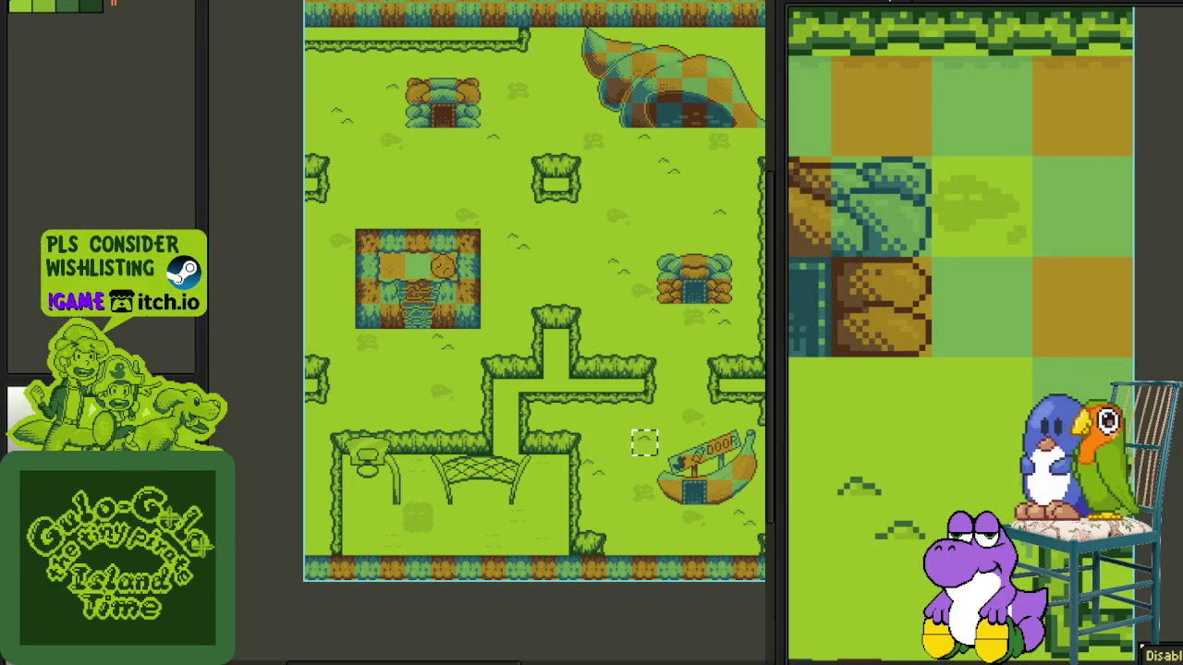
{"action": "left_click", "coordinate": [1071, 309]}
{"action": "left_click_drag", "start_coordinate": [1071, 308], "coordinate": [981, 286]}
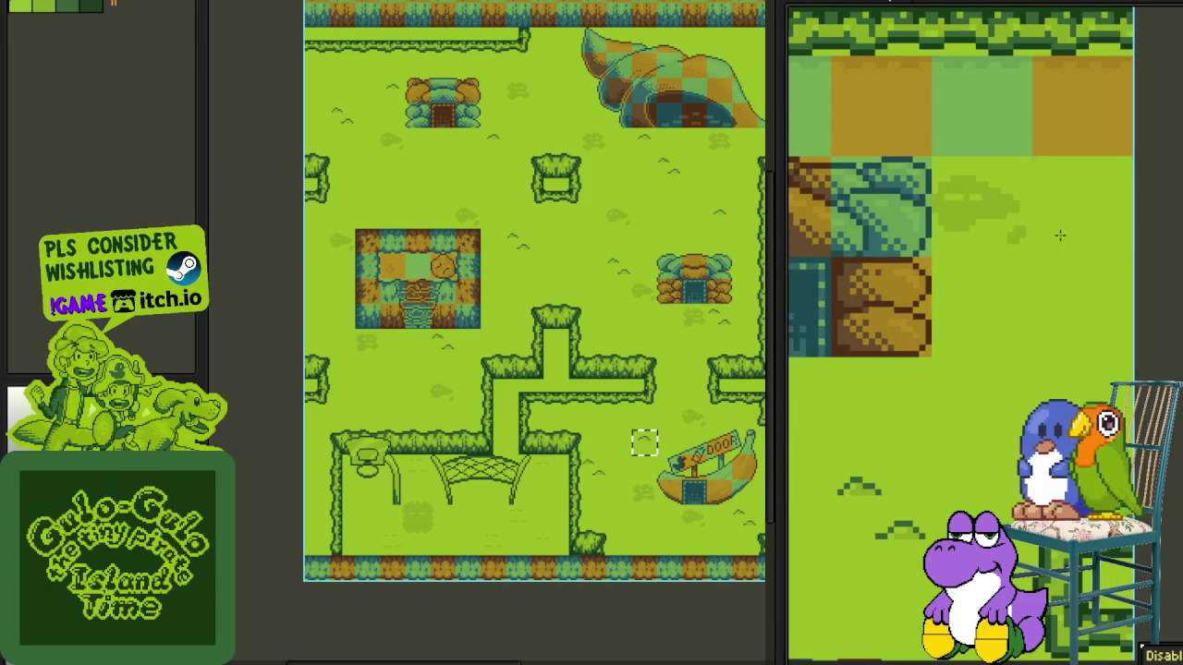
{"action": "left_click", "coordinate": [1081, 206]}
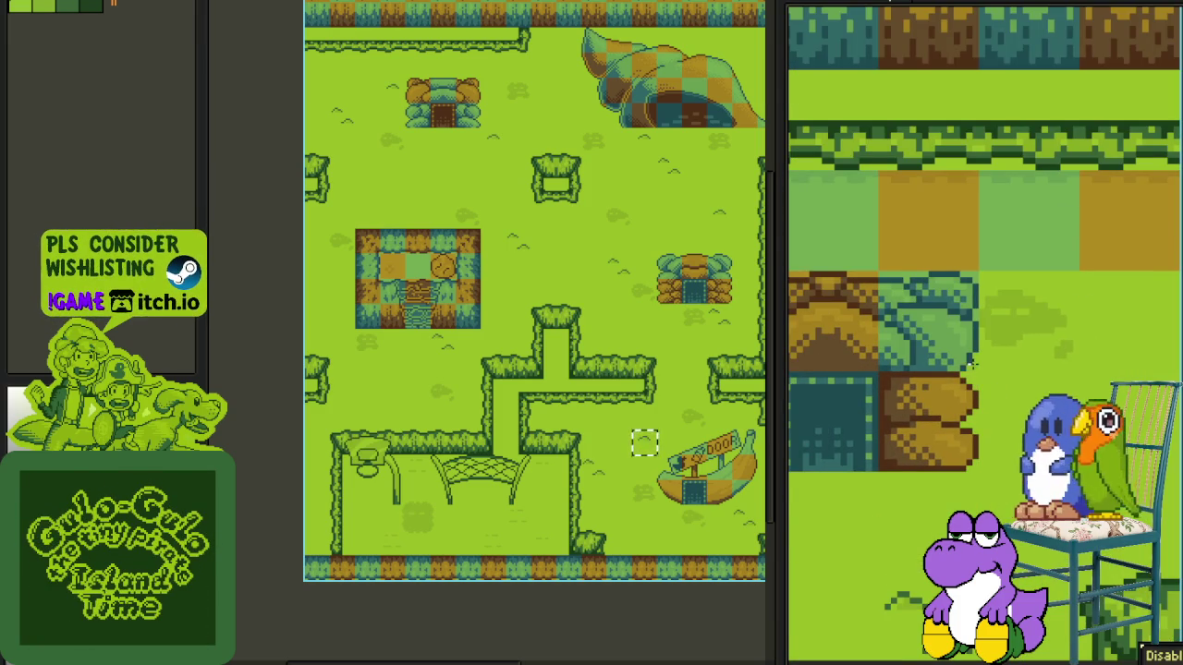
- Erase the teal tile and strip under the hedge and stray tile squares beside the house
{"action": "scroll", "coordinate": [986, 318], "scroll_direction": "up", "scroll_amount": 2}
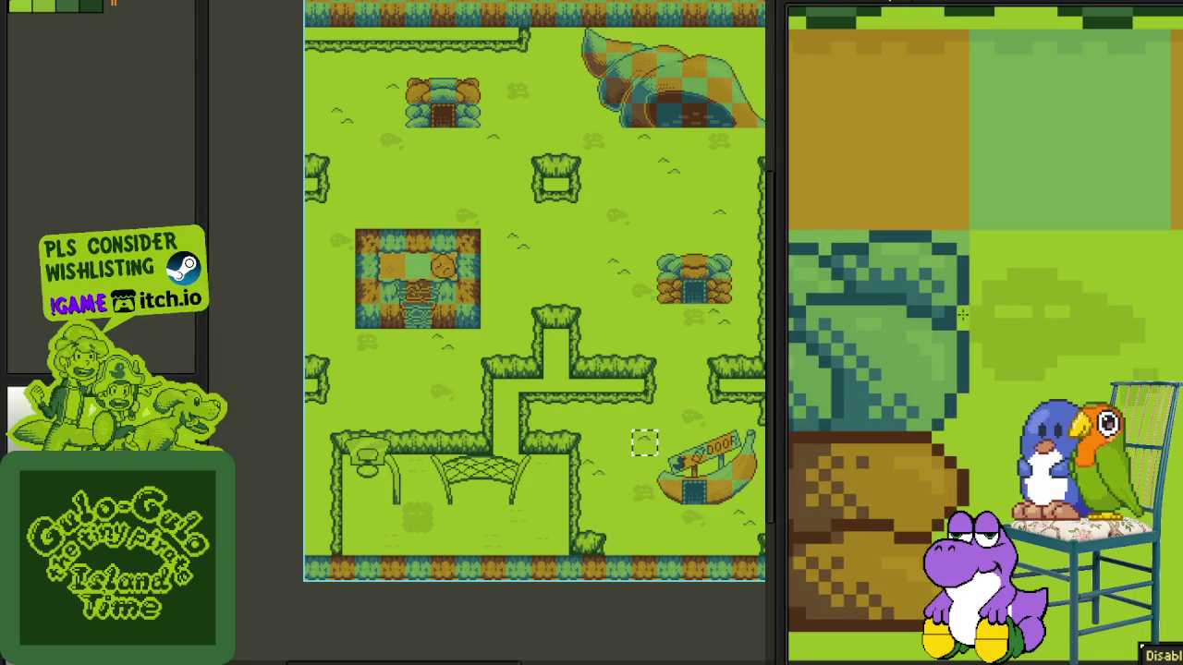
{"action": "scroll", "coordinate": [952, 240], "scroll_direction": "down", "scroll_amount": 3}
{"action": "scroll", "coordinate": [1018, 385], "scroll_direction": "up", "scroll_amount": 3}
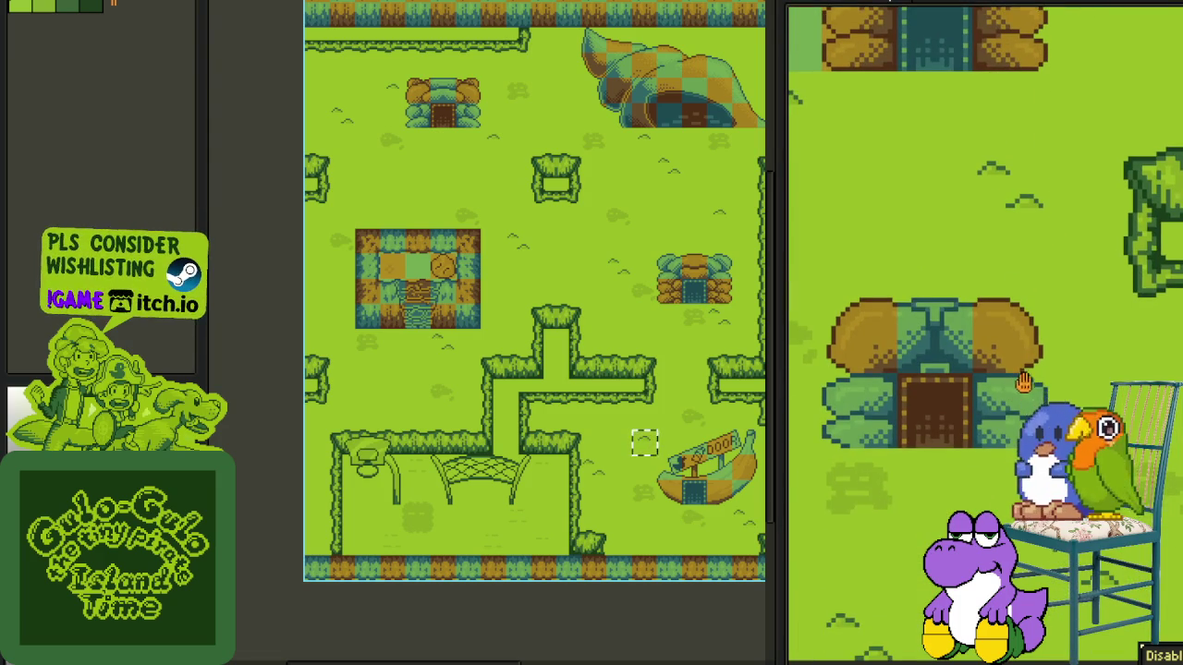
{"action": "scroll", "coordinate": [1050, 266], "scroll_direction": "down", "scroll_amount": 3}
{"action": "scroll", "coordinate": [1132, 247], "scroll_direction": "up", "scroll_amount": 2}
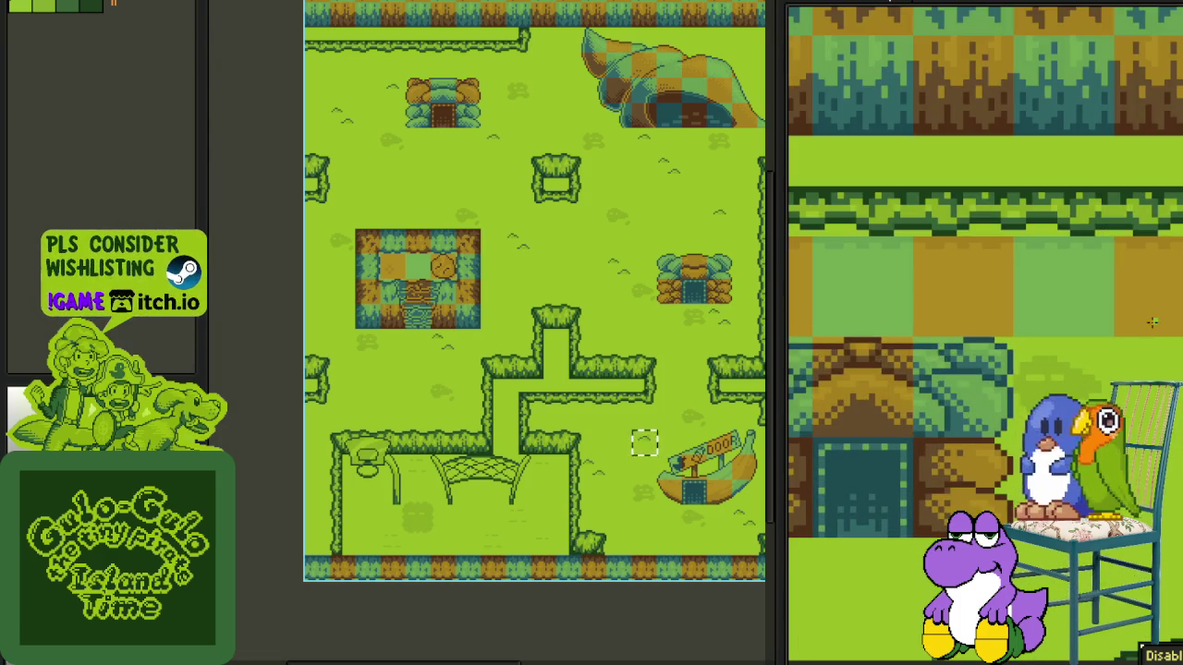
{"action": "mouse_move", "coordinate": [1132, 246]}
{"action": "left_mouse_down"}
{"action": "mouse_move", "coordinate": [1086, 273]}
{"action": "mouse_move", "coordinate": [993, 274]}
{"action": "left_mouse_up"}
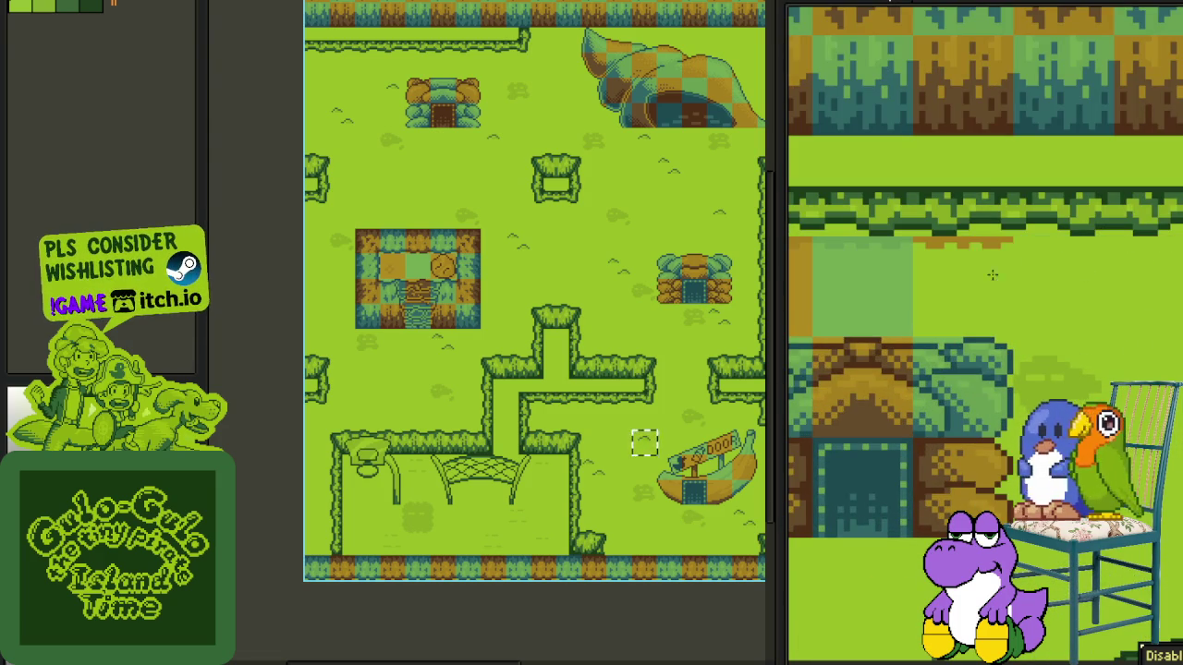
{"action": "left_click_drag", "start_coordinate": [909, 267], "coordinate": [886, 243]}
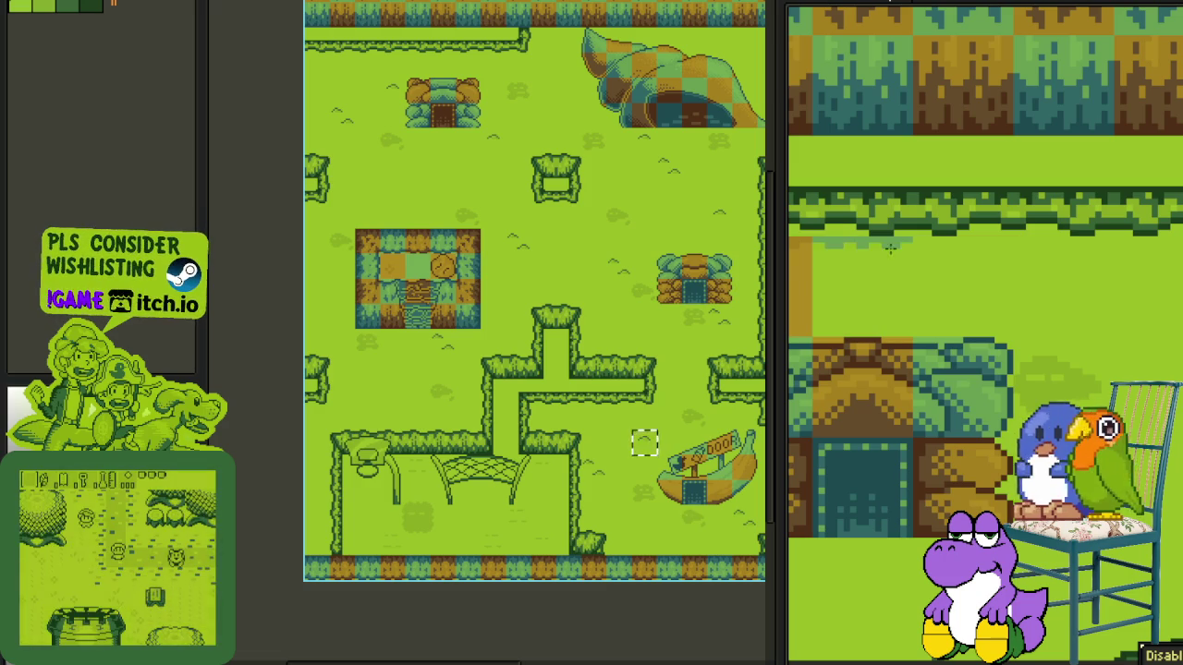
{"action": "scroll", "coordinate": [1056, 283], "scroll_direction": "left", "scroll_amount": 3}
{"action": "mouse_move", "coordinate": [1056, 282]}
{"action": "left_mouse_down"}
{"action": "mouse_move", "coordinate": [896, 276]}
{"action": "mouse_move", "coordinate": [1024, 353]}
{"action": "left_mouse_up"}
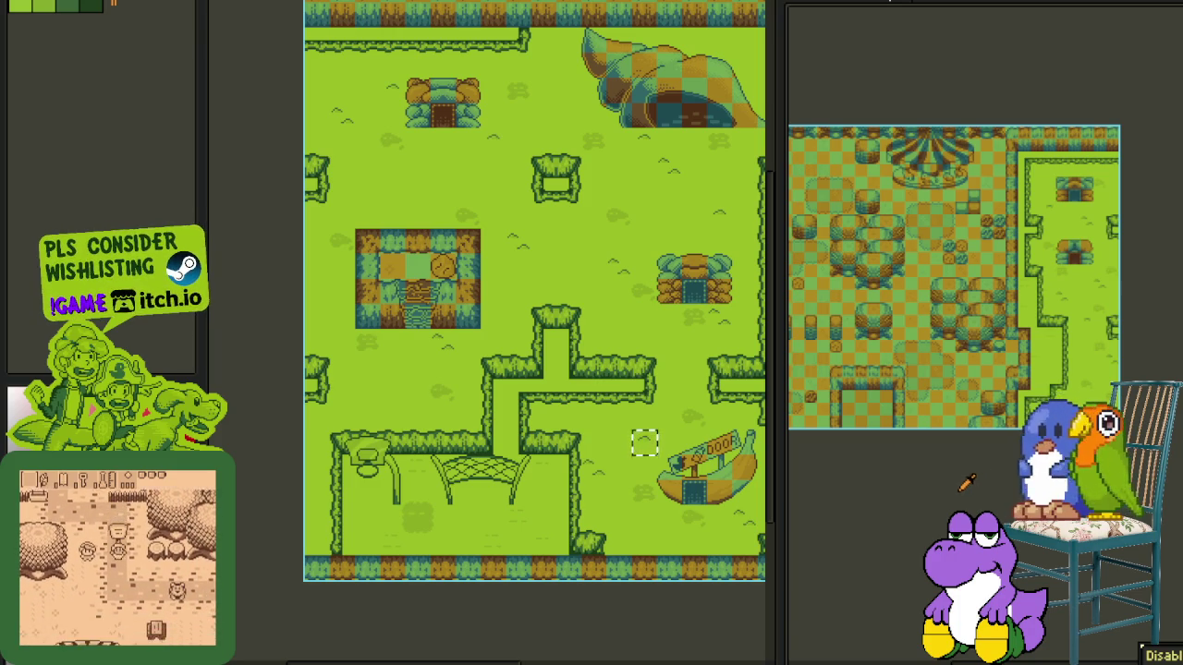
- Save the edited green Game Boy map with Ctrl+S
{"action": "key", "text": "ctrl+s"}
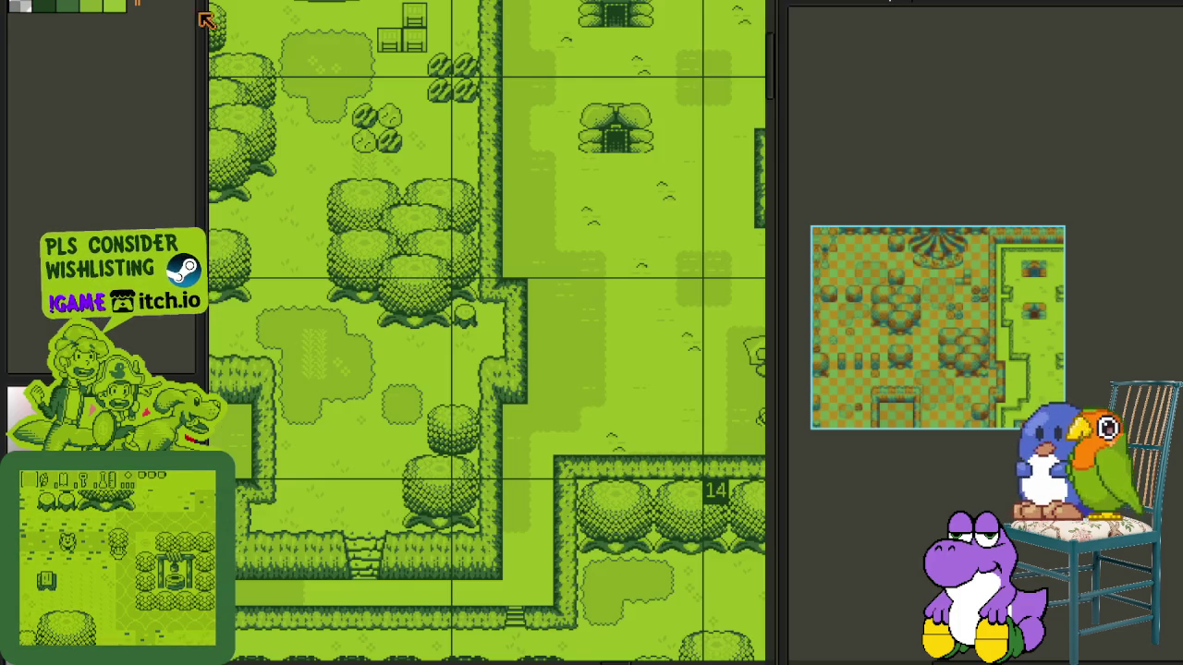
{"action": "mouse_move", "coordinate": [205, 19]}
{"action": "left_mouse_down"}
{"action": "mouse_move", "coordinate": [490, 378]}
{"action": "mouse_move", "coordinate": [657, 200]}
{"action": "mouse_move", "coordinate": [586, 327]}
{"action": "mouse_move", "coordinate": [599, 618]}
{"action": "mouse_move", "coordinate": [575, 286]}
{"action": "mouse_move", "coordinate": [371, 267]}
{"action": "mouse_move", "coordinate": [601, 306]}
{"action": "left_mouse_up"}
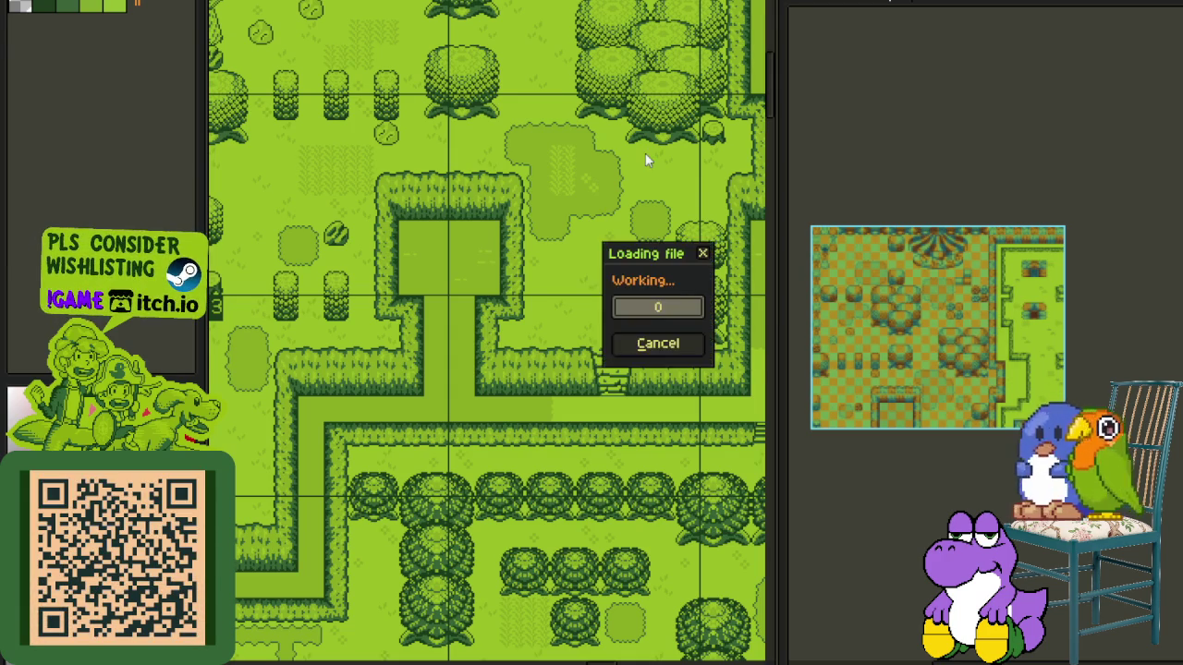
- Zoom into the loaded map and reveal its layer list, from Game Boy Screen Size to Green ground
{"action": "scroll", "coordinate": [533, 267], "scroll_direction": "down", "scroll_amount": 2}
{"action": "scroll", "coordinate": [532, 266], "scroll_direction": "up", "scroll_amount": 2}
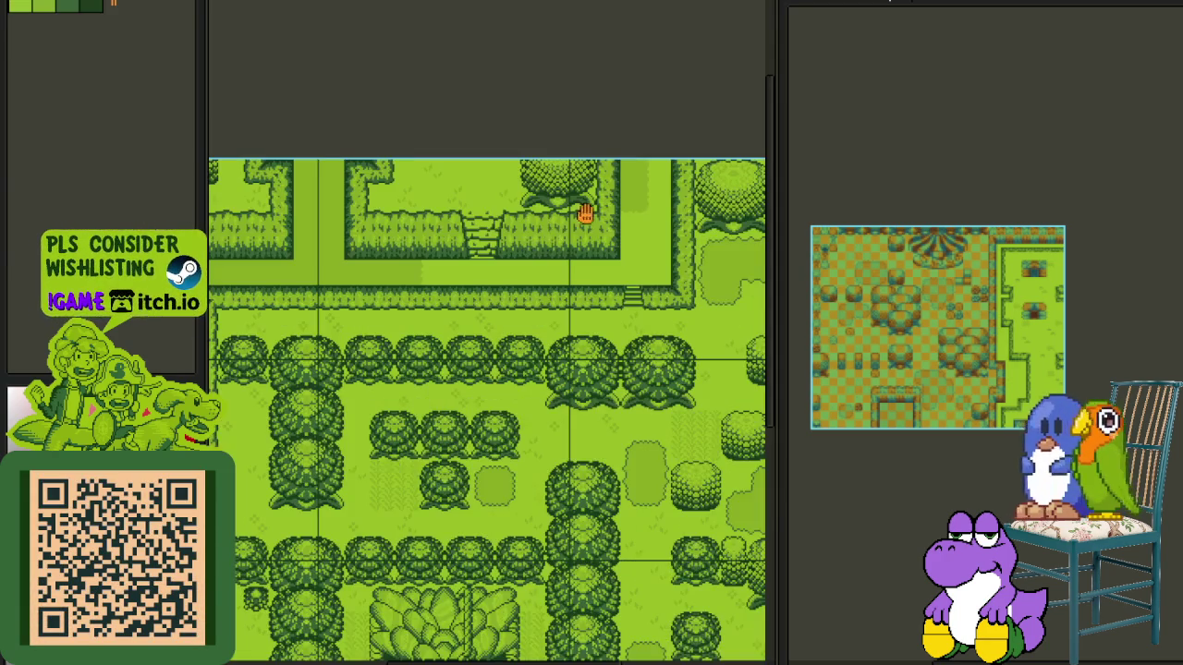
{"action": "scroll", "coordinate": [563, 333], "scroll_direction": "up", "scroll_amount": 2}
{"action": "scroll", "coordinate": [679, 368], "scroll_direction": "right", "scroll_amount": 2}
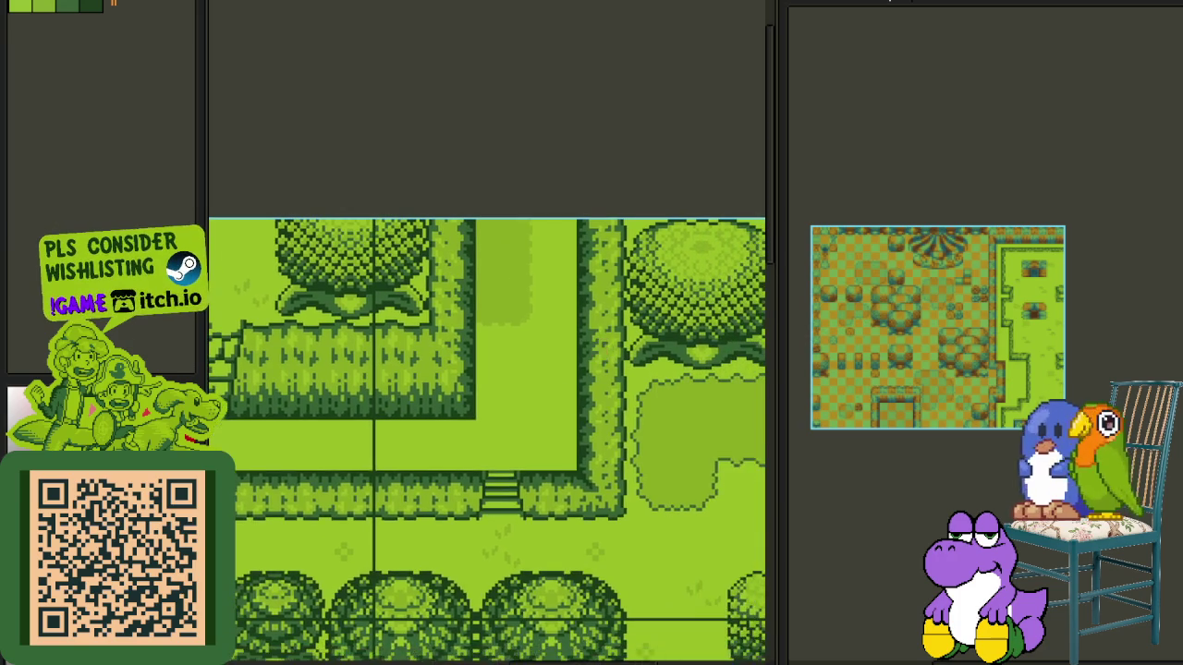
{"action": "key", "text": "Tab"}
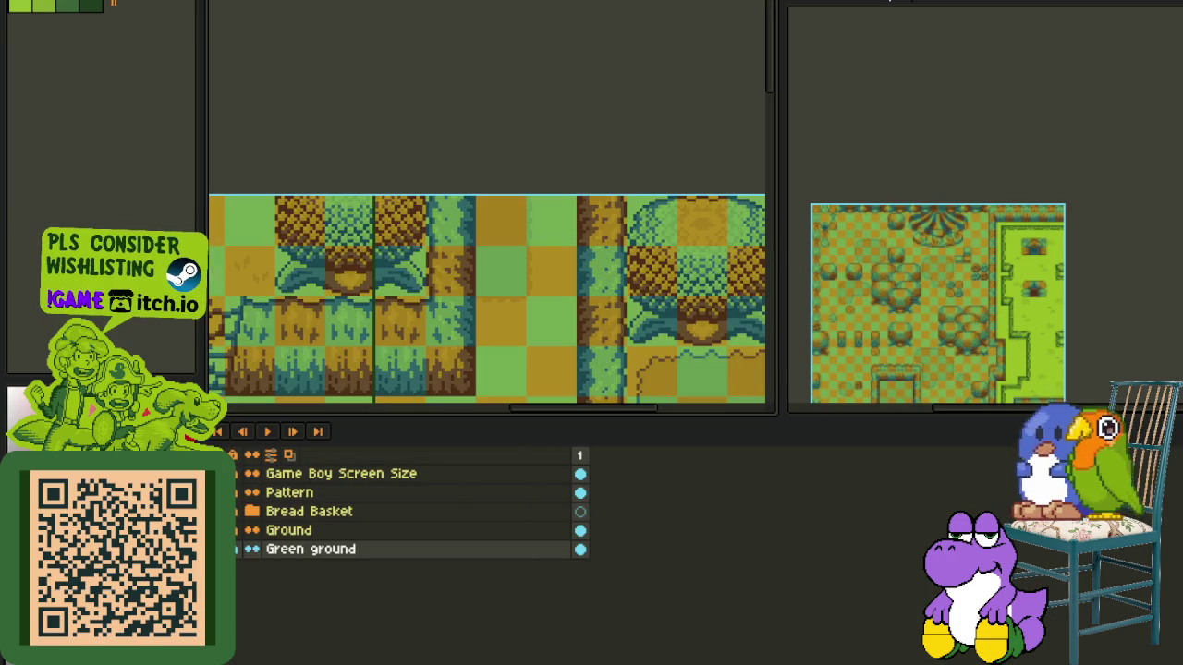
- Add a new layer above Game Boy Screen Size and name it Dry
{"action": "right_click", "coordinate": [335, 474]}
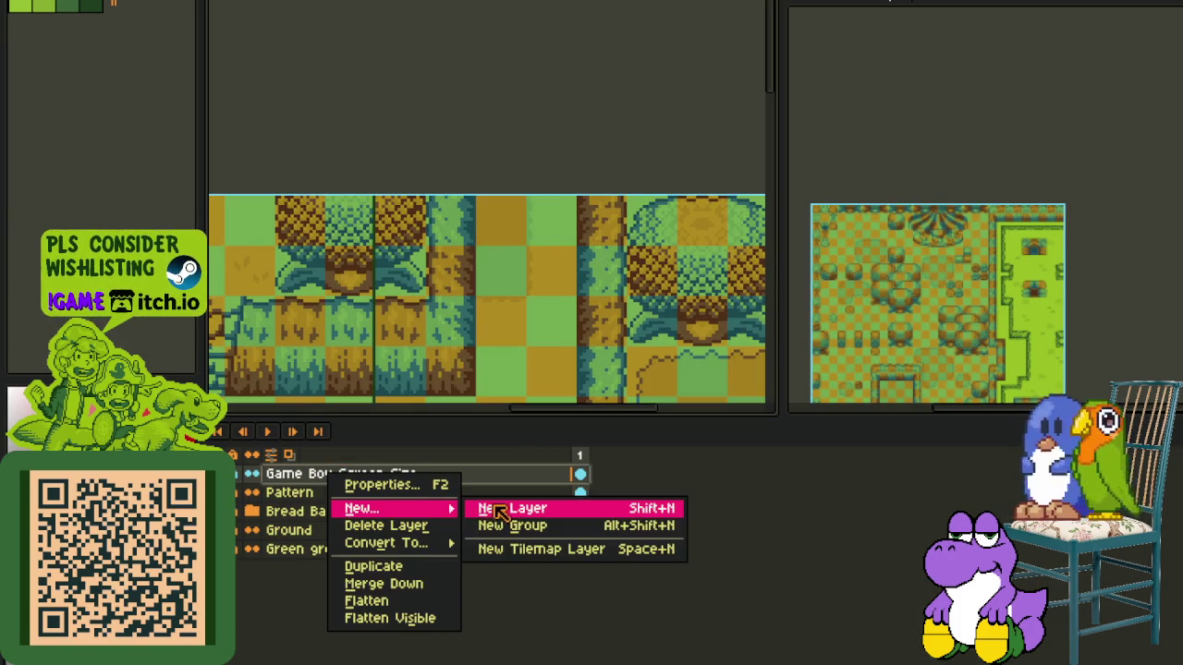
{"action": "mouse_move", "coordinate": [363, 508]}
{"action": "left_click", "coordinate": [494, 508]}
{"action": "double_click", "coordinate": [403, 475]}
{"action": "type", "text": "Dry"}
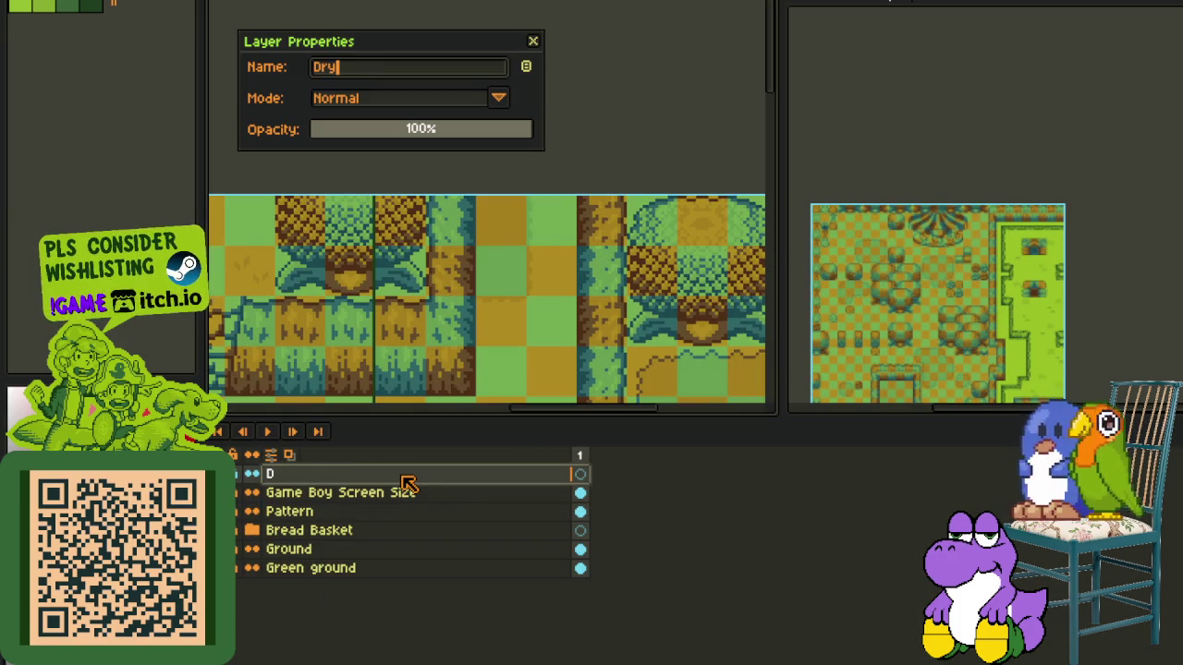
{"action": "key", "text": "Return"}
{"action": "scroll", "coordinate": [597, 278], "scroll_direction": "down", "scroll_amount": 3}
- Hide the layer list and zoom into a different area of the map
{"action": "key", "text": "Tab"}
{"action": "scroll", "coordinate": [333, 337], "scroll_direction": "up", "scroll_amount": 2}
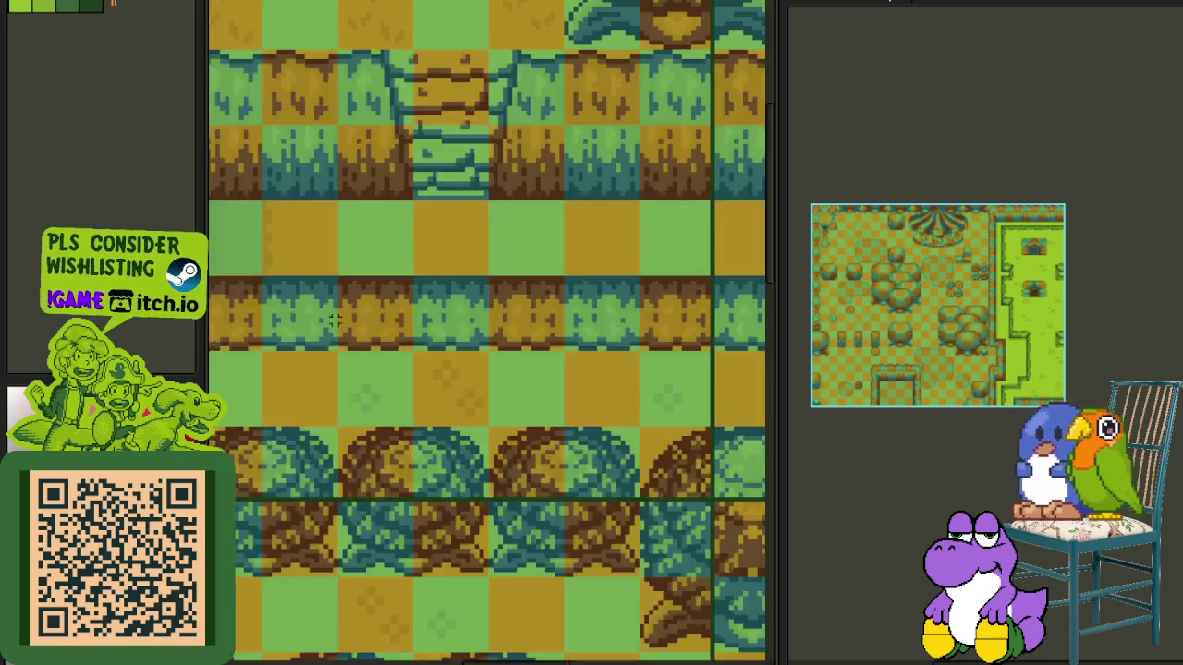
{"action": "scroll", "coordinate": [333, 337], "scroll_direction": "up", "scroll_amount": 2}
{"action": "scroll", "coordinate": [349, 269], "scroll_direction": "up", "scroll_amount": 2}
{"action": "scroll", "coordinate": [655, 349], "scroll_direction": "up", "scroll_amount": 2}
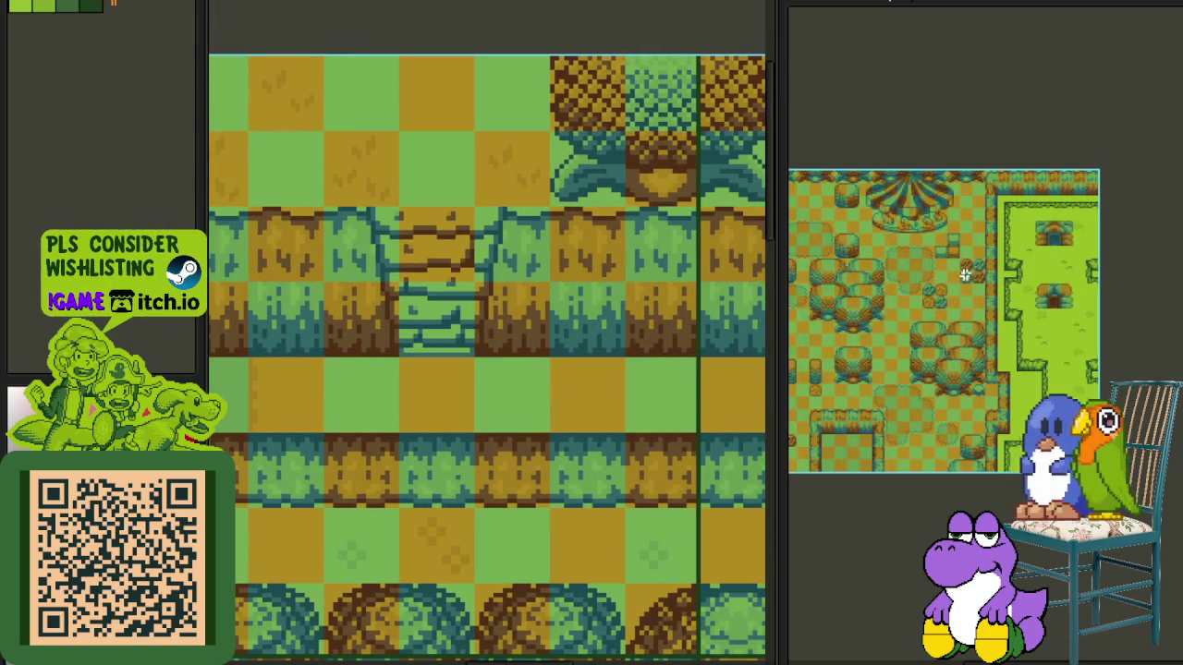
{"action": "left_click", "coordinate": [964, 274]}
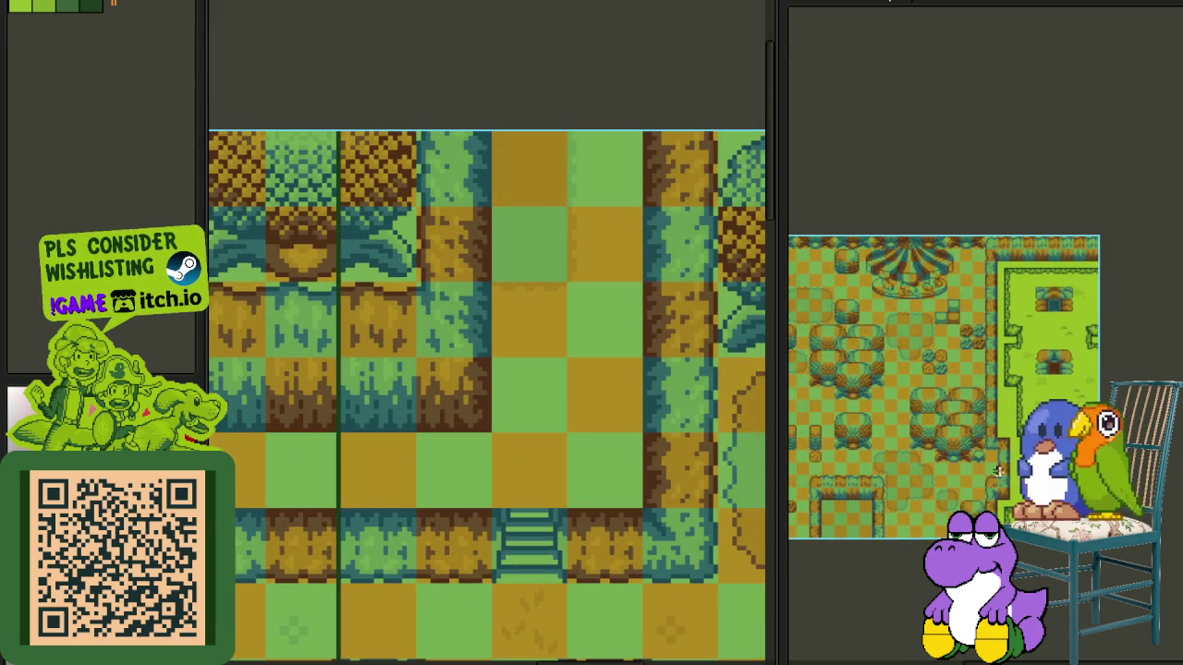
{"action": "scroll", "coordinate": [989, 469], "scroll_direction": "up", "scroll_amount": 3}
{"action": "scroll", "coordinate": [989, 468], "scroll_direction": "up", "scroll_amount": 2}
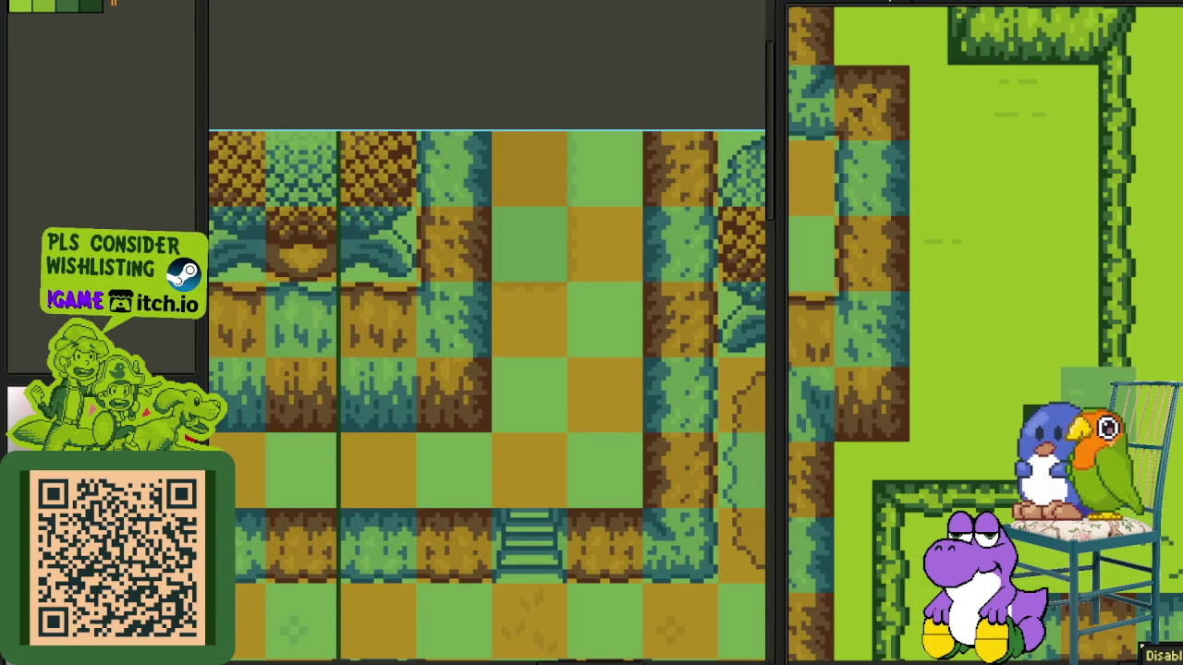
- Paste a block of tiles and drag it up and to the right on the village map
{"action": "scroll", "coordinate": [526, 262], "scroll_direction": "up", "scroll_amount": 1}
{"action": "scroll", "coordinate": [533, 234], "scroll_direction": "up", "scroll_amount": 1}
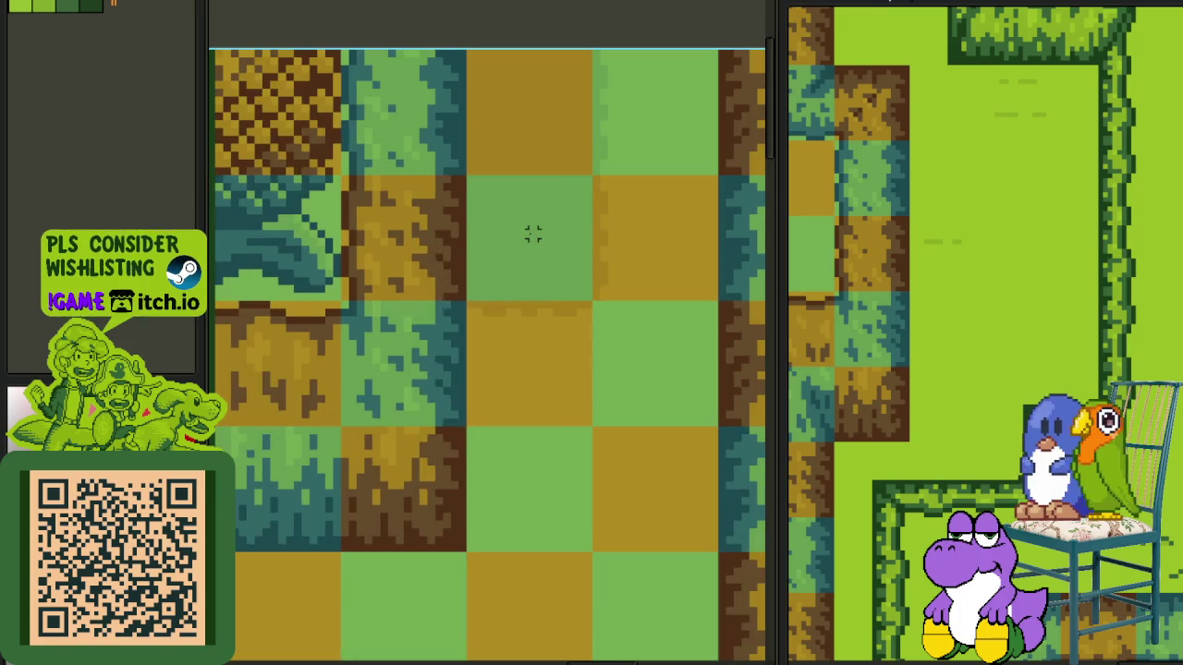
{"action": "key", "text": "ctrl+v"}
{"action": "mouse_move", "coordinate": [483, 357]}
{"action": "left_mouse_down"}
{"action": "mouse_move", "coordinate": [559, 319]}
{"action": "mouse_move", "coordinate": [550, 272]}
{"action": "left_mouse_up"}
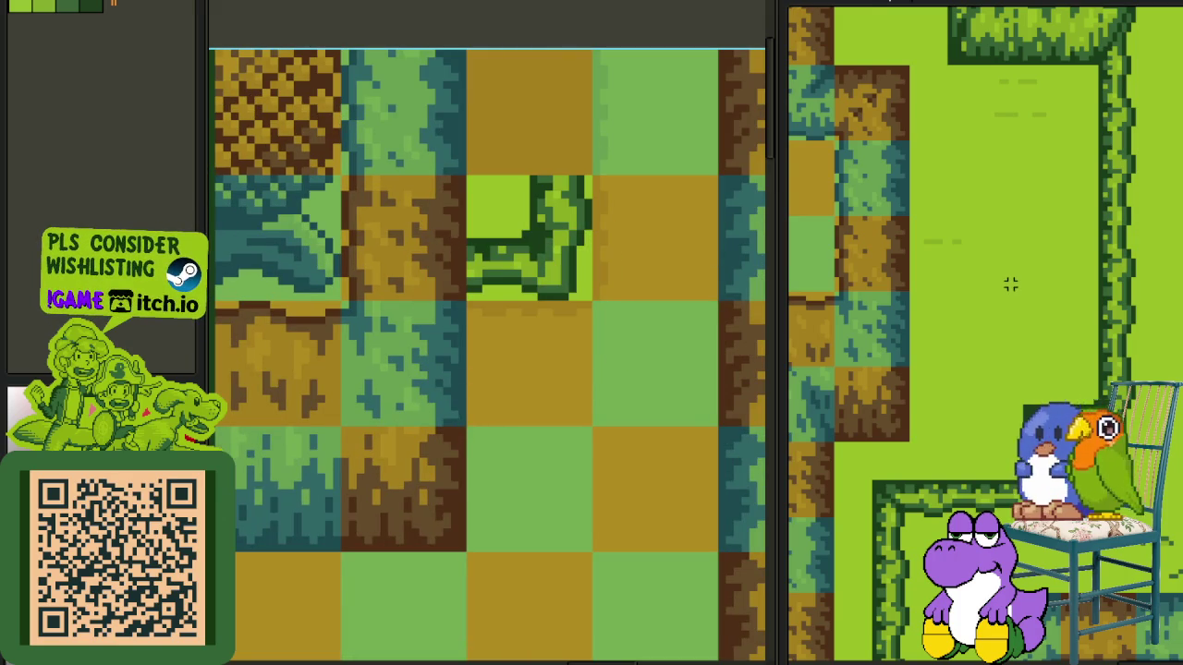
{"action": "scroll", "coordinate": [1006, 290], "scroll_direction": "down", "scroll_amount": 1}
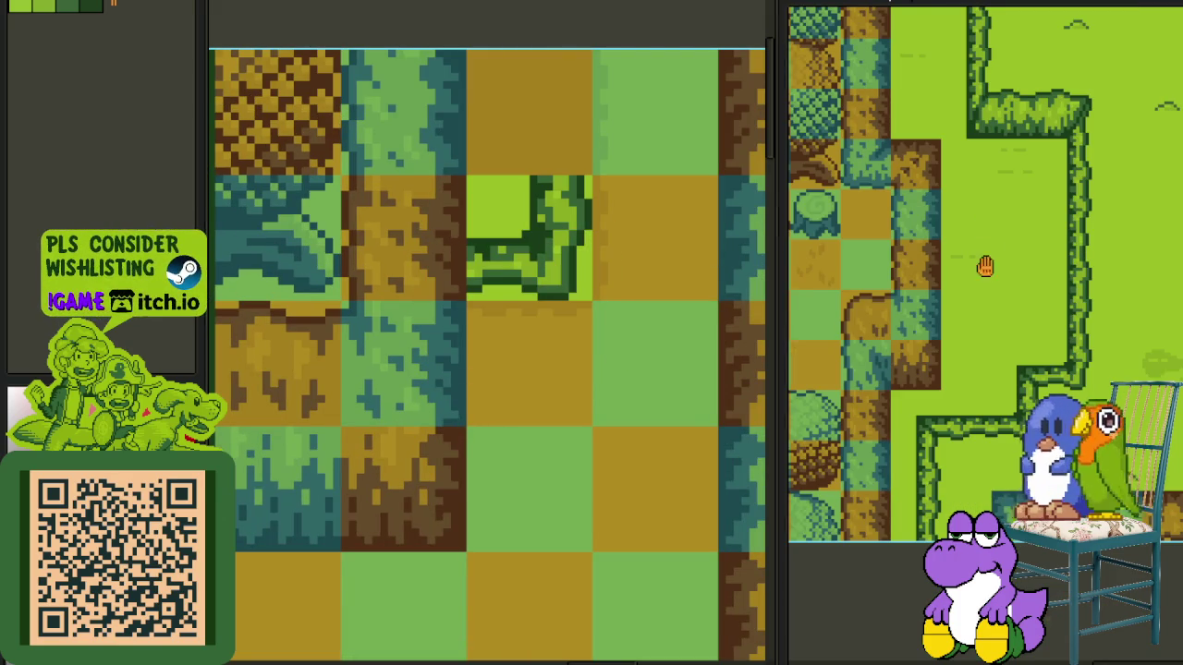
{"action": "left_click_drag", "start_coordinate": [984, 229], "coordinate": [981, 391]}
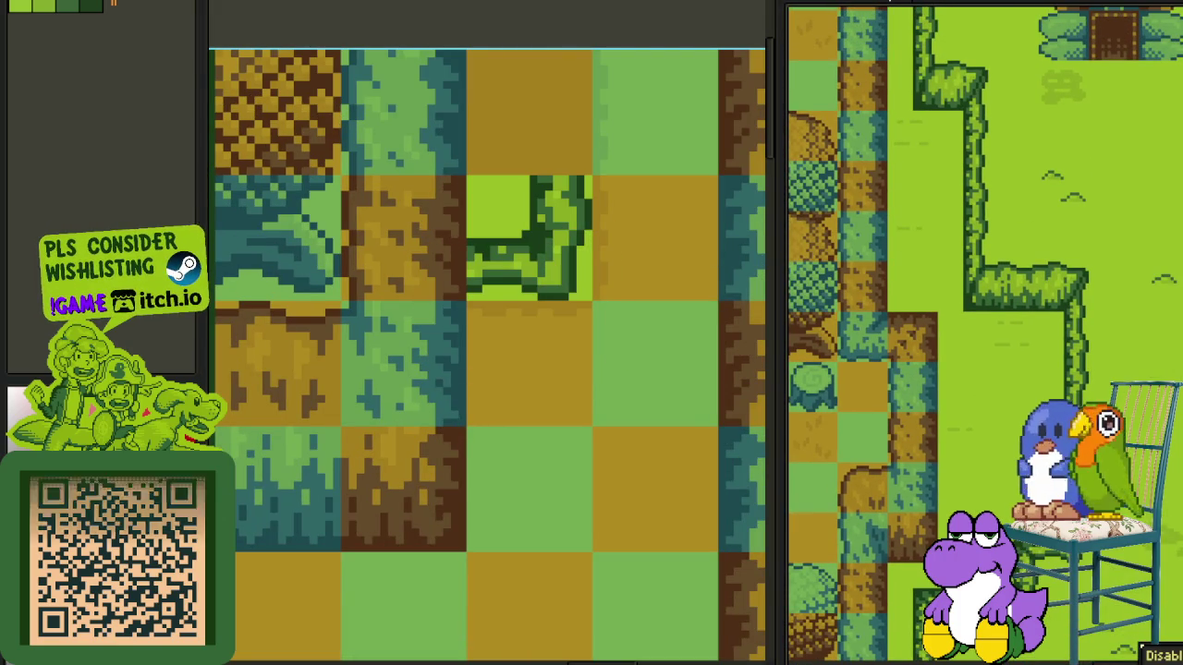
- Pick the green path-corner tile in the reference map, paste it into position and commit it
{"action": "left_click_drag", "start_coordinate": [1152, 480], "coordinate": [1168, 305]}
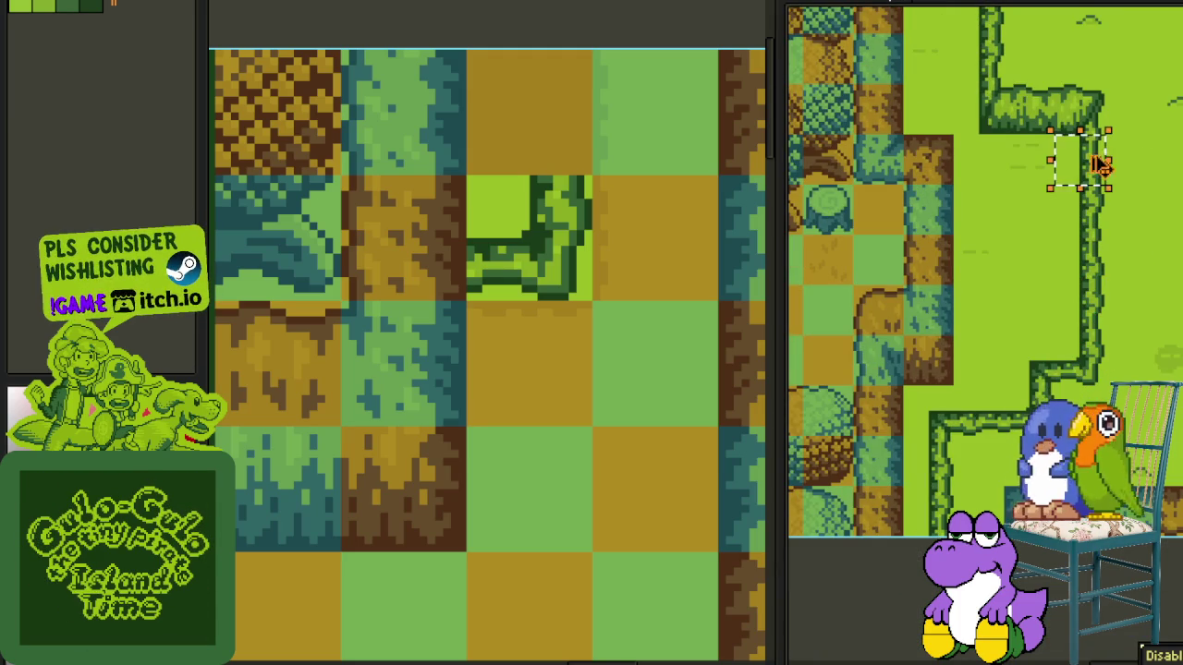
{"action": "left_click_drag", "start_coordinate": [559, 150], "coordinate": [505, 403]}
{"action": "key", "text": "ctrl+v"}
{"action": "left_click_drag", "start_coordinate": [518, 344], "coordinate": [505, 391]}
{"action": "left_click", "coordinate": [613, 383]}
{"action": "key", "text": "ctrl+d"}
{"action": "scroll", "coordinate": [590, 213], "scroll_direction": "down", "scroll_amount": 2}
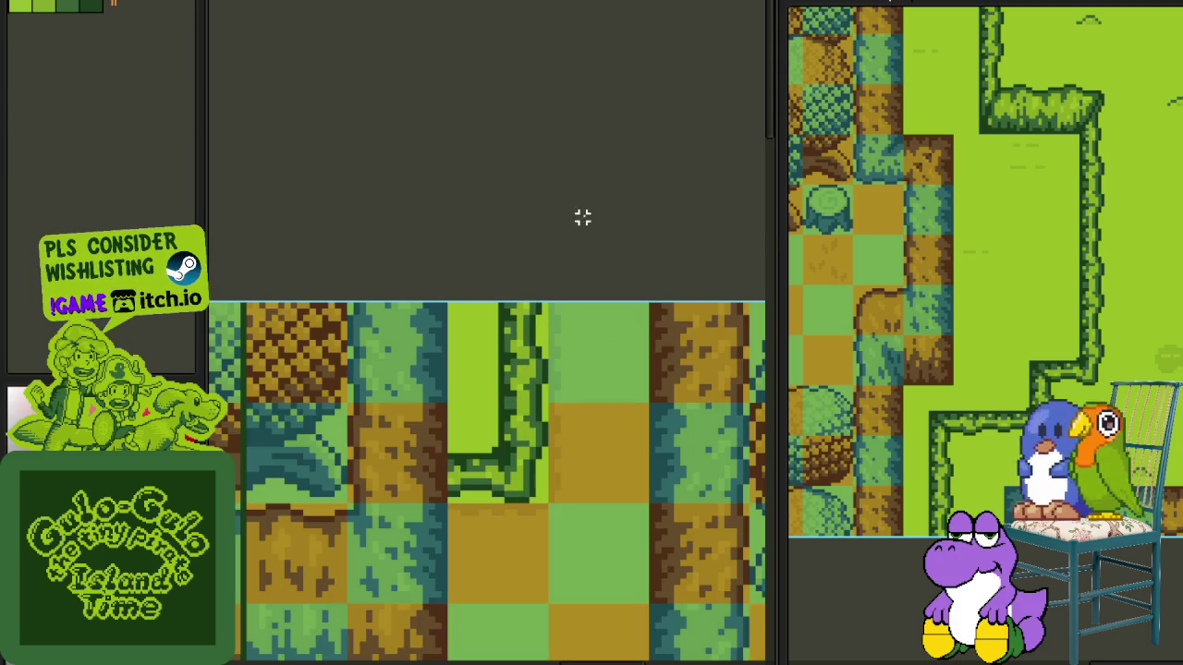
{"action": "scroll", "coordinate": [581, 208], "scroll_direction": "down", "scroll_amount": 2}
{"action": "scroll", "coordinate": [571, 230], "scroll_direction": "down", "scroll_amount": 2}
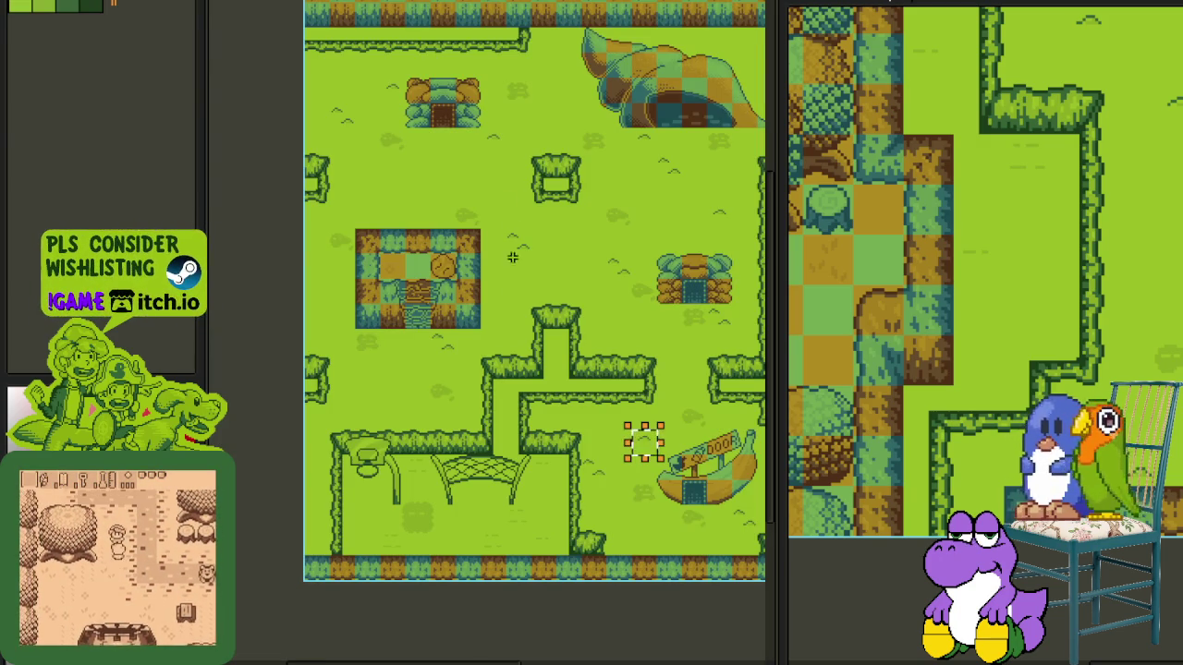
- Try moving the green corner tile down-right, then undo so it stays put
{"action": "mouse_move", "coordinate": [735, 404]}
{"action": "left_mouse_down"}
{"action": "mouse_move", "coordinate": [635, 296]}
{"action": "mouse_move", "coordinate": [610, 333]}
{"action": "left_mouse_up"}
{"action": "scroll", "coordinate": [652, 346], "scroll_direction": "up", "scroll_amount": 3}
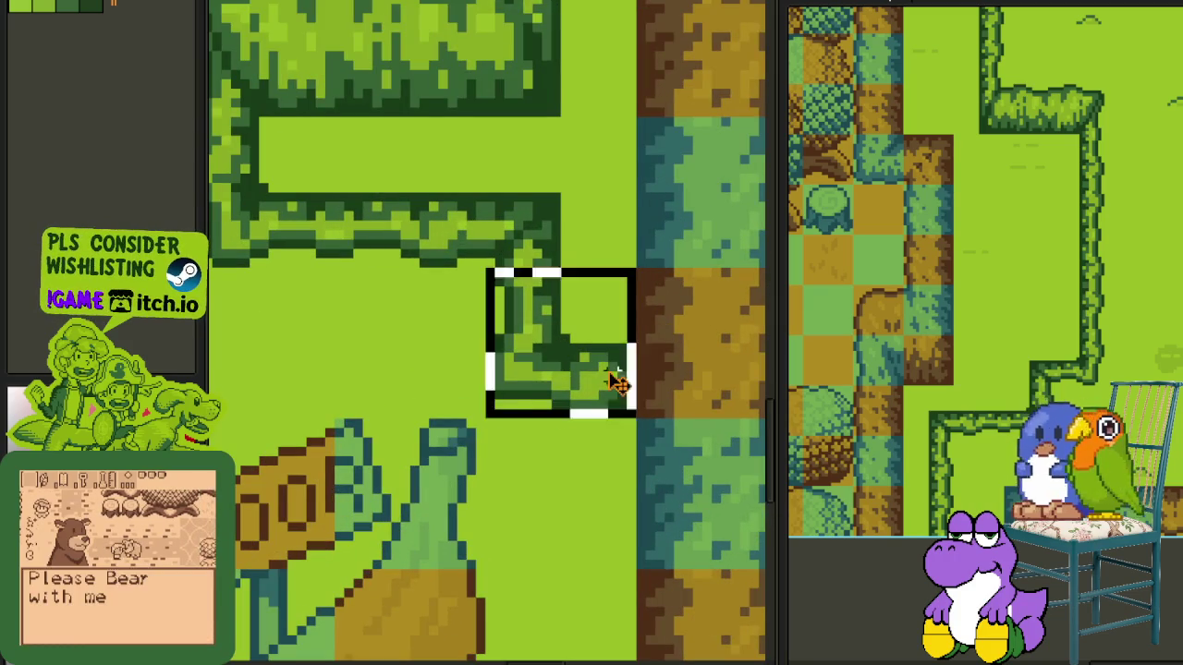
{"action": "scroll", "coordinate": [610, 339], "scroll_direction": "down", "scroll_amount": 3}
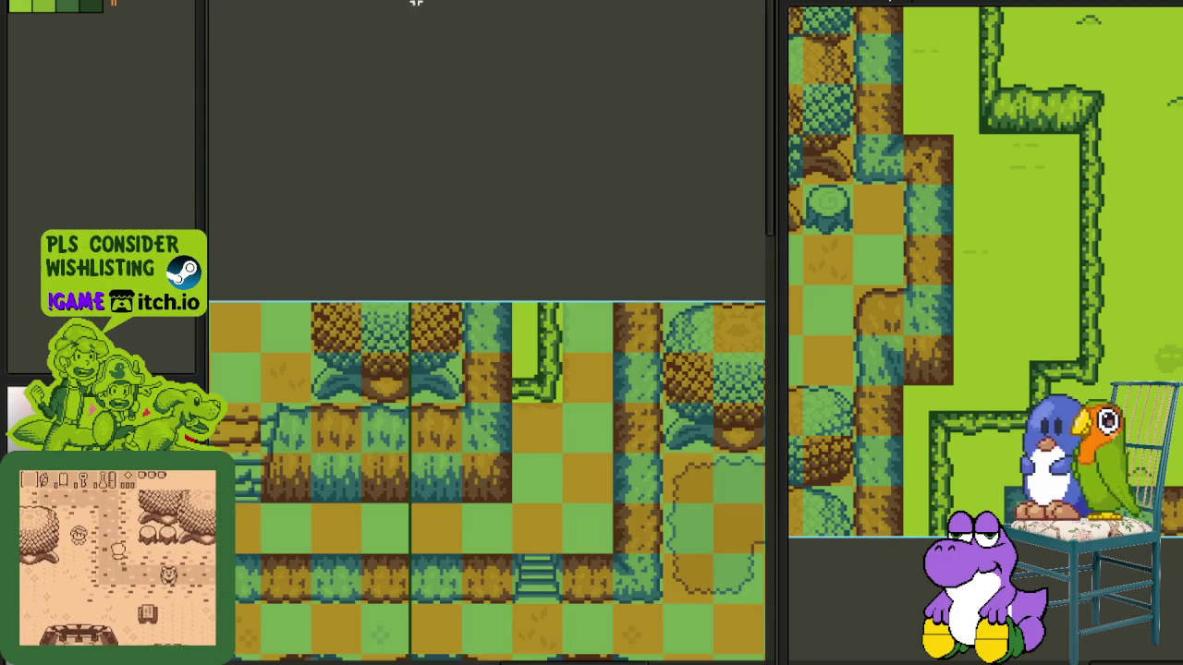
{"action": "scroll", "coordinate": [559, 421], "scroll_direction": "up", "scroll_amount": 3}
{"action": "left_click", "coordinate": [530, 338]}
{"action": "mouse_move", "coordinate": [530, 339]}
{"action": "left_mouse_down"}
{"action": "mouse_move", "coordinate": [610, 485]}
{"action": "mouse_move", "coordinate": [576, 514]}
{"action": "left_mouse_up"}
{"action": "key", "text": "ctrl+z"}
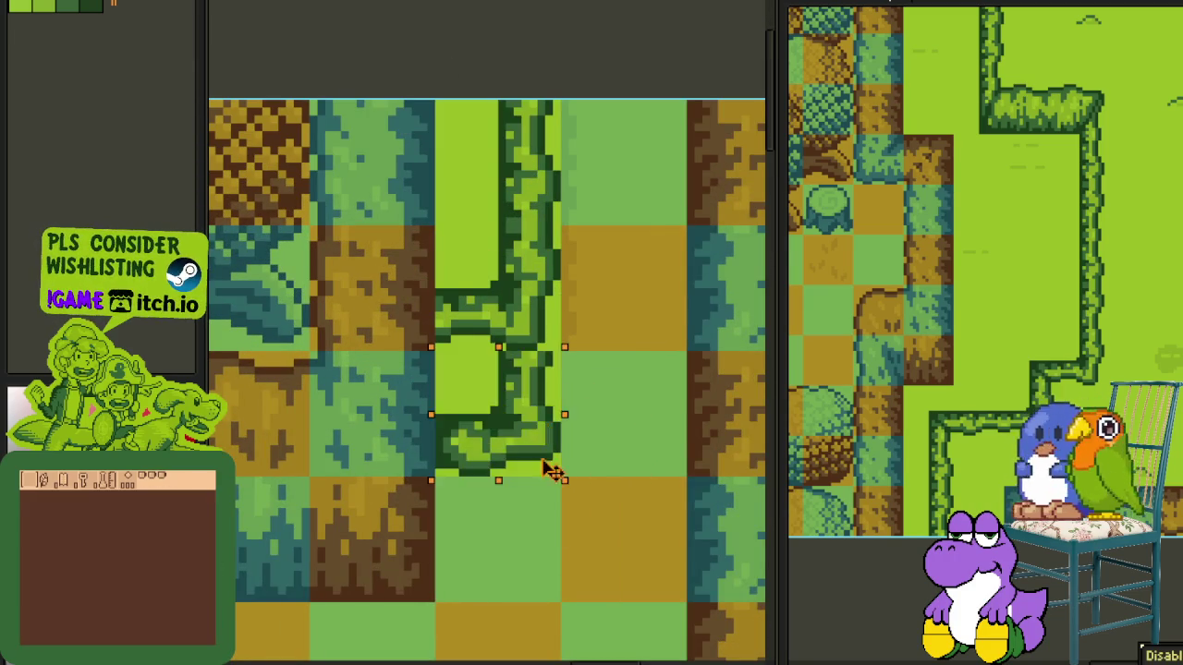
{"action": "left_click", "coordinate": [671, 275]}
- Take a bright-green grass tile from the reference map and paste it beside the stairs
{"action": "scroll", "coordinate": [634, 280], "scroll_direction": "down", "scroll_amount": 3}
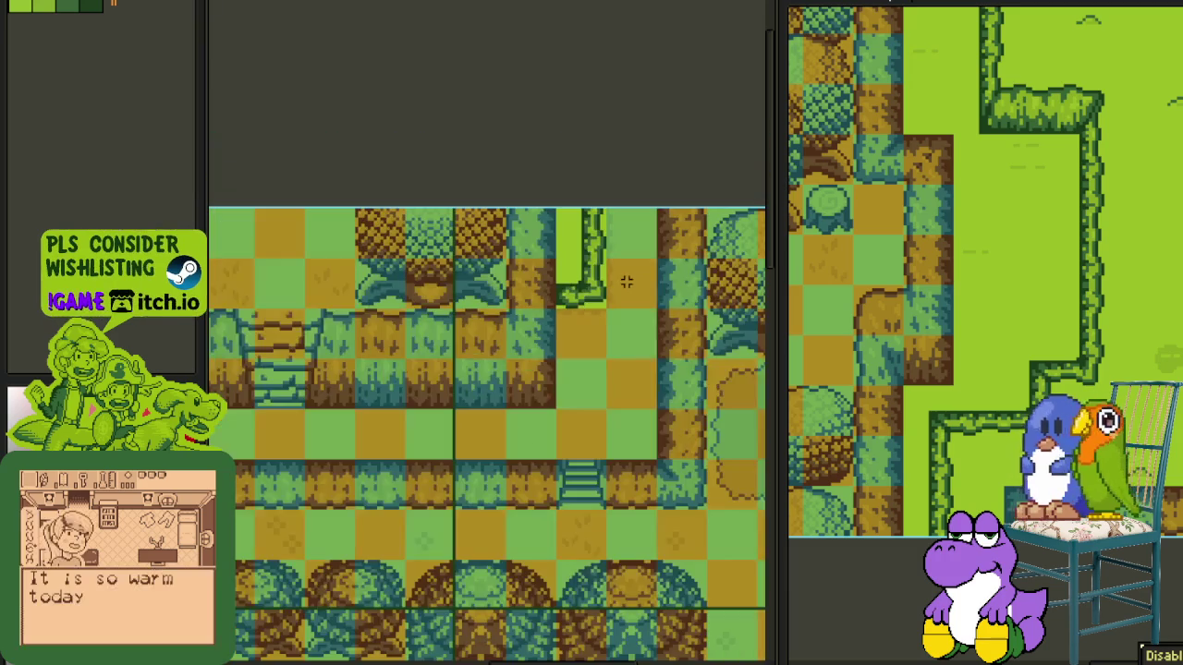
{"action": "scroll", "coordinate": [629, 264], "scroll_direction": "up", "scroll_amount": 2}
{"action": "scroll", "coordinate": [347, 337], "scroll_direction": "down", "scroll_amount": 1}
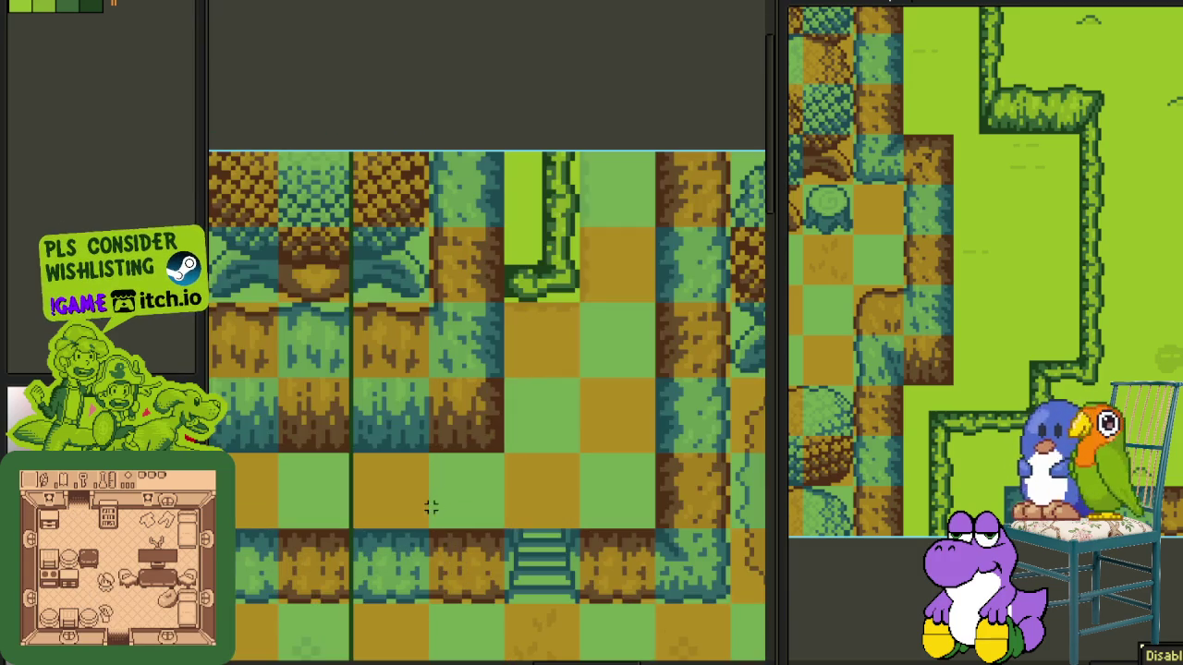
{"action": "left_click_drag", "start_coordinate": [428, 504], "coordinate": [473, 441]}
{"action": "left_click_drag", "start_coordinate": [1024, 161], "coordinate": [1062, 189]}
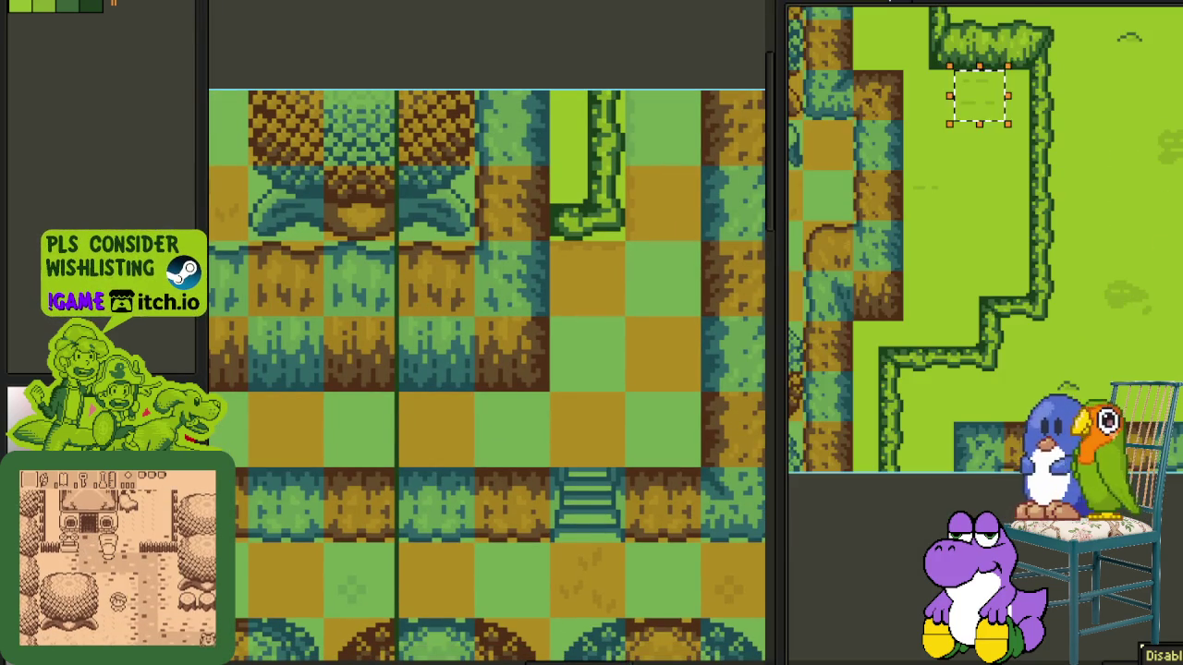
{"action": "scroll", "coordinate": [615, 391], "scroll_direction": "down", "scroll_amount": 2}
{"action": "scroll", "coordinate": [599, 356], "scroll_direction": "down", "scroll_amount": 2}
{"action": "scroll", "coordinate": [600, 356], "scroll_direction": "left", "scroll_amount": 2}
{"action": "scroll", "coordinate": [586, 367], "scroll_direction": "up", "scroll_amount": 3}
{"action": "key", "text": "ctrl+v"}
{"action": "left_click_drag", "start_coordinate": [502, 351], "coordinate": [443, 407]}
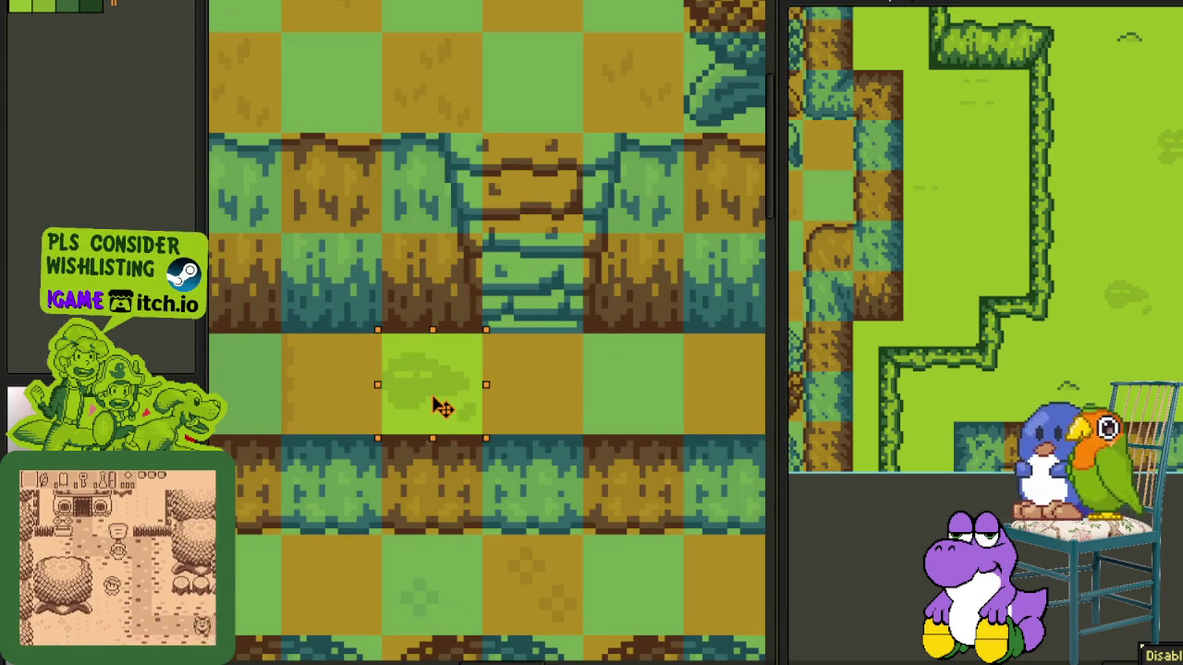
- Paste a second bright-green grass tile into the checkered area
{"action": "scroll", "coordinate": [561, 368], "scroll_direction": "down", "scroll_amount": 3}
{"action": "scroll", "coordinate": [561, 368], "scroll_direction": "up", "scroll_amount": 1}
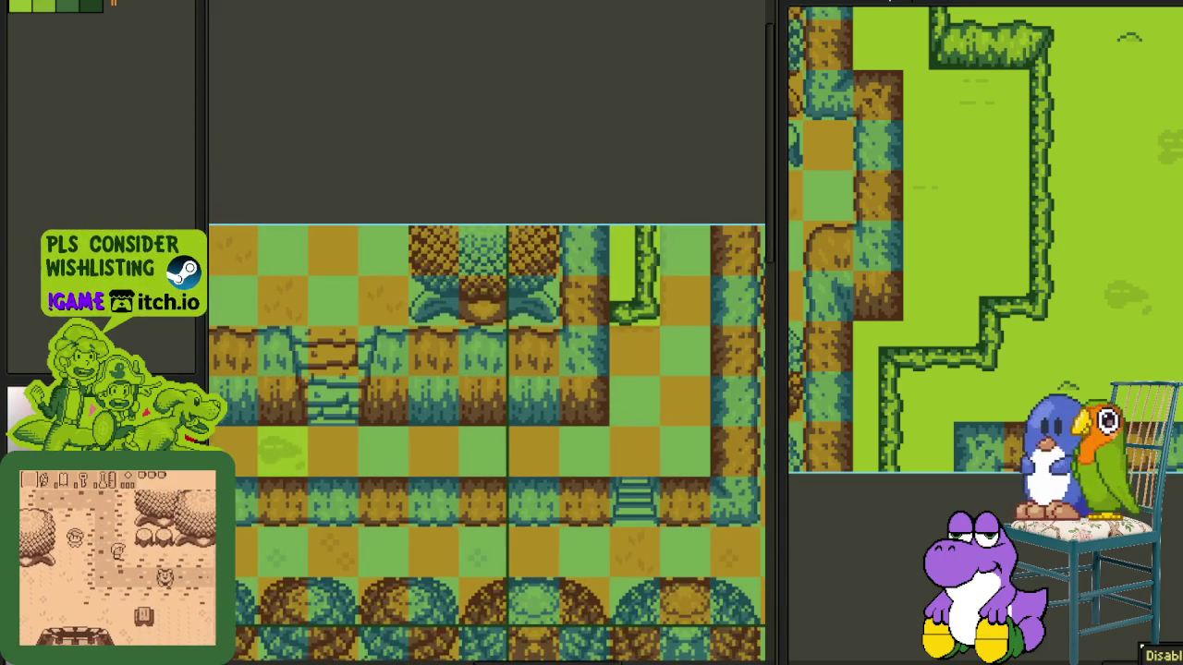
{"action": "scroll", "coordinate": [680, 372], "scroll_direction": "up", "scroll_amount": 1}
{"action": "key", "text": "ctrl+v"}
{"action": "mouse_move", "coordinate": [499, 370]}
{"action": "left_mouse_down"}
{"action": "mouse_move", "coordinate": [700, 497]}
{"action": "mouse_move", "coordinate": [700, 544]}
{"action": "left_mouse_up"}
{"action": "scroll", "coordinate": [674, 370], "scroll_direction": "down", "scroll_amount": 2}
{"action": "scroll", "coordinate": [673, 369], "scroll_direction": "down", "scroll_amount": 1}
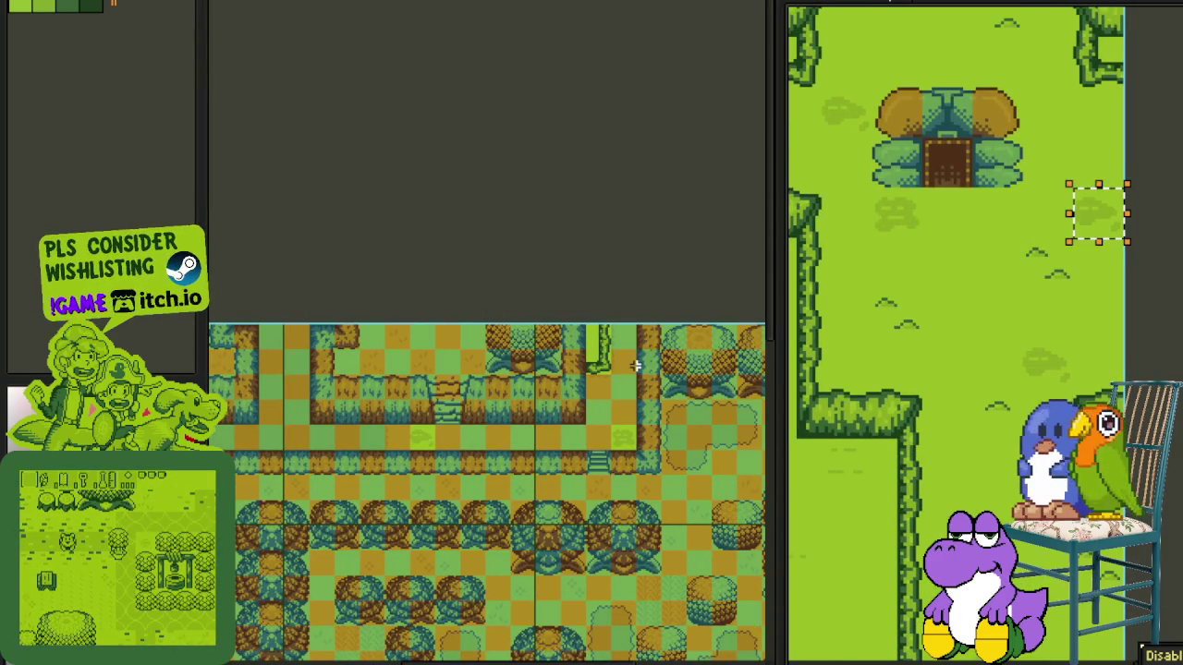
- Paste another bright-green grass tile and move it to the top row
{"action": "scroll", "coordinate": [635, 366], "scroll_direction": "up", "scroll_amount": 3}
{"action": "key", "text": "ctrl+v"}
{"action": "mouse_move", "coordinate": [507, 338]}
{"action": "left_mouse_down"}
{"action": "mouse_move", "coordinate": [596, 158]}
{"action": "mouse_move", "coordinate": [520, 119]}
{"action": "left_mouse_up"}
{"action": "scroll", "coordinate": [520, 119], "scroll_direction": "down", "scroll_amount": 1}
{"action": "scroll", "coordinate": [555, 203], "scroll_direction": "down", "scroll_amount": 1}
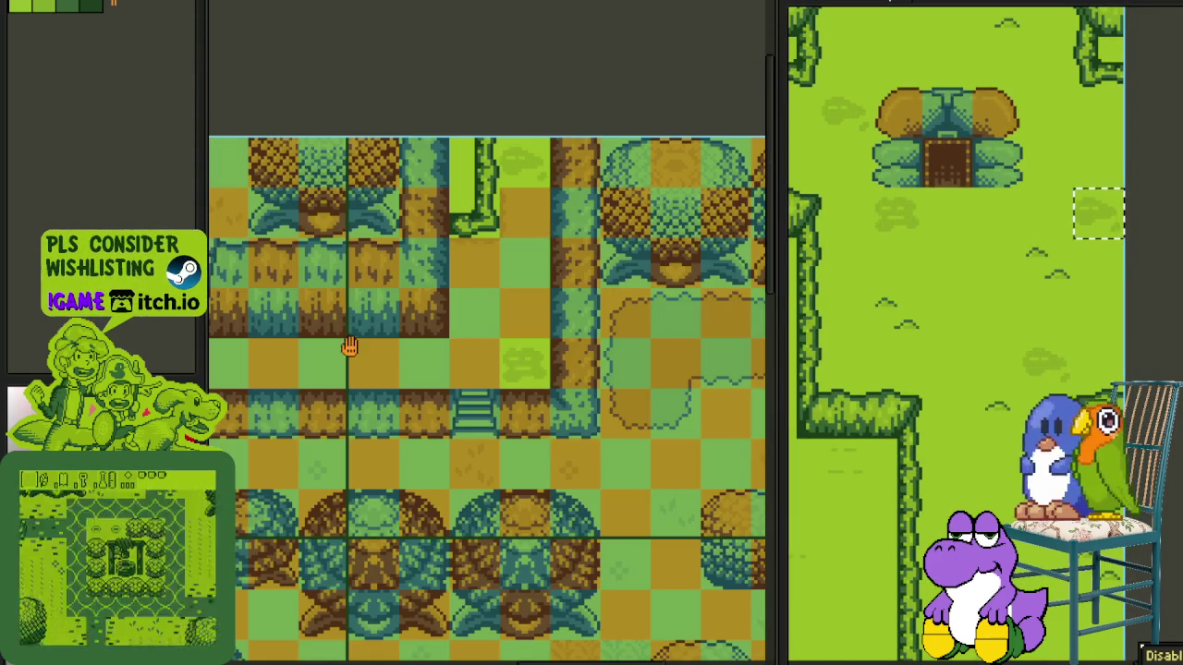
{"action": "scroll", "coordinate": [413, 308], "scroll_direction": "up", "scroll_amount": 2}
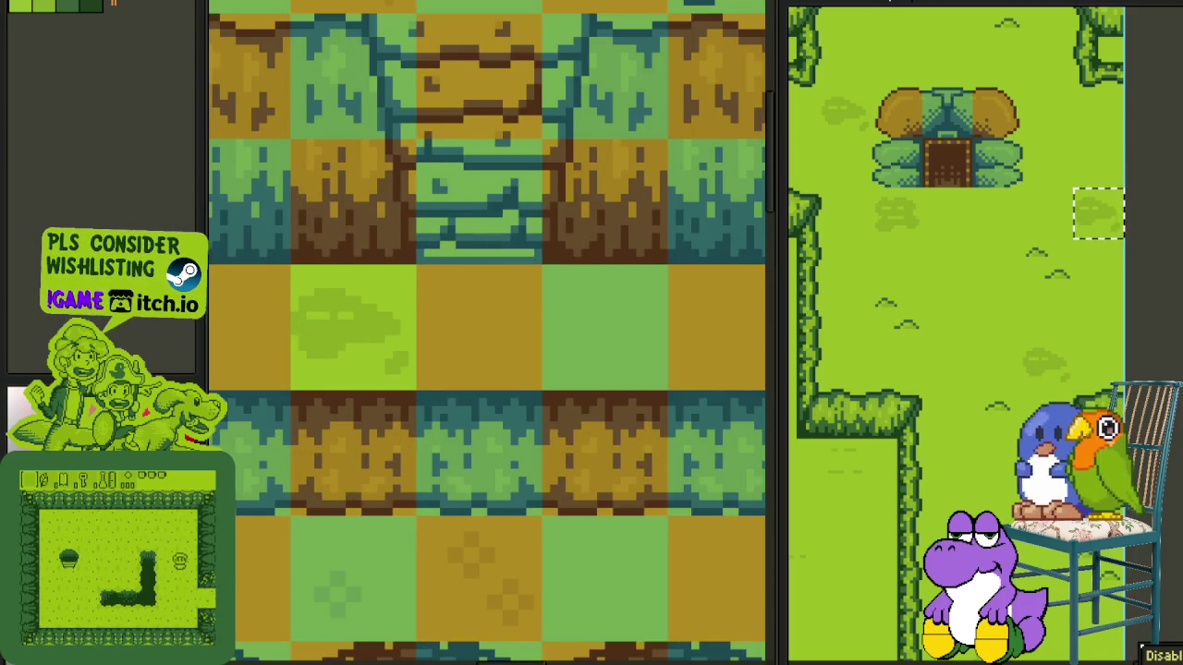
- Paint two path tiles, the top strip and a brown tile bright green
{"action": "left_click_drag", "start_coordinate": [360, 306], "coordinate": [601, 324]}
{"action": "mouse_move", "coordinate": [704, 310]}
{"action": "left_mouse_down"}
{"action": "mouse_move", "coordinate": [455, 342]}
{"action": "mouse_move", "coordinate": [600, 335]}
{"action": "mouse_move", "coordinate": [501, 343]}
{"action": "mouse_move", "coordinate": [634, 362]}
{"action": "mouse_move", "coordinate": [555, 383]}
{"action": "mouse_move", "coordinate": [602, 201]}
{"action": "left_mouse_up"}
{"action": "mouse_move", "coordinate": [621, 136]}
{"action": "left_mouse_down"}
{"action": "mouse_move", "coordinate": [702, 185]}
{"action": "mouse_move", "coordinate": [683, 295]}
{"action": "left_mouse_up"}
{"action": "left_click_drag", "start_coordinate": [661, 83], "coordinate": [599, 268]}
{"action": "left_click", "coordinate": [606, 268]}
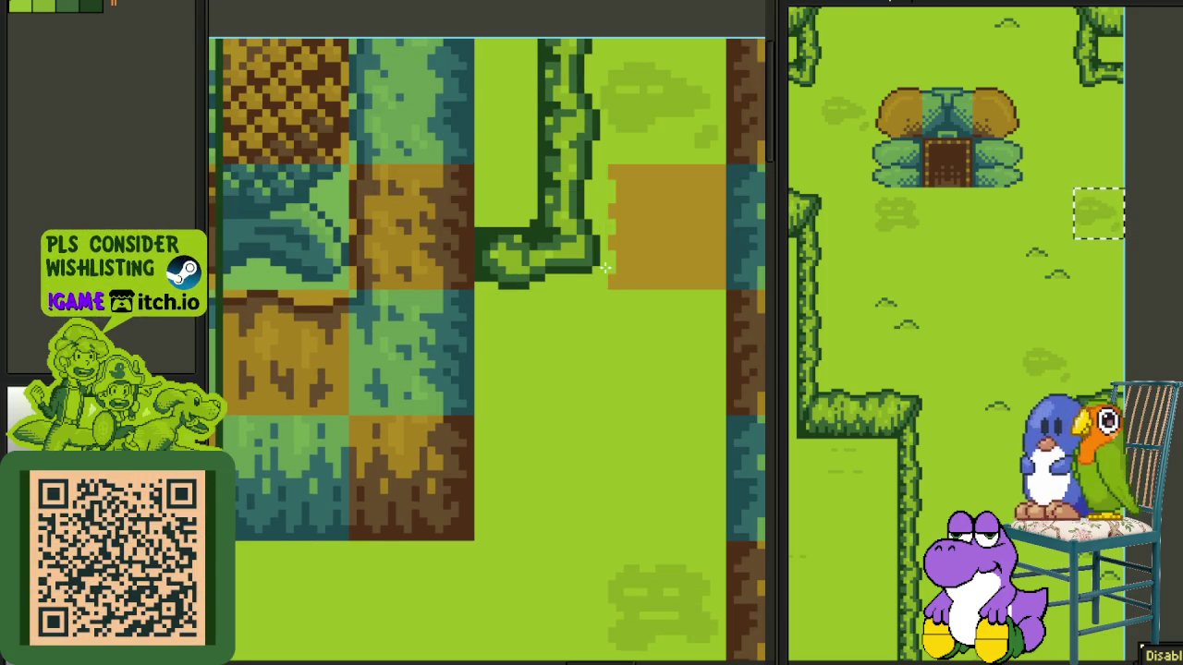
{"action": "scroll", "coordinate": [629, 231], "scroll_direction": "down", "scroll_amount": 2}
{"action": "scroll", "coordinate": [651, 157], "scroll_direction": "down", "scroll_amount": 1}
{"action": "scroll", "coordinate": [651, 312], "scroll_direction": "up", "scroll_amount": 1}
{"action": "scroll", "coordinate": [652, 311], "scroll_direction": "down", "scroll_amount": 1}
{"action": "scroll", "coordinate": [703, 207], "scroll_direction": "up", "scroll_amount": 1}
- Slide a grass tile left along the path and stamp two grass-tuft tiles
{"action": "left_click", "coordinate": [697, 379]}
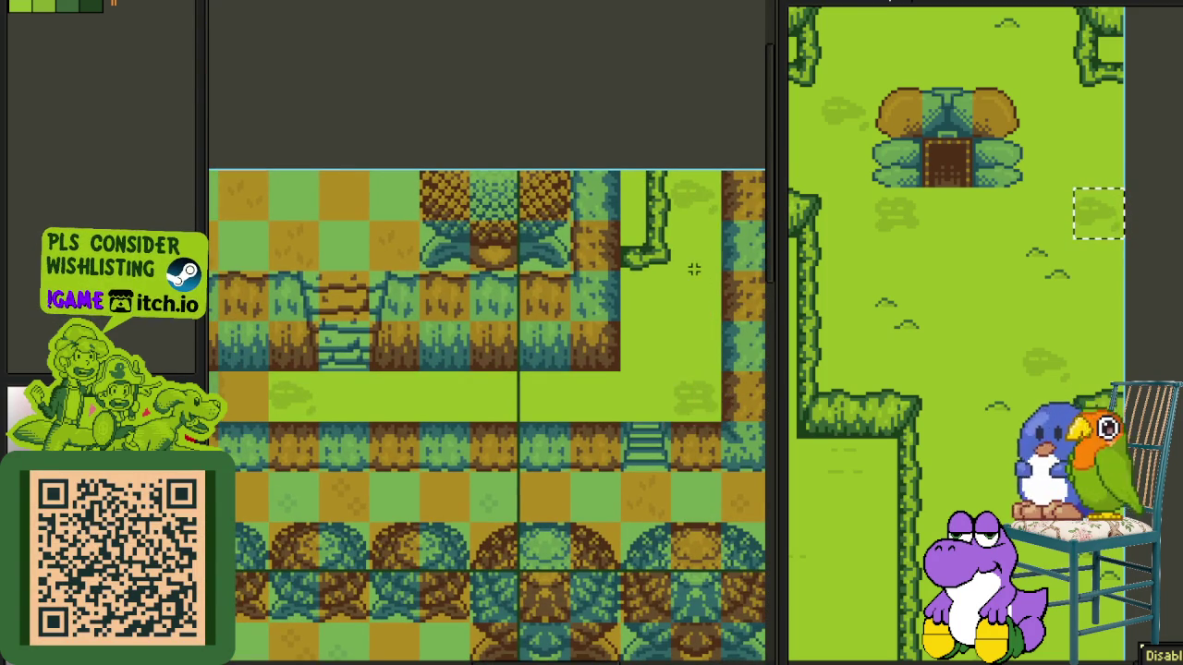
{"action": "left_click_drag", "start_coordinate": [697, 411], "coordinate": [466, 414]}
{"action": "left_click", "coordinate": [580, 391]}
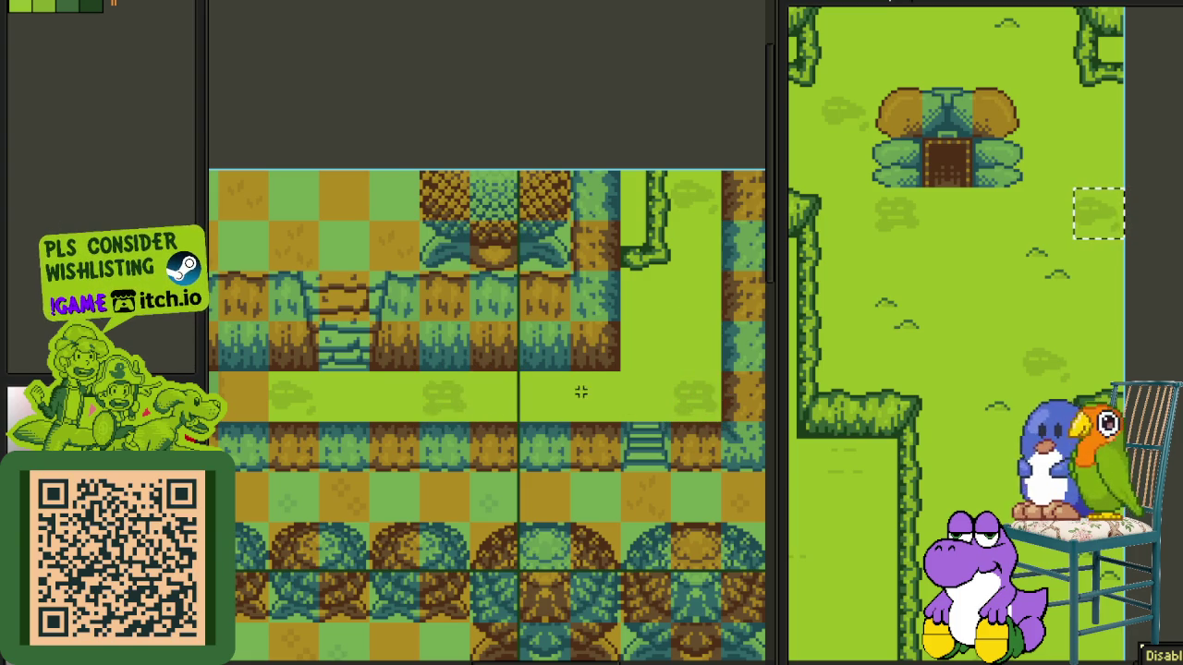
{"action": "left_click", "coordinate": [700, 199]}
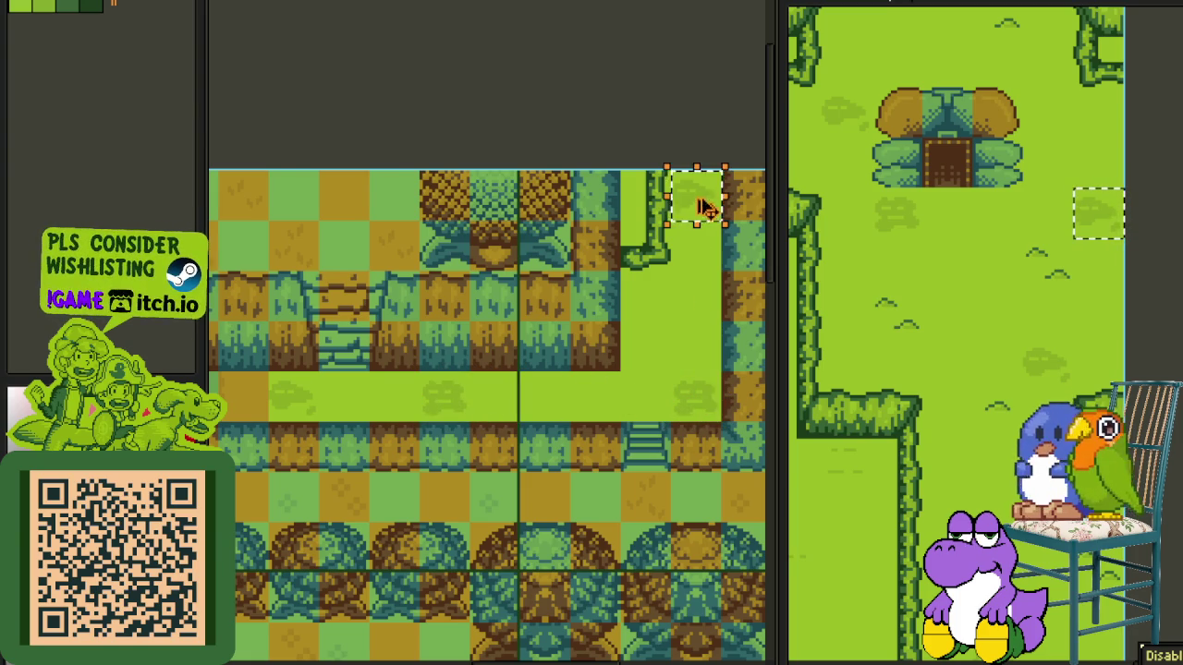
{"action": "left_click", "coordinate": [595, 398]}
{"action": "left_click", "coordinate": [649, 310]}
{"action": "scroll", "coordinate": [694, 310], "scroll_direction": "down", "scroll_amount": 5}
{"action": "scroll", "coordinate": [679, 303], "scroll_direction": "up", "scroll_amount": 2}
{"action": "scroll", "coordinate": [653, 357], "scroll_direction": "up", "scroll_amount": 3}
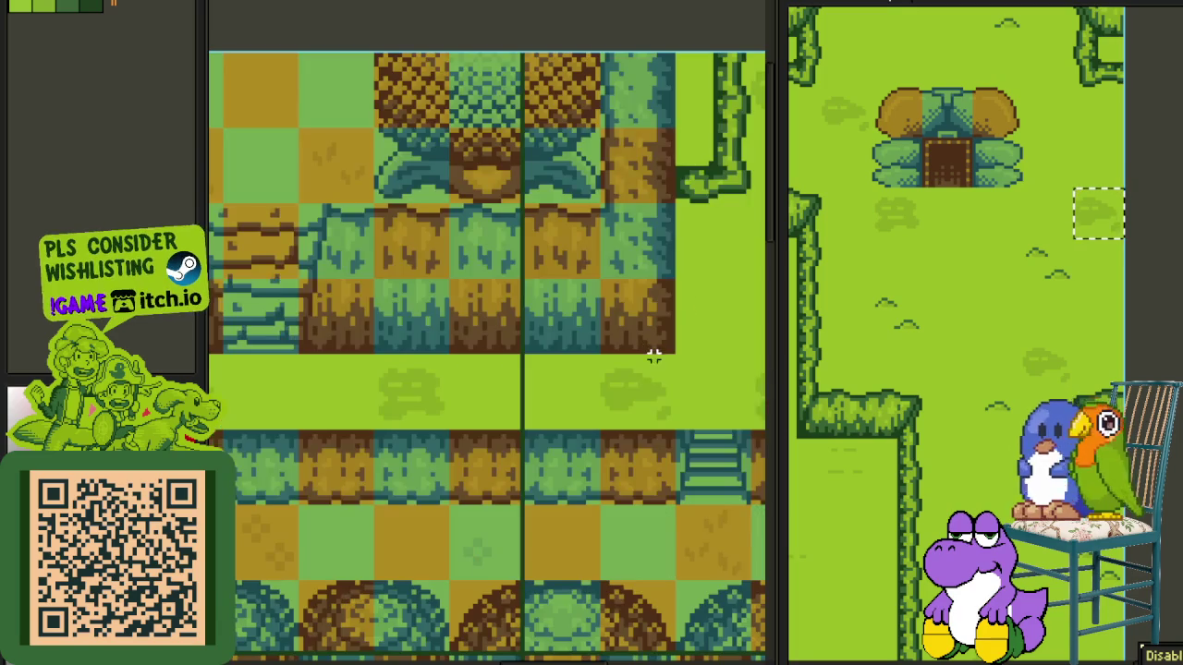
- Move the grass tuft up into the right column beside the hedge
{"action": "left_click_drag", "start_coordinate": [625, 394], "coordinate": [699, 242]}
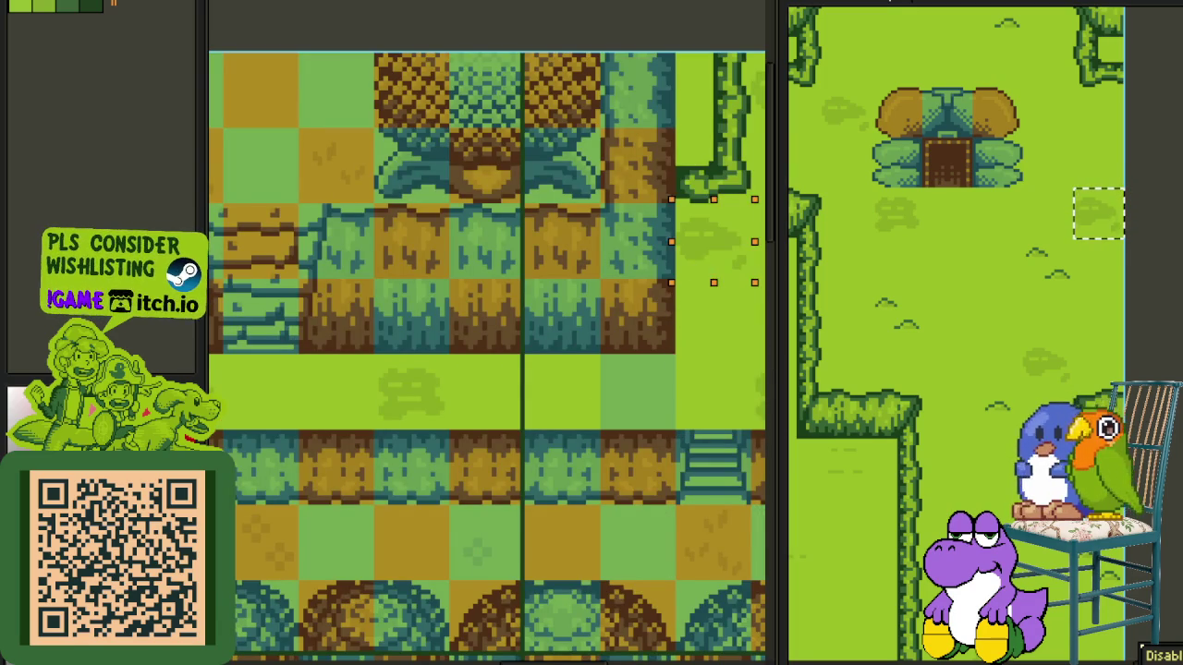
{"action": "left_click_drag", "start_coordinate": [659, 361], "coordinate": [626, 381]}
{"action": "left_click_drag", "start_coordinate": [675, 339], "coordinate": [562, 388]}
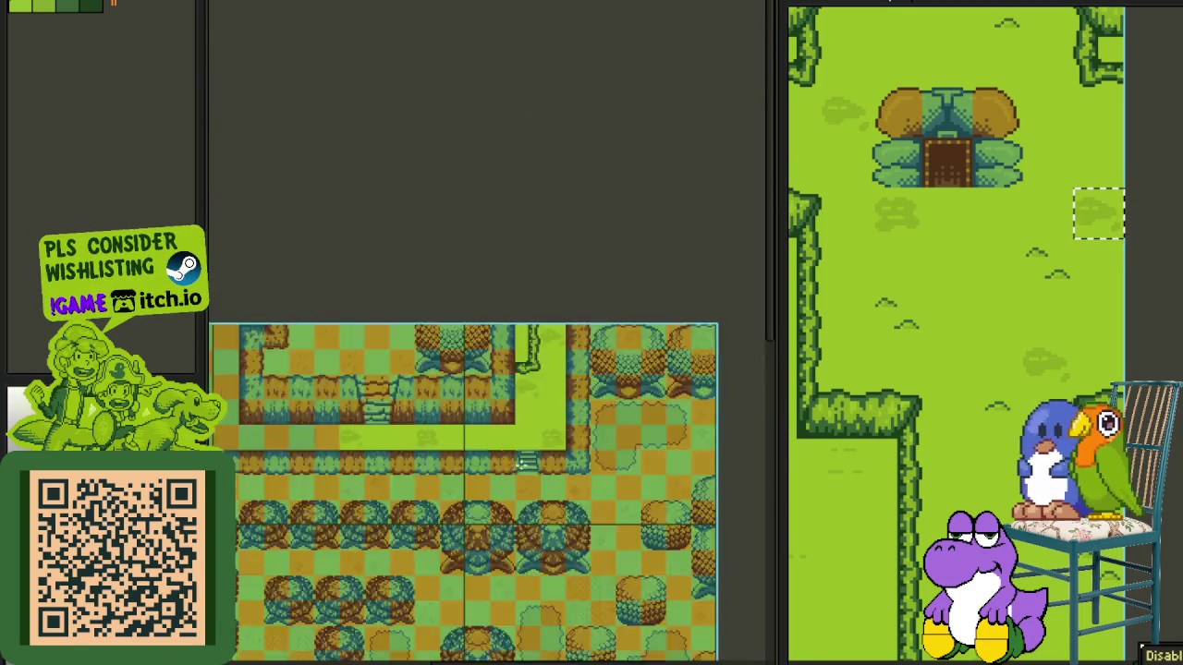
{"action": "left_click", "coordinate": [559, 392]}
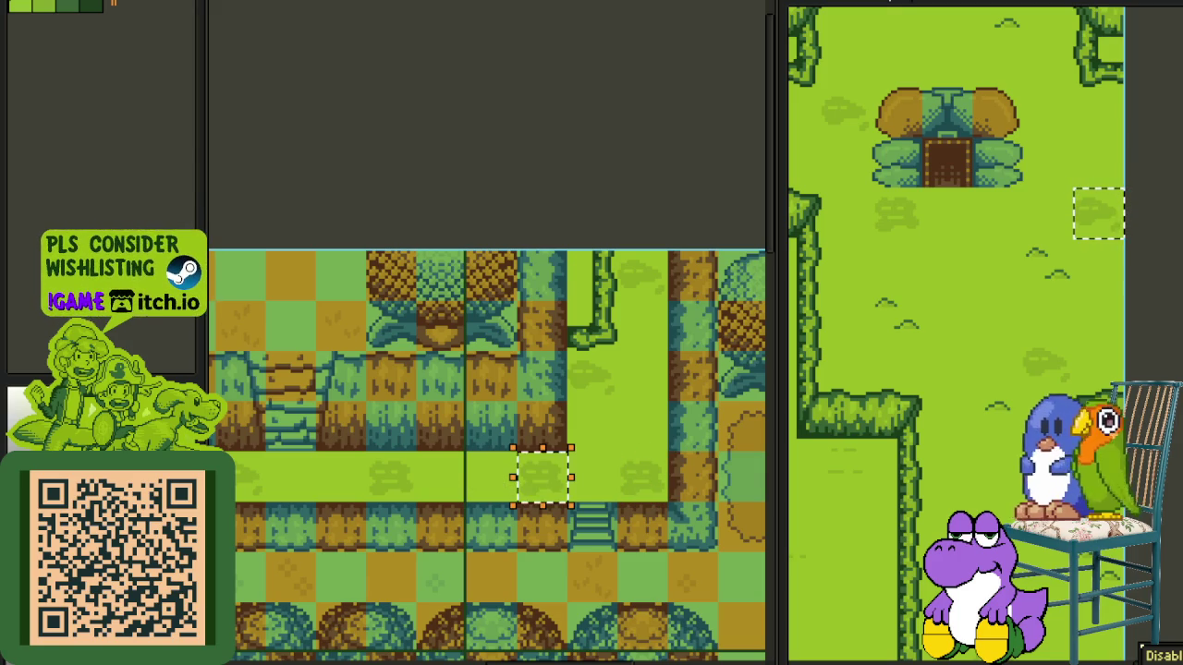
- Save the Mermaid Village map with Ctrl+S
{"action": "scroll", "coordinate": [655, 392], "scroll_direction": "down", "scroll_amount": 1}
{"action": "scroll", "coordinate": [646, 437], "scroll_direction": "up", "scroll_amount": 1}
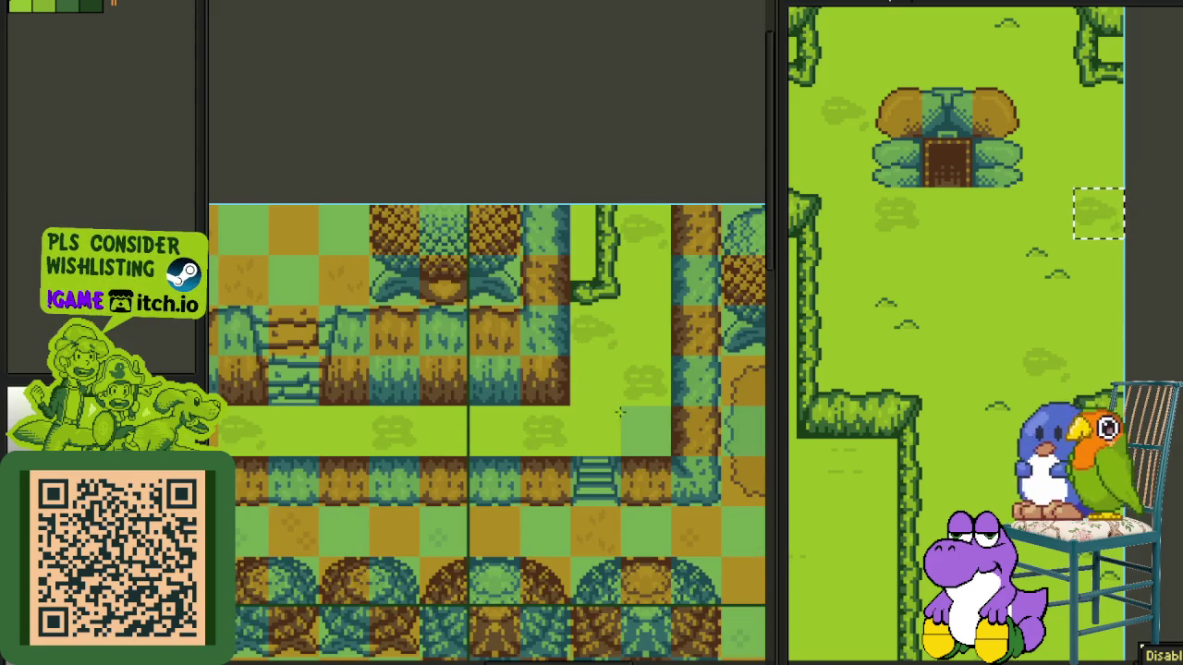
{"action": "scroll", "coordinate": [634, 417], "scroll_direction": "down", "scroll_amount": 2}
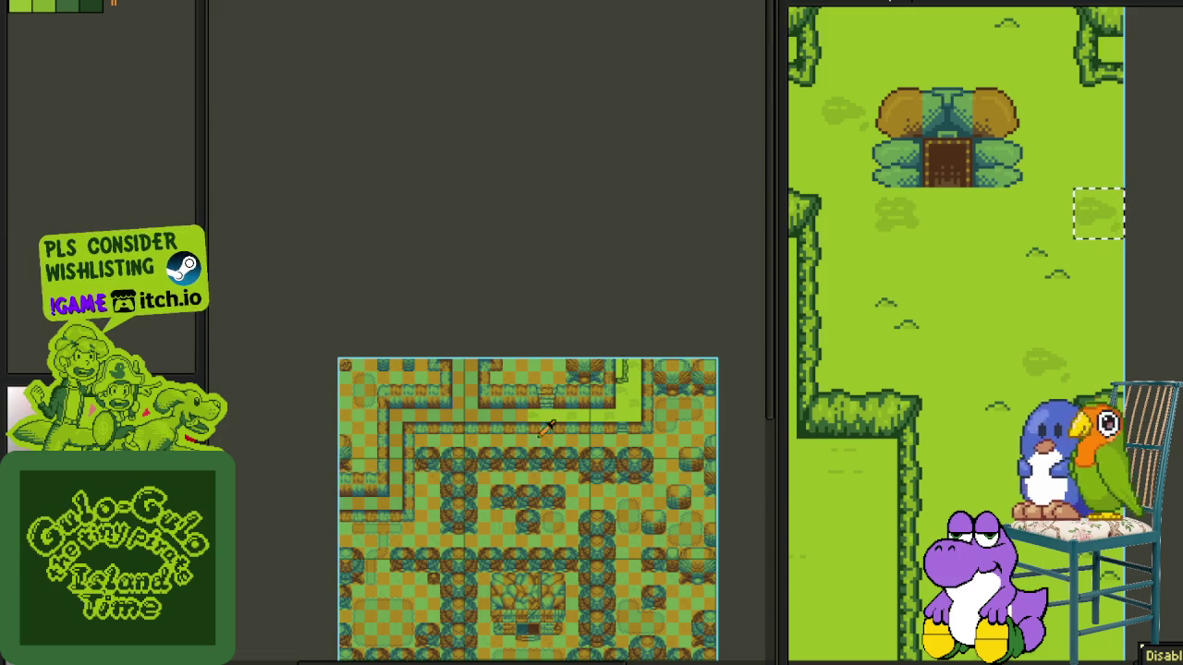
{"action": "scroll", "coordinate": [585, 393], "scroll_direction": "up", "scroll_amount": 2}
{"action": "scroll", "coordinate": [563, 317], "scroll_direction": "up", "scroll_amount": 2}
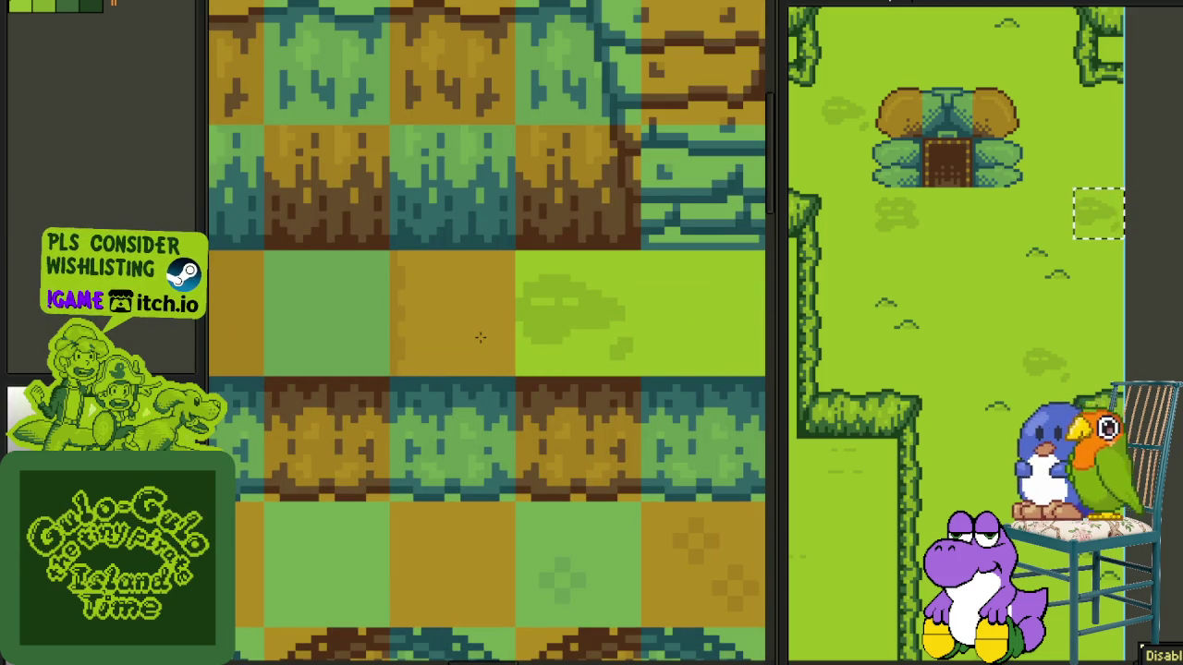
{"action": "scroll", "coordinate": [479, 339], "scroll_direction": "down", "scroll_amount": 2}
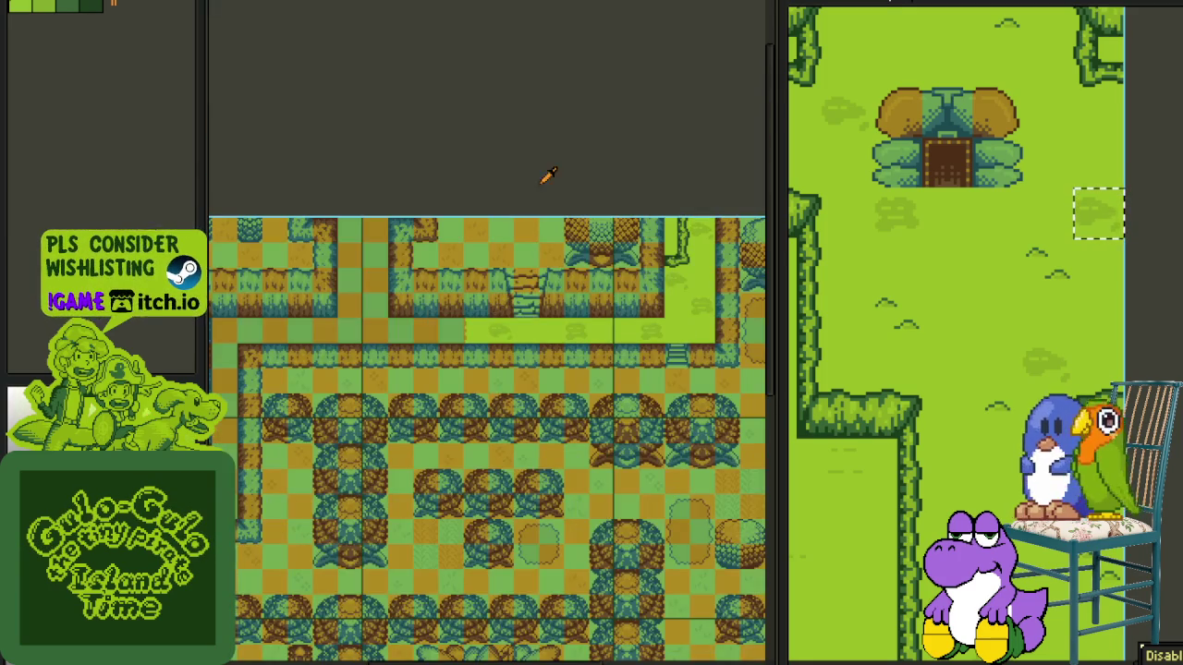
{"action": "key", "text": "ctrl+s"}
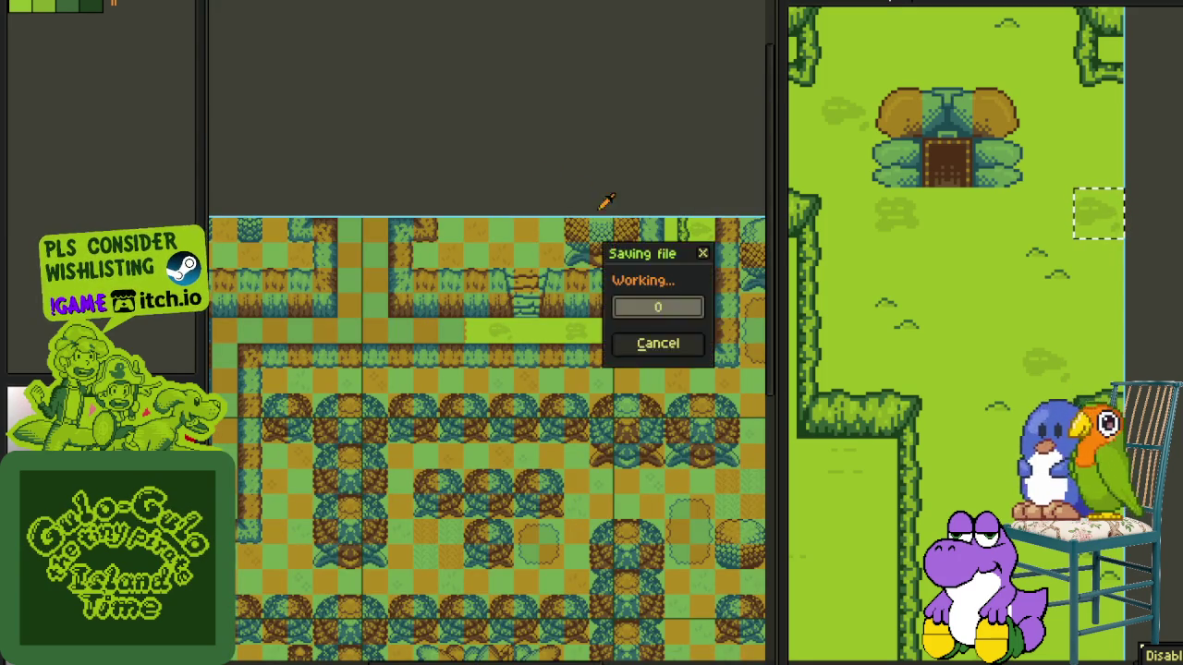
- Reveal the left map's layers: Dry, Game Boy Screen Size, Pattern and Ground
{"action": "scroll", "coordinate": [645, 164], "scroll_direction": "down", "scroll_amount": 2}
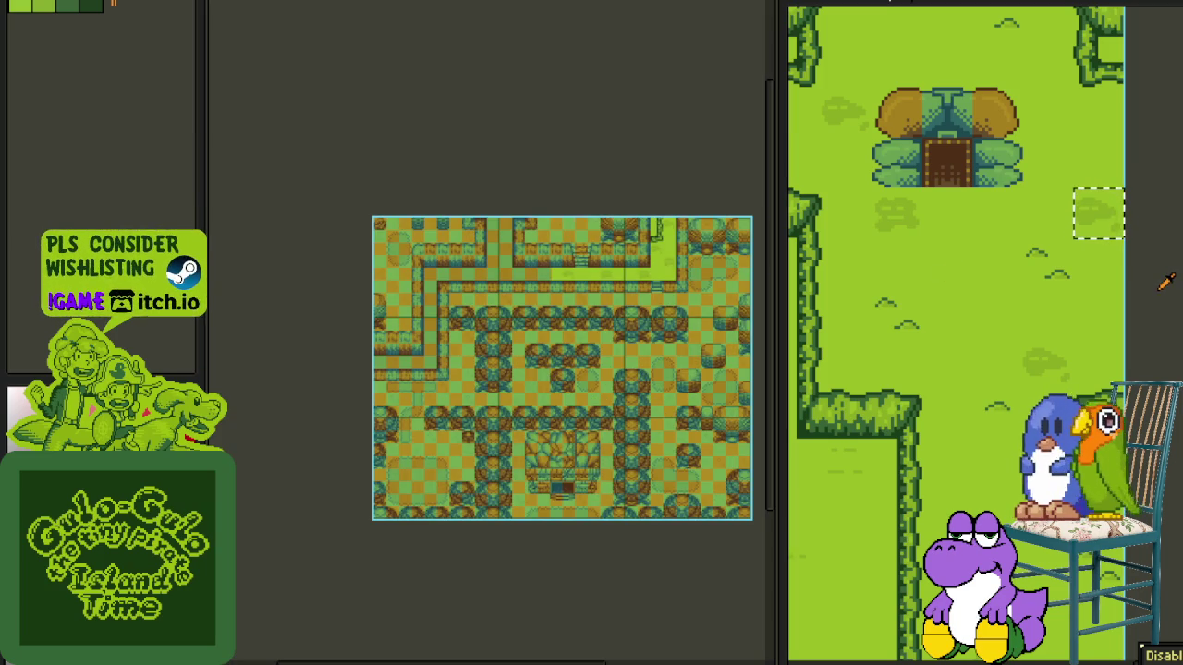
{"action": "scroll", "coordinate": [1156, 330], "scroll_direction": "down", "scroll_amount": 1}
{"action": "scroll", "coordinate": [1156, 329], "scroll_direction": "down", "scroll_amount": 1}
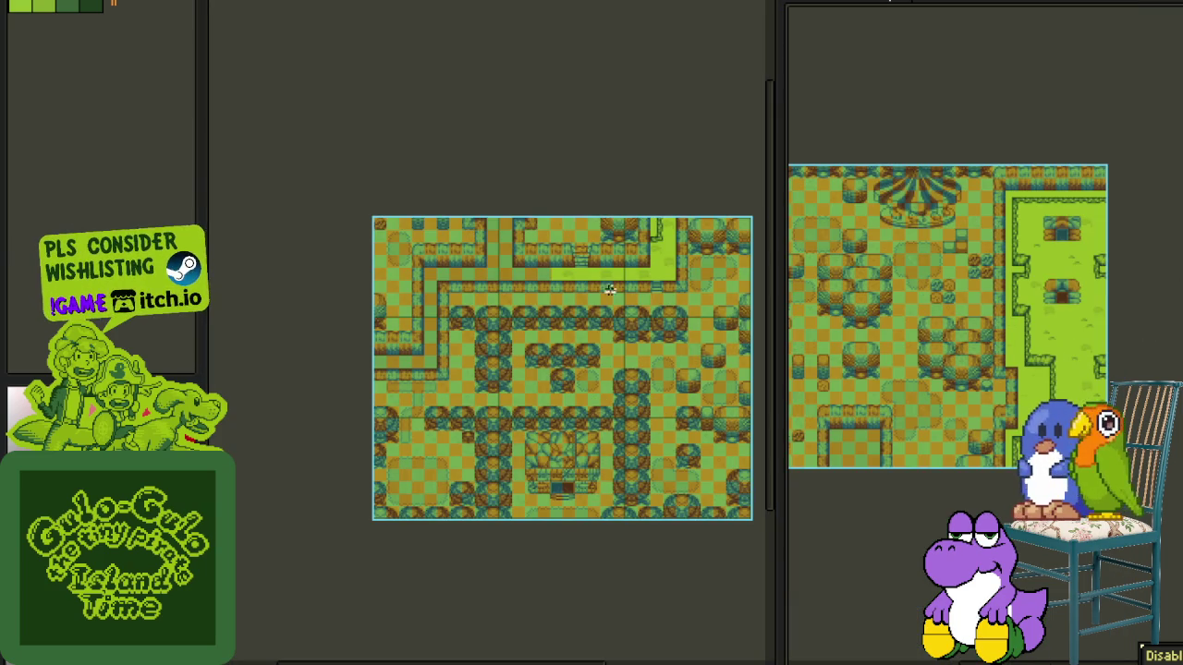
{"action": "scroll", "coordinate": [606, 288], "scroll_direction": "up", "scroll_amount": 2}
{"action": "scroll", "coordinate": [554, 323], "scroll_direction": "down", "scroll_amount": 1}
{"action": "scroll", "coordinate": [532, 348], "scroll_direction": "down", "scroll_amount": 1}
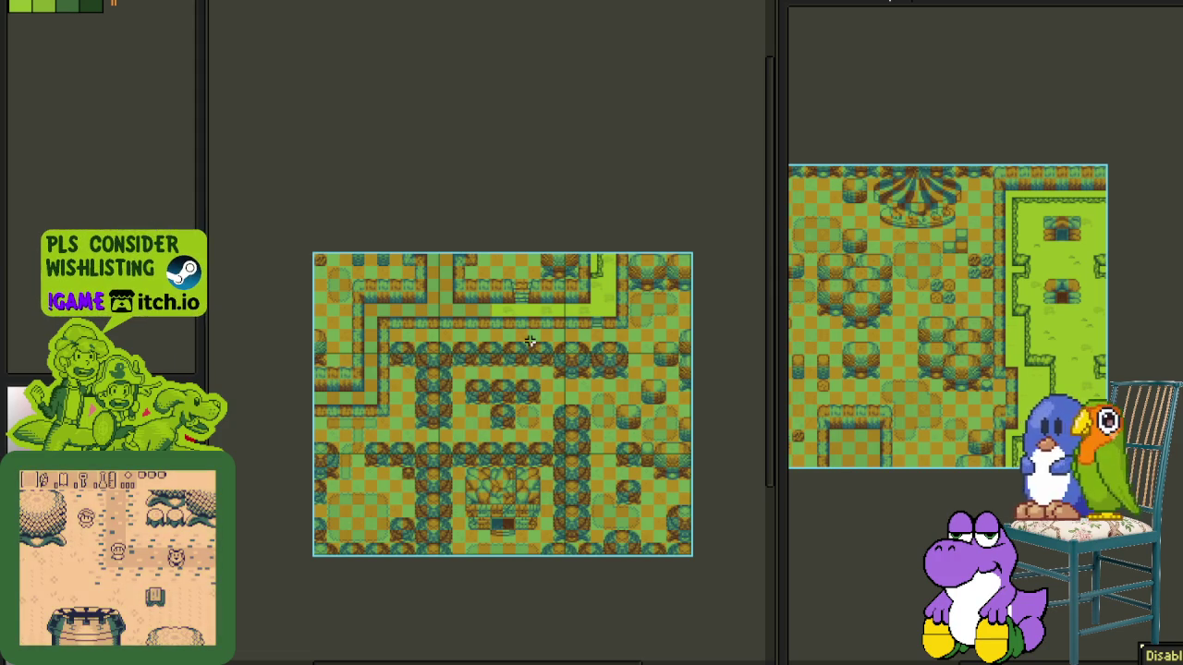
{"action": "key", "text": "Tab"}
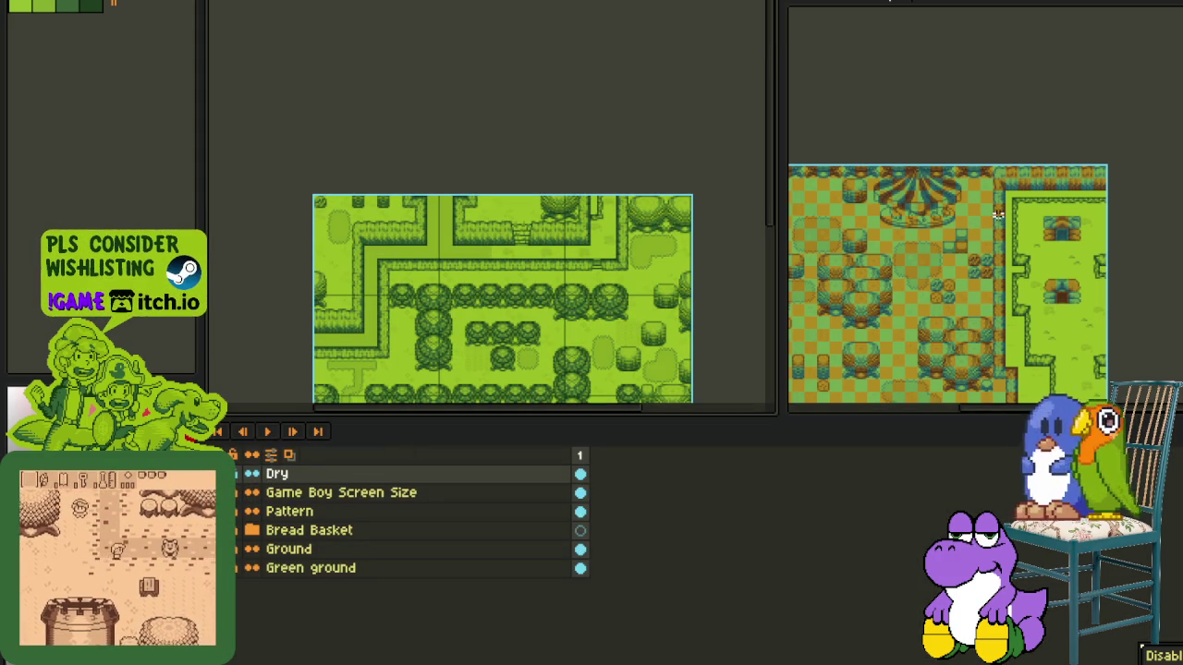
- Make the other map sprite active and delete its Layer 2
{"action": "key", "text": "Tab"}
{"action": "key", "text": "Tab"}
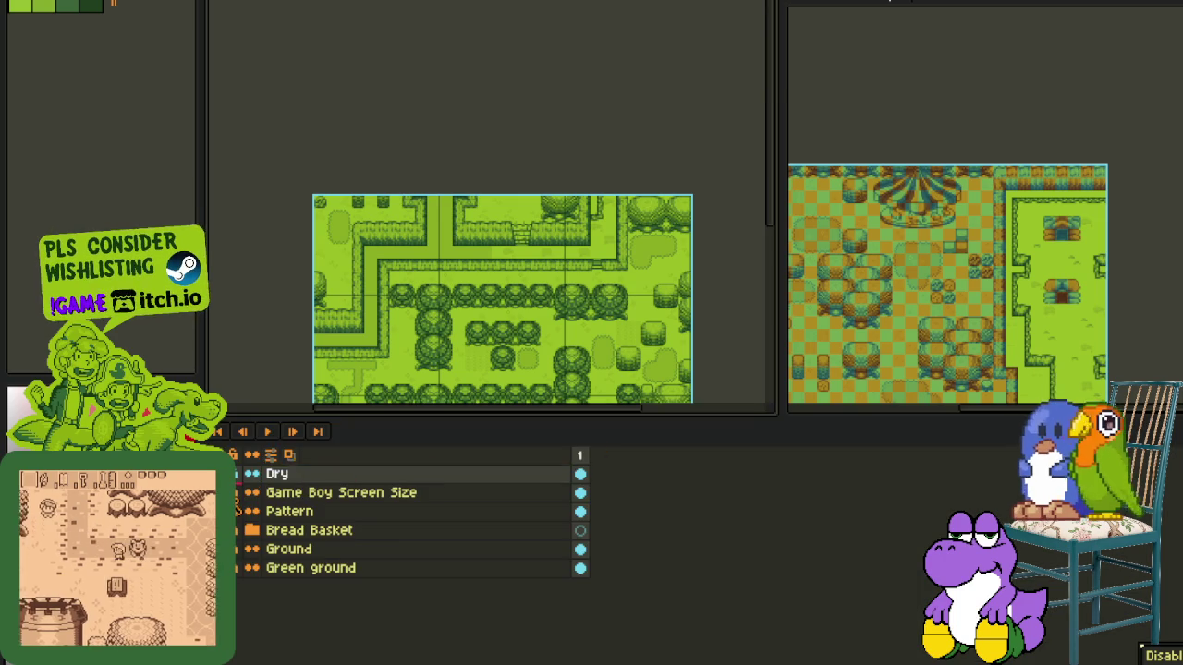
{"action": "left_click", "coordinate": [938, 50]}
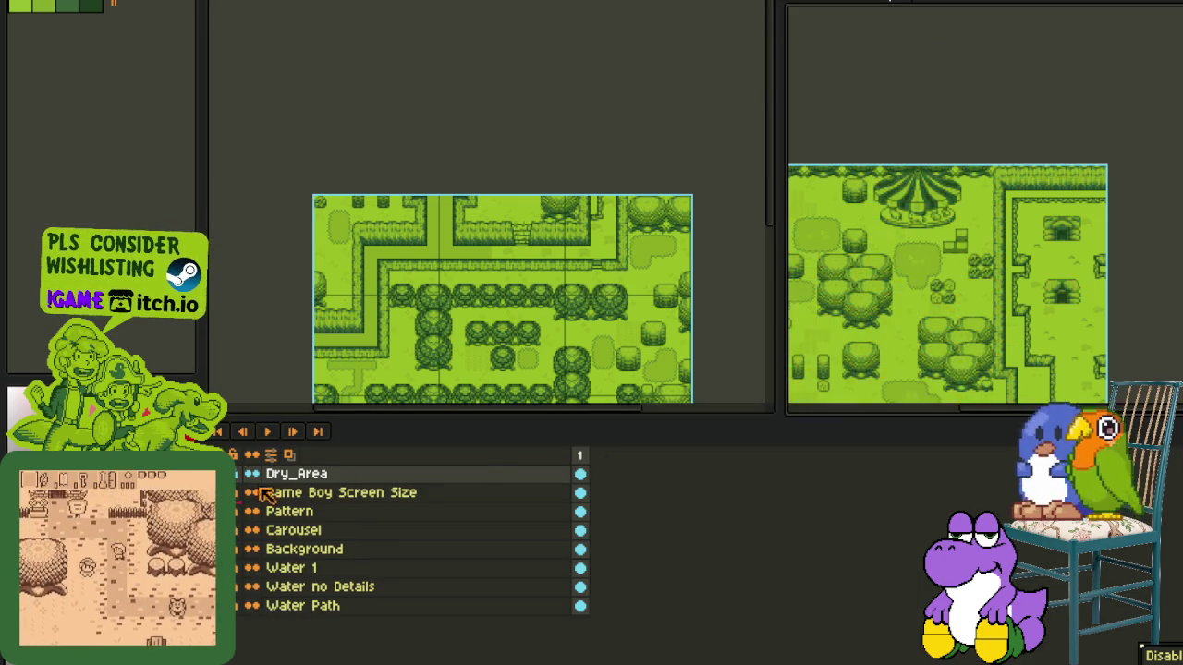
{"action": "key", "text": "Tab"}
{"action": "scroll", "coordinate": [236, 413], "scroll_direction": "up", "scroll_amount": 4}
{"action": "key", "text": "Tab"}
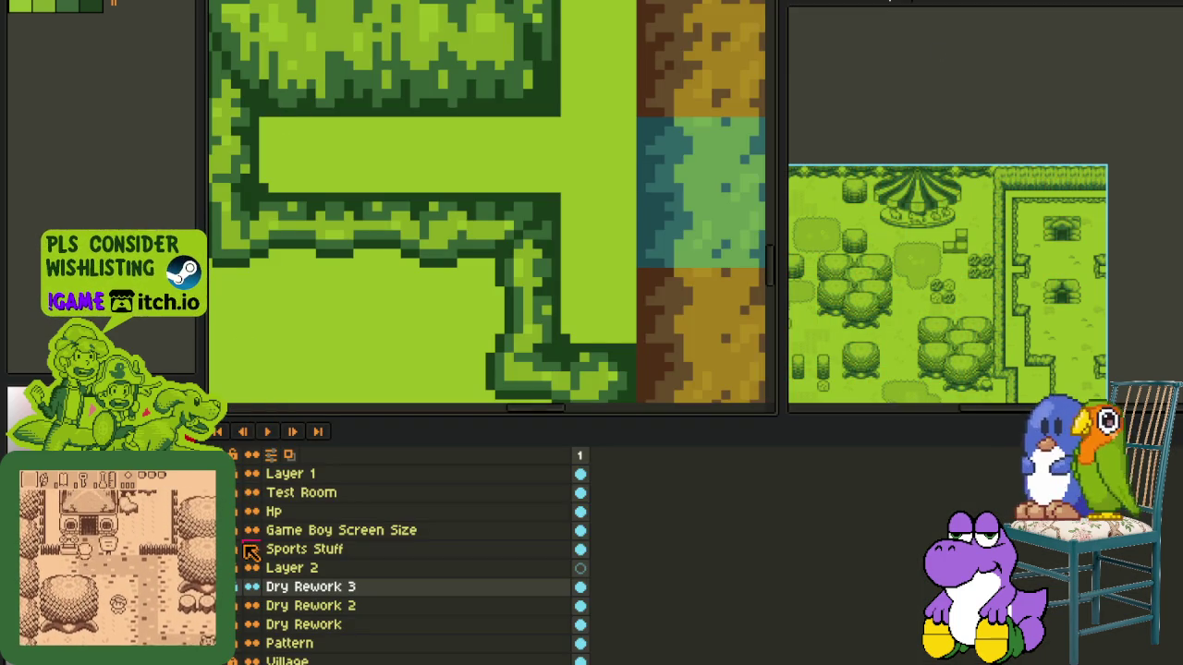
{"action": "scroll", "coordinate": [449, 259], "scroll_direction": "down", "scroll_amount": 2}
{"action": "scroll", "coordinate": [390, 331], "scroll_direction": "down", "scroll_amount": 2}
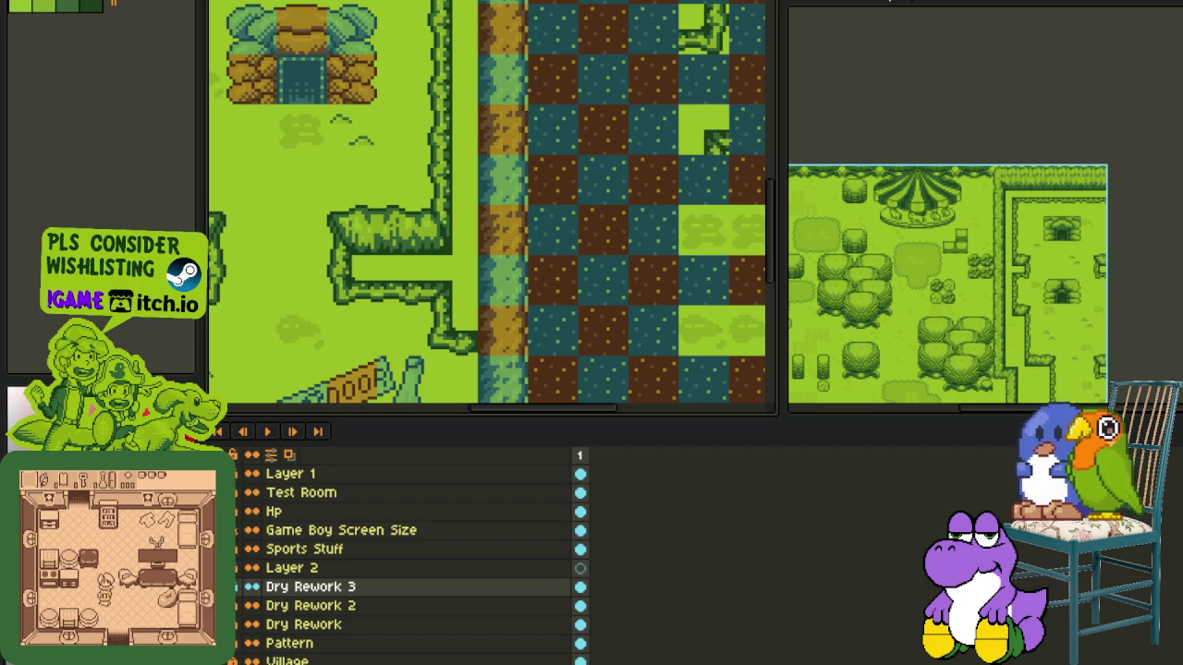
{"action": "right_click", "coordinate": [256, 571]}
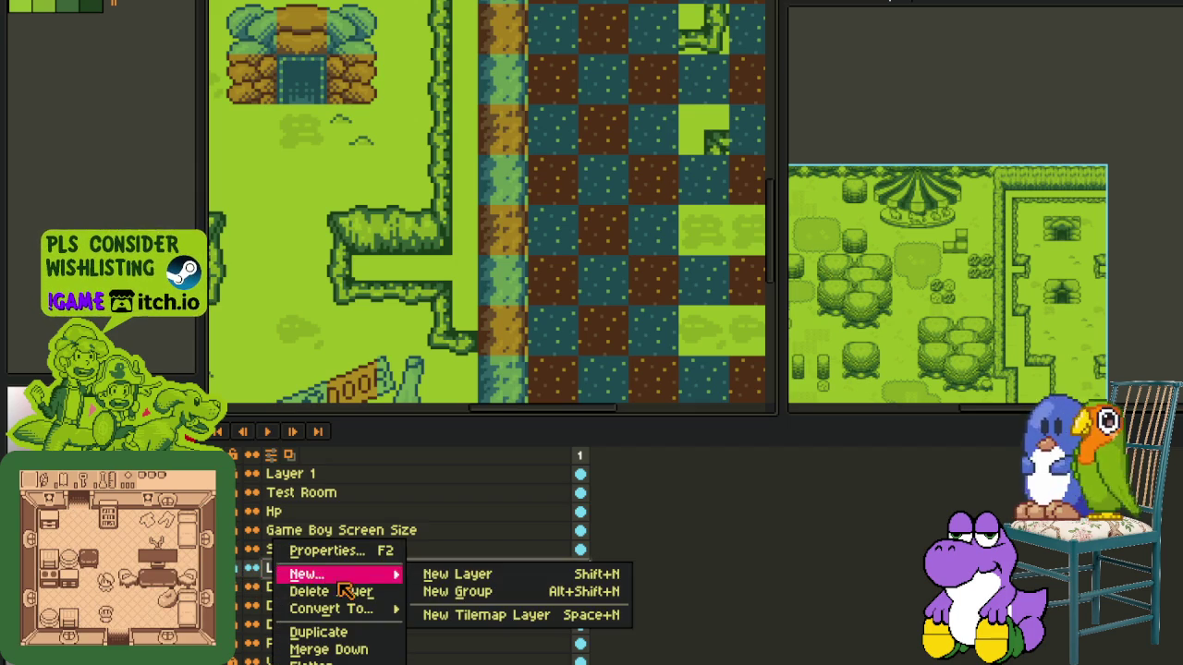
{"action": "left_click", "coordinate": [342, 591]}
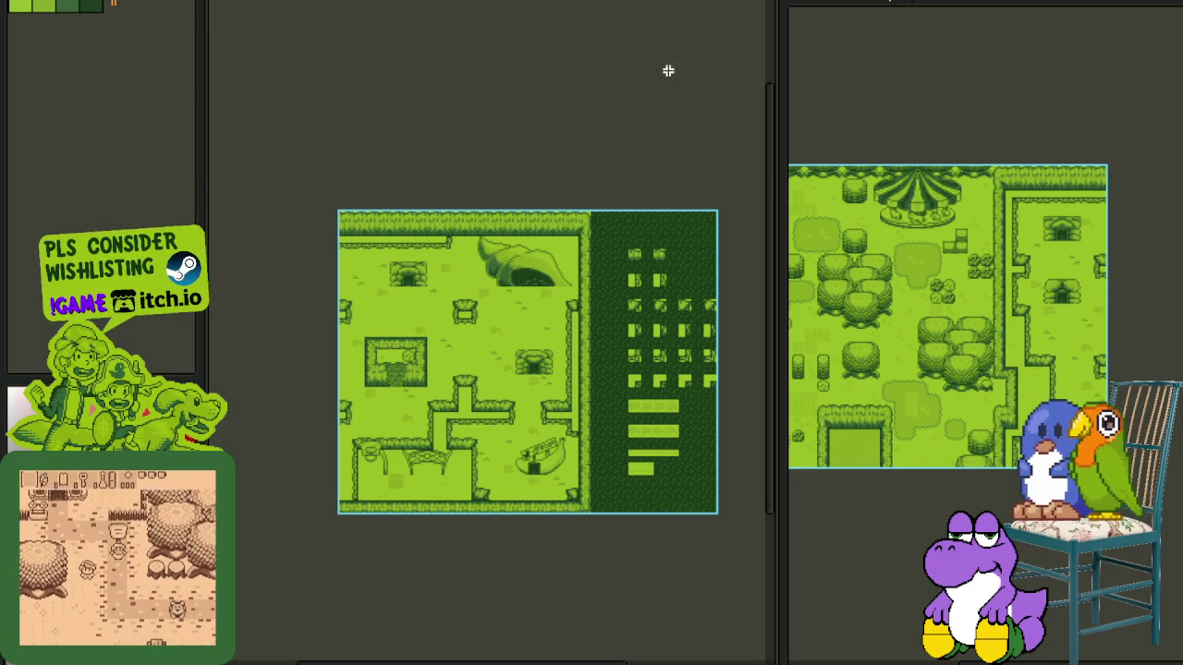
- Open the Export Sprite Sheet settings from the File menu for the carousel map
{"action": "left_click", "coordinate": [23, 0]}
{"action": "mouse_move", "coordinate": [40, 75]}
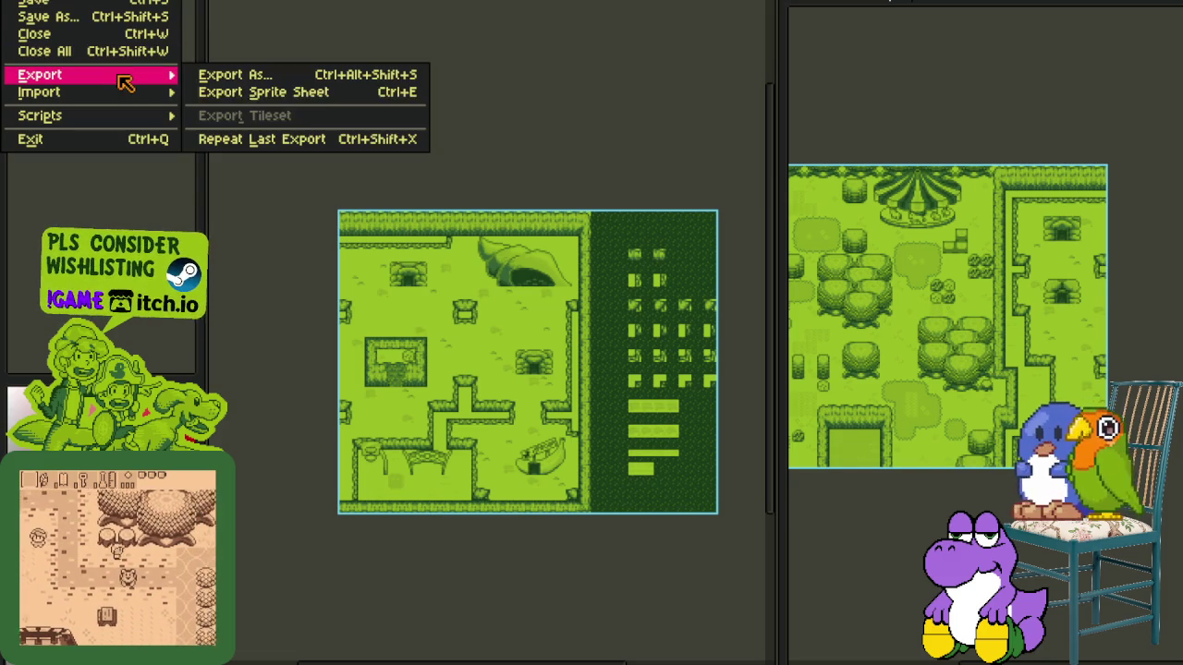
{"action": "left_click", "coordinate": [323, 89]}
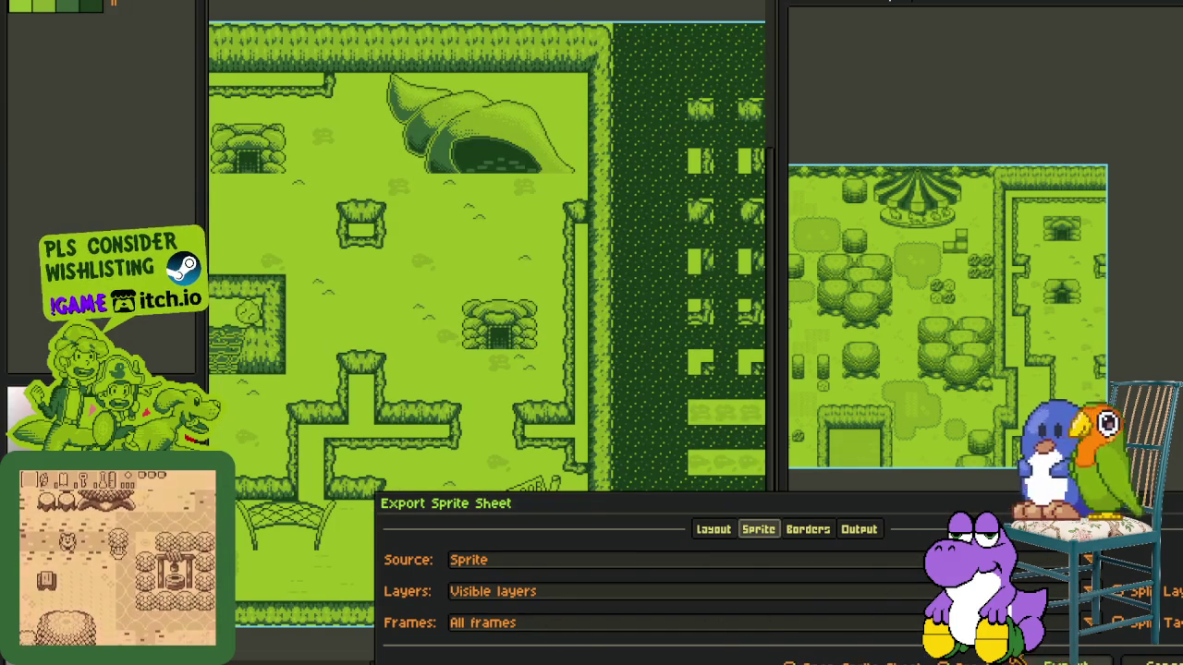
{"action": "left_click", "coordinate": [1067, 662]}
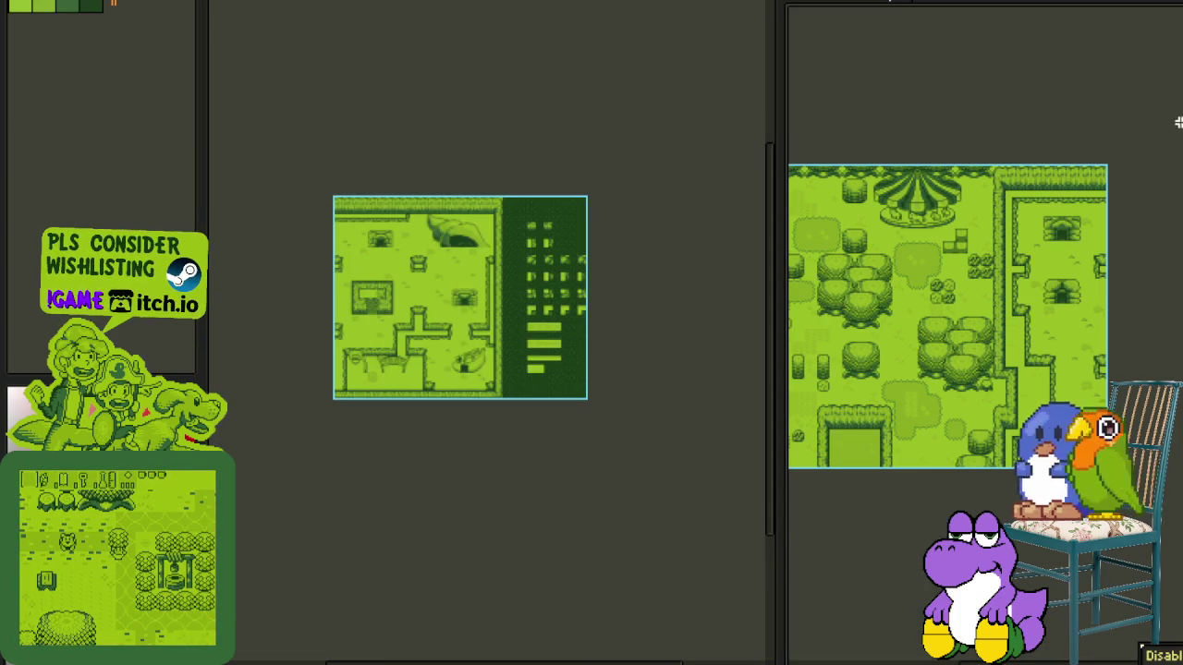
{"action": "key", "text": "Tab"}
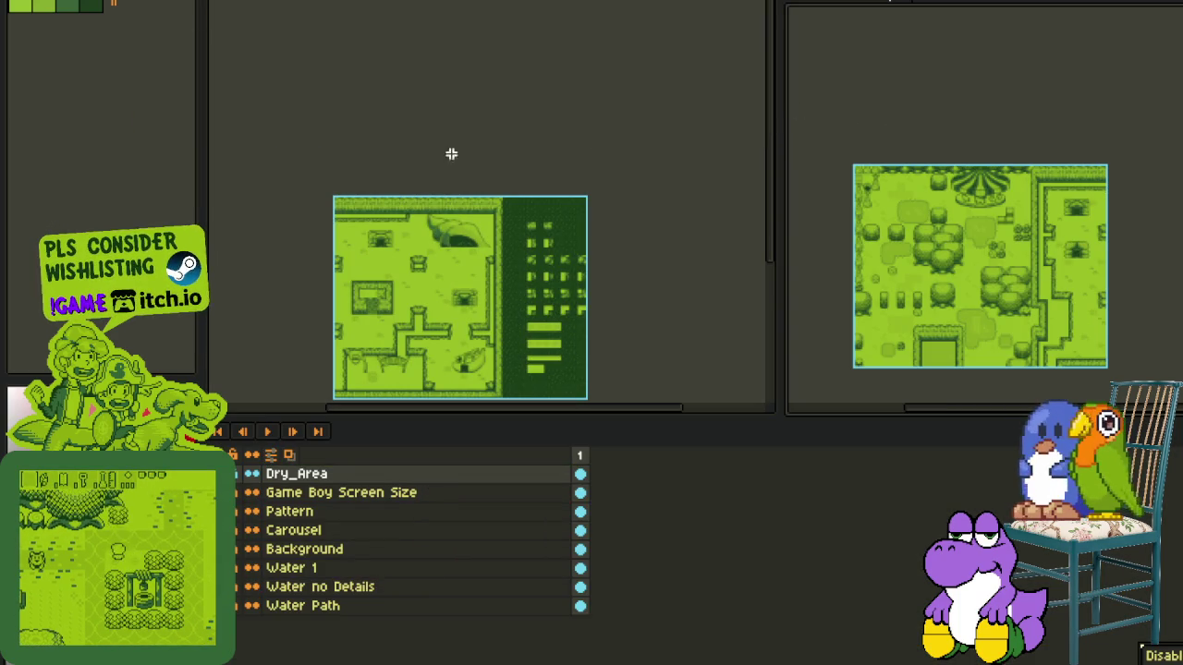
{"action": "key", "text": "alt+f"}
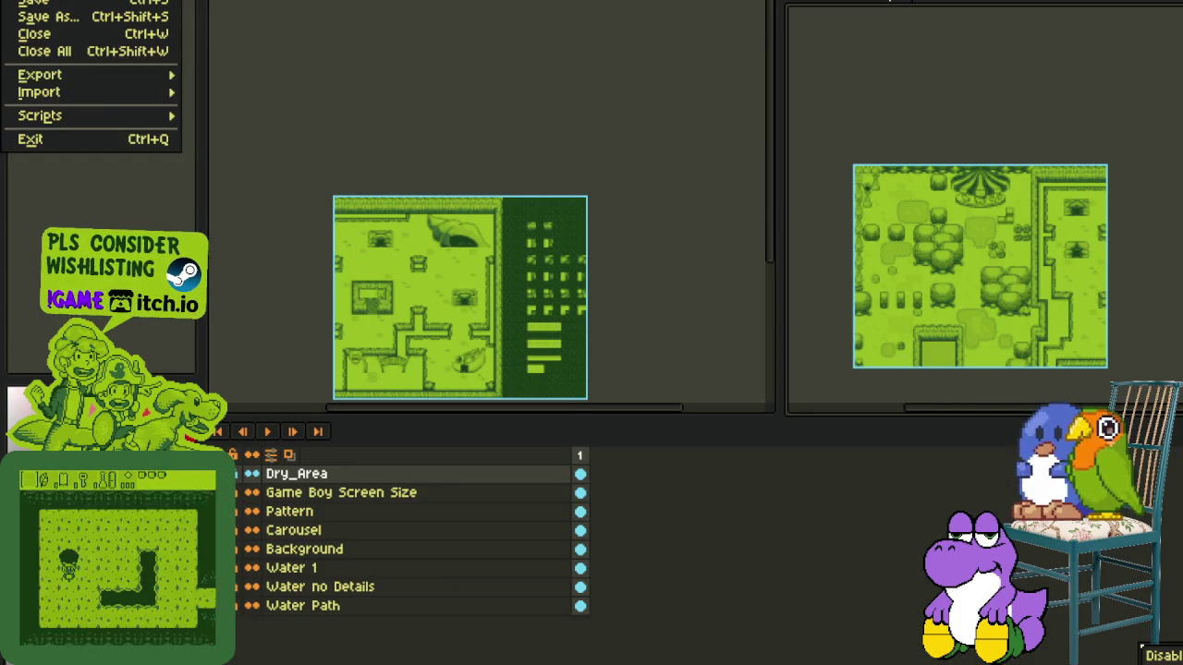
{"action": "left_click", "coordinate": [292, 92]}
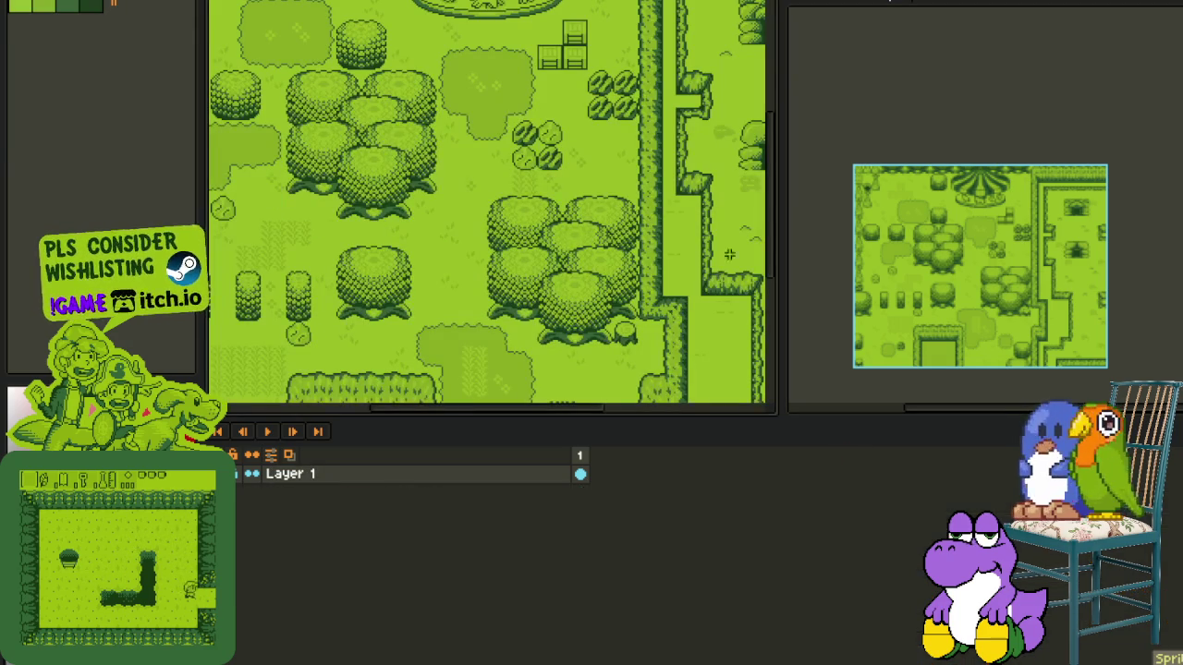
- Dismiss the sprite sheet export, close the second map view and re-centre the carousel map
{"action": "key", "text": "Escape"}
{"action": "key", "text": "Tab"}
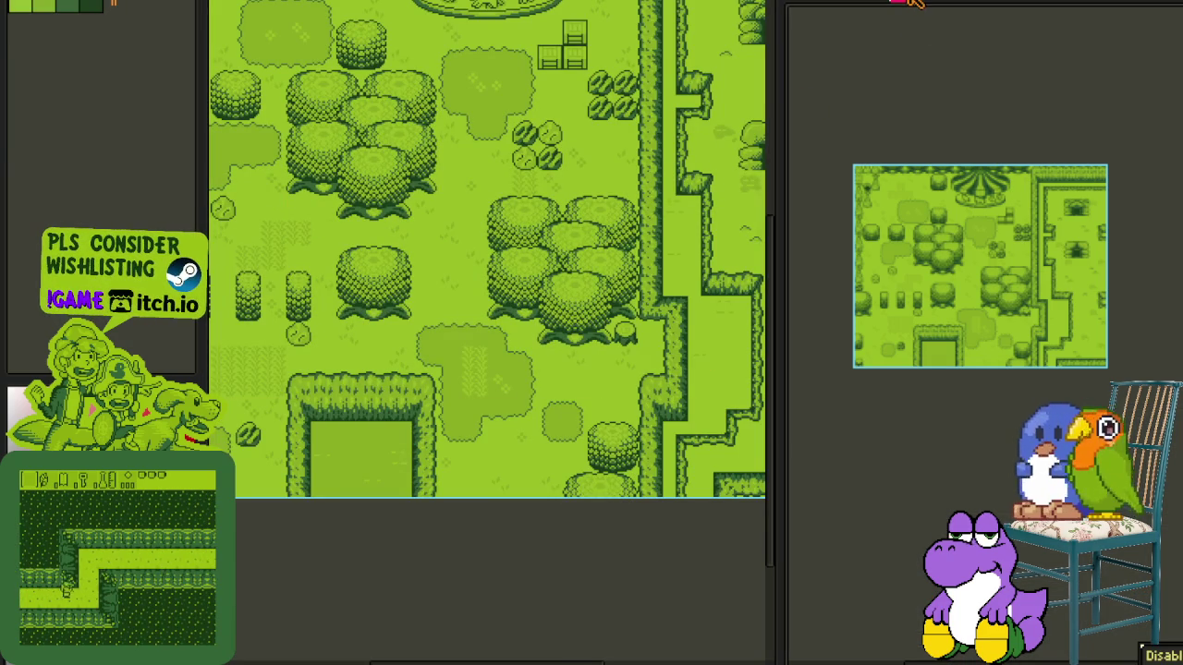
{"action": "left_click", "coordinate": [910, 2]}
{"action": "scroll", "coordinate": [635, 88], "scroll_direction": "down", "scroll_amount": 3}
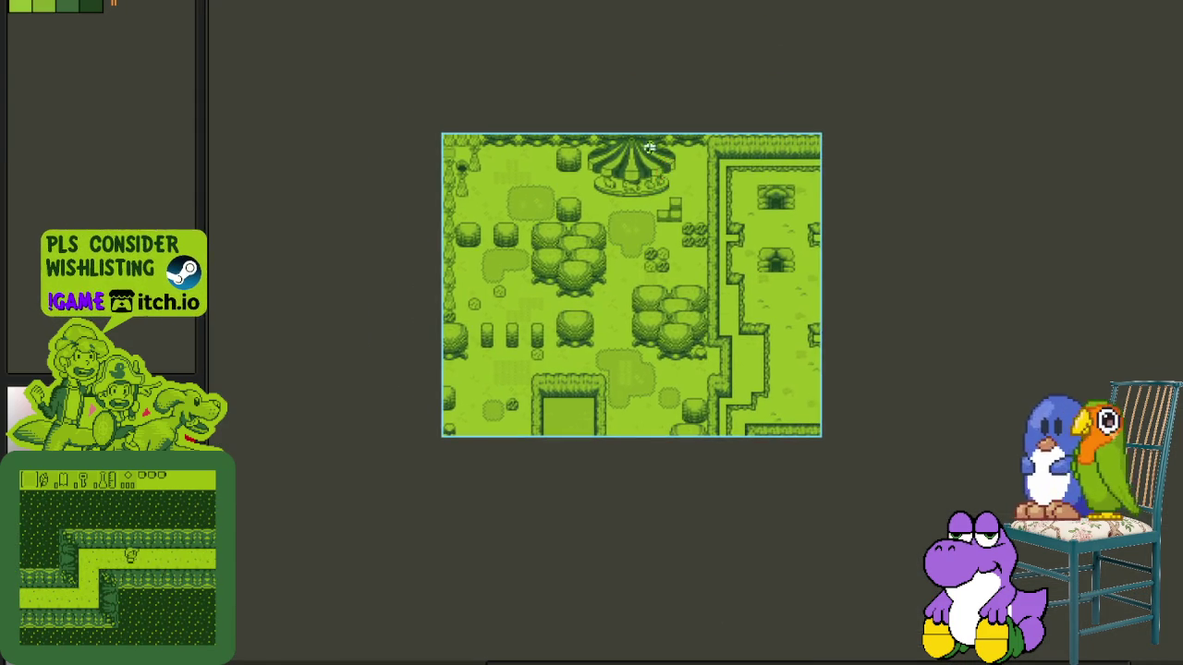
{"action": "scroll", "coordinate": [660, 176], "scroll_direction": "up", "scroll_amount": 2}
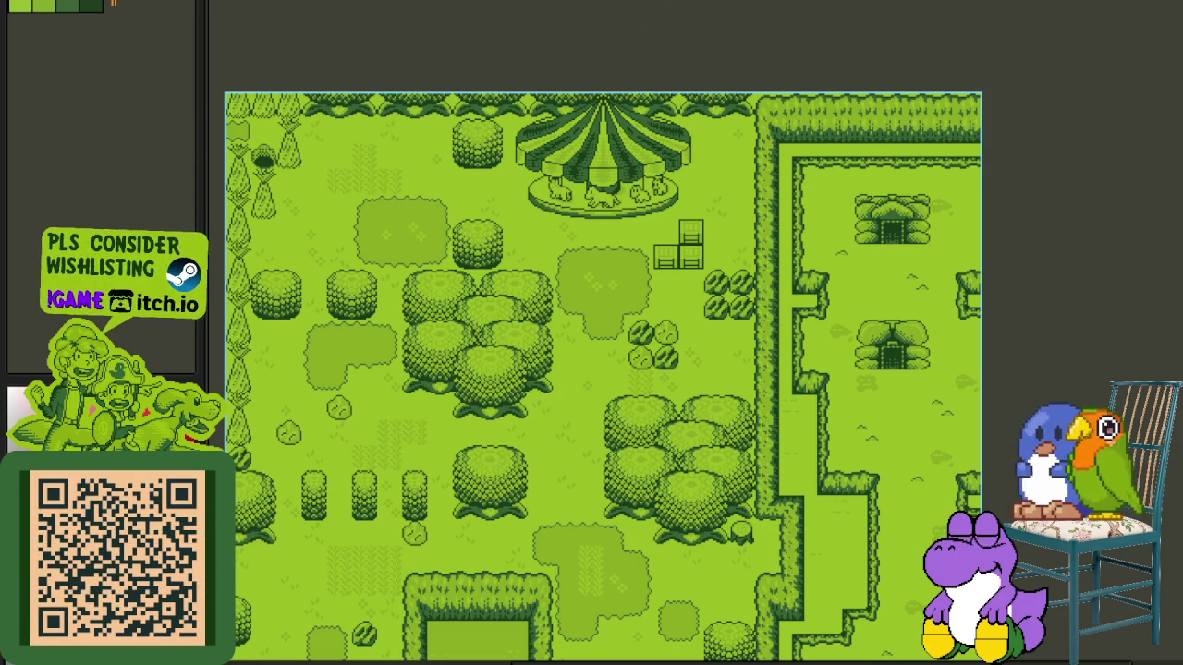
{"action": "left_click_drag", "start_coordinate": [551, 271], "coordinate": [690, 199]}
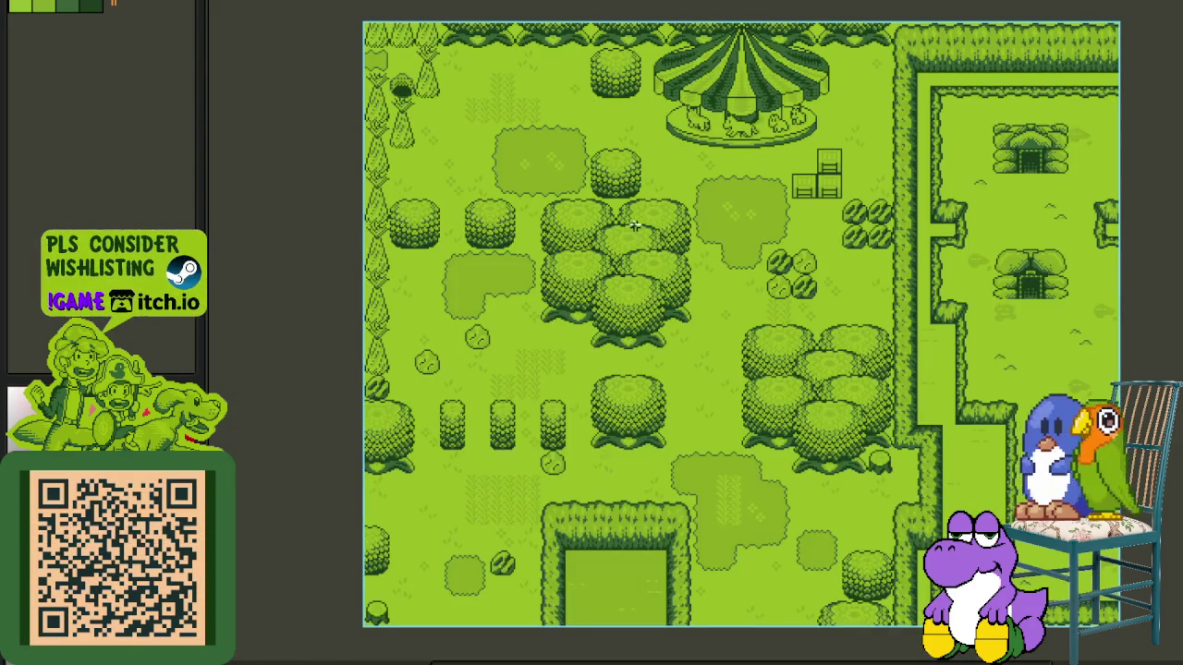
- Select and copy the entire carousel map, then clear the selection
{"action": "key", "text": "Tab"}
{"action": "key", "text": "Tab"}
{"action": "scroll", "coordinate": [964, 113], "scroll_direction": "down", "scroll_amount": 2}
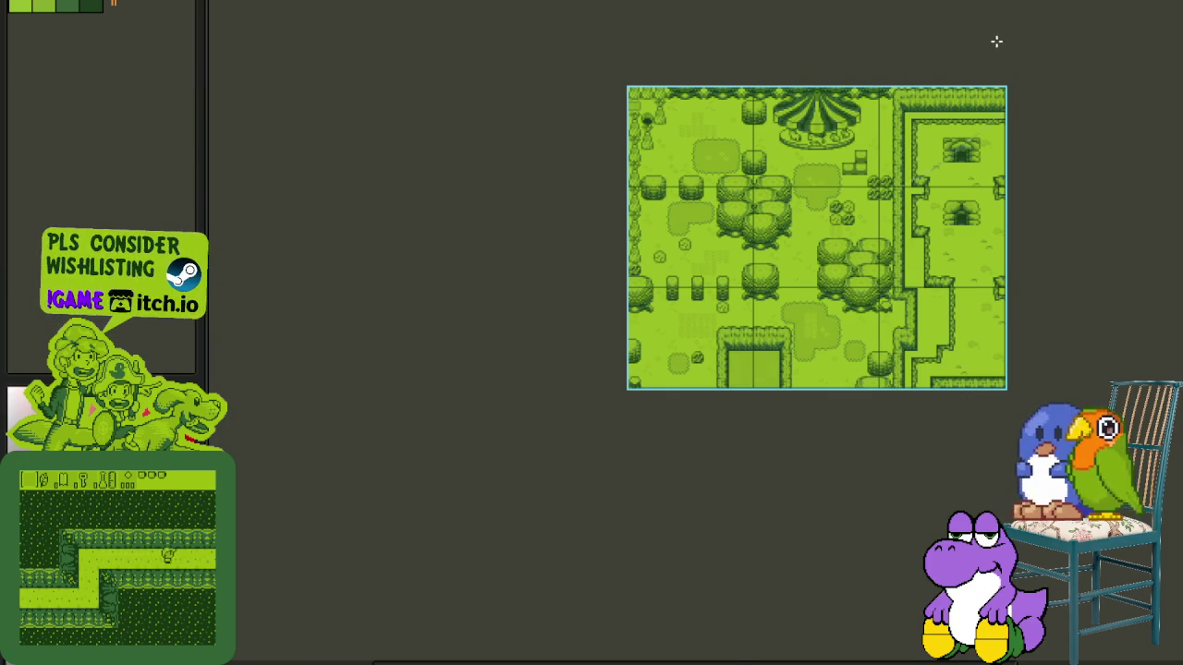
{"action": "scroll", "coordinate": [996, 41], "scroll_direction": "up", "scroll_amount": 2}
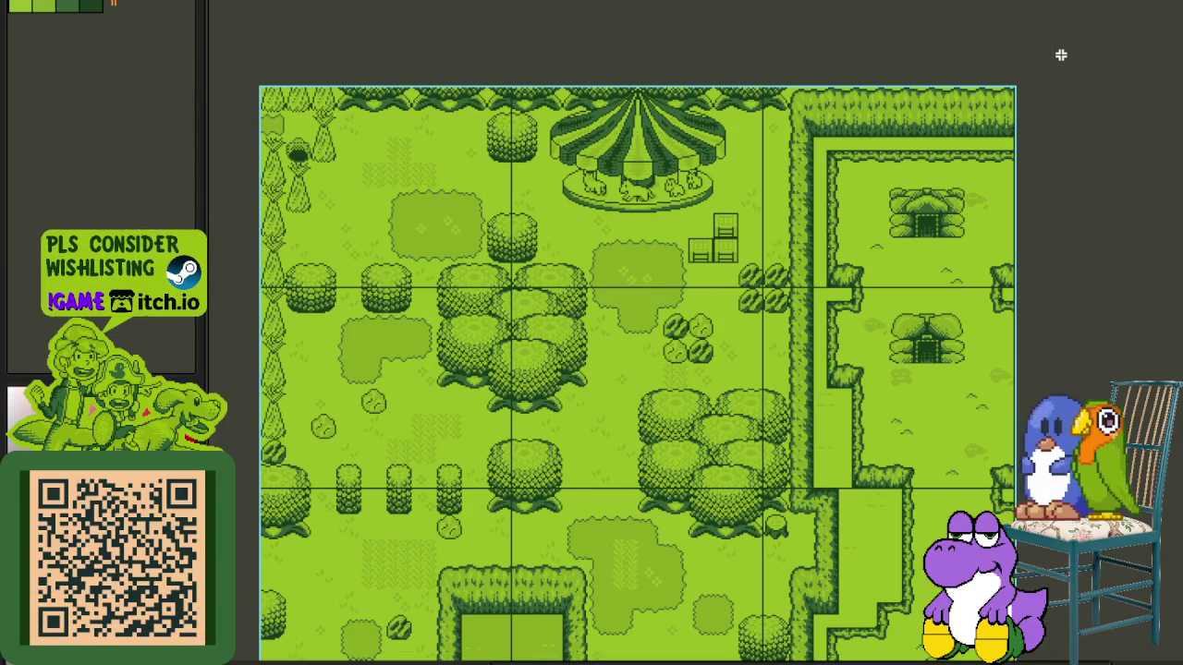
{"action": "scroll", "coordinate": [1088, 32], "scroll_direction": "down", "scroll_amount": 5}
{"action": "scroll", "coordinate": [575, 225], "scroll_direction": "down", "scroll_amount": 2}
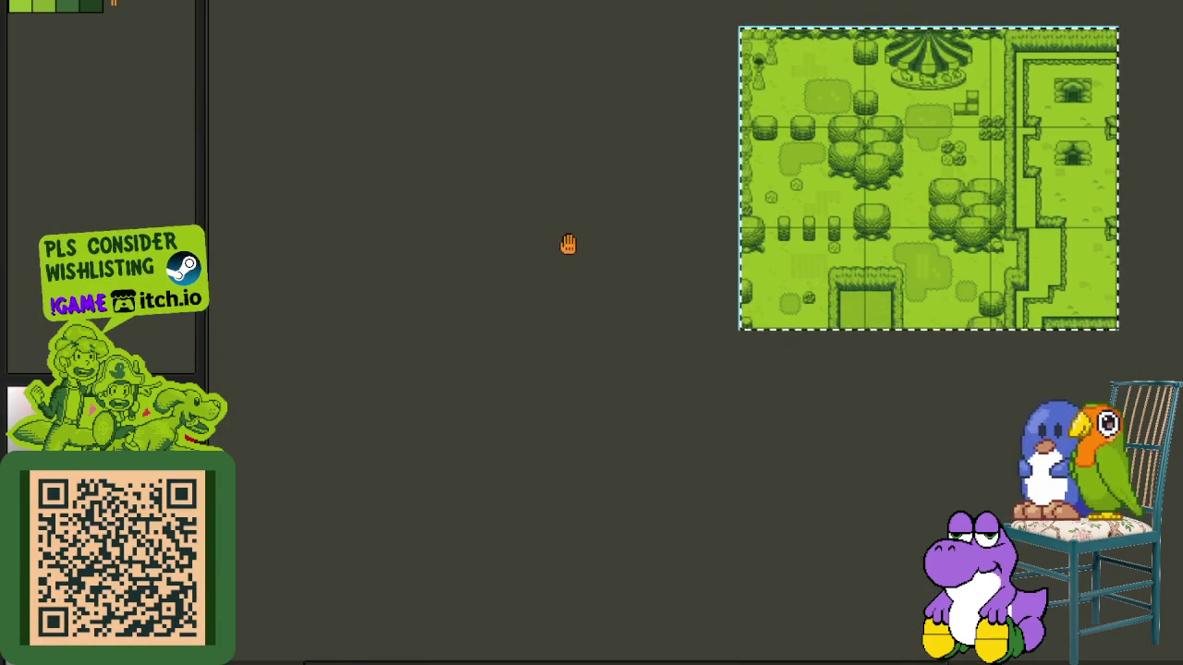
{"action": "key", "text": "Delete"}
{"action": "key", "text": "ctrl+z"}
{"action": "key", "text": "ctrl+d"}
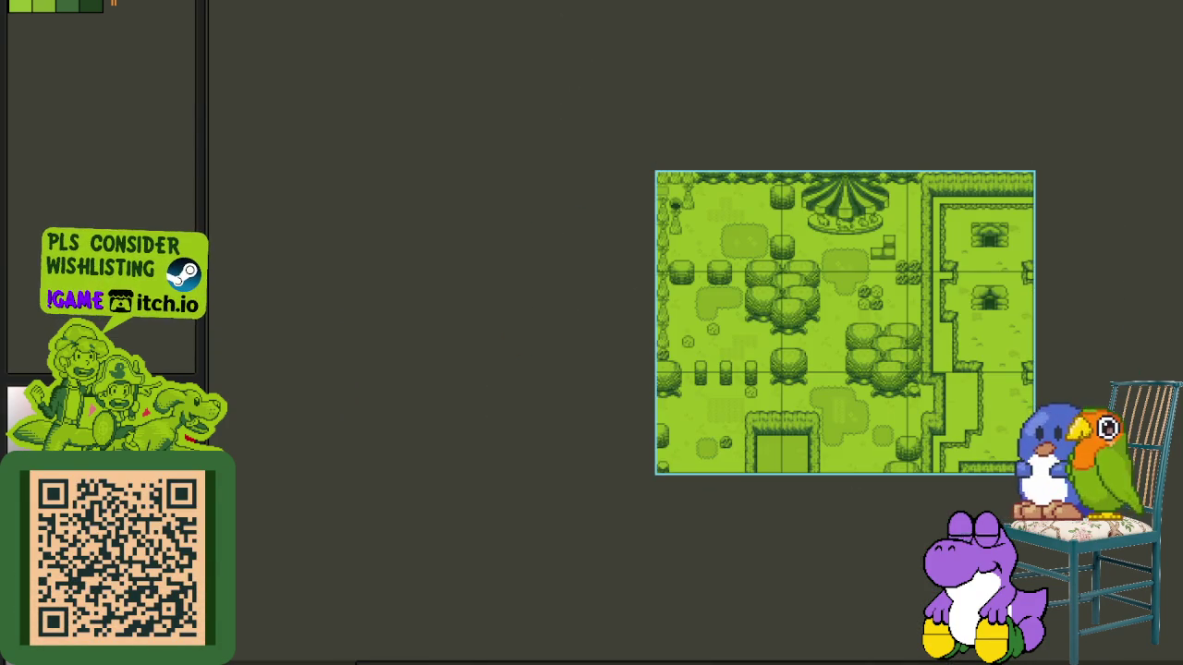
- Paste the carousel map into the house map's empty left area
{"action": "key", "text": "ctrl+Tab"}
{"action": "key", "text": "Tab"}
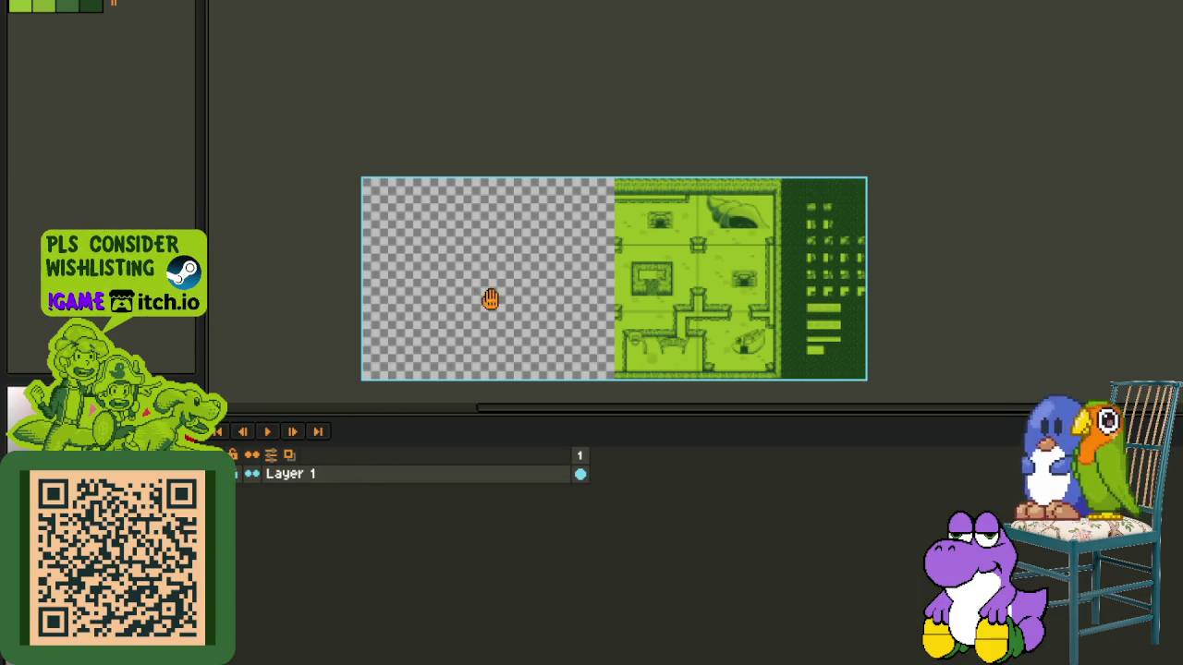
{"action": "left_click_drag", "start_coordinate": [489, 298], "coordinate": [687, 264]}
{"action": "scroll", "coordinate": [686, 264], "scroll_direction": "up", "scroll_amount": 1}
{"action": "key", "text": "Tab"}
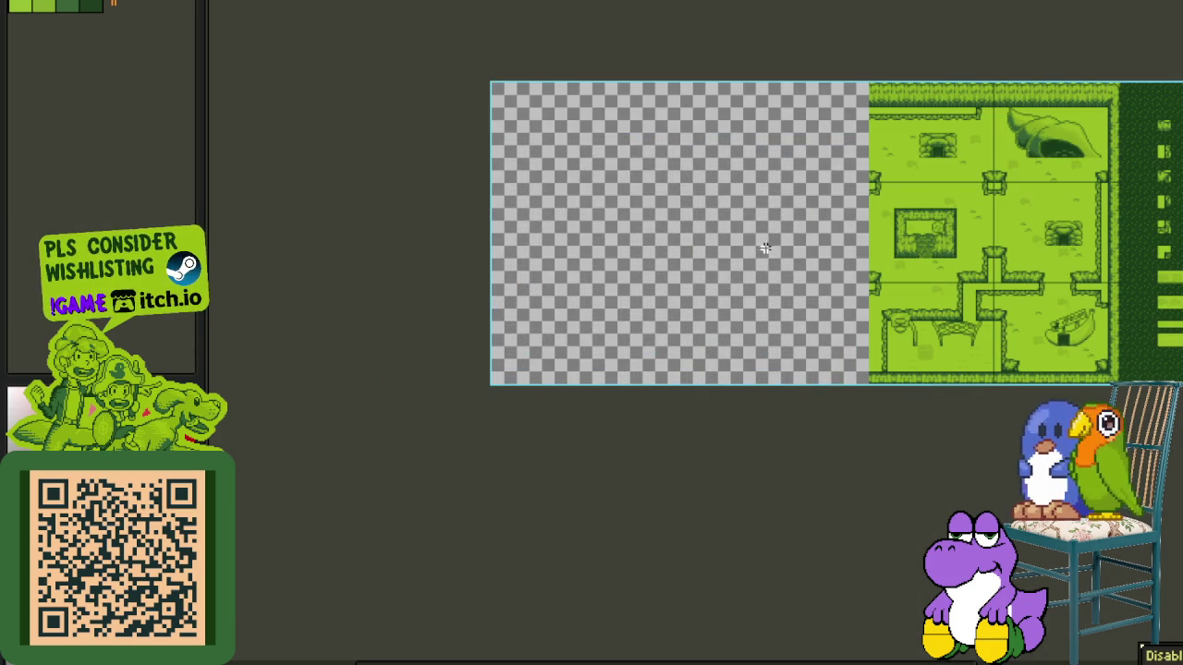
{"action": "key", "text": "ctrl+v"}
{"action": "scroll", "coordinate": [784, 246], "scroll_direction": "up", "scroll_amount": 3}
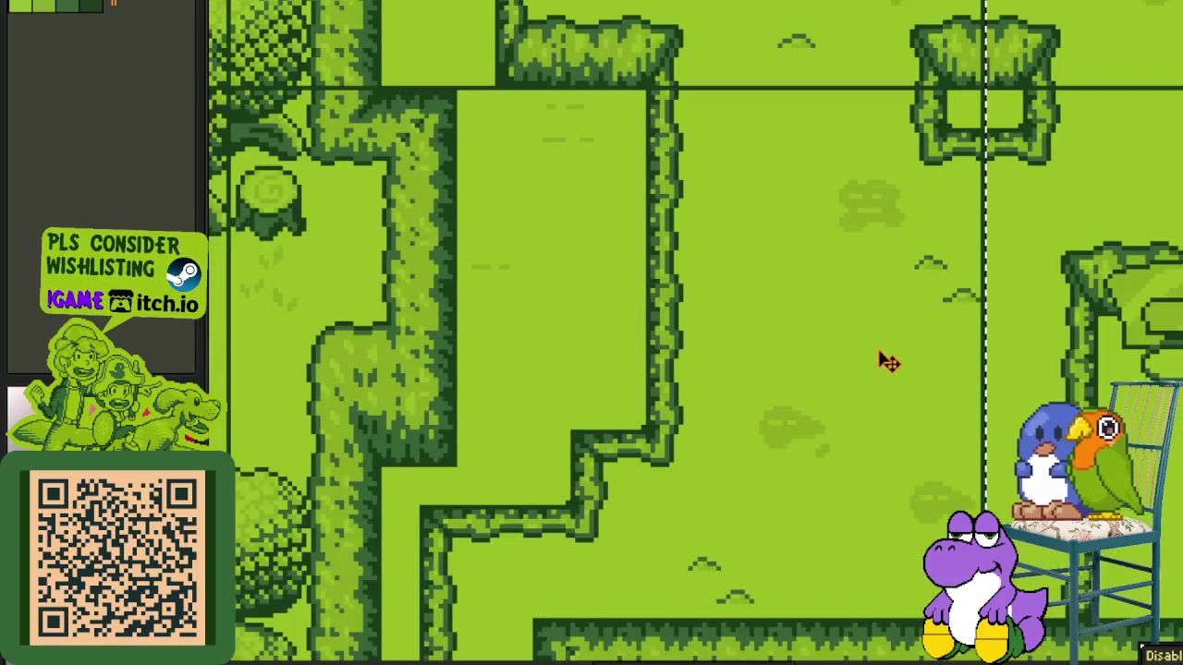
{"action": "scroll", "coordinate": [748, 478], "scroll_direction": "down", "scroll_amount": 2}
{"action": "scroll", "coordinate": [391, 343], "scroll_direction": "down", "scroll_amount": 2}
{"action": "scroll", "coordinate": [320, 299], "scroll_direction": "up", "scroll_amount": 2}
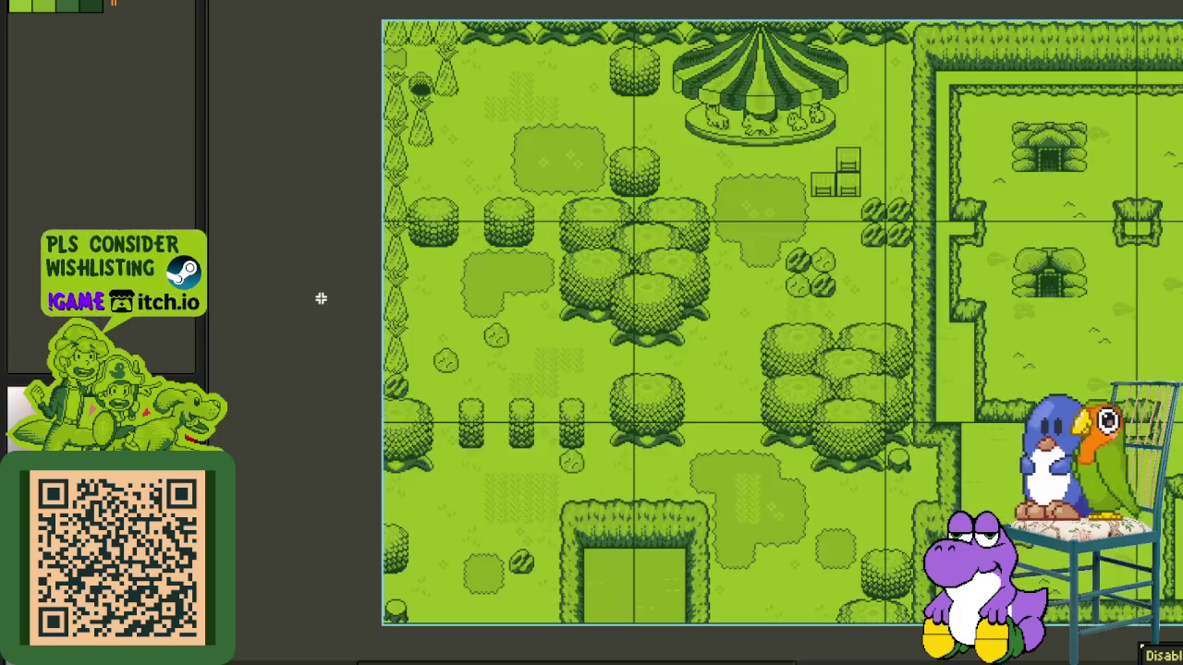
{"action": "scroll", "coordinate": [321, 298], "scroll_direction": "down", "scroll_amount": 2}
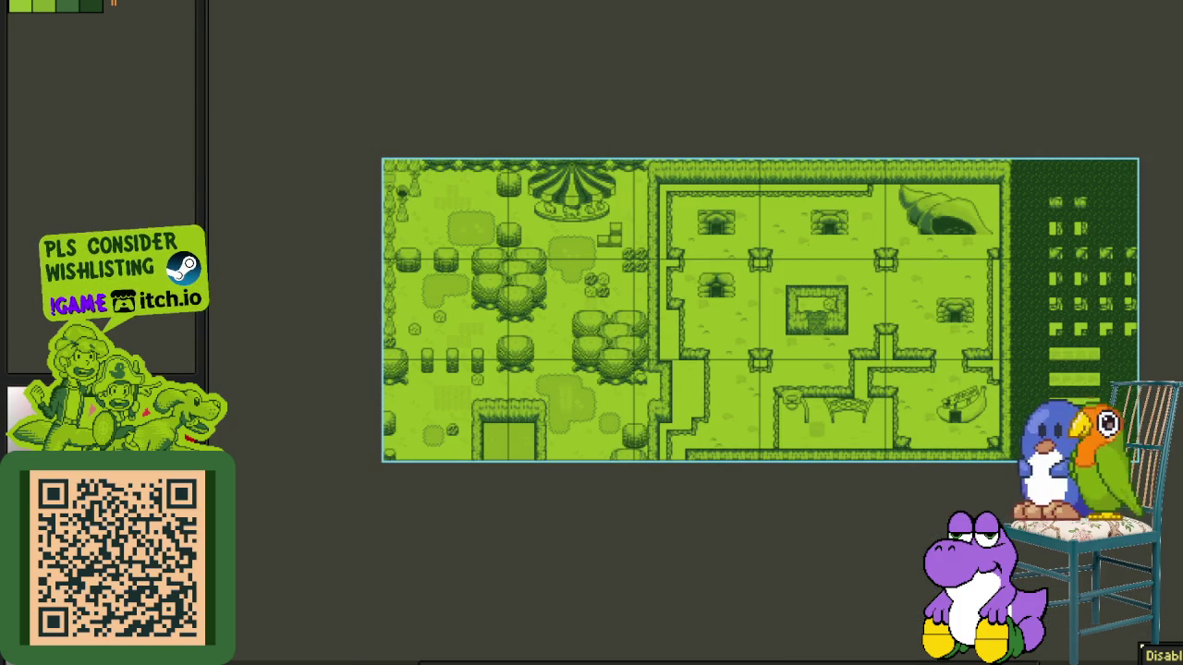
{"action": "left_click", "coordinate": [114, 3]}
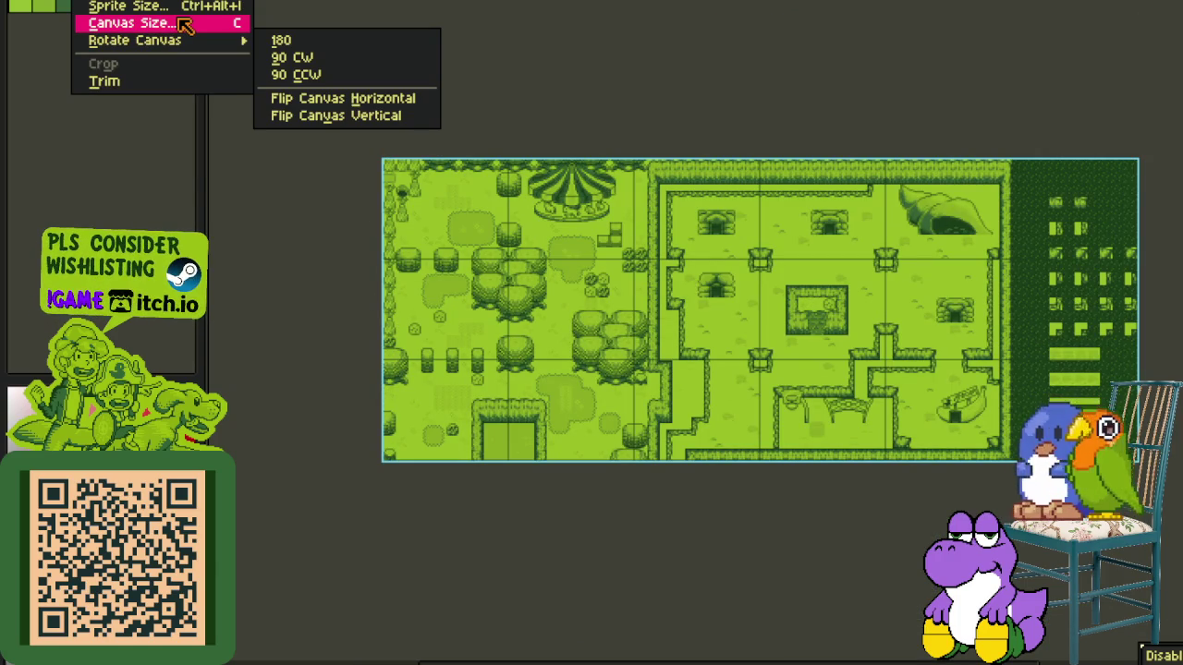
- Try resizing the canvas to 768 px tall, anchored at the top, then undo it
{"action": "left_click", "coordinate": [321, 189]}
{"action": "type", "text": "768"}
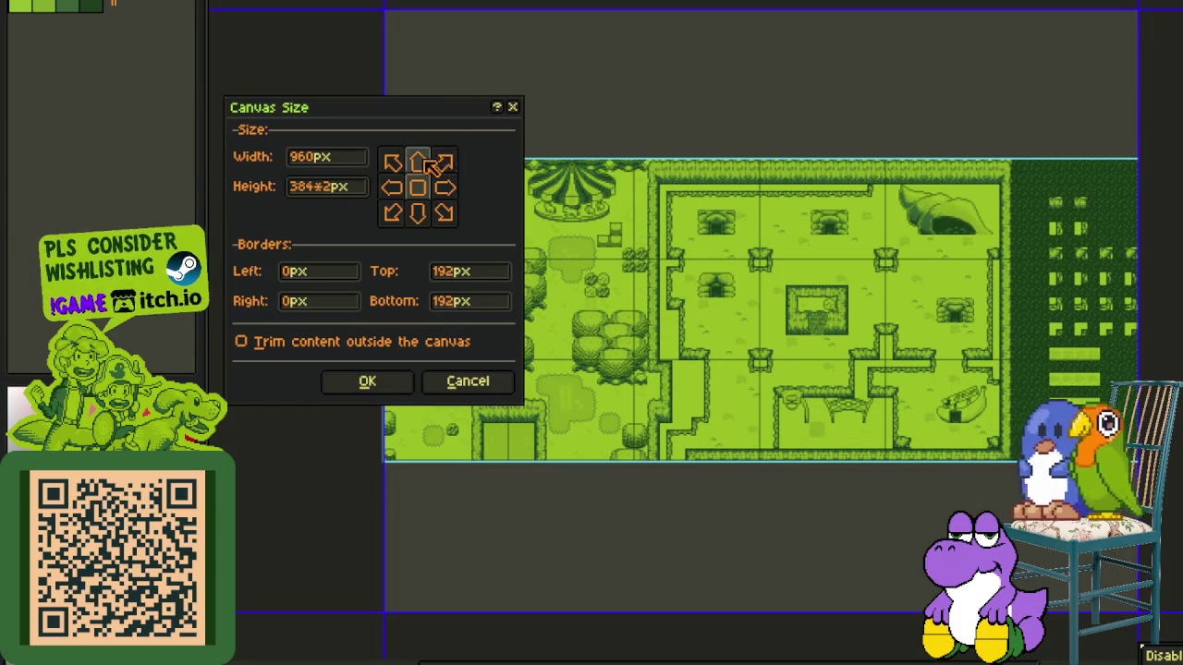
{"action": "left_click", "coordinate": [418, 162]}
{"action": "left_click", "coordinate": [367, 380]}
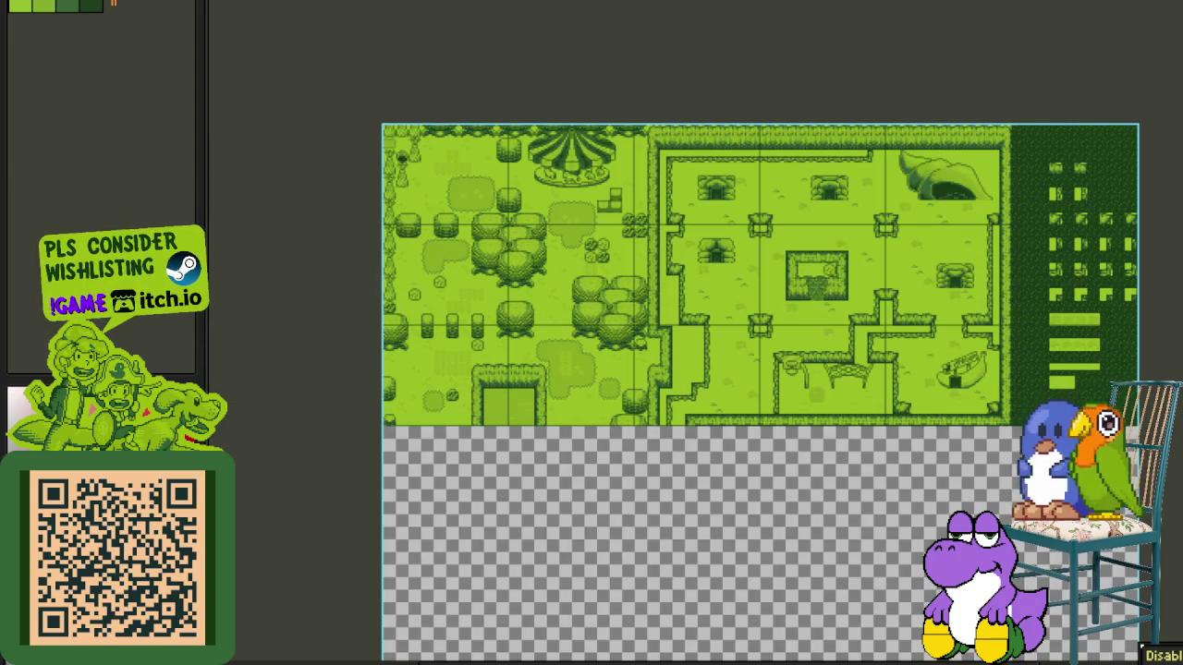
{"action": "key", "text": "ctrl+z"}
{"action": "key", "text": "ctrl+z"}
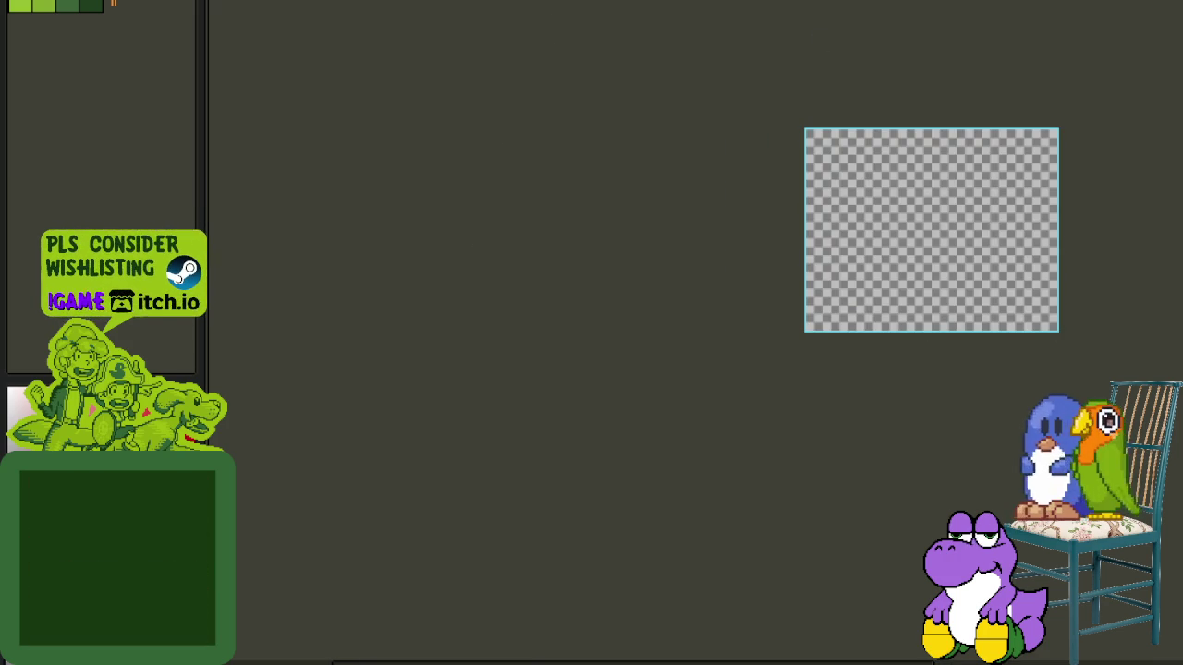
- Paste the copied village map, drag it into position in the top-left and commit it
{"action": "key", "text": "ctrl+v"}
{"action": "mouse_move", "coordinate": [647, 179]}
{"action": "left_mouse_down"}
{"action": "mouse_move", "coordinate": [607, 513]}
{"action": "mouse_move", "coordinate": [629, 478]}
{"action": "mouse_move", "coordinate": [684, 486]}
{"action": "mouse_move", "coordinate": [634, 490]}
{"action": "mouse_move", "coordinate": [633, 469]}
{"action": "left_mouse_up"}
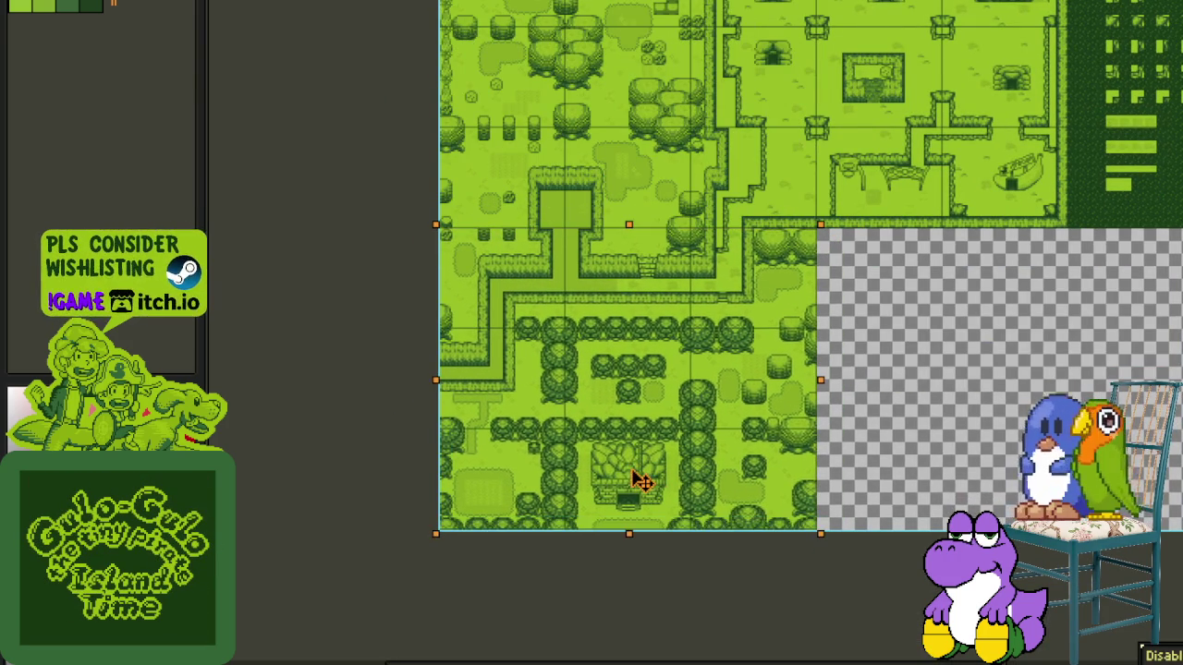
{"action": "left_click", "coordinate": [902, 342]}
{"action": "scroll", "coordinate": [902, 343], "scroll_direction": "down", "scroll_amount": 1}
{"action": "scroll", "coordinate": [836, 267], "scroll_direction": "up", "scroll_amount": 1}
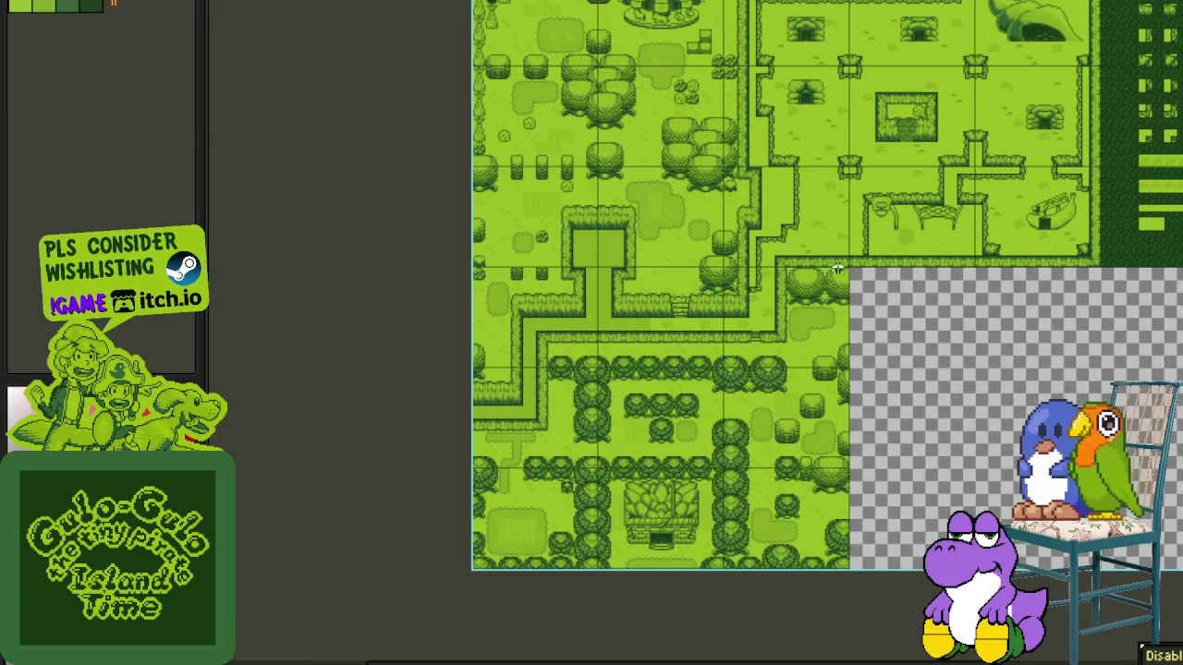
{"action": "scroll", "coordinate": [924, 271], "scroll_direction": "right", "scroll_amount": 5}
{"action": "scroll", "coordinate": [1003, 317], "scroll_direction": "up", "scroll_amount": 4}
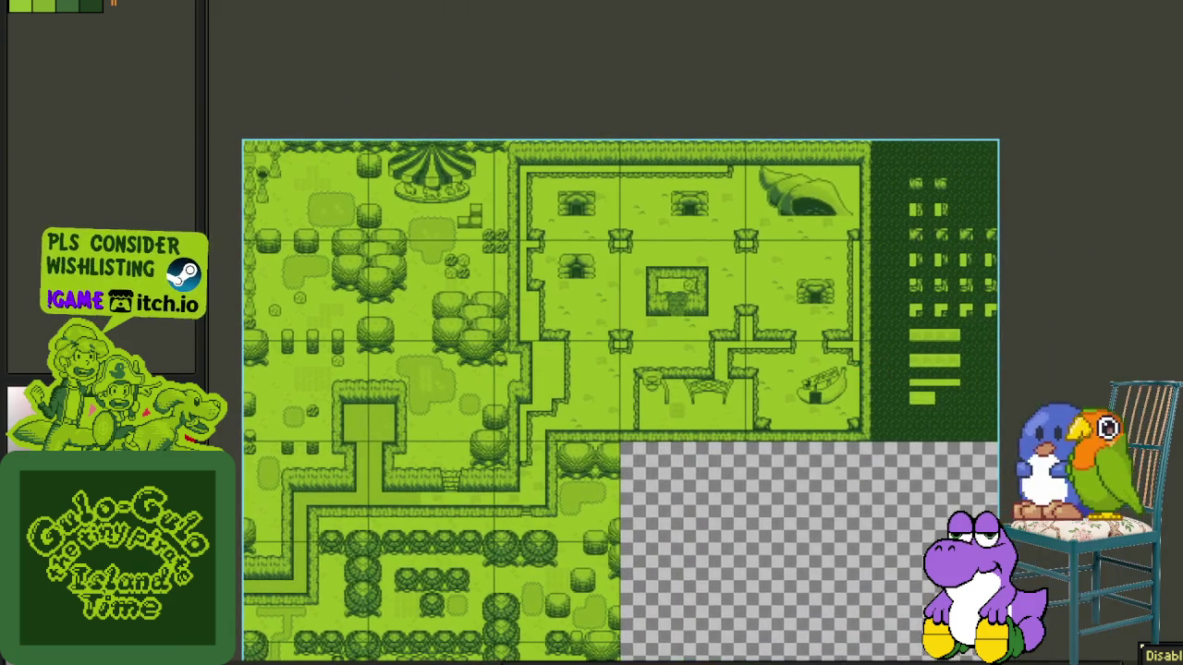
- Close the current map document without saving and return to the larger map
{"action": "key", "text": "Tab"}
{"action": "key", "text": "Tab"}
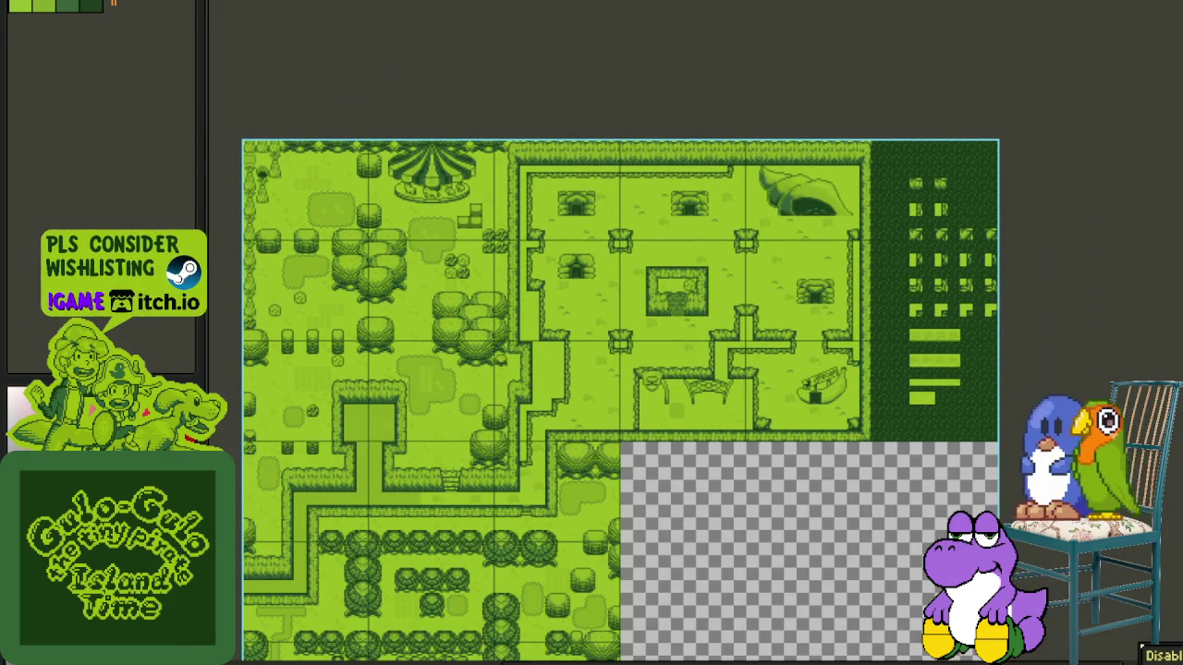
{"action": "key", "text": "ctrl+w"}
{"action": "left_click", "coordinate": [685, 342]}
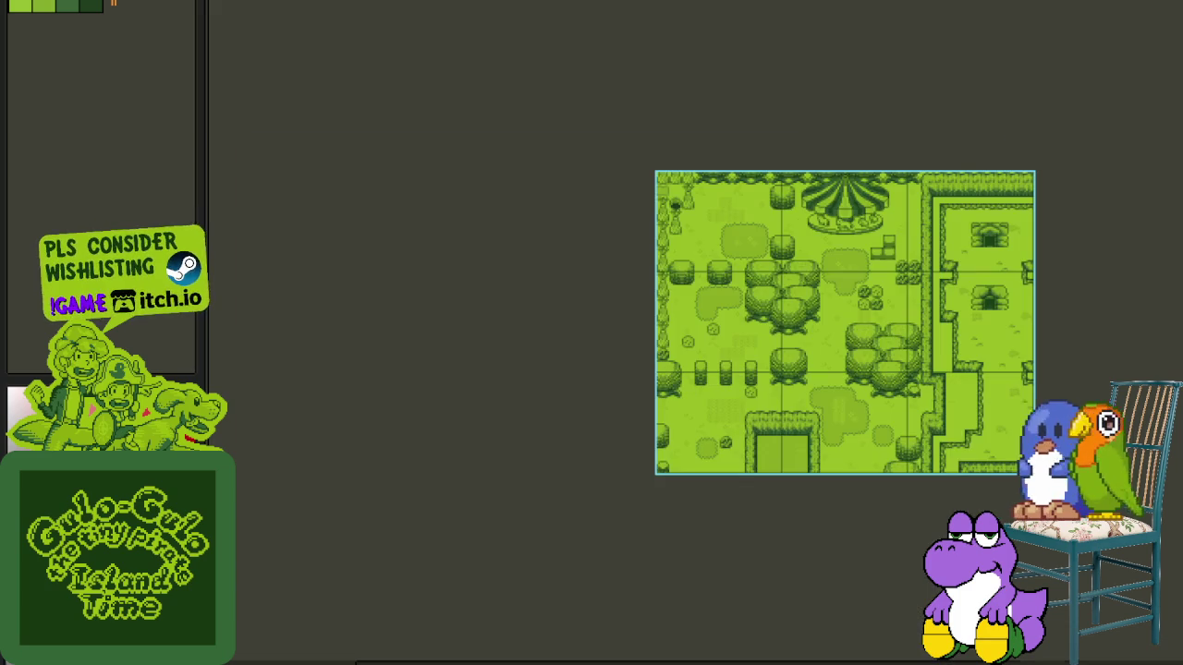
{"action": "key", "text": "ctrl+w"}
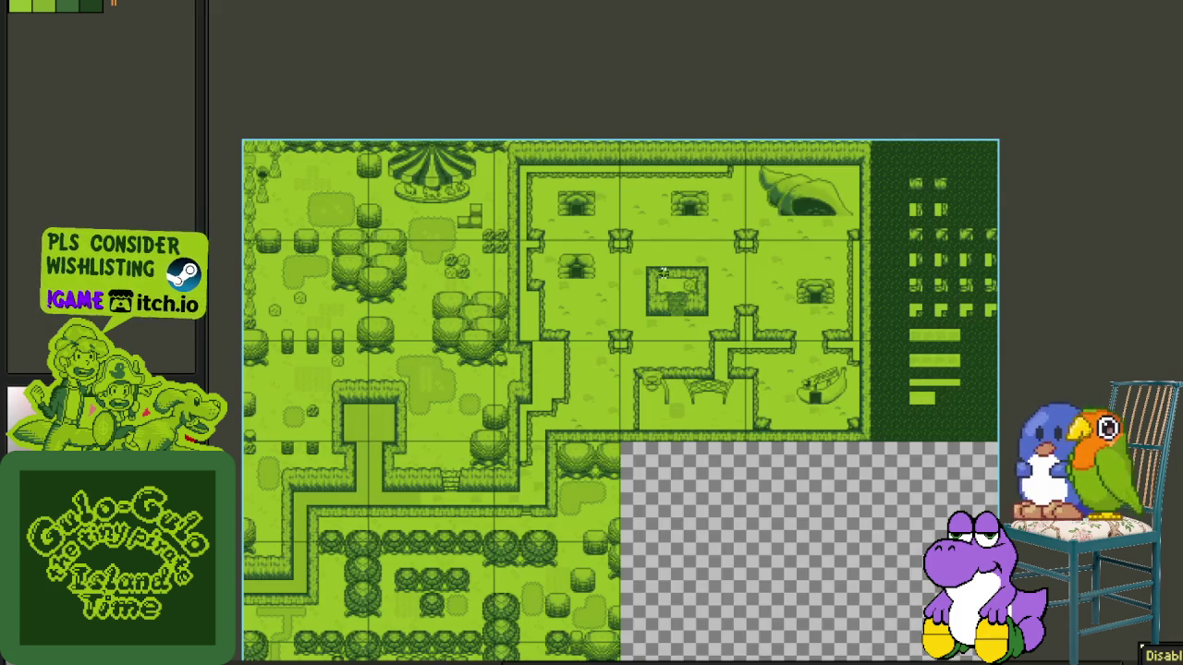
{"action": "scroll", "coordinate": [702, 314], "scroll_direction": "right", "scroll_amount": 3}
{"action": "scroll", "coordinate": [722, 359], "scroll_direction": "up", "scroll_amount": 1}
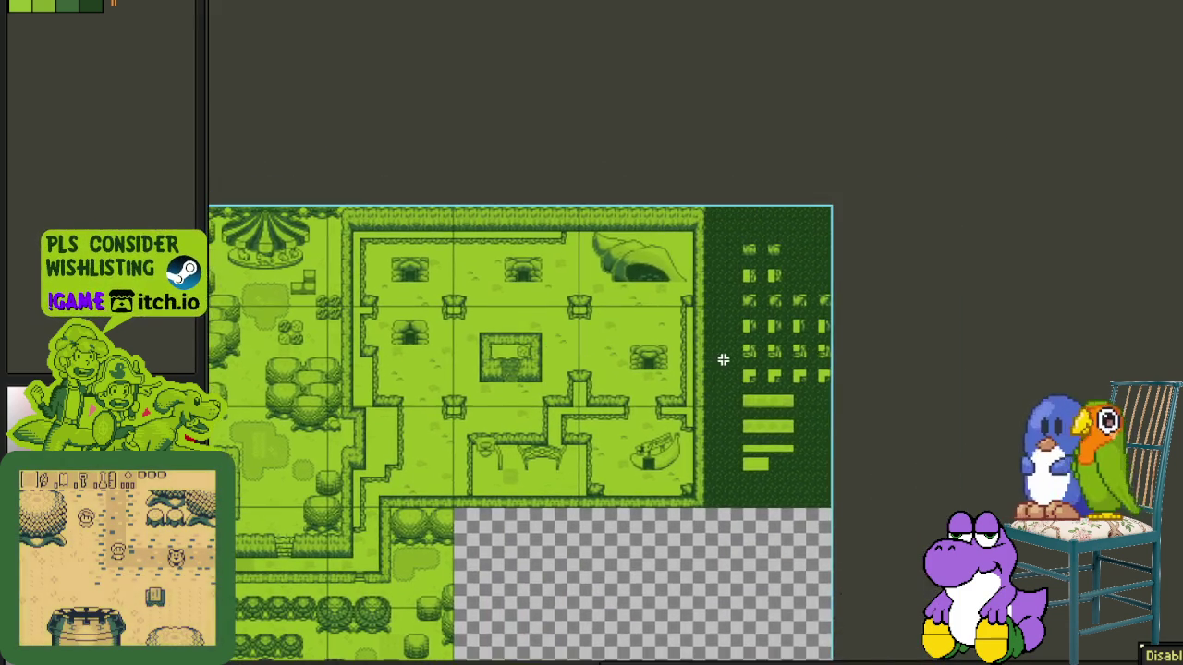
- Stamp grey tiles over the seven swatch tiles in the right-hand strip
{"action": "scroll", "coordinate": [722, 359], "scroll_direction": "up", "scroll_amount": 4}
{"action": "scroll", "coordinate": [622, 403], "scroll_direction": "down", "scroll_amount": 1}
{"action": "scroll", "coordinate": [628, 270], "scroll_direction": "down", "scroll_amount": 1}
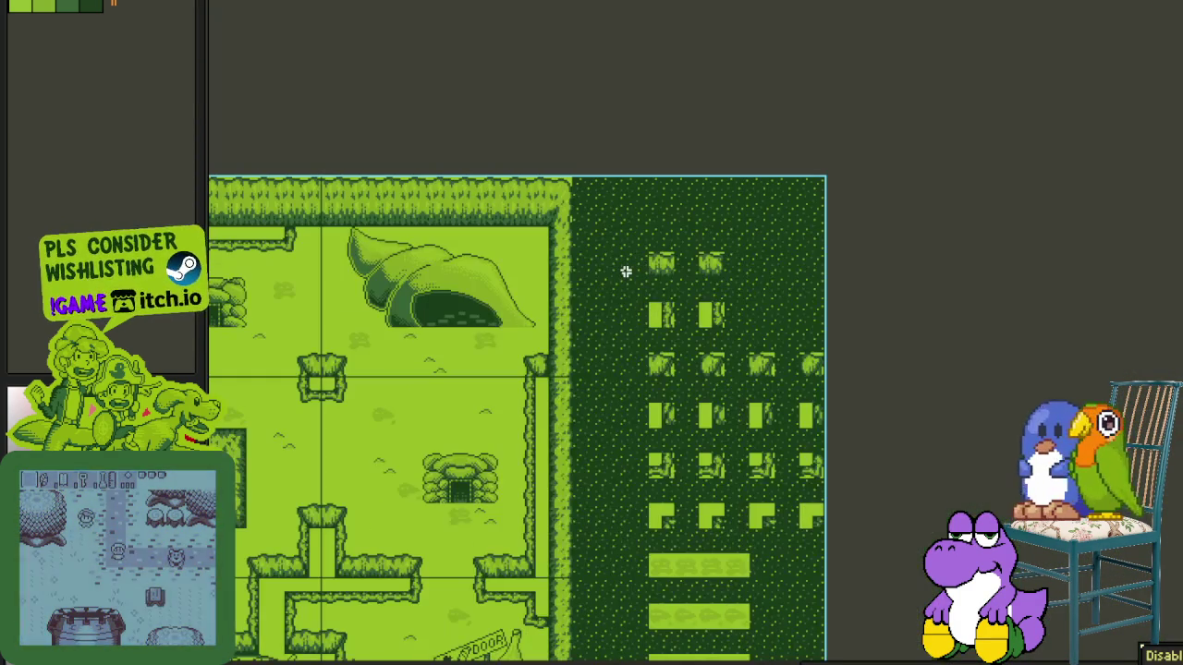
{"action": "scroll", "coordinate": [607, 248], "scroll_direction": "up", "scroll_amount": 1}
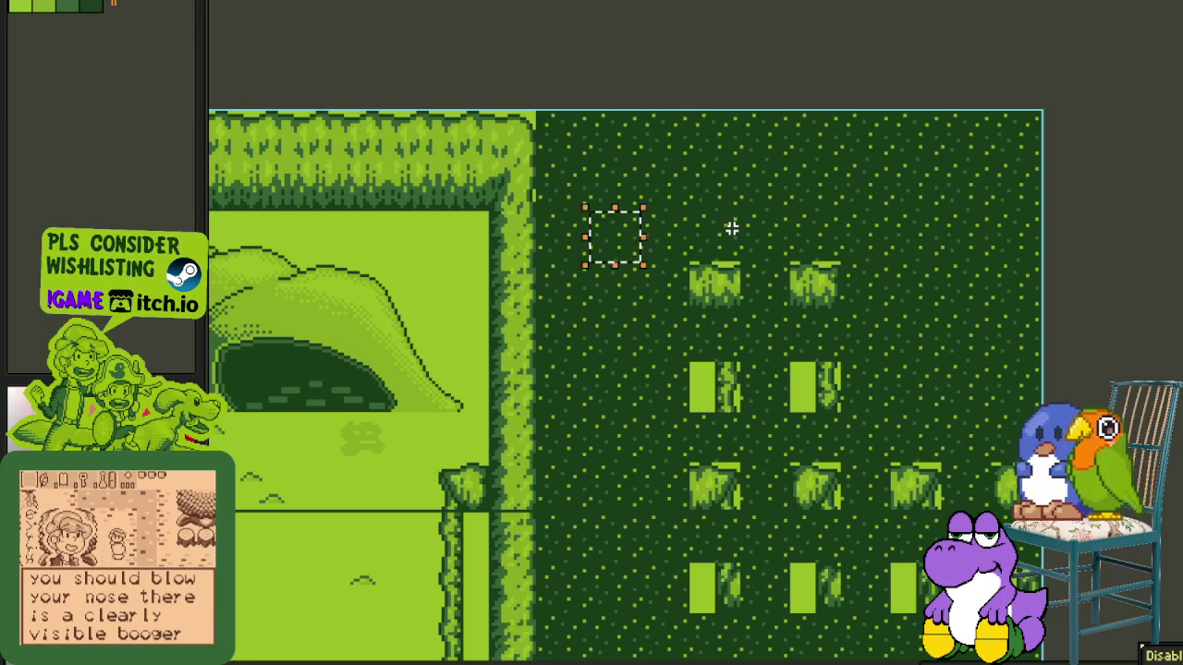
{"action": "left_click", "coordinate": [714, 286]}
{"action": "left_click", "coordinate": [827, 297]}
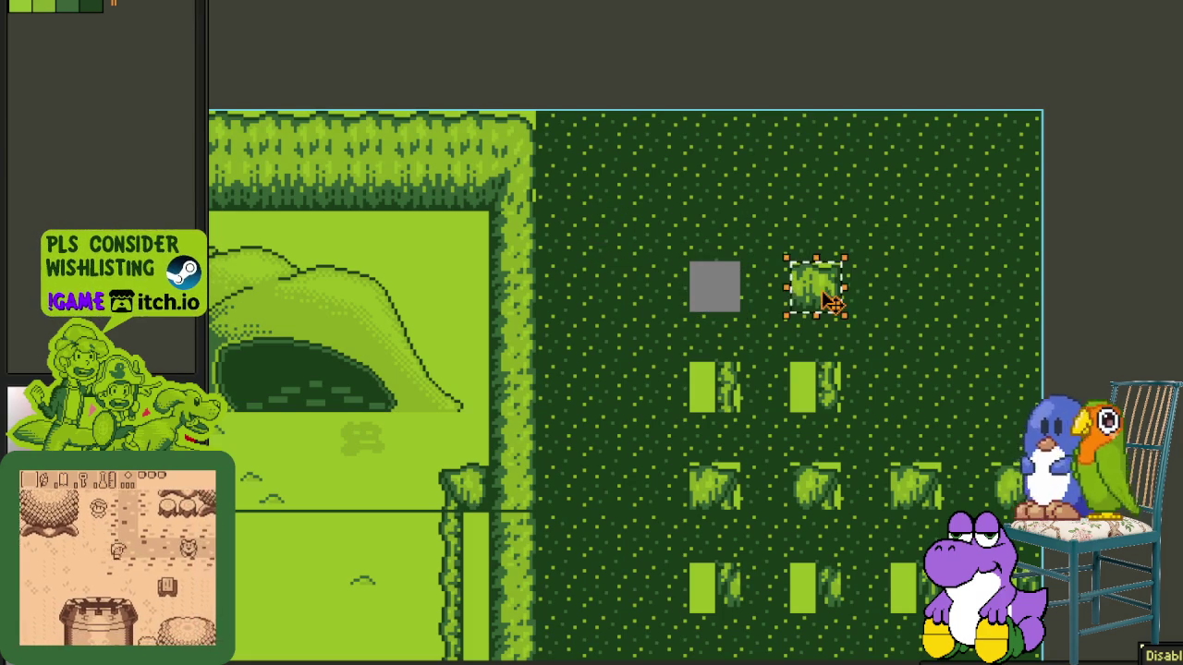
{"action": "left_click", "coordinate": [715, 387]}
{"action": "left_click", "coordinate": [814, 387]}
{"action": "left_click", "coordinate": [714, 487]}
{"action": "left_click", "coordinate": [814, 487]}
{"action": "left_click", "coordinate": [914, 487]}
- Erase the right-hand tile column and refill it with the dark green tile
{"action": "scroll", "coordinate": [966, 509], "scroll_direction": "down", "scroll_amount": 2}
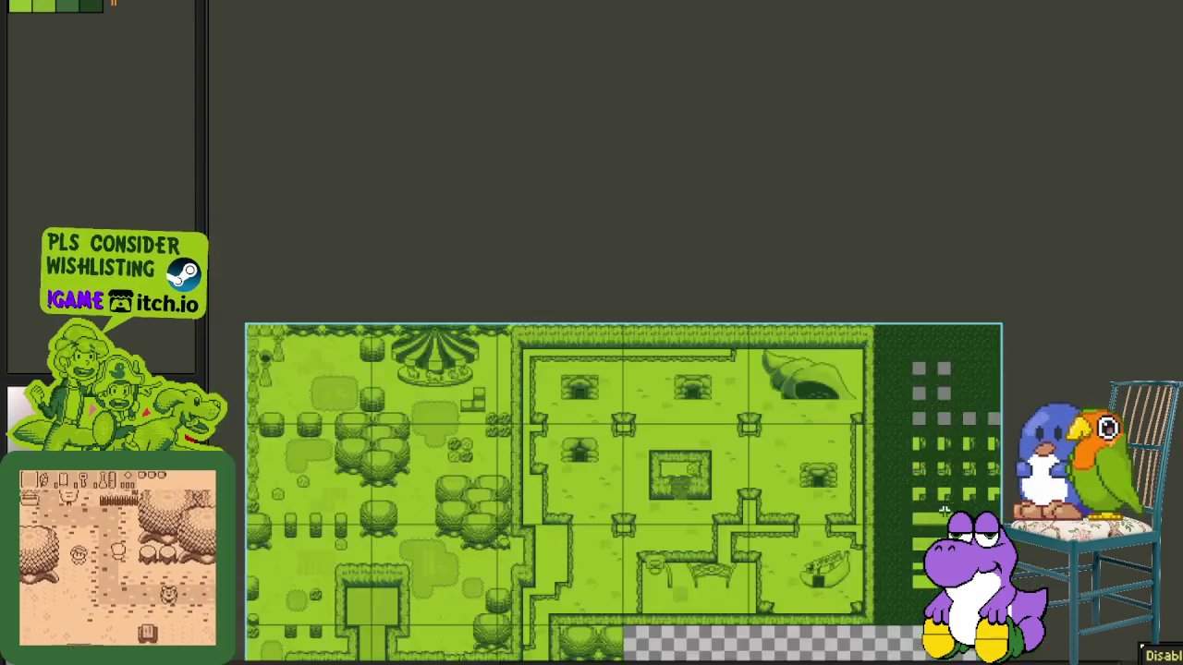
{"action": "scroll", "coordinate": [887, 462], "scroll_direction": "up", "scroll_amount": 3}
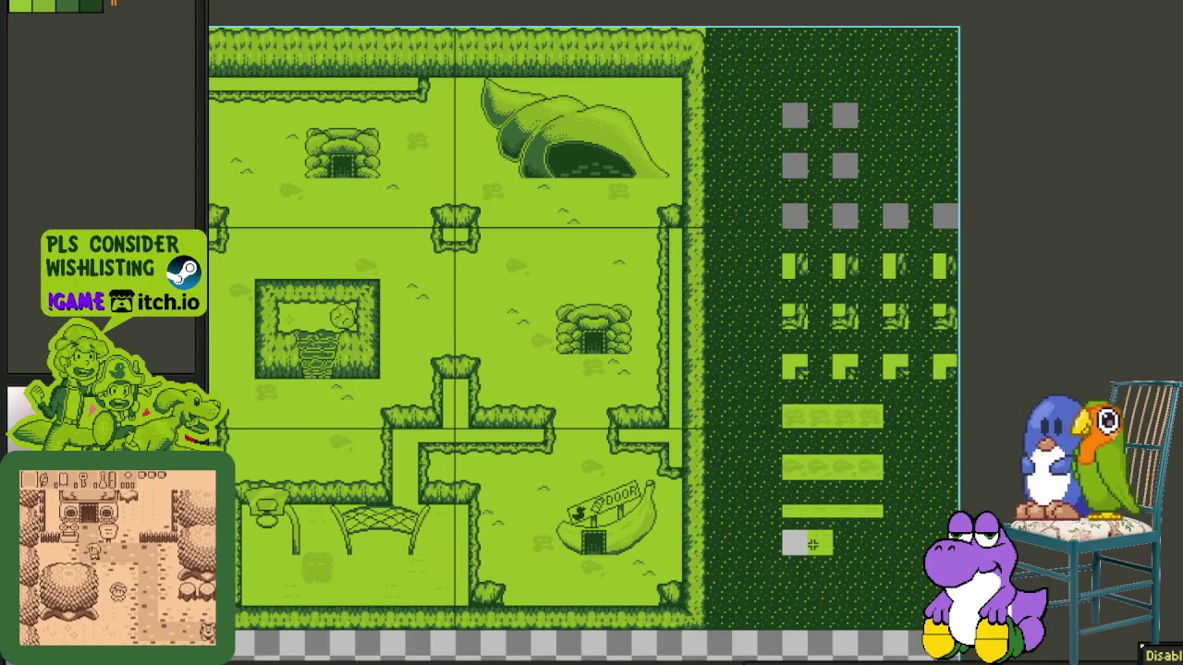
{"action": "left_click_drag", "start_coordinate": [728, 603], "coordinate": [1072, 79]}
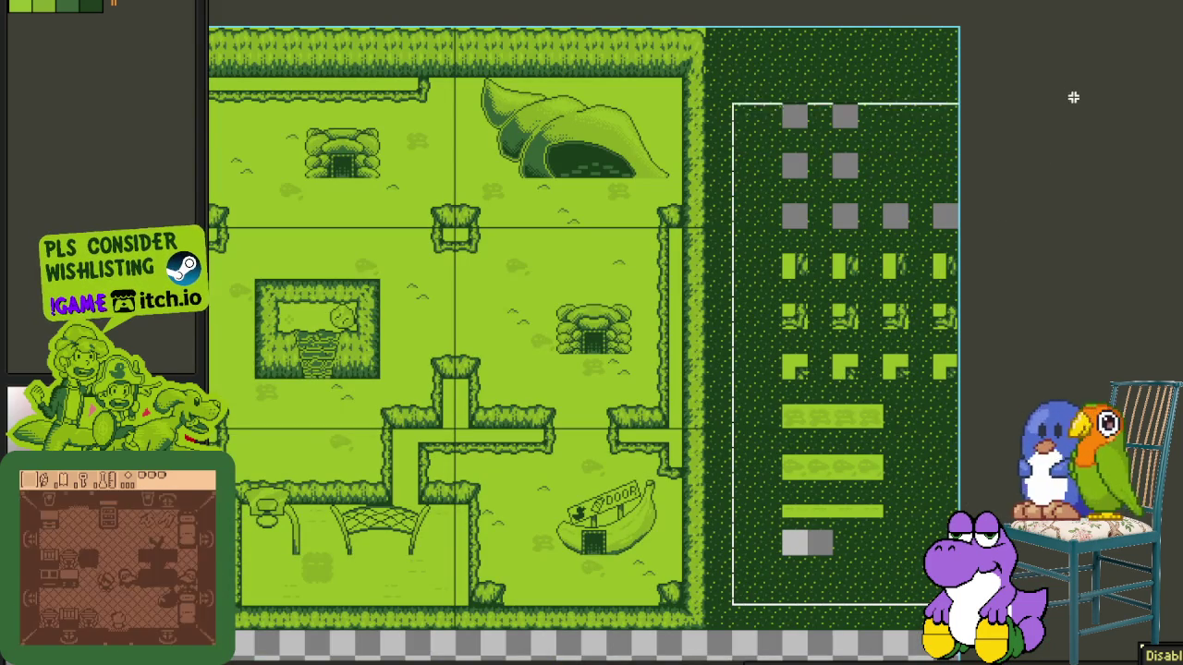
{"action": "key", "text": "Delete"}
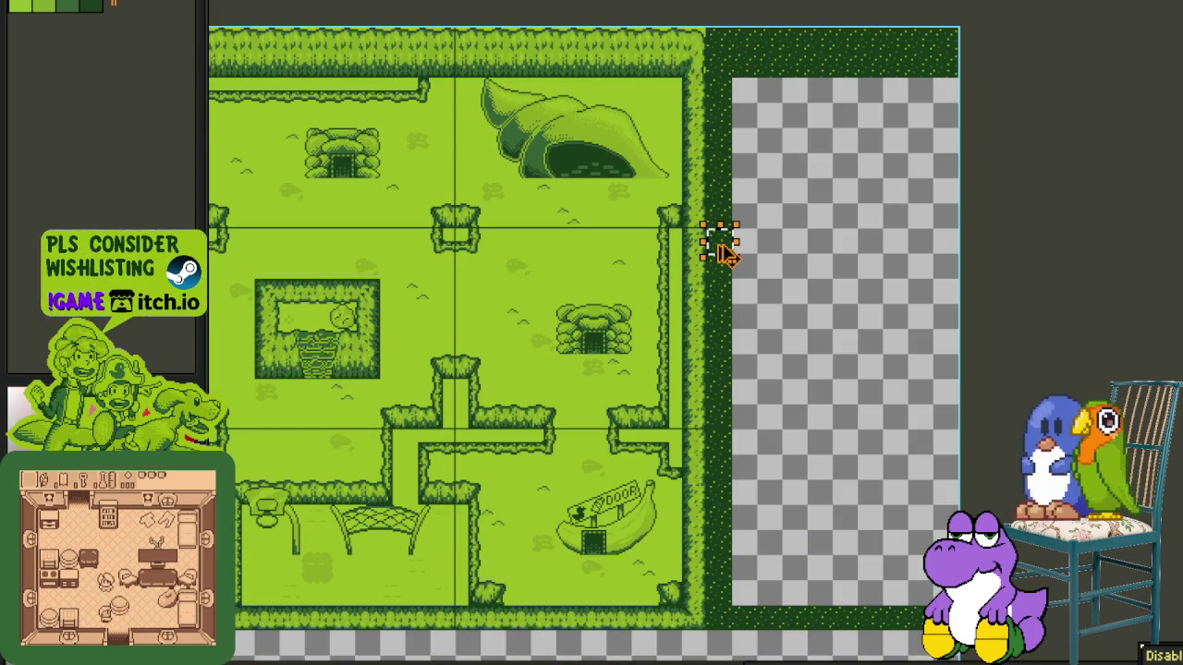
{"action": "left_click", "coordinate": [810, 281]}
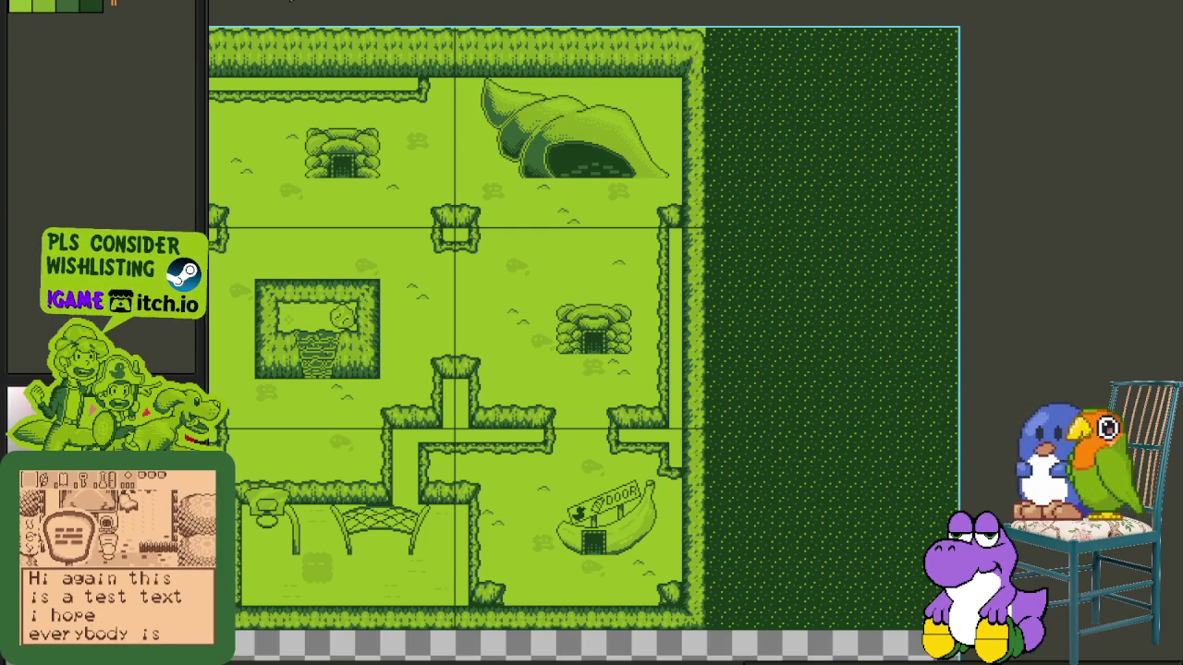
{"action": "left_click", "coordinate": [271, 3]}
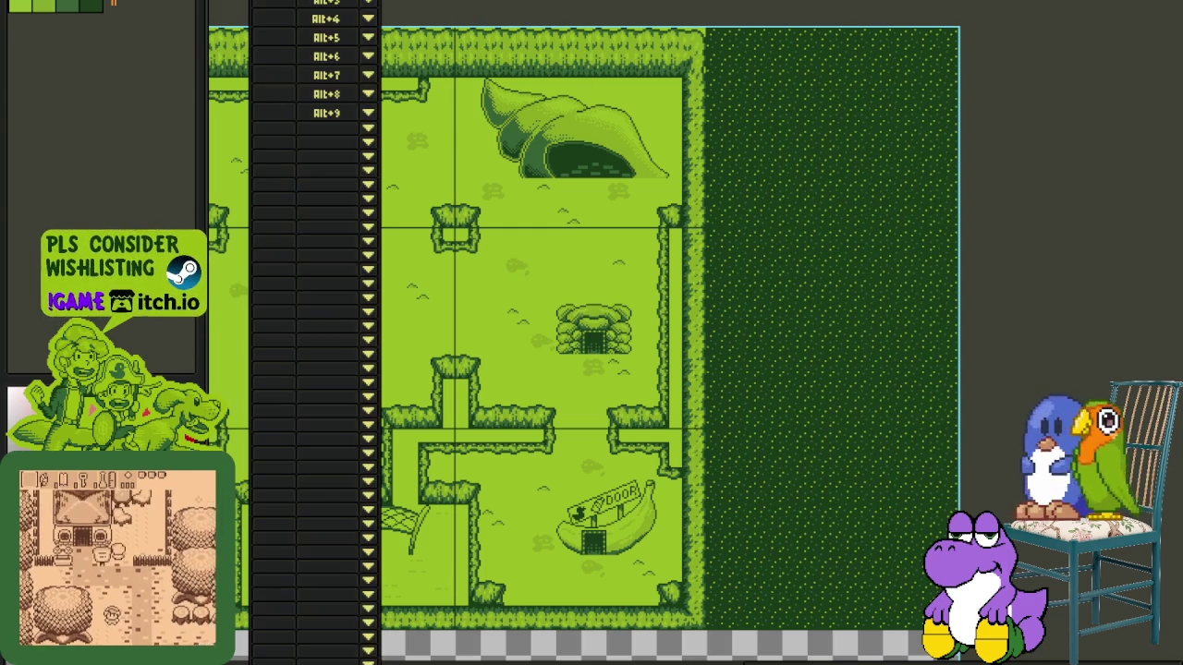
{"action": "scroll", "coordinate": [494, 189], "scroll_direction": "down", "scroll_amount": 3}
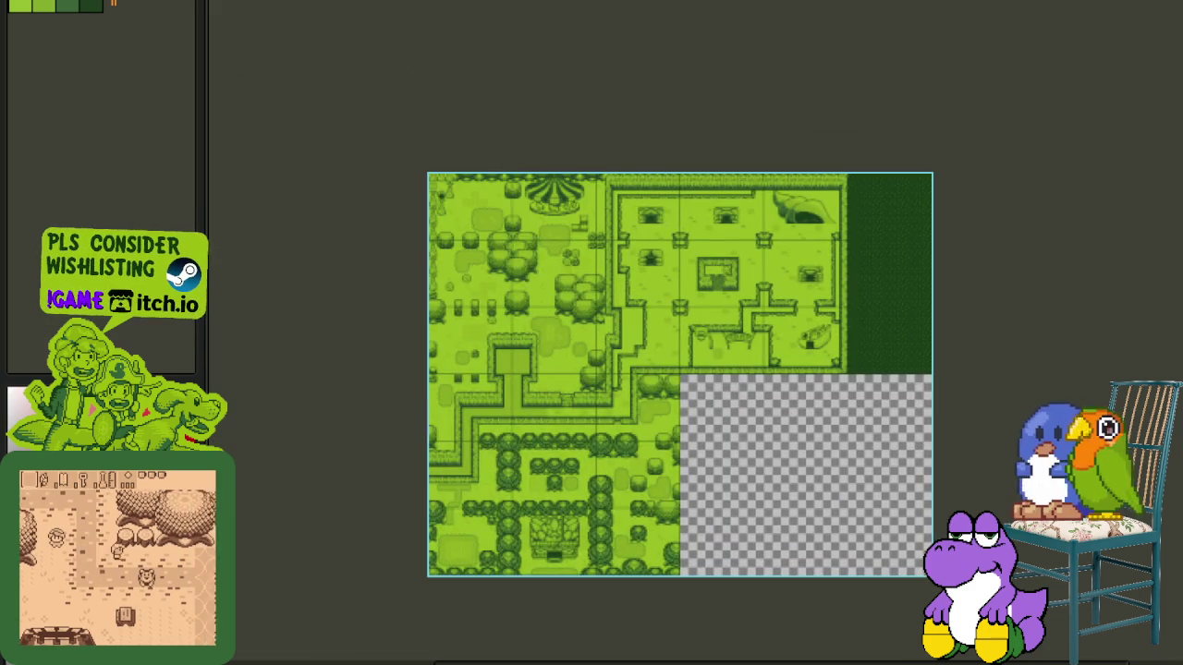
- On the large green tile map's Mega sheet layer, select and test-delete the 6 room tile, then undo
{"action": "key", "text": "alt+2"}
{"action": "key", "text": "alt+3"}
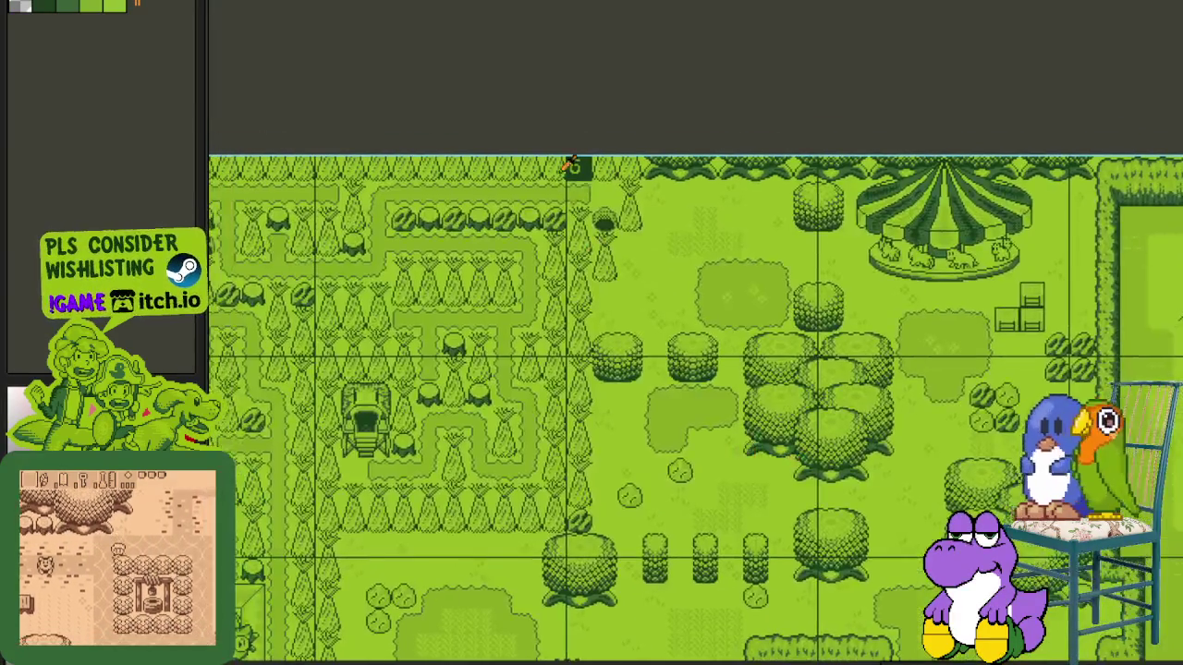
{"action": "scroll", "coordinate": [551, 148], "scroll_direction": "up", "scroll_amount": 5}
{"action": "left_click", "coordinate": [655, 176]}
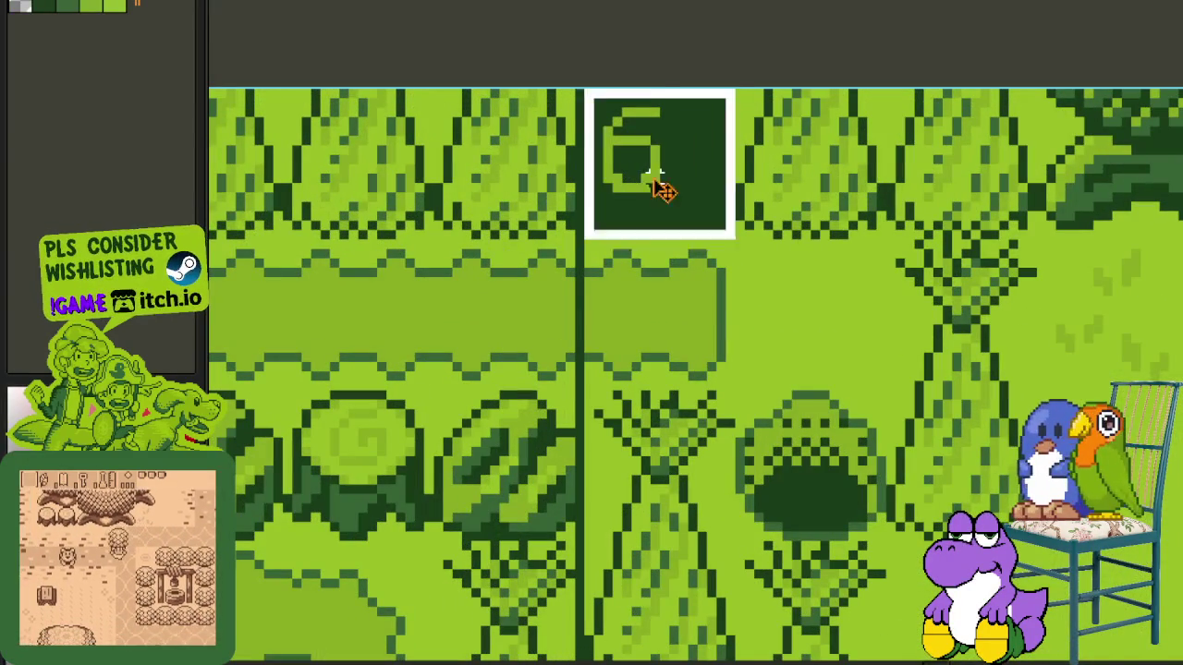
{"action": "key", "text": "Tab"}
{"action": "left_click", "coordinate": [277, 568]}
{"action": "key", "text": "Delete"}
{"action": "key", "text": "ctrl+z"}
{"action": "key", "text": "Tab"}
- Paste a copy of the 6 tile into the map's top-left corner and commit it
{"action": "scroll", "coordinate": [523, 139], "scroll_direction": "down", "scroll_amount": 5}
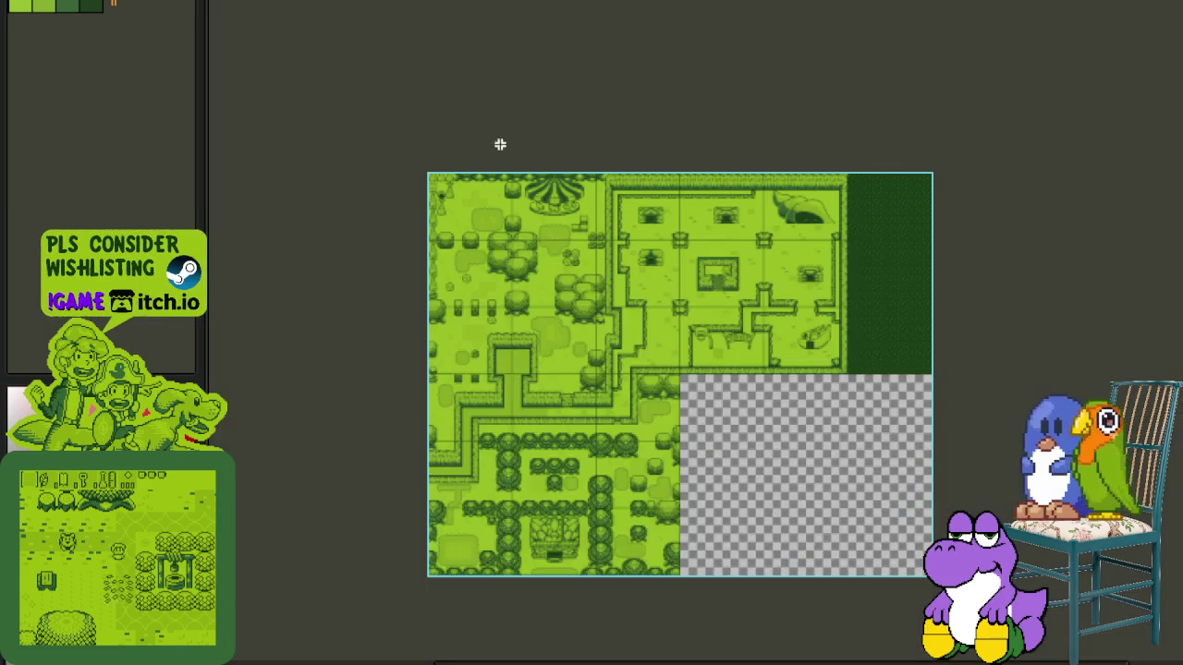
{"action": "scroll", "coordinate": [412, 176], "scroll_direction": "up", "scroll_amount": 1}
{"action": "scroll", "coordinate": [412, 175], "scroll_direction": "up", "scroll_amount": 3}
{"action": "key", "text": "ctrl+v"}
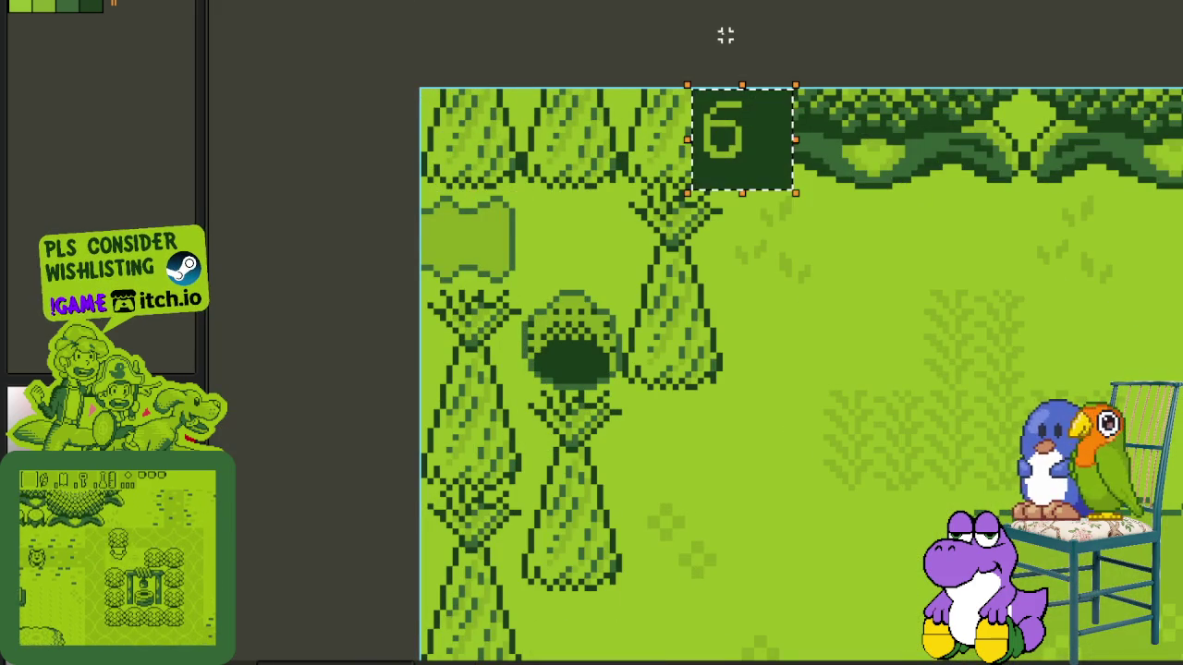
{"action": "mouse_move", "coordinate": [771, 148]}
{"action": "left_mouse_down"}
{"action": "mouse_move", "coordinate": [506, 165]}
{"action": "mouse_move", "coordinate": [562, 224]}
{"action": "left_mouse_up"}
{"action": "key", "text": "ctrl+z"}
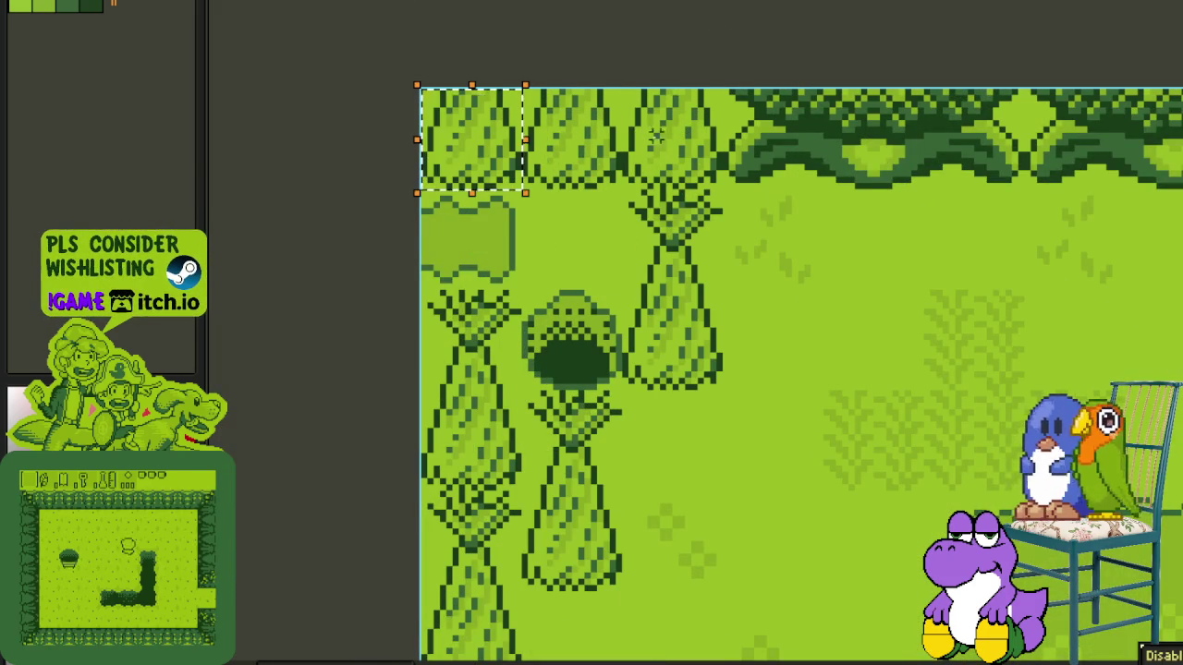
{"action": "key", "text": "ctrl+v"}
{"action": "left_click_drag", "start_coordinate": [739, 169], "coordinate": [502, 164]}
{"action": "left_click", "coordinate": [594, 30]}
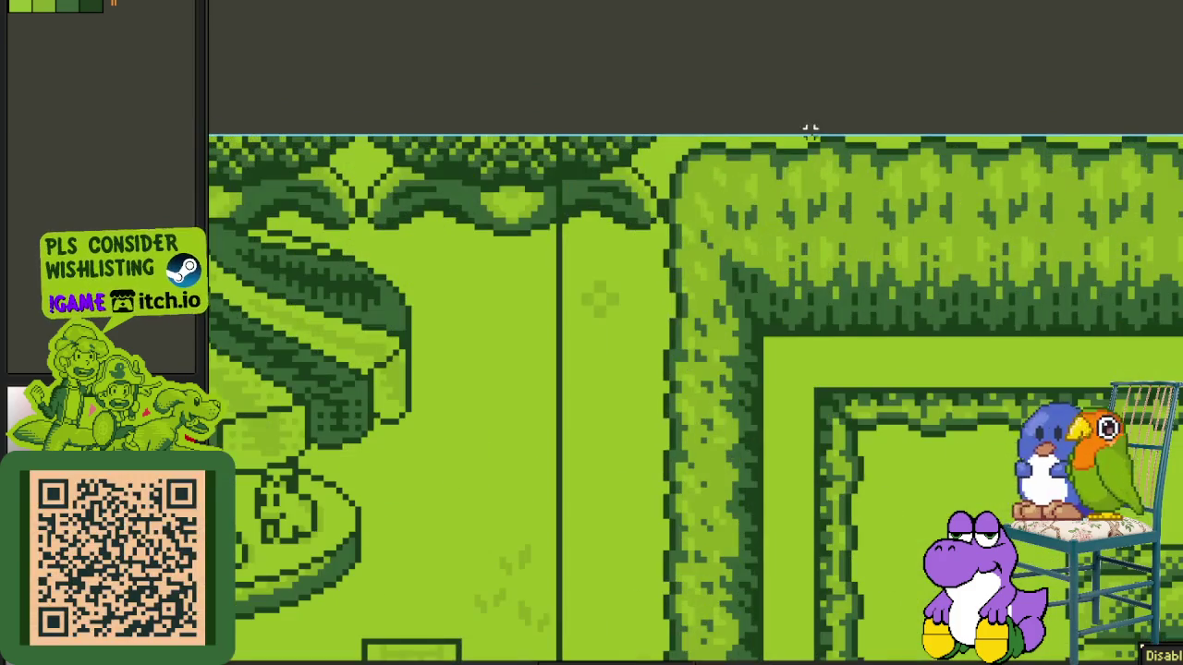
- Shift the 7 room label tile one tile to the left
{"action": "left_click", "coordinate": [730, 206]}
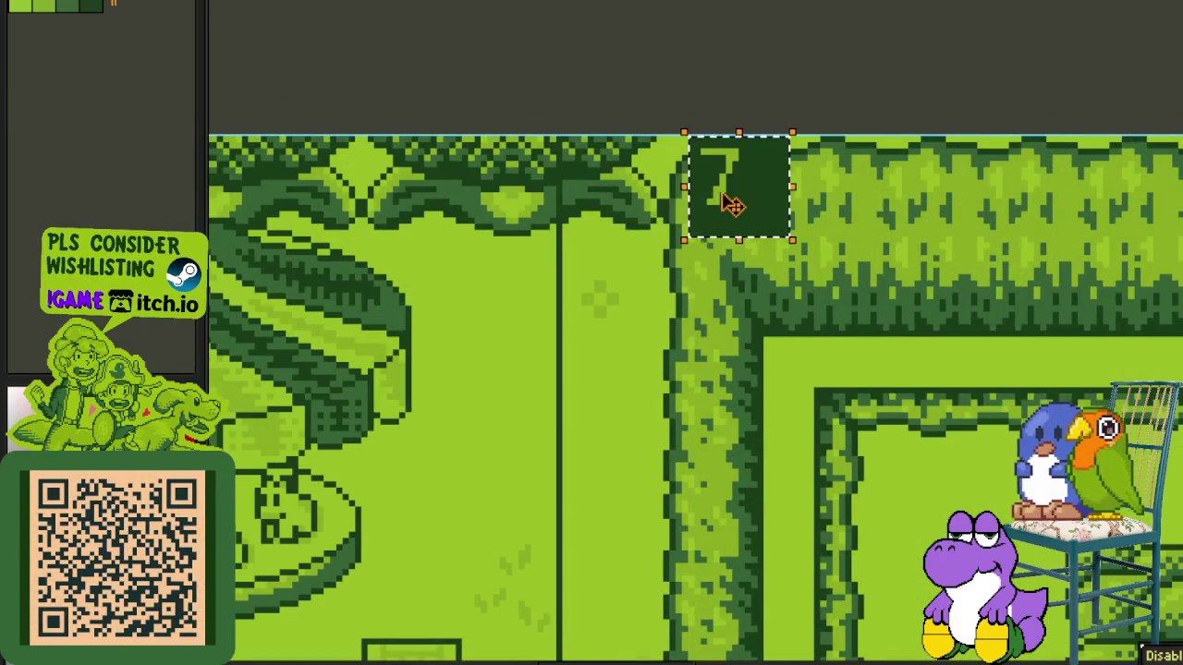
{"action": "left_click_drag", "start_coordinate": [730, 205], "coordinate": [615, 192]}
{"action": "scroll", "coordinate": [561, 287], "scroll_direction": "down", "scroll_amount": 2}
{"action": "scroll", "coordinate": [560, 286], "scroll_direction": "down", "scroll_amount": 2}
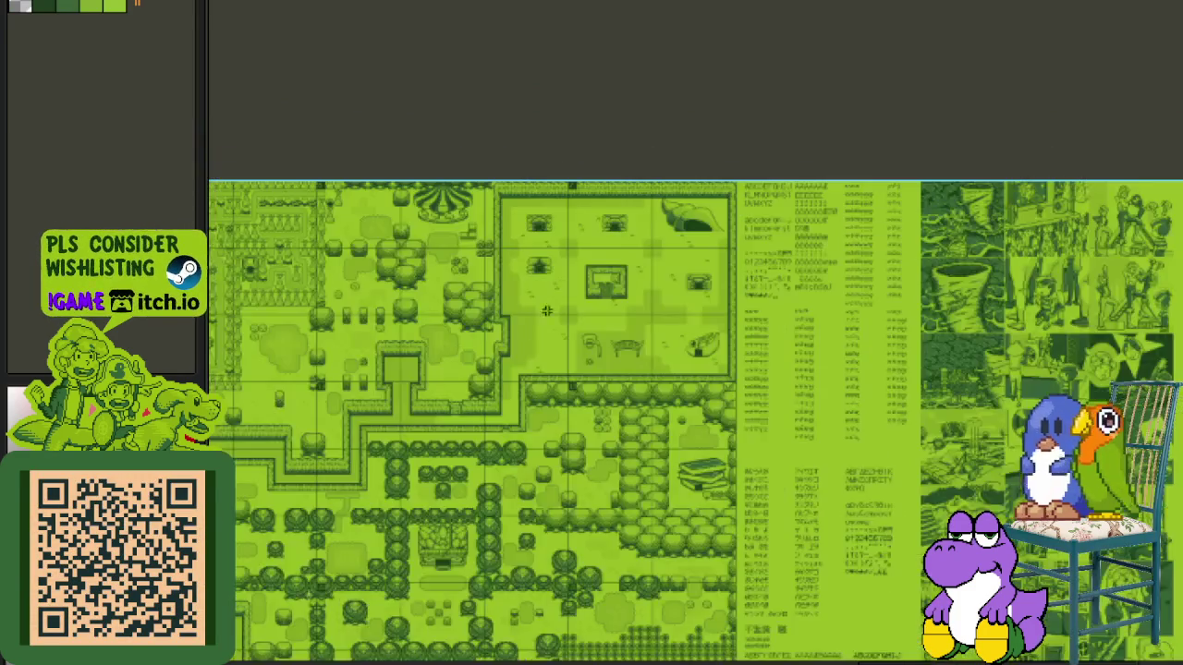
{"action": "scroll", "coordinate": [561, 286], "scroll_direction": "up", "scroll_amount": 1}
{"action": "scroll", "coordinate": [777, 272], "scroll_direction": "up", "scroll_amount": 1}
{"action": "scroll", "coordinate": [819, 267], "scroll_direction": "up", "scroll_amount": 1}
{"action": "scroll", "coordinate": [708, 259], "scroll_direction": "up", "scroll_amount": 1}
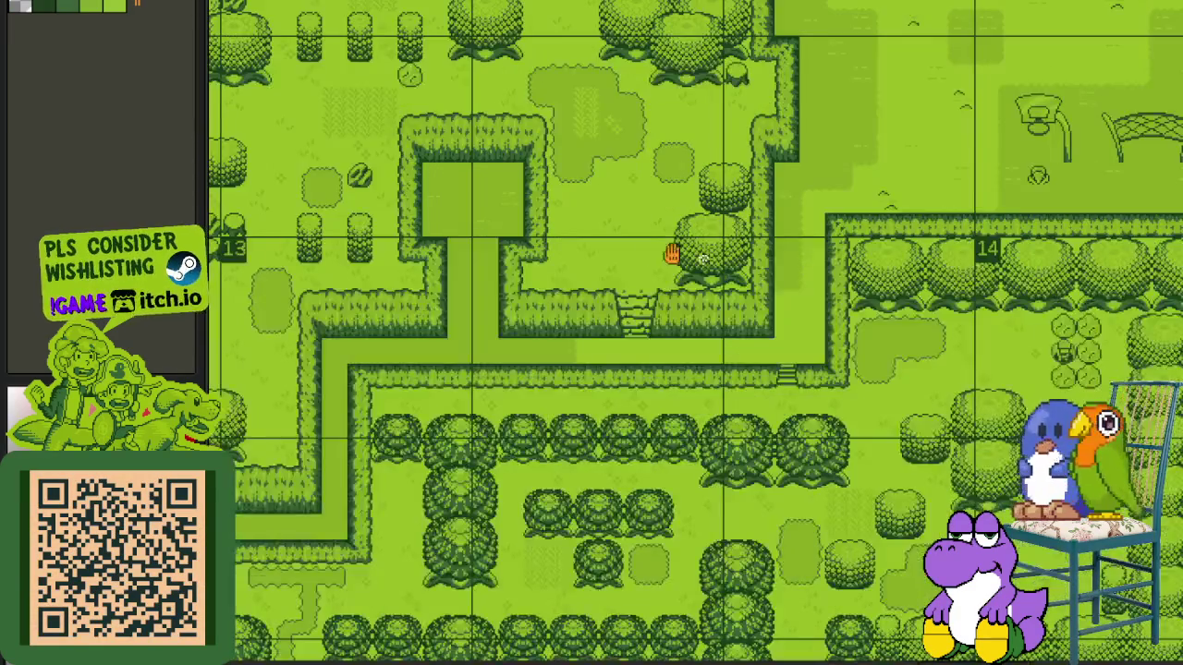
{"action": "scroll", "coordinate": [615, 259], "scroll_direction": "up", "scroll_amount": 2}
- Move the 13 room label tile to the map's left edge and commit it
{"action": "left_click", "coordinate": [508, 236]}
{"action": "left_click", "coordinate": [647, 156]}
{"action": "scroll", "coordinate": [554, 277], "scroll_direction": "down", "scroll_amount": 1}
{"action": "scroll", "coordinate": [462, 304], "scroll_direction": "down", "scroll_amount": 1}
{"action": "scroll", "coordinate": [438, 323], "scroll_direction": "down", "scroll_amount": 1}
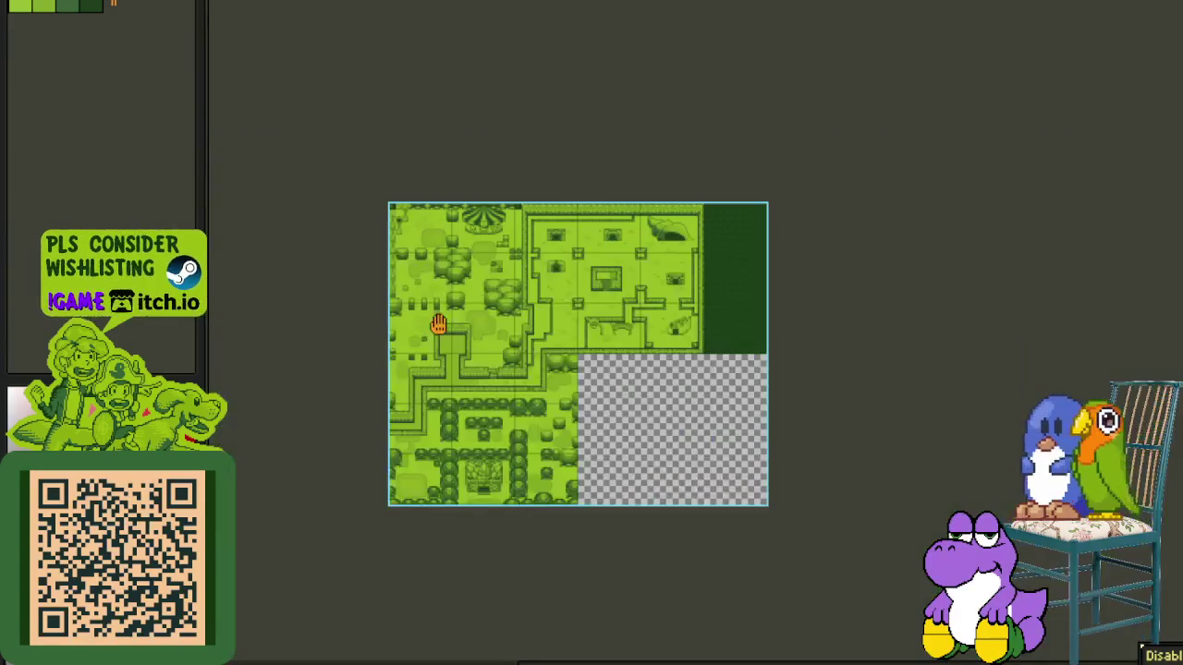
{"action": "scroll", "coordinate": [438, 323], "scroll_direction": "up", "scroll_amount": 2}
{"action": "scroll", "coordinate": [439, 296], "scroll_direction": "up", "scroll_amount": 1}
{"action": "left_click_drag", "start_coordinate": [397, 254], "coordinate": [673, 284]}
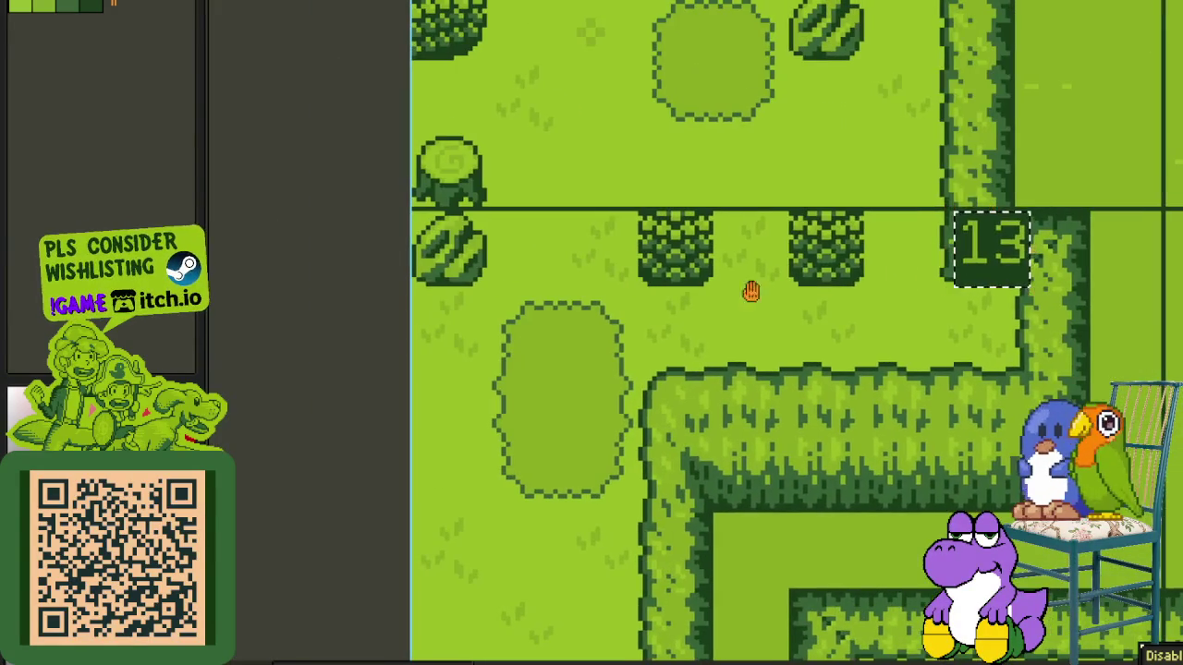
{"action": "left_click_drag", "start_coordinate": [989, 246], "coordinate": [471, 266]}
{"action": "left_click", "coordinate": [708, 185]}
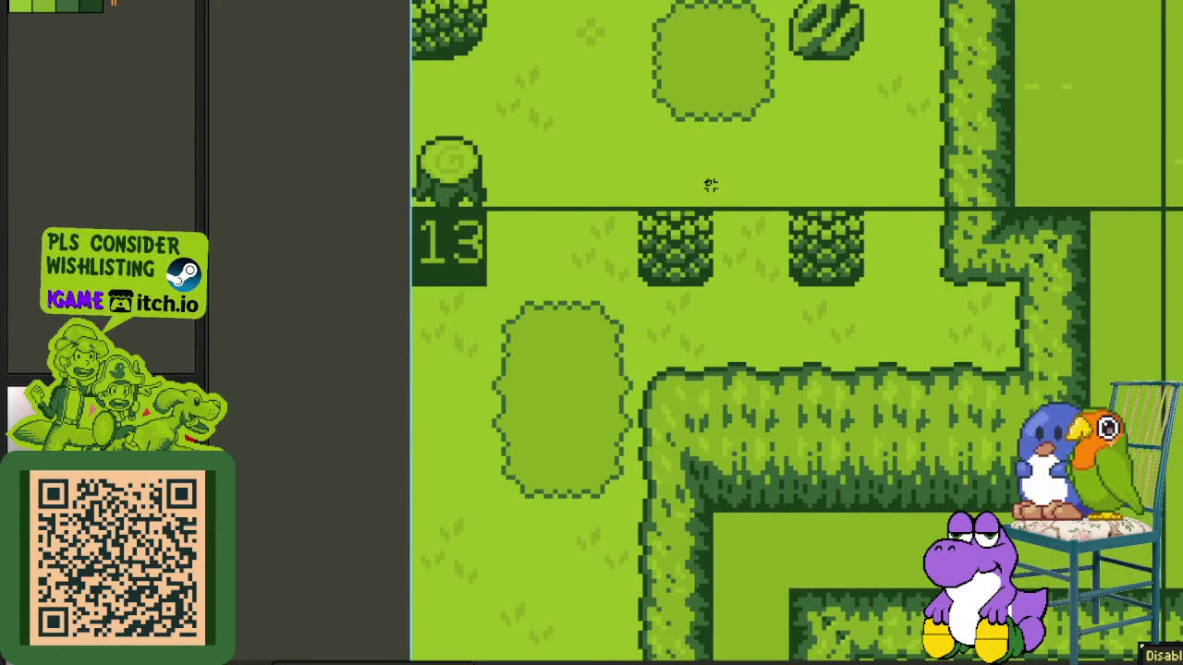
- Select the area above the two trees, test-delete the treetops, then undo to restore them
{"action": "scroll", "coordinate": [683, 222], "scroll_direction": "down", "scroll_amount": 1}
{"action": "scroll", "coordinate": [665, 263], "scroll_direction": "up", "scroll_amount": 1}
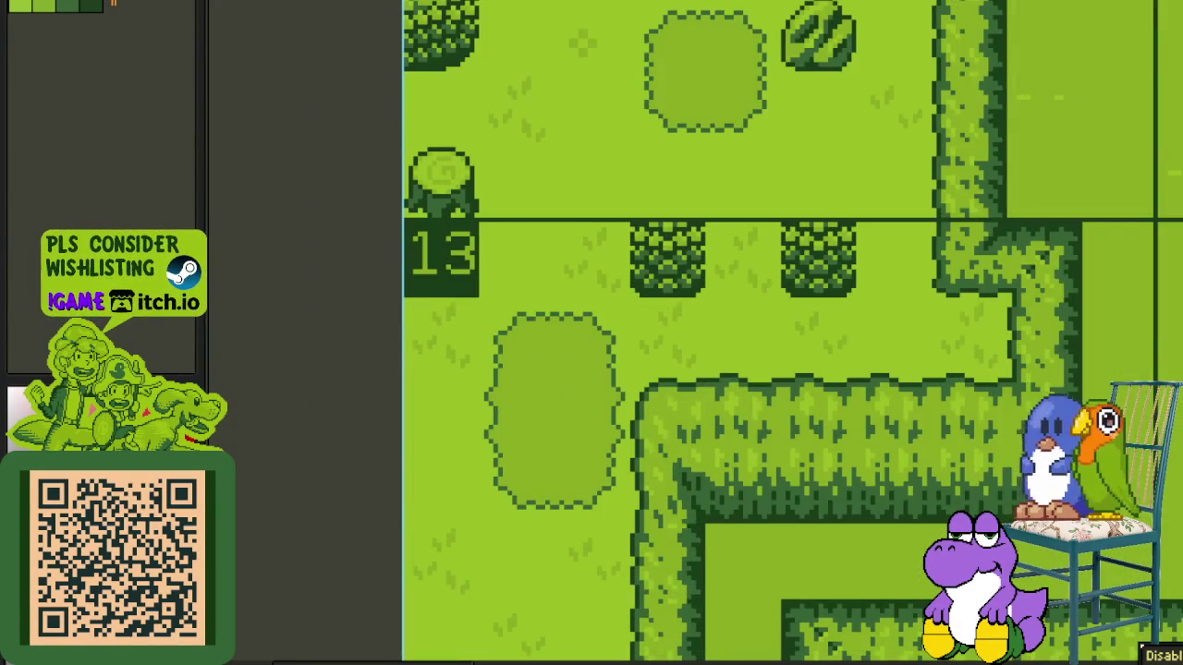
{"action": "scroll", "coordinate": [633, 204], "scroll_direction": "down", "scroll_amount": 1}
{"action": "scroll", "coordinate": [633, 203], "scroll_direction": "down", "scroll_amount": 1}
{"action": "scroll", "coordinate": [632, 208], "scroll_direction": "up", "scroll_amount": 2}
{"action": "left_click", "coordinate": [631, 211]}
{"action": "left_click", "coordinate": [730, 194]}
{"action": "scroll", "coordinate": [813, 213], "scroll_direction": "up", "scroll_amount": 1}
{"action": "mouse_move", "coordinate": [529, 243]}
{"action": "left_mouse_down"}
{"action": "mouse_move", "coordinate": [813, 180]}
{"action": "mouse_move", "coordinate": [850, 135]}
{"action": "left_mouse_up"}
{"action": "left_click", "coordinate": [849, 134]}
{"action": "left_click_drag", "start_coordinate": [818, 243], "coordinate": [529, 164]}
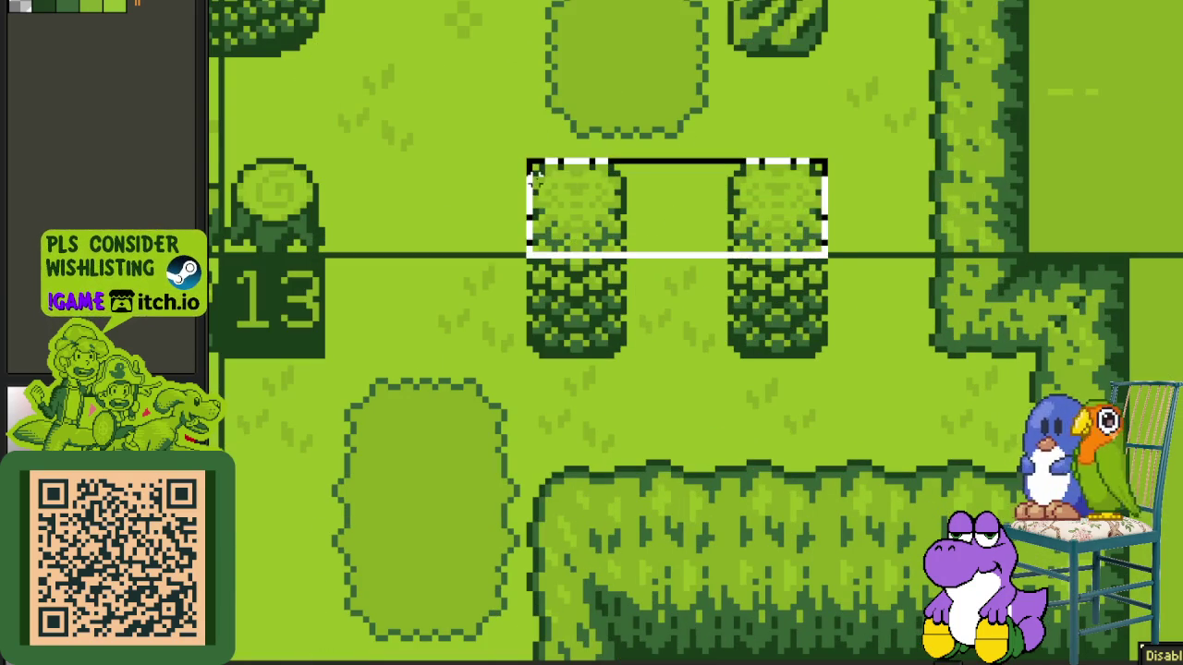
{"action": "key", "text": "Delete"}
{"action": "scroll", "coordinate": [693, 333], "scroll_direction": "down", "scroll_amount": 1}
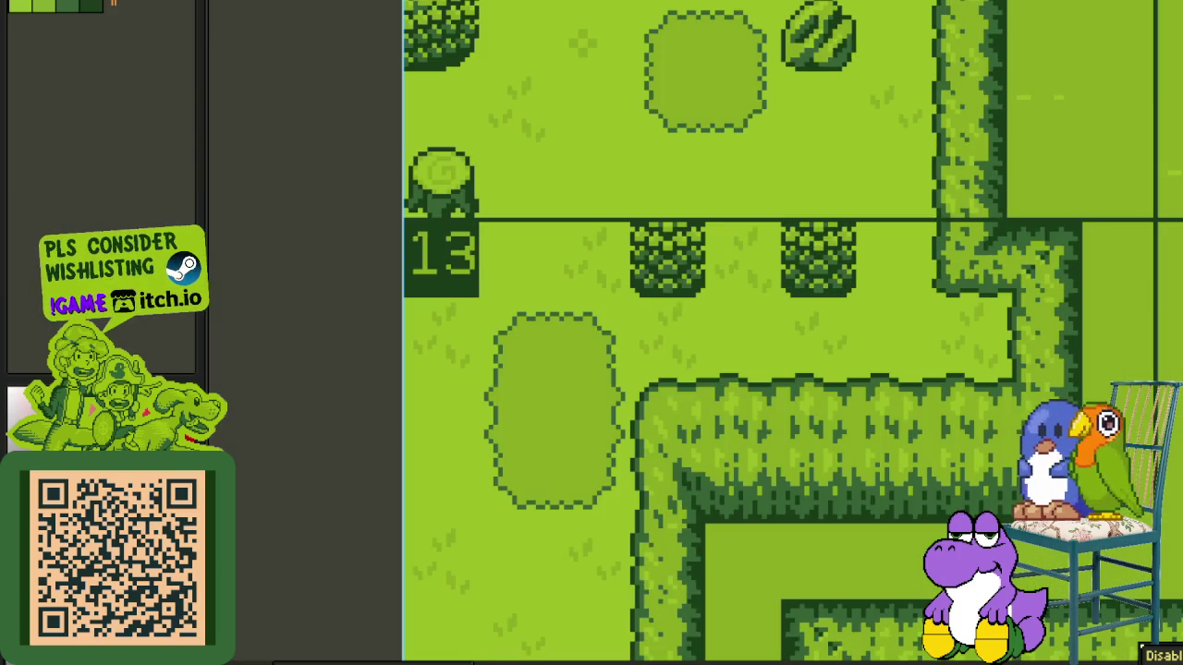
{"action": "scroll", "coordinate": [758, 137], "scroll_direction": "up", "scroll_amount": 1}
{"action": "key", "text": "ctrl+z"}
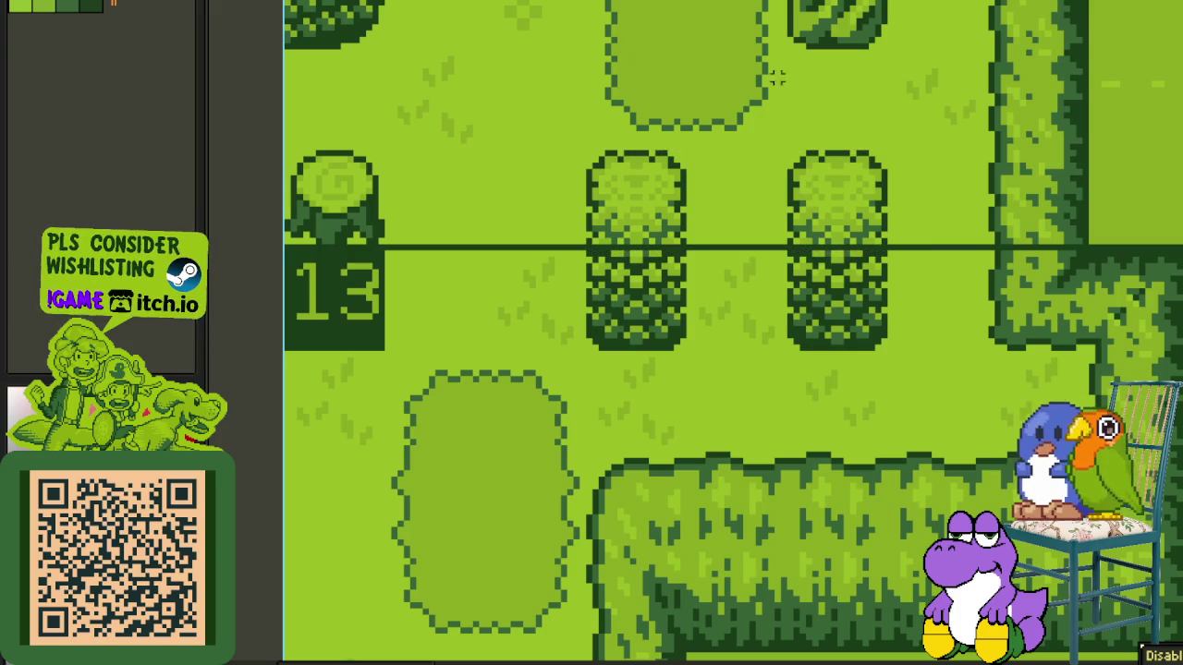
{"action": "scroll", "coordinate": [693, 333], "scroll_direction": "right", "scroll_amount": 1}
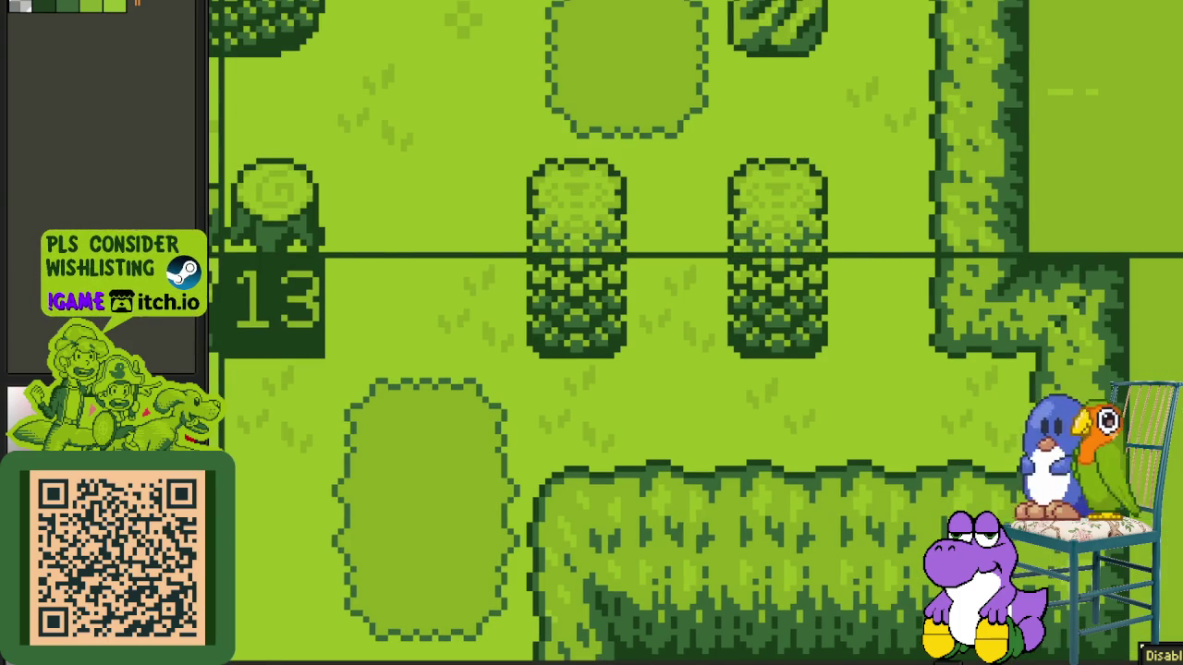
{"action": "scroll", "coordinate": [848, 100], "scroll_direction": "down", "scroll_amount": 1}
{"action": "scroll", "coordinate": [849, 100], "scroll_direction": "down", "scroll_amount": 1}
{"action": "scroll", "coordinate": [849, 100], "scroll_direction": "down", "scroll_amount": 1}
{"action": "scroll", "coordinate": [848, 100], "scroll_direction": "up", "scroll_amount": 1}
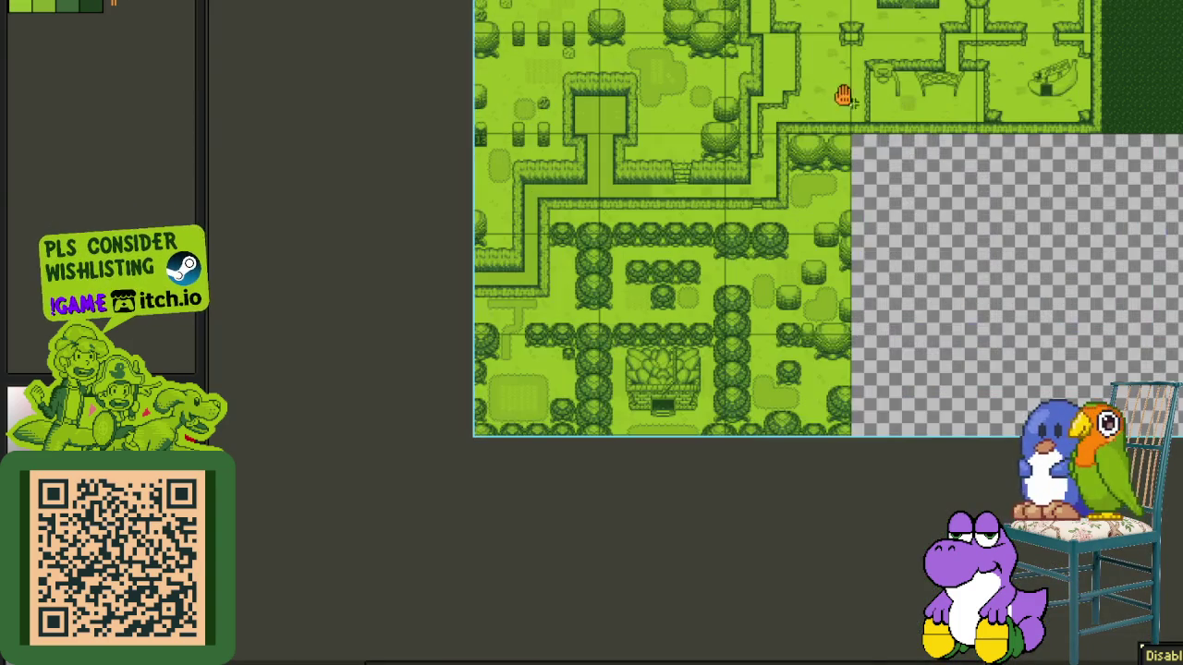
{"action": "scroll", "coordinate": [848, 100], "scroll_direction": "down", "scroll_amount": 1}
{"action": "scroll", "coordinate": [768, 372], "scroll_direction": "up", "scroll_amount": 1}
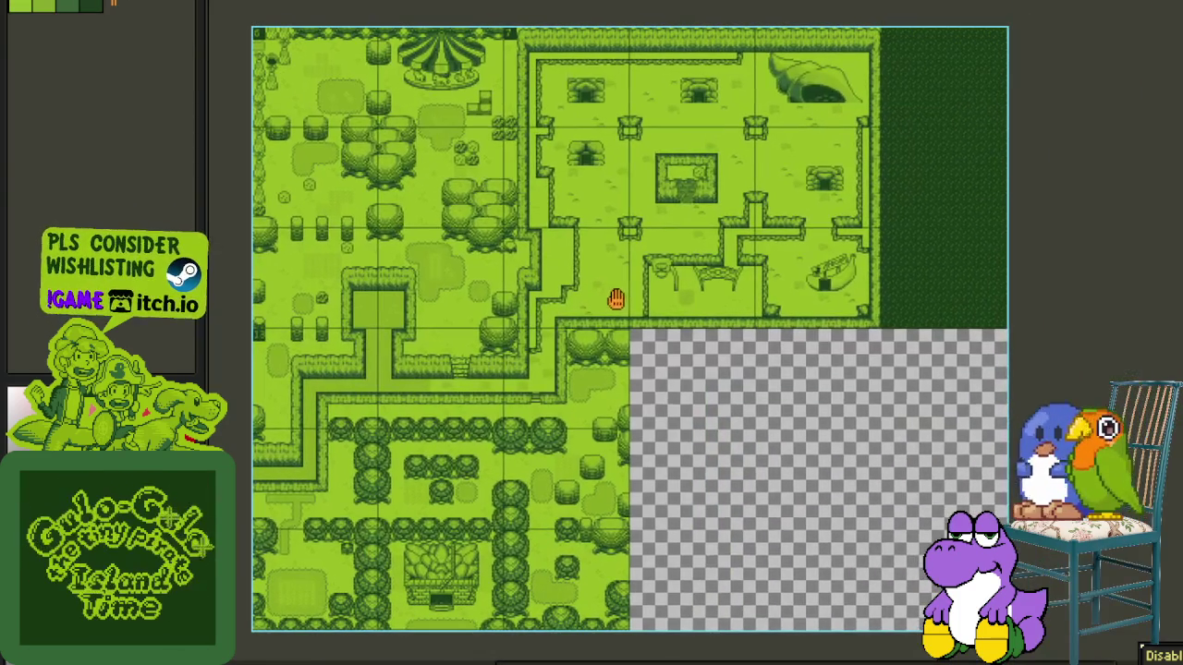
{"action": "key", "text": "ctrl+Tab"}
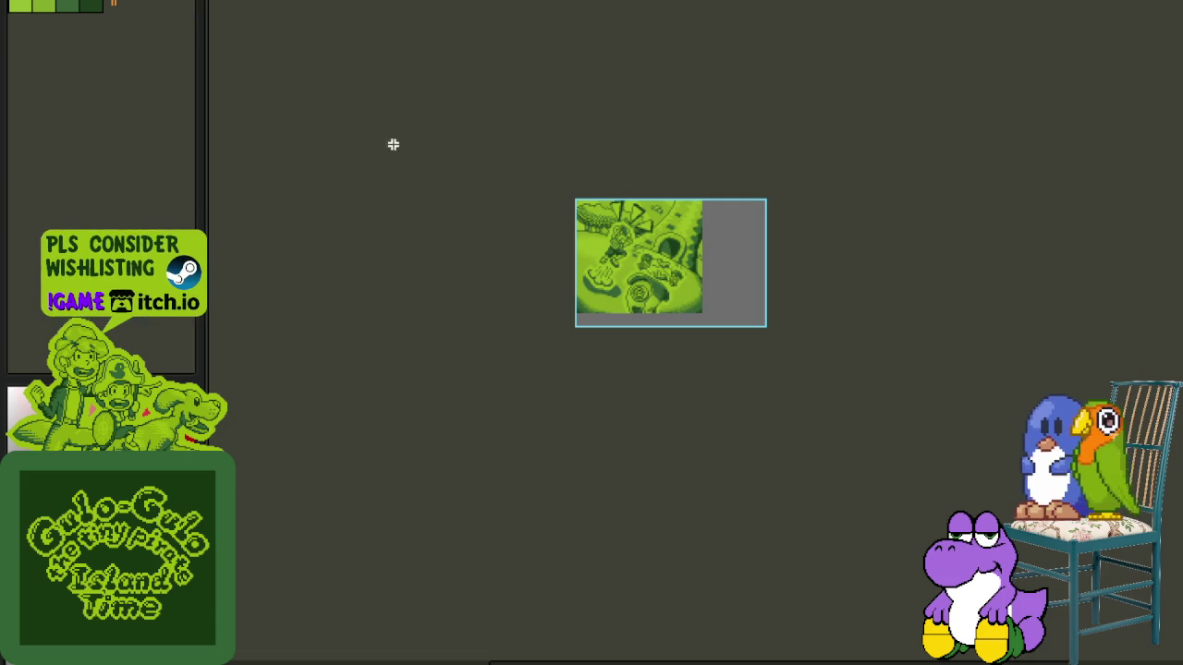
{"action": "key", "text": "ctrl+Tab"}
{"action": "scroll", "coordinate": [1060, 159], "scroll_direction": "down", "scroll_amount": 1}
{"action": "scroll", "coordinate": [1060, 159], "scroll_direction": "down", "scroll_amount": 1}
{"action": "scroll", "coordinate": [1060, 159], "scroll_direction": "down", "scroll_amount": 1}
{"action": "scroll", "coordinate": [858, 145], "scroll_direction": "up", "scroll_amount": 1}
{"action": "left_click_drag", "start_coordinate": [816, 132], "coordinate": [825, 224]}
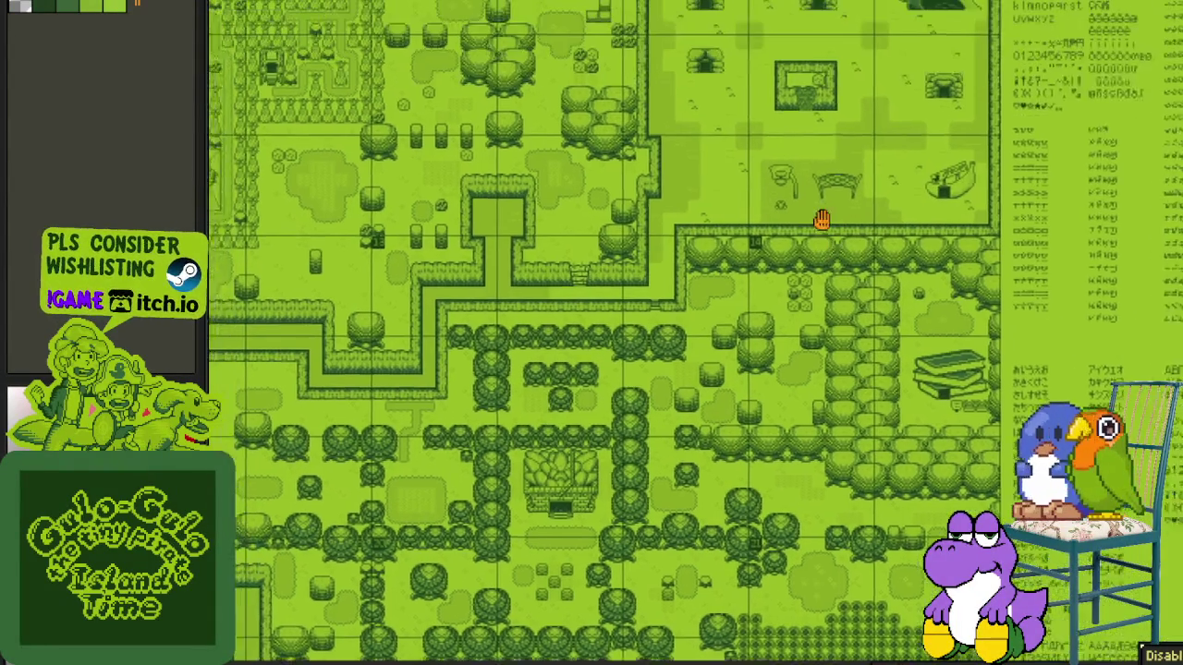
{"action": "key", "text": "ctrl+0"}
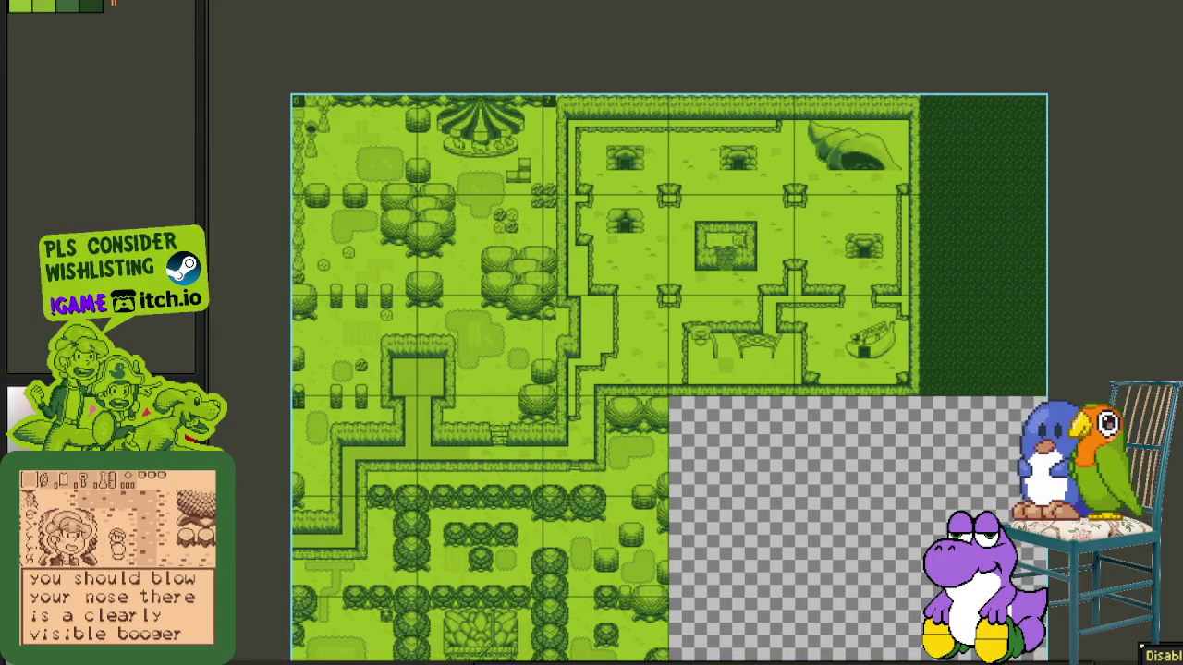
{"action": "scroll", "coordinate": [977, 225], "scroll_direction": "up", "scroll_amount": 2}
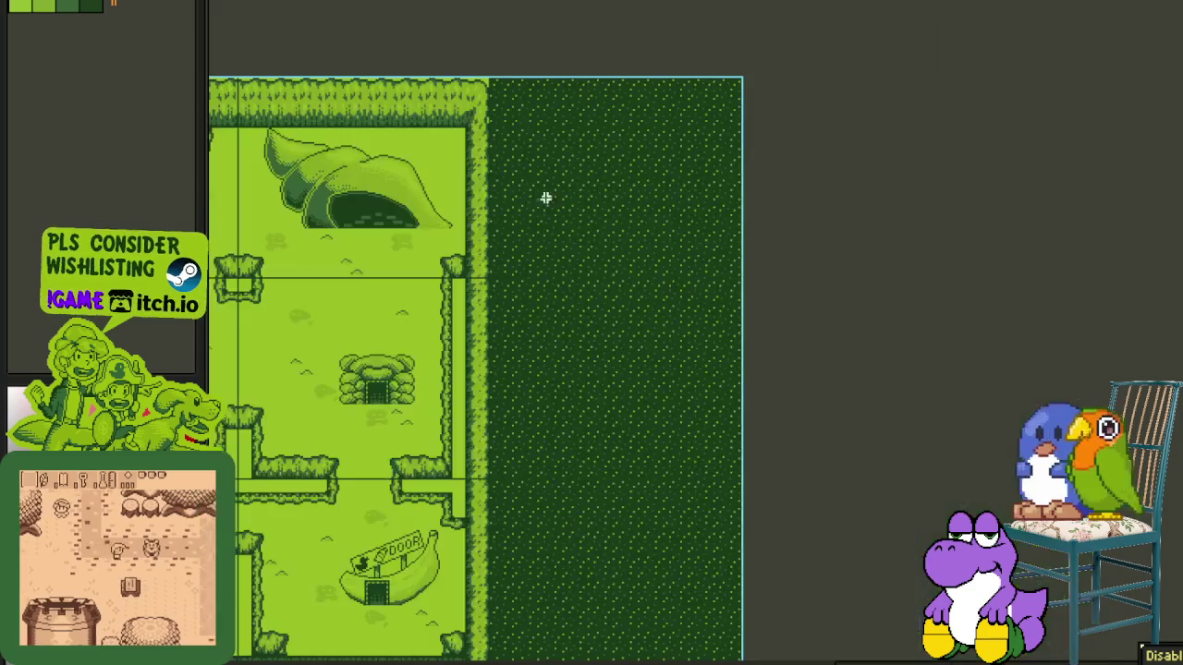
- Delete a marqueed rectangle in the dark-green strip and bucket-fill it light green
{"action": "mouse_move", "coordinate": [515, 179]}
{"action": "left_mouse_down"}
{"action": "mouse_move", "coordinate": [725, 467]}
{"action": "mouse_move", "coordinate": [733, 403]}
{"action": "left_mouse_up"}
{"action": "key", "text": "Delete"}
{"action": "scroll", "coordinate": [560, 207], "scroll_direction": "up", "scroll_amount": 1}
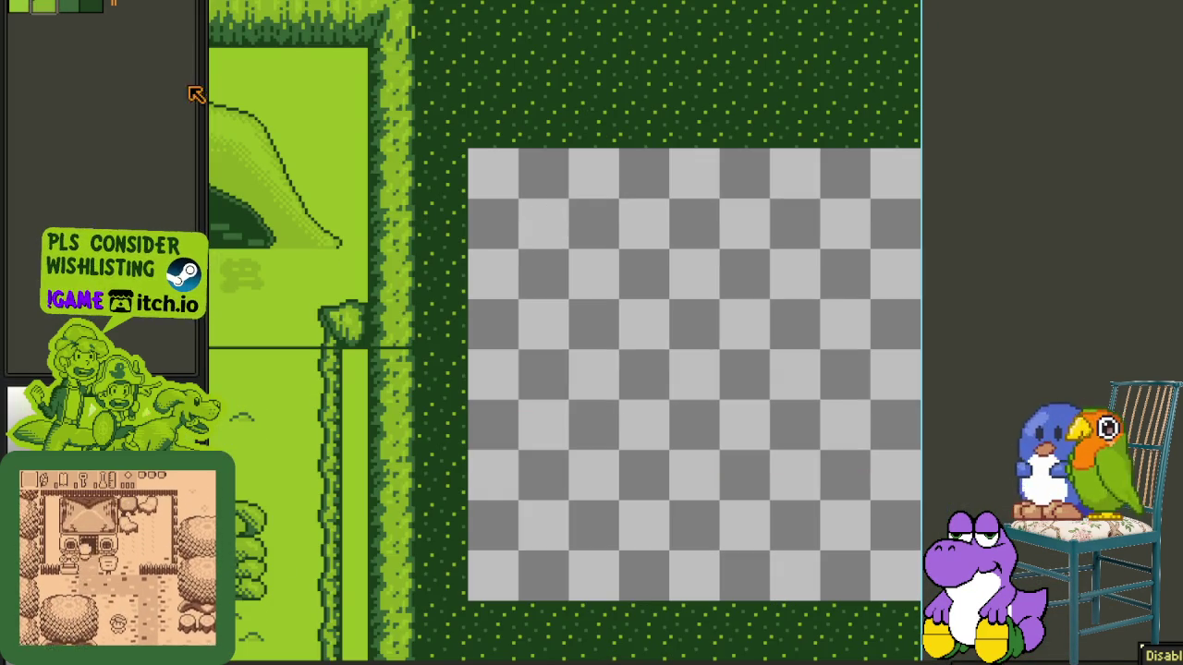
{"action": "left_click", "coordinate": [498, 254]}
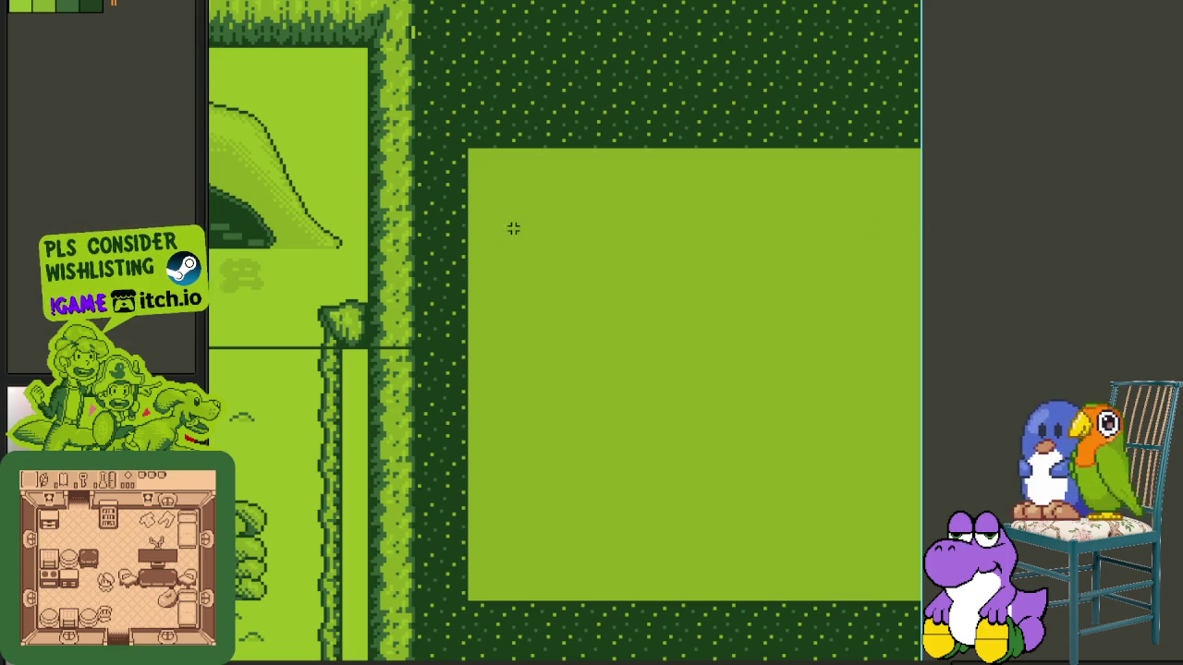
{"action": "key", "text": "Tab"}
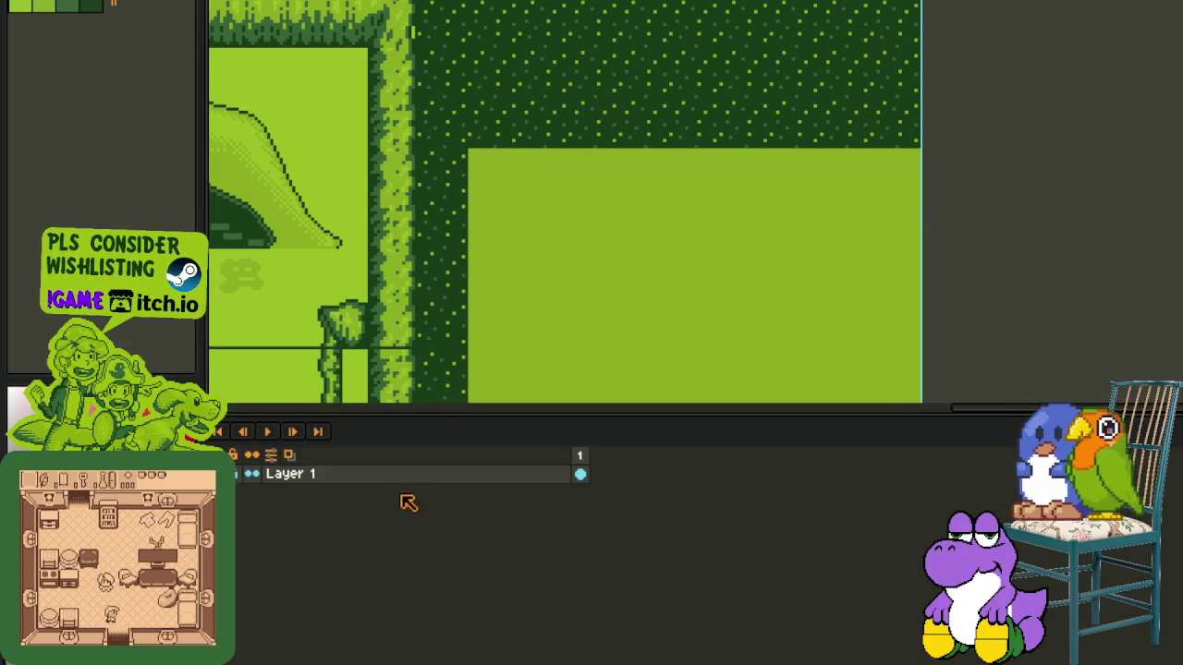
- Add a new layer above Layer 1 and write 'Dry Version' across the light-green panel
{"action": "right_click", "coordinate": [412, 476]}
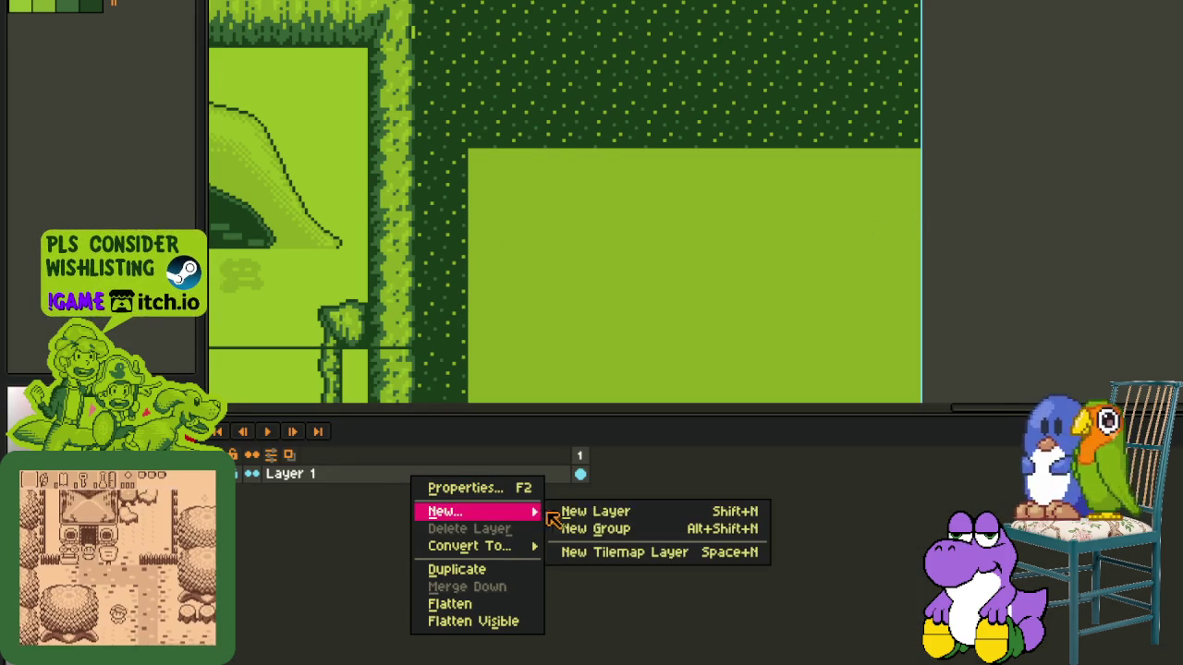
{"action": "left_click", "coordinate": [591, 510]}
{"action": "key", "text": "Tab"}
{"action": "scroll", "coordinate": [462, 234], "scroll_direction": "up", "scroll_amount": 2}
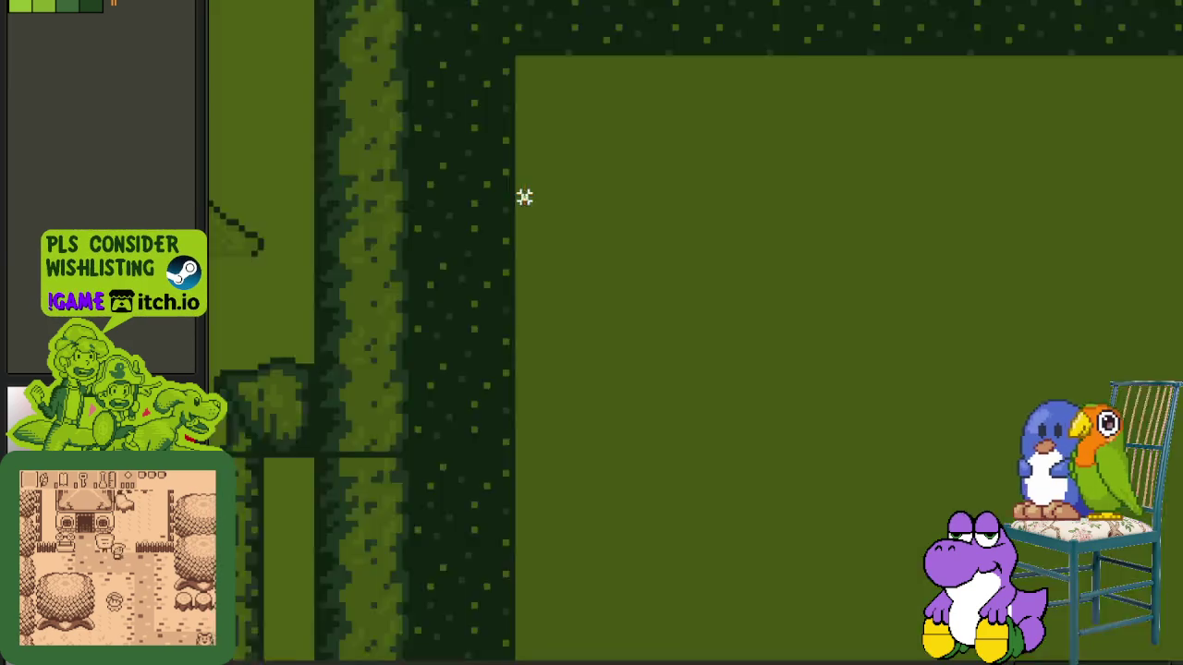
{"action": "left_click_drag", "start_coordinate": [524, 195], "coordinate": [972, 305]}
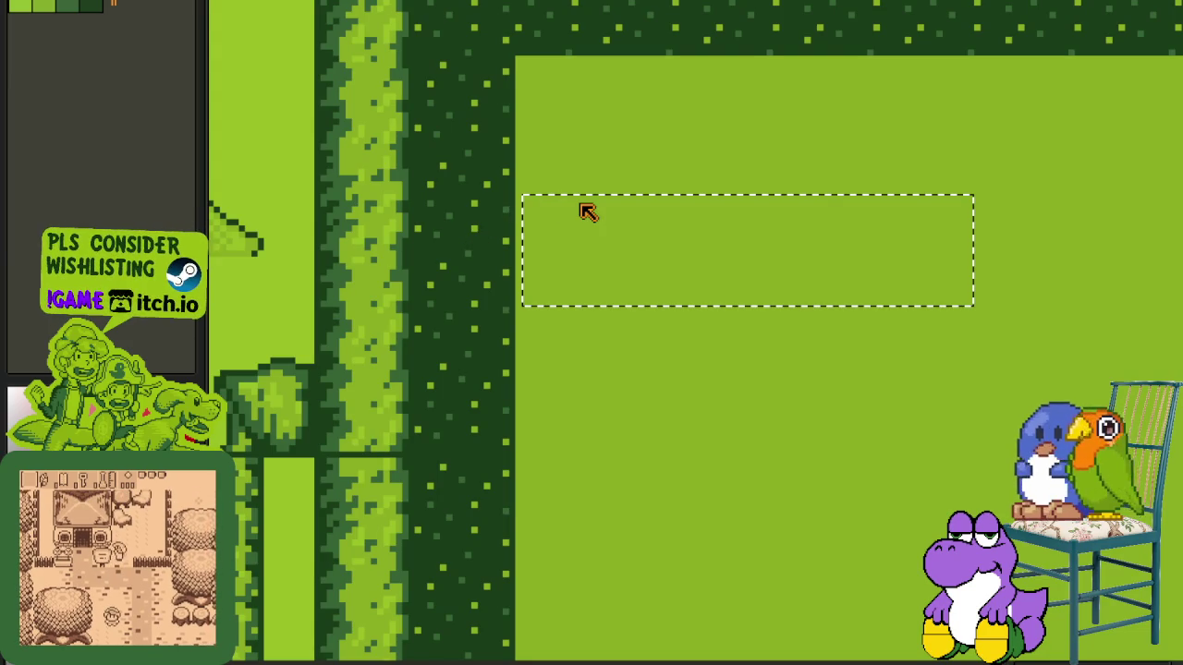
{"action": "type", "text": "Dry"}
{"action": "key", "text": "BackSpace"}
{"action": "key", "text": "BackSpace"}
{"action": "type", "text": "Ve"}
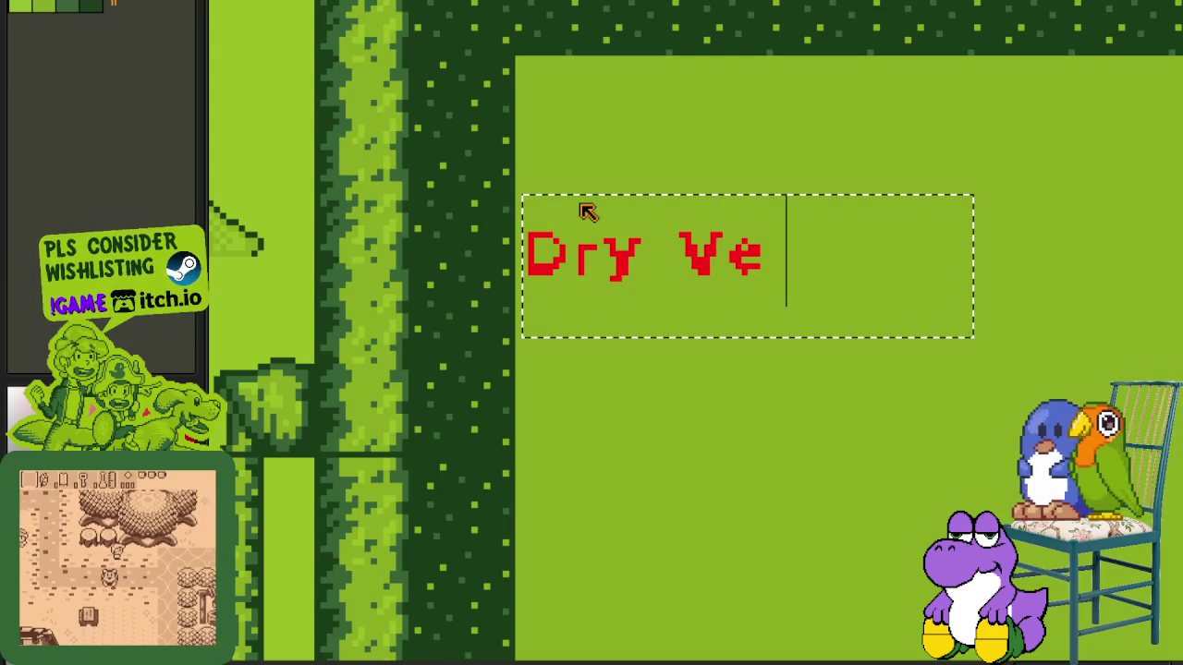
{"action": "type", "text": "rsion"}
{"action": "left_click", "coordinate": [639, 77]}
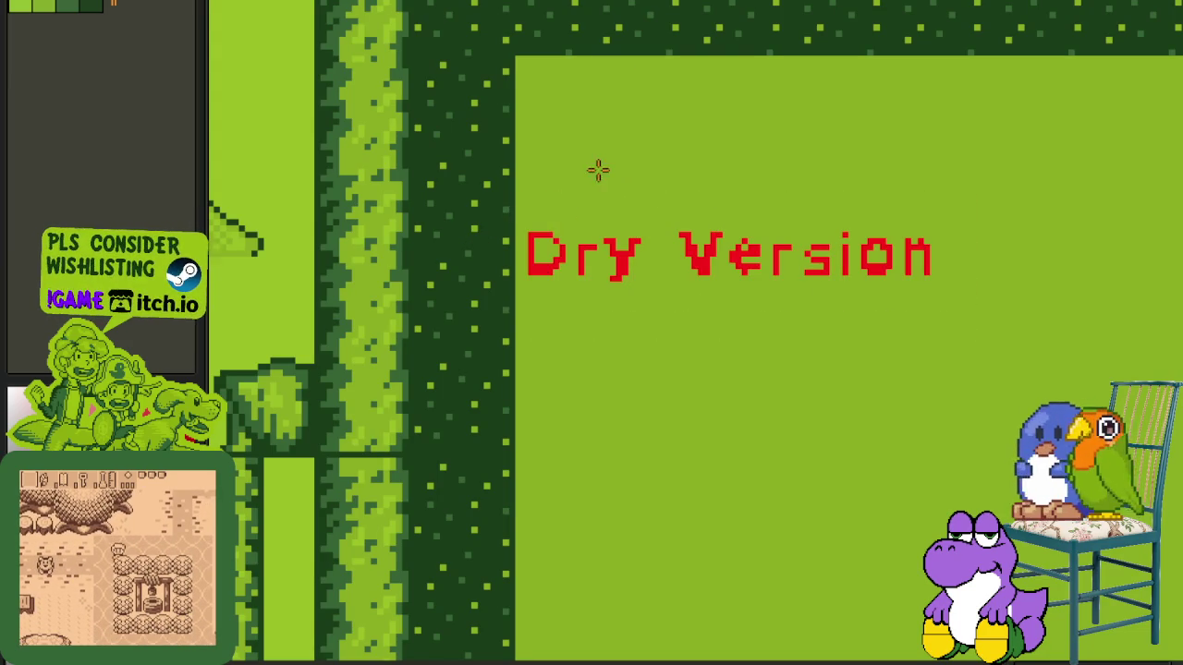
- Open Replace Color to recolour the red text #FF0000 to dark green #0F380F
{"action": "scroll", "coordinate": [510, 197], "scroll_direction": "up", "scroll_amount": 1}
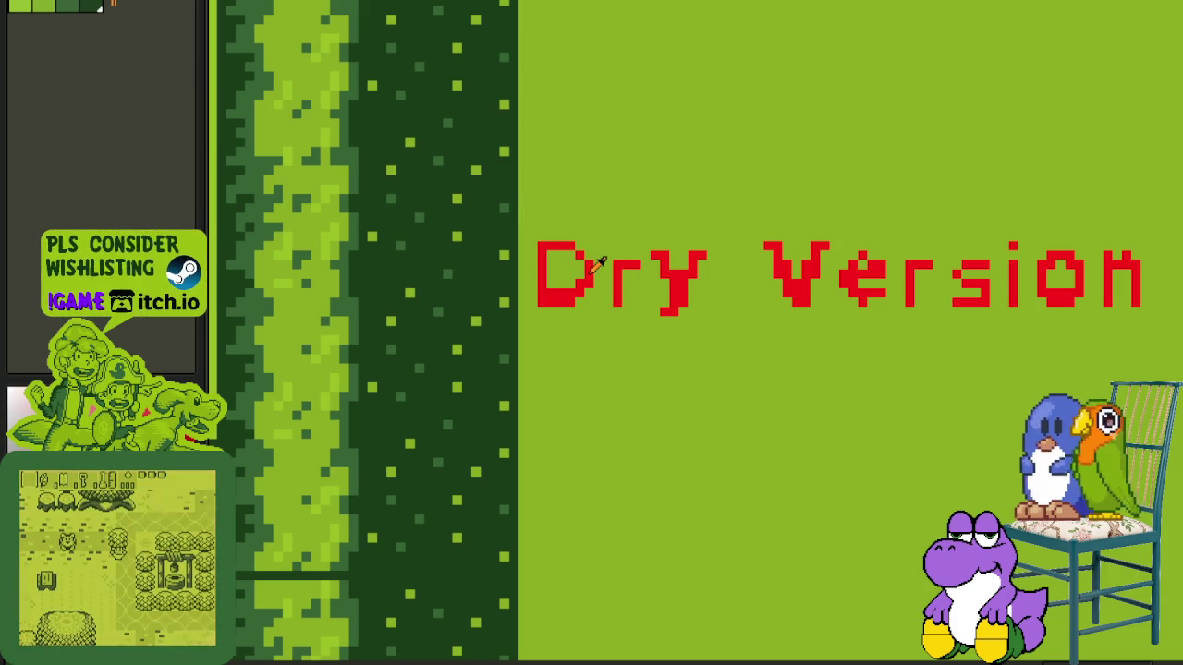
{"action": "key", "text": "shift+r"}
{"action": "scroll", "coordinate": [568, 420], "scroll_direction": "down", "scroll_amount": 5}
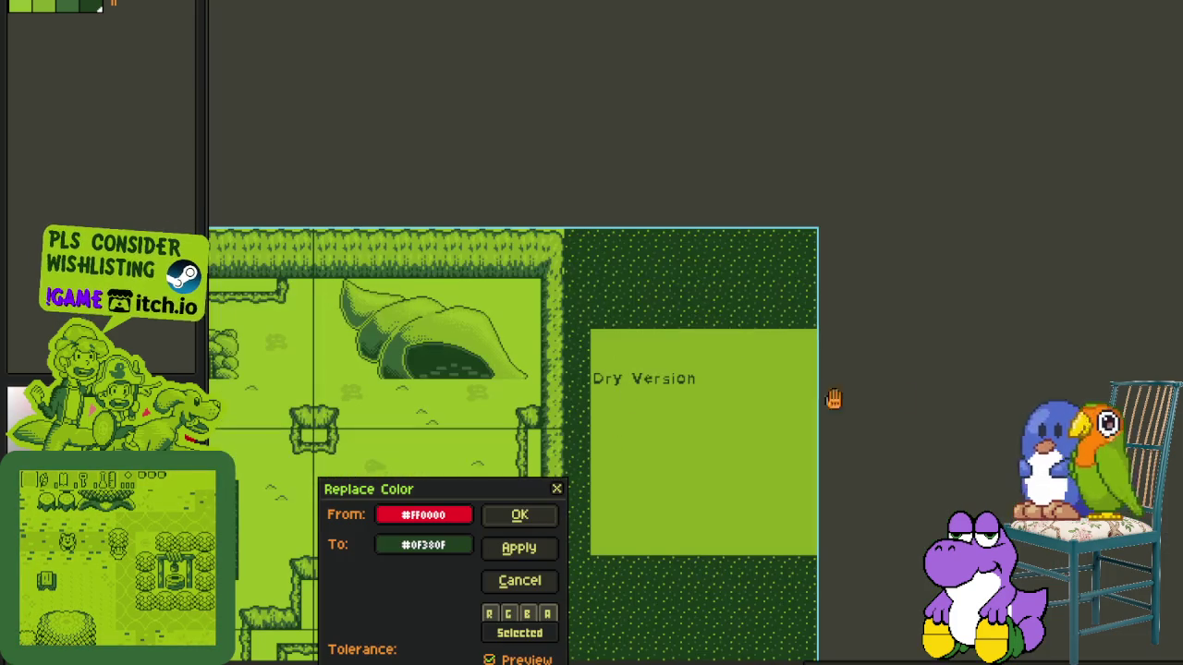
- Apply the replacement so 'Dry Version' turns dark green
{"action": "left_click", "coordinate": [519, 515]}
{"action": "scroll", "coordinate": [634, 421], "scroll_direction": "up", "scroll_amount": 1}
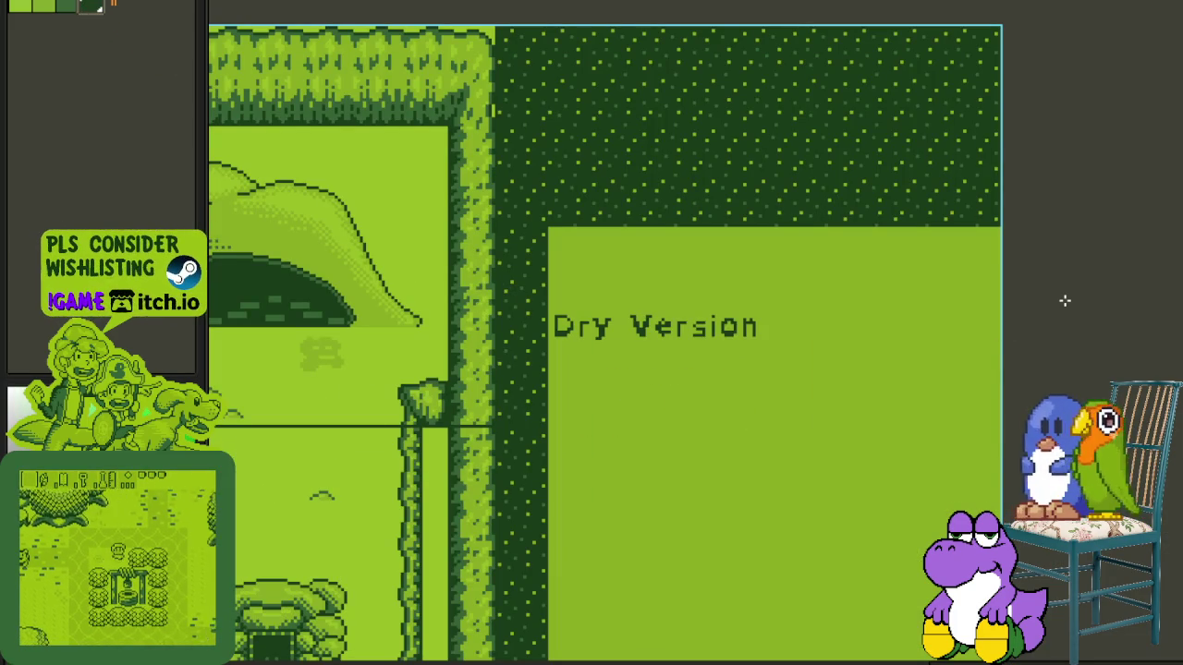
{"action": "scroll", "coordinate": [665, 441], "scroll_direction": "up", "scroll_amount": 1}
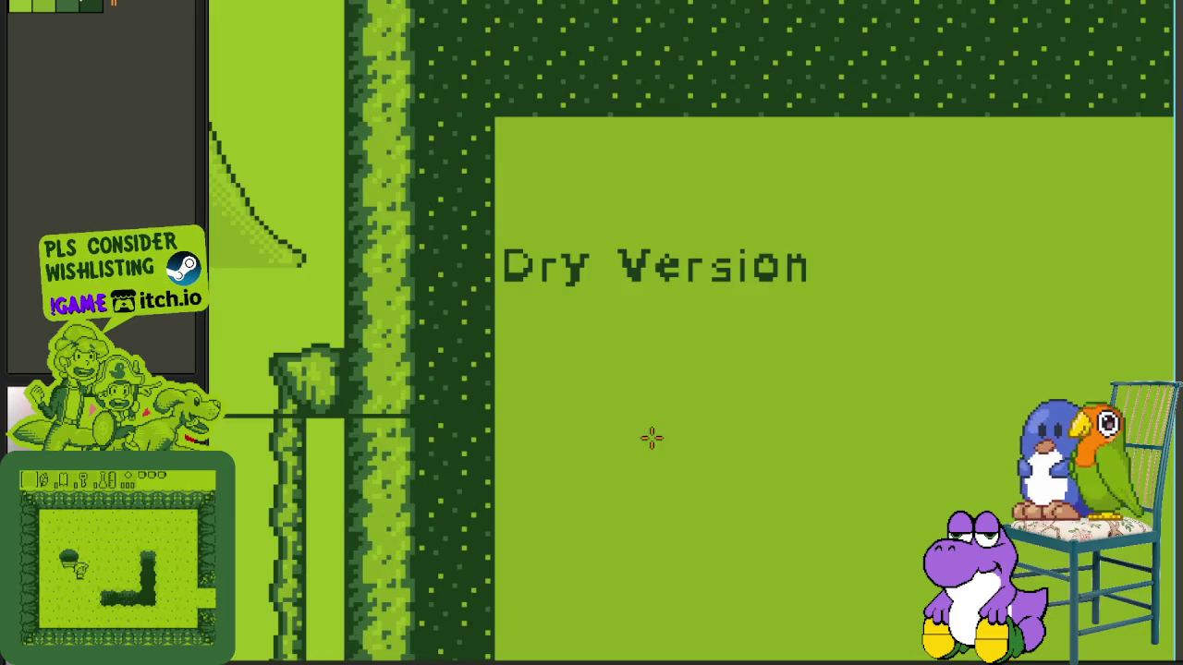
- Type 'Mermaid Village' and move it directly beneath 'Dry Version'
{"action": "left_click_drag", "start_coordinate": [570, 396], "coordinate": [909, 478]}
{"action": "type", "text": "MermaidArea"}
{"action": "key", "text": "BackSpace"}
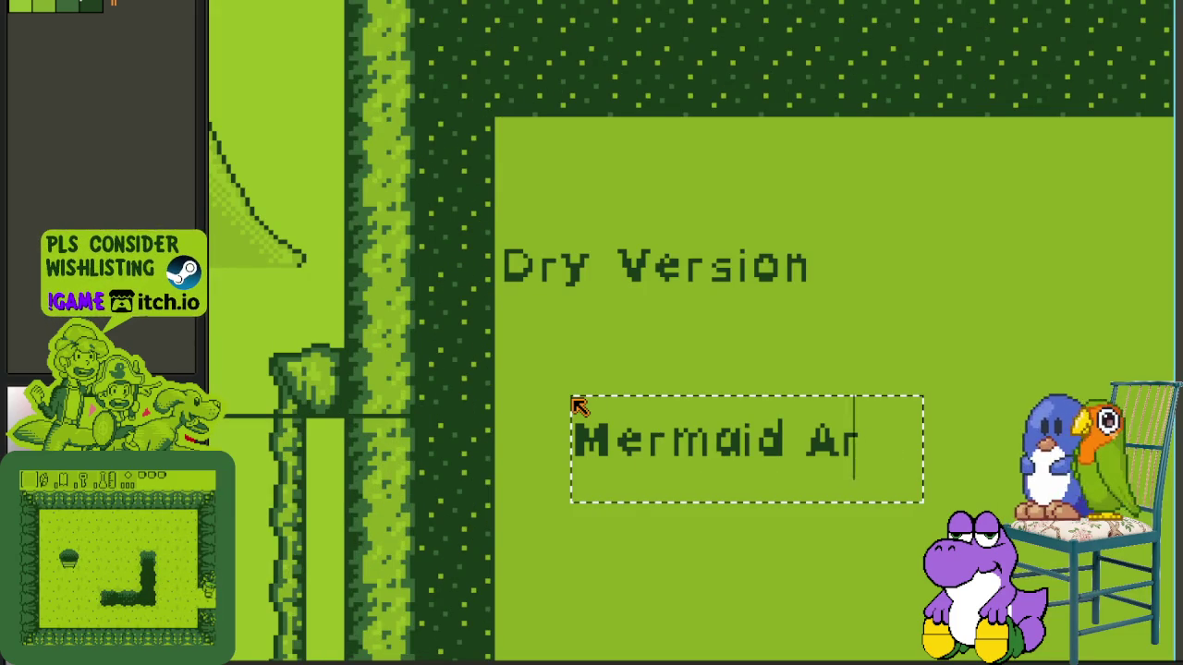
{"action": "key", "text": "BackSpace"}
{"action": "key", "text": "BackSpace"}
{"action": "key", "text": "BackSpace"}
{"action": "type", "text": "Village"}
{"action": "key", "text": "Return"}
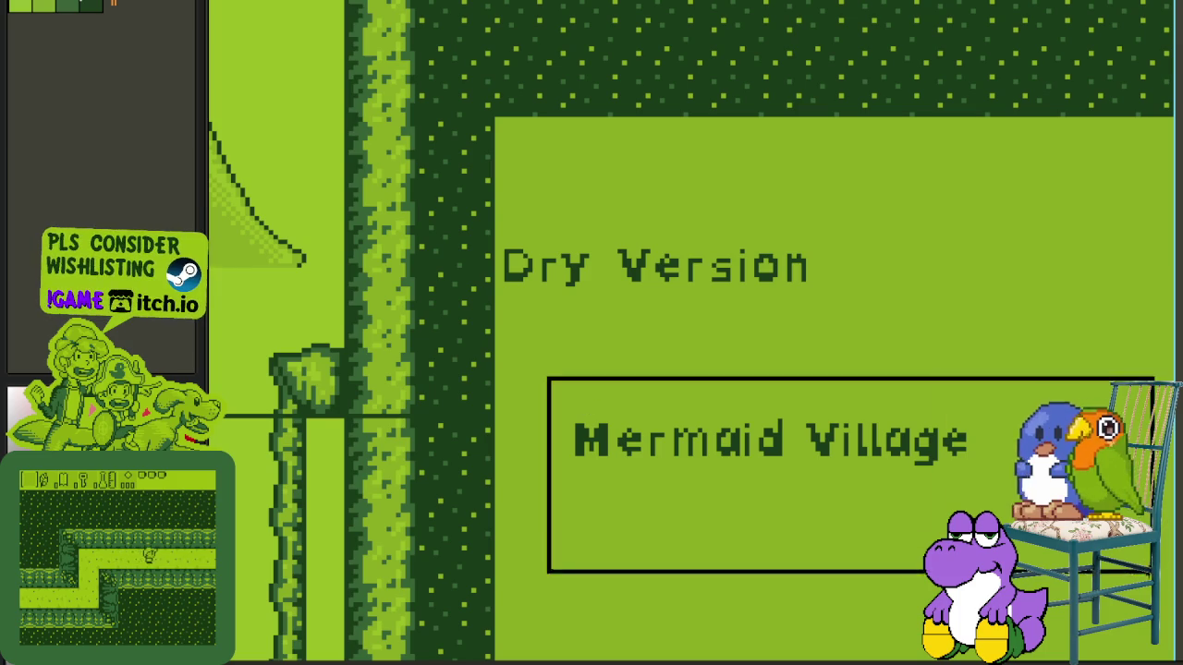
{"action": "left_click_drag", "start_coordinate": [882, 473], "coordinate": [813, 365]}
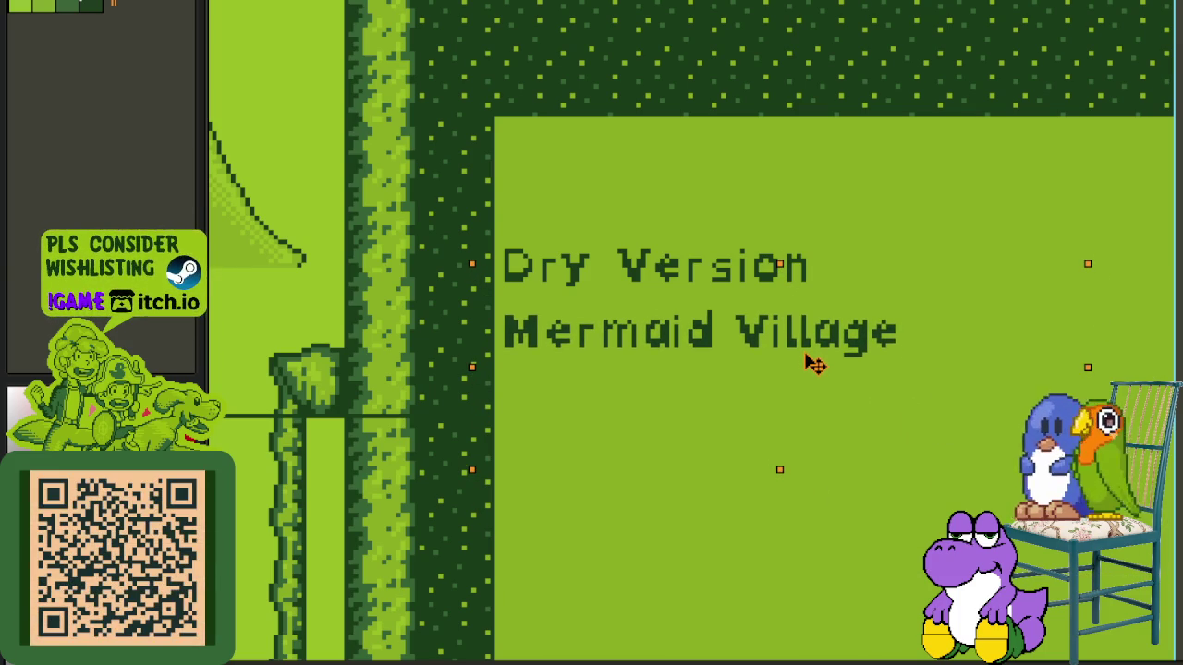
{"action": "key", "text": "Tab"}
- Hide the green background and move both title lines up, with Mermaid Village closer under Dry Version
{"action": "left_click", "coordinate": [246, 491]}
{"action": "key", "text": "Tab"}
{"action": "scroll", "coordinate": [530, 209], "scroll_direction": "up", "scroll_amount": 2}
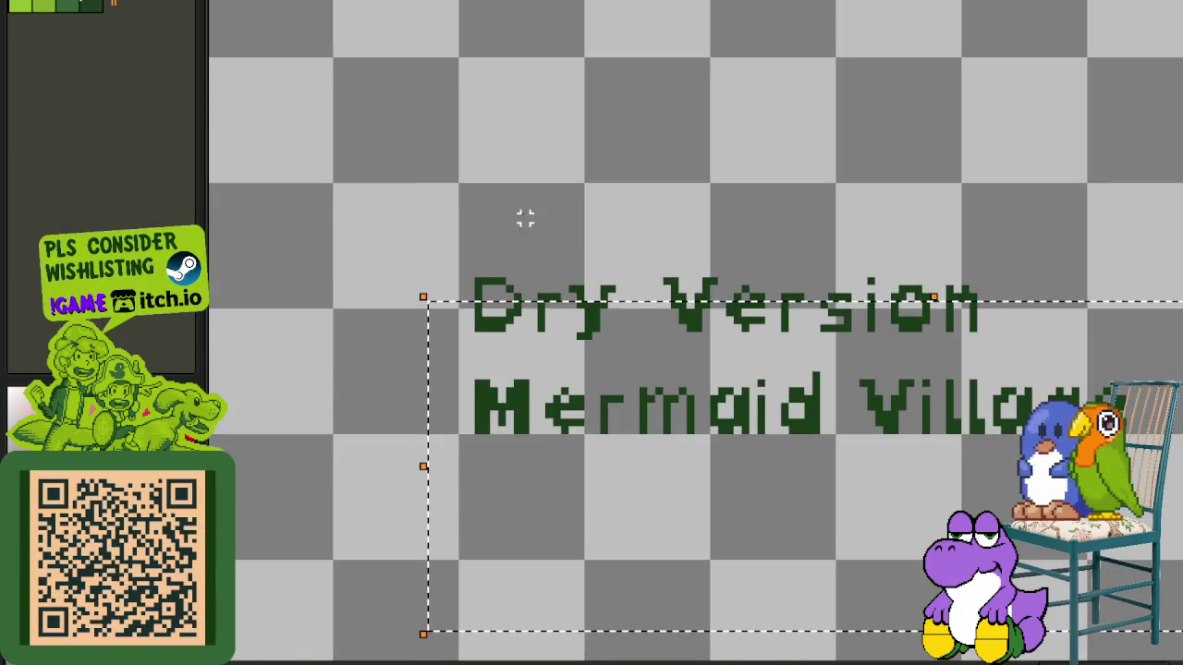
{"action": "left_click_drag", "start_coordinate": [438, 256], "coordinate": [1178, 493]}
{"action": "left_click_drag", "start_coordinate": [841, 379], "coordinate": [829, 294]}
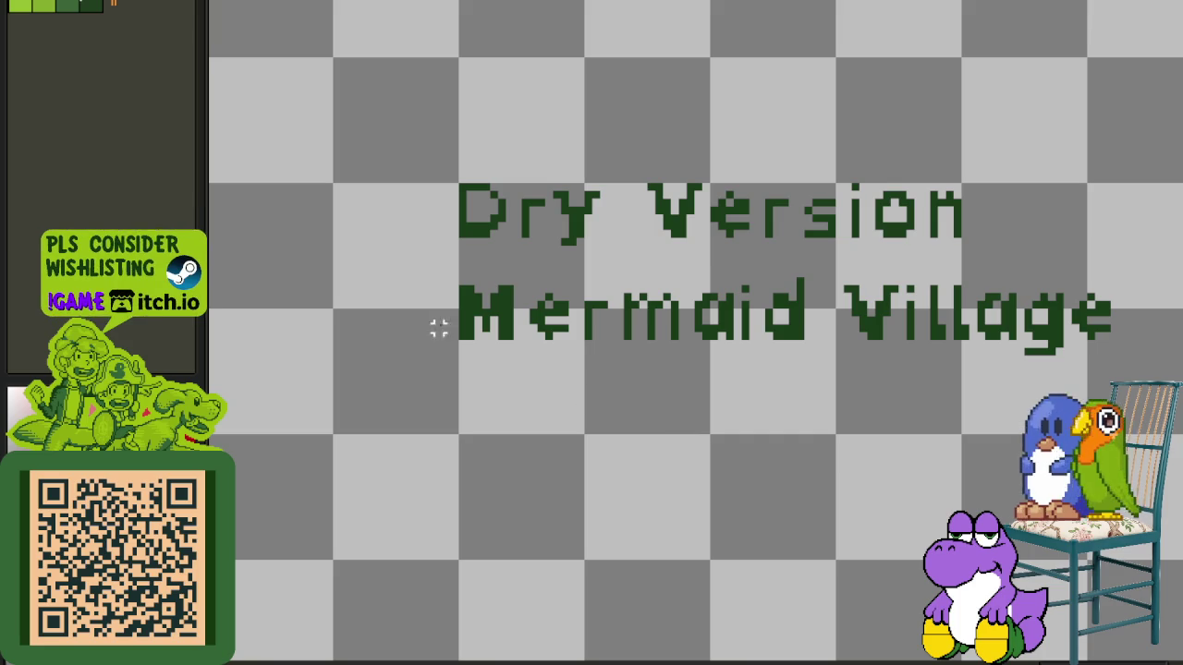
{"action": "left_click_drag", "start_coordinate": [404, 261], "coordinate": [1161, 436]}
{"action": "left_click_drag", "start_coordinate": [718, 323], "coordinate": [725, 294]}
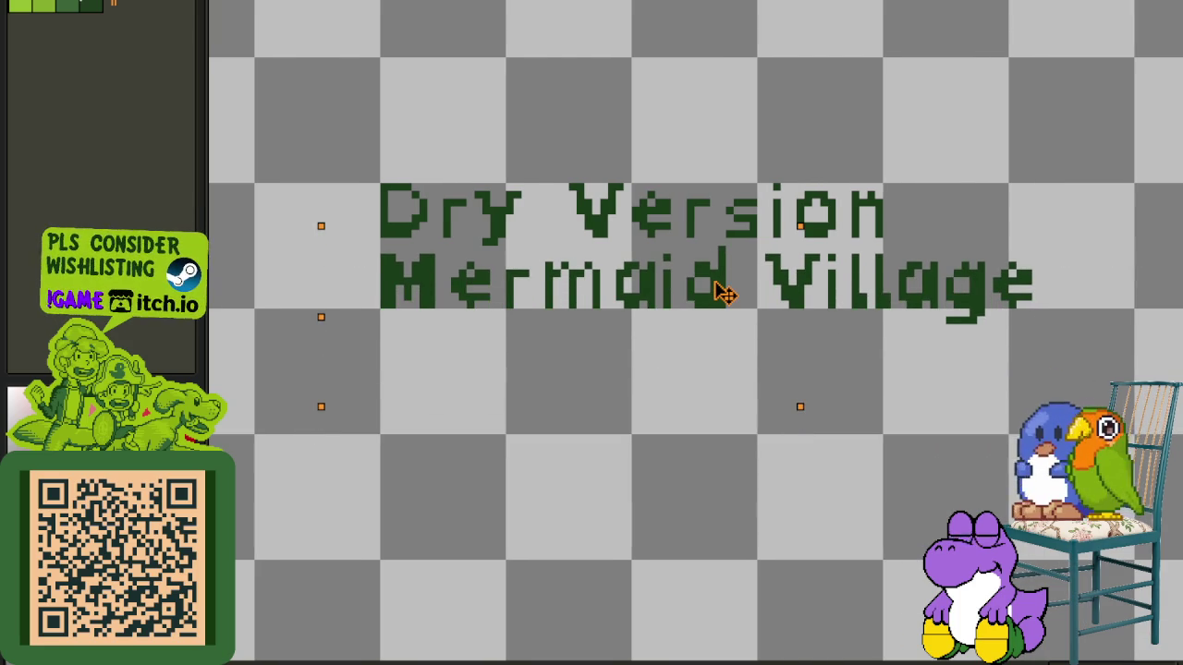
{"action": "left_click_drag", "start_coordinate": [726, 293], "coordinate": [725, 288]}
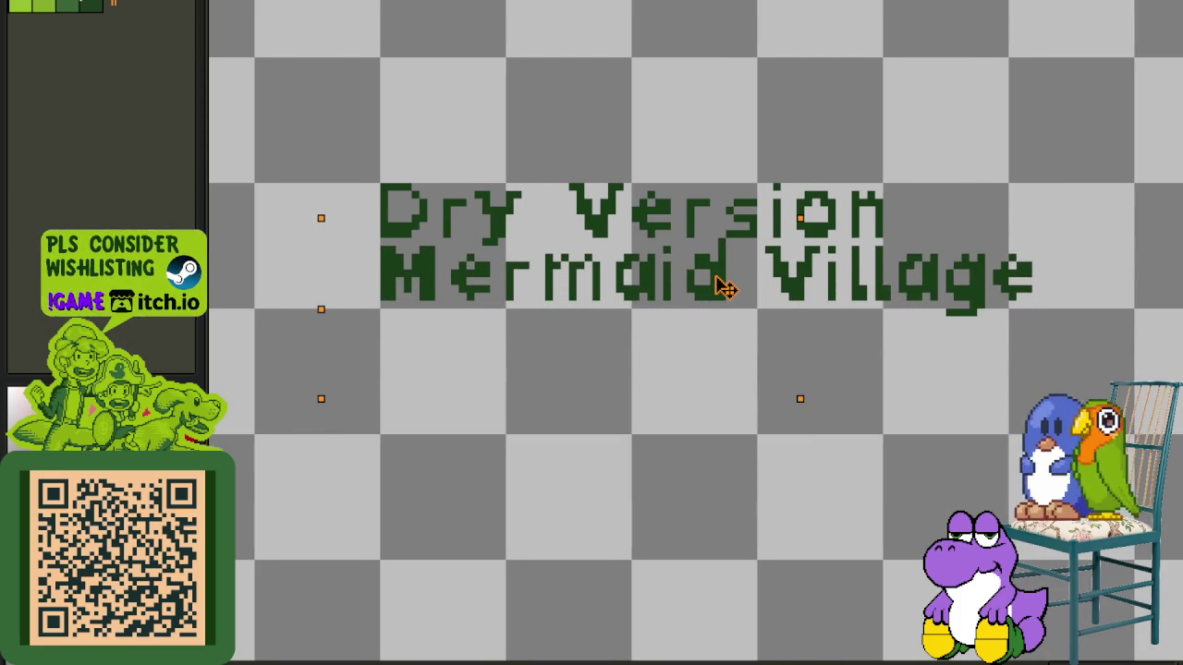
{"action": "key", "text": "ctrl+d"}
- Shift the Dry Version Mermaid Village caption further right and merge its layer down into the map
{"action": "scroll", "coordinate": [993, 177], "scroll_direction": "up", "scroll_amount": 3}
{"action": "left_click_drag", "start_coordinate": [850, 270], "coordinate": [989, 411]}
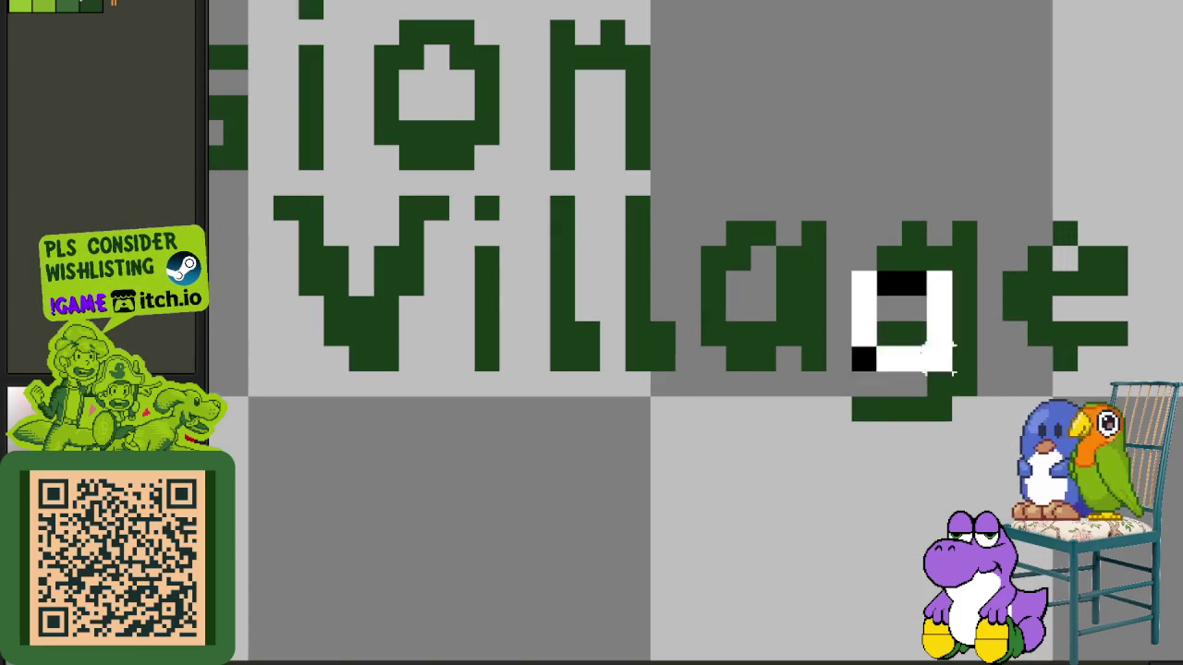
{"action": "scroll", "coordinate": [1016, 324], "scroll_direction": "down", "scroll_amount": 3}
{"action": "scroll", "coordinate": [1091, 263], "scroll_direction": "up", "scroll_amount": 3}
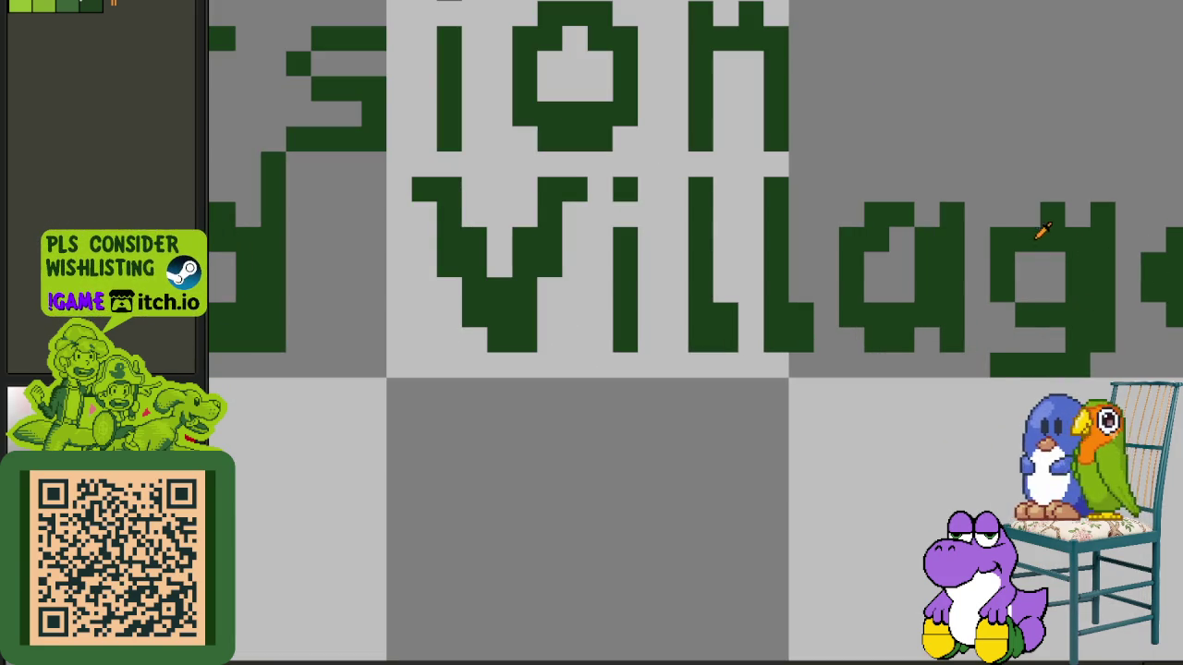
{"action": "scroll", "coordinate": [1033, 222], "scroll_direction": "down", "scroll_amount": 2}
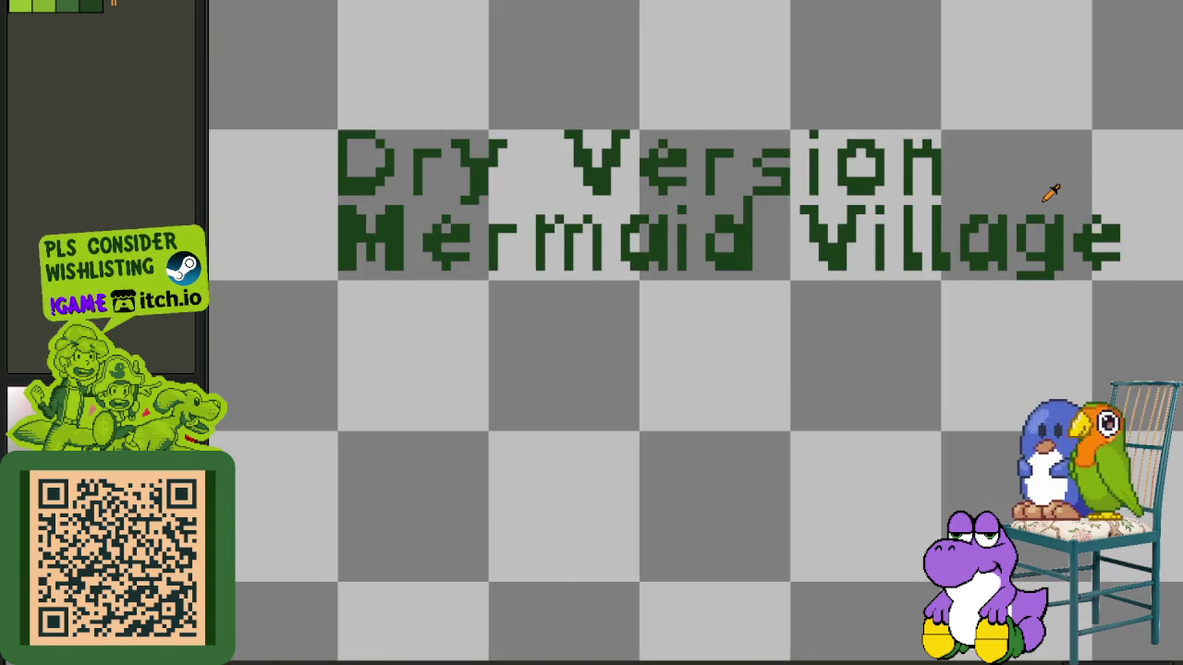
{"action": "scroll", "coordinate": [1051, 190], "scroll_direction": "down", "scroll_amount": 2}
{"action": "key", "text": "Tab"}
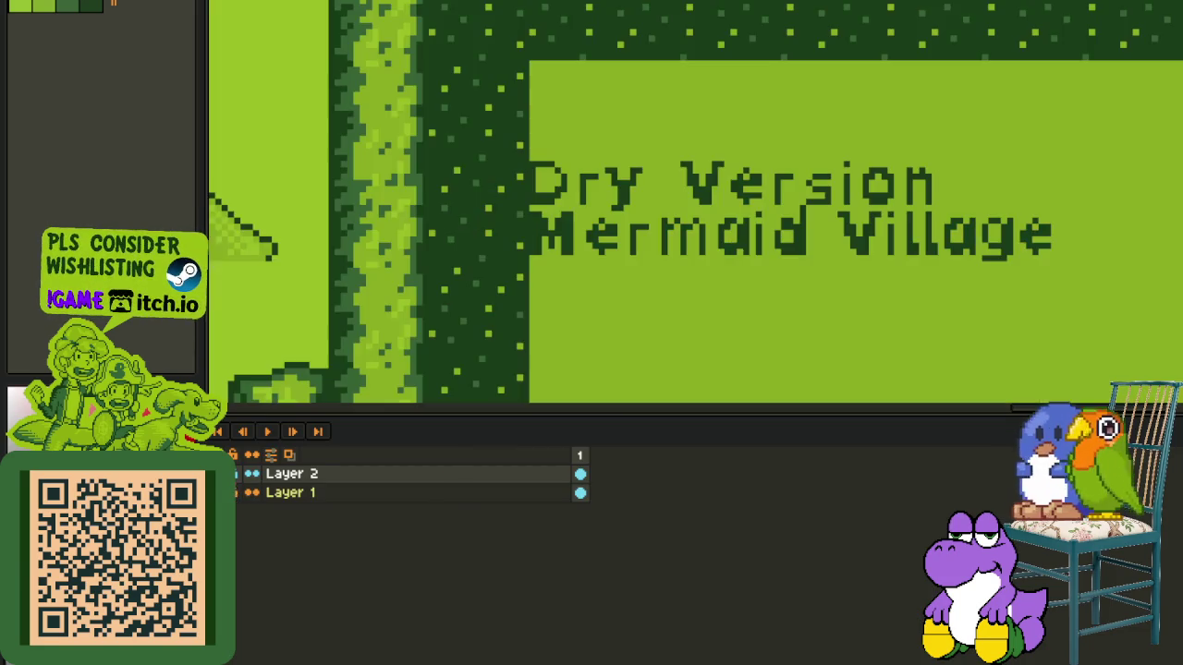
{"action": "scroll", "coordinate": [605, 194], "scroll_direction": "down", "scroll_amount": 2}
{"action": "scroll", "coordinate": [605, 203], "scroll_direction": "up", "scroll_amount": 2}
{"action": "scroll", "coordinate": [609, 222], "scroll_direction": "up", "scroll_amount": 1}
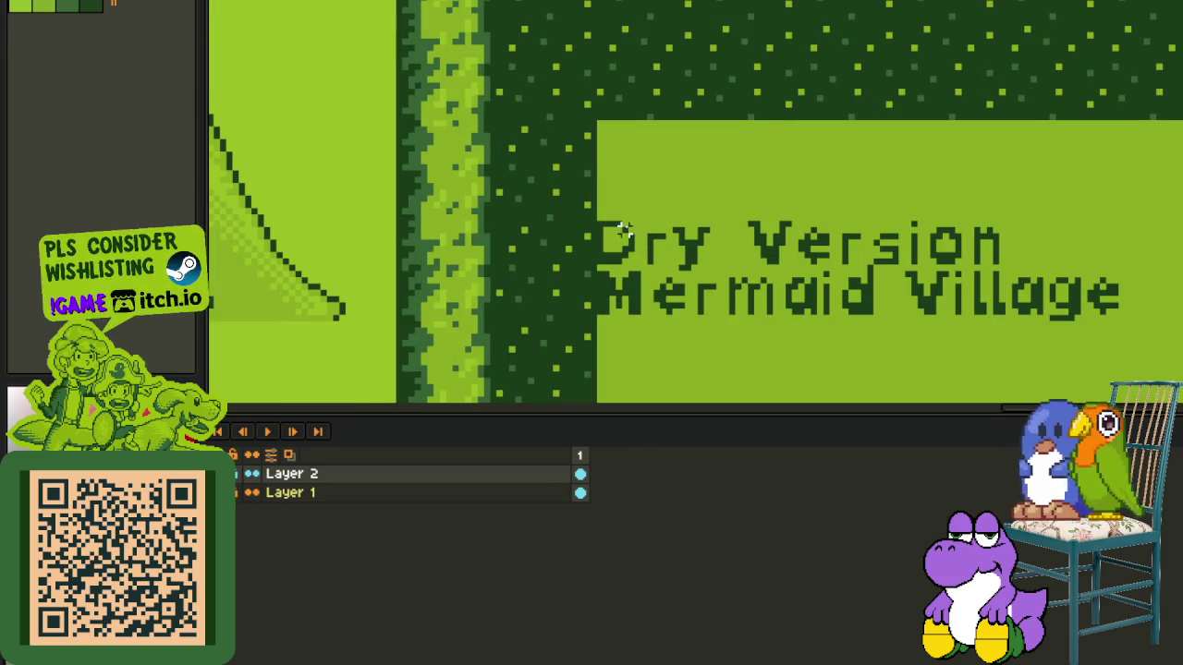
{"action": "left_click_drag", "start_coordinate": [600, 224], "coordinate": [1100, 311]}
{"action": "left_click_drag", "start_coordinate": [837, 272], "coordinate": [932, 272]}
{"action": "left_click", "coordinate": [669, 305]}
{"action": "right_click", "coordinate": [354, 475]}
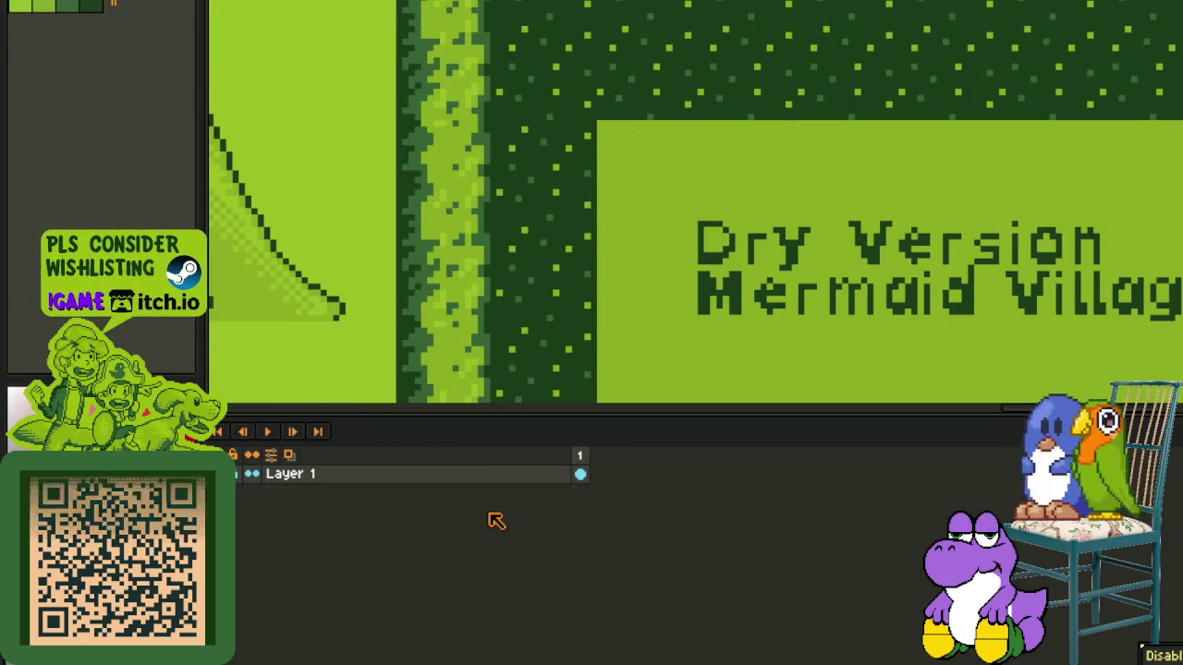
{"action": "left_click", "coordinate": [449, 578]}
- Select the right strip of the caption box and erase it to transparency
{"action": "scroll", "coordinate": [577, 252], "scroll_direction": "down", "scroll_amount": 5}
{"action": "key", "text": "Tab"}
{"action": "left_click_drag", "start_coordinate": [462, 322], "coordinate": [749, 288]}
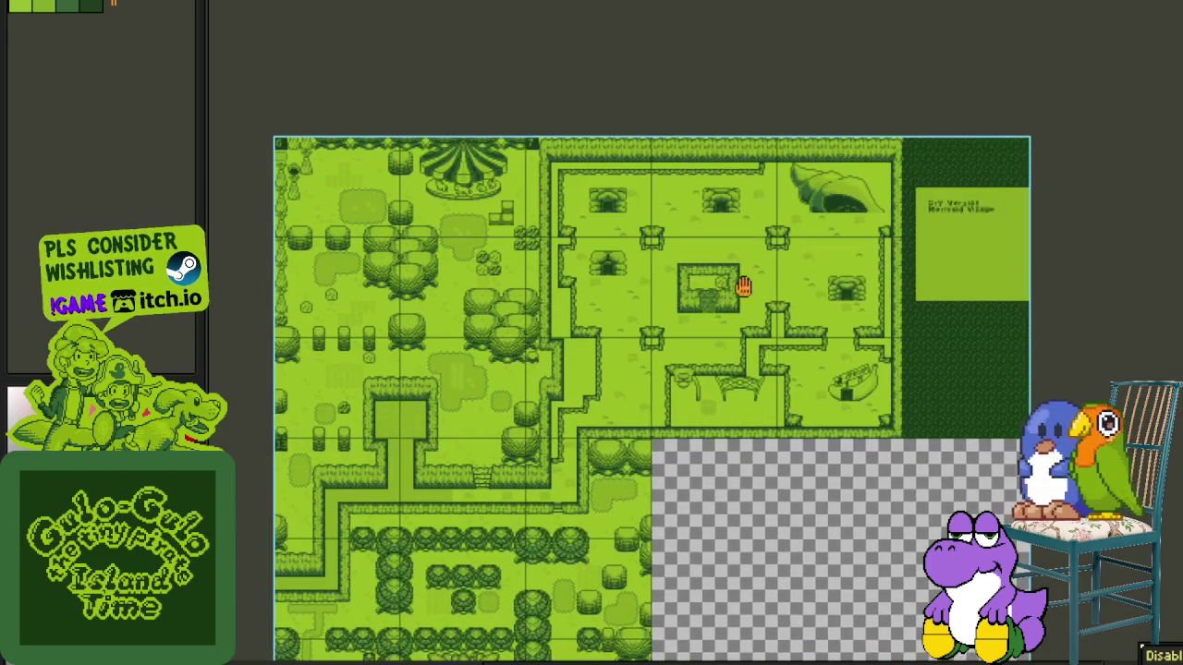
{"action": "scroll", "coordinate": [1043, 199], "scroll_direction": "up", "scroll_amount": 4}
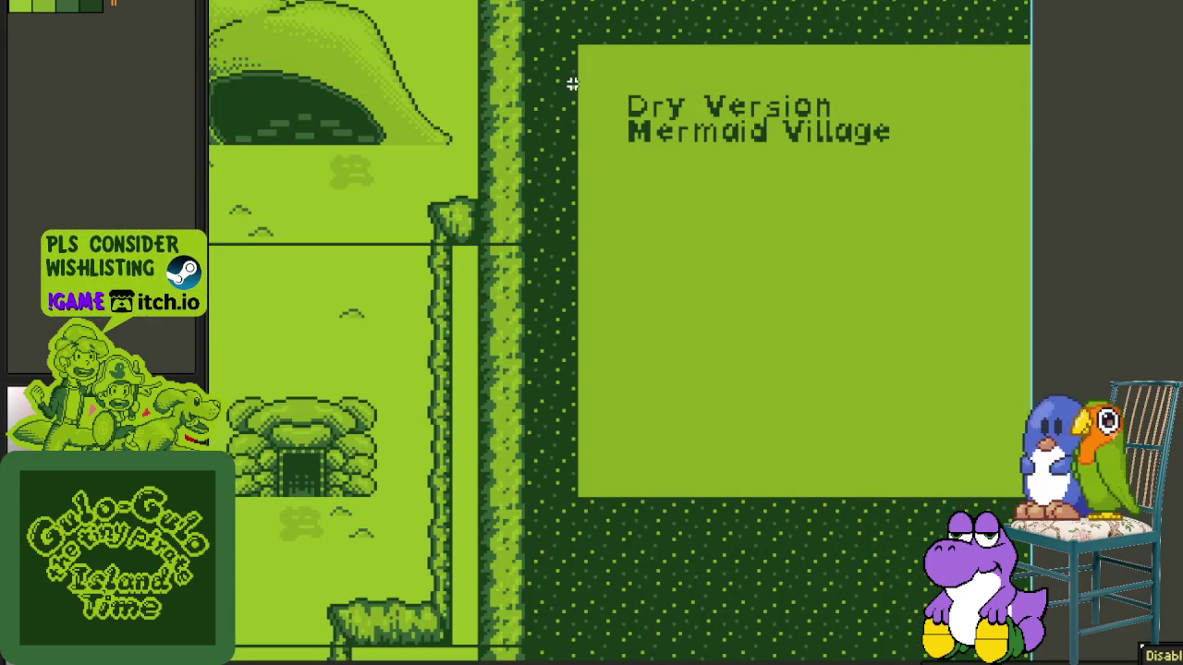
{"action": "left_click_drag", "start_coordinate": [584, 84], "coordinate": [827, 5]}
{"action": "mouse_move", "coordinate": [585, 67]}
{"action": "left_mouse_down"}
{"action": "mouse_move", "coordinate": [983, 74]}
{"action": "mouse_move", "coordinate": [1014, 499]}
{"action": "left_mouse_up"}
{"action": "key", "text": "Delete"}
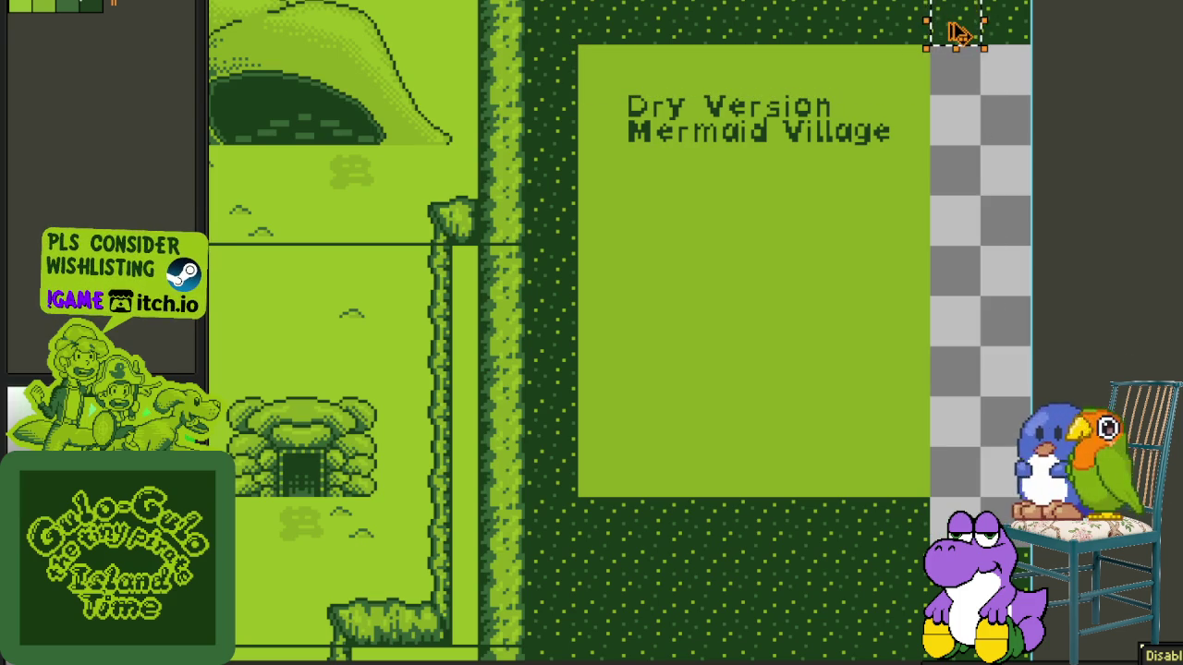
- Fill the cleared strip with the dotted pattern, then erase the box's lower part and refill it with the pattern
{"action": "left_click", "coordinate": [1007, 191]}
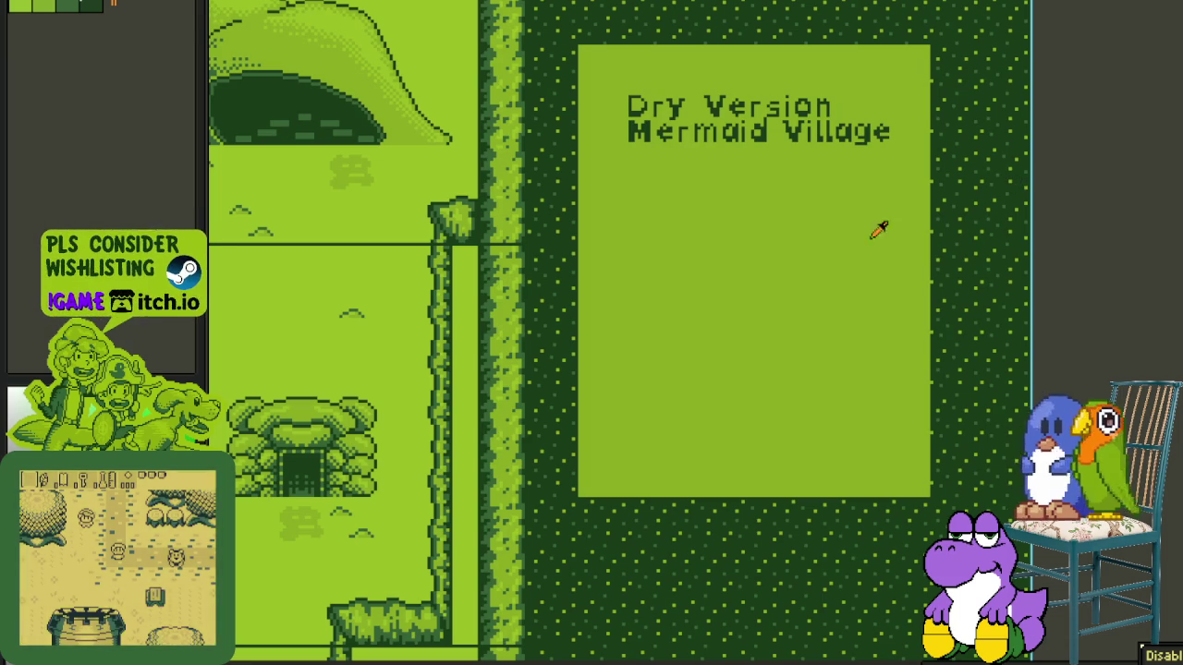
{"action": "left_click_drag", "start_coordinate": [574, 192], "coordinate": [1030, 499]}
{"action": "key", "text": "Delete"}
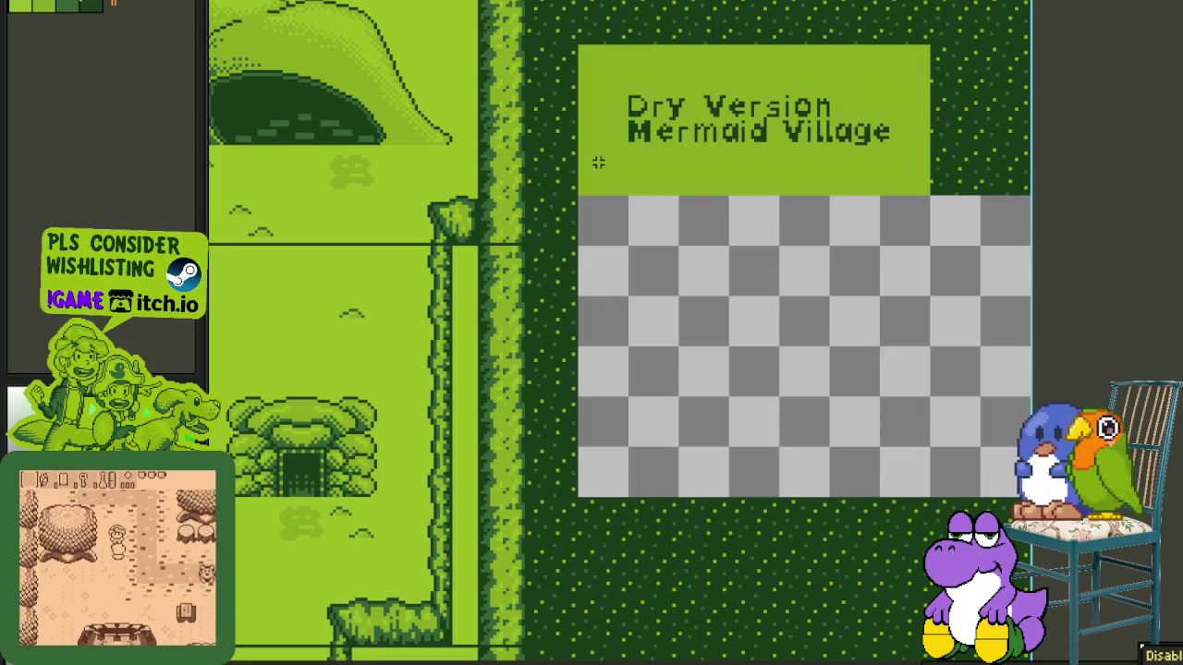
{"action": "left_click", "coordinate": [701, 304]}
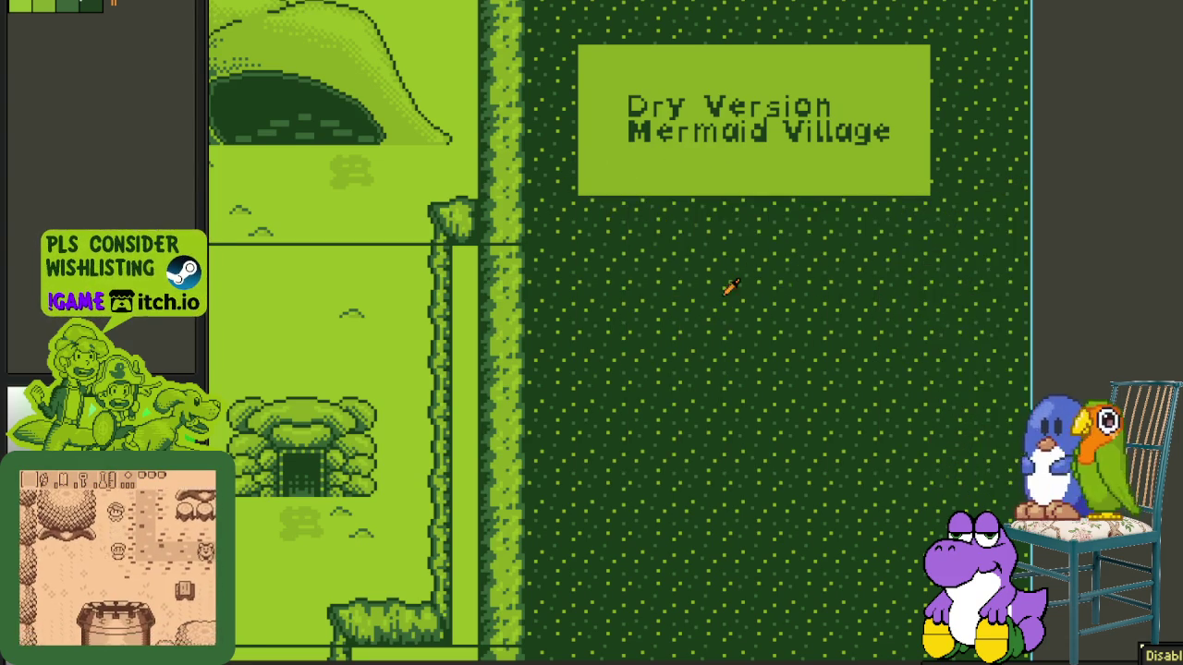
{"action": "scroll", "coordinate": [721, 290], "scroll_direction": "down", "scroll_amount": 2}
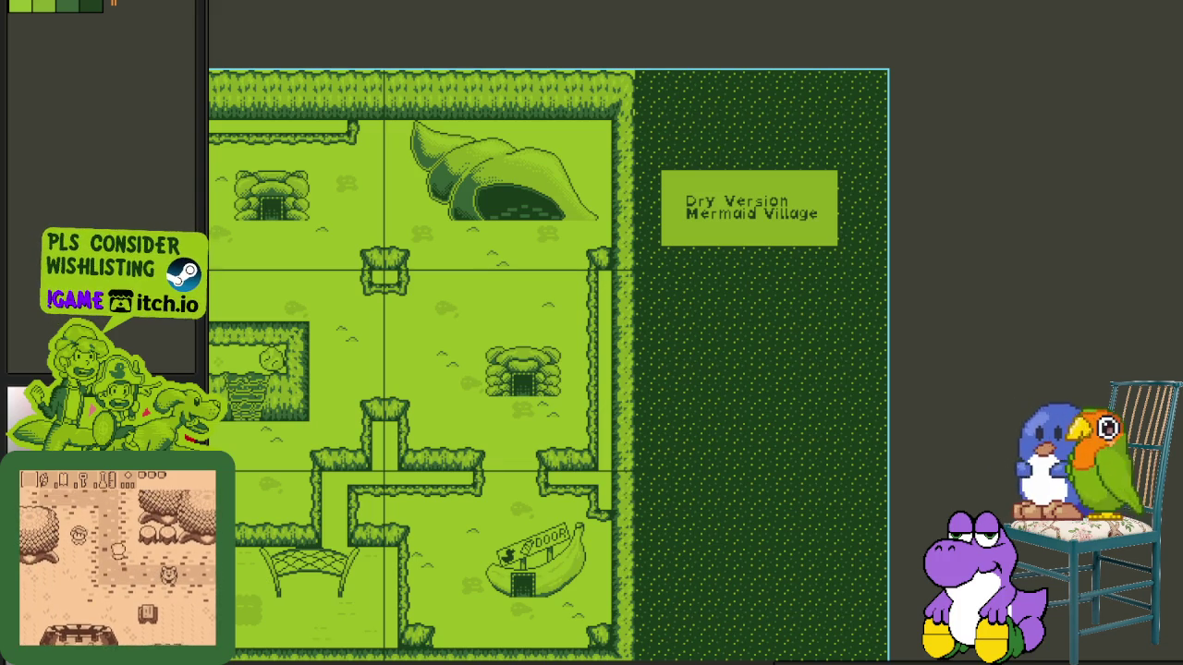
- Export the map as sprite sheet E - 7 Aquatic Village_Dry-Sheet.png, then bring up Save As
{"action": "key", "text": "alt+f"}
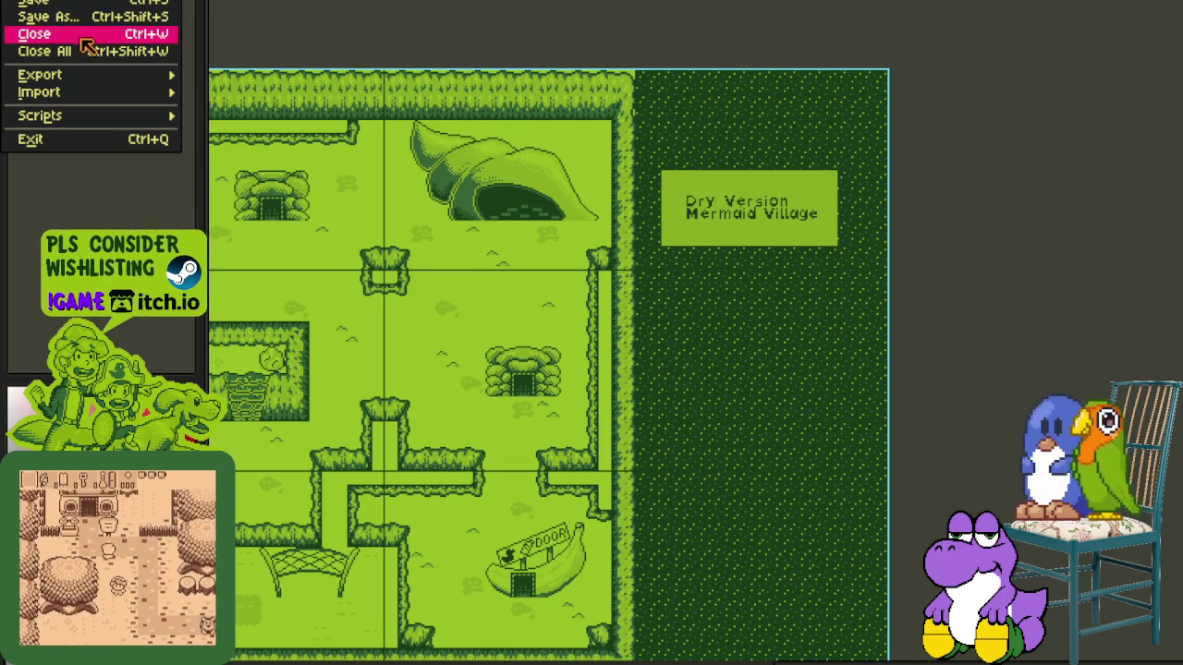
{"action": "left_click", "coordinate": [284, 89]}
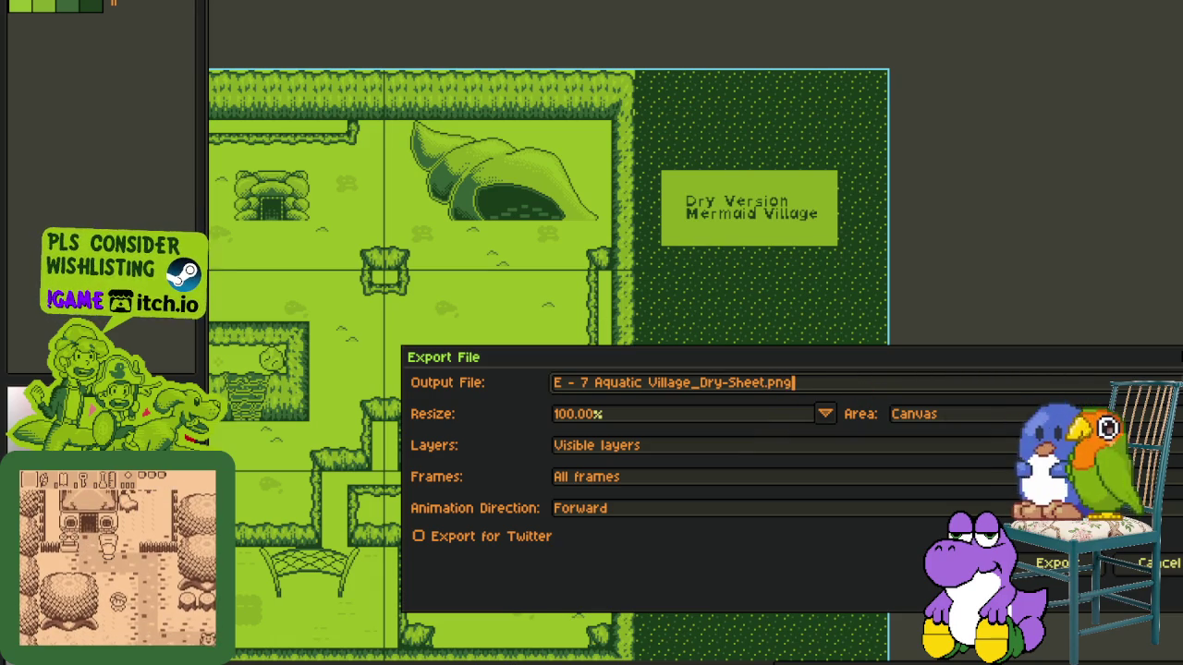
{"action": "key", "text": "Return"}
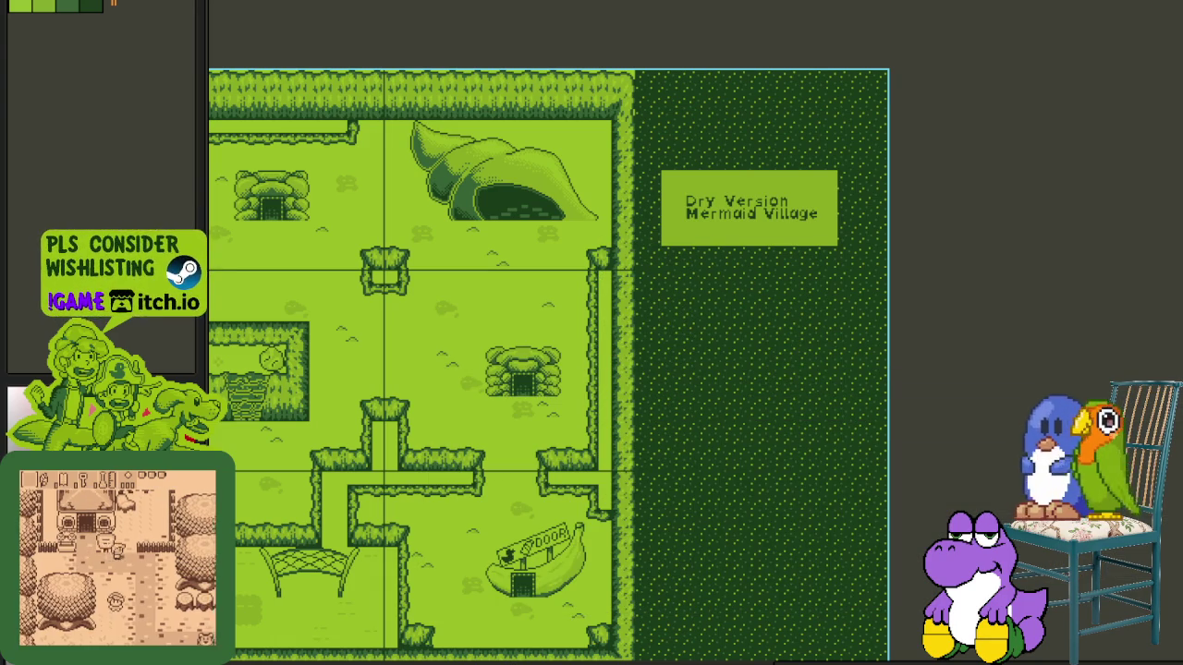
{"action": "key", "text": "alt+f"}
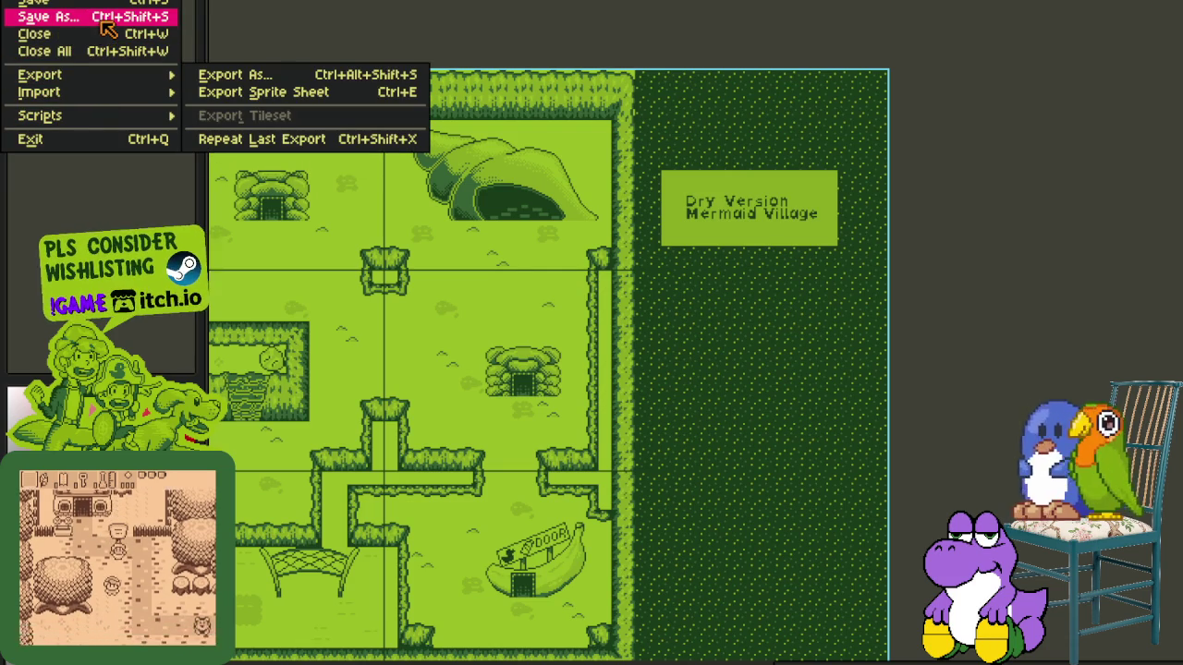
{"action": "left_click", "coordinate": [104, 24]}
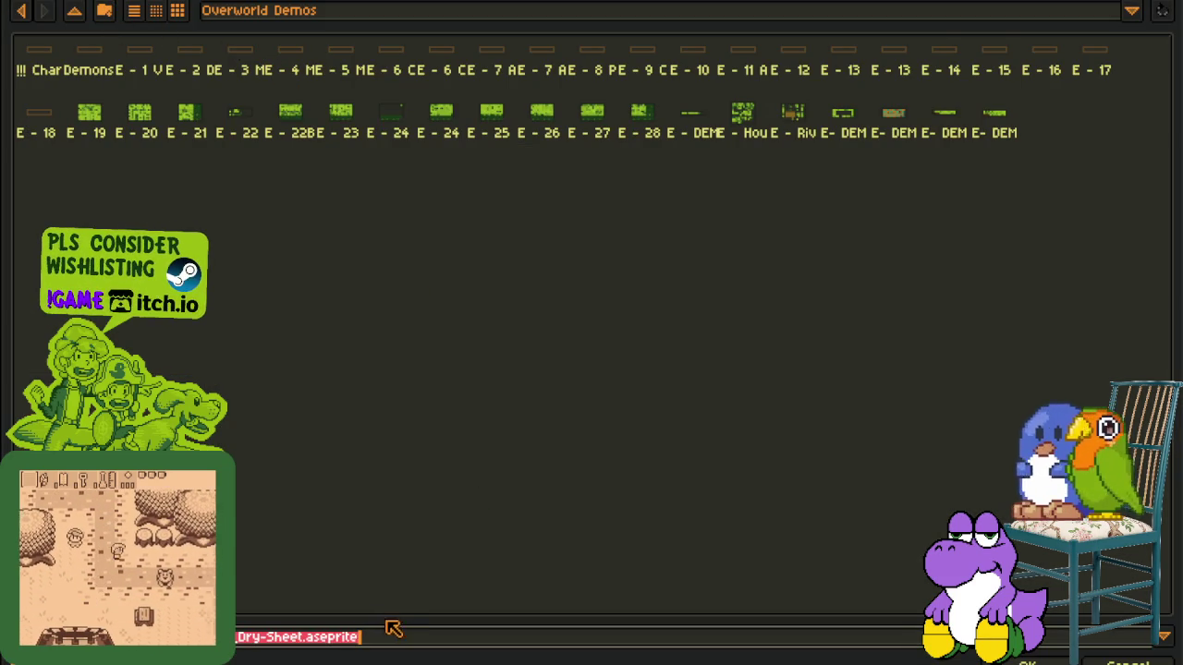
- Replace 'Sheet' with 'Combined_Changes' in the file name and save as _Dry-Combined_Changes.aseprite
{"action": "left_click", "coordinate": [308, 644]}
{"action": "key", "text": "shift+Left"}
{"action": "key", "text": "shift+Left"}
{"action": "key", "text": "shift+Left"}
{"action": "key", "text": "shift+Left"}
{"action": "key", "text": "shift+Left"}
{"action": "type", "text": "Comb"}
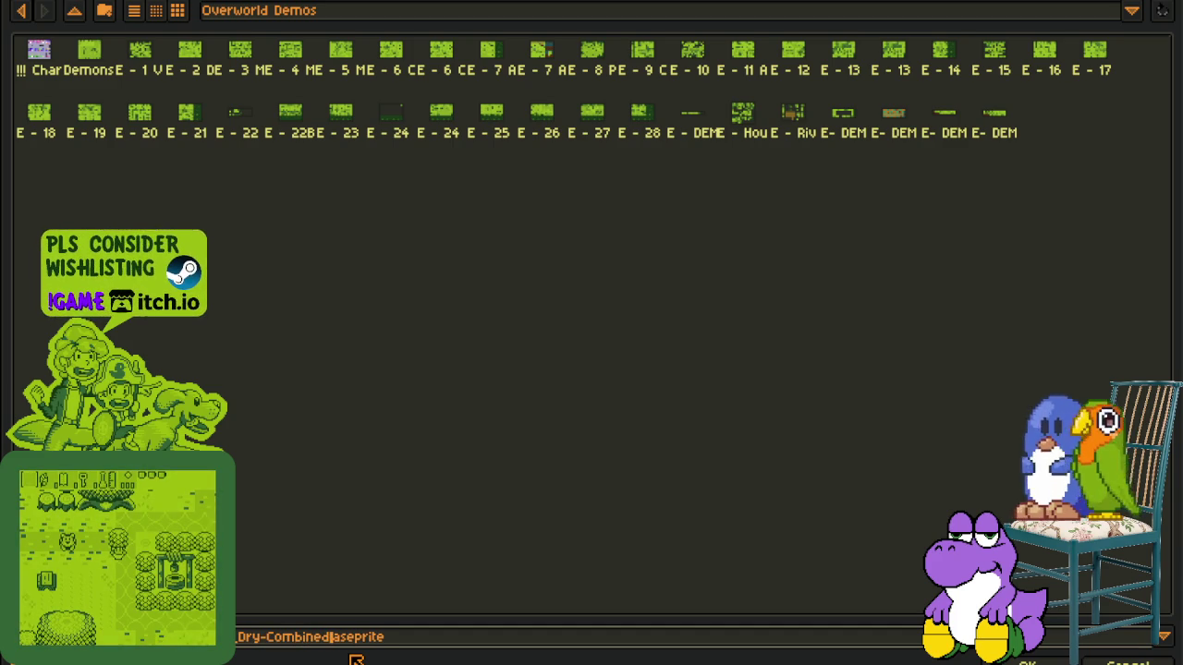
{"action": "type", "text": "_Changes"}
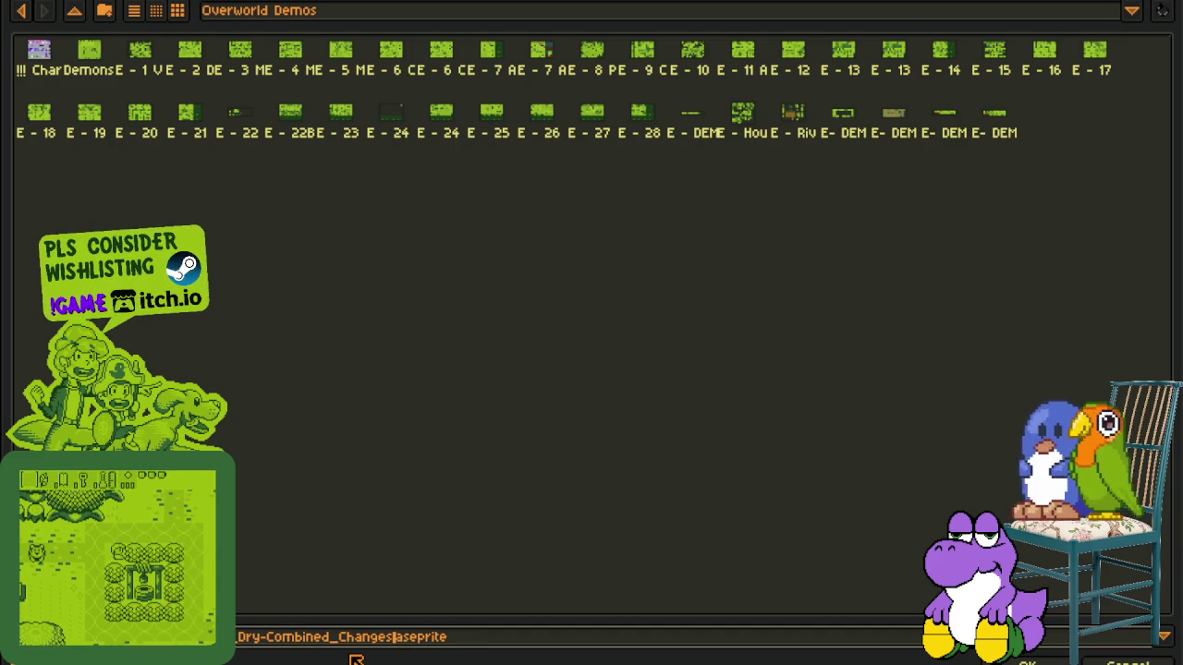
{"action": "key", "text": "Return"}
{"action": "scroll", "coordinate": [642, 499], "scroll_direction": "up", "scroll_amount": 2}
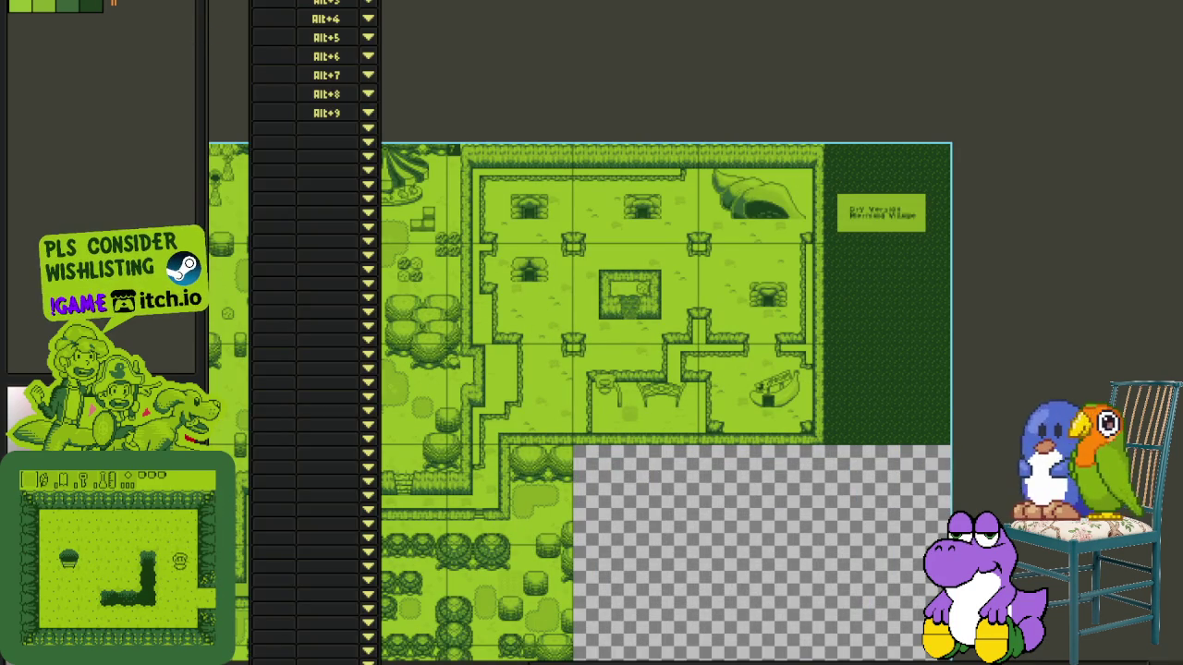
- Dismiss the covering list, show the layers panel, and save the mega sheet
{"action": "left_click", "coordinate": [641, 32]}
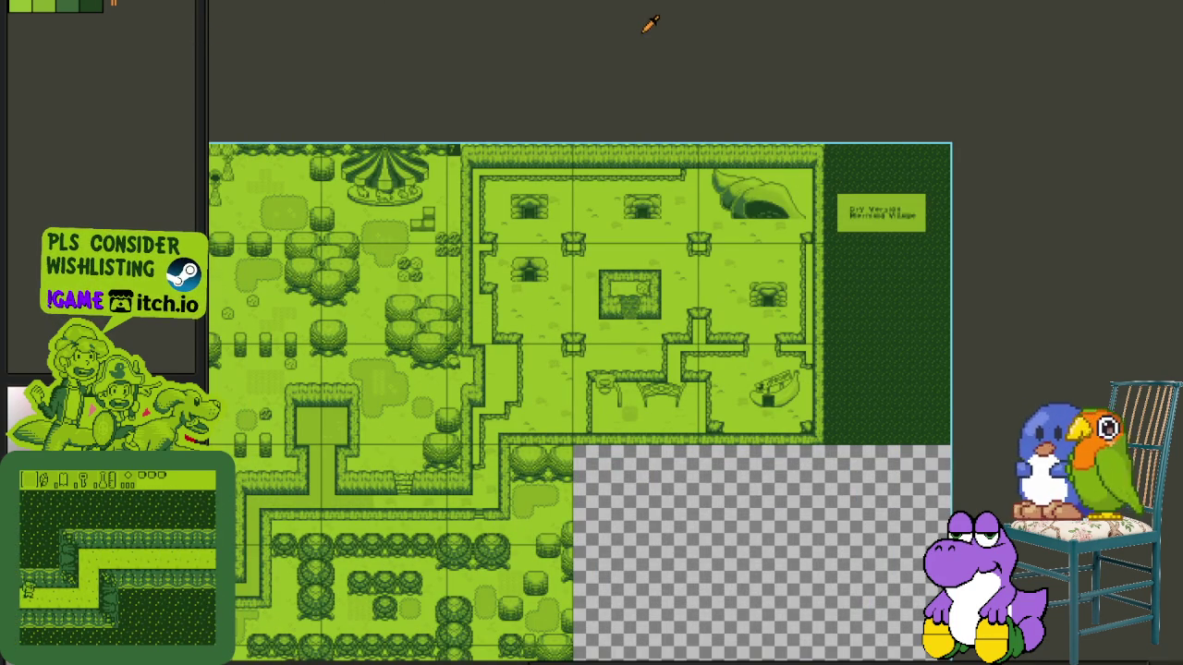
{"action": "scroll", "coordinate": [668, 323], "scroll_direction": "down", "scroll_amount": 1}
{"action": "scroll", "coordinate": [668, 415], "scroll_direction": "up", "scroll_amount": 1}
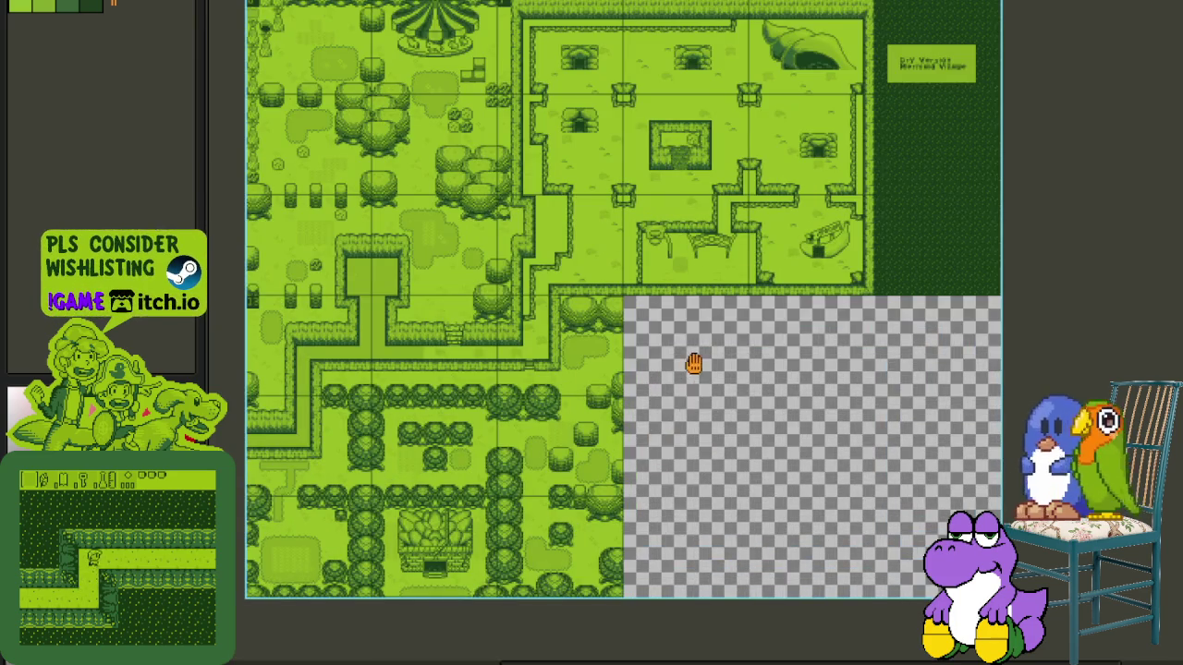
{"action": "scroll", "coordinate": [692, 364], "scroll_direction": "down", "scroll_amount": 1}
{"action": "scroll", "coordinate": [430, 139], "scroll_direction": "up", "scroll_amount": 1}
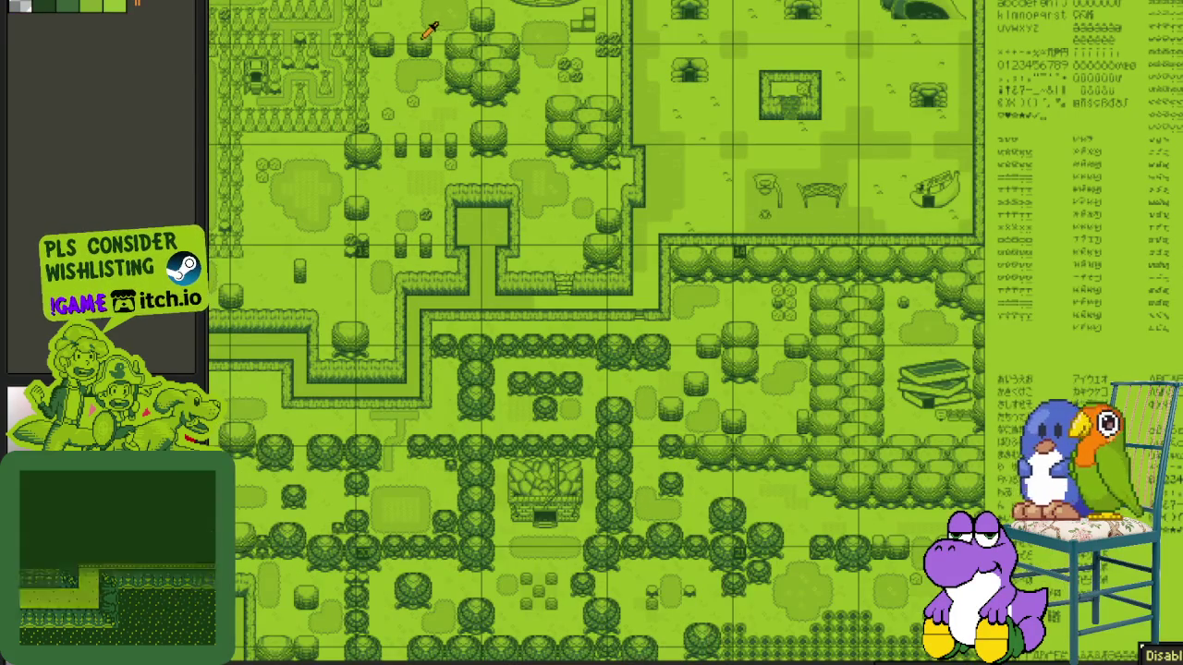
{"action": "key", "text": "Tab"}
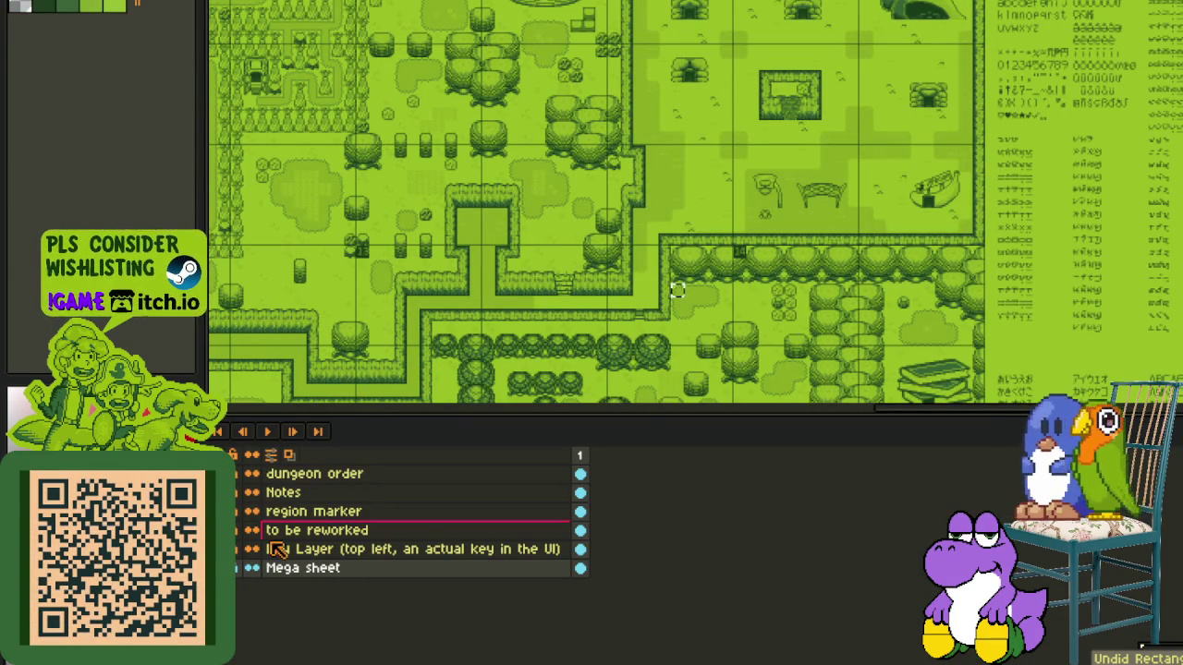
{"action": "key", "text": "ctrl+s"}
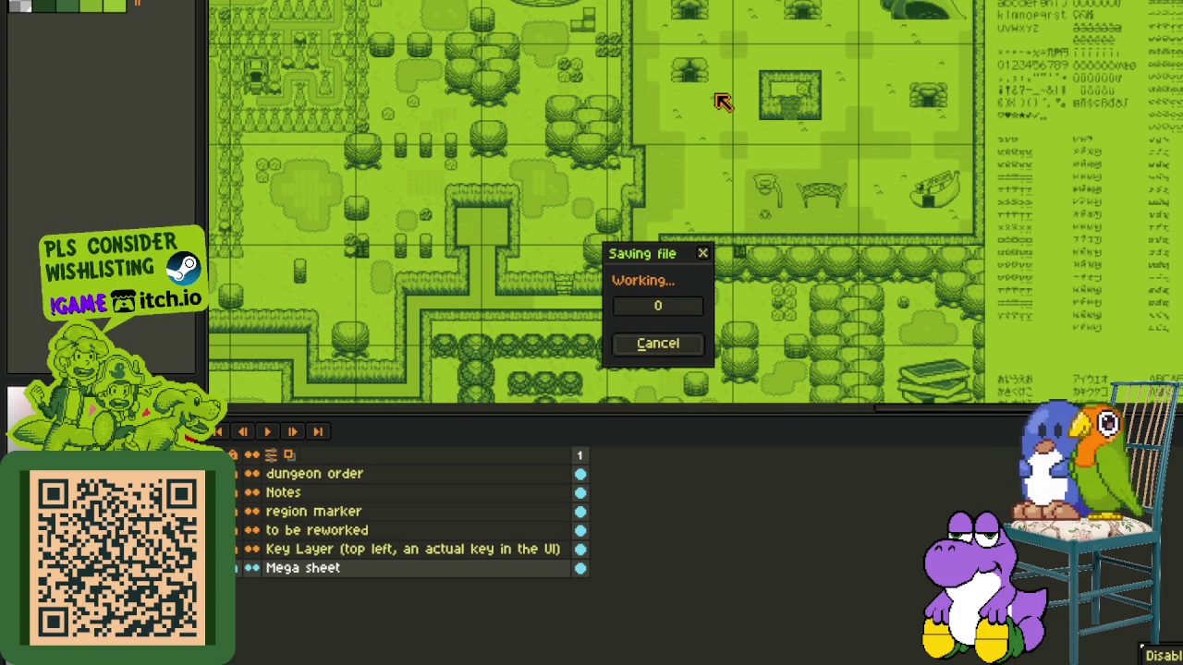
- Switch to the dry Mermaid Village map, select and copy all of it, then return to the mega sheet
{"action": "scroll", "coordinate": [723, 111], "scroll_direction": "up", "scroll_amount": 2}
{"action": "scroll", "coordinate": [725, 158], "scroll_direction": "up", "scroll_amount": 2}
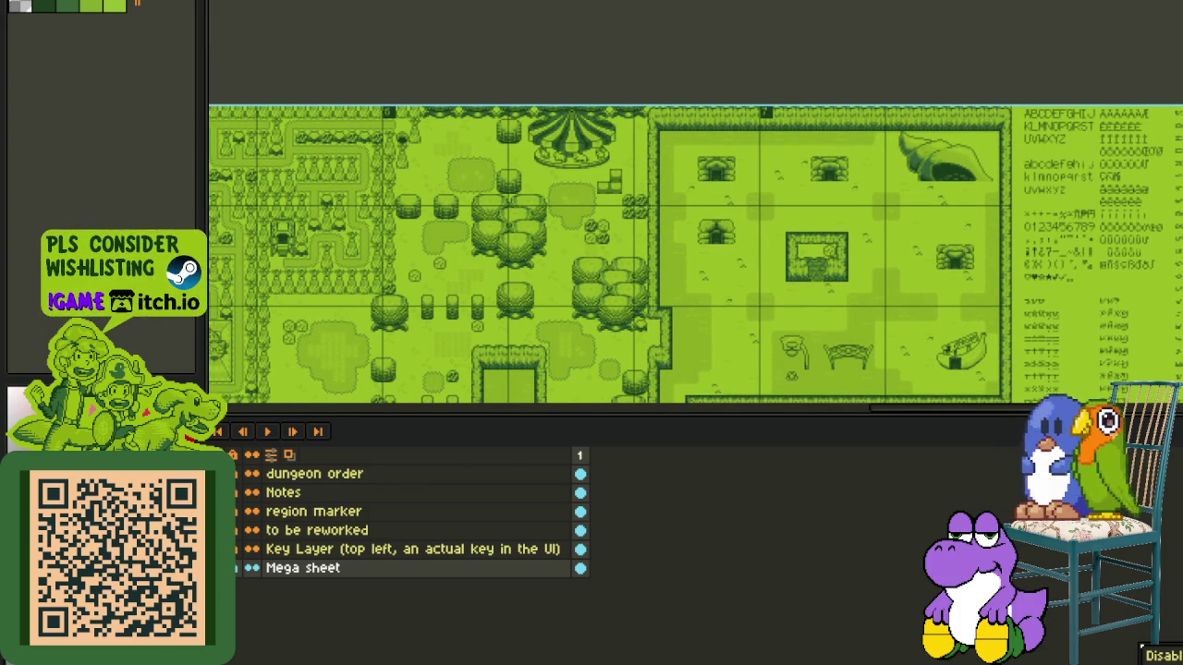
{"action": "key", "text": "ctrl+Tab"}
{"action": "key", "text": "Tab"}
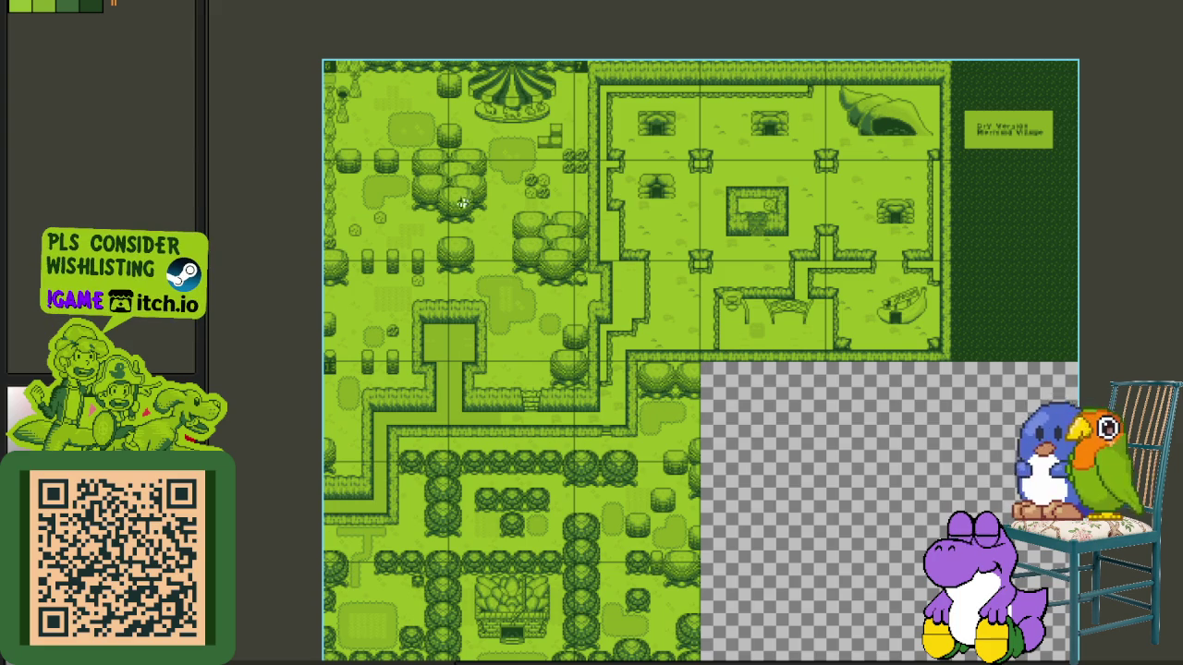
{"action": "scroll", "coordinate": [646, 277], "scroll_direction": "down", "scroll_amount": 5}
{"action": "scroll", "coordinate": [821, 415], "scroll_direction": "down", "scroll_amount": 2}
{"action": "key", "text": "Delete"}
{"action": "key", "text": "ctrl+z"}
{"action": "key", "text": "Tab"}
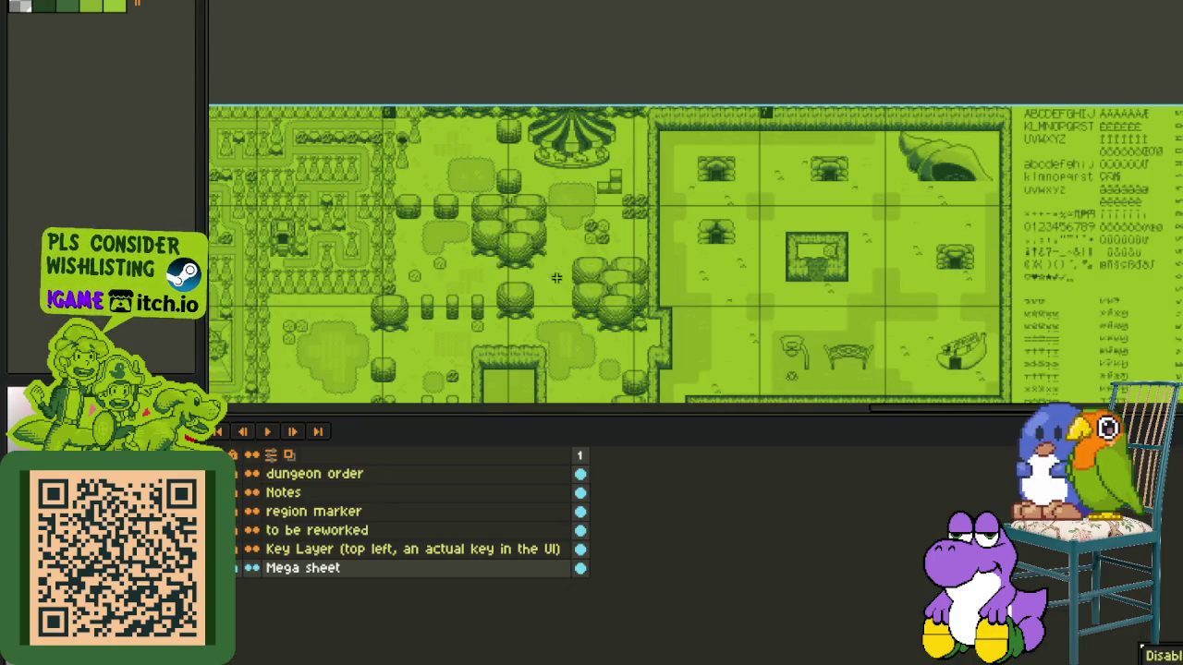
- Add a new layer above Mega sheet and name it Dry_Areas
{"action": "right_click", "coordinate": [298, 567]}
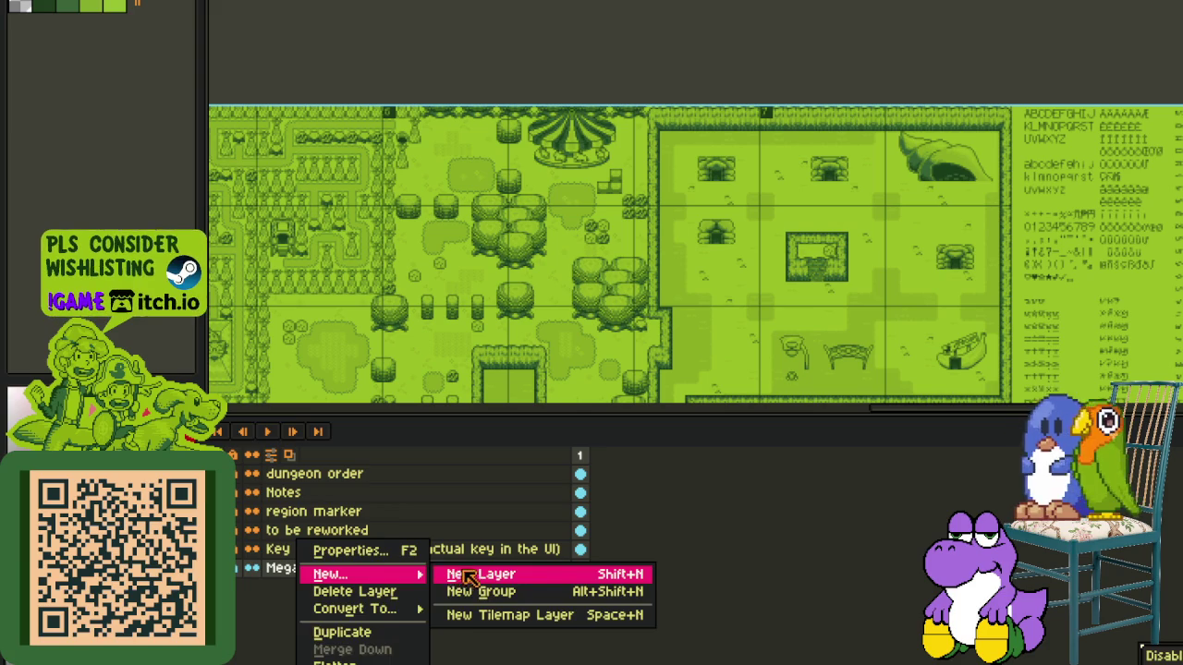
{"action": "left_click", "coordinate": [449, 574]}
{"action": "double_click", "coordinate": [361, 570]}
{"action": "type", "text": "y_"}
{"action": "key", "text": "Return"}
- Paste the copied tile block, move it left onto the 6 column, and save the map
{"action": "key", "text": "Tab"}
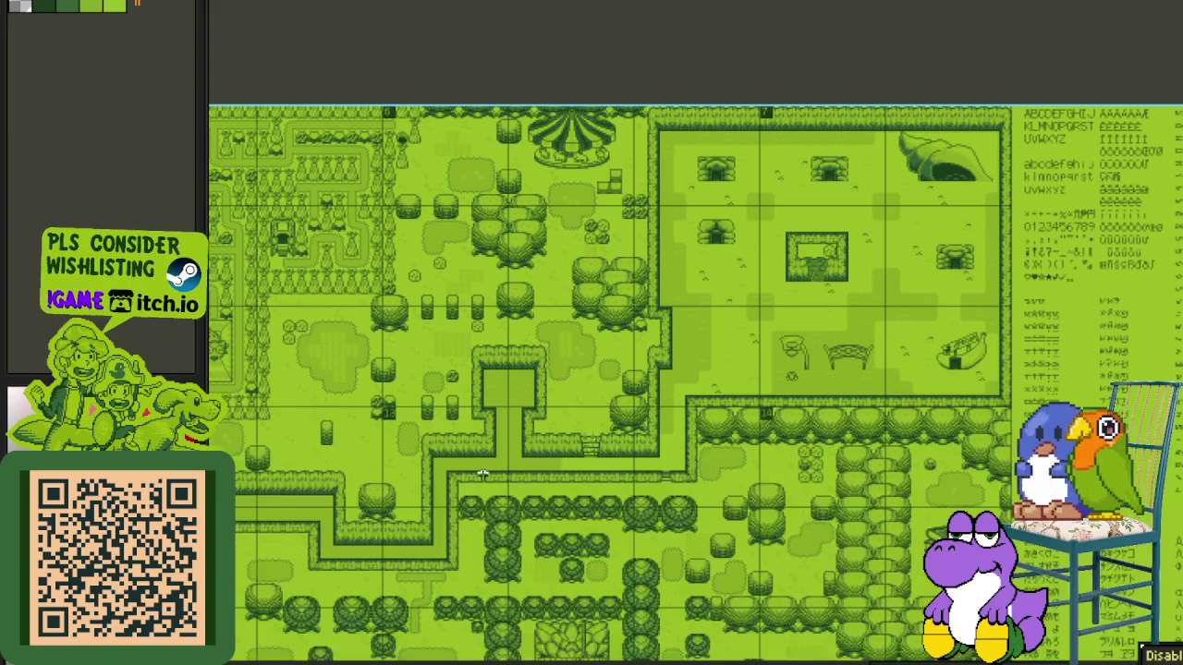
{"action": "scroll", "coordinate": [472, 388], "scroll_direction": "down", "scroll_amount": 2}
{"action": "key", "text": "ctrl+v"}
{"action": "scroll", "coordinate": [576, 312], "scroll_direction": "up", "scroll_amount": 1}
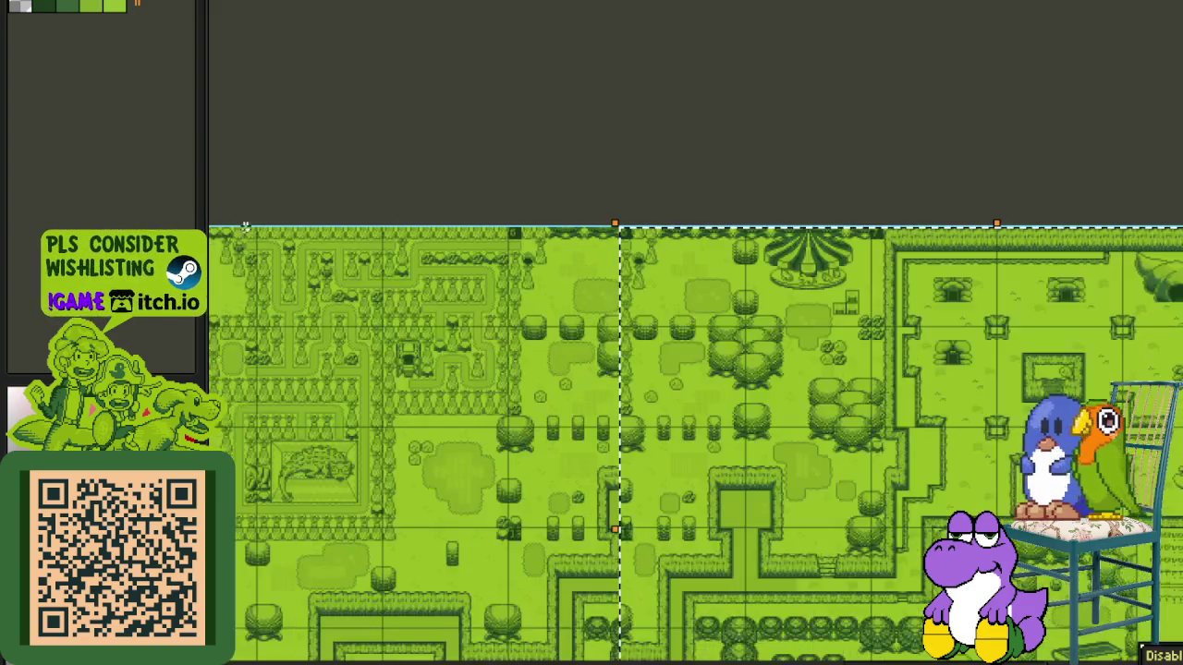
{"action": "scroll", "coordinate": [489, 219], "scroll_direction": "up", "scroll_amount": 1}
{"action": "scroll", "coordinate": [997, 270], "scroll_direction": "up", "scroll_amount": 1}
{"action": "left_click_drag", "start_coordinate": [1142, 307], "coordinate": [746, 308]}
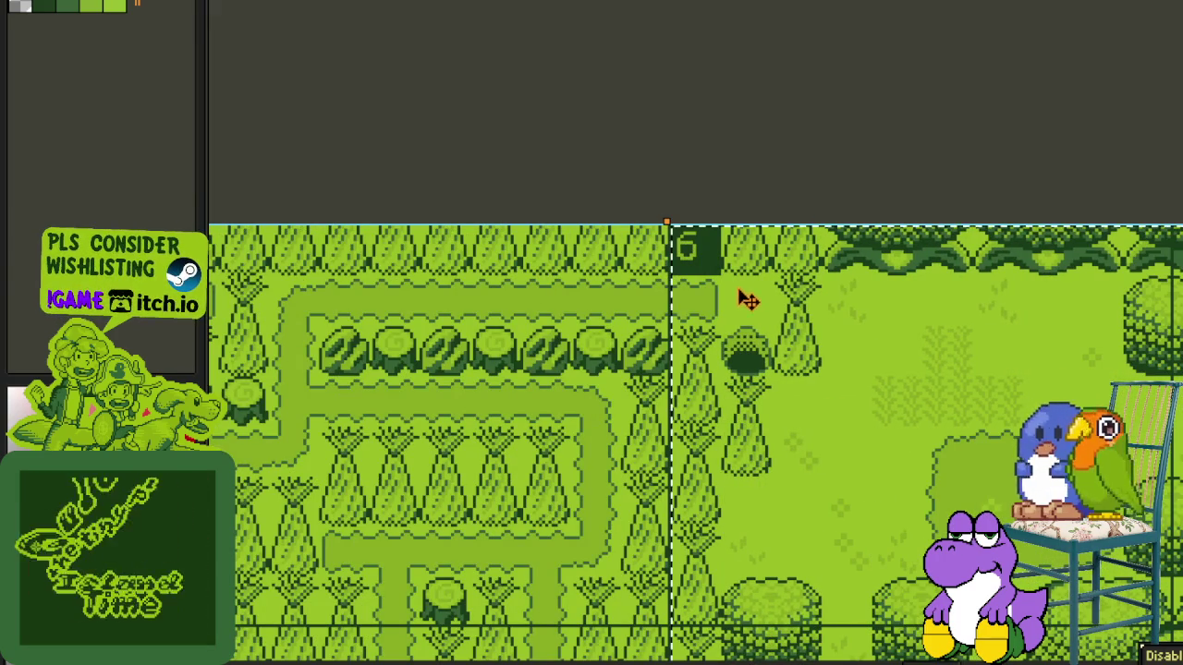
{"action": "scroll", "coordinate": [805, 102], "scroll_direction": "down", "scroll_amount": 3}
{"action": "left_click_drag", "start_coordinate": [1037, 161], "coordinate": [555, 185]}
{"action": "key", "text": "ctrl+s"}
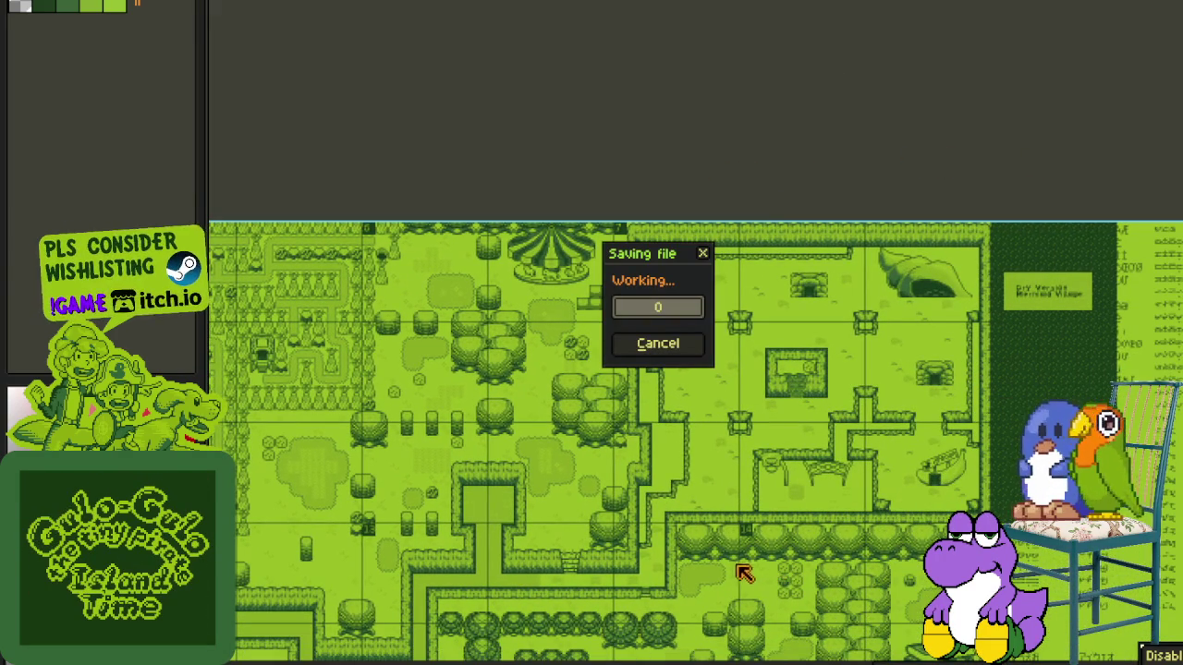
{"action": "scroll", "coordinate": [693, 587], "scroll_direction": "up", "scroll_amount": 3}
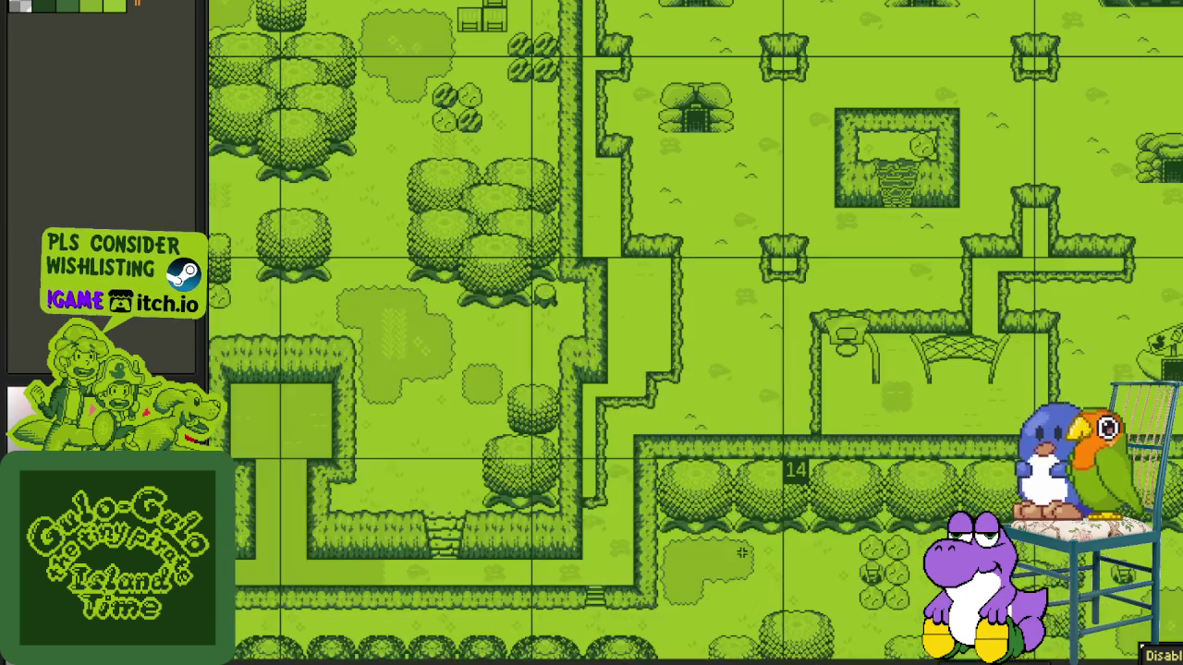
{"action": "scroll", "coordinate": [739, 555], "scroll_direction": "down", "scroll_amount": 2}
{"action": "scroll", "coordinate": [745, 539], "scroll_direction": "down", "scroll_amount": 2}
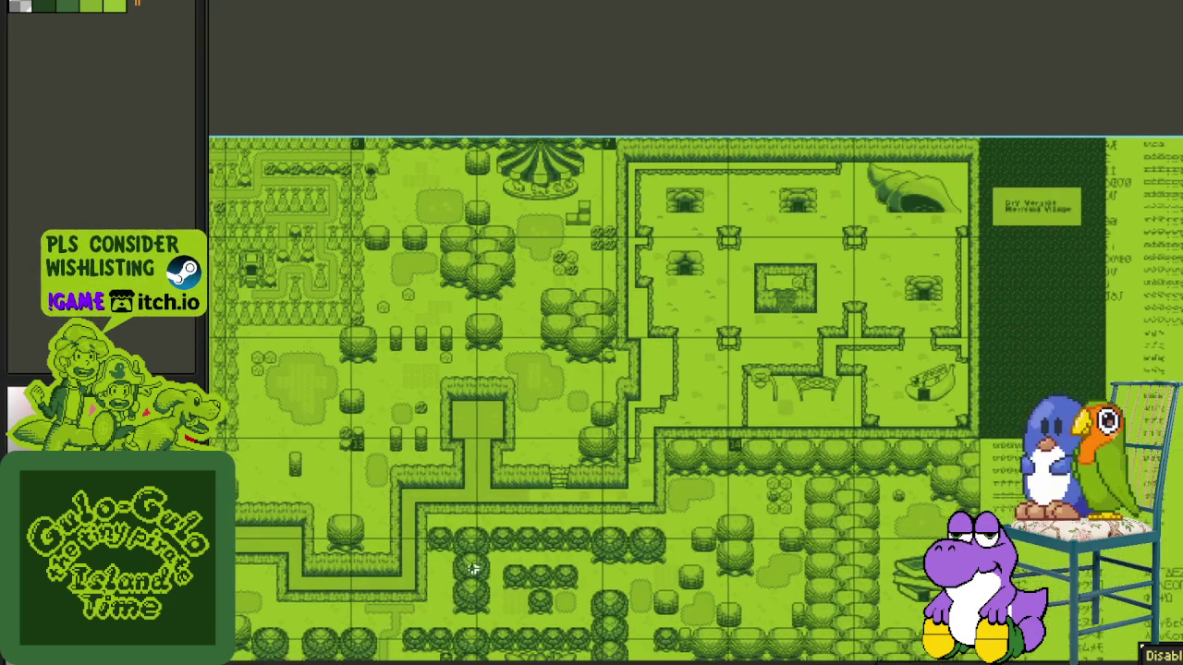
{"action": "key", "text": "Tab"}
{"action": "left_click_drag", "start_coordinate": [415, 462], "coordinate": [602, 249]}
{"action": "scroll", "coordinate": [481, 357], "scroll_direction": "down", "scroll_amount": 2}
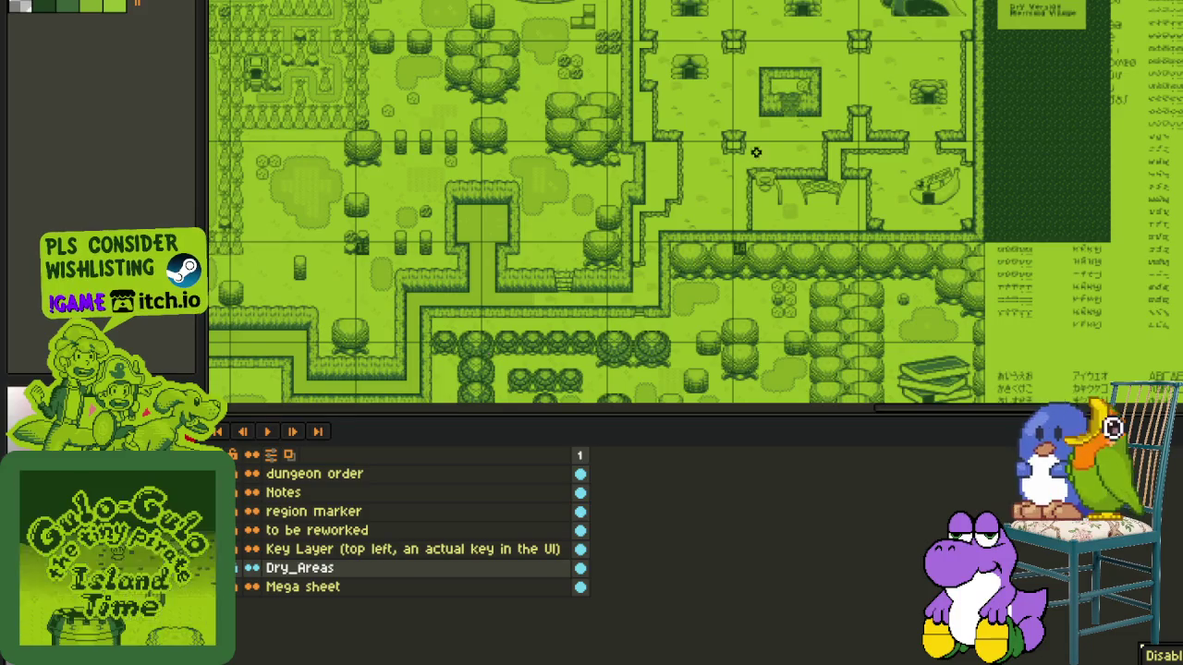
{"action": "left_click_drag", "start_coordinate": [762, 151], "coordinate": [719, 266]}
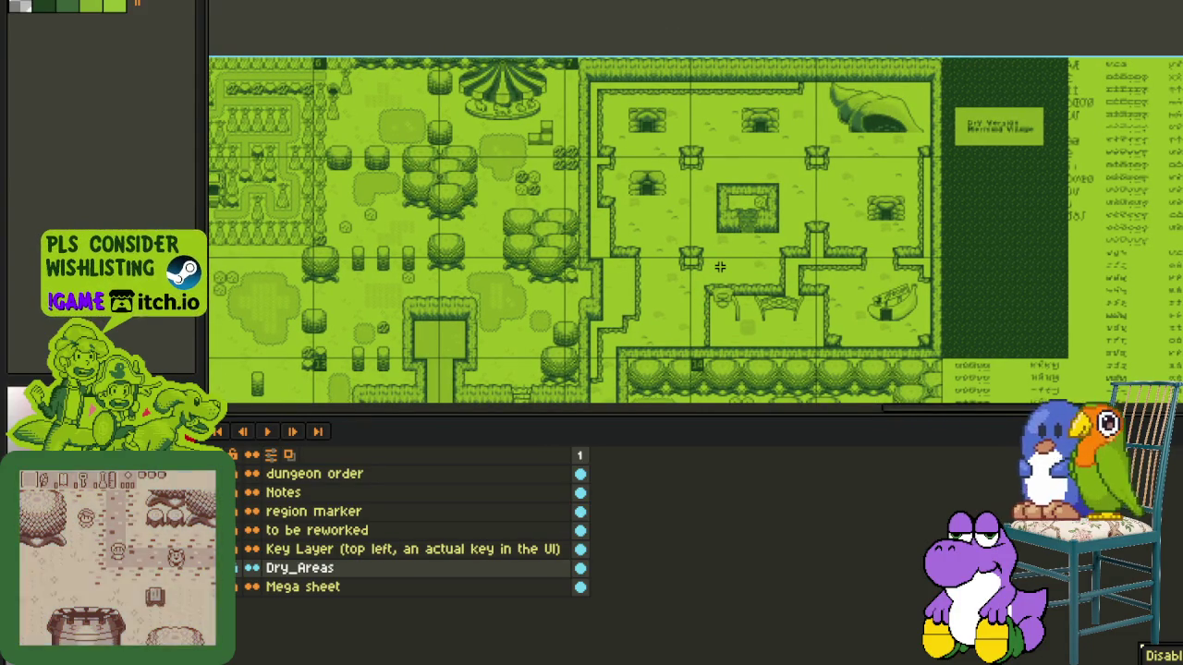
{"action": "left_click", "coordinate": [251, 567]}
{"action": "left_click", "coordinate": [251, 567]}
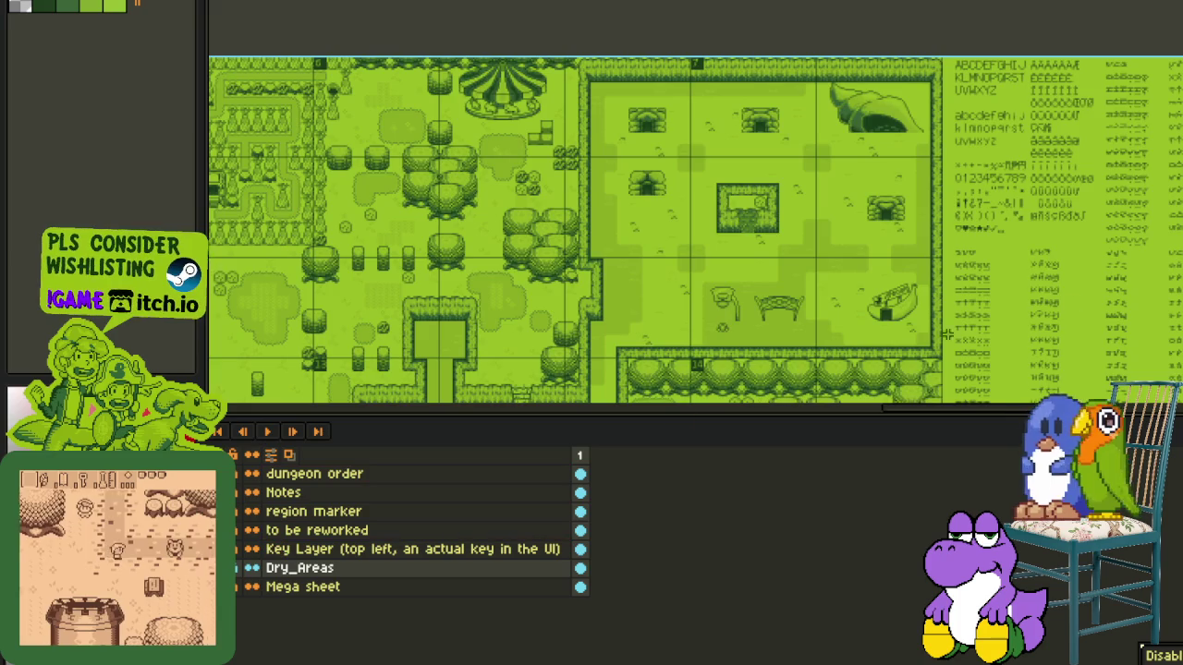
{"action": "scroll", "coordinate": [712, 300], "scroll_direction": "up", "scroll_amount": 3}
{"action": "scroll", "coordinate": [713, 300], "scroll_direction": "left", "scroll_amount": 3}
{"action": "scroll", "coordinate": [663, 181], "scroll_direction": "down", "scroll_amount": 2}
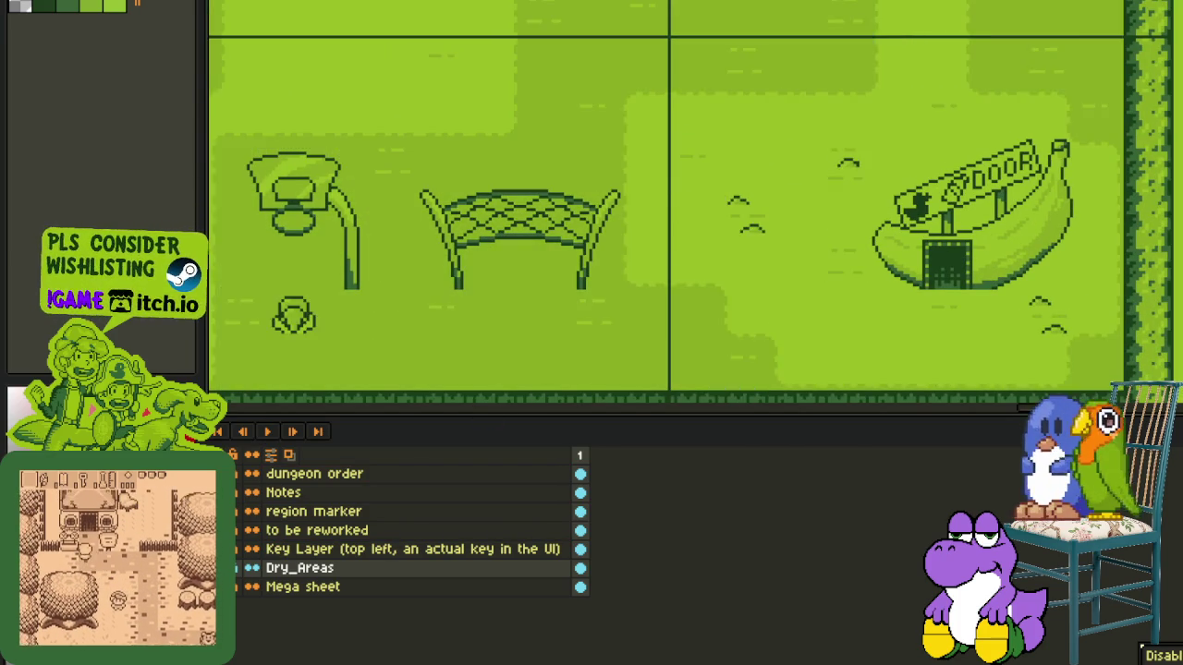
{"action": "scroll", "coordinate": [568, 209], "scroll_direction": "down", "scroll_amount": 3}
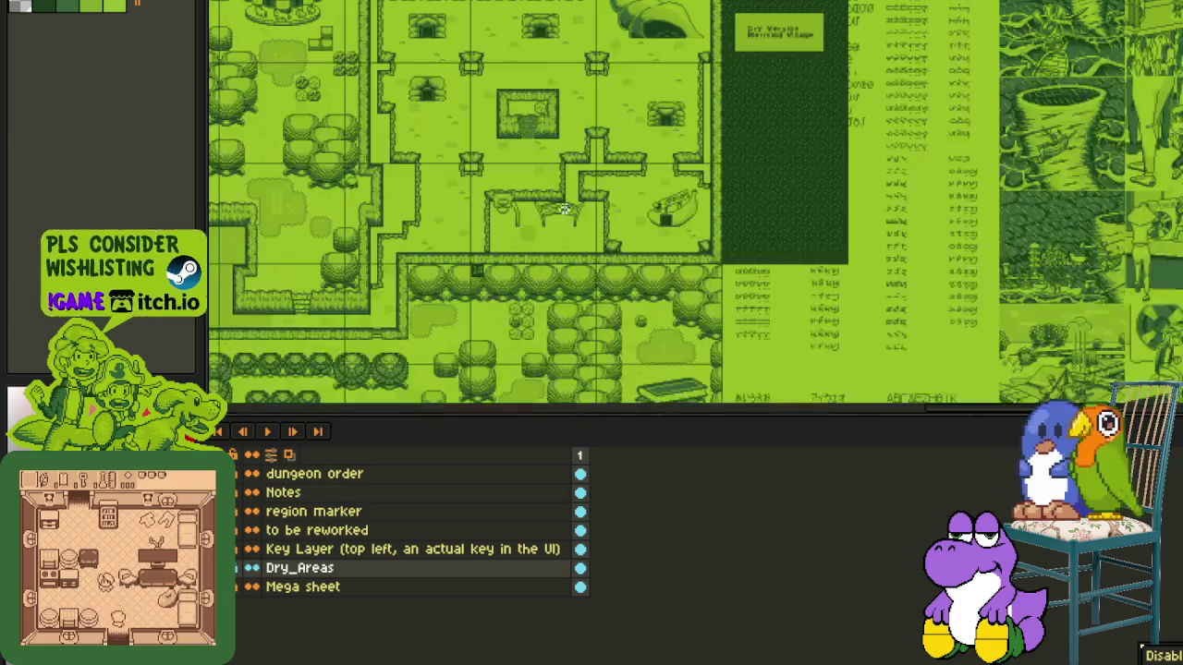
{"action": "left_click_drag", "start_coordinate": [502, 180], "coordinate": [592, 264]}
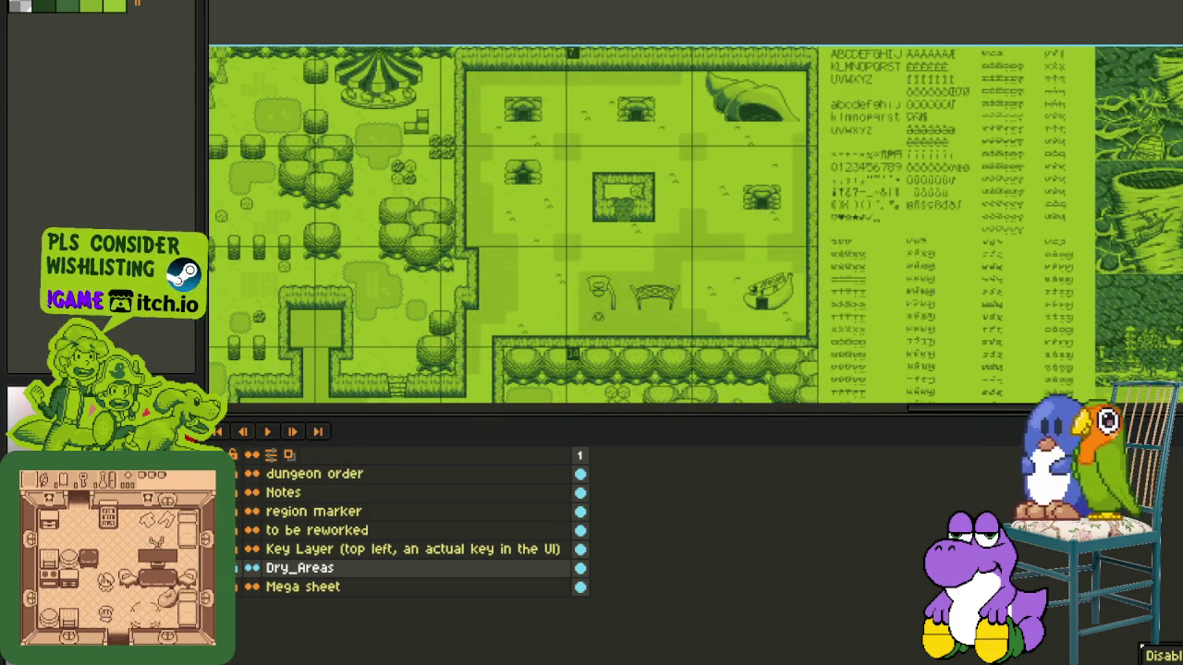
{"action": "left_click_drag", "start_coordinate": [452, 315], "coordinate": [456, 309]}
{"action": "scroll", "coordinate": [524, 239], "scroll_direction": "up", "scroll_amount": 3}
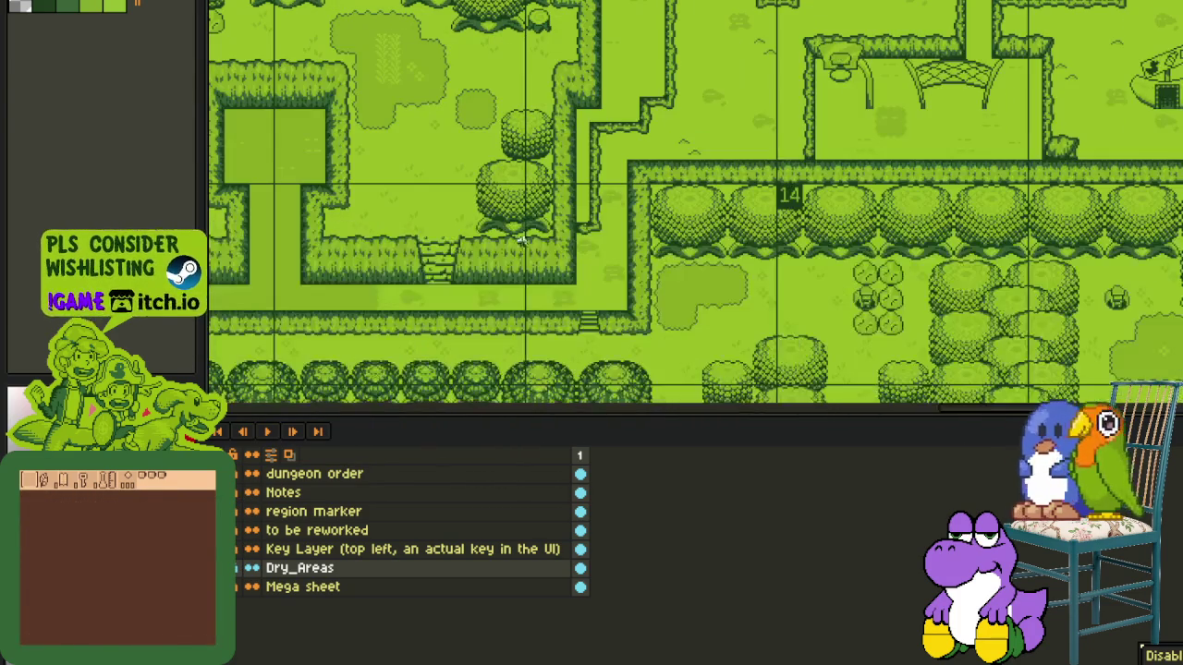
{"action": "scroll", "coordinate": [384, 301], "scroll_direction": "up", "scroll_amount": 2}
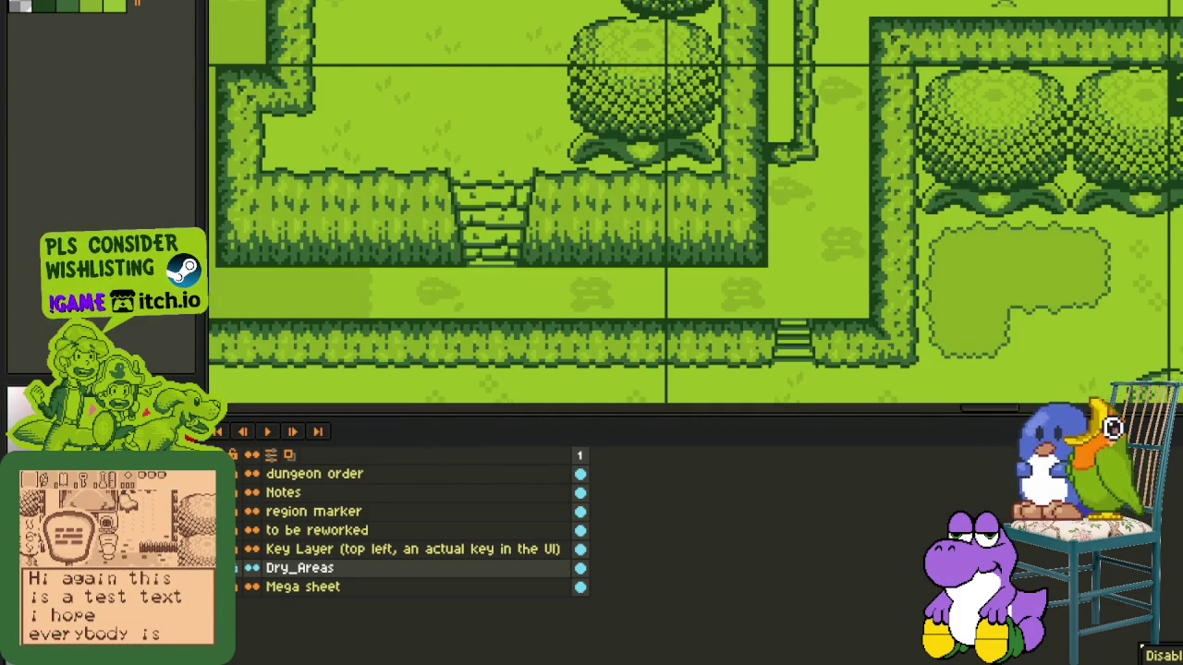
{"action": "scroll", "coordinate": [435, 351], "scroll_direction": "up", "scroll_amount": 1}
{"action": "left_click_drag", "start_coordinate": [404, 205], "coordinate": [637, 287]}
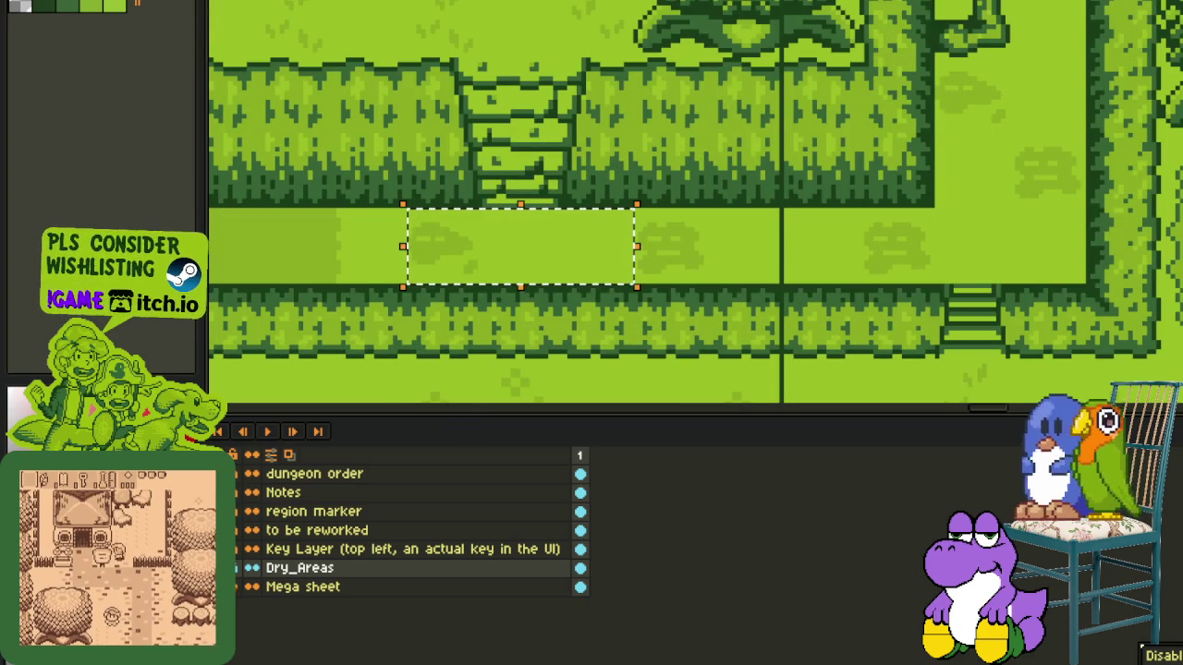
{"action": "scroll", "coordinate": [792, 243], "scroll_direction": "down", "scroll_amount": 2}
{"action": "mouse_move", "coordinate": [914, 241]}
{"action": "left_mouse_down"}
{"action": "mouse_move", "coordinate": [776, 203]}
{"action": "mouse_move", "coordinate": [688, 275]}
{"action": "left_mouse_up"}
{"action": "scroll", "coordinate": [774, 200], "scroll_direction": "down", "scroll_amount": 2}
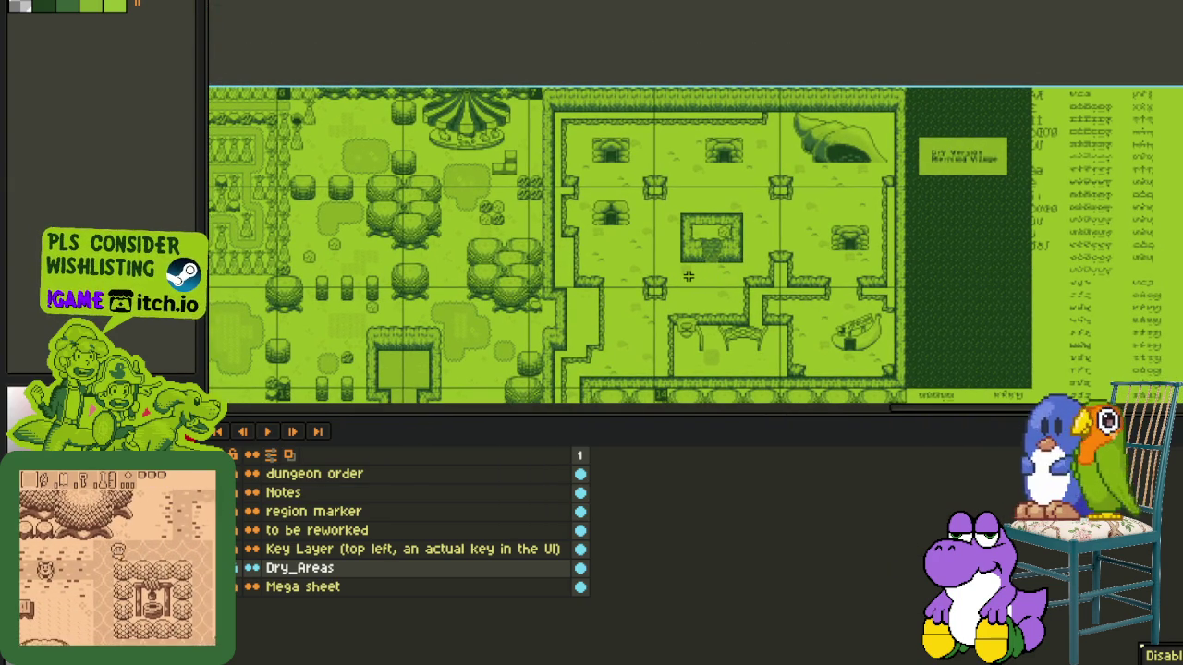
{"action": "scroll", "coordinate": [837, 209], "scroll_direction": "up", "scroll_amount": 2}
{"action": "scroll", "coordinate": [873, 148], "scroll_direction": "up", "scroll_amount": 2}
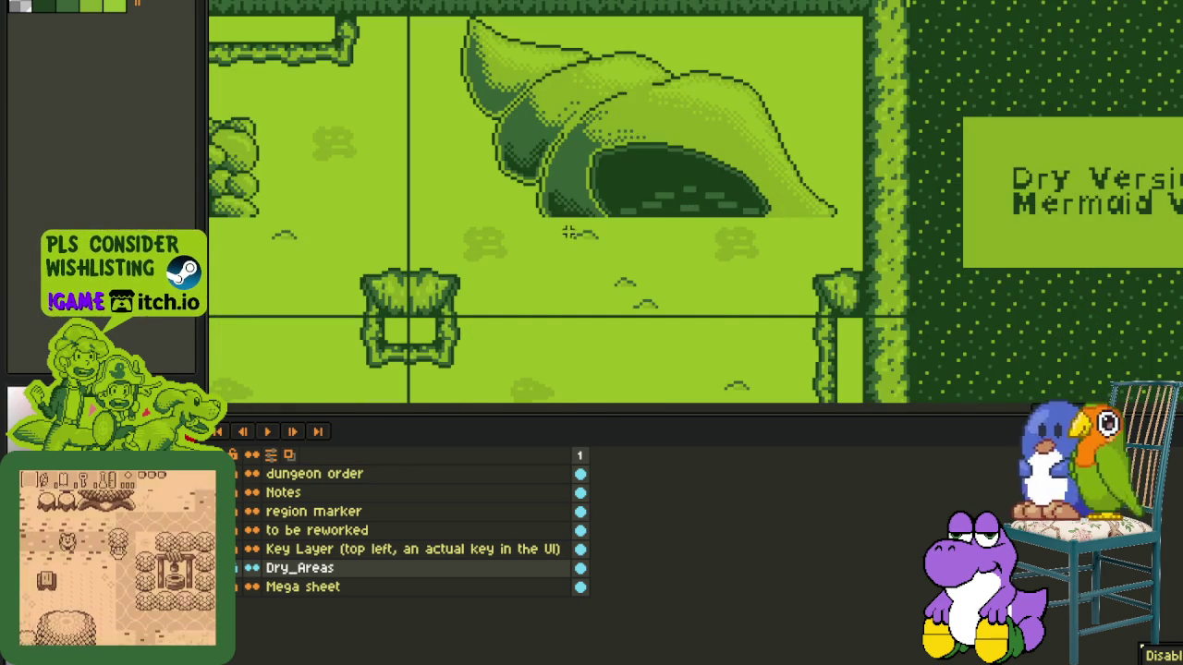
{"action": "left_click_drag", "start_coordinate": [564, 222], "coordinate": [813, 268]}
{"action": "left_click", "coordinate": [876, 194]}
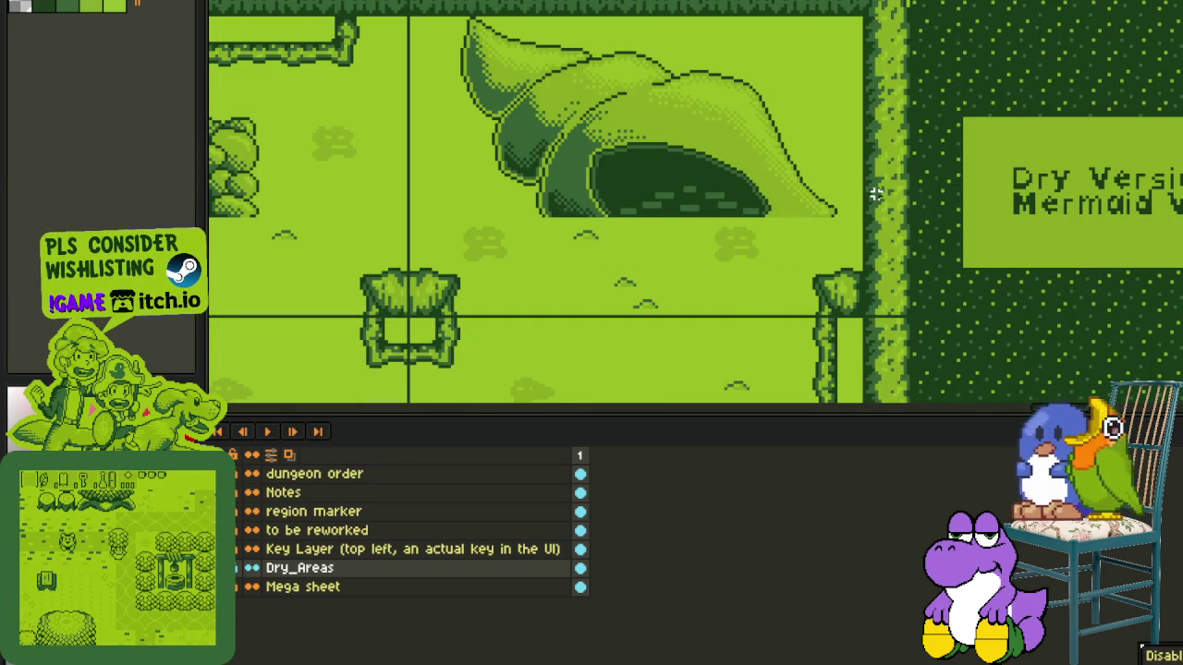
{"action": "scroll", "coordinate": [828, 213], "scroll_direction": "down", "scroll_amount": 2}
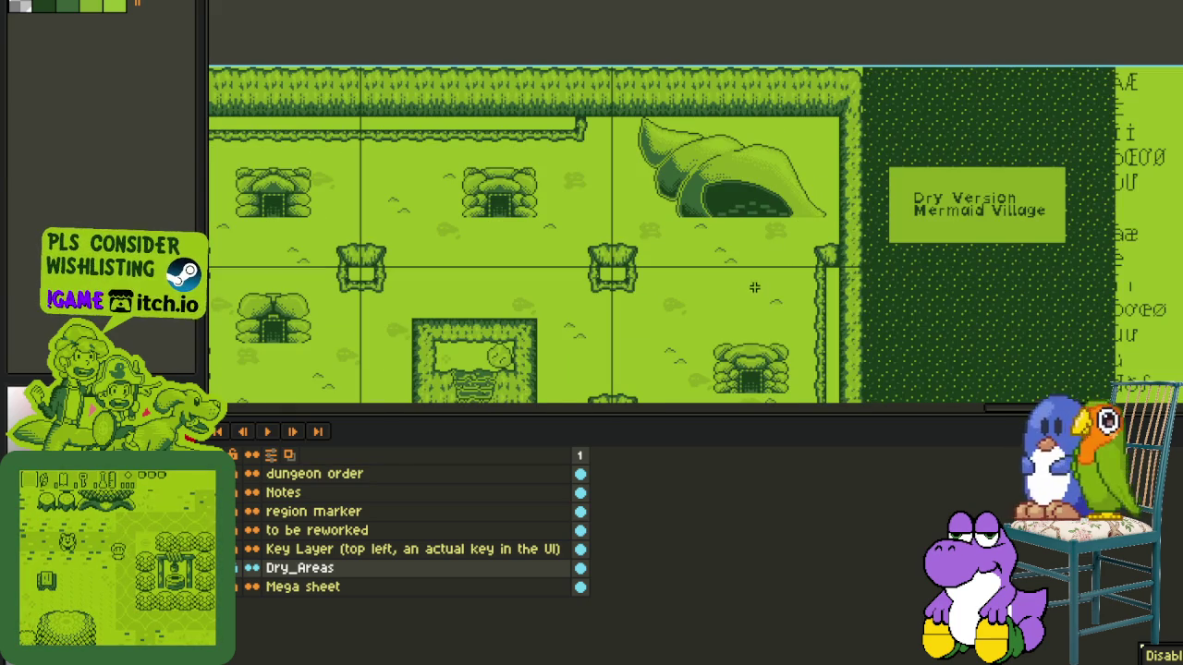
{"action": "scroll", "coordinate": [715, 312], "scroll_direction": "down", "scroll_amount": 2}
{"action": "scroll", "coordinate": [715, 313], "scroll_direction": "up", "scroll_amount": 1}
{"action": "scroll", "coordinate": [596, 271], "scroll_direction": "up", "scroll_amount": 1}
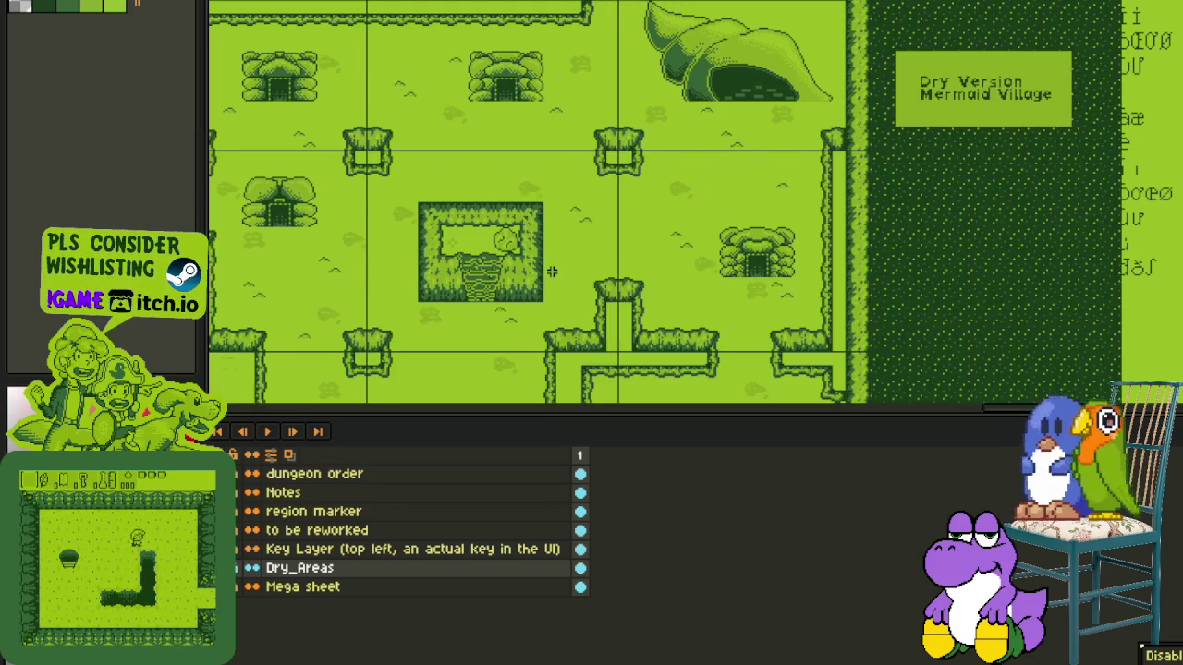
{"action": "scroll", "coordinate": [518, 297], "scroll_direction": "down", "scroll_amount": 1}
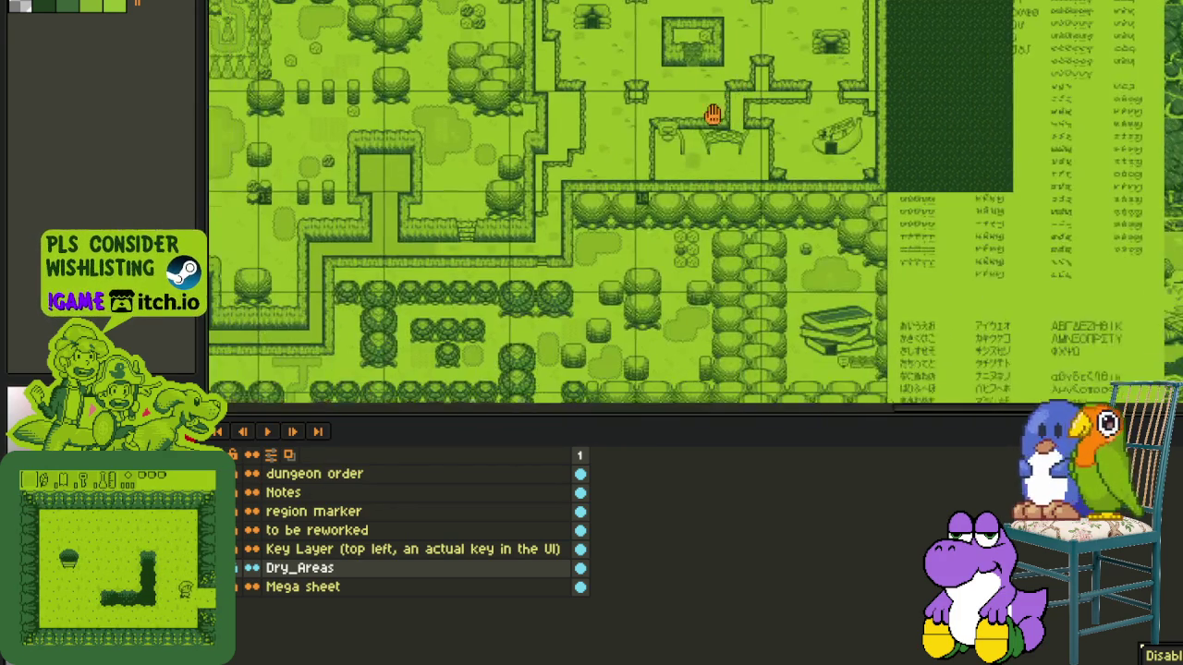
- Switch to the other sprite and back to the village map, then save it
{"action": "key", "text": "ctrl+Tab"}
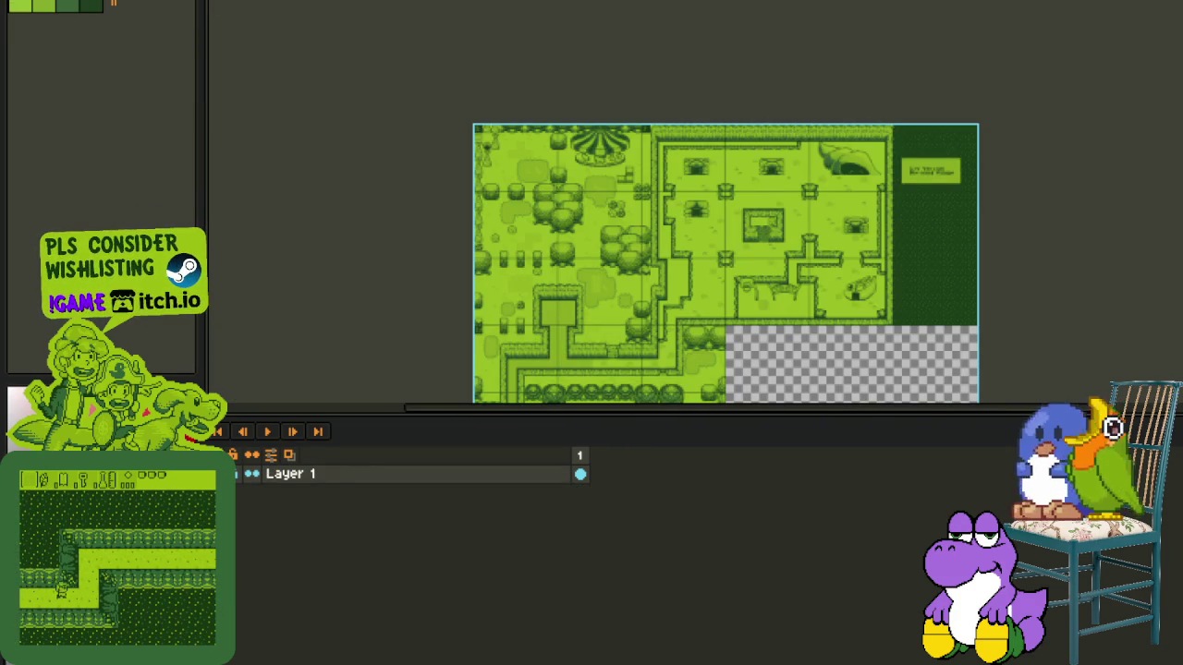
{"action": "key", "text": "ctrl+Tab"}
{"action": "key", "text": "Tab"}
{"action": "scroll", "coordinate": [768, 123], "scroll_direction": "down", "scroll_amount": 2}
{"action": "scroll", "coordinate": [776, 271], "scroll_direction": "up", "scroll_amount": 3}
{"action": "key", "text": "ctrl+s"}
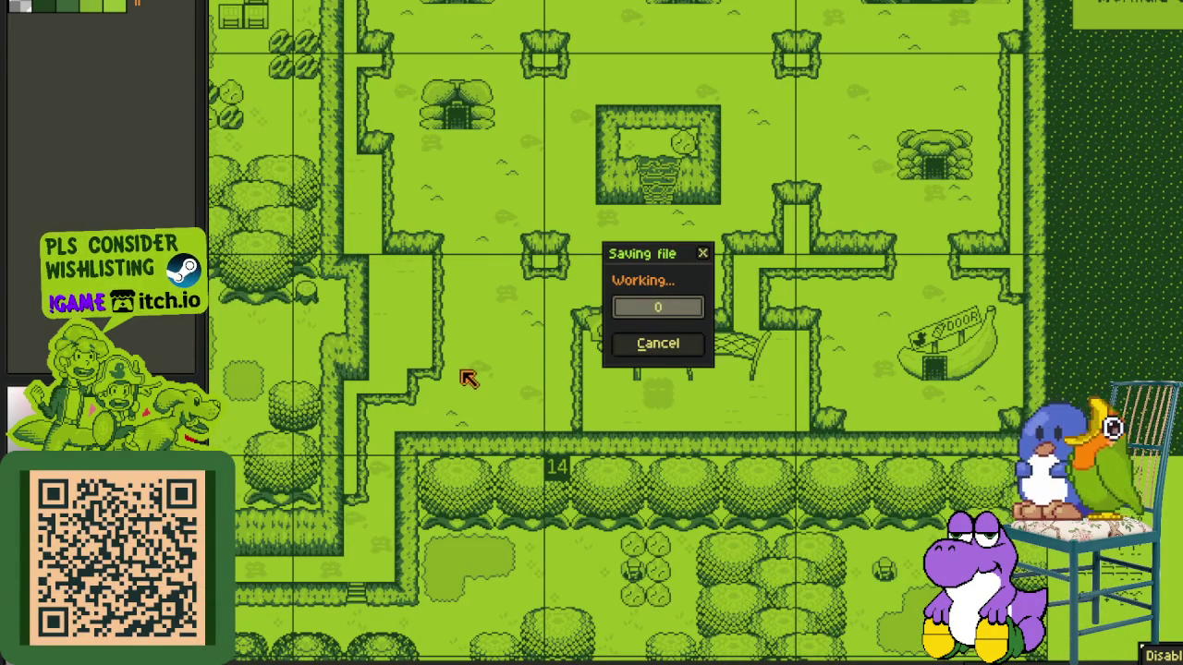
- Inspect the map around the hedge-enclosed stairs room, make Dry_Areas visible, and save again
{"action": "mouse_move", "coordinate": [442, 352]}
{"action": "left_mouse_down"}
{"action": "mouse_move", "coordinate": [564, 429]}
{"action": "mouse_move", "coordinate": [553, 424]}
{"action": "left_mouse_up"}
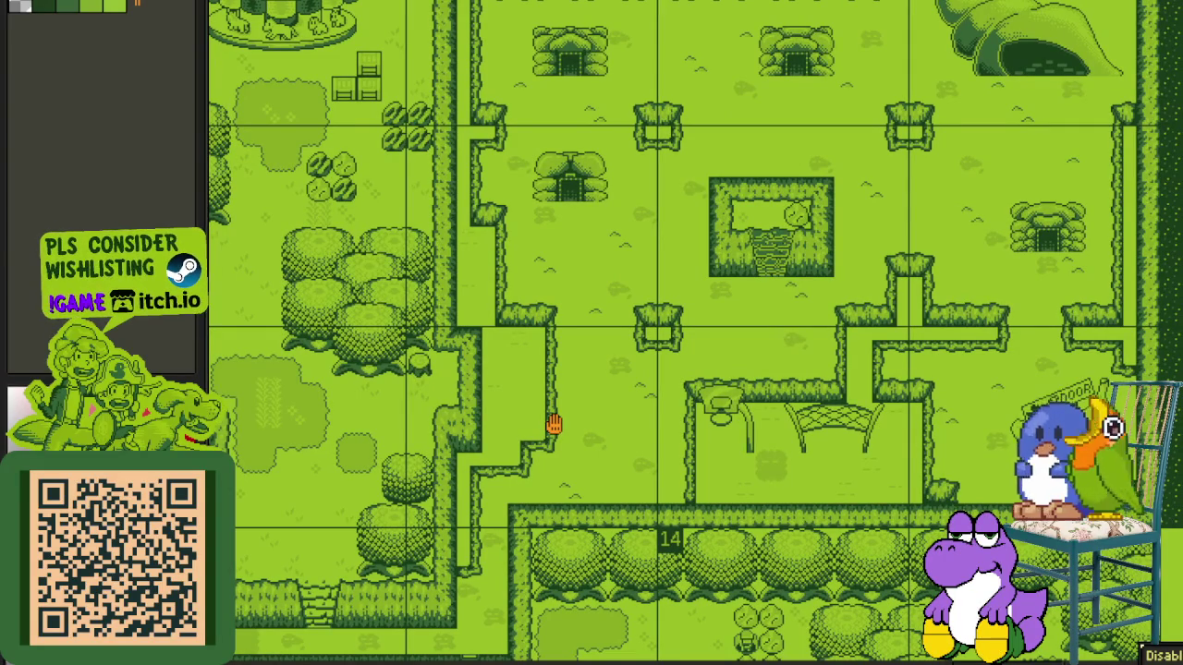
{"action": "left_click_drag", "start_coordinate": [553, 424], "coordinate": [558, 469]}
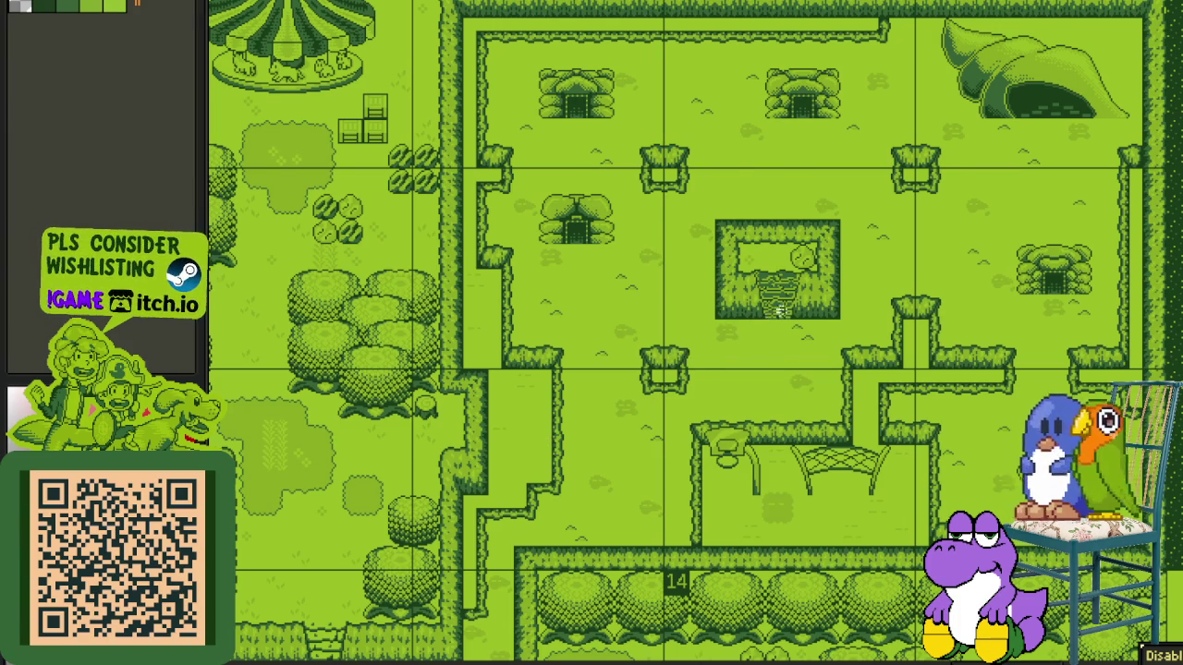
{"action": "scroll", "coordinate": [772, 312], "scroll_direction": "up", "scroll_amount": 3}
{"action": "left_click", "coordinate": [921, 56]}
{"action": "left_click", "coordinate": [708, 422]}
{"action": "scroll", "coordinate": [708, 417], "scroll_direction": "down", "scroll_amount": 3}
{"action": "left_click_drag", "start_coordinate": [689, 449], "coordinate": [698, 388]}
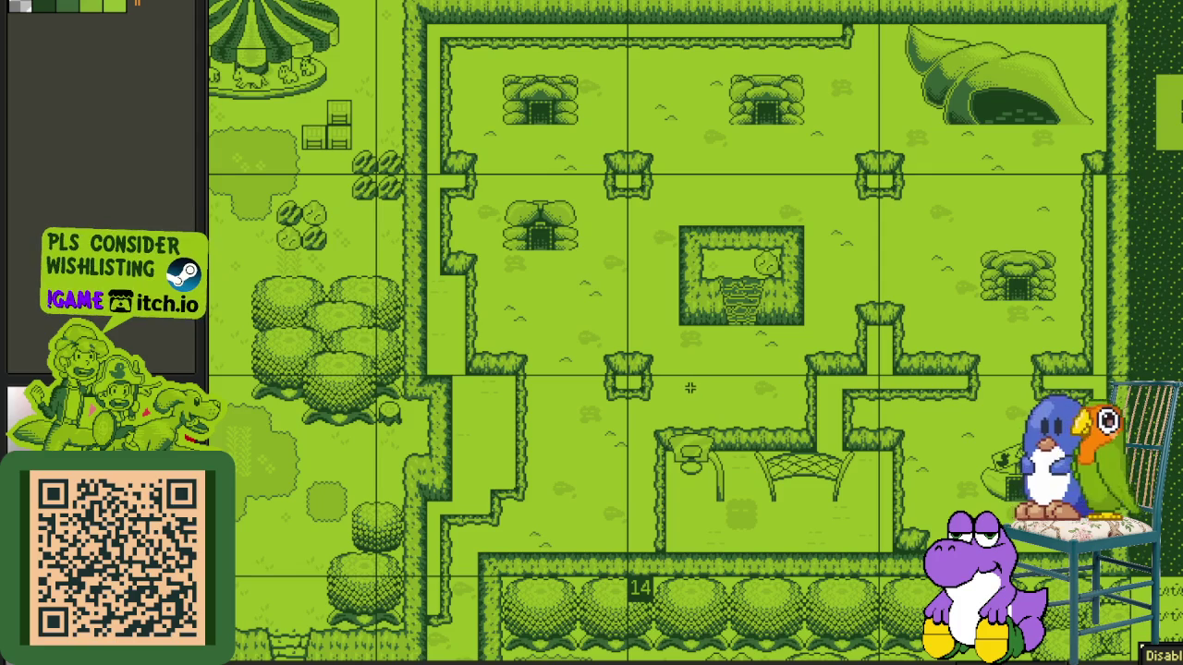
{"action": "key", "text": "Tab"}
{"action": "left_click_drag", "start_coordinate": [677, 395], "coordinate": [616, 286]}
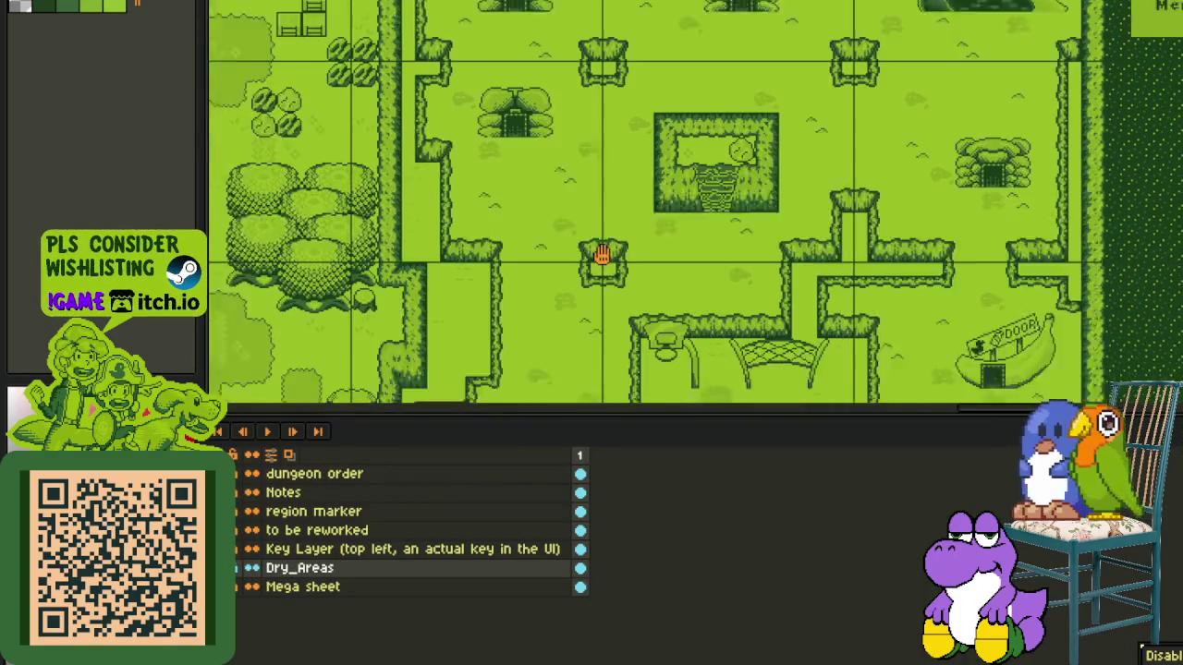
{"action": "left_click", "coordinate": [239, 570]}
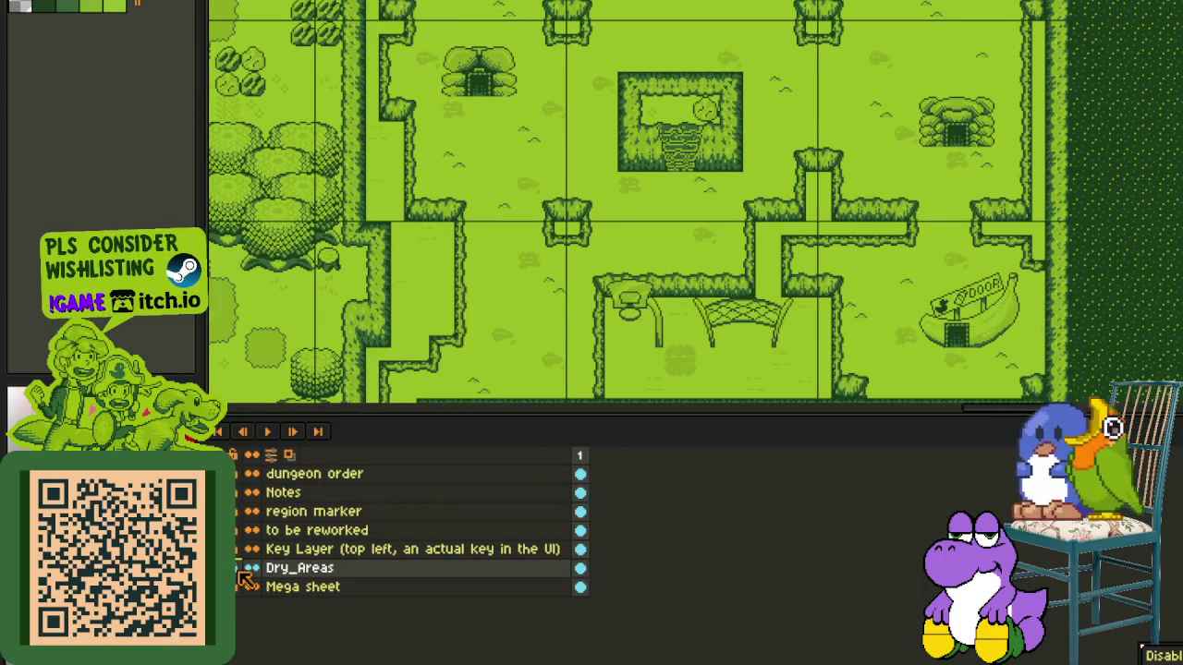
{"action": "key", "text": "ctrl+s"}
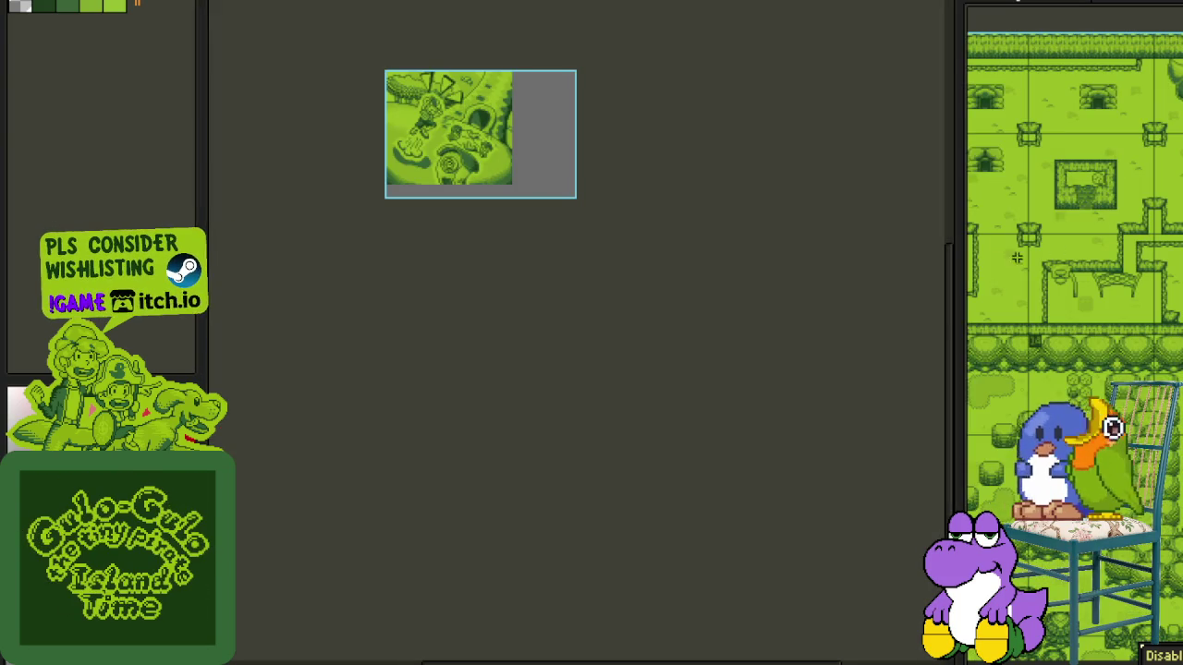
- Show the layer list, collapse Cutscene 12, and preview Cutscene 10's visuals
{"action": "left_click_drag", "start_coordinate": [951, 335], "coordinate": [665, 333]}
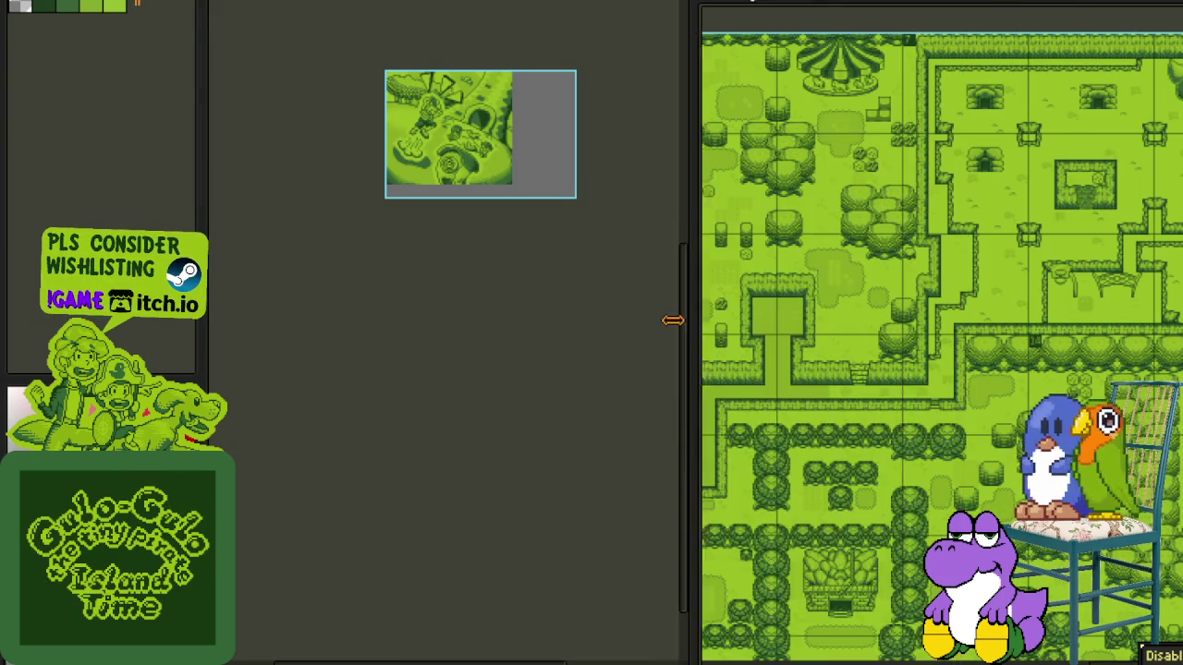
{"action": "scroll", "coordinate": [956, 339], "scroll_direction": "up", "scroll_amount": 2}
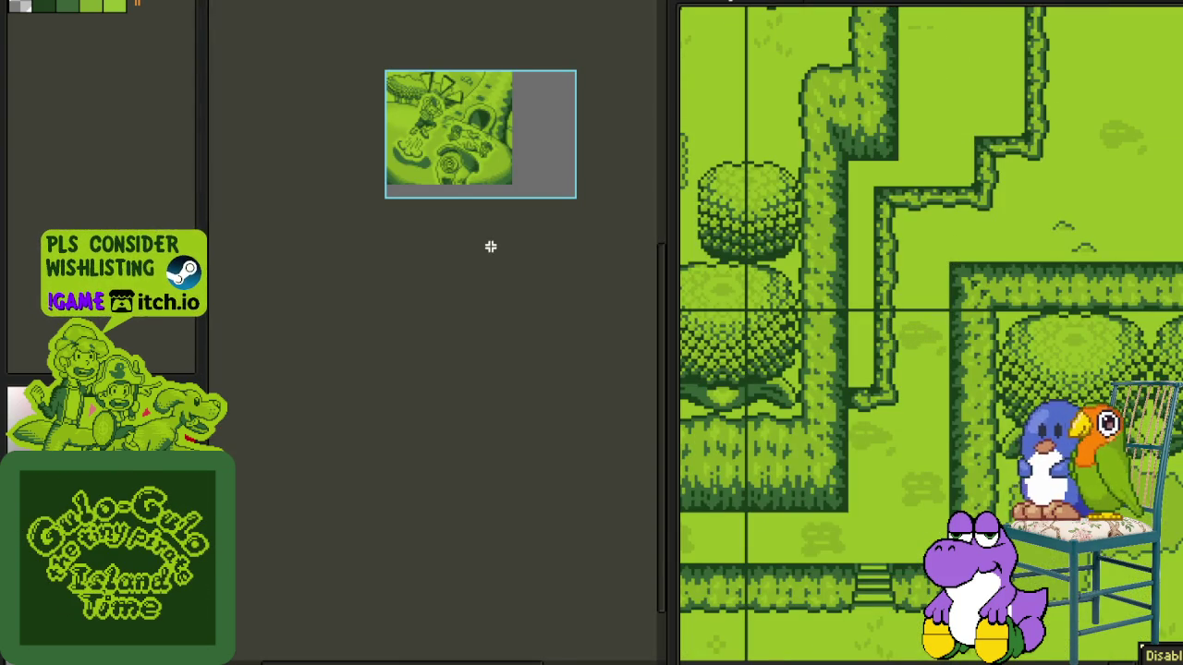
{"action": "key", "text": "Tab"}
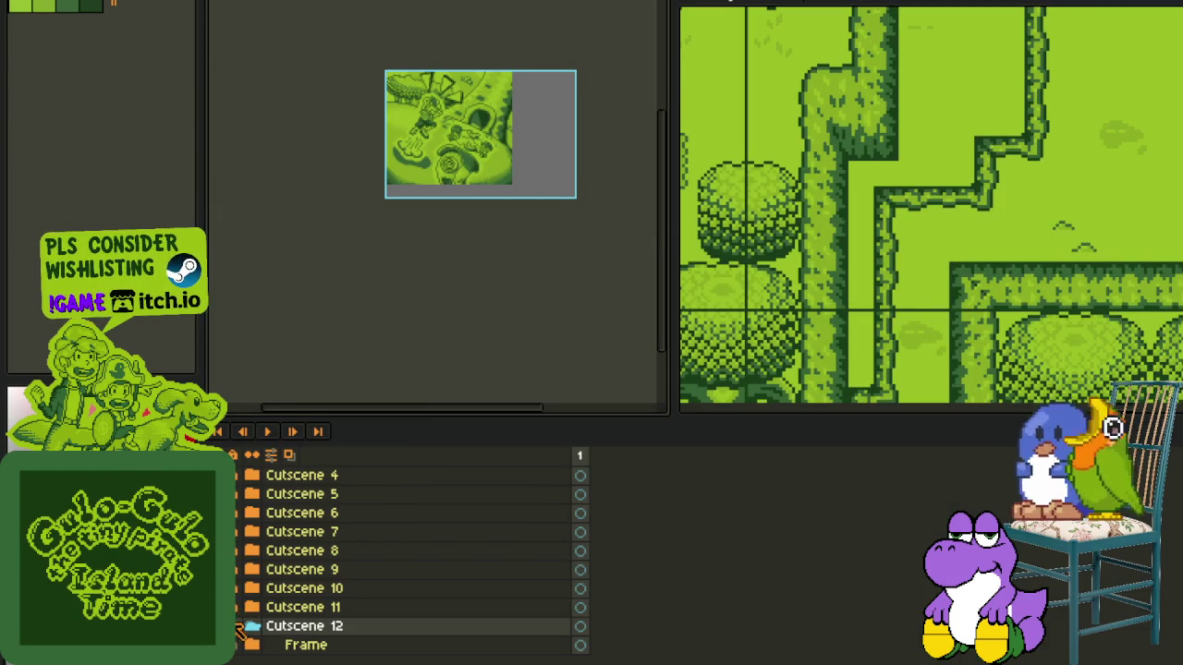
{"action": "left_click", "coordinate": [237, 625]}
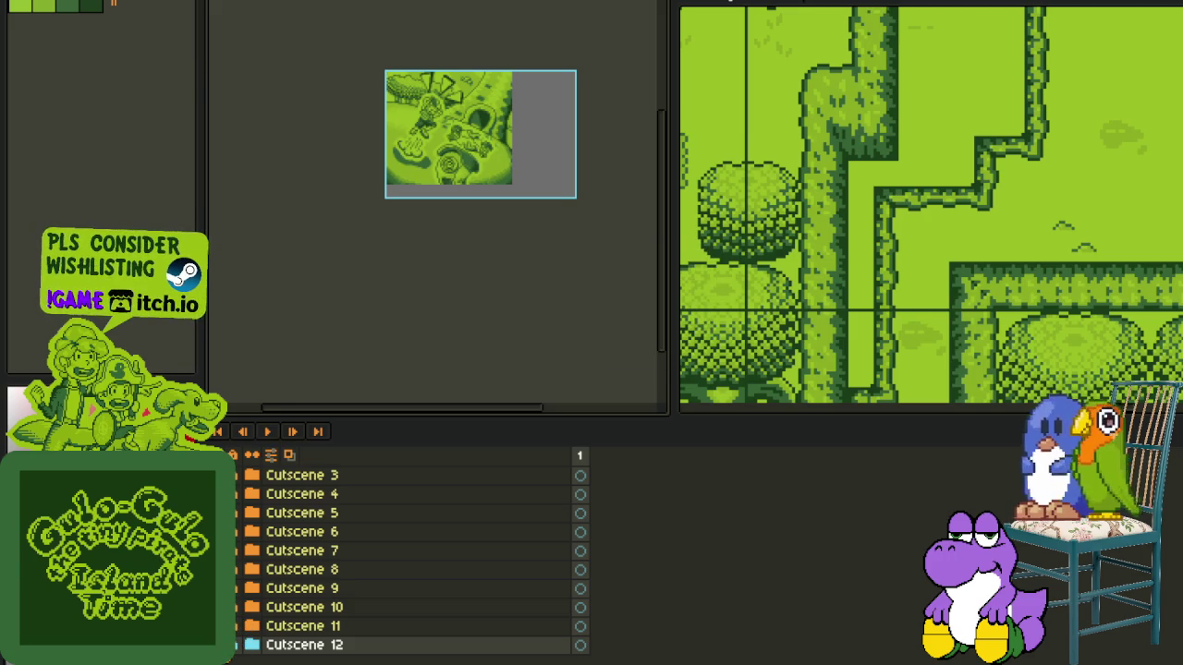
{"action": "left_click", "coordinate": [251, 607]}
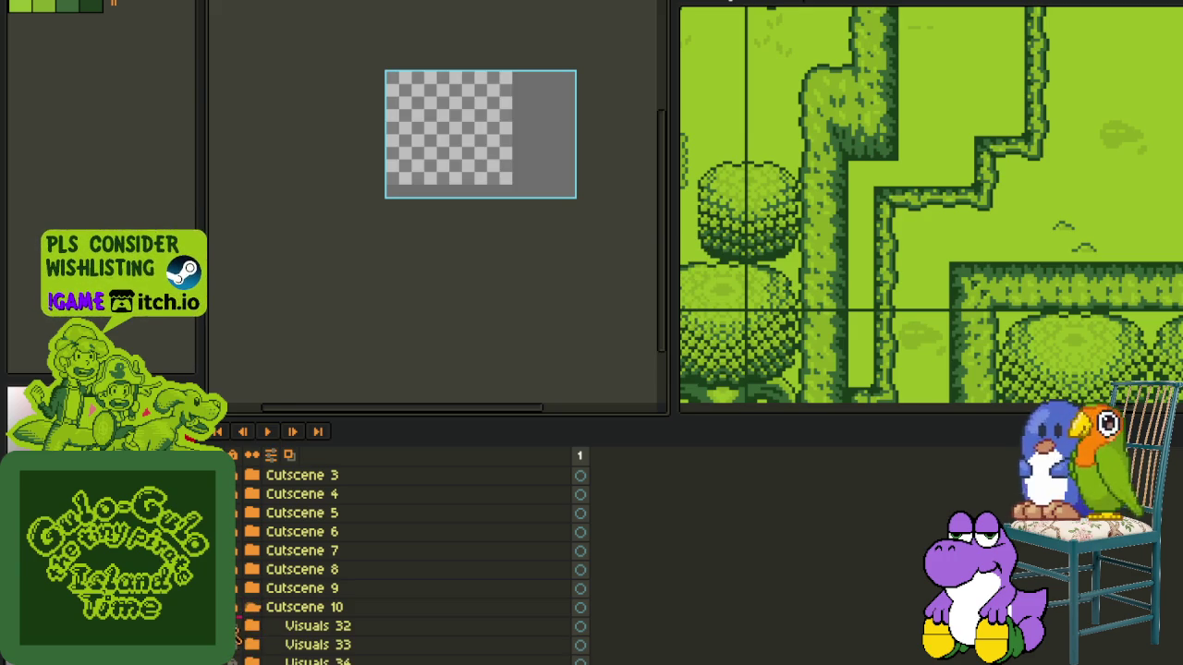
{"action": "scroll", "coordinate": [295, 638], "scroll_direction": "down", "scroll_amount": 2}
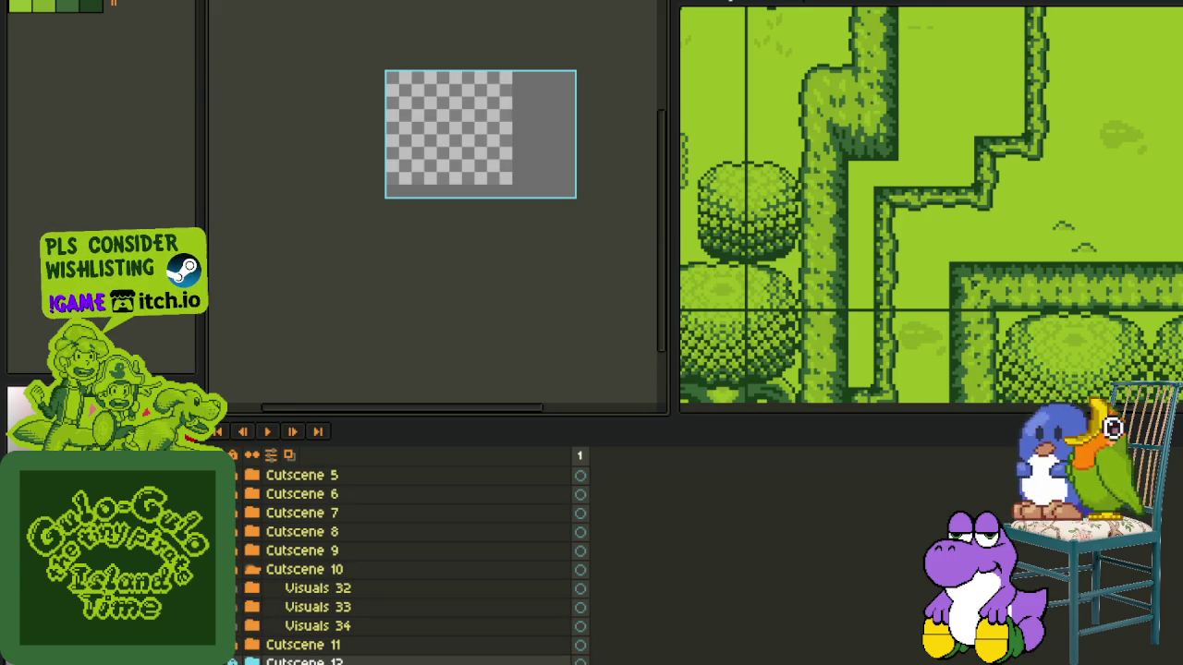
{"action": "scroll", "coordinate": [481, 132], "scroll_direction": "up", "scroll_amount": 3}
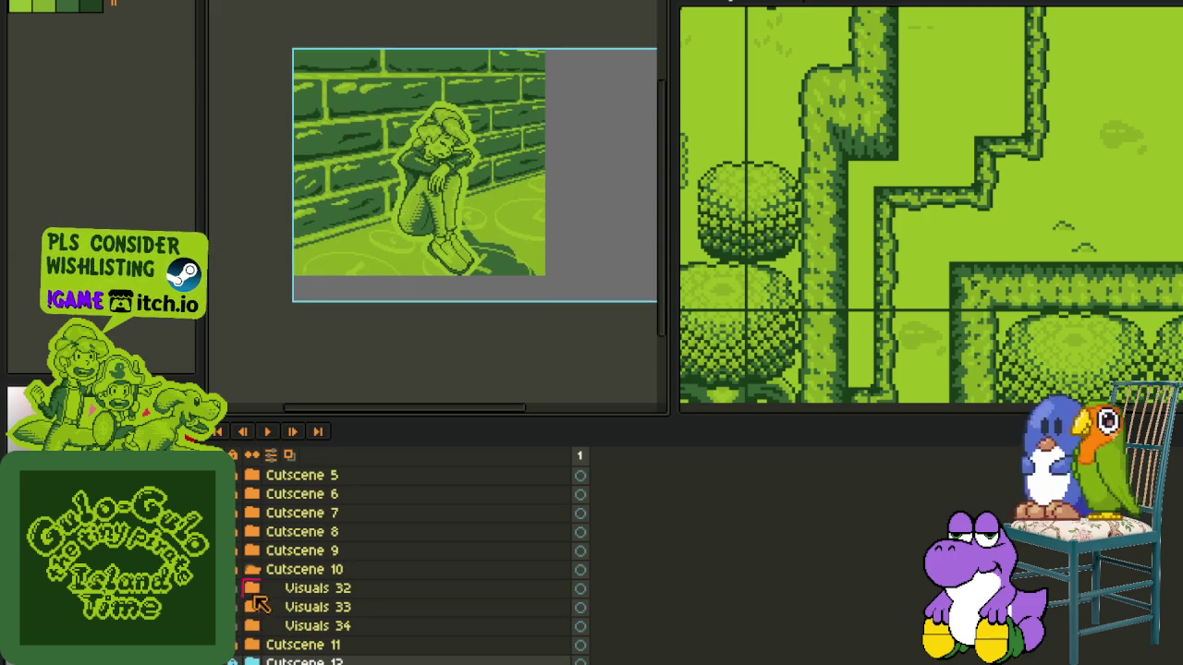
{"action": "left_click", "coordinate": [242, 569]}
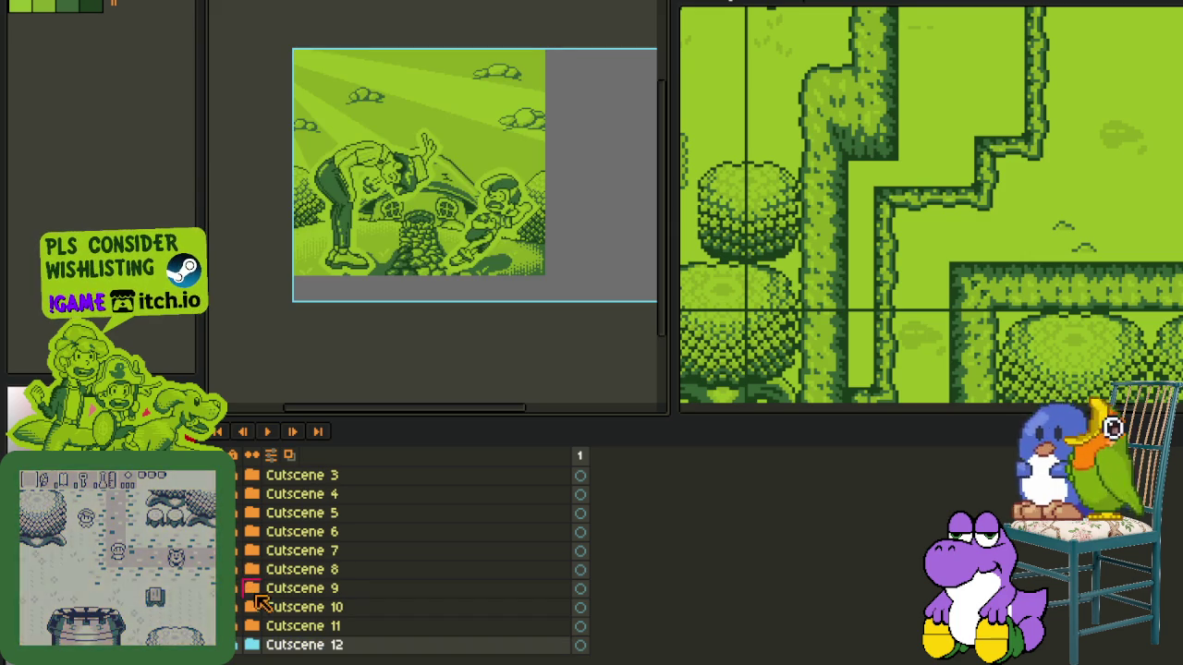
- Preview Cutscene 9's visuals, then collapse it and expand and select Cutscene 12
{"action": "left_click", "coordinate": [246, 589]}
{"action": "left_click", "coordinate": [250, 610]}
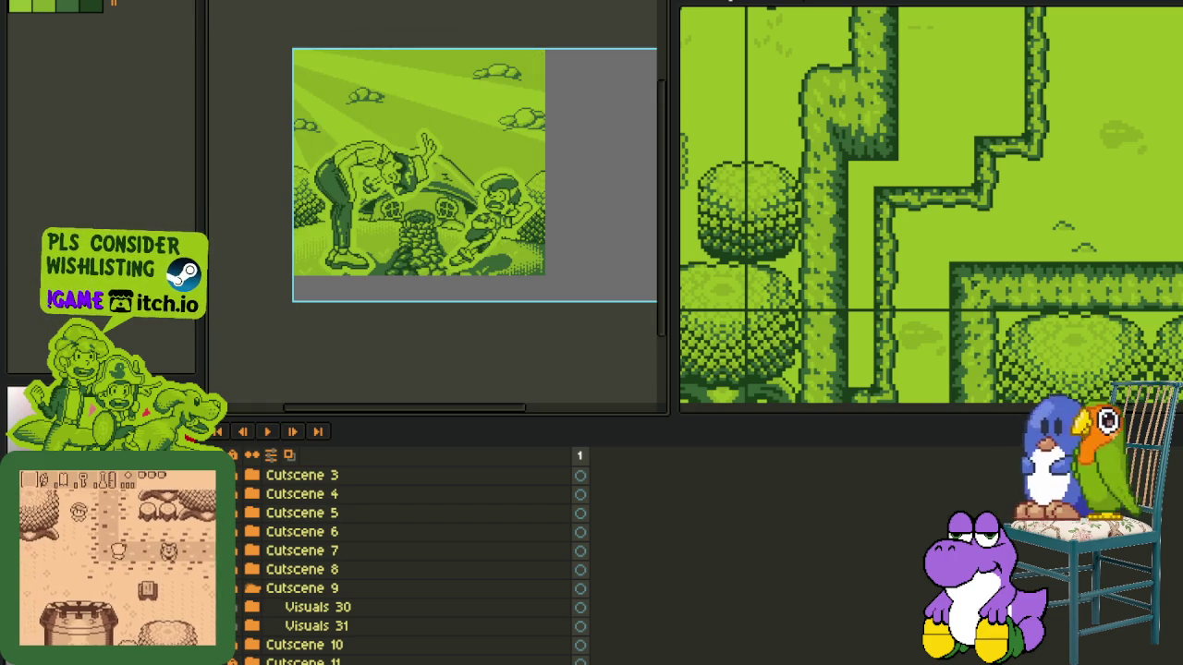
{"action": "left_click", "coordinate": [242, 605]}
{"action": "left_click", "coordinate": [251, 644]}
{"action": "left_click", "coordinate": [240, 644]}
{"action": "left_click_drag", "start_coordinate": [258, 649], "coordinate": [294, 642]}
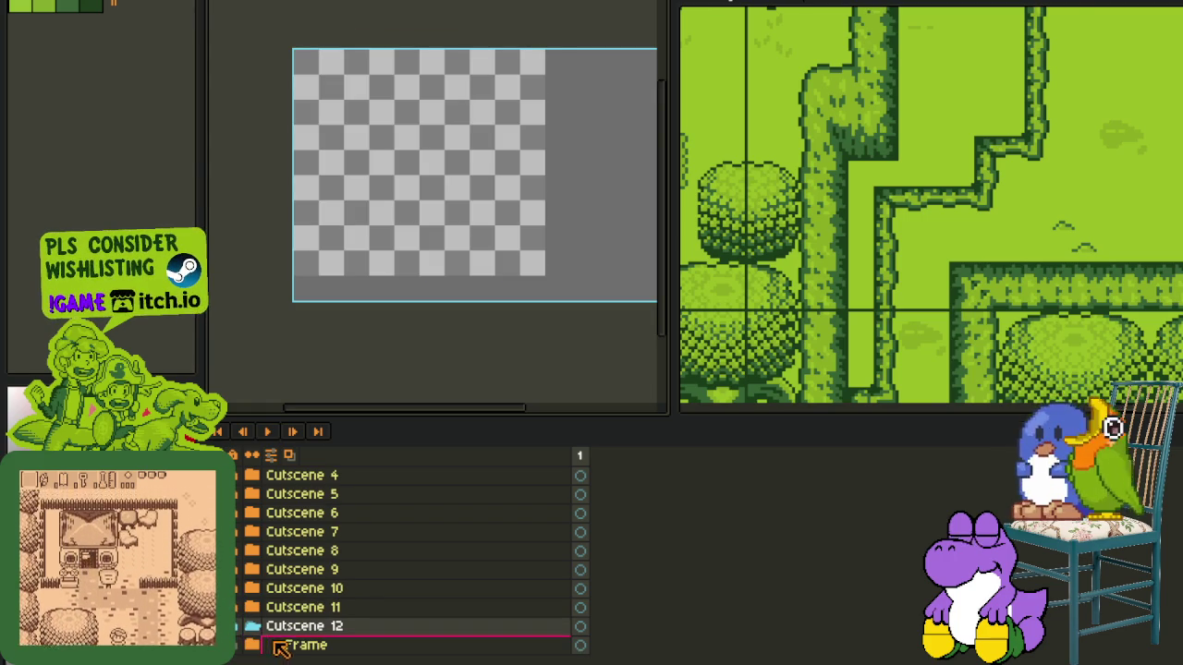
- Add a new layer and a new group under Cutscene 12, and move Layer 2 into the group
{"action": "right_click", "coordinate": [292, 634]}
{"action": "mouse_move", "coordinate": [319, 575]}
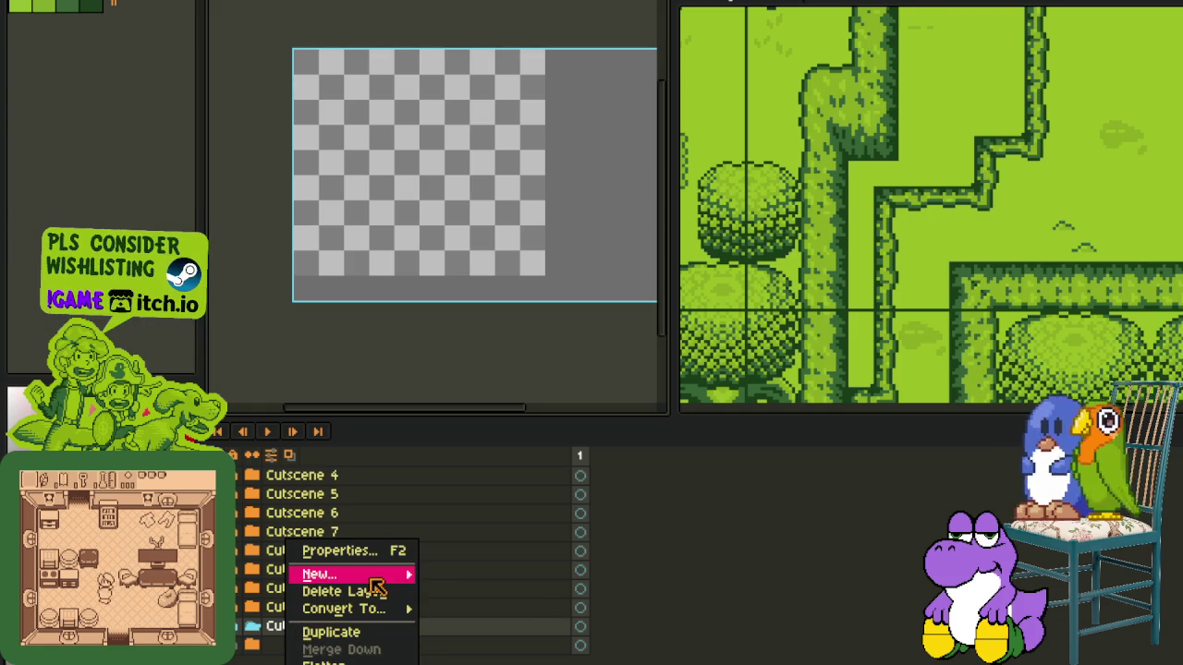
{"action": "left_click", "coordinate": [471, 577]}
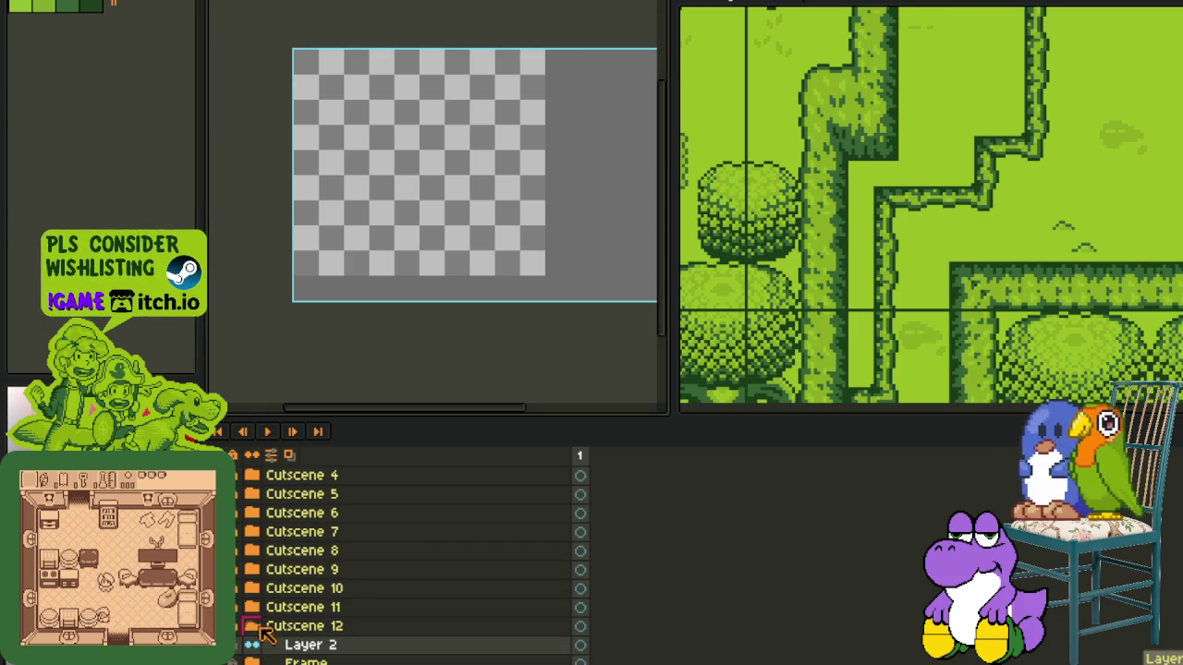
{"action": "left_click", "coordinate": [257, 608]}
{"action": "scroll", "coordinate": [256, 623], "scroll_direction": "down", "scroll_amount": 1}
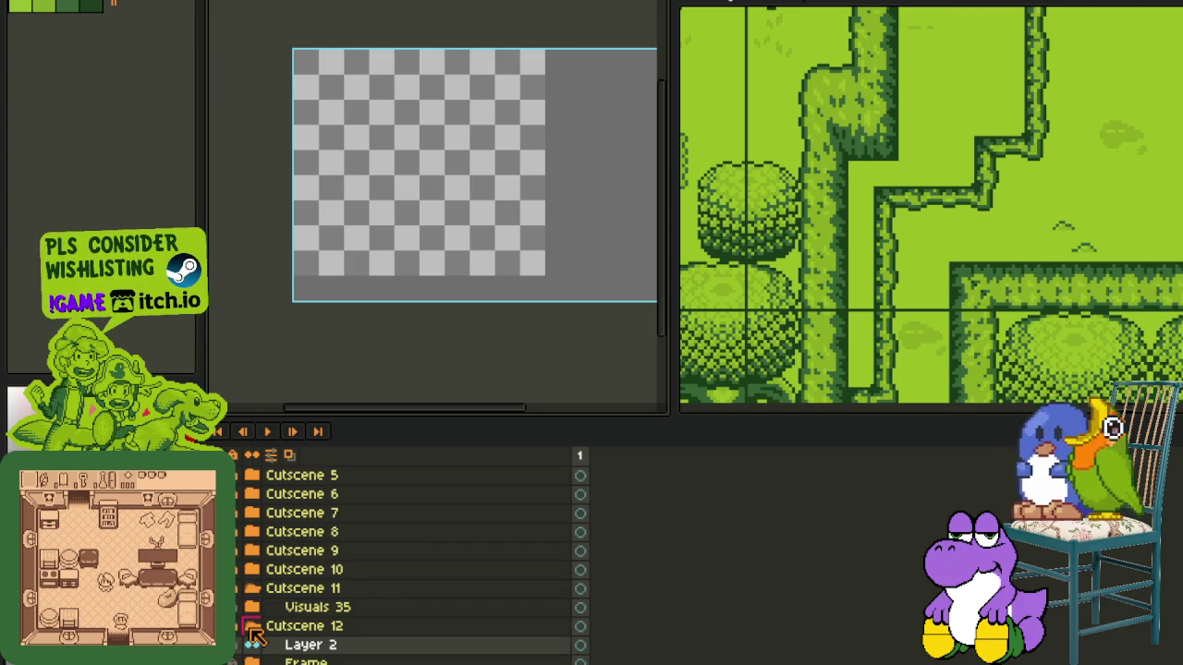
{"action": "scroll", "coordinate": [251, 637], "scroll_direction": "down", "scroll_amount": 1}
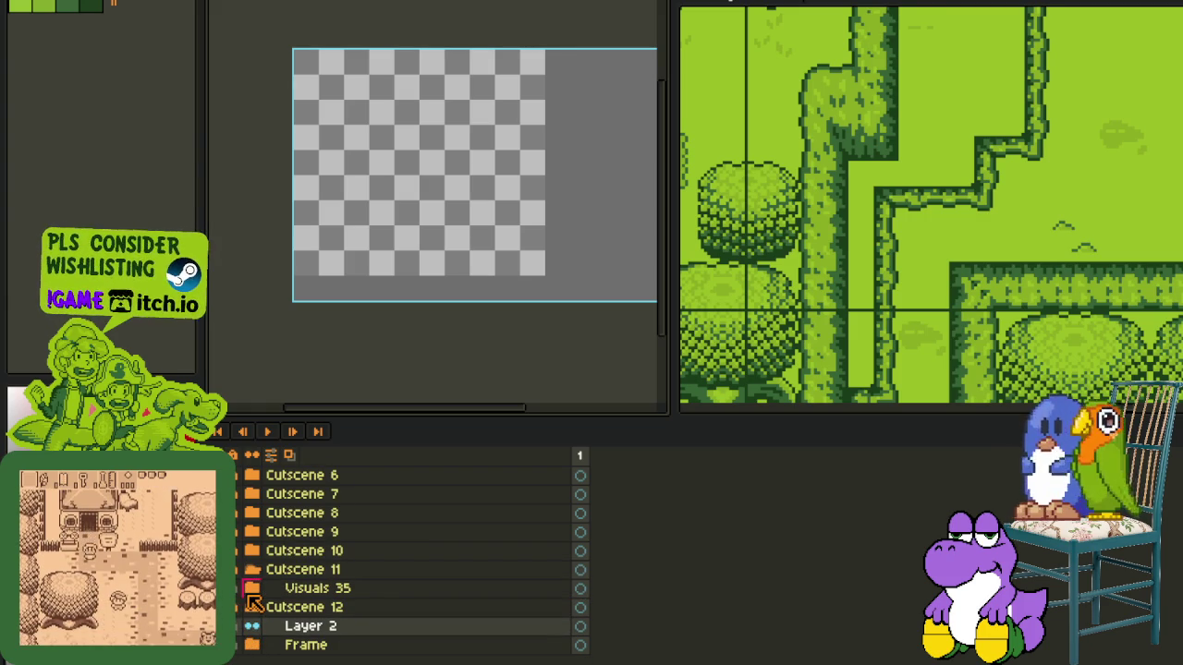
{"action": "left_click", "coordinate": [250, 592]}
{"action": "left_click", "coordinate": [250, 592]}
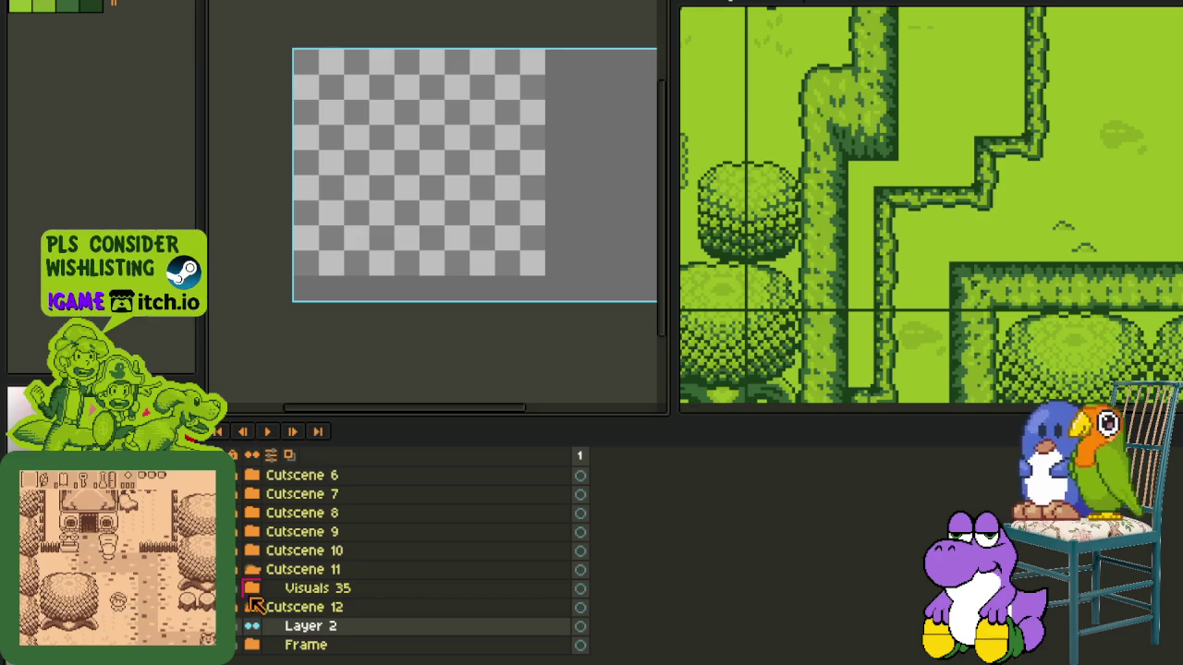
{"action": "right_click", "coordinate": [310, 629]}
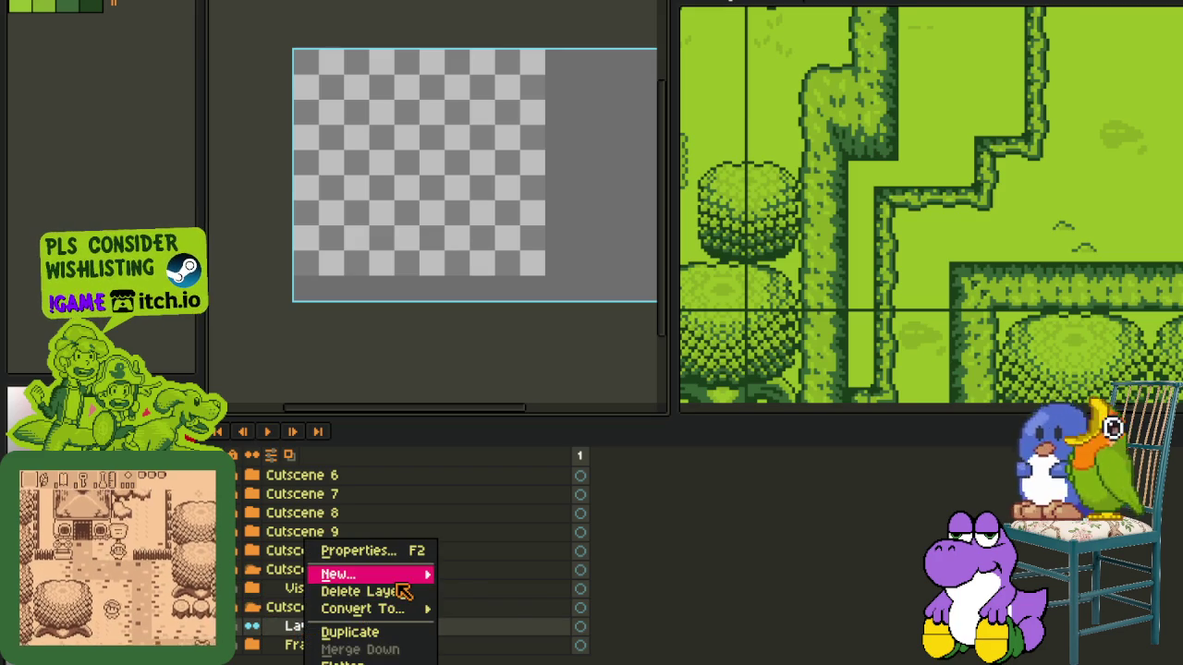
{"action": "left_click", "coordinate": [527, 592]}
{"action": "mouse_move", "coordinate": [330, 640]}
{"action": "left_mouse_down"}
{"action": "mouse_move", "coordinate": [301, 638]}
{"action": "mouse_move", "coordinate": [323, 613]}
{"action": "left_mouse_up"}
- Rename the new group to Visuals 36
{"action": "double_click", "coordinate": [310, 628]}
{"action": "type", "text": "Visuals 3"}
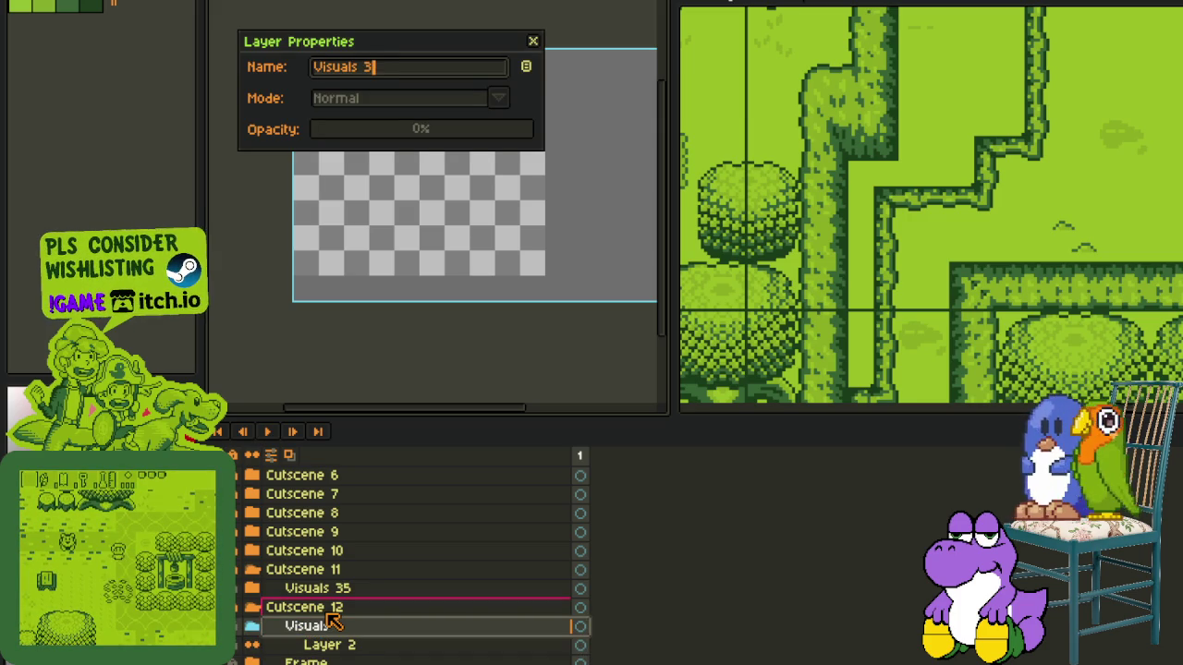
{"action": "type", "text": "6"}
{"action": "key", "text": "Return"}
{"action": "key", "text": "ctrl+s"}
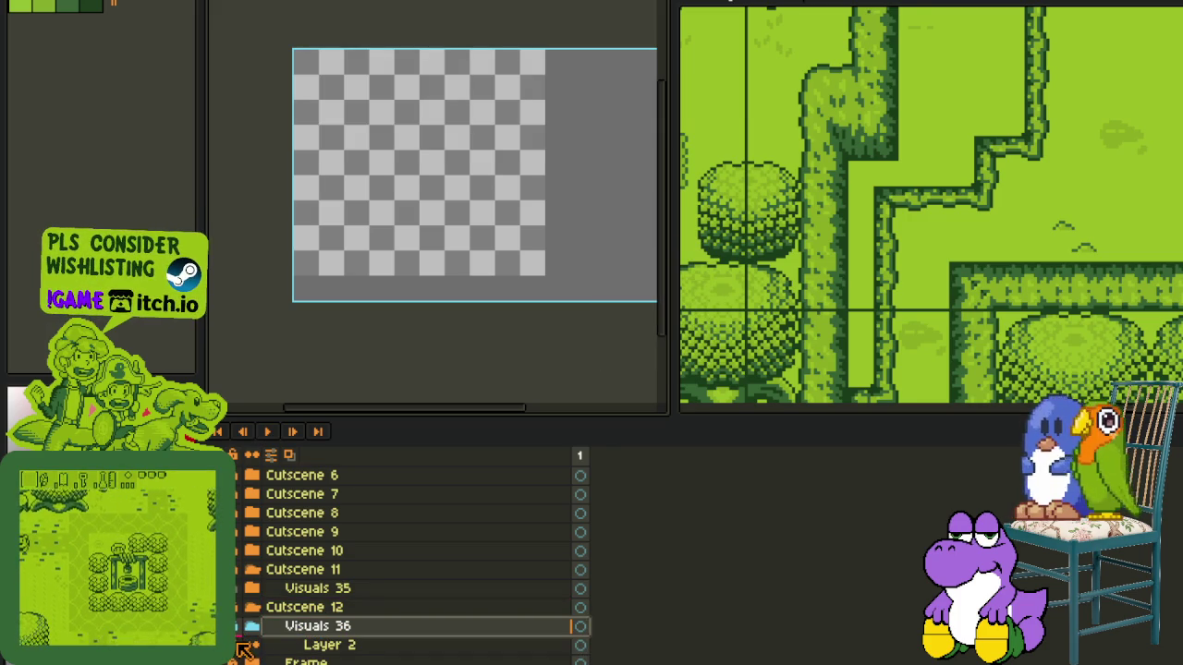
- Rename Layer 2 to Rough_Sketch and hide the layer list
{"action": "left_click", "coordinate": [332, 647]}
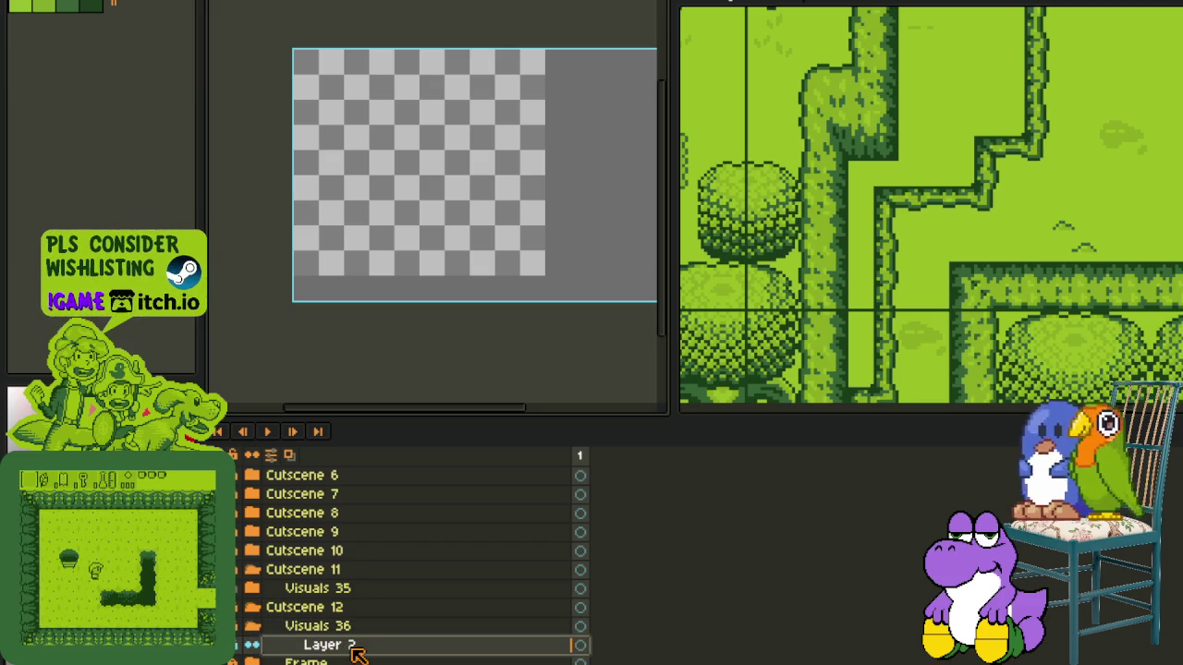
{"action": "double_click", "coordinate": [338, 646]}
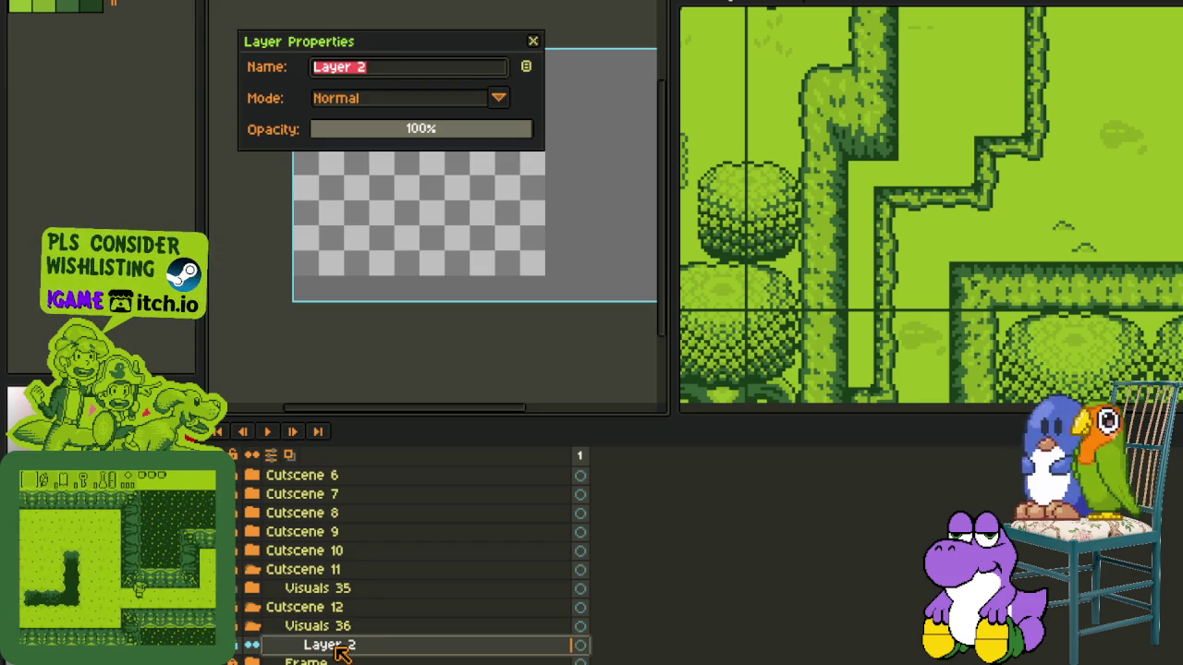
{"action": "type", "text": "Roug"}
{"action": "key", "text": "BackSpace"}
{"action": "key", "text": "BackSpace"}
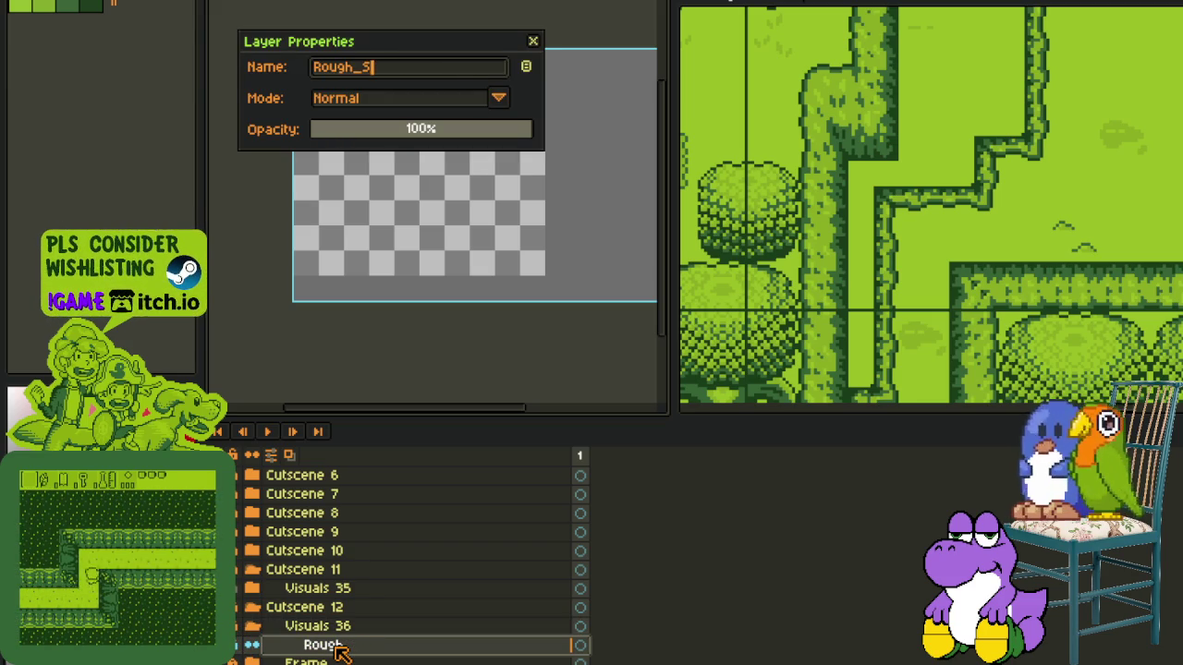
{"action": "type", "text": "ch"}
{"action": "key", "text": "Return"}
{"action": "key", "text": "ctrl+s"}
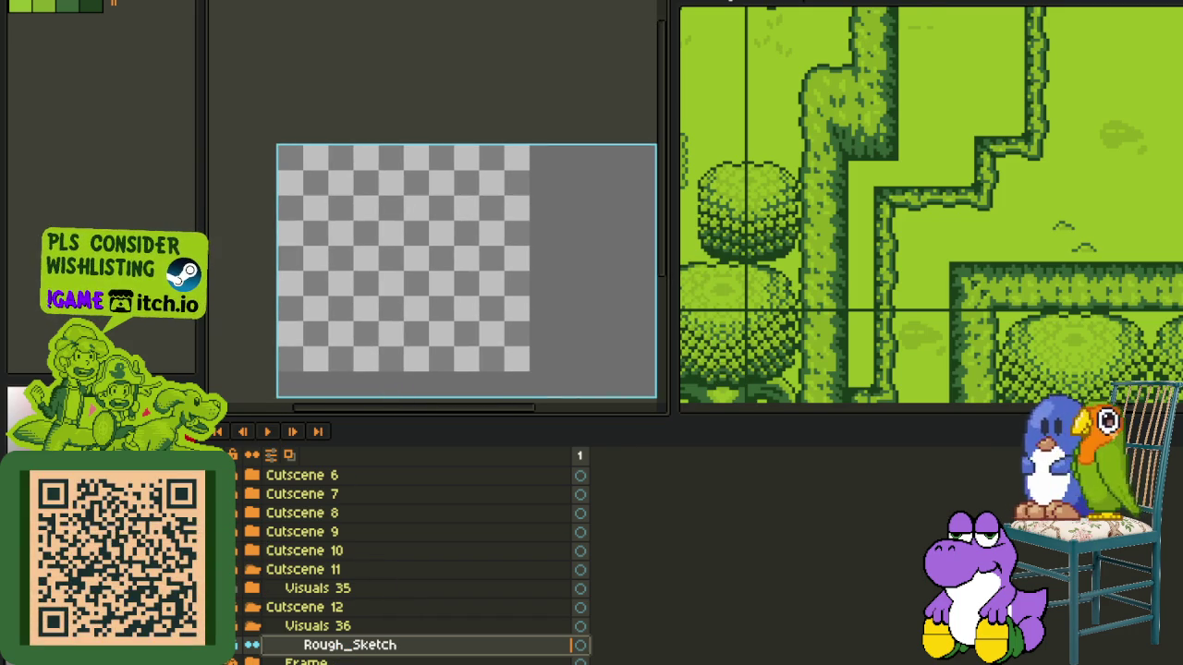
{"action": "key", "text": "Tab"}
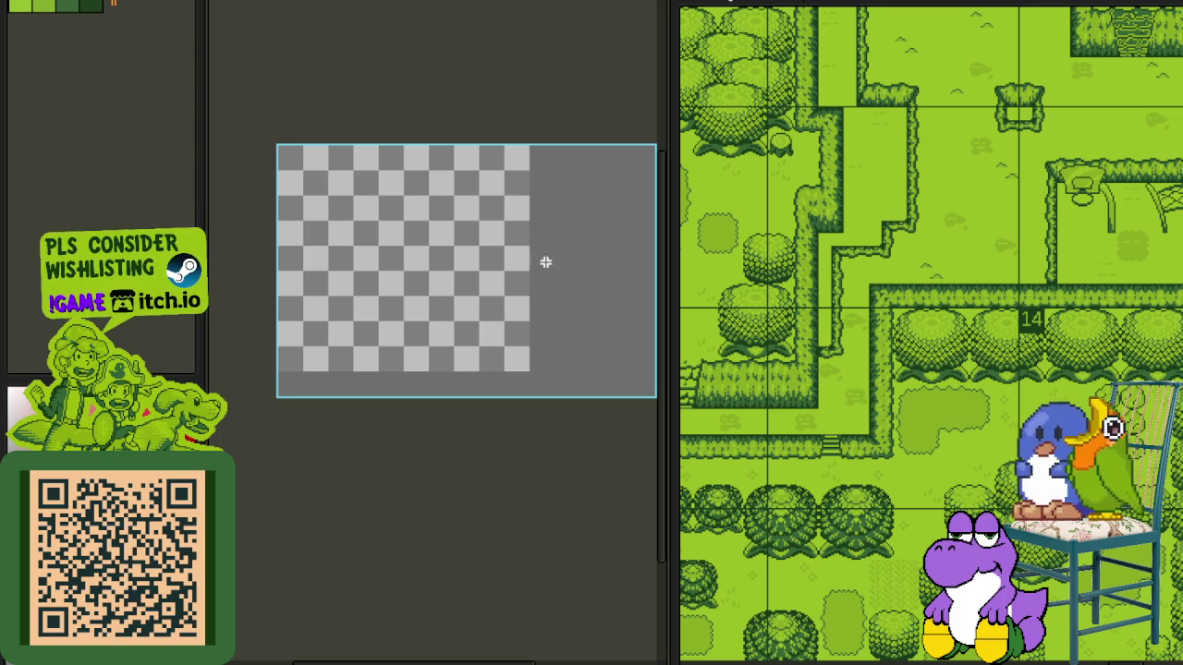
{"action": "scroll", "coordinate": [357, 265], "scroll_direction": "up", "scroll_amount": 1}
{"action": "scroll", "coordinate": [304, 434], "scroll_direction": "up", "scroll_amount": 2}
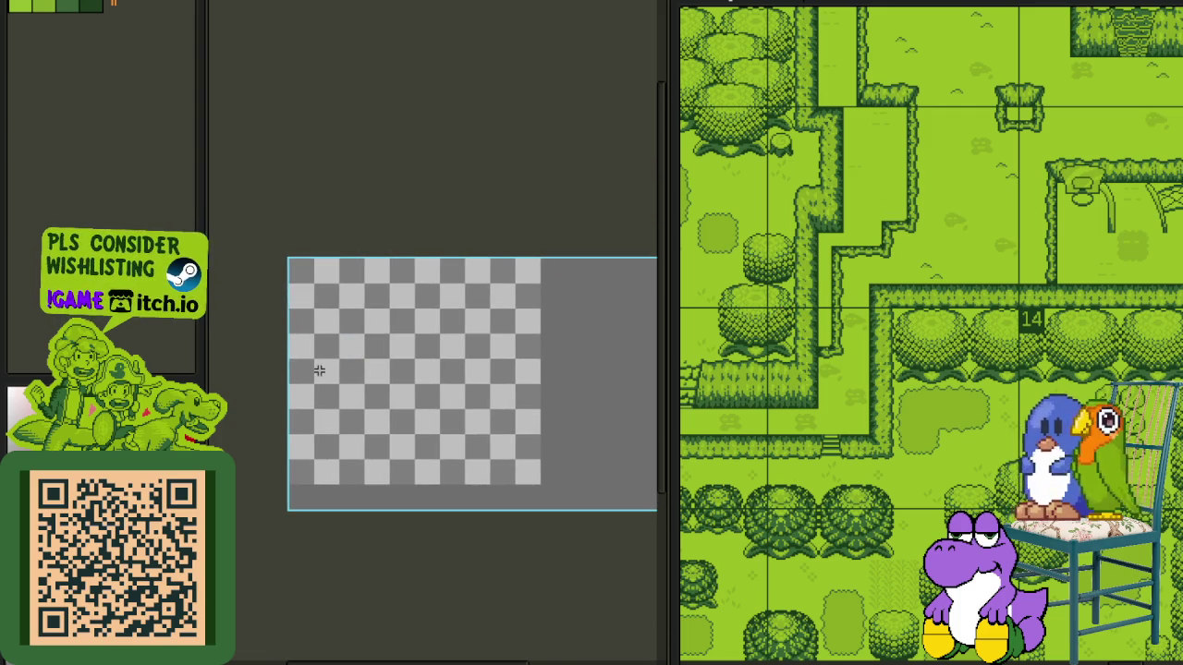
{"action": "scroll", "coordinate": [319, 370], "scroll_direction": "down", "scroll_amount": 2}
{"action": "mouse_move", "coordinate": [660, 312]}
{"action": "left_mouse_down"}
{"action": "mouse_move", "coordinate": [840, 273]}
{"action": "mouse_move", "coordinate": [922, 361]}
{"action": "left_mouse_up"}
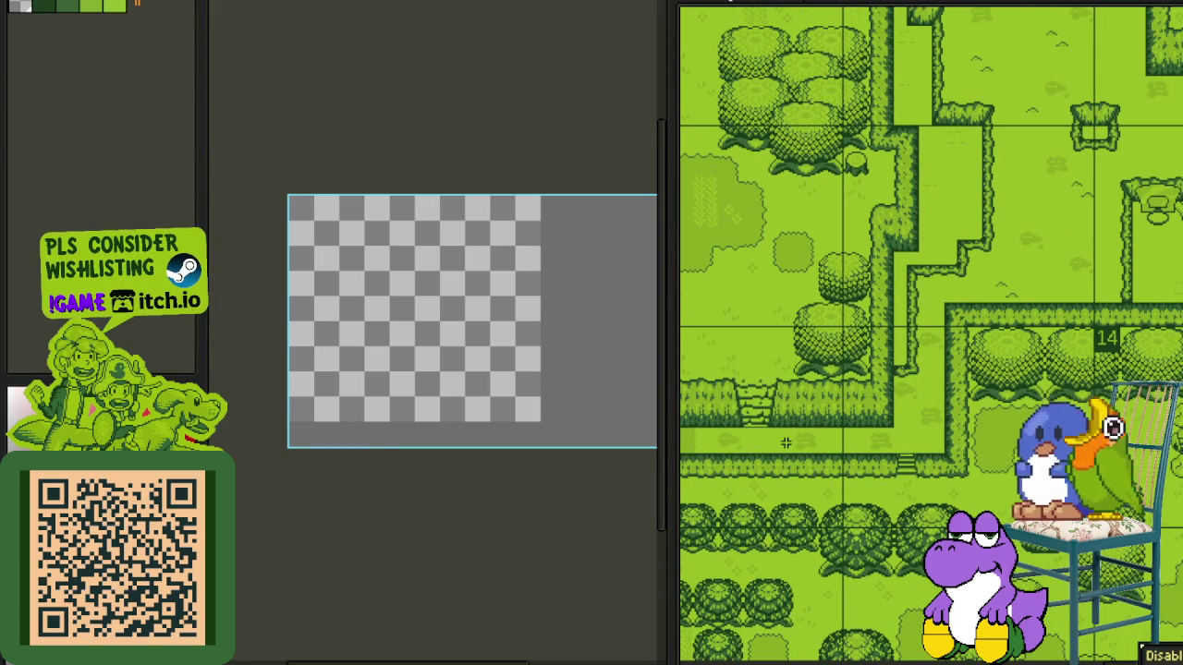
{"action": "scroll", "coordinate": [782, 444], "scroll_direction": "down", "scroll_amount": 1}
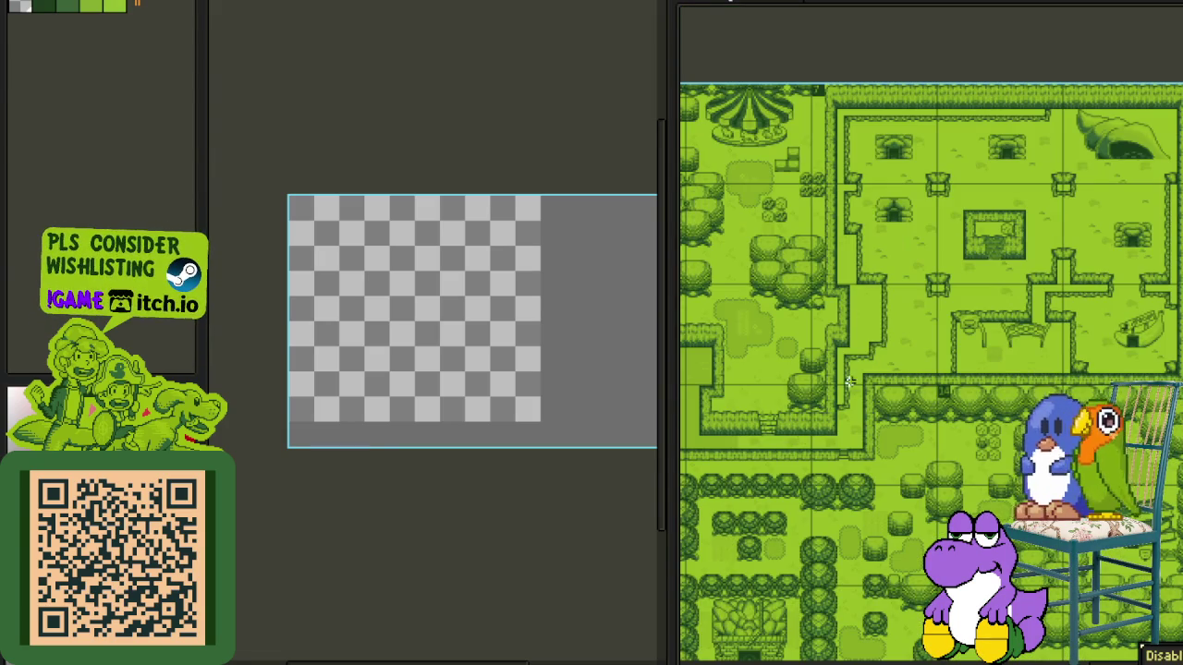
{"action": "scroll", "coordinate": [849, 382], "scroll_direction": "up", "scroll_amount": 2}
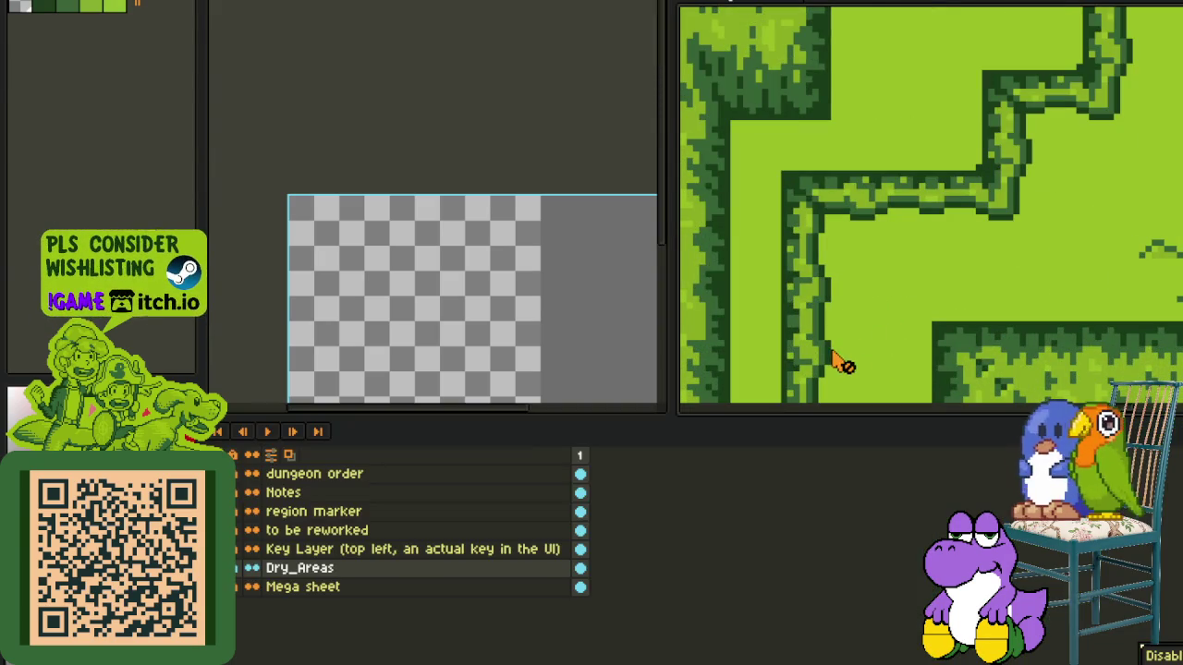
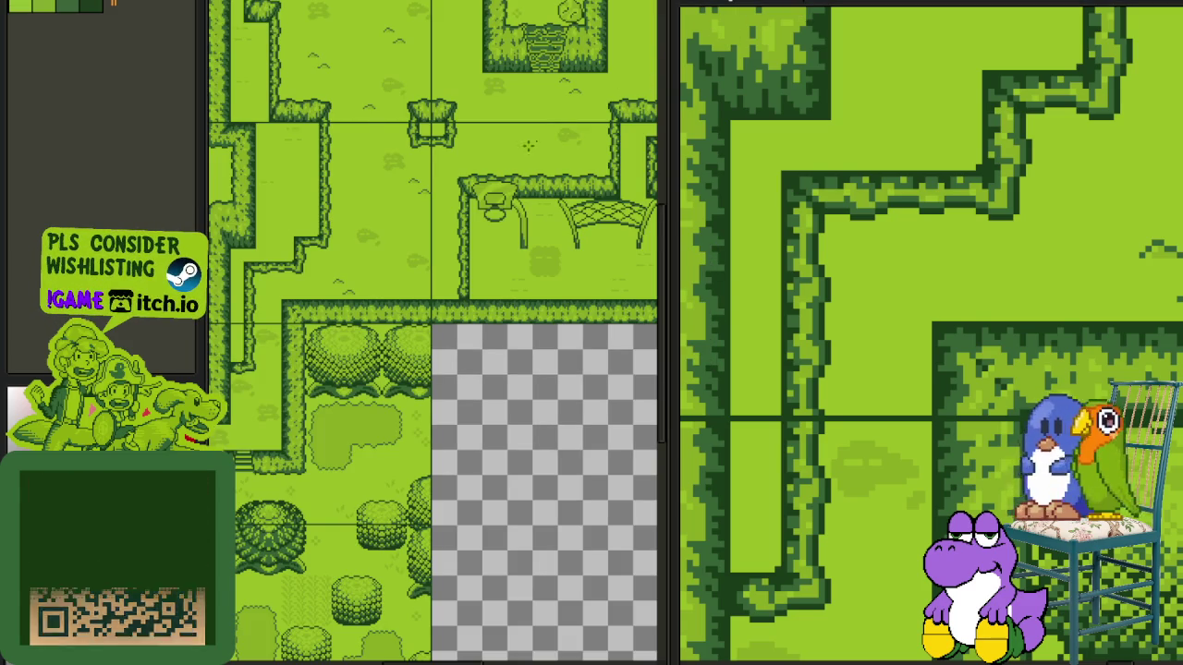
- Dock the town map view at the right edge beside the blank new sprite
{"action": "scroll", "coordinate": [896, 369], "scroll_direction": "down", "scroll_amount": 2}
{"action": "scroll", "coordinate": [792, 372], "scroll_direction": "down", "scroll_amount": 1}
{"action": "scroll", "coordinate": [811, 388], "scroll_direction": "down", "scroll_amount": 1}
{"action": "scroll", "coordinate": [802, 439], "scroll_direction": "up", "scroll_amount": 1}
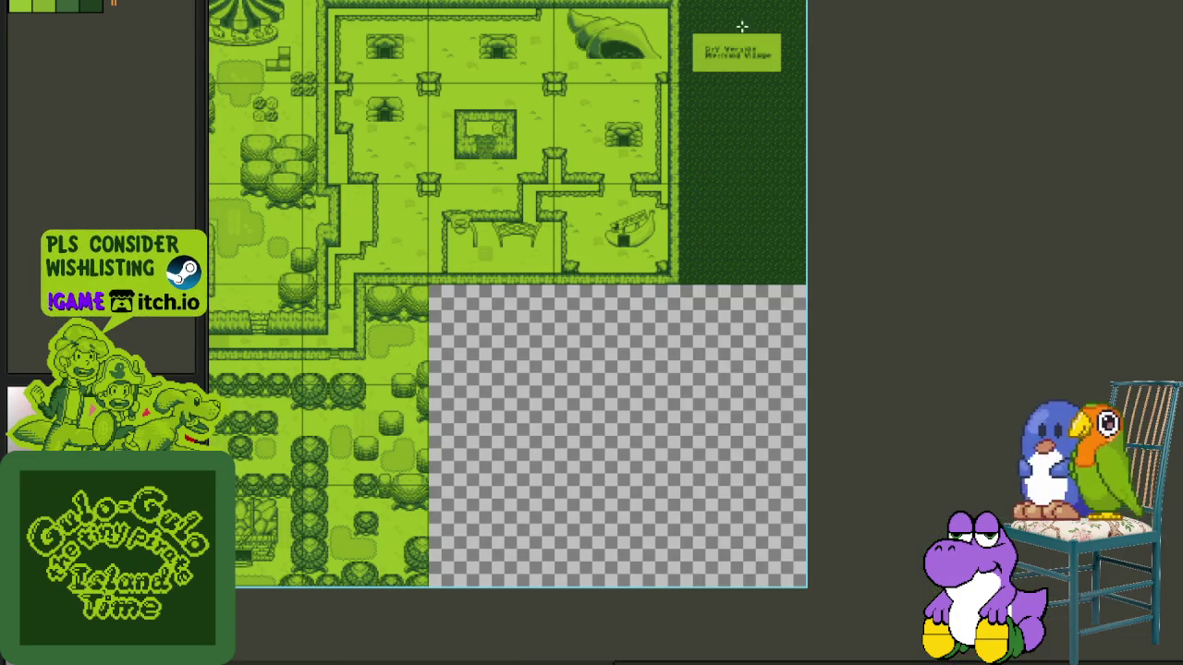
{"action": "scroll", "coordinate": [855, 358], "scroll_direction": "up", "scroll_amount": 1}
{"action": "scroll", "coordinate": [856, 357], "scroll_direction": "up", "scroll_amount": 1}
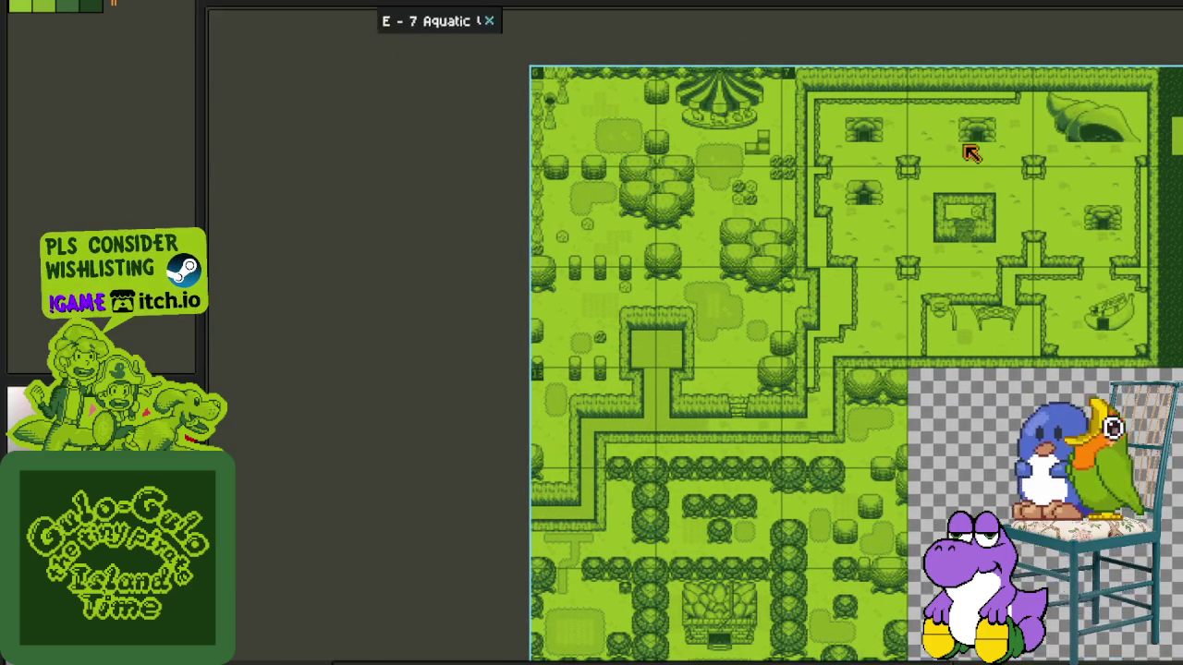
{"action": "left_click_drag", "start_coordinate": [415, 10], "coordinate": [1146, 213]}
{"action": "scroll", "coordinate": [1105, 374], "scroll_direction": "down", "scroll_amount": 2}
{"action": "scroll", "coordinate": [1105, 374], "scroll_direction": "up", "scroll_amount": 2}
- Rename Layer 1 to Sheet in the layers timeline
{"action": "key", "text": "Tab"}
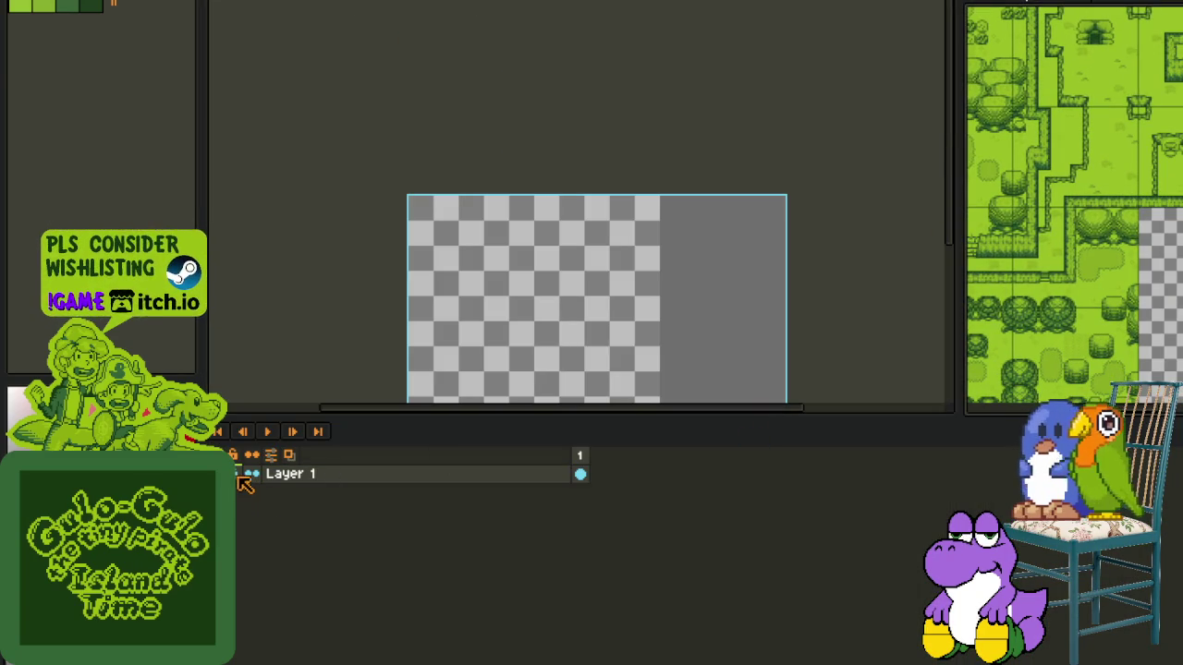
{"action": "double_click", "coordinate": [300, 482]}
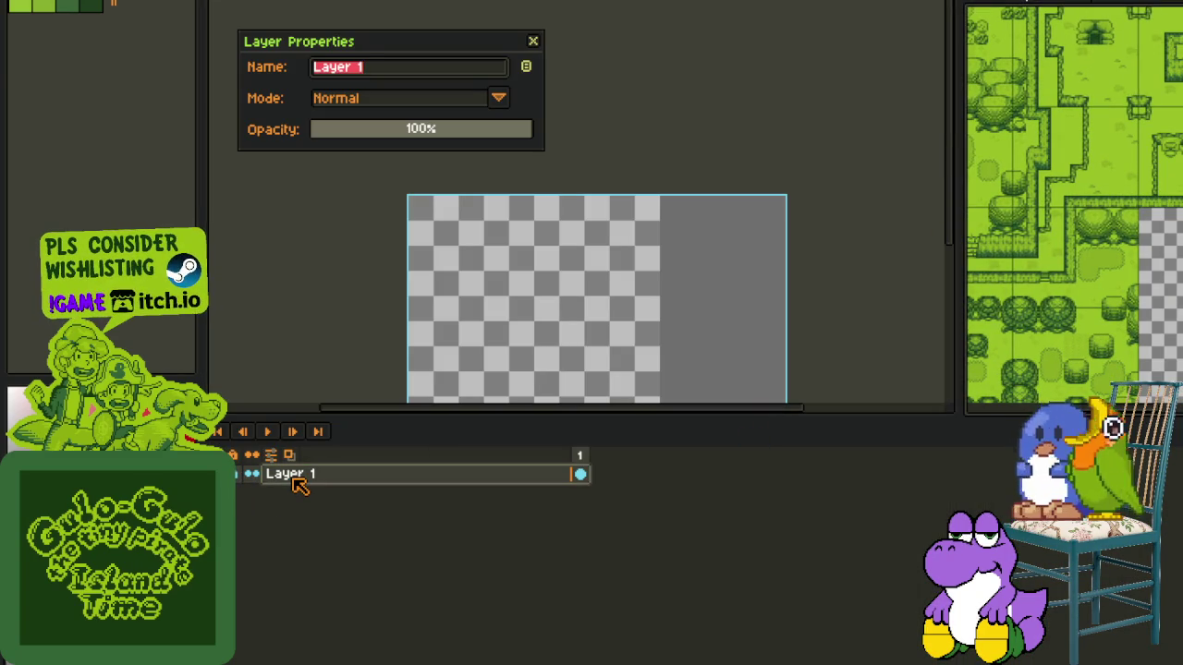
{"action": "type", "text": "Sheet"}
{"action": "key", "text": "Return"}
- Add a new layer named Sketches above Sheet and save the file
{"action": "right_click", "coordinate": [297, 484]}
{"action": "left_click", "coordinate": [475, 512]}
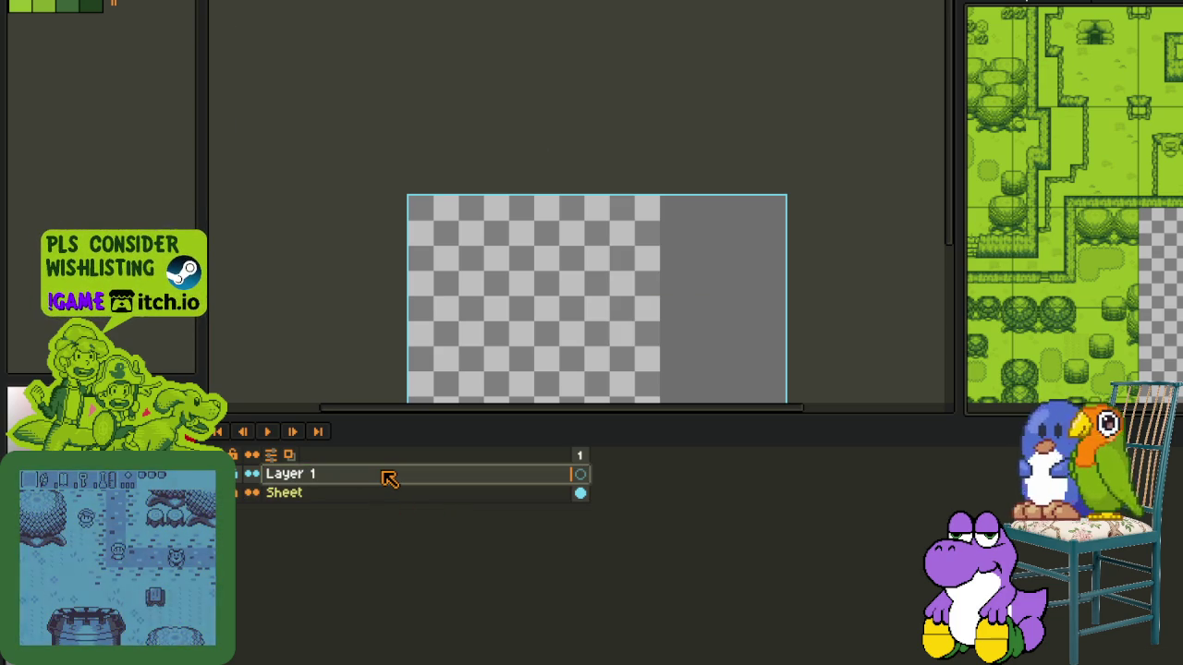
{"action": "double_click", "coordinate": [383, 475]}
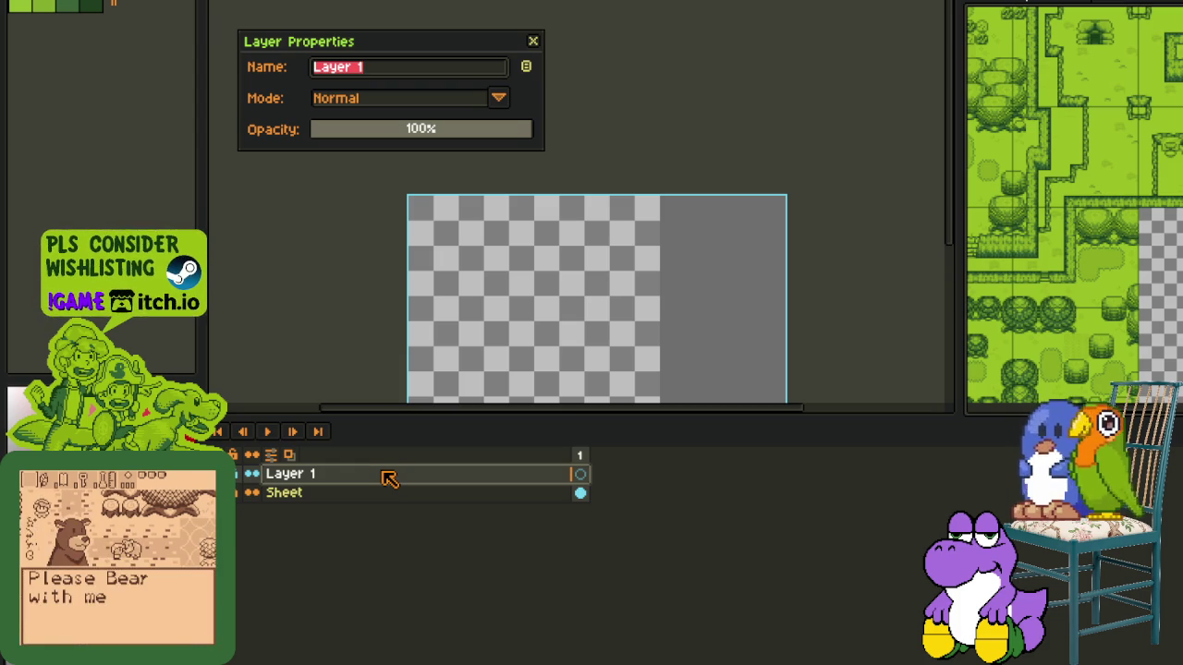
{"action": "type", "text": "Ideas"}
{"action": "key", "text": "BackSpace"}
{"action": "key", "text": "BackSpace"}
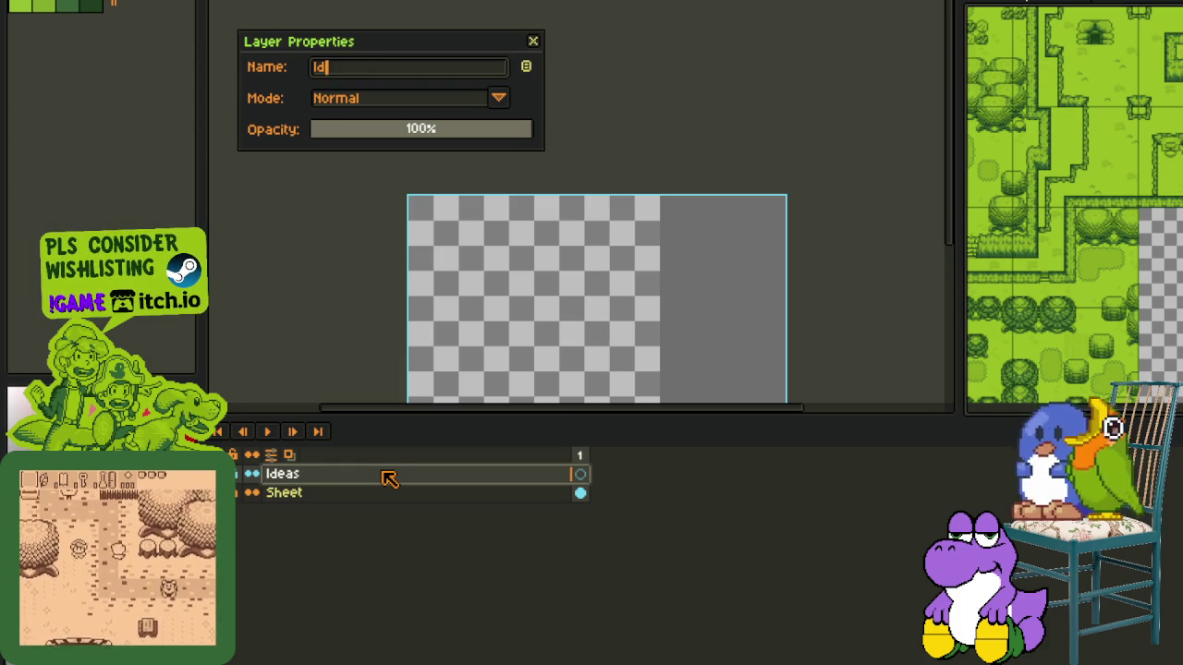
{"action": "key", "text": "Return"}
{"action": "key", "text": "ctrl+s"}
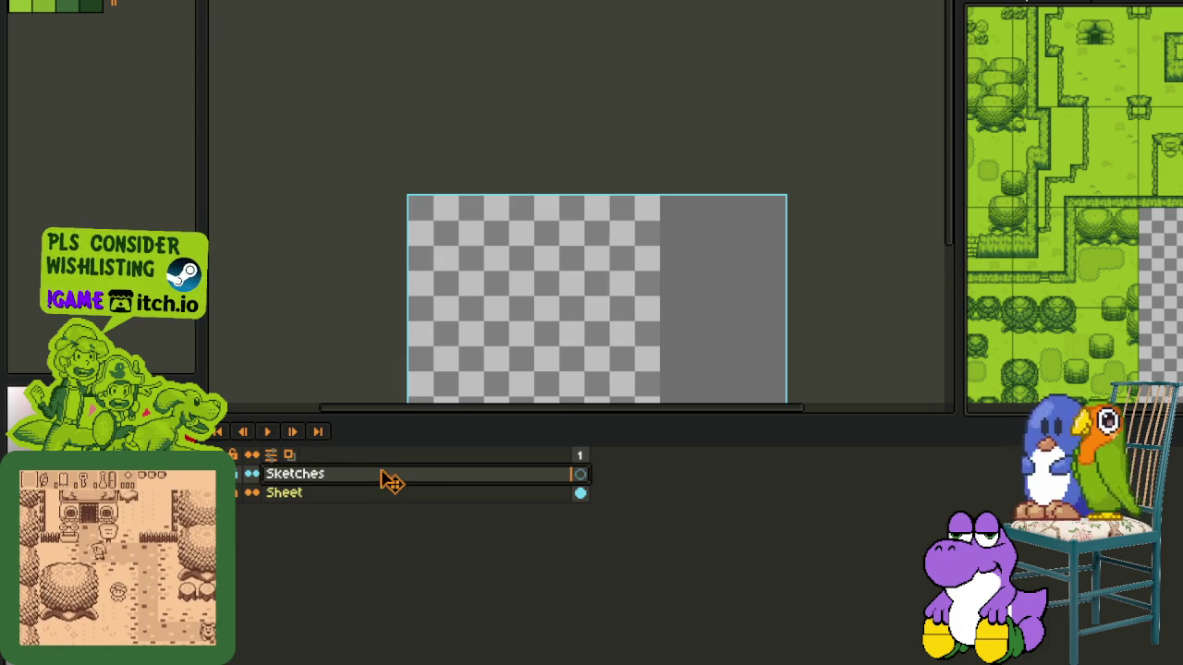
{"action": "key", "text": "Tab"}
{"action": "key", "text": "Tab"}
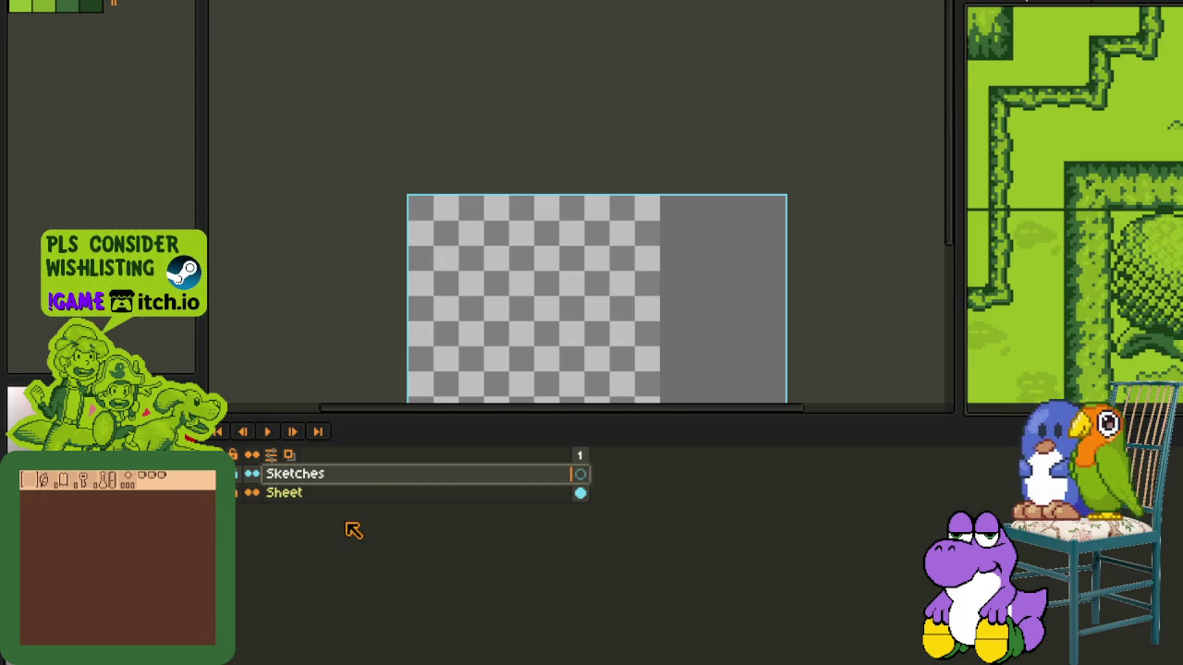
{"action": "key", "text": "Tab"}
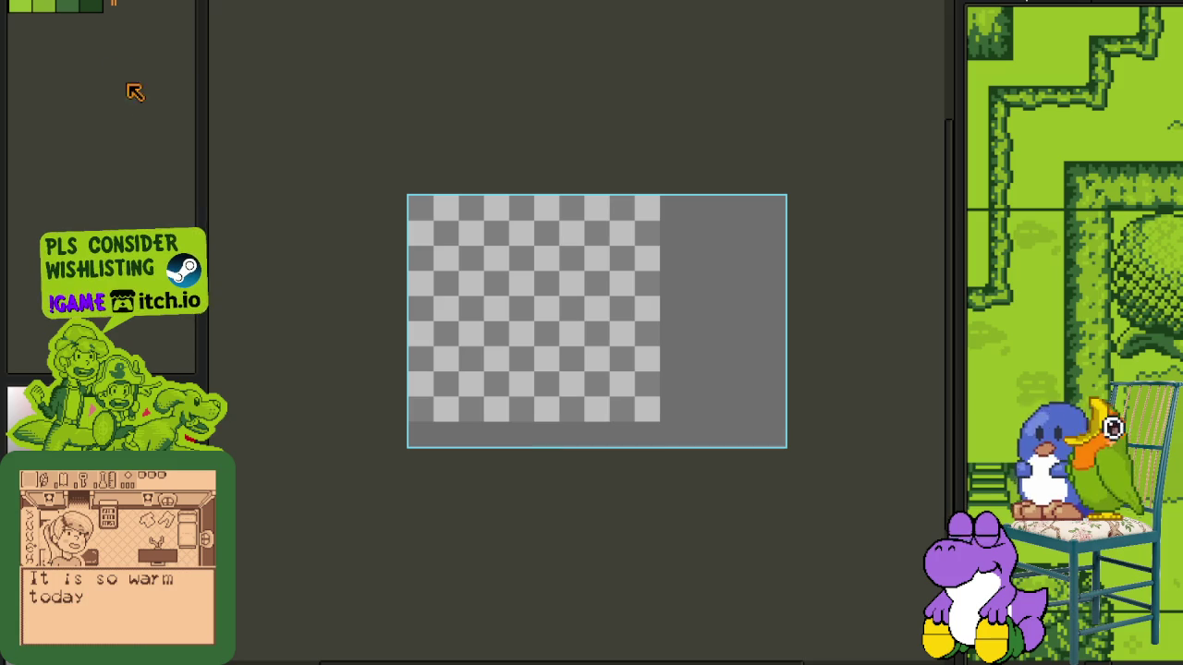
- Widen the map panel and frame the hedges near the town's lower-left corner
{"action": "mouse_move", "coordinate": [941, 115]}
{"action": "left_mouse_down"}
{"action": "mouse_move", "coordinate": [934, 304]}
{"action": "mouse_move", "coordinate": [723, 231]}
{"action": "left_mouse_up"}
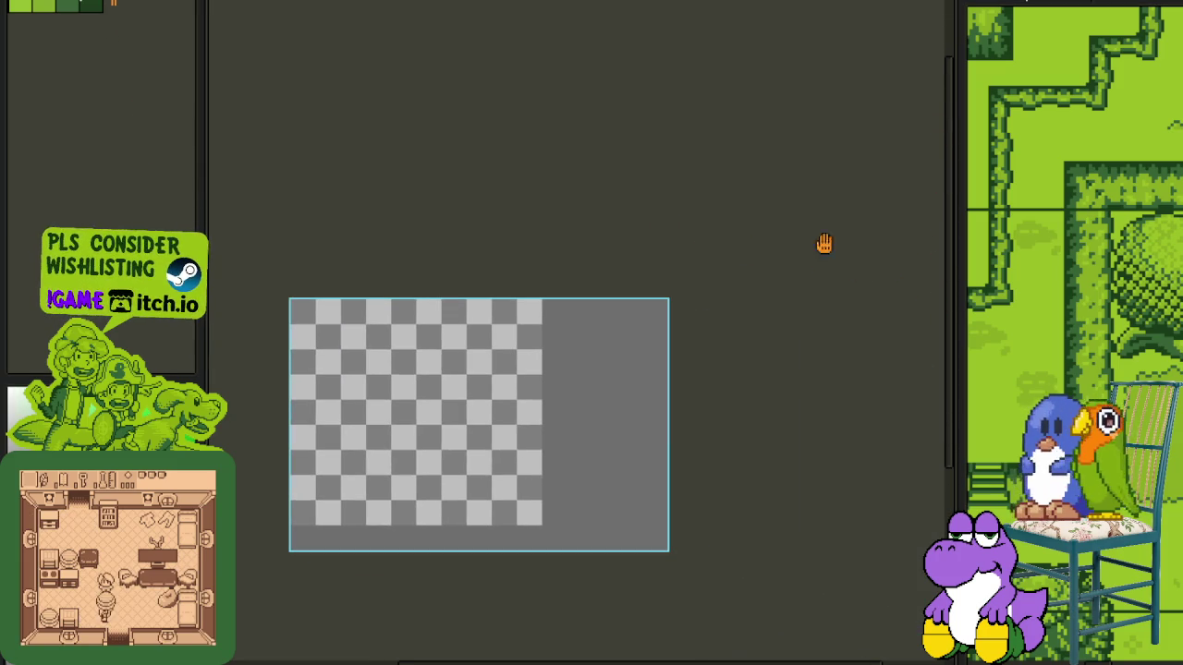
{"action": "left_click_drag", "start_coordinate": [960, 237], "coordinate": [715, 238]}
{"action": "left_click_drag", "start_coordinate": [943, 259], "coordinate": [879, 309]}
{"action": "scroll", "coordinate": [878, 310], "scroll_direction": "up", "scroll_amount": 2}
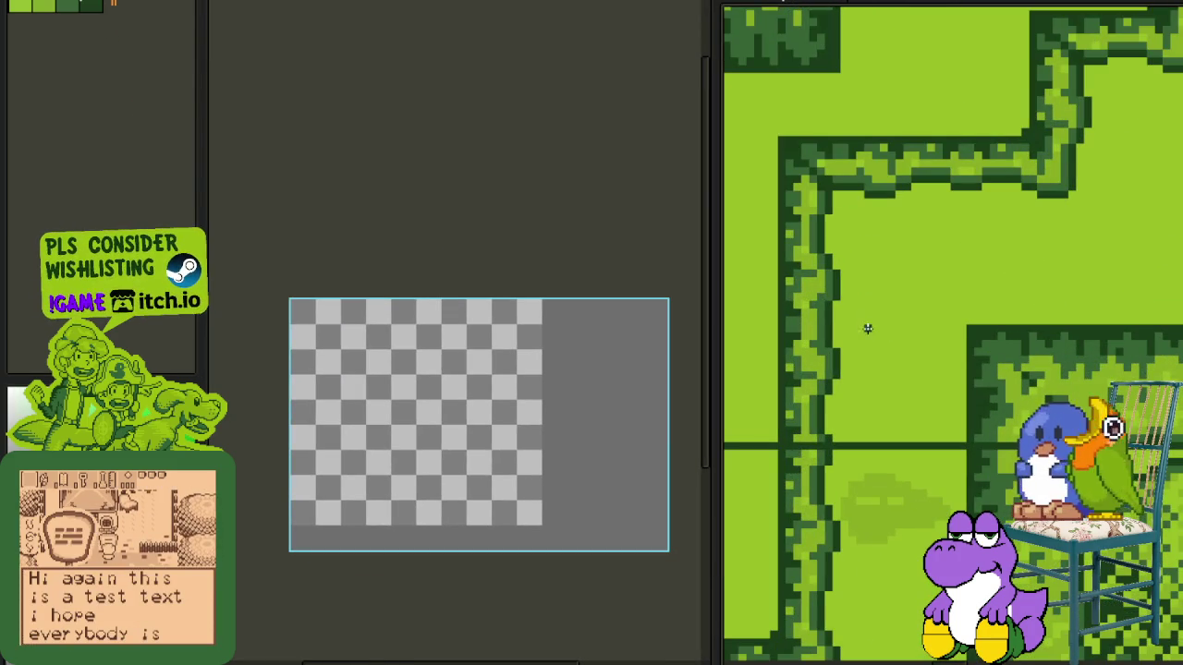
{"action": "scroll", "coordinate": [869, 332], "scroll_direction": "down", "scroll_amount": 2}
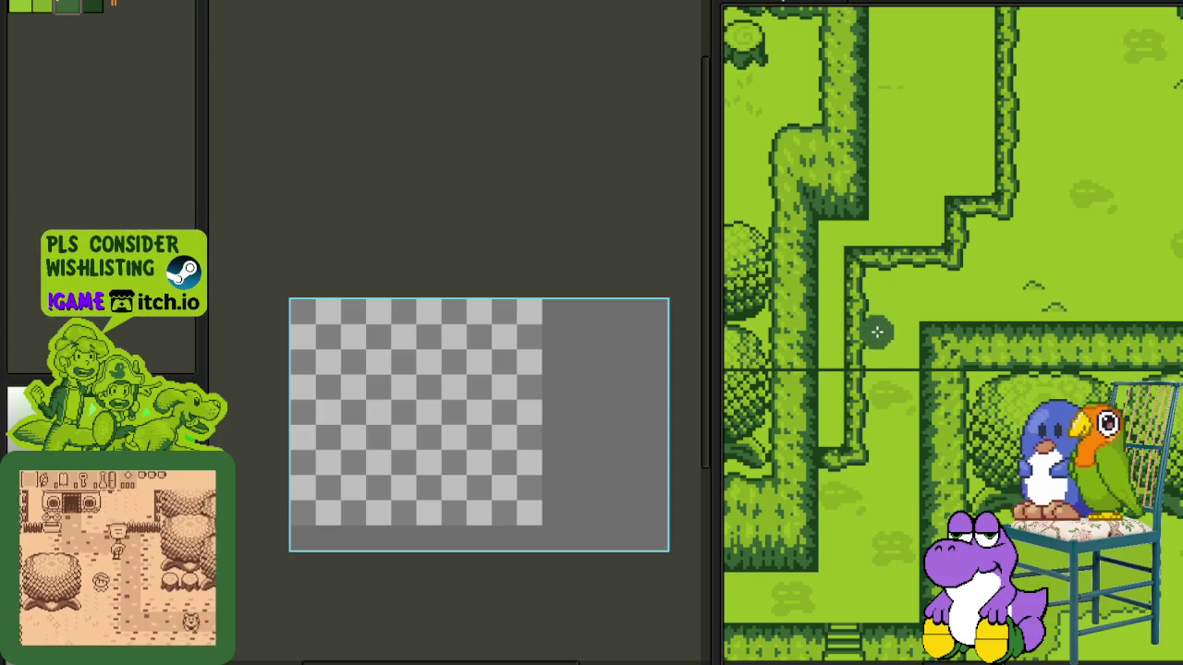
{"action": "scroll", "coordinate": [798, 343], "scroll_direction": "up", "scroll_amount": 1}
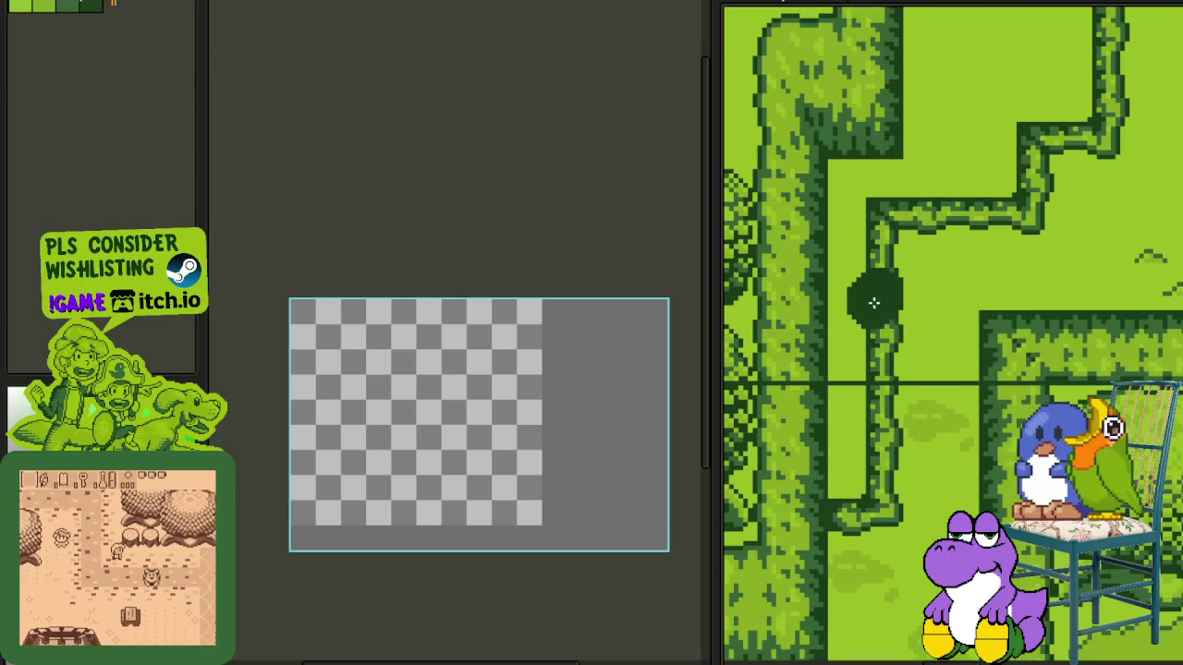
- Try dark green and red strokes over the hedges, undoing the unwanted ones
{"action": "left_click_drag", "start_coordinate": [871, 290], "coordinate": [844, 330]}
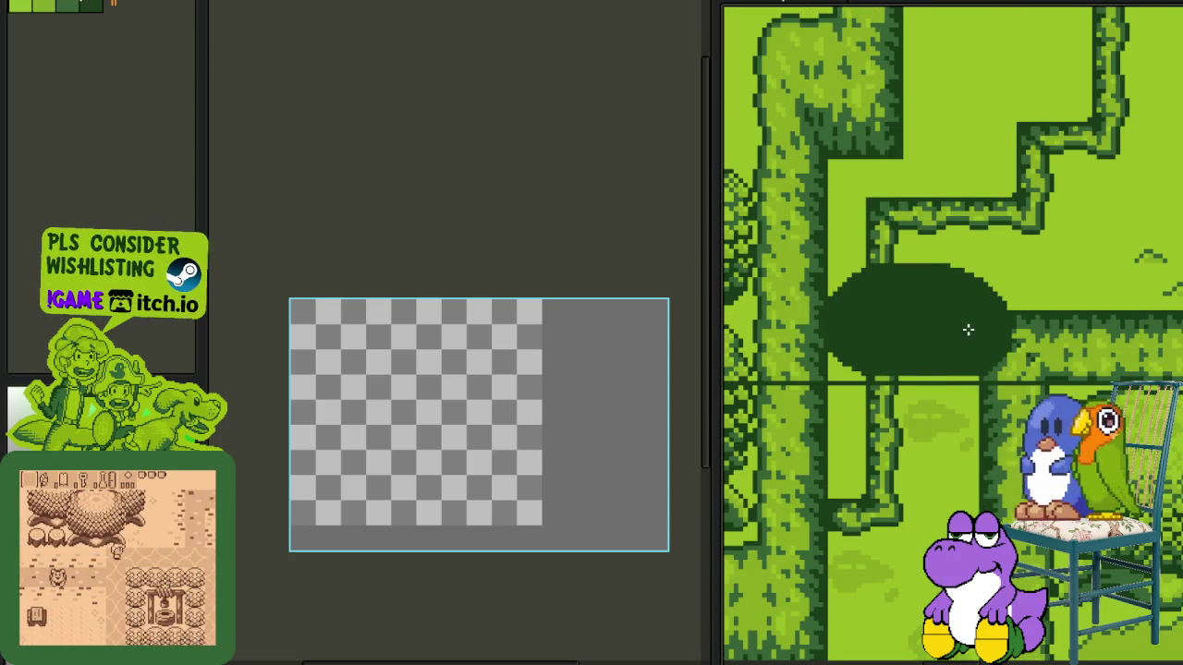
{"action": "key", "text": "ctrl+z"}
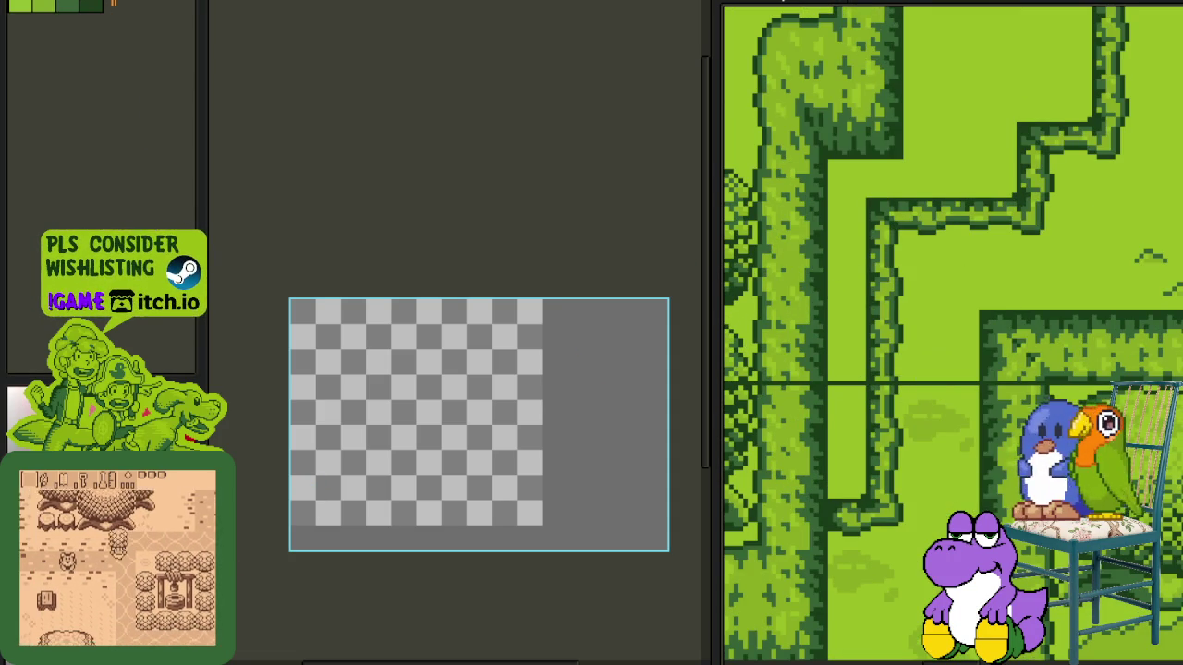
{"action": "left_click_drag", "start_coordinate": [885, 320], "coordinate": [1024, 359]}
{"action": "scroll", "coordinate": [792, 377], "scroll_direction": "down", "scroll_amount": 3}
{"action": "scroll", "coordinate": [911, 515], "scroll_direction": "up", "scroll_amount": 3}
{"action": "left_click_drag", "start_coordinate": [806, 494], "coordinate": [1016, 473]}
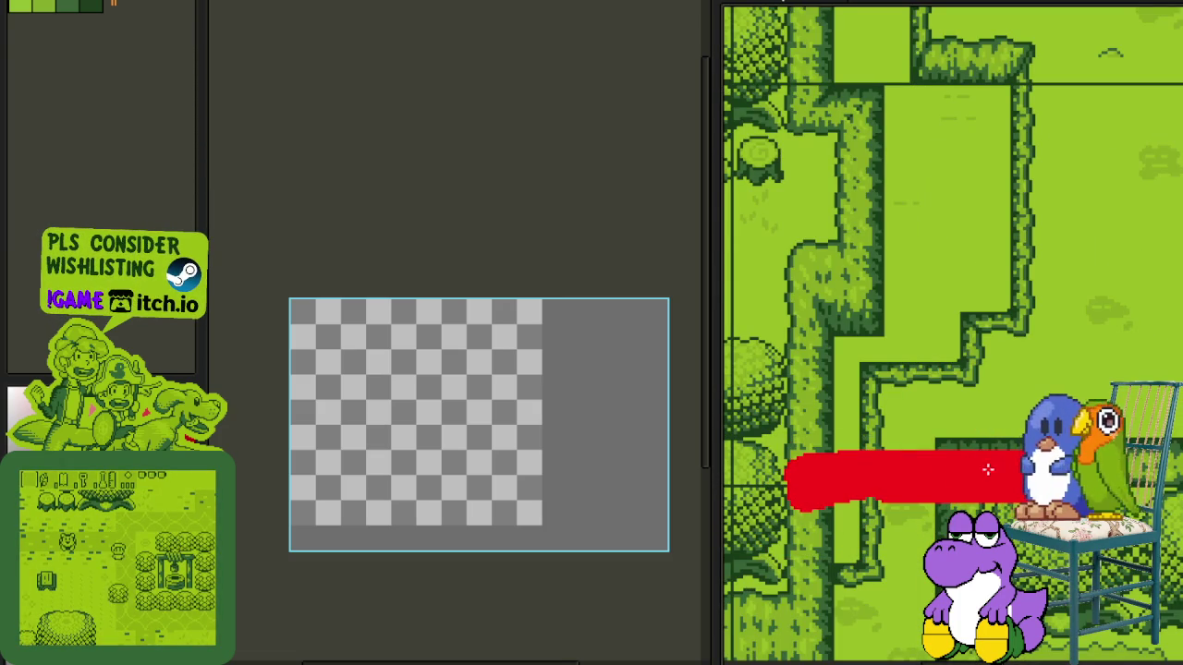
{"action": "key", "text": "ctrl+z"}
- Replace a trial red X with a single small red square marking the spot
{"action": "left_click_drag", "start_coordinate": [863, 359], "coordinate": [1012, 447]}
{"action": "left_click_drag", "start_coordinate": [1057, 338], "coordinate": [870, 448]}
{"action": "scroll", "coordinate": [869, 448], "scroll_direction": "down", "scroll_amount": 2}
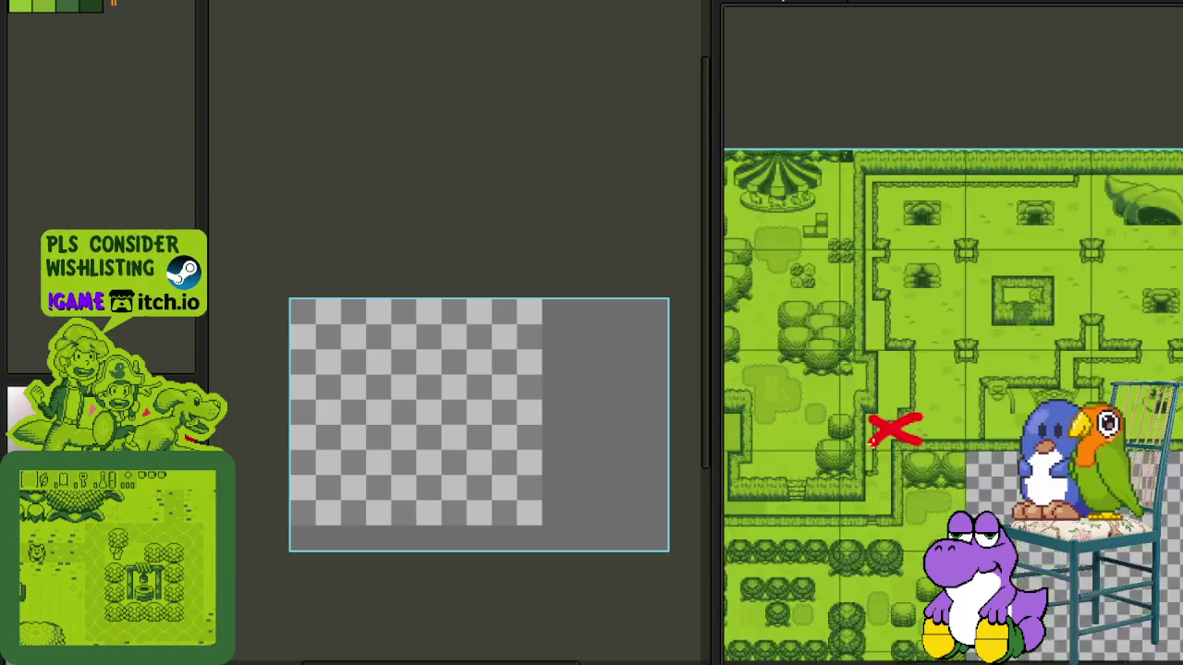
{"action": "scroll", "coordinate": [869, 448], "scroll_direction": "down", "scroll_amount": 1}
{"action": "scroll", "coordinate": [870, 448], "scroll_direction": "up", "scroll_amount": 1}
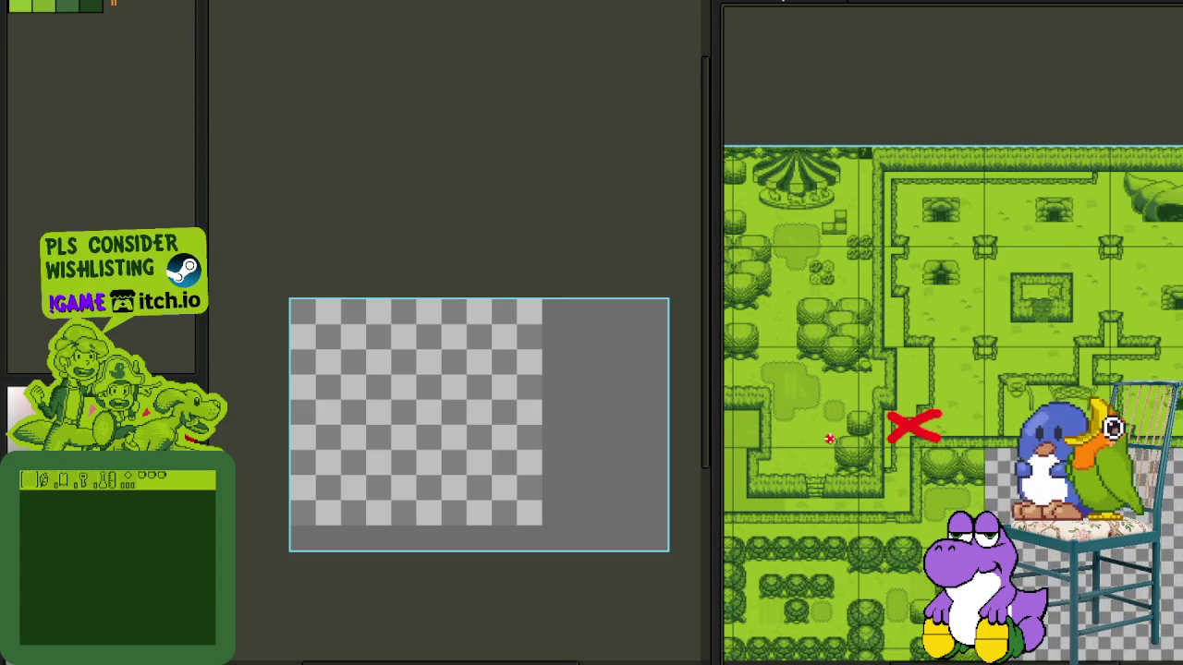
{"action": "scroll", "coordinate": [875, 428], "scroll_direction": "up", "scroll_amount": 2}
{"action": "scroll", "coordinate": [902, 465], "scroll_direction": "up", "scroll_amount": 2}
{"action": "scroll", "coordinate": [903, 465], "scroll_direction": "up", "scroll_amount": 1}
{"action": "key", "text": "ctrl+z"}
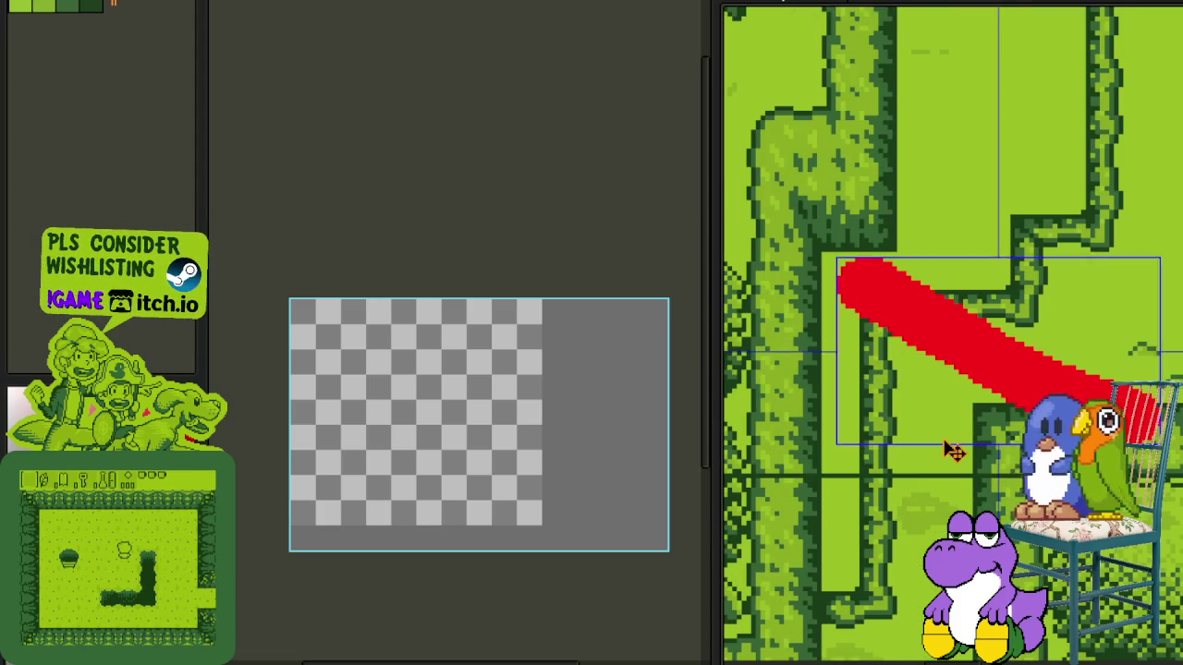
{"action": "key", "text": "ctrl+z"}
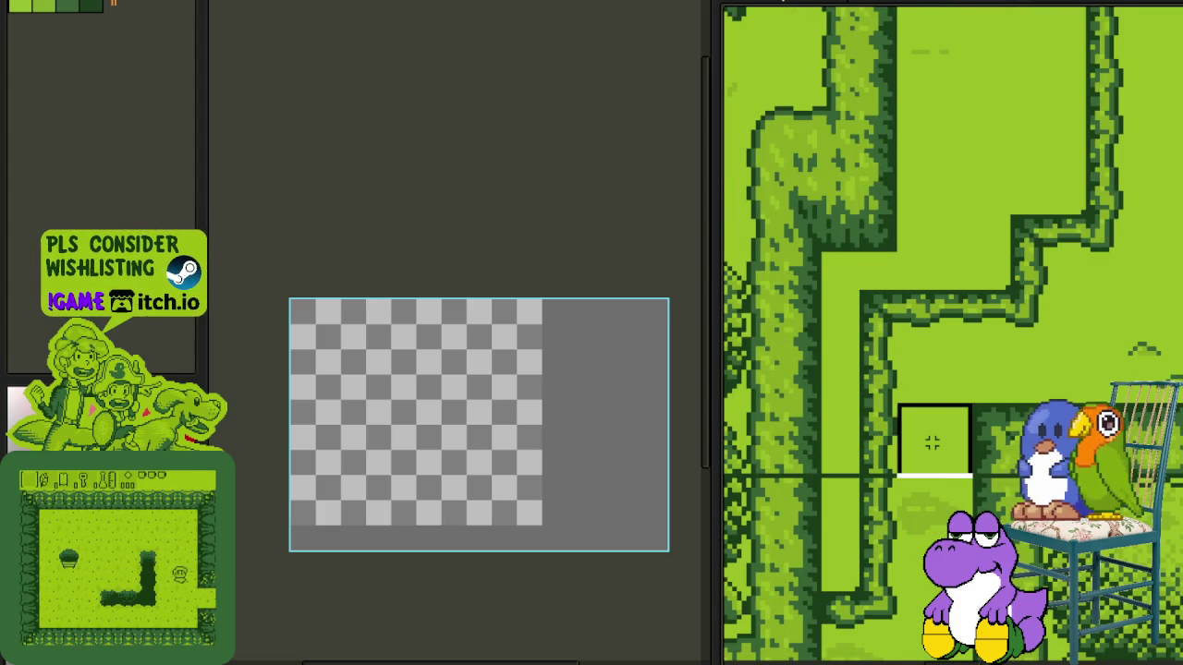
{"action": "left_click", "coordinate": [932, 436]}
{"action": "scroll", "coordinate": [933, 384], "scroll_direction": "down", "scroll_amount": 3}
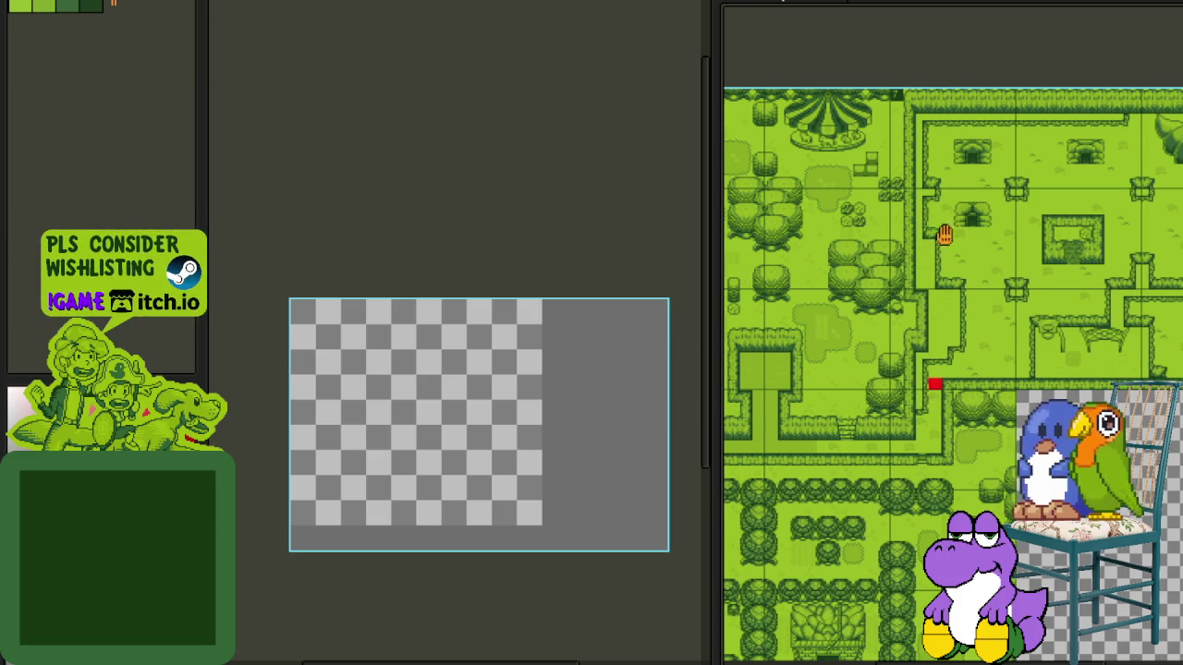
{"action": "scroll", "coordinate": [929, 224], "scroll_direction": "up", "scroll_amount": 1}
{"action": "scroll", "coordinate": [992, 183], "scroll_direction": "up", "scroll_amount": 2}
{"action": "scroll", "coordinate": [991, 183], "scroll_direction": "down", "scroll_amount": 3}
{"action": "left_click_drag", "start_coordinate": [996, 232], "coordinate": [827, 285]}
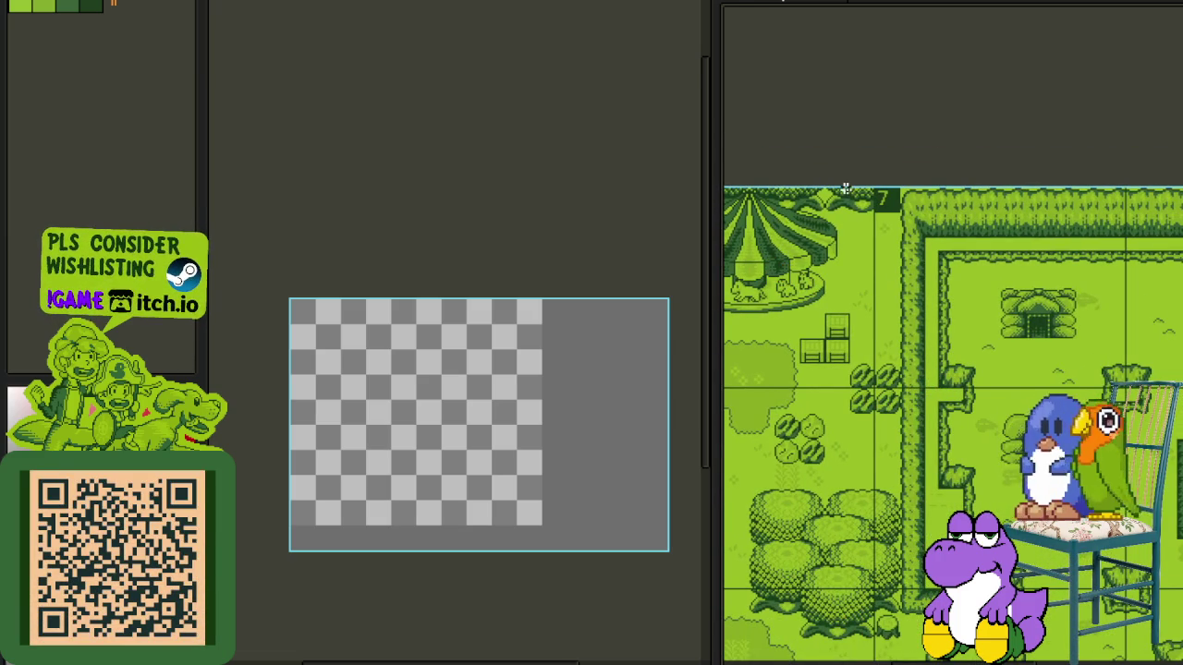
{"action": "scroll", "coordinate": [857, 263], "scroll_direction": "up", "scroll_amount": 2}
{"action": "left_click_drag", "start_coordinate": [789, 231], "coordinate": [932, 388]}
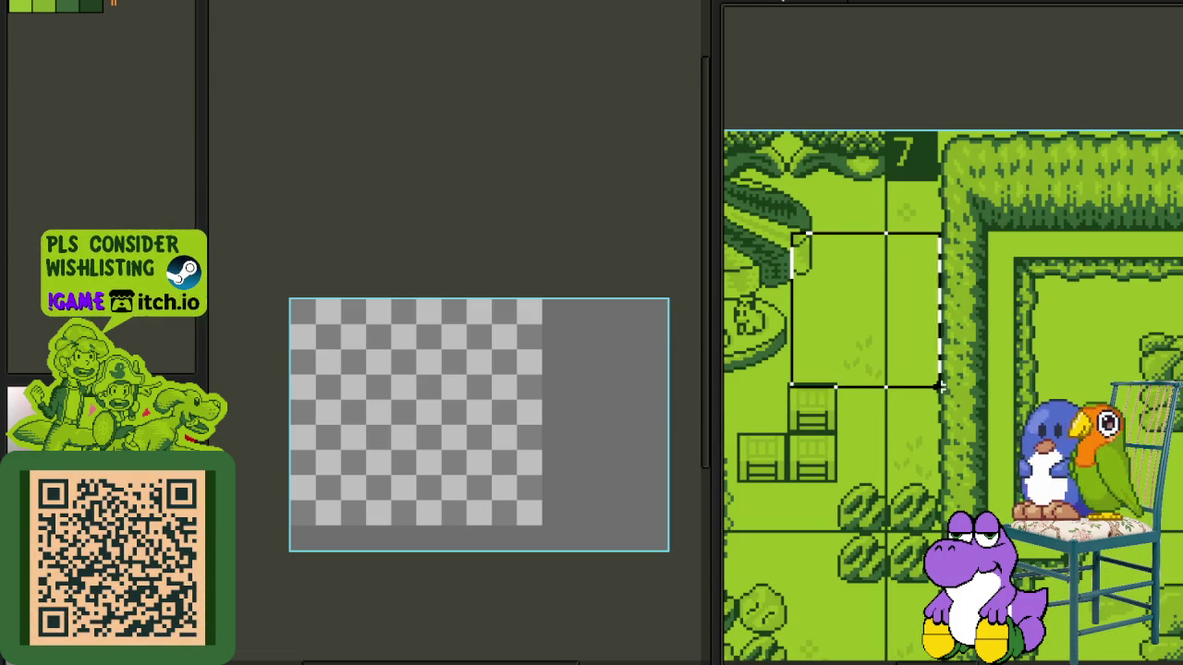
{"action": "left_click_drag", "start_coordinate": [839, 134], "coordinate": [1005, 515]}
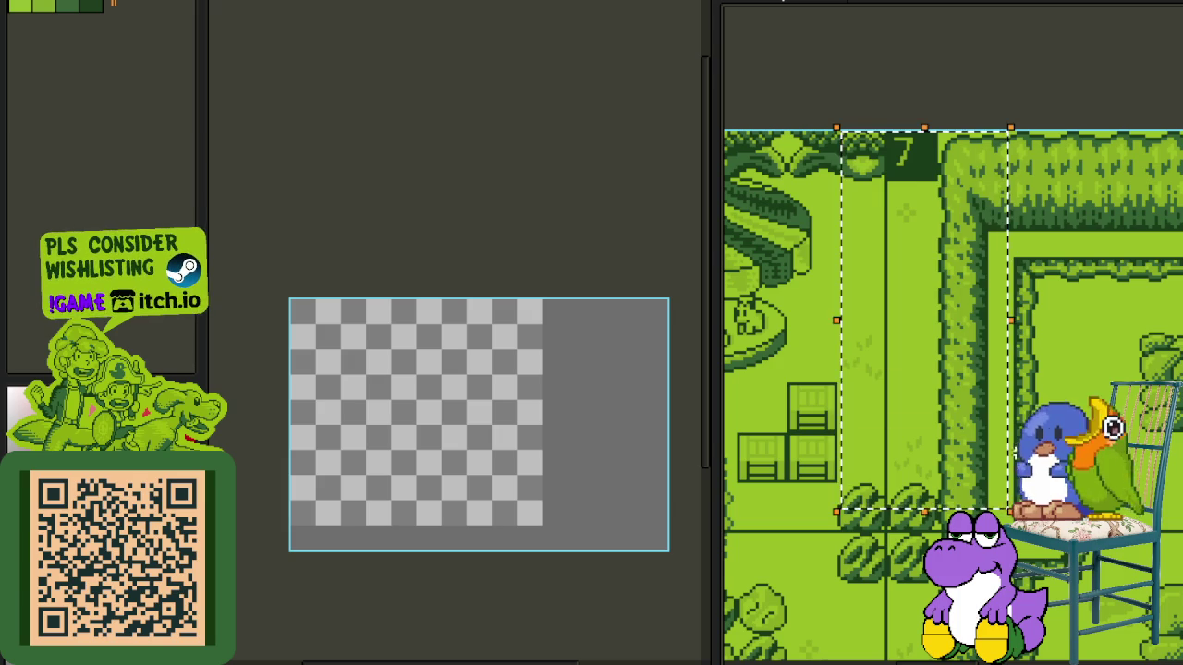
{"action": "left_click_drag", "start_coordinate": [1122, 406], "coordinate": [952, 407]}
{"action": "left_click_drag", "start_coordinate": [829, 343], "coordinate": [1016, 388]}
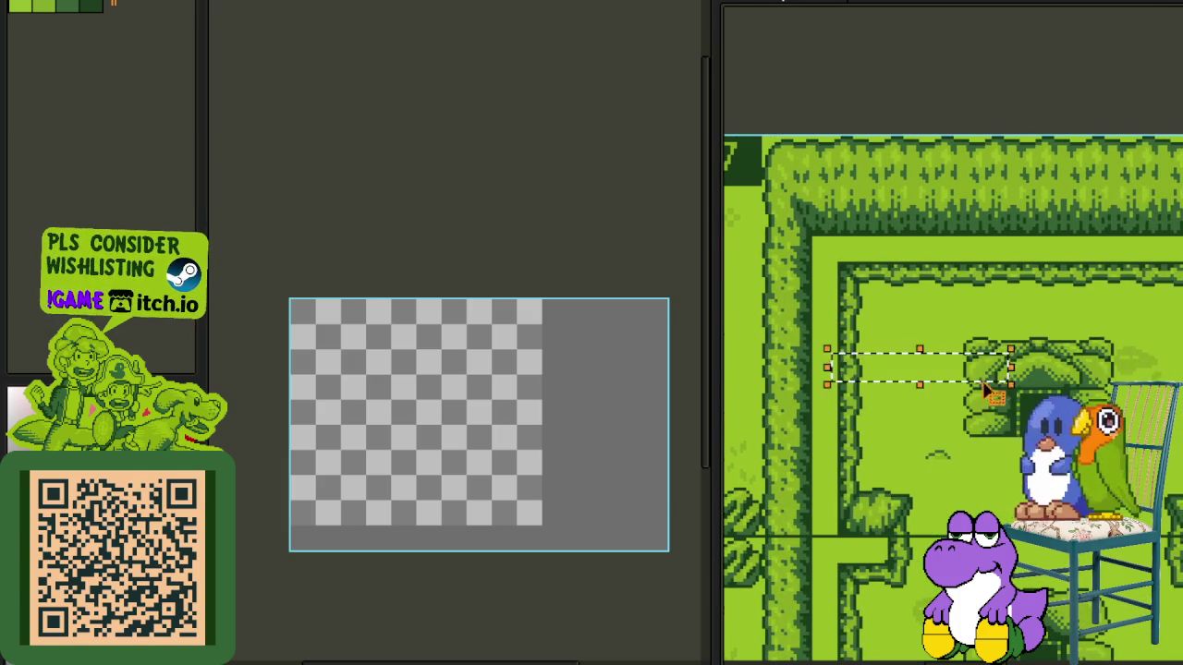
{"action": "scroll", "coordinate": [915, 370], "scroll_direction": "down", "scroll_amount": 3}
{"action": "scroll", "coordinate": [817, 351], "scroll_direction": "up", "scroll_amount": 5}
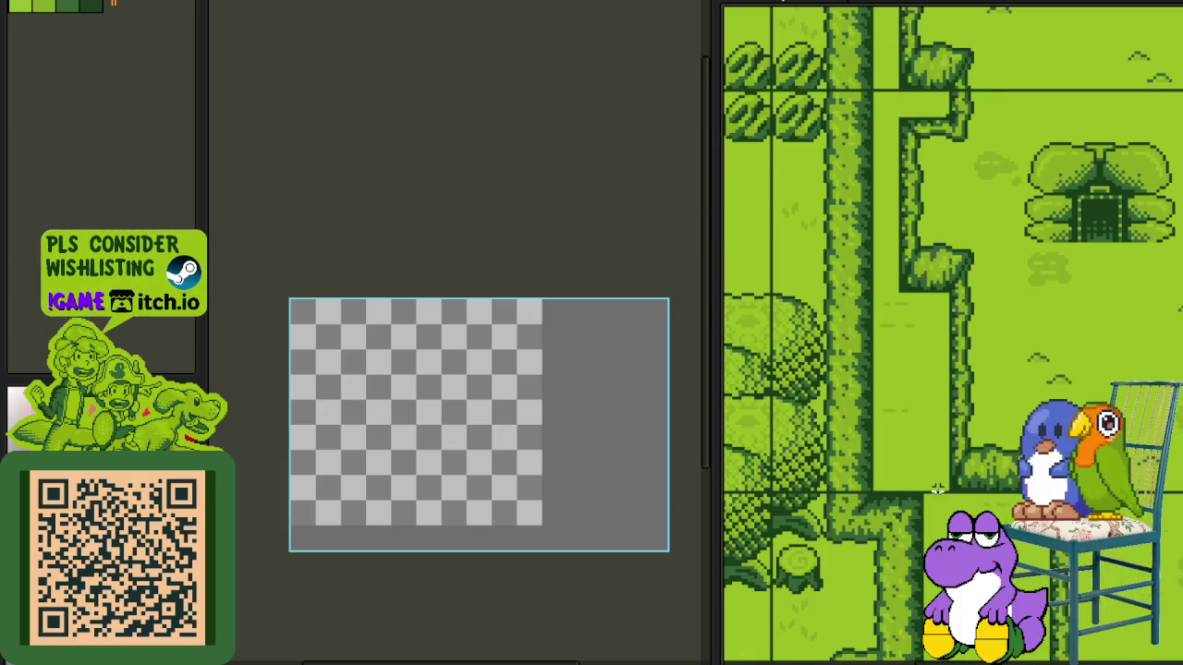
{"action": "scroll", "coordinate": [937, 471], "scroll_direction": "down", "scroll_amount": 3}
{"action": "scroll", "coordinate": [937, 471], "scroll_direction": "up", "scroll_amount": 3}
{"action": "left_click_drag", "start_coordinate": [809, 460], "coordinate": [1001, 469]}
{"action": "scroll", "coordinate": [1001, 466], "scroll_direction": "down", "scroll_amount": 3}
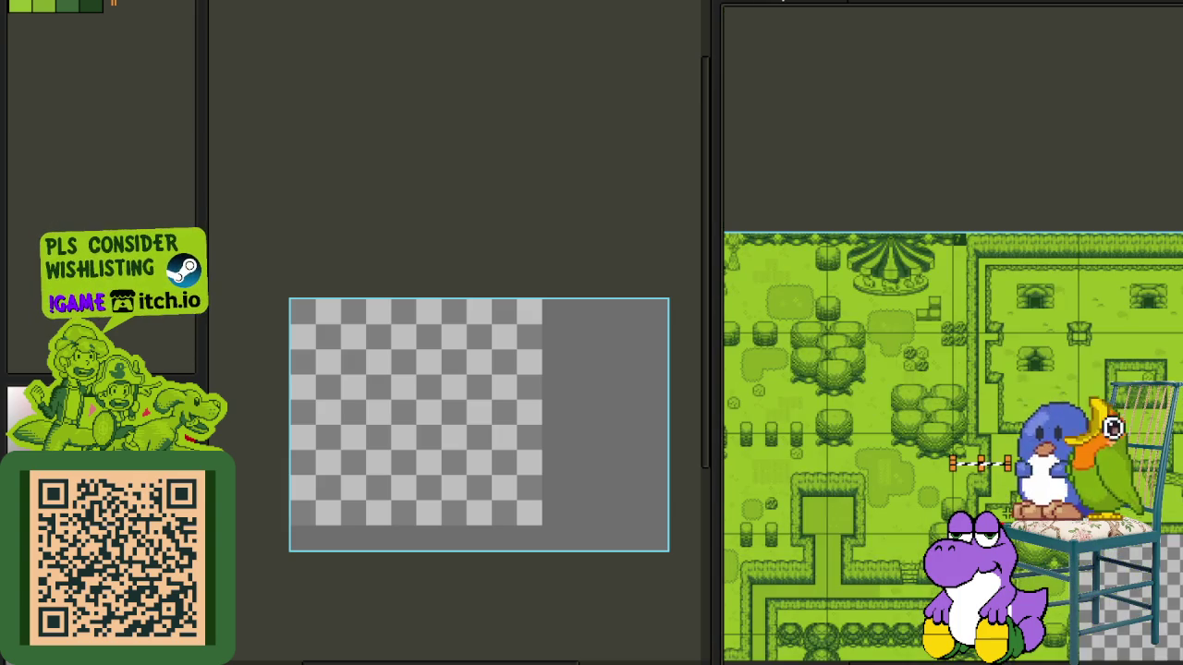
{"action": "left_click_drag", "start_coordinate": [994, 528], "coordinate": [933, 399]}
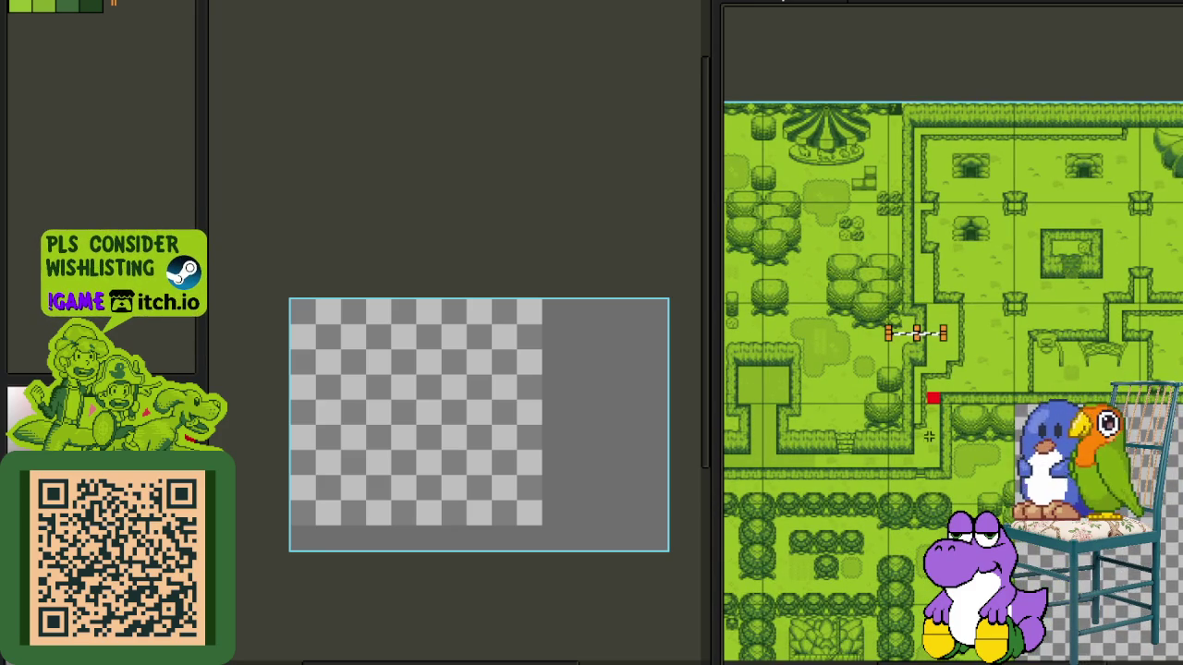
{"action": "scroll", "coordinate": [929, 436], "scroll_direction": "up", "scroll_amount": 2}
{"action": "left_click_drag", "start_coordinate": [933, 409], "coordinate": [935, 462]}
{"action": "scroll", "coordinate": [931, 456], "scroll_direction": "up", "scroll_amount": 1}
{"action": "scroll", "coordinate": [915, 454], "scroll_direction": "up", "scroll_amount": 1}
{"action": "scroll", "coordinate": [910, 444], "scroll_direction": "down", "scroll_amount": 3}
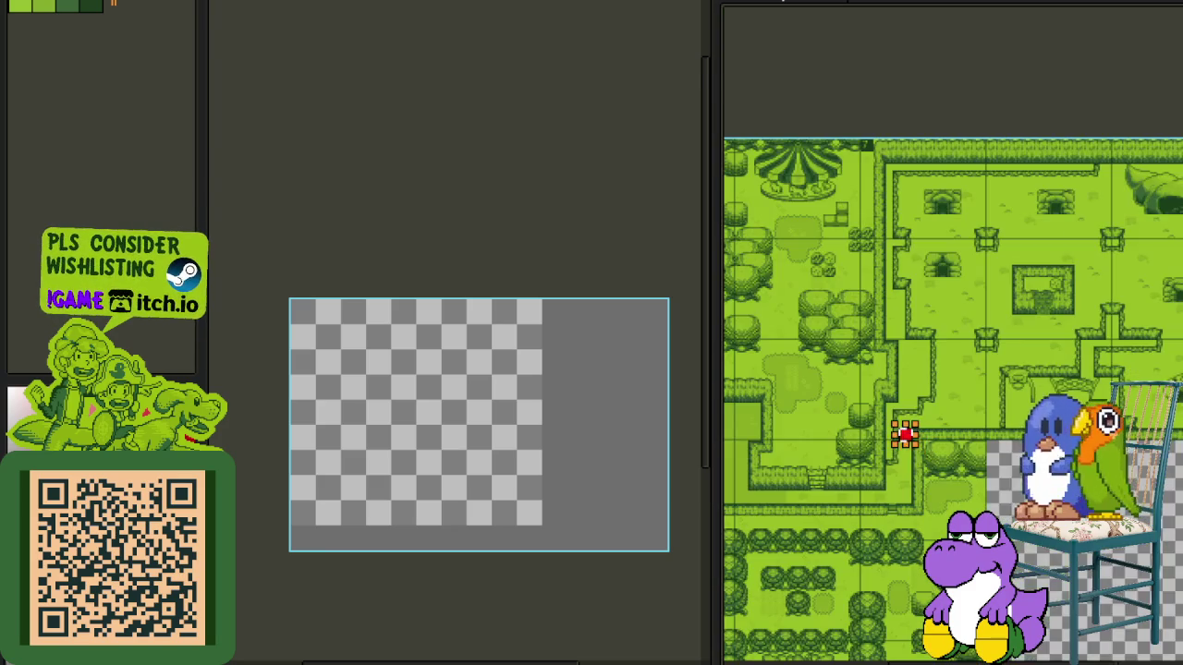
{"action": "scroll", "coordinate": [739, 394], "scroll_direction": "up", "scroll_amount": 1}
{"action": "scroll", "coordinate": [873, 394], "scroll_direction": "down", "scroll_amount": 1}
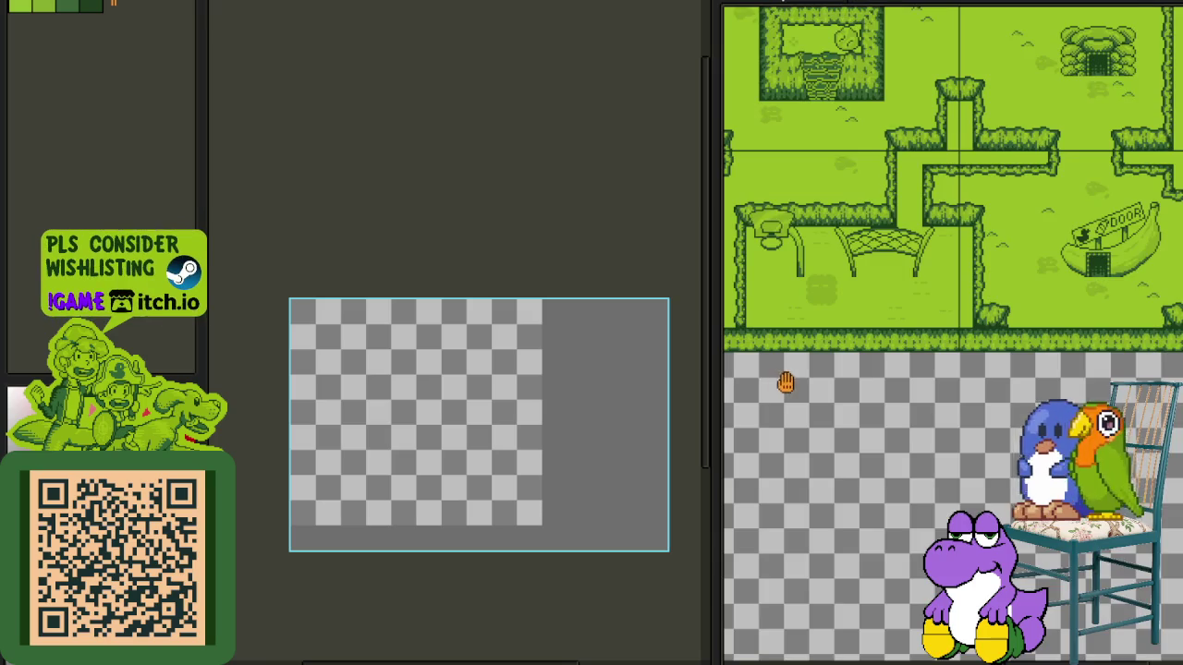
{"action": "scroll", "coordinate": [773, 338], "scroll_direction": "up", "scroll_amount": 1}
{"action": "scroll", "coordinate": [773, 339], "scroll_direction": "up", "scroll_amount": 1}
{"action": "scroll", "coordinate": [945, 346], "scroll_direction": "down", "scroll_amount": 3}
{"action": "scroll", "coordinate": [733, 342], "scroll_direction": "up", "scroll_amount": 1}
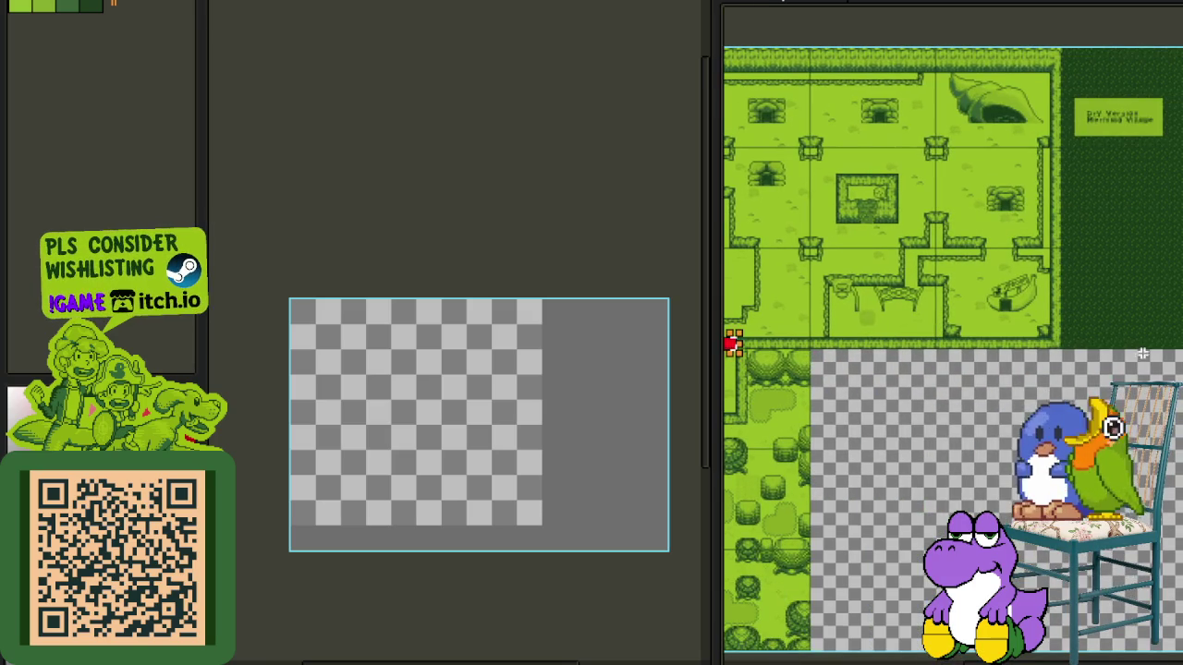
{"action": "left_click_drag", "start_coordinate": [733, 342], "coordinate": [895, 351]}
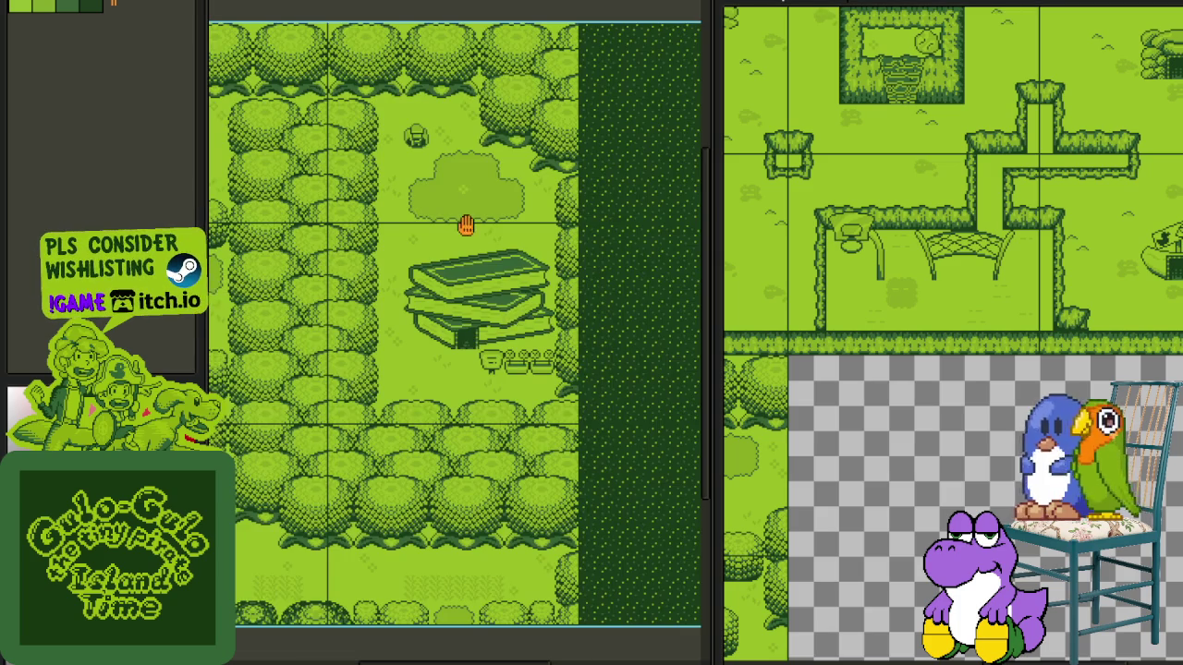
- Pan and zoom over the opened forest map showing the banana-shaped DOOR house
{"action": "left_click_drag", "start_coordinate": [466, 226], "coordinate": [554, 428]}
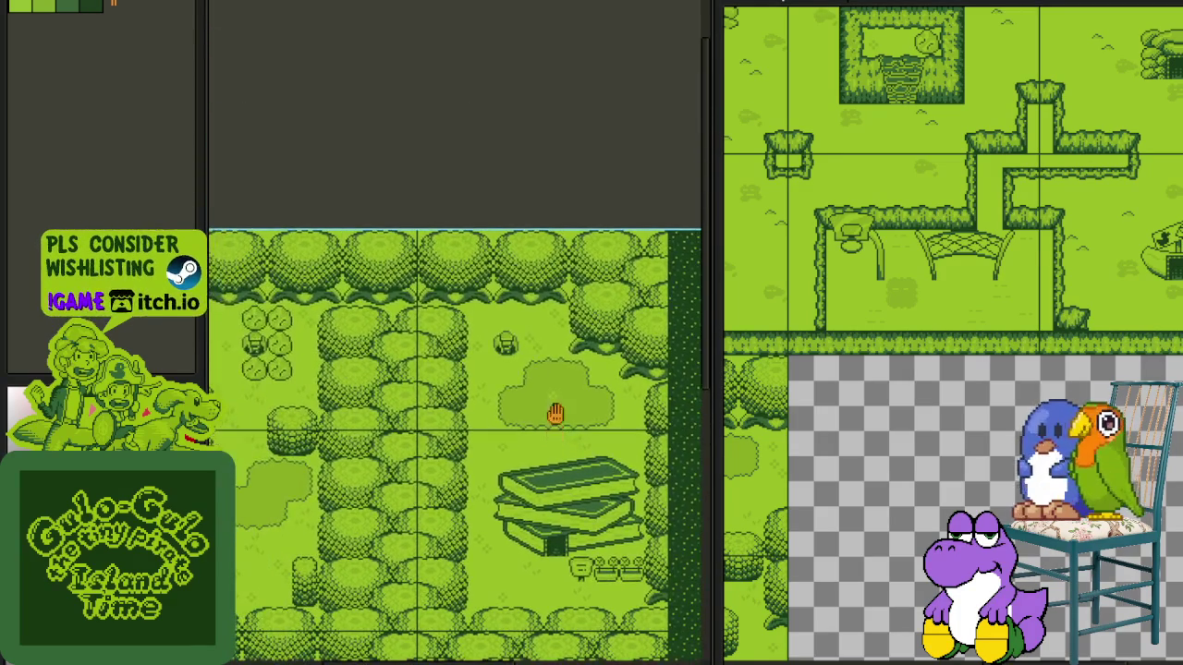
{"action": "scroll", "coordinate": [588, 301], "scroll_direction": "up", "scroll_amount": 2}
{"action": "left_click_drag", "start_coordinate": [292, 175], "coordinate": [702, 419]}
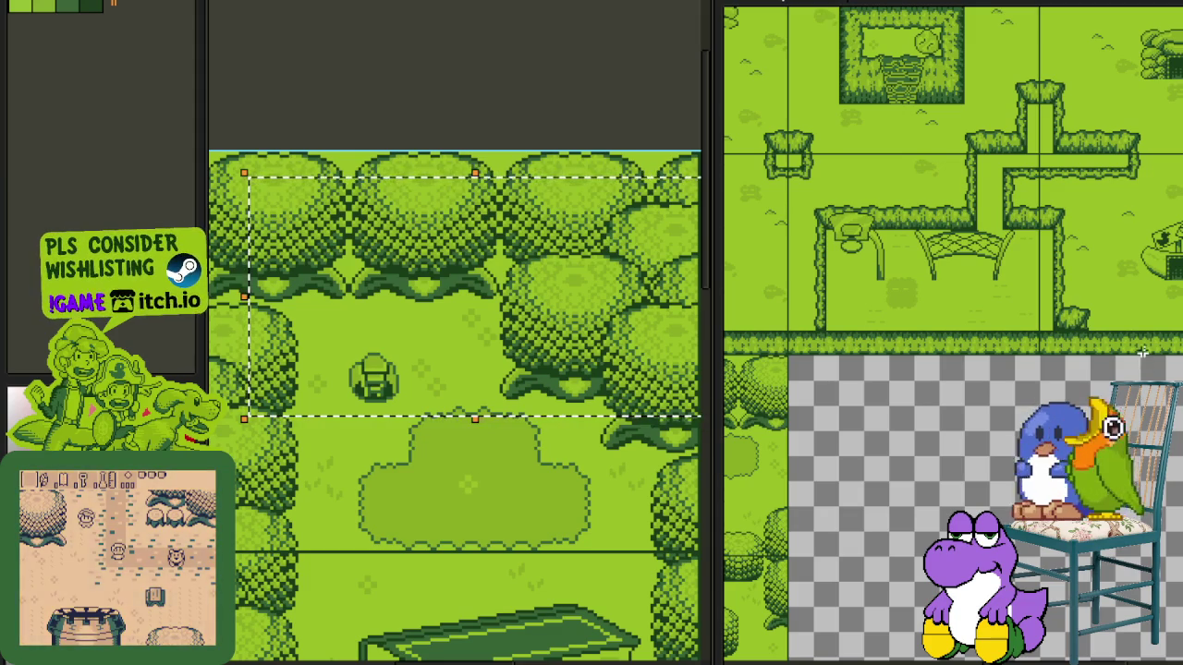
{"action": "scroll", "coordinate": [945, 343], "scroll_direction": "up", "scroll_amount": 3}
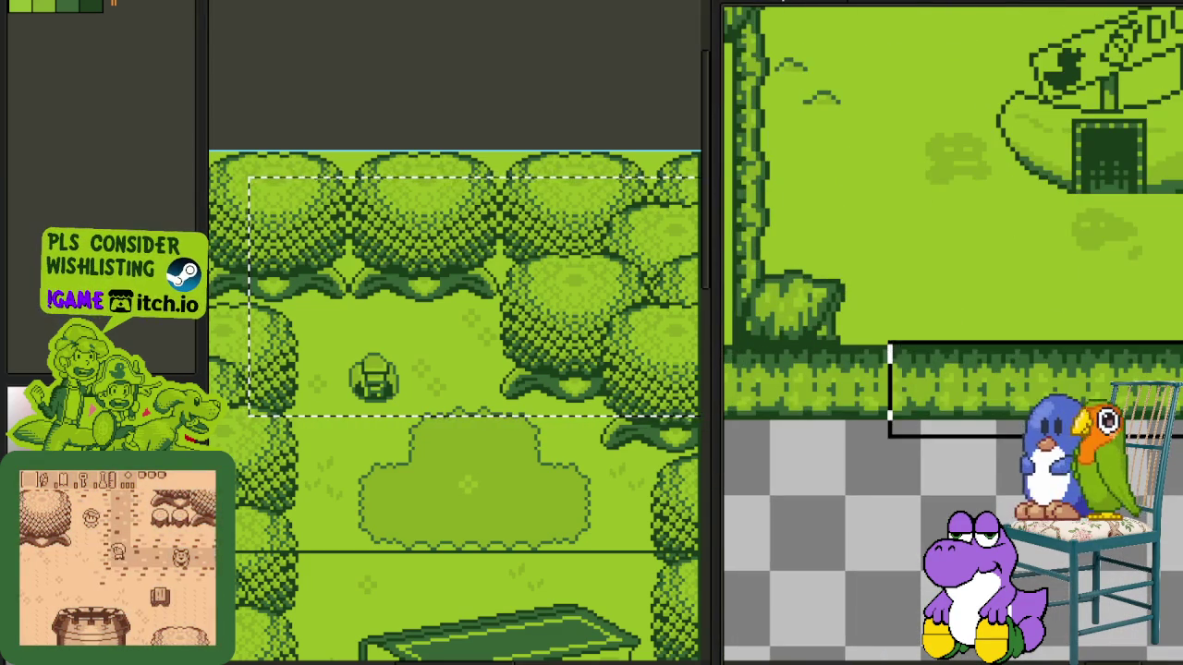
{"action": "scroll", "coordinate": [834, 261], "scroll_direction": "down", "scroll_amount": 3}
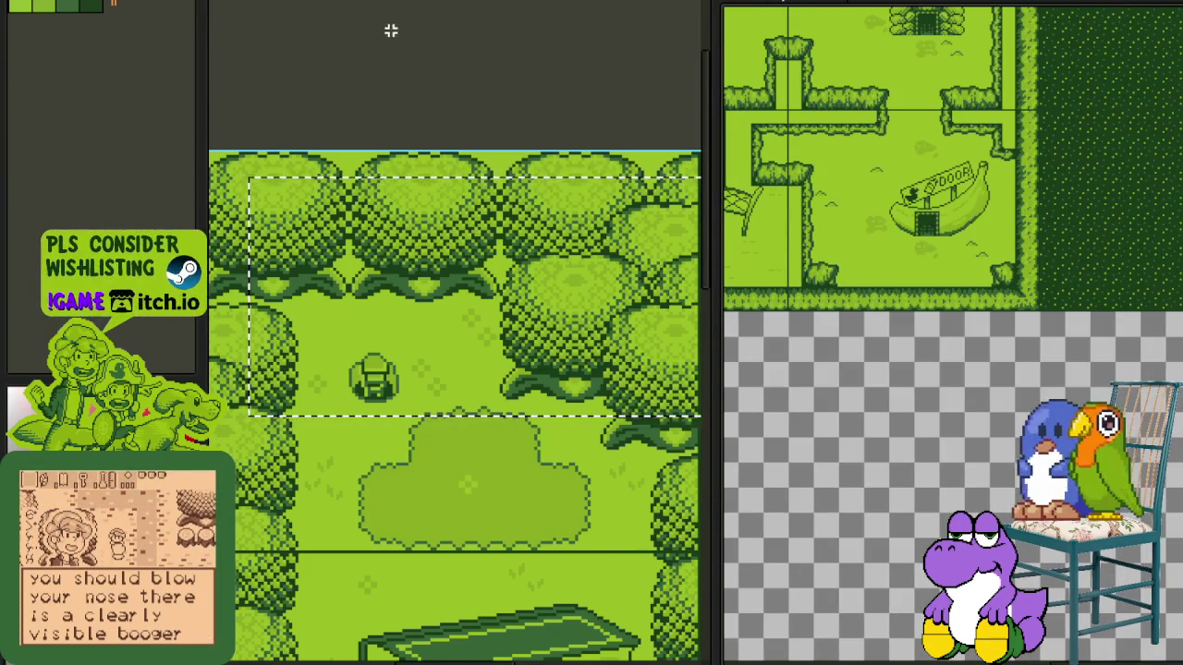
{"action": "scroll", "coordinate": [428, 114], "scroll_direction": "down", "scroll_amount": 3}
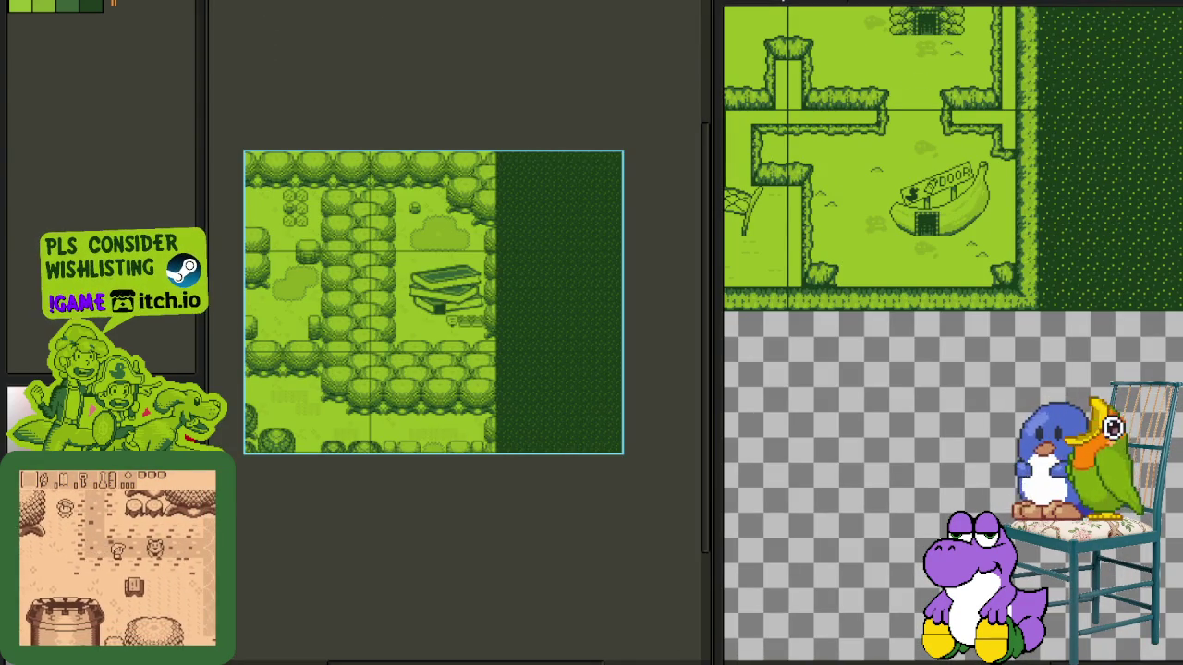
{"action": "left_click", "coordinate": [282, 1]}
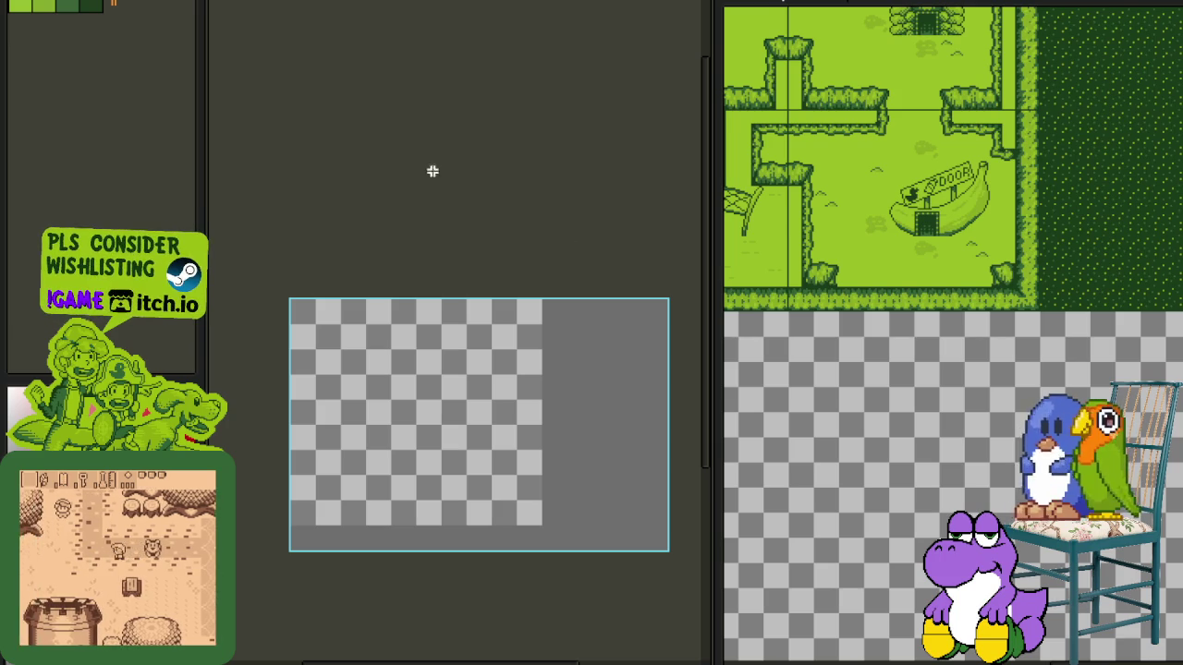
- Pan toward the red tile and paint a red stroke over the hedge column
{"action": "scroll", "coordinate": [952, 332], "scroll_direction": "up", "scroll_amount": 3}
{"action": "scroll", "coordinate": [1007, 625], "scroll_direction": "up", "scroll_amount": 2}
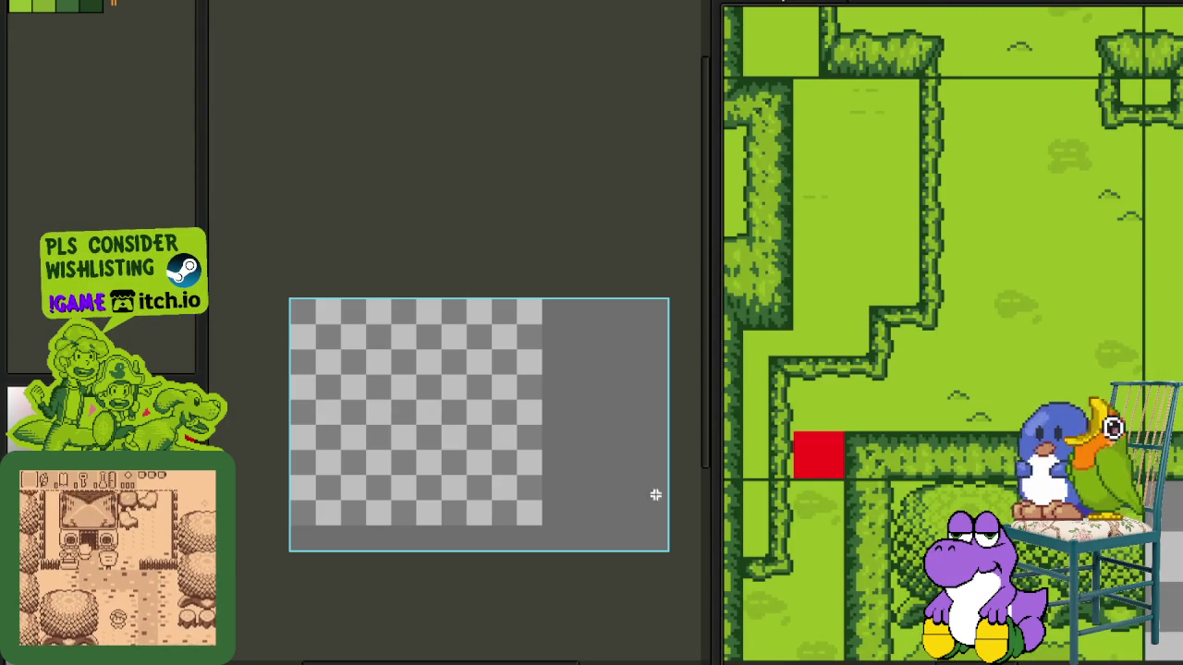
{"action": "mouse_move", "coordinate": [783, 453]}
{"action": "left_mouse_down"}
{"action": "mouse_move", "coordinate": [889, 396]}
{"action": "mouse_move", "coordinate": [860, 379]}
{"action": "left_mouse_up"}
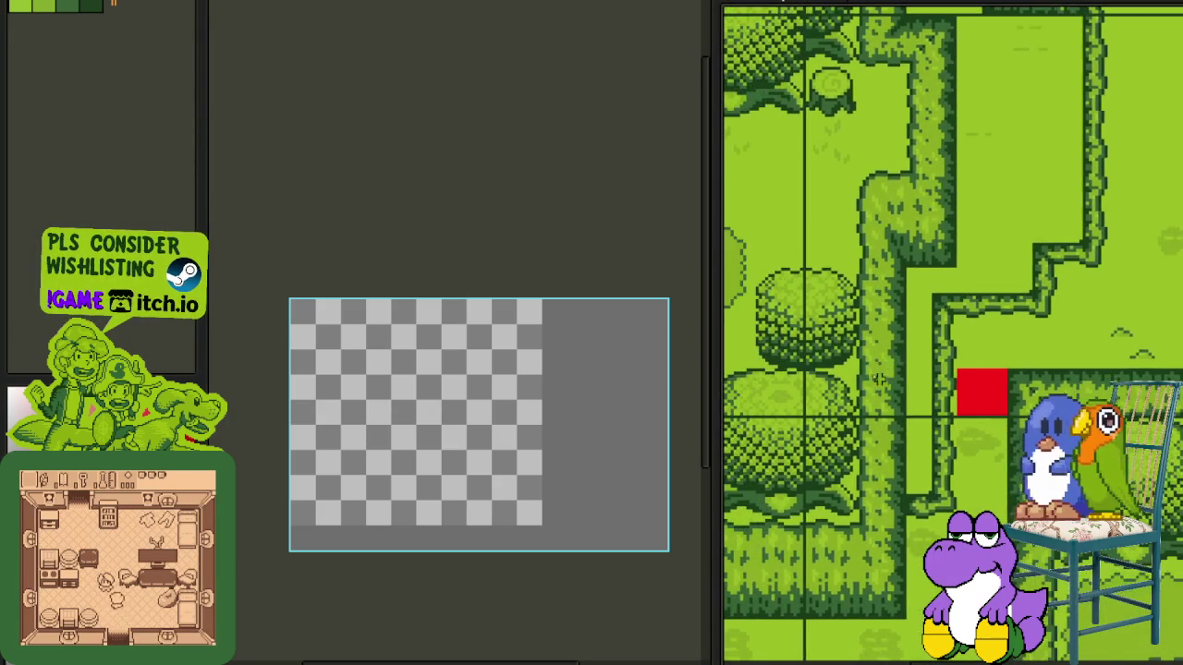
{"action": "scroll", "coordinate": [859, 379], "scroll_direction": "up", "scroll_amount": 1}
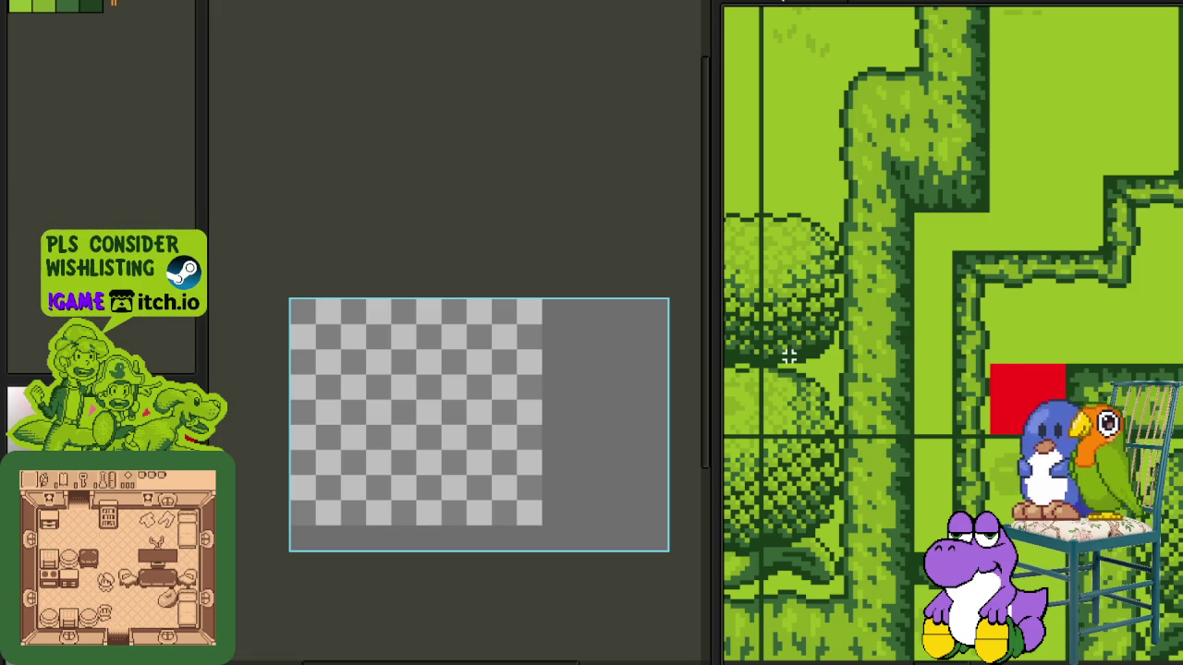
{"action": "mouse_move", "coordinate": [829, 330]}
{"action": "left_mouse_down"}
{"action": "mouse_move", "coordinate": [862, 376]}
{"action": "mouse_move", "coordinate": [821, 488]}
{"action": "left_mouse_up"}
{"action": "scroll", "coordinate": [834, 332], "scroll_direction": "down", "scroll_amount": 1}
{"action": "scroll", "coordinate": [861, 447], "scroll_direction": "down", "scroll_amount": 1}
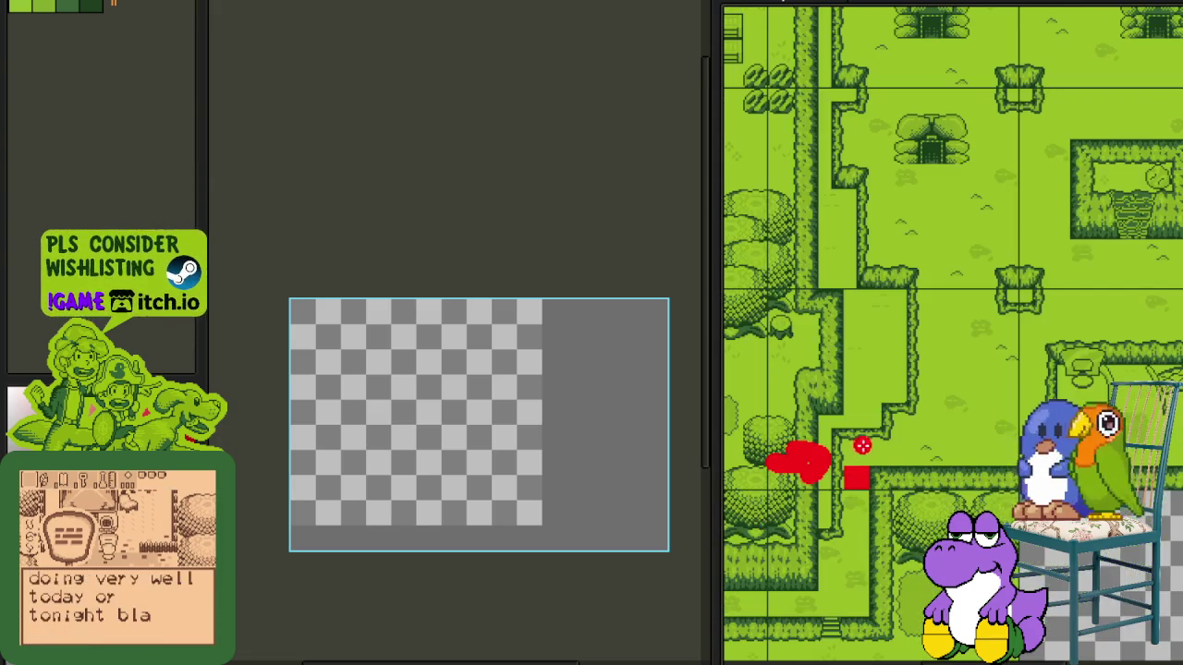
{"action": "scroll", "coordinate": [813, 298], "scroll_direction": "down", "scroll_amount": 2}
{"action": "scroll", "coordinate": [931, 397], "scroll_direction": "up", "scroll_amount": 1}
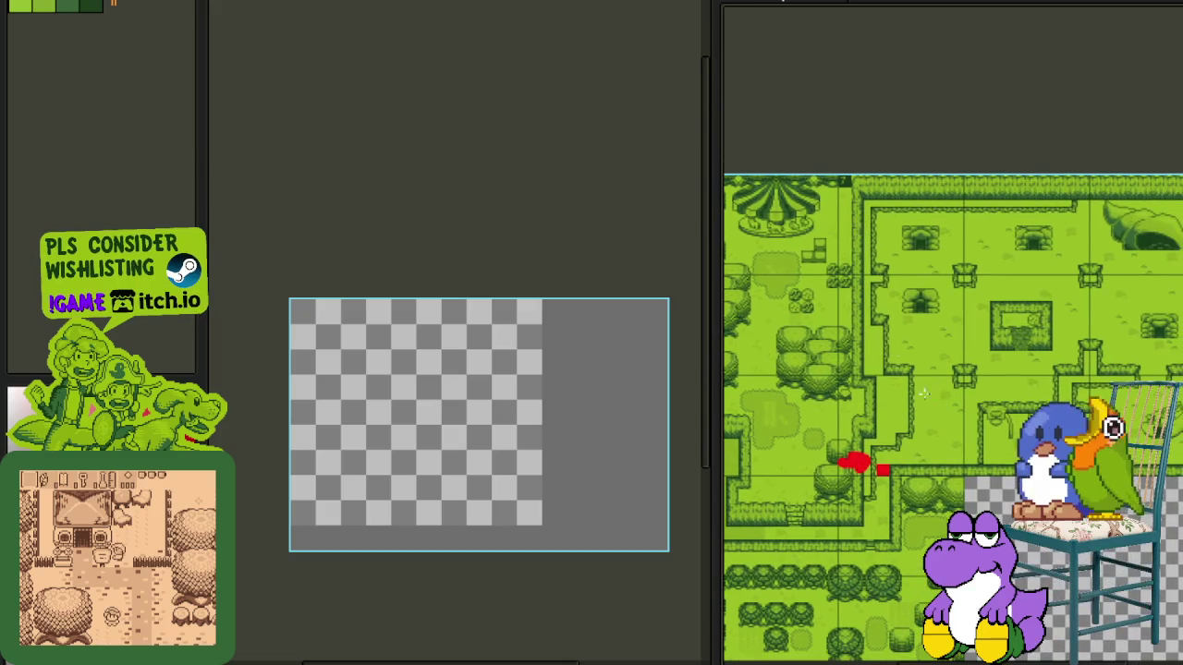
- Sketch red arcs across the village map, undo the red mark, and add a layer above Sheet
{"action": "left_click_drag", "start_coordinate": [911, 393], "coordinate": [1112, 420]}
{"action": "left_click_drag", "start_coordinate": [961, 314], "coordinate": [1111, 420]}
{"action": "left_click_drag", "start_coordinate": [840, 305], "coordinate": [1111, 420]}
{"action": "left_click_drag", "start_coordinate": [901, 333], "coordinate": [1137, 499]}
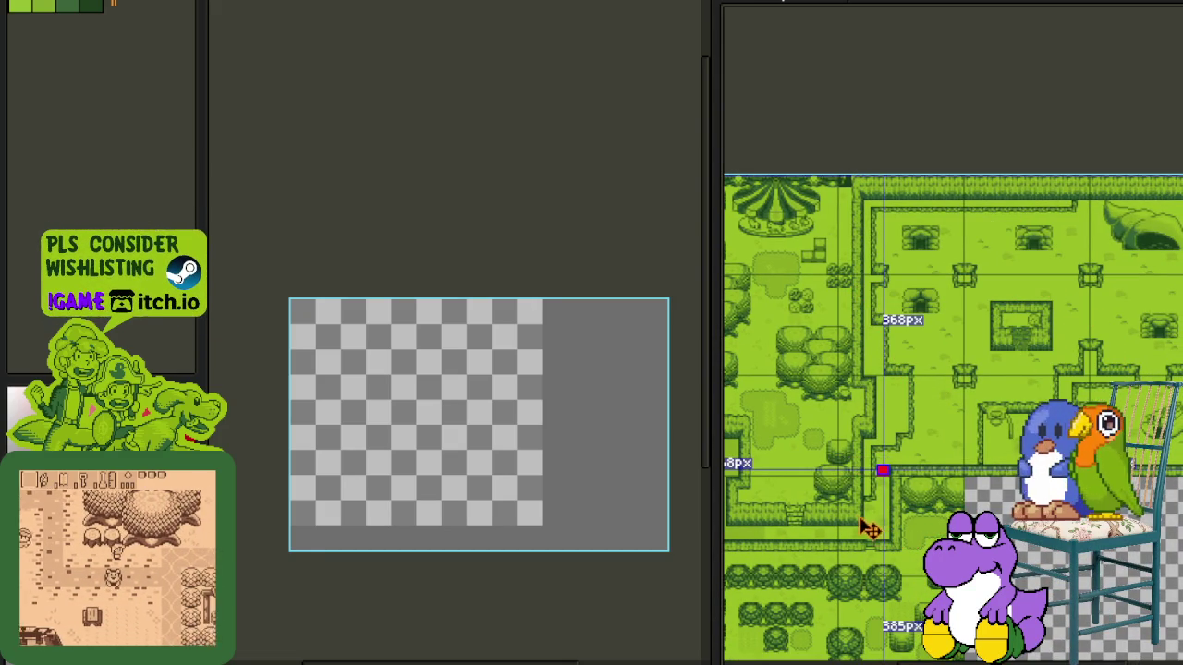
{"action": "scroll", "coordinate": [856, 507], "scroll_direction": "up", "scroll_amount": 5}
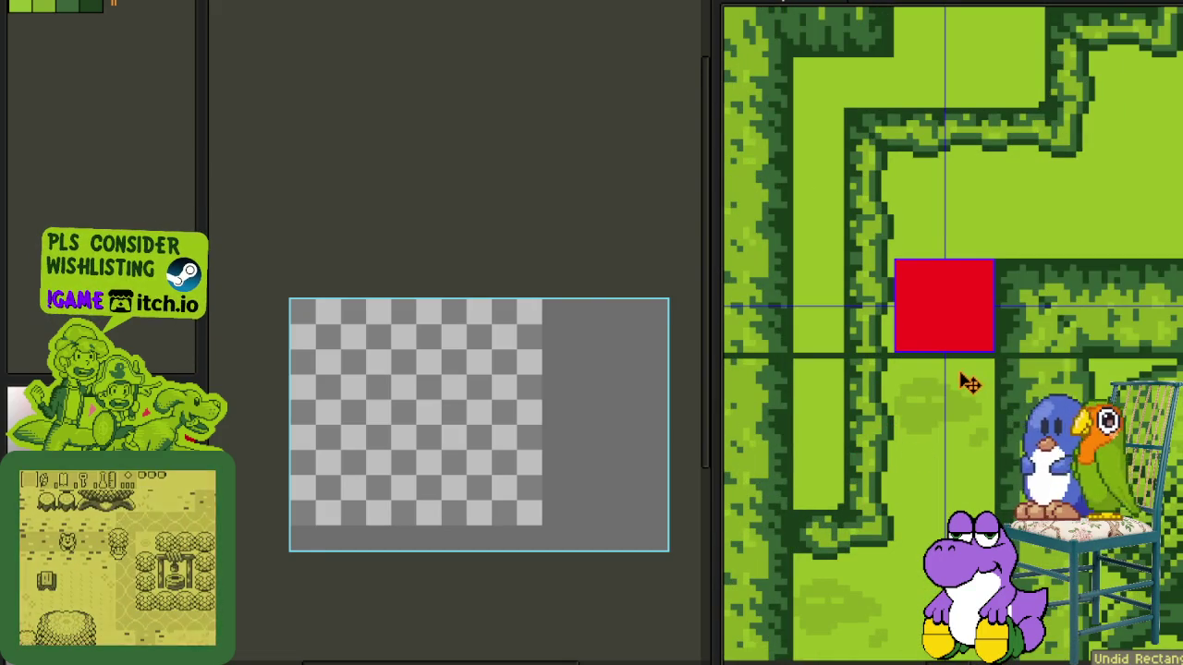
{"action": "key", "text": "ctrl+z"}
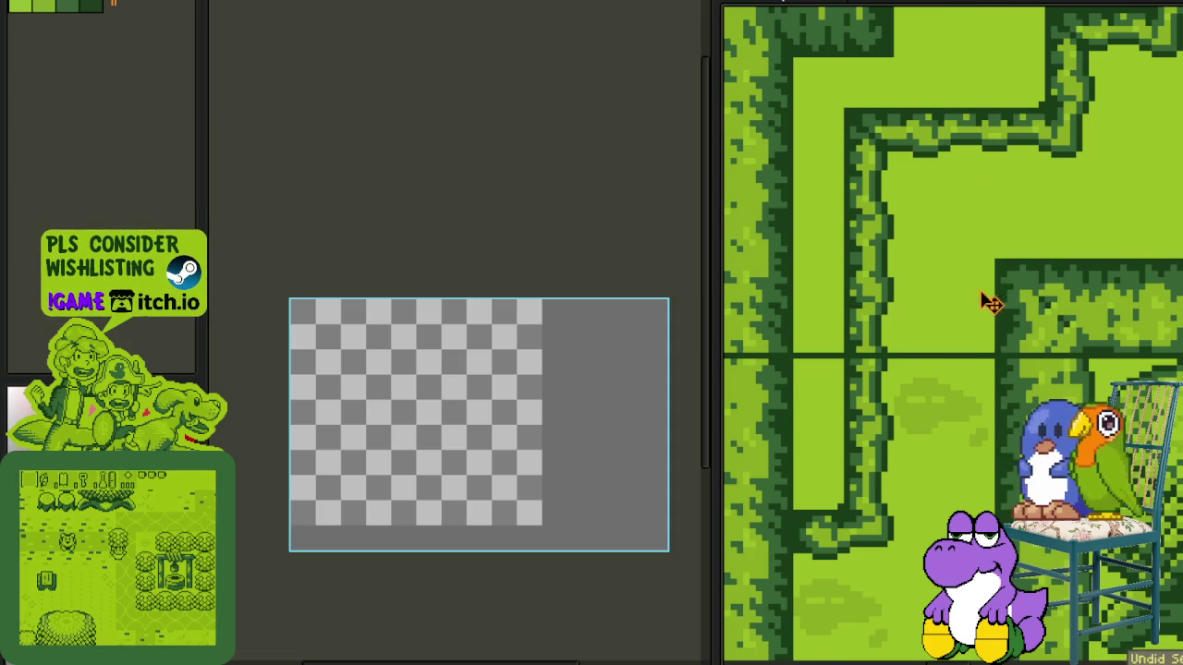
{"action": "scroll", "coordinate": [981, 363], "scroll_direction": "down", "scroll_amount": 2}
{"action": "scroll", "coordinate": [981, 363], "scroll_direction": "down", "scroll_amount": 1}
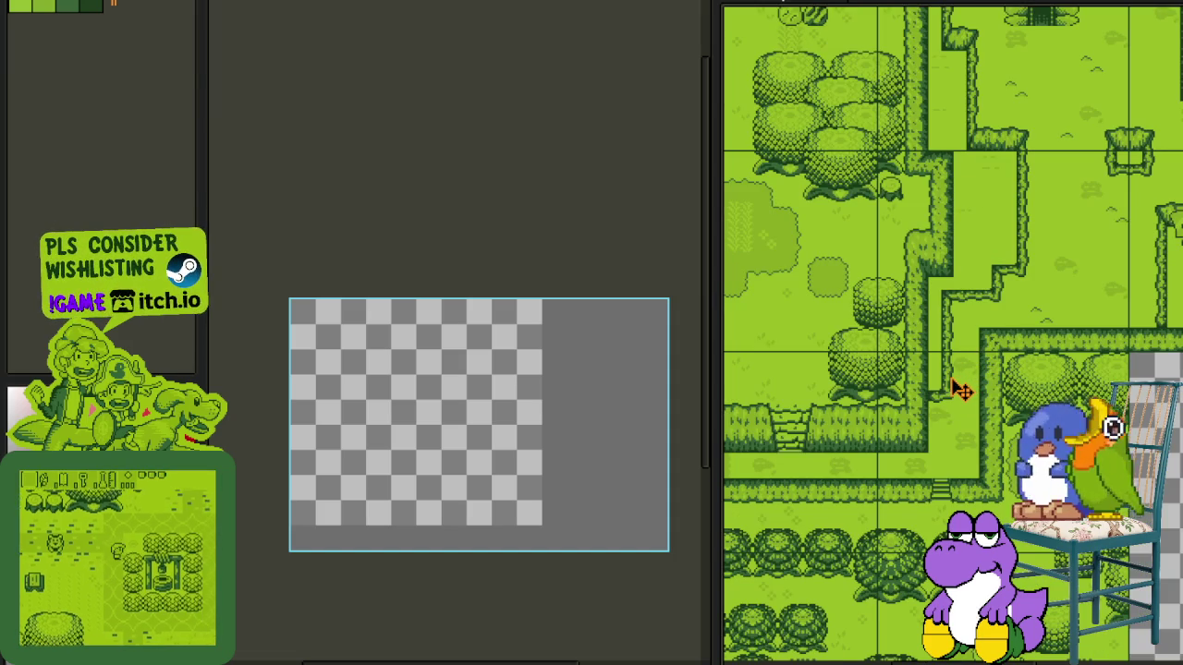
{"action": "key", "text": "Tab"}
{"action": "key", "text": "ctrl+shift+n"}
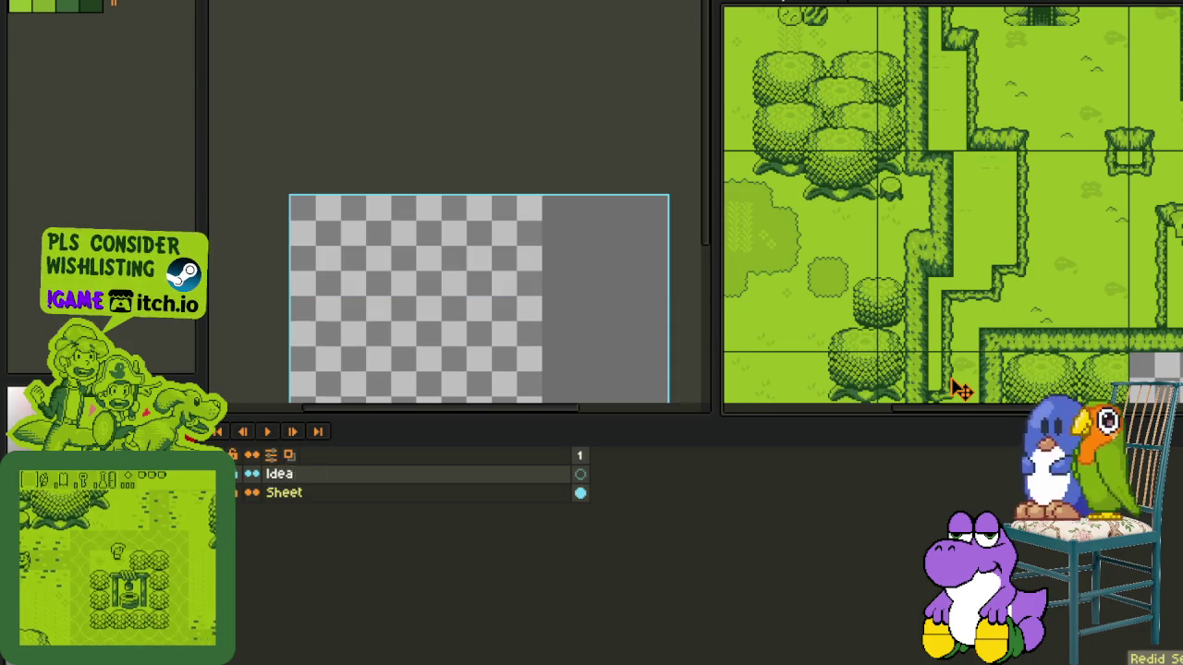
- Name the new layer Sketches, remove the red test marks, and hide the timeline
{"action": "left_click", "coordinate": [965, 340]}
{"action": "key", "text": "ctrl+z"}
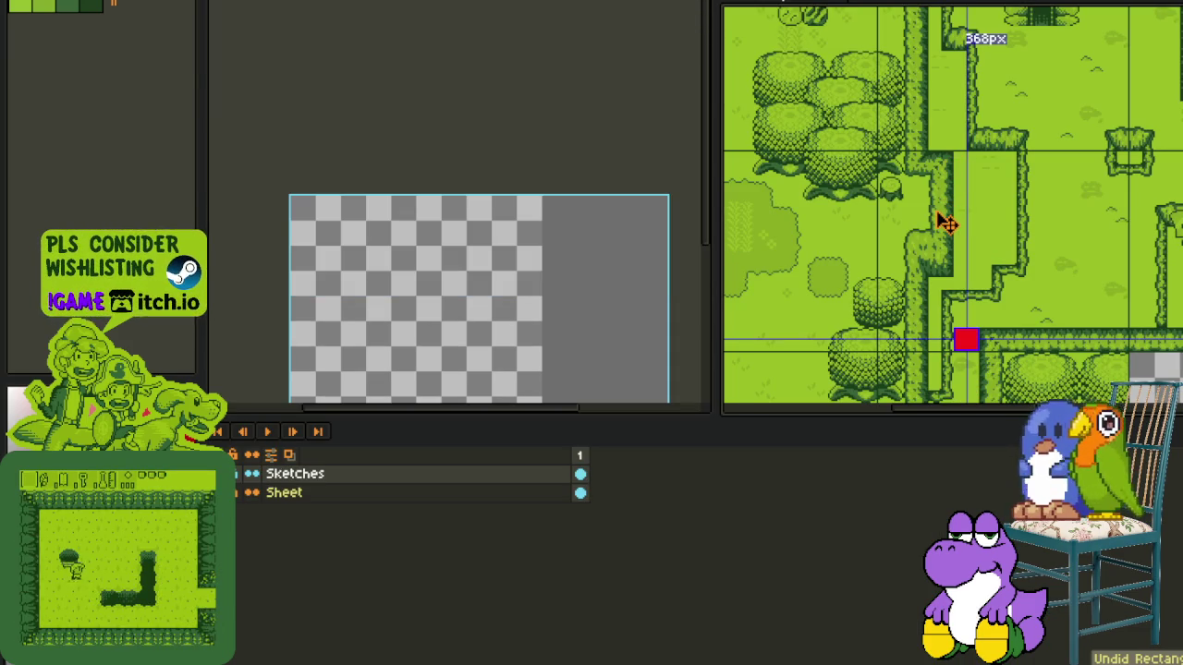
{"action": "key", "text": "shift+x"}
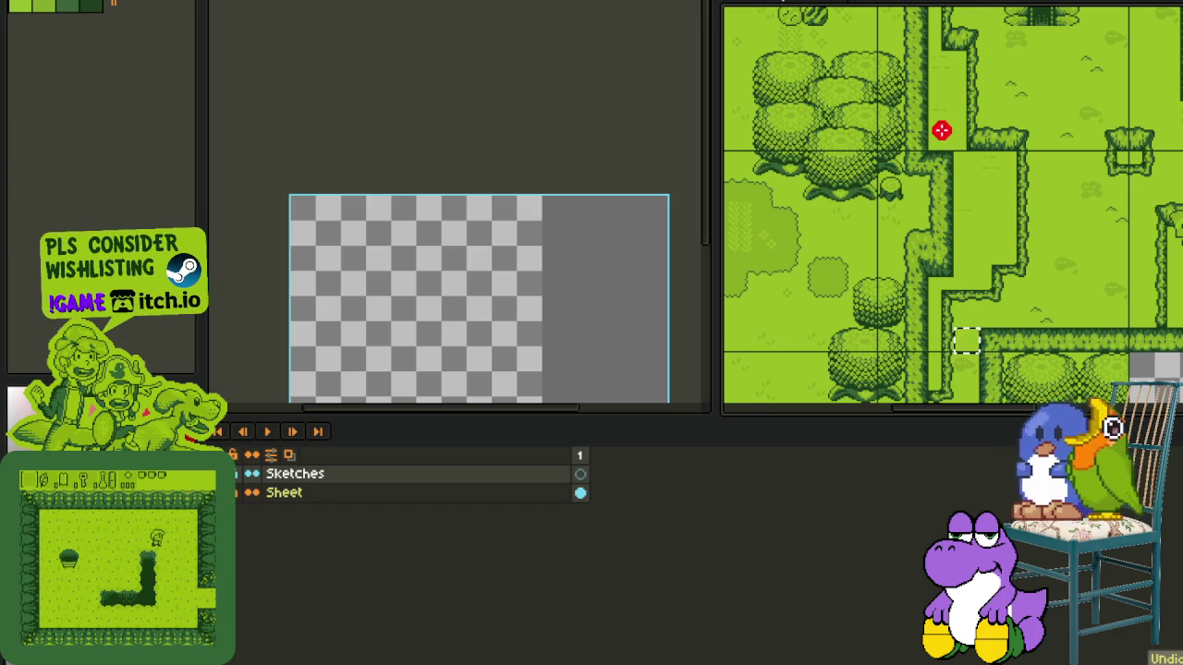
{"action": "left_click", "coordinate": [843, 3]}
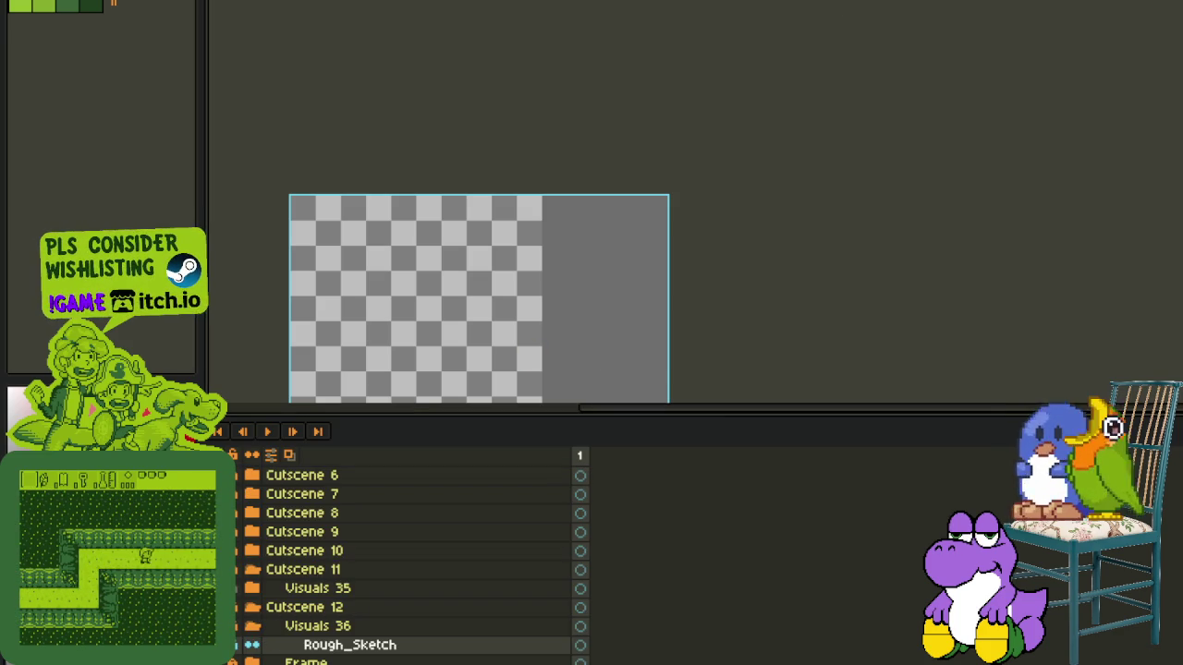
{"action": "key", "text": "ctrl+Tab"}
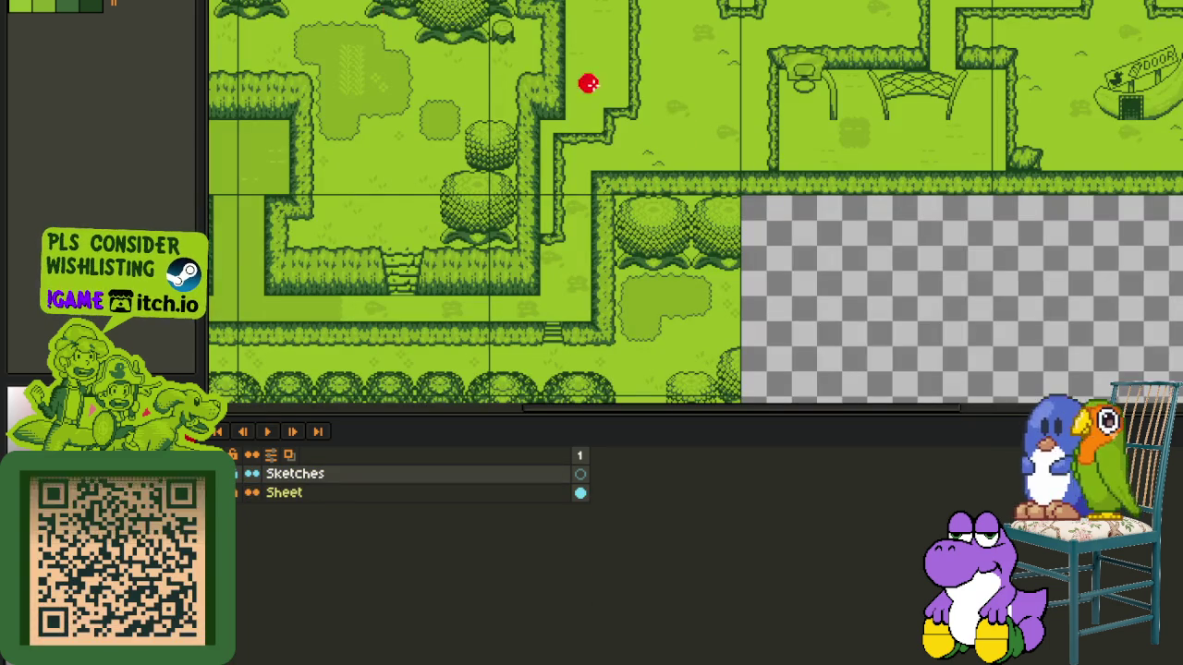
{"action": "key", "text": "Tab"}
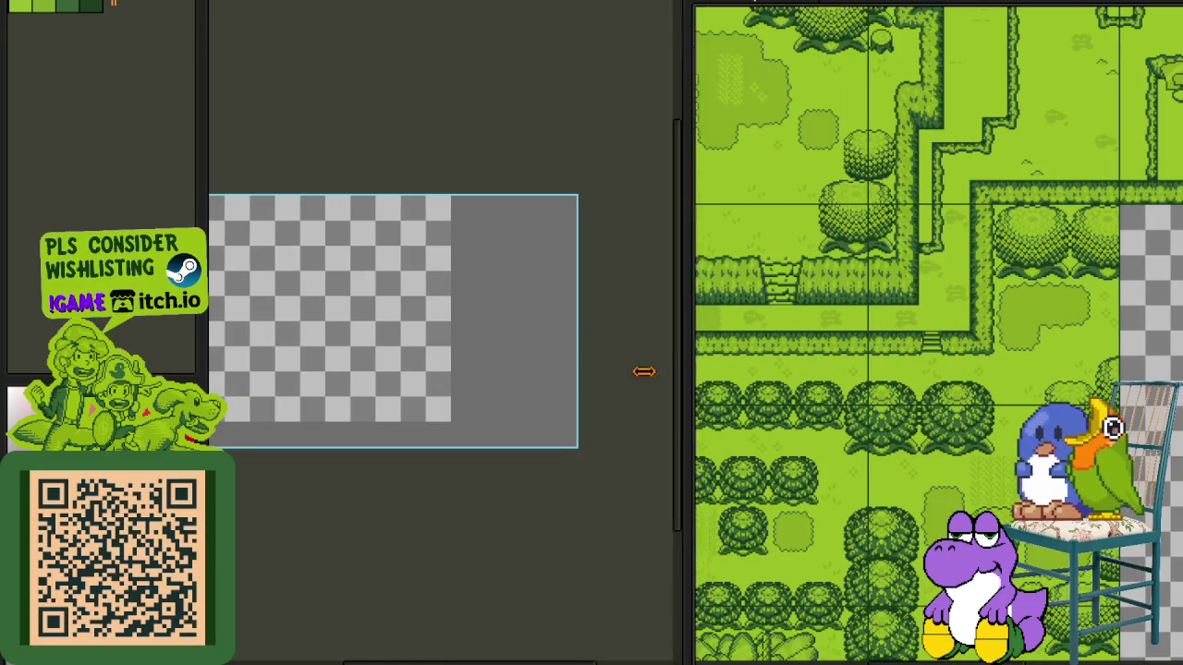
- Draw a red upward arrow with a vertical stem and arched head on the village path
{"action": "left_click_drag", "start_coordinate": [957, 352], "coordinate": [647, 370]}
{"action": "scroll", "coordinate": [768, 453], "scroll_direction": "up", "scroll_amount": 2}
{"action": "left_click_drag", "start_coordinate": [860, 504], "coordinate": [864, 329]}
{"action": "left_click_drag", "start_coordinate": [817, 414], "coordinate": [909, 318]}
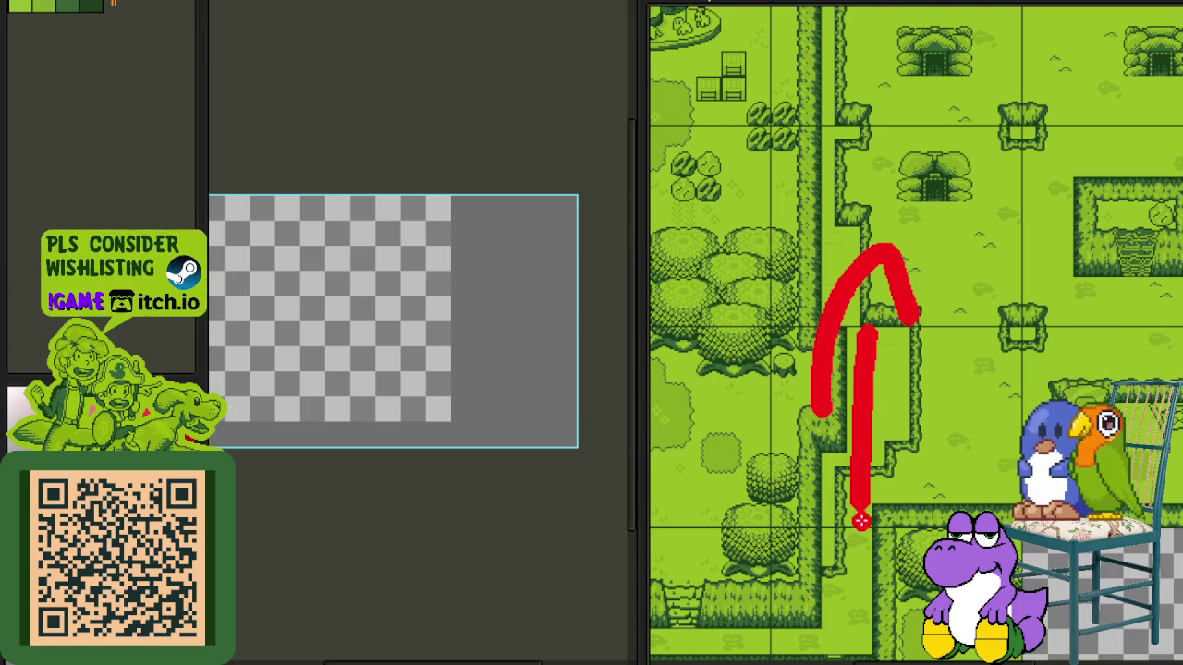
{"action": "scroll", "coordinate": [861, 520], "scroll_direction": "up", "scroll_amount": 2}
- Draw a red stick figure with head, body and two legs below the map
{"action": "left_click_drag", "start_coordinate": [902, 566], "coordinate": [885, 541]}
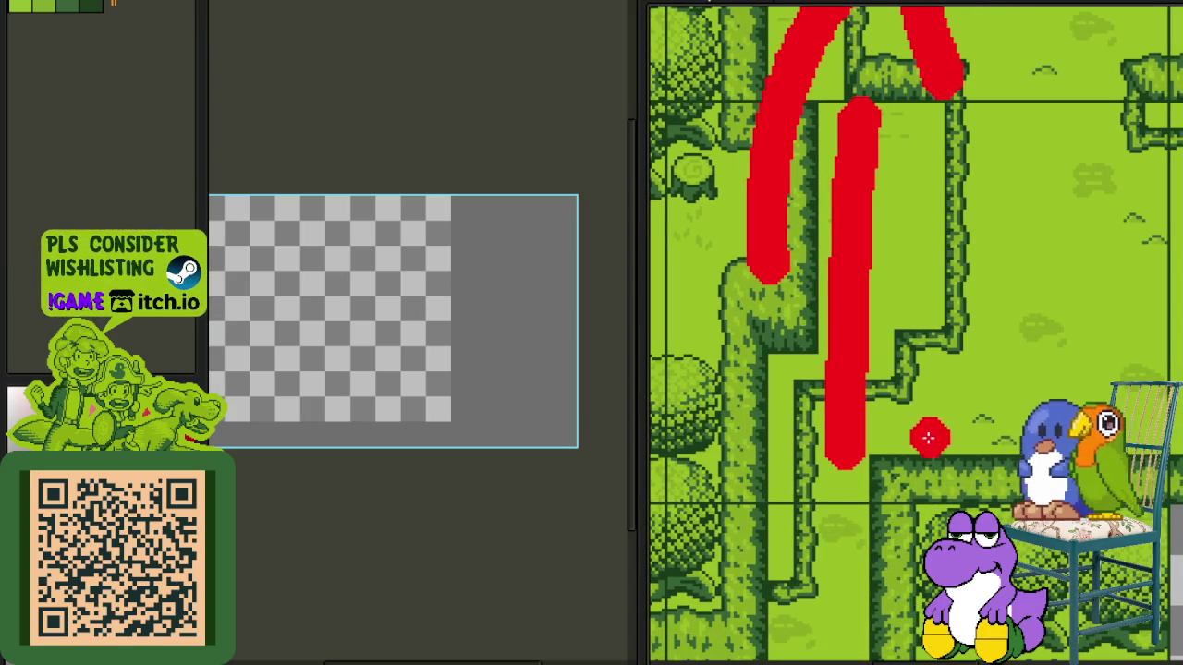
{"action": "mouse_move", "coordinate": [1000, 346]}
{"action": "left_mouse_down"}
{"action": "mouse_move", "coordinate": [664, 347]}
{"action": "mouse_move", "coordinate": [729, 253]}
{"action": "left_mouse_up"}
{"action": "scroll", "coordinate": [832, 209], "scroll_direction": "down", "scroll_amount": 2}
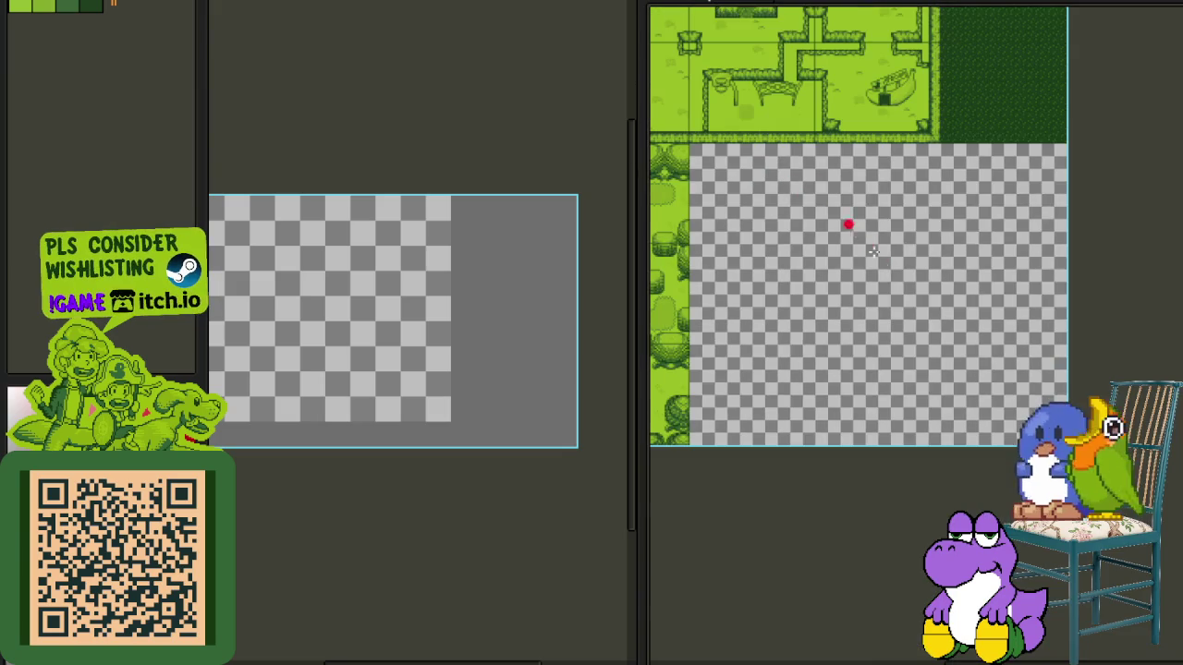
{"action": "scroll", "coordinate": [878, 342], "scroll_direction": "up", "scroll_amount": 2}
{"action": "mouse_move", "coordinate": [934, 256]}
{"action": "left_mouse_down"}
{"action": "mouse_move", "coordinate": [879, 327]}
{"action": "mouse_move", "coordinate": [858, 386]}
{"action": "mouse_move", "coordinate": [707, 525]}
{"action": "left_mouse_up"}
{"action": "left_click_drag", "start_coordinate": [876, 447], "coordinate": [952, 544]}
{"action": "scroll", "coordinate": [943, 490], "scroll_direction": "down", "scroll_amount": 2}
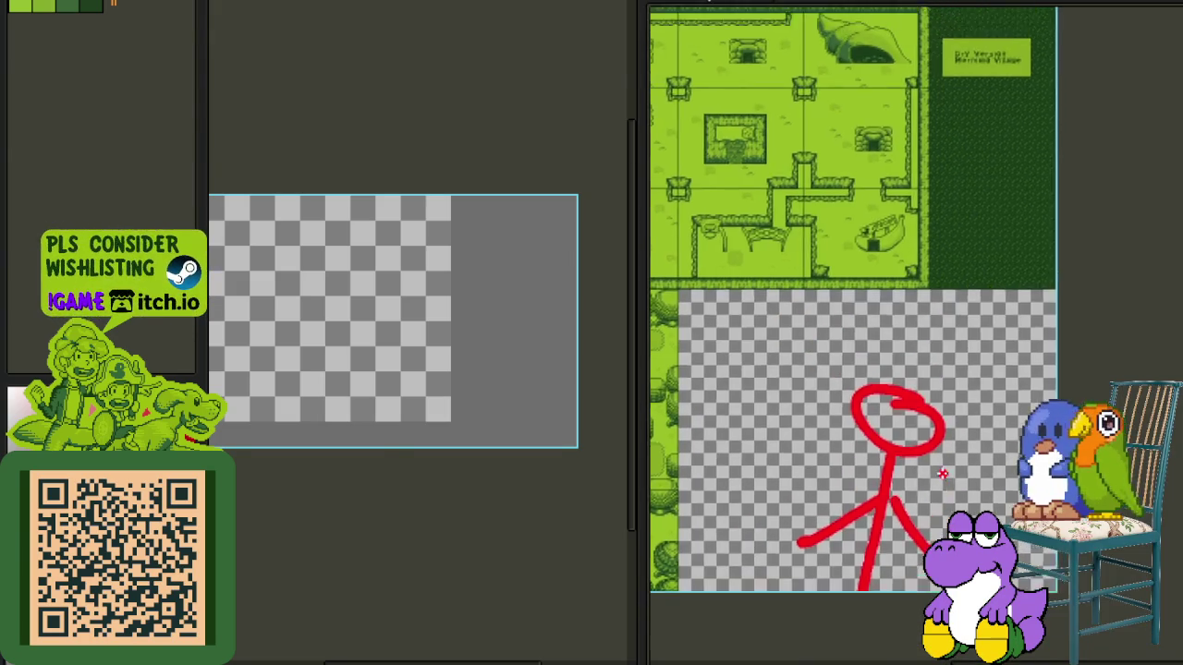
{"action": "scroll", "coordinate": [916, 475], "scroll_direction": "up", "scroll_amount": 2}
- Add a second red circle beside the head and move the stick figure down and right
{"action": "mouse_move", "coordinate": [916, 475]}
{"action": "left_mouse_down"}
{"action": "mouse_move", "coordinate": [956, 498]}
{"action": "mouse_move", "coordinate": [1047, 508]}
{"action": "mouse_move", "coordinate": [1099, 476]}
{"action": "left_mouse_up"}
{"action": "left_click_drag", "start_coordinate": [915, 340], "coordinate": [910, 346]}
{"action": "scroll", "coordinate": [930, 367], "scroll_direction": "down", "scroll_amount": 2}
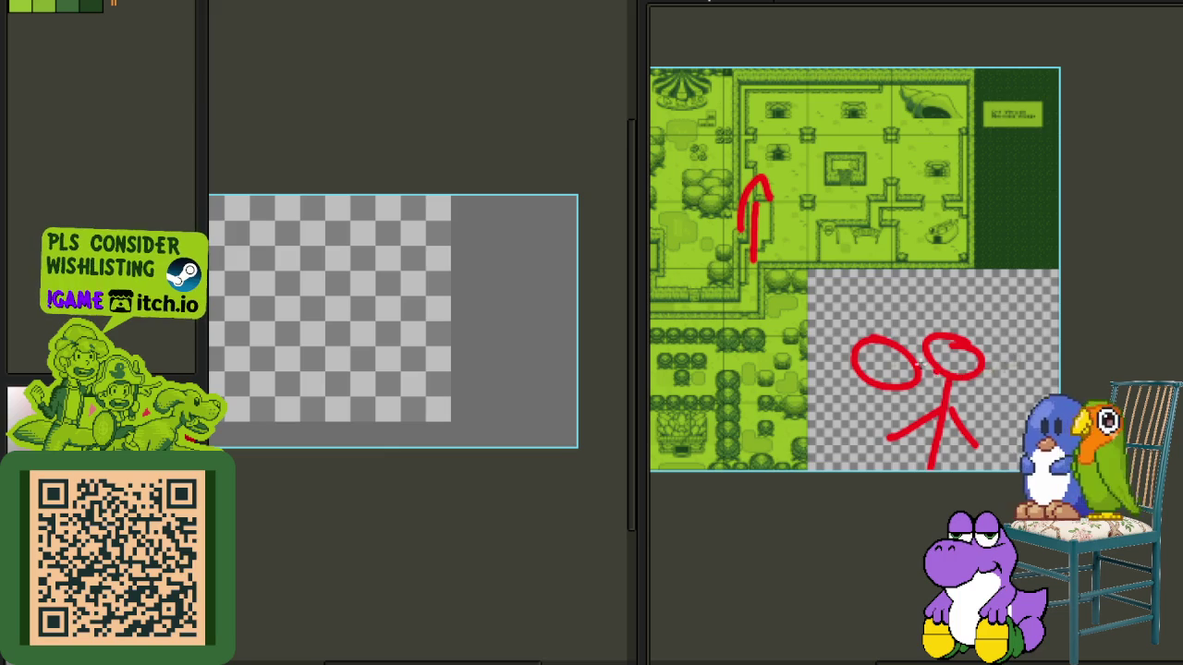
{"action": "left_click_drag", "start_coordinate": [818, 295], "coordinate": [1046, 475]}
{"action": "left_click_drag", "start_coordinate": [916, 416], "coordinate": [993, 459]}
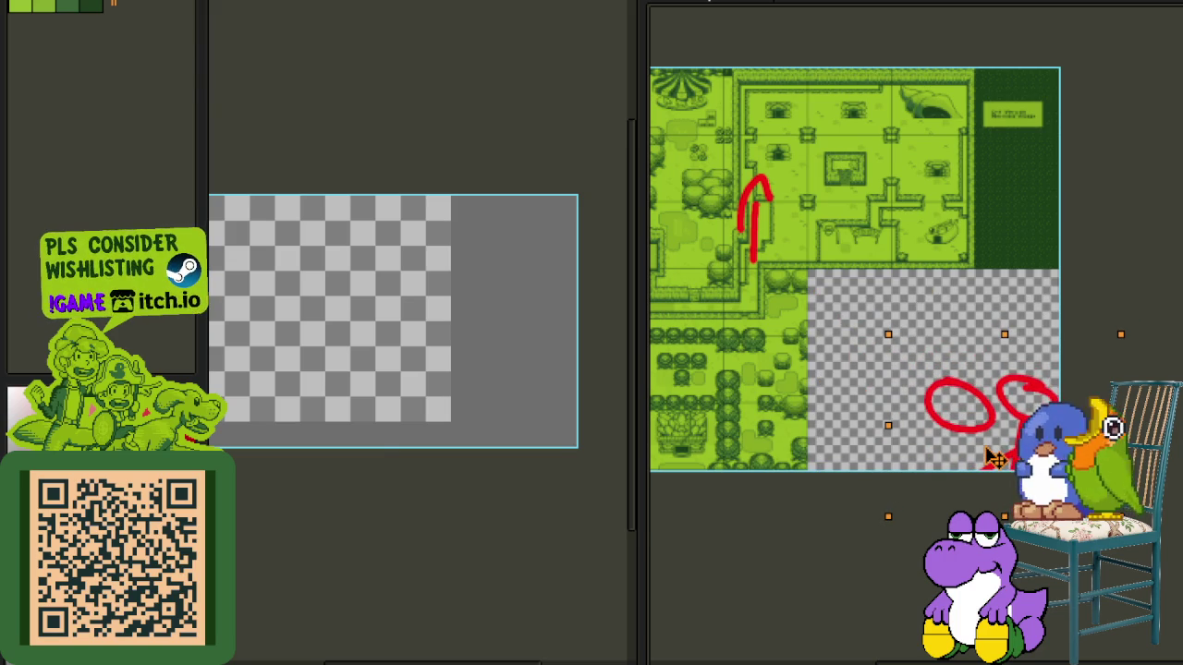
- Deselect, sketch rough red strokes in the empty area, and undo the last shape
{"action": "left_click", "coordinate": [896, 304]}
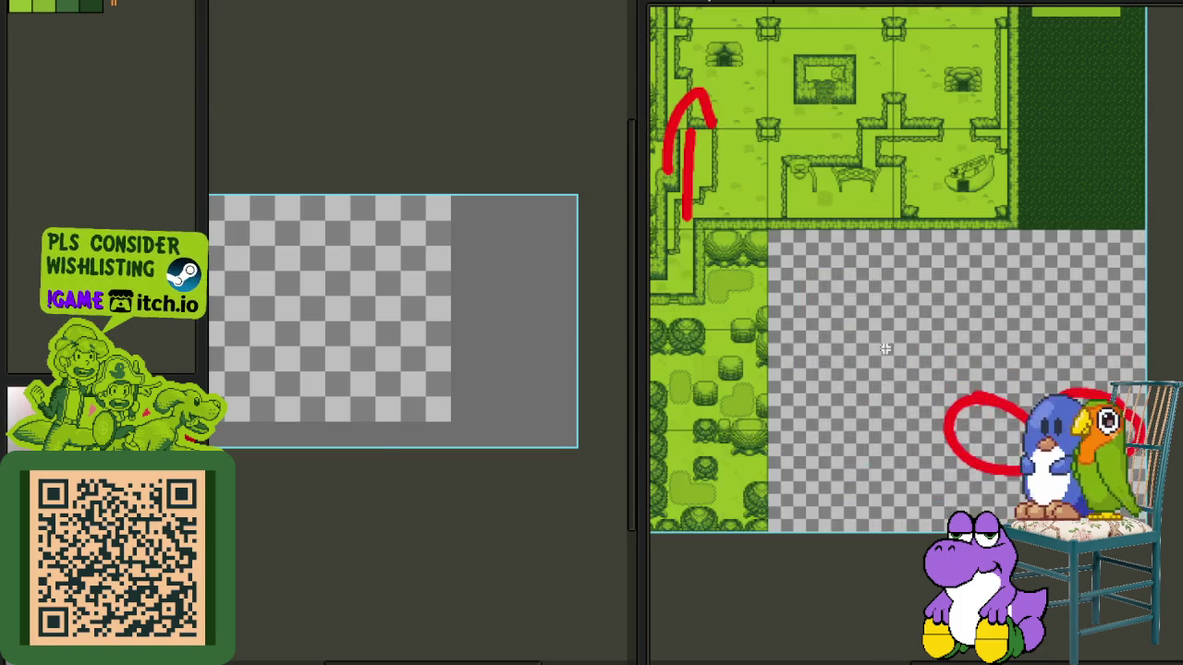
{"action": "scroll", "coordinate": [882, 365], "scroll_direction": "up", "scroll_amount": 1}
{"action": "scroll", "coordinate": [994, 426], "scroll_direction": "up", "scroll_amount": 1}
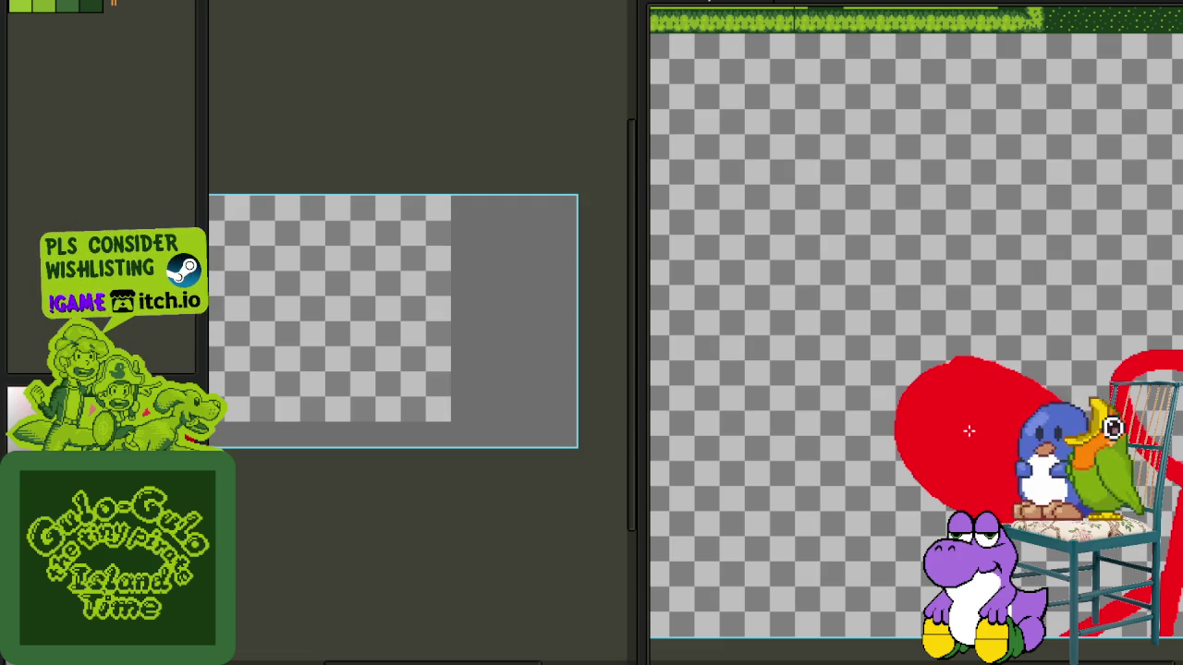
{"action": "scroll", "coordinate": [966, 430], "scroll_direction": "down", "scroll_amount": 1}
{"action": "scroll", "coordinate": [1028, 388], "scroll_direction": "up", "scroll_amount": 1}
{"action": "mouse_move", "coordinate": [1053, 379]}
{"action": "left_mouse_down"}
{"action": "mouse_move", "coordinate": [980, 254]}
{"action": "mouse_move", "coordinate": [1044, 277]}
{"action": "left_mouse_up"}
{"action": "scroll", "coordinate": [1017, 274], "scroll_direction": "down", "scroll_amount": 2}
{"action": "scroll", "coordinate": [989, 343], "scroll_direction": "up", "scroll_amount": 1}
{"action": "scroll", "coordinate": [911, 343], "scroll_direction": "up", "scroll_amount": 1}
{"action": "left_click_drag", "start_coordinate": [913, 359], "coordinate": [917, 413]}
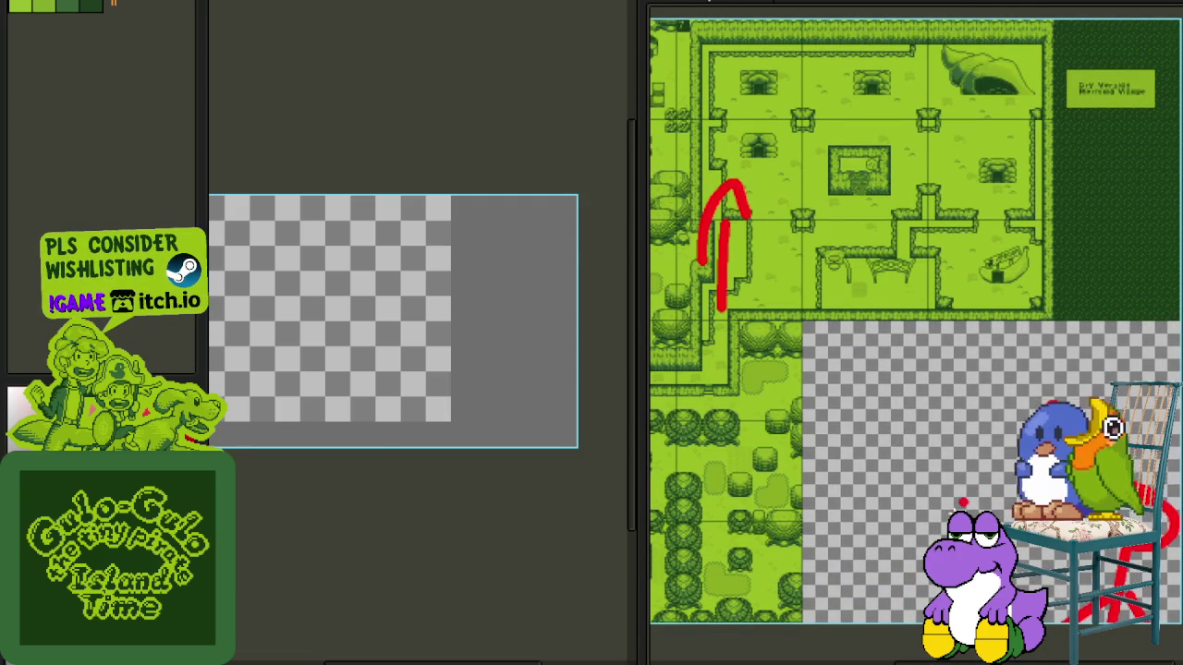
{"action": "left_click_drag", "start_coordinate": [854, 533], "coordinate": [943, 446]}
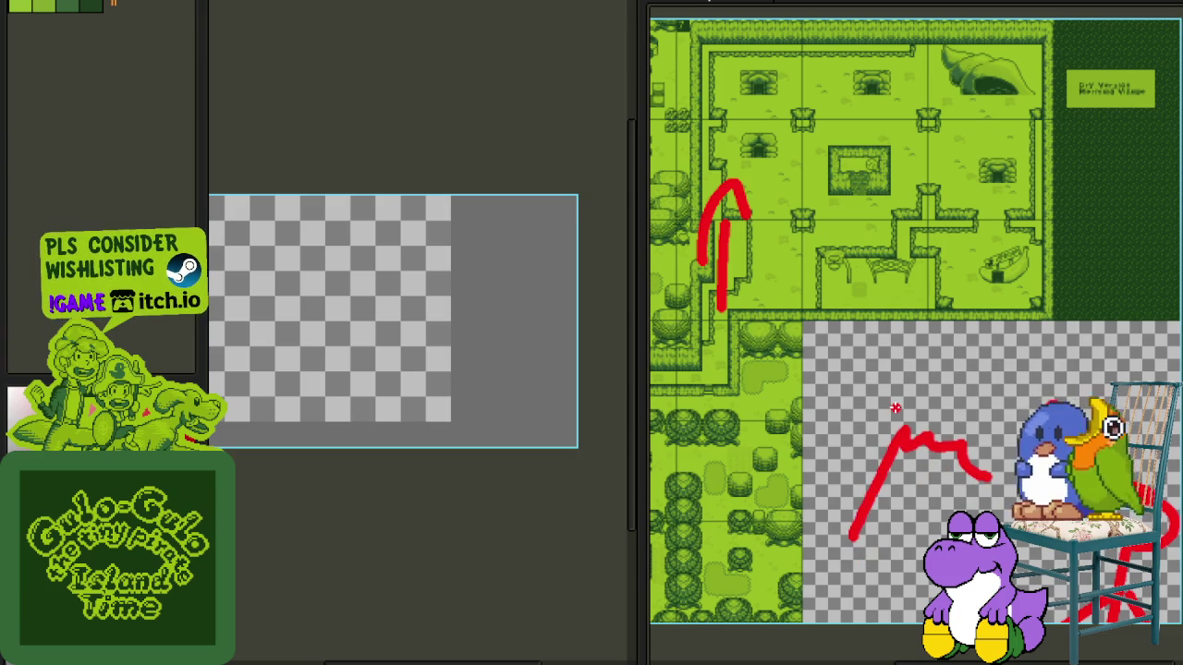
{"action": "key", "text": "ctrl+z"}
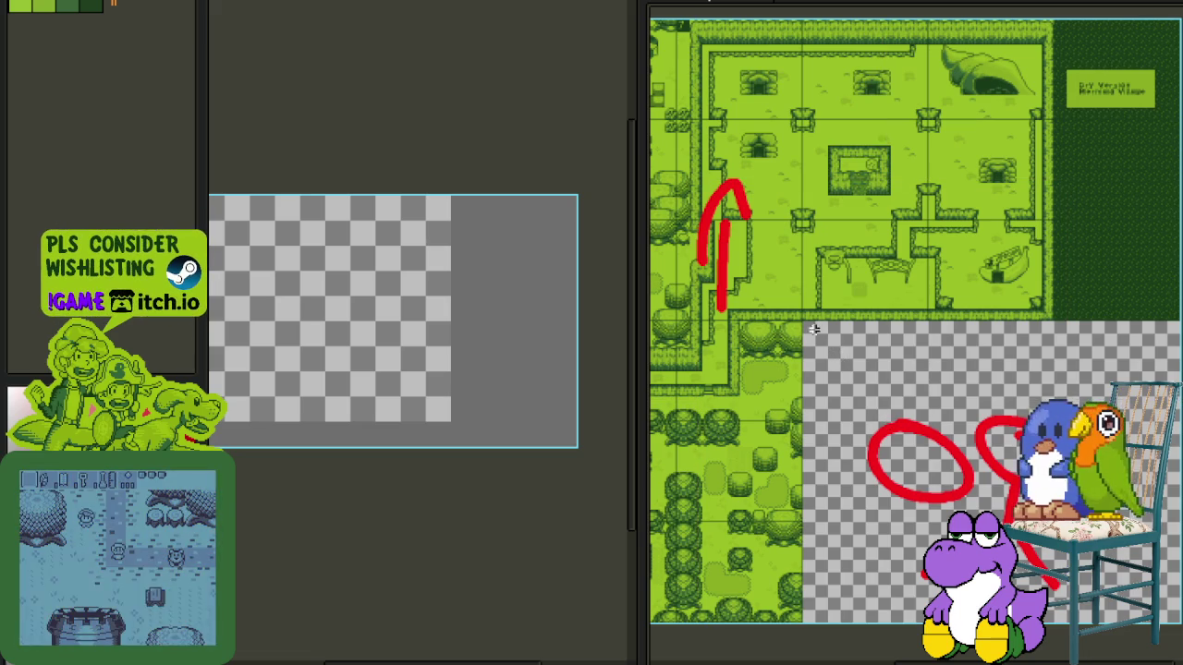
- Select the red stick figure and move it left and down
{"action": "left_click_drag", "start_coordinate": [827, 363], "coordinate": [966, 522]}
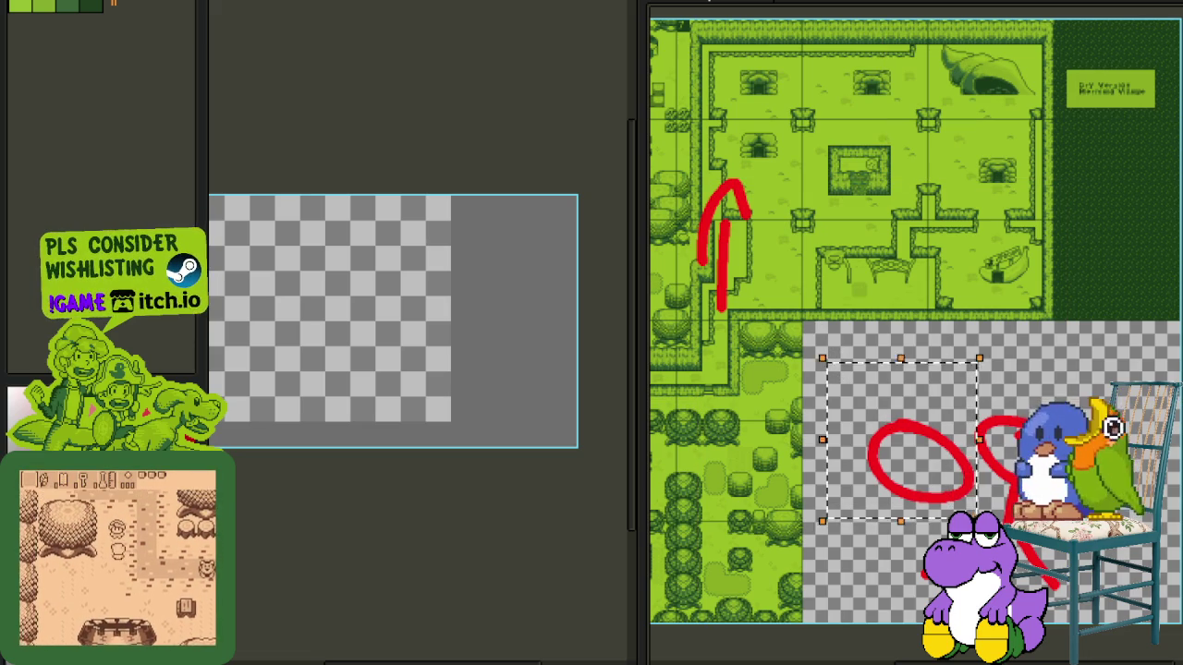
{"action": "scroll", "coordinate": [1007, 465], "scroll_direction": "down", "scroll_amount": 3}
{"action": "left_click_drag", "start_coordinate": [1005, 462], "coordinate": [870, 468]}
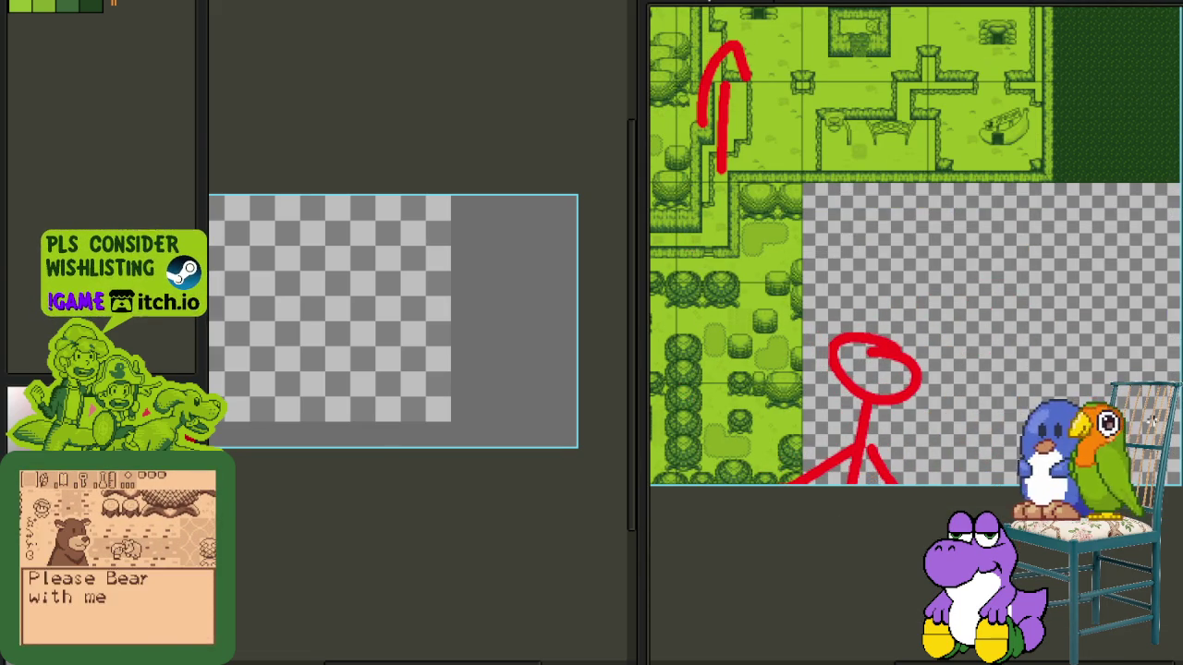
{"action": "scroll", "coordinate": [924, 481], "scroll_direction": "up", "scroll_amount": 2}
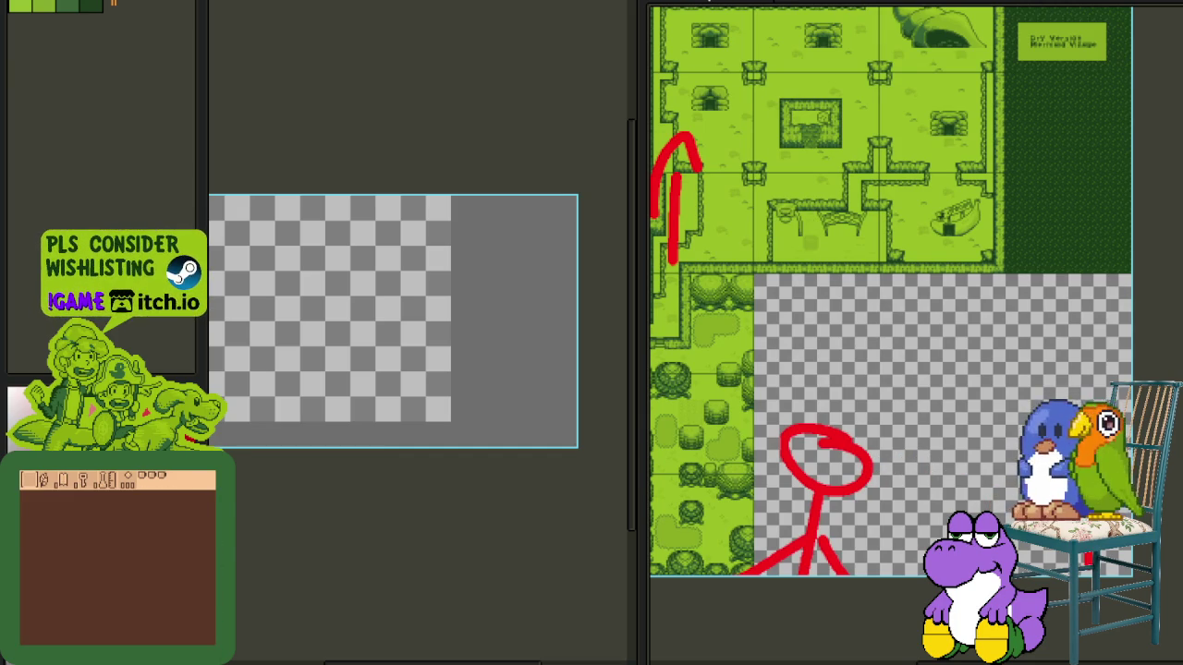
- Draw a red house outline beside the stick figure, then bring in the character sprite sheet
{"action": "left_click_drag", "start_coordinate": [990, 398], "coordinate": [1009, 447]}
{"action": "mouse_move", "coordinate": [916, 450]}
{"action": "left_mouse_down"}
{"action": "mouse_move", "coordinate": [953, 390]}
{"action": "mouse_move", "coordinate": [994, 460]}
{"action": "left_mouse_up"}
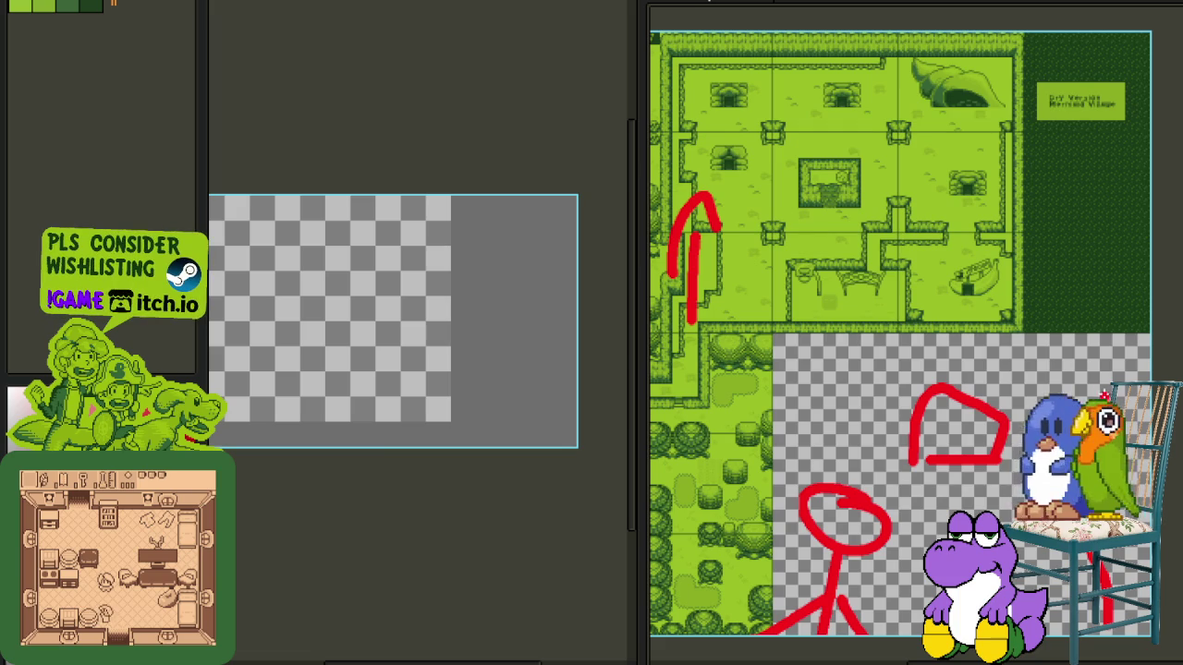
{"action": "left_click_drag", "start_coordinate": [910, 574], "coordinate": [929, 539]}
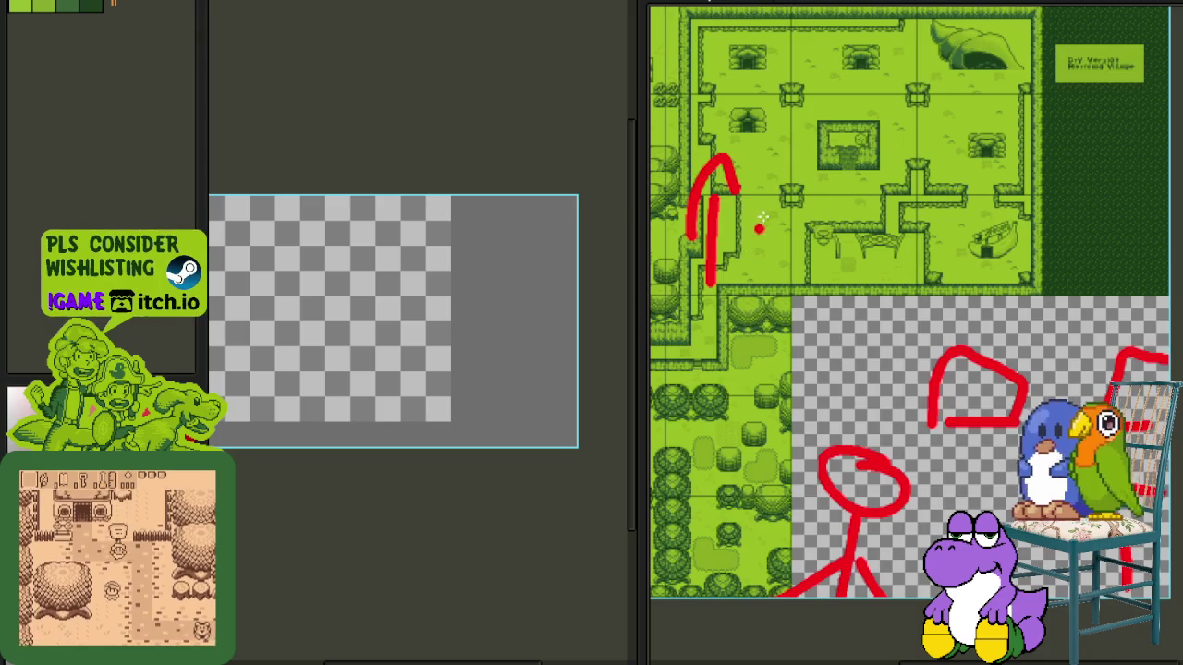
{"action": "scroll", "coordinate": [756, 240], "scroll_direction": "up", "scroll_amount": 2}
{"action": "left_click_drag", "start_coordinate": [760, 190], "coordinate": [843, 344]}
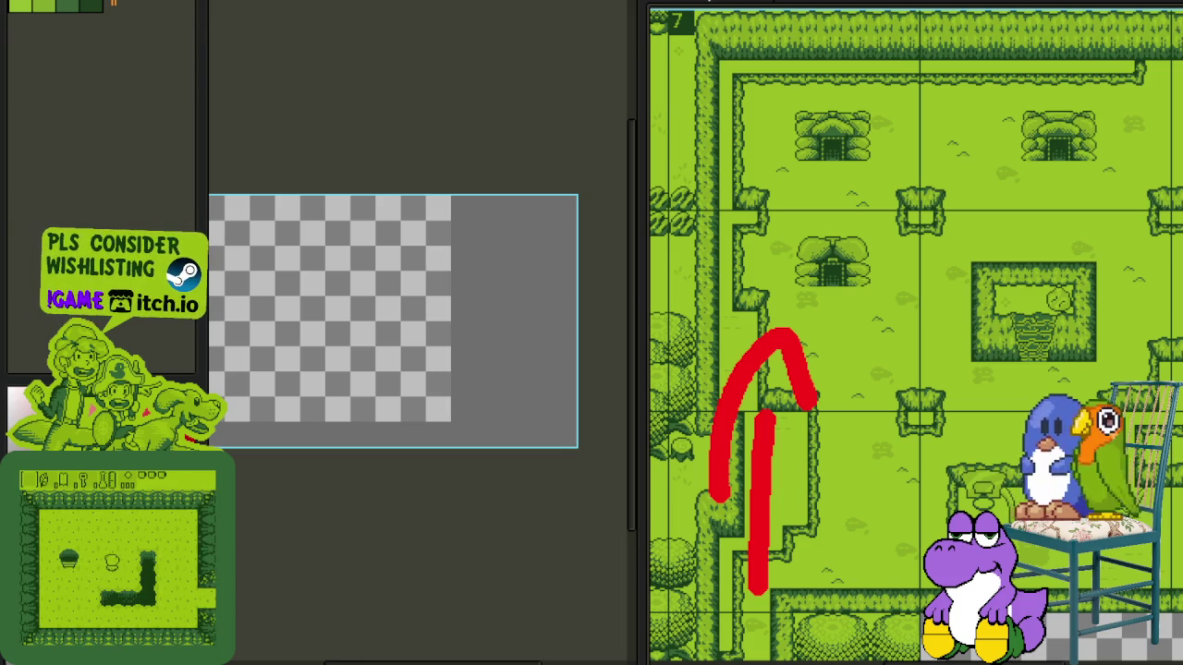
{"action": "left_click_drag", "start_coordinate": [1182, 443], "coordinate": [651, 444]}
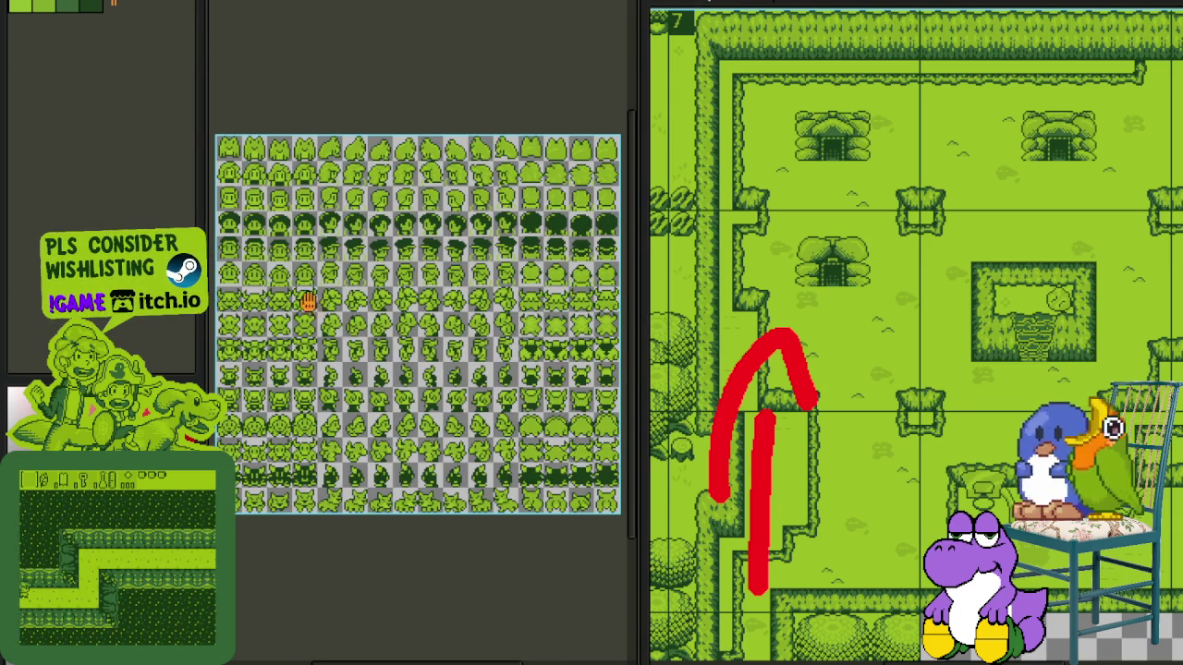
- Position and zoom in on the Game Boy character sprite sheet
{"action": "scroll", "coordinate": [342, 333], "scroll_direction": "up", "scroll_amount": 2}
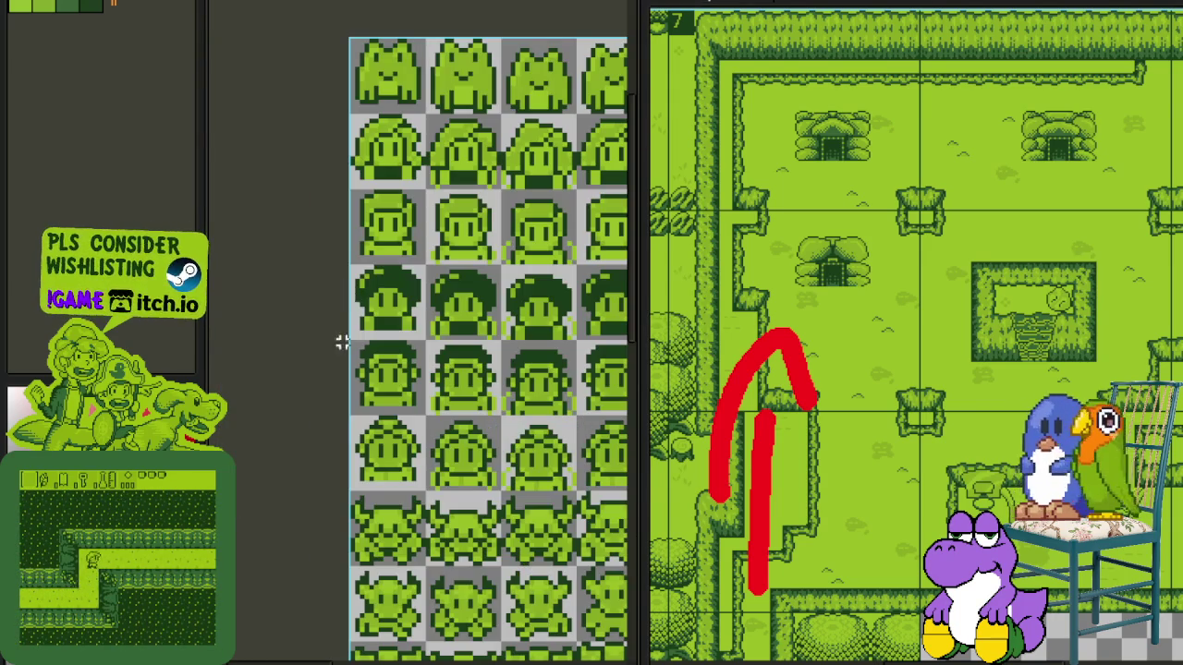
{"action": "mouse_move", "coordinate": [338, 408]}
{"action": "left_mouse_down"}
{"action": "mouse_move", "coordinate": [628, 272]}
{"action": "mouse_move", "coordinate": [629, 286]}
{"action": "left_mouse_up"}
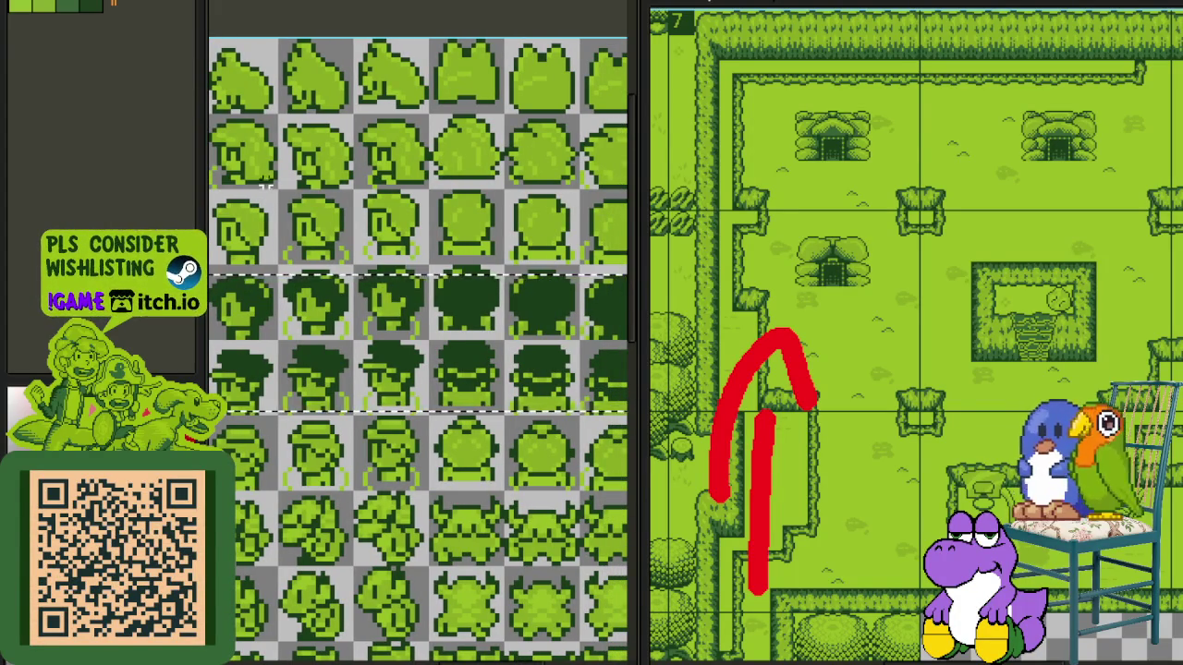
{"action": "scroll", "coordinate": [351, 159], "scroll_direction": "down", "scroll_amount": 3}
{"action": "scroll", "coordinate": [410, 229], "scroll_direction": "up", "scroll_amount": 1}
{"action": "scroll", "coordinate": [360, 243], "scroll_direction": "up", "scroll_amount": 1}
{"action": "scroll", "coordinate": [359, 243], "scroll_direction": "up", "scroll_amount": 2}
{"action": "scroll", "coordinate": [317, 293], "scroll_direction": "up", "scroll_amount": 1}
{"action": "scroll", "coordinate": [317, 293], "scroll_direction": "up", "scroll_amount": 1}
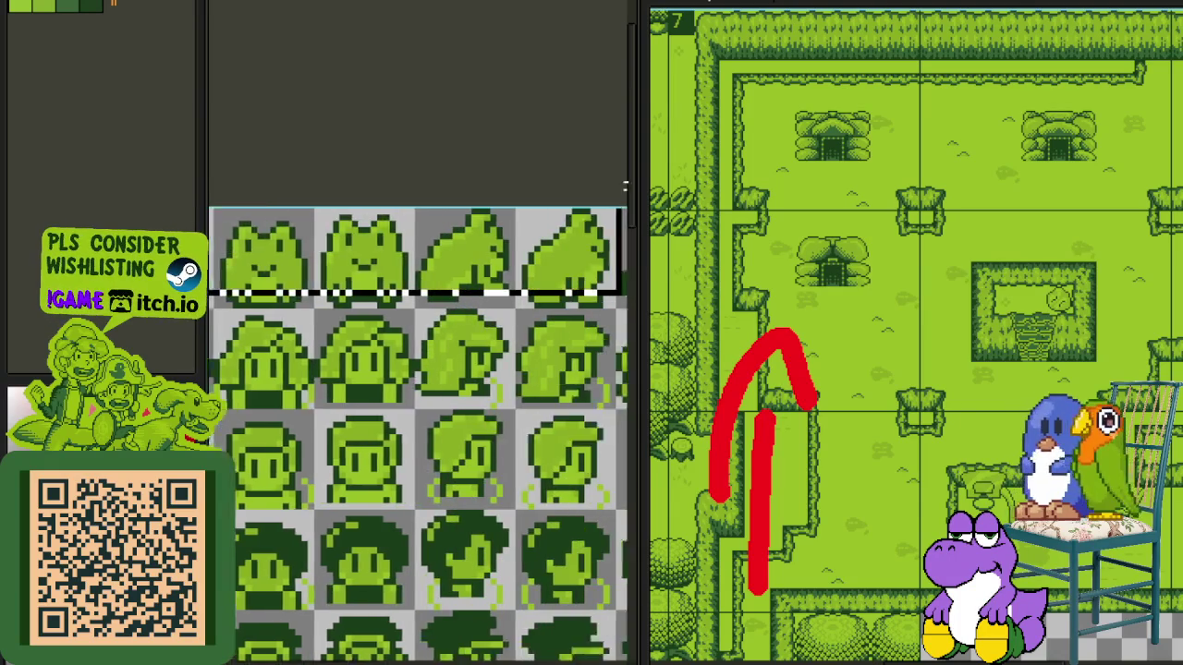
{"action": "scroll", "coordinate": [351, 356], "scroll_direction": "down", "scroll_amount": 1}
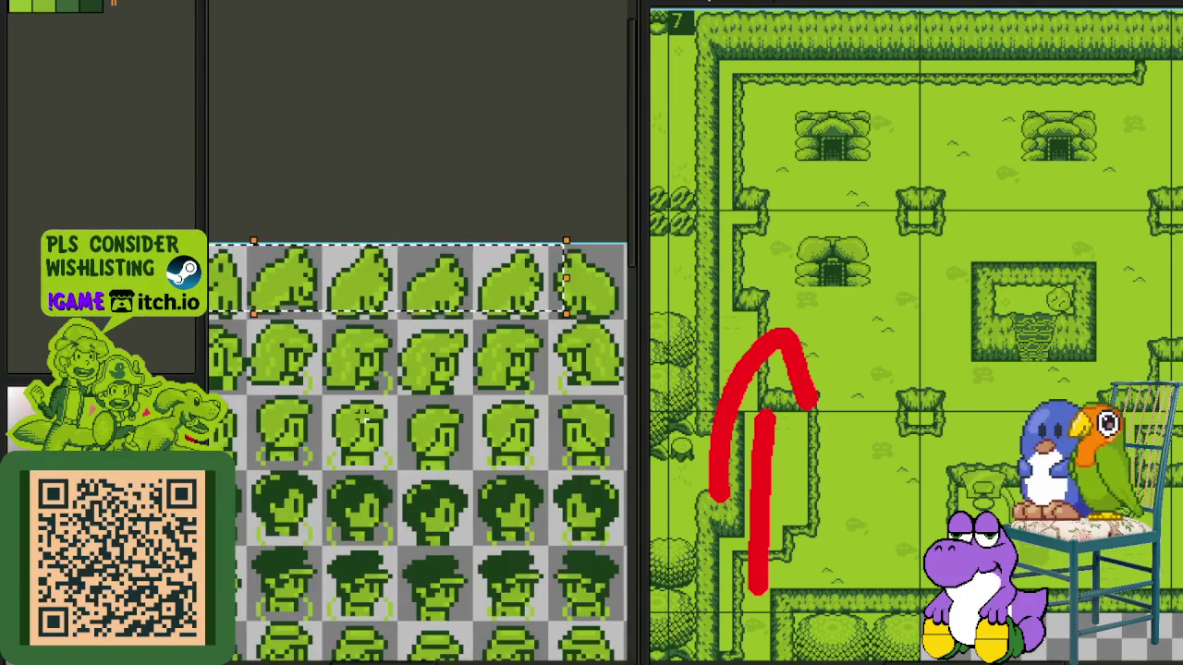
{"action": "scroll", "coordinate": [365, 420], "scroll_direction": "down", "scroll_amount": 1}
{"action": "scroll", "coordinate": [767, 312], "scroll_direction": "down", "scroll_amount": 1}
{"action": "scroll", "coordinate": [767, 311], "scroll_direction": "down", "scroll_amount": 1}
- Pan back to the red sketches and zoom in on the arrow on the village map
{"action": "left_click_drag", "start_coordinate": [767, 312], "coordinate": [675, 185]}
{"action": "scroll", "coordinate": [808, 296], "scroll_direction": "up", "scroll_amount": 2}
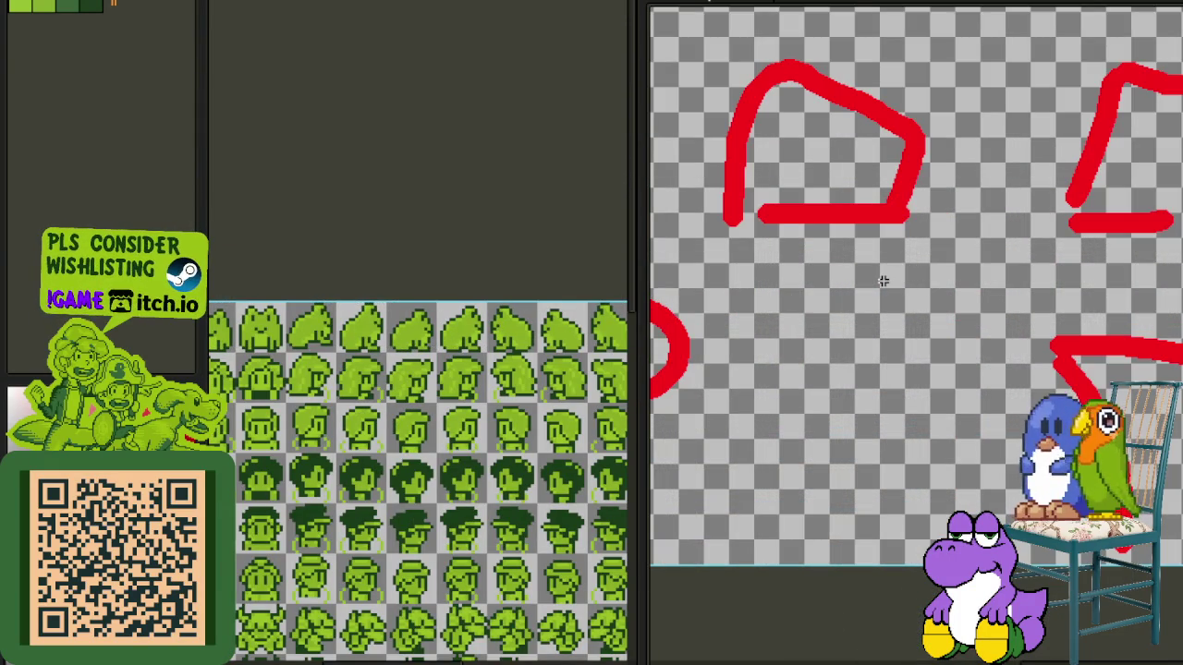
{"action": "scroll", "coordinate": [883, 281], "scroll_direction": "down", "scroll_amount": 1}
{"action": "left_click_drag", "start_coordinate": [858, 264], "coordinate": [915, 296]}
{"action": "scroll", "coordinate": [911, 305], "scroll_direction": "up", "scroll_amount": 1}
{"action": "scroll", "coordinate": [910, 304], "scroll_direction": "up", "scroll_amount": 1}
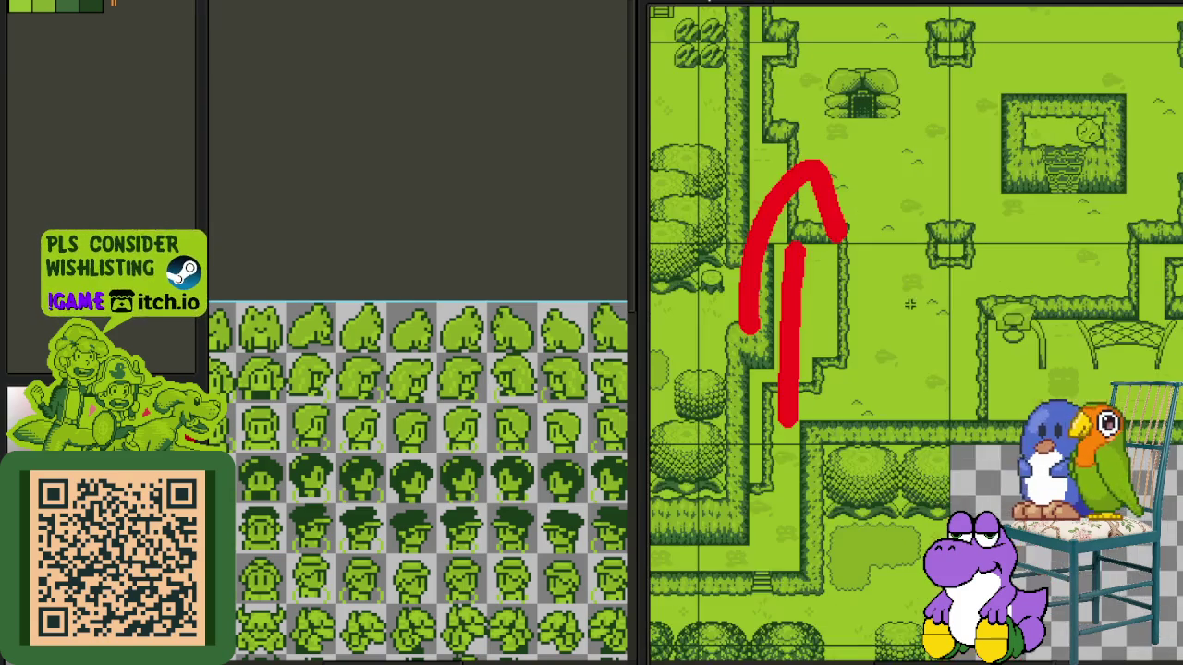
{"action": "scroll", "coordinate": [879, 286], "scroll_direction": "up", "scroll_amount": 2}
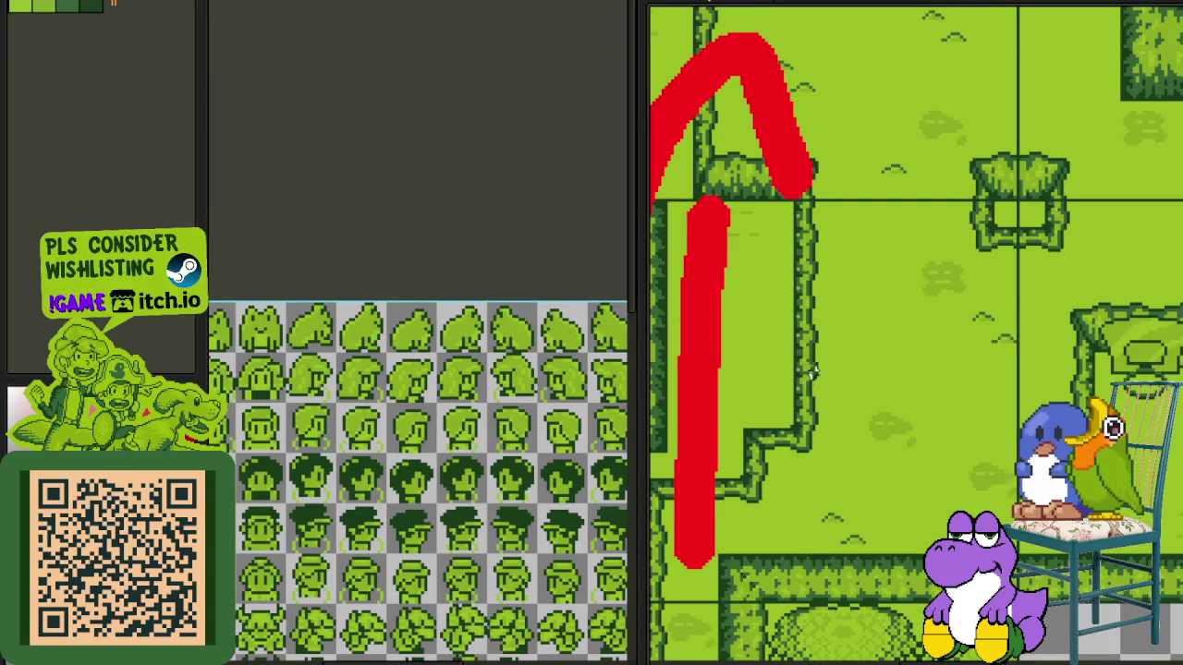
{"action": "left_click_drag", "start_coordinate": [724, 298], "coordinate": [795, 407]}
{"action": "left_click_drag", "start_coordinate": [785, 260], "coordinate": [924, 515]}
{"action": "scroll", "coordinate": [1024, 322], "scroll_direction": "down", "scroll_amount": 2}
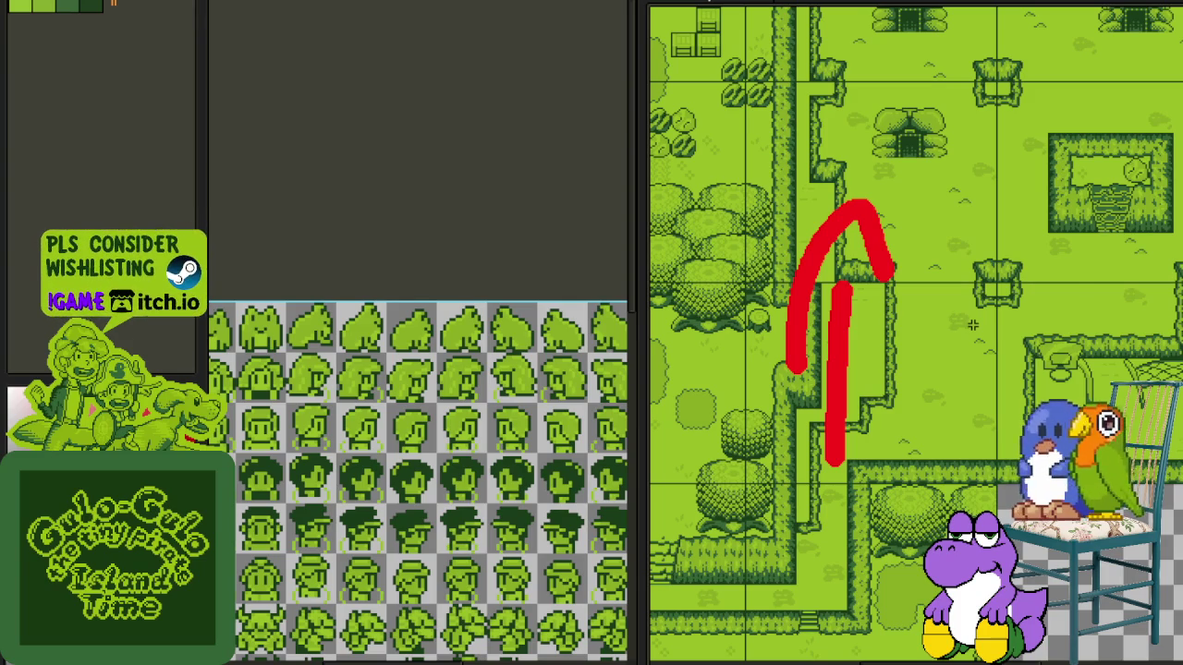
{"action": "scroll", "coordinate": [972, 325], "scroll_direction": "down", "scroll_amount": 3}
{"action": "scroll", "coordinate": [923, 372], "scroll_direction": "up", "scroll_amount": 2}
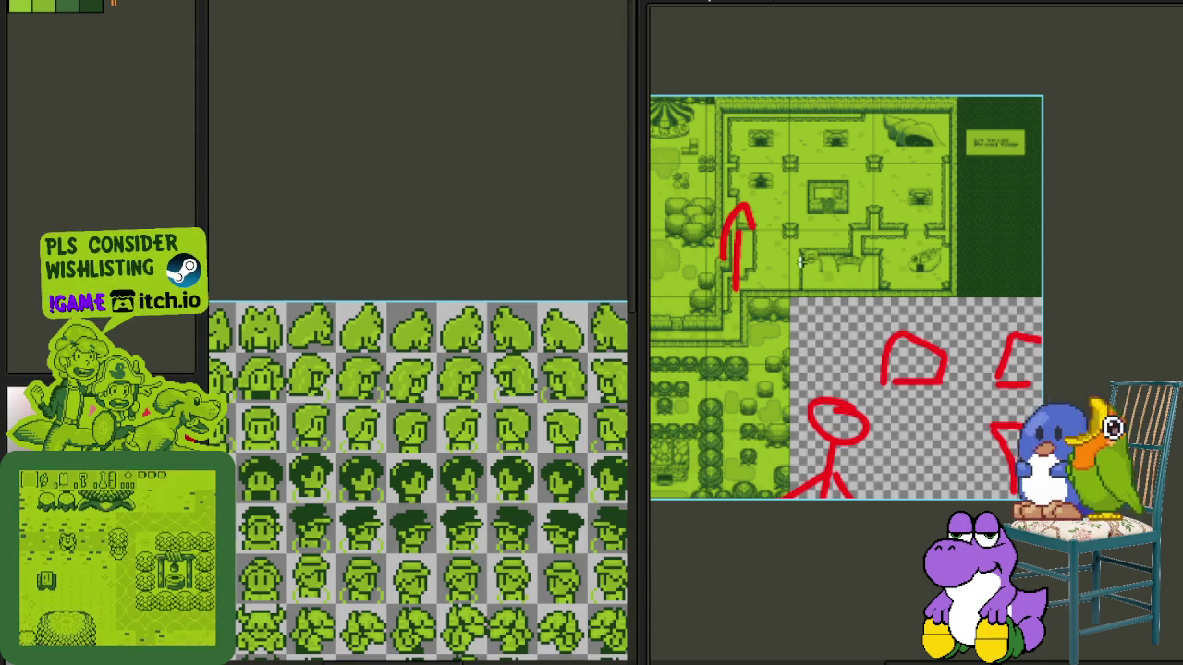
{"action": "scroll", "coordinate": [800, 262], "scroll_direction": "up", "scroll_amount": 2}
{"action": "scroll", "coordinate": [831, 305], "scroll_direction": "up", "scroll_amount": 4}
{"action": "scroll", "coordinate": [885, 311], "scroll_direction": "down", "scroll_amount": 1}
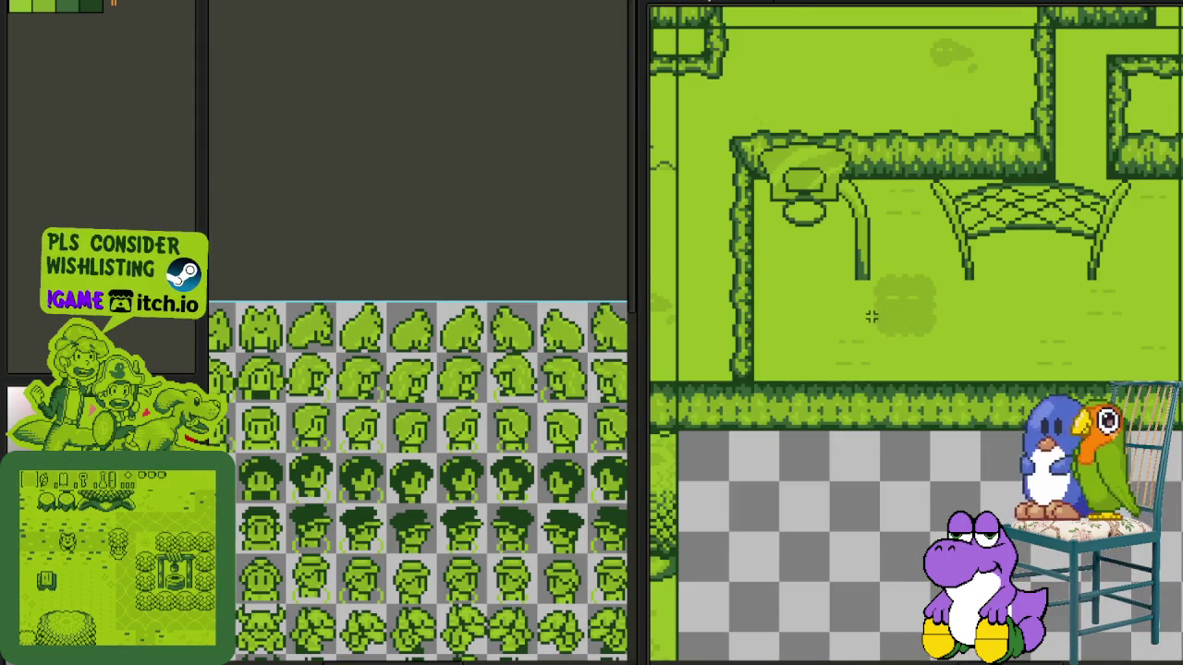
{"action": "scroll", "coordinate": [832, 318], "scroll_direction": "down", "scroll_amount": 2}
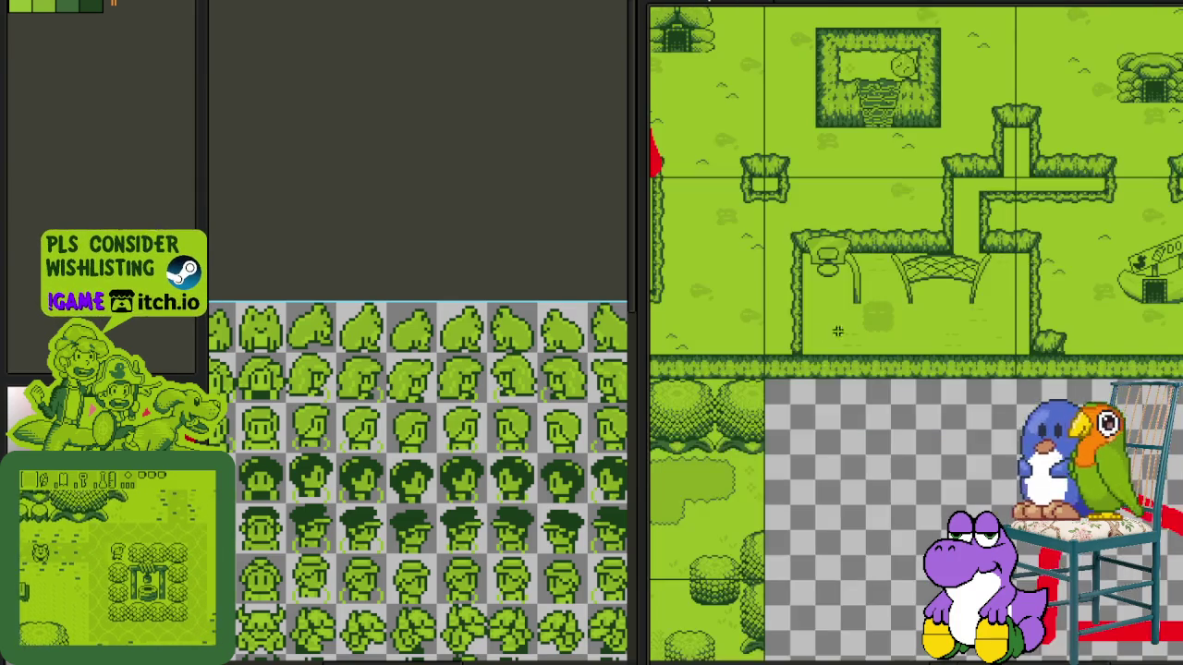
{"action": "left_click_drag", "start_coordinate": [787, 314], "coordinate": [862, 447]}
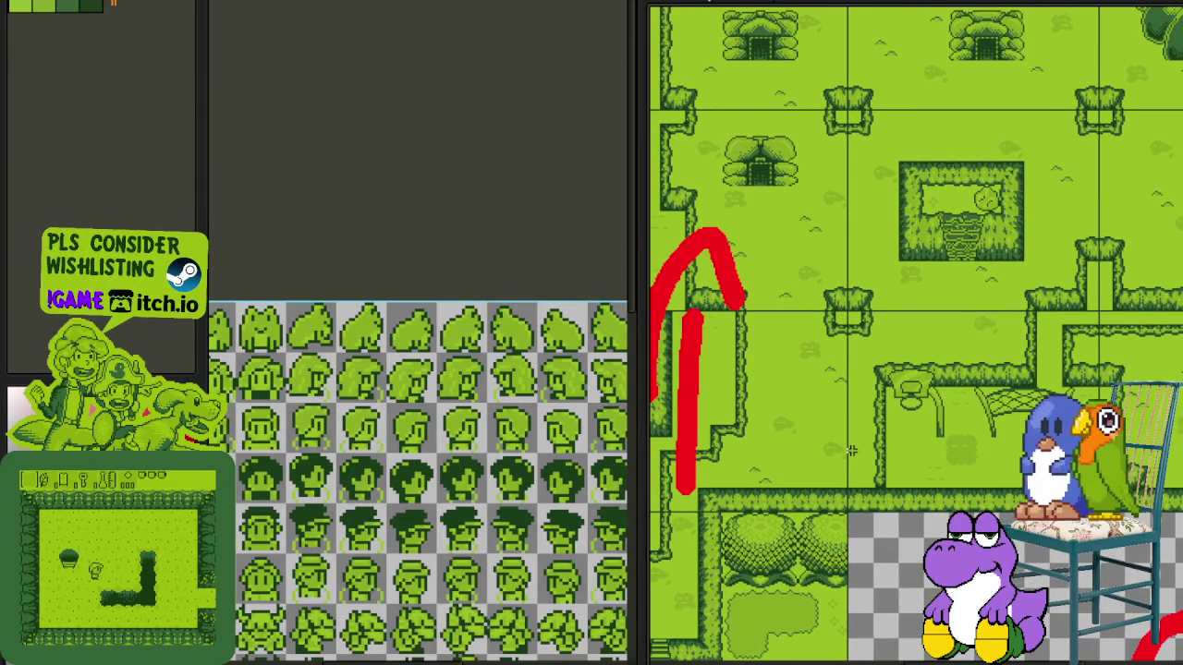
{"action": "scroll", "coordinate": [851, 450], "scroll_direction": "down", "scroll_amount": 2}
{"action": "scroll", "coordinate": [854, 448], "scroll_direction": "up", "scroll_amount": 1}
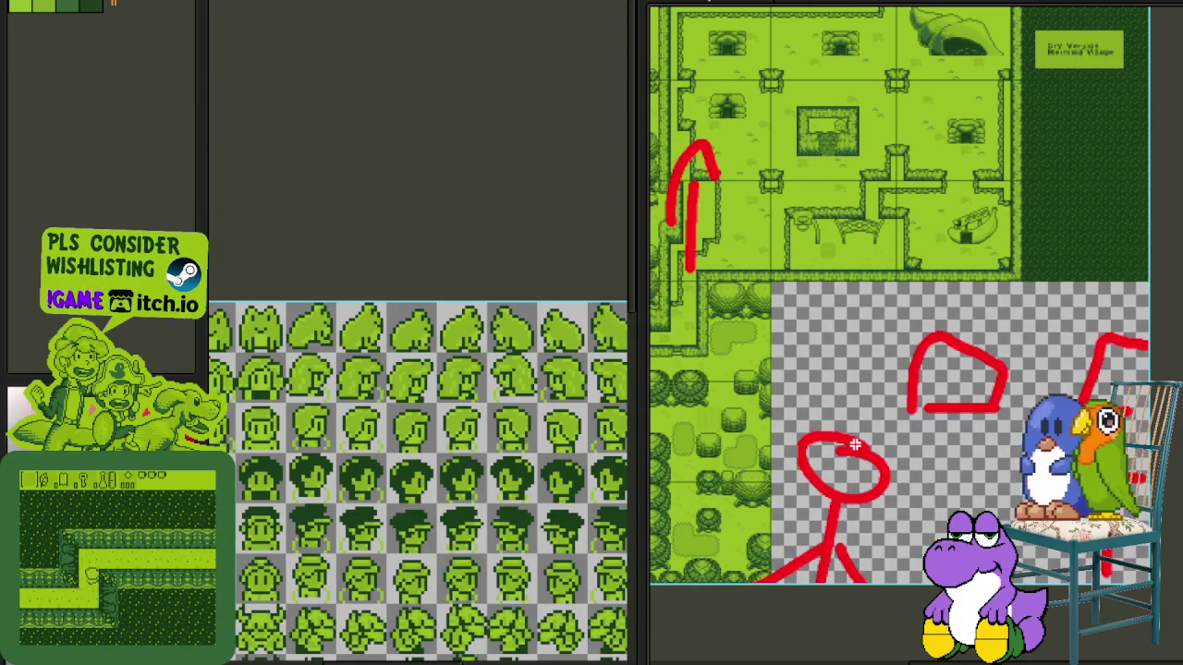
{"action": "scroll", "coordinate": [845, 492], "scroll_direction": "up", "scroll_amount": 3}
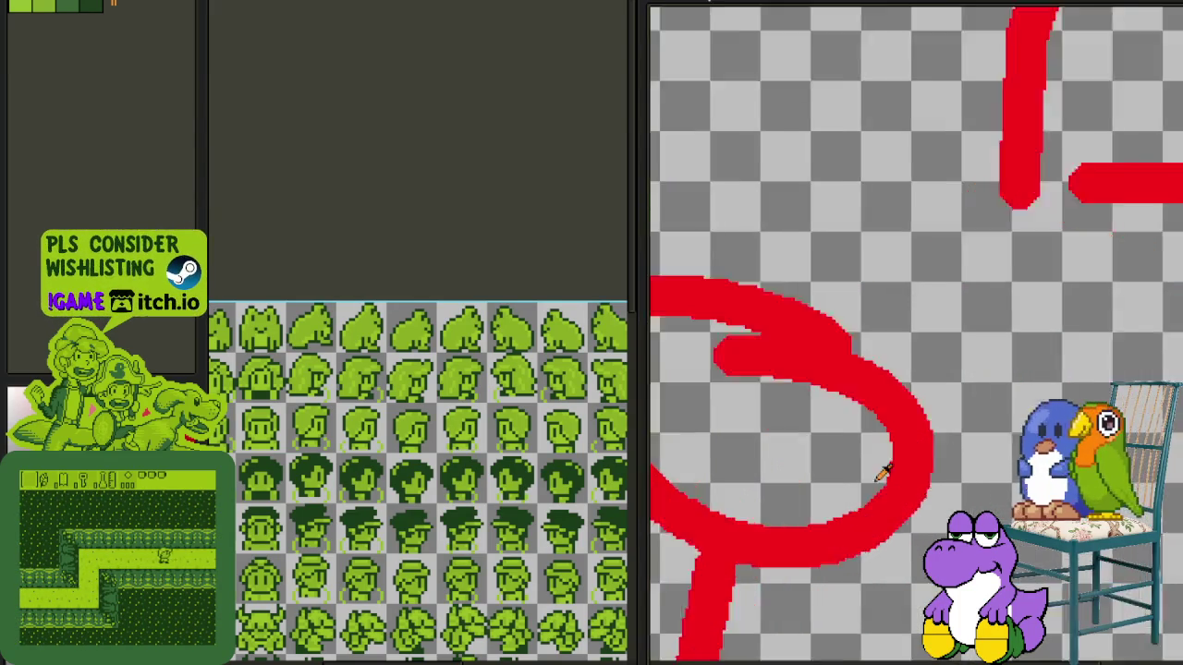
- Marquee-select the red sketch in the lower-right corner and drag it up-left onto the map
{"action": "scroll", "coordinate": [877, 475], "scroll_direction": "up", "scroll_amount": 1}
{"action": "scroll", "coordinate": [931, 462], "scroll_direction": "down", "scroll_amount": 3}
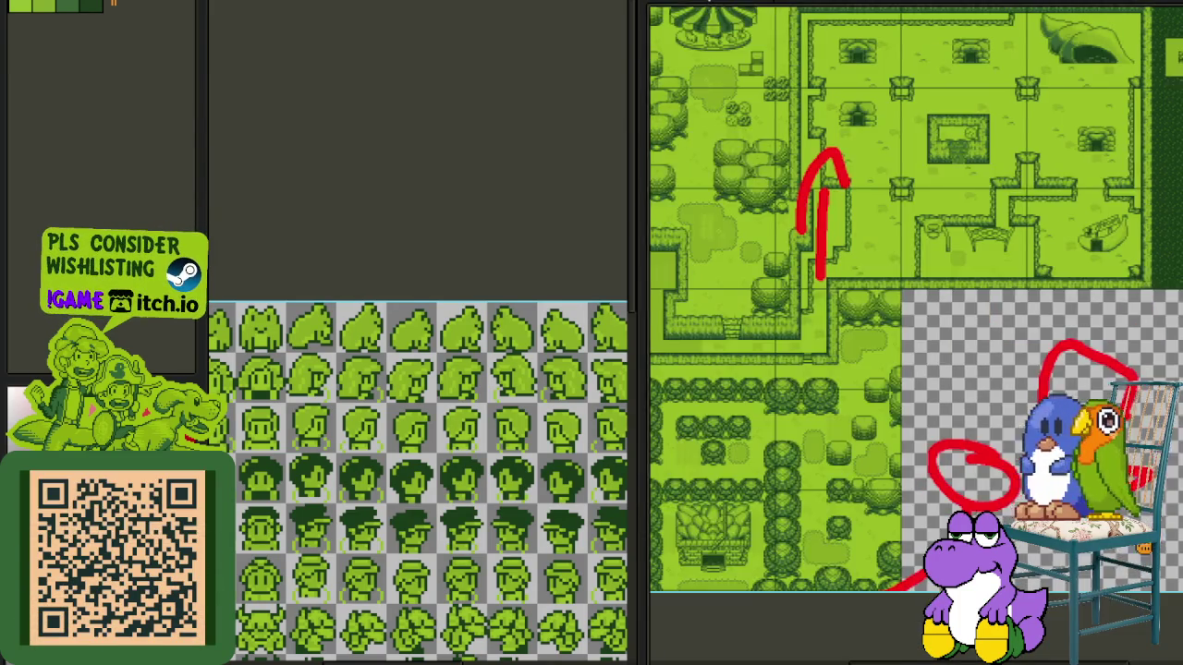
{"action": "left_click_drag", "start_coordinate": [971, 414], "coordinate": [845, 424]}
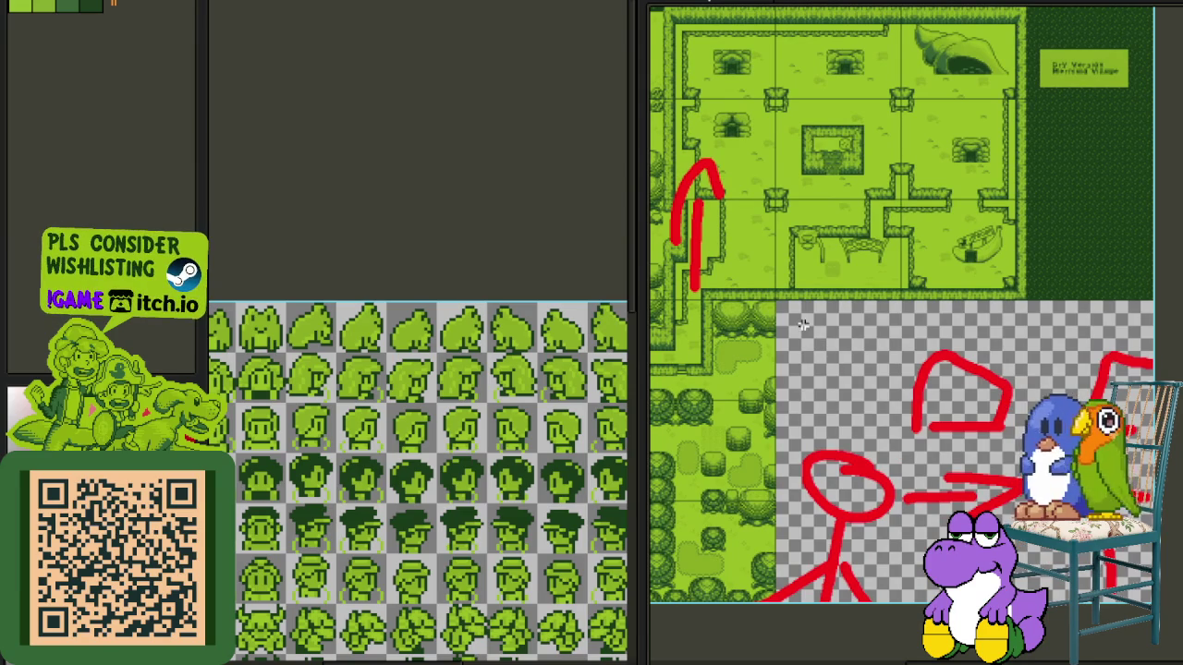
{"action": "scroll", "coordinate": [858, 462], "scroll_direction": "down", "scroll_amount": 2}
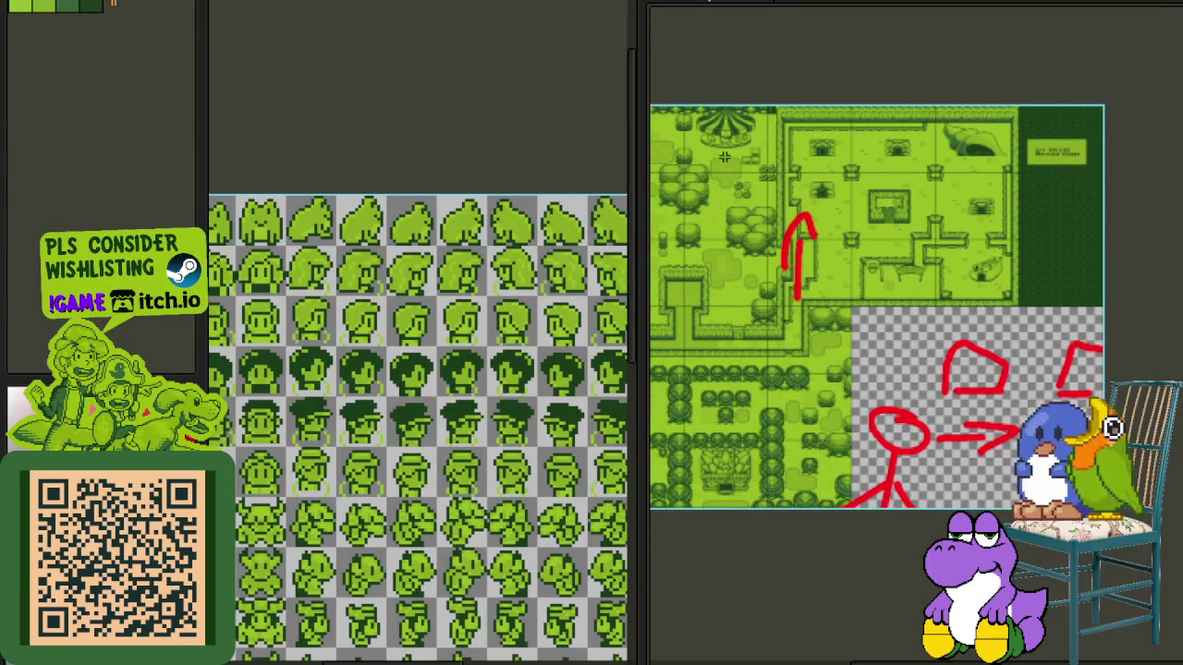
{"action": "left_click_drag", "start_coordinate": [908, 329], "coordinate": [982, 375]}
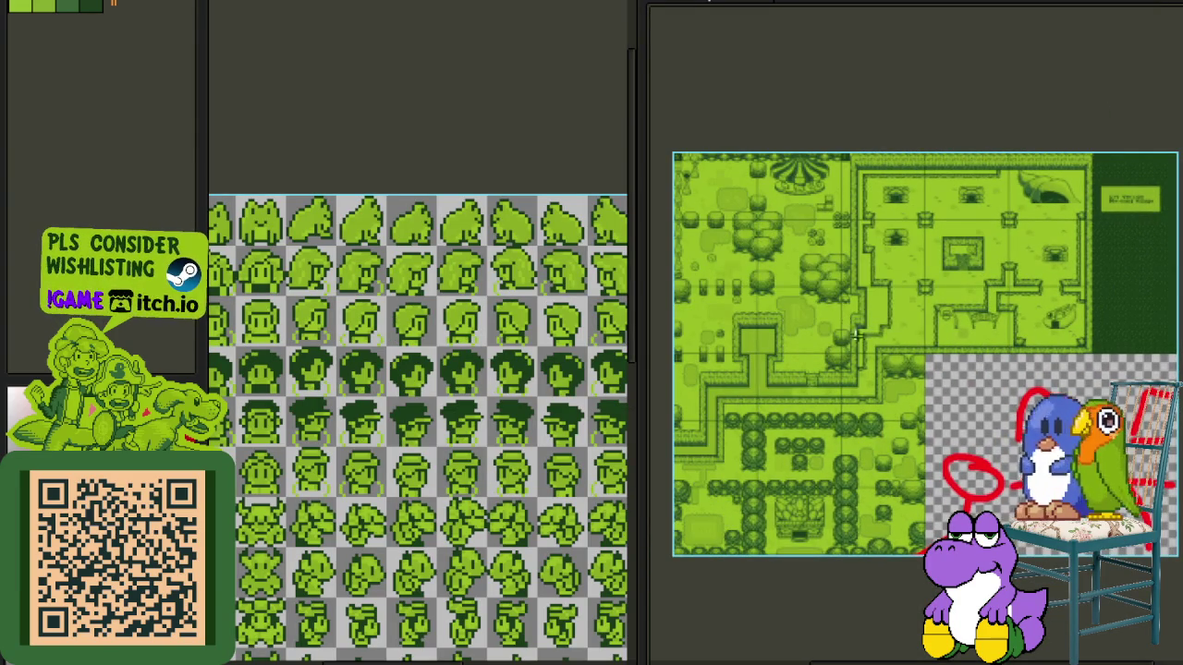
{"action": "left_click_drag", "start_coordinate": [884, 340], "coordinate": [1166, 559]}
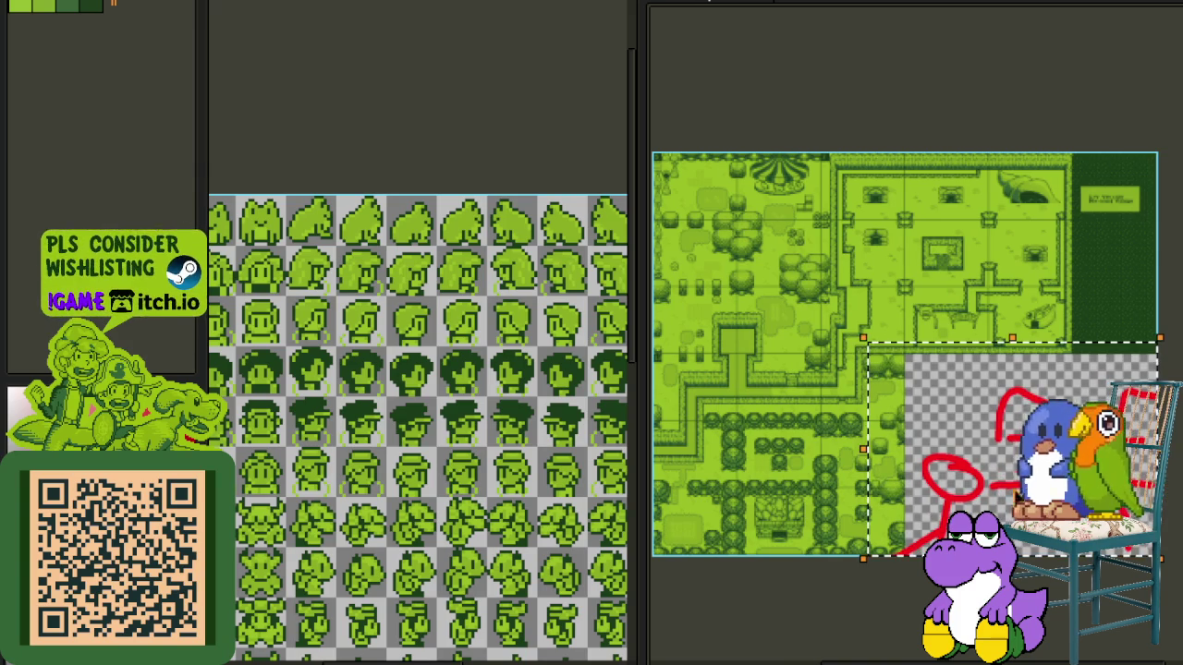
{"action": "left_click_drag", "start_coordinate": [1025, 448], "coordinate": [770, 256]}
{"action": "mouse_move", "coordinate": [766, 299]}
{"action": "left_mouse_down"}
{"action": "mouse_move", "coordinate": [921, 413]}
{"action": "mouse_move", "coordinate": [957, 414]}
{"action": "left_mouse_up"}
- Draw a large red 1 and a red 2 on the map, undoing the too-small 2
{"action": "scroll", "coordinate": [921, 413], "scroll_direction": "up", "scroll_amount": 1}
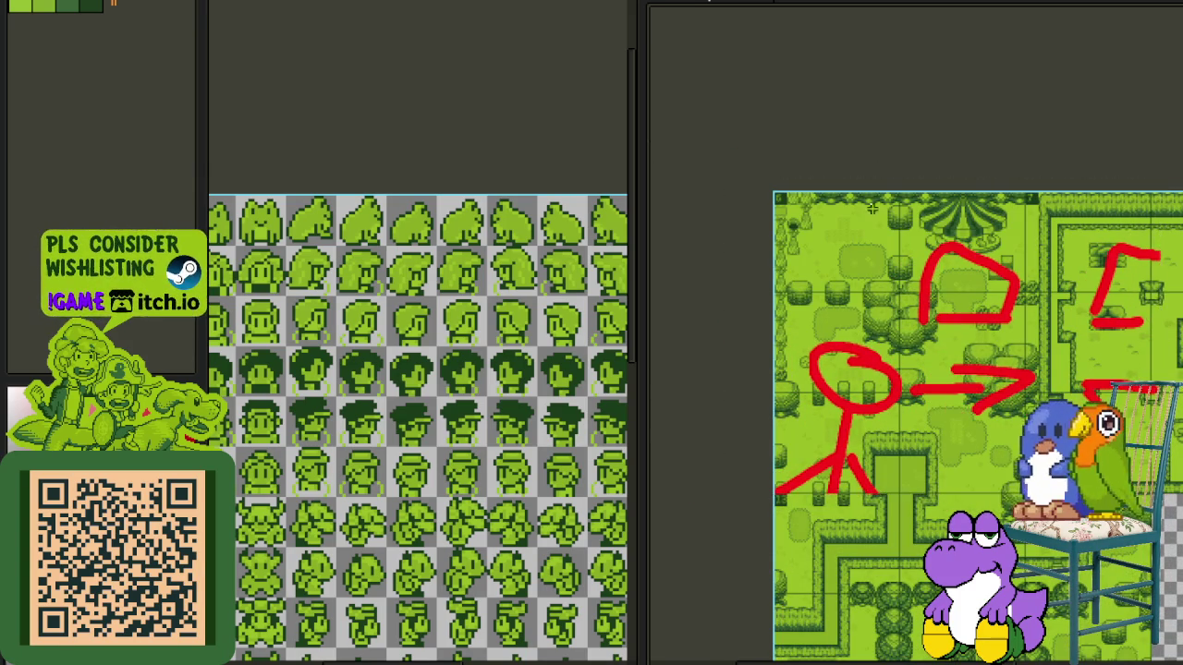
{"action": "scroll", "coordinate": [951, 261], "scroll_direction": "up", "scroll_amount": 3}
{"action": "mouse_move", "coordinate": [797, 308]}
{"action": "left_mouse_down"}
{"action": "mouse_move", "coordinate": [746, 251]}
{"action": "mouse_move", "coordinate": [817, 357]}
{"action": "left_mouse_up"}
{"action": "scroll", "coordinate": [739, 356], "scroll_direction": "down", "scroll_amount": 2}
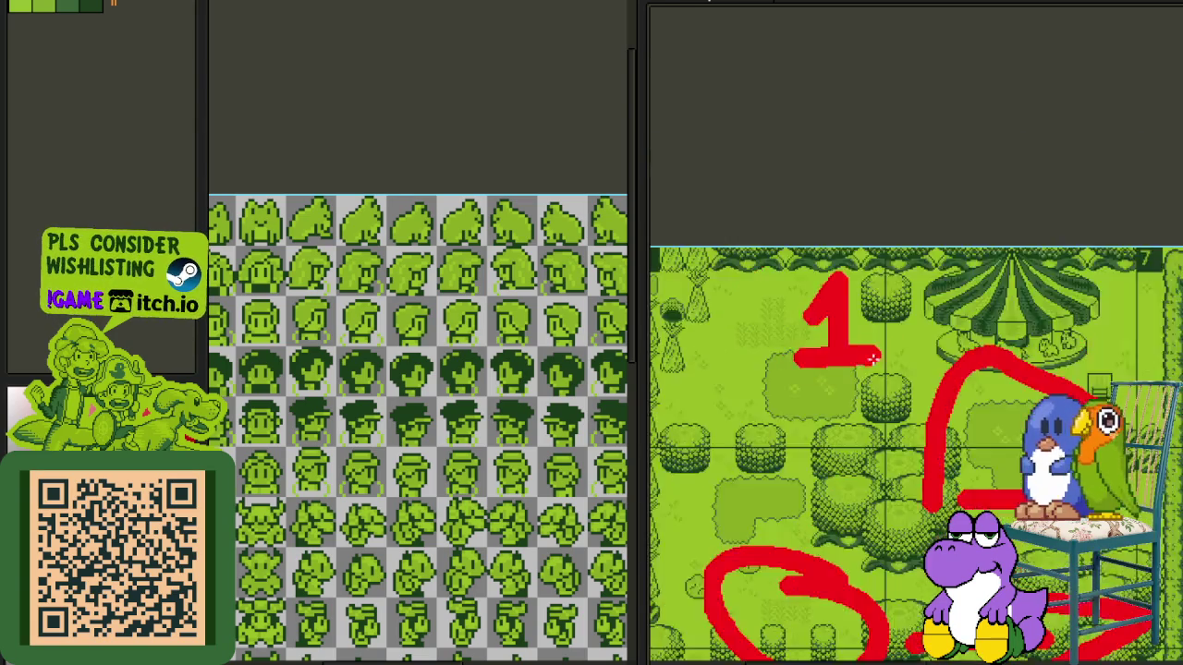
{"action": "scroll", "coordinate": [739, 235], "scroll_direction": "down", "scroll_amount": 2}
{"action": "scroll", "coordinate": [769, 338], "scroll_direction": "up", "scroll_amount": 3}
{"action": "mouse_move", "coordinate": [819, 344]}
{"action": "left_mouse_down"}
{"action": "mouse_move", "coordinate": [760, 388]}
{"action": "mouse_move", "coordinate": [832, 393]}
{"action": "mouse_move", "coordinate": [894, 421]}
{"action": "left_mouse_up"}
{"action": "key", "text": "ctrl+z"}
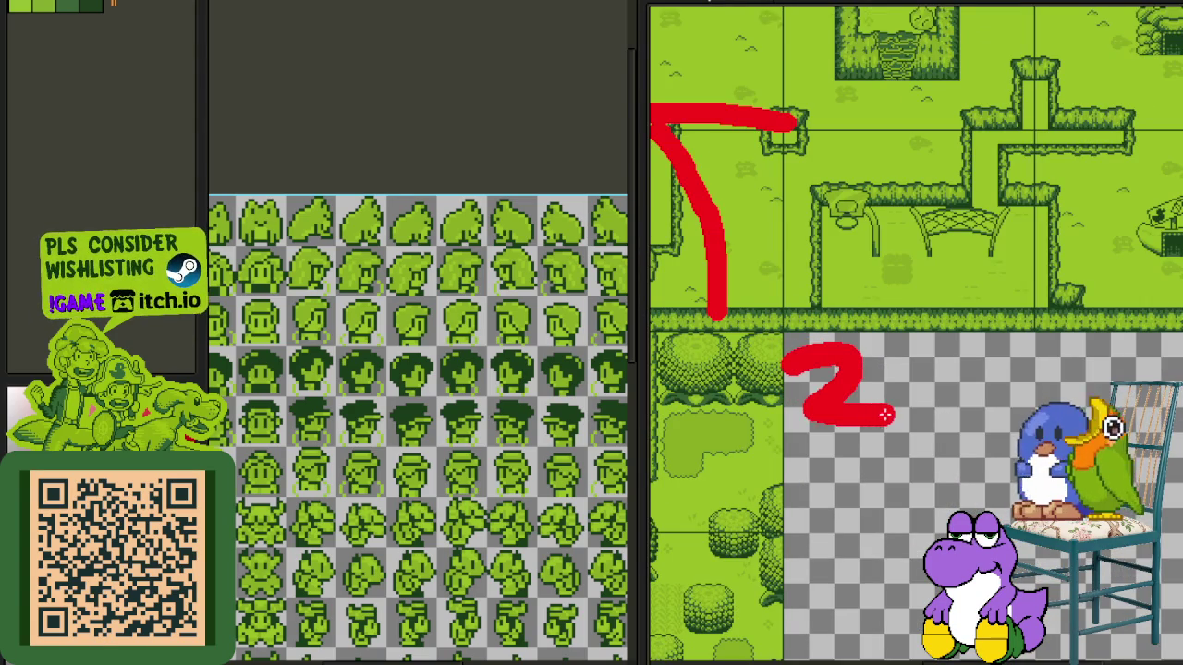
{"action": "scroll", "coordinate": [834, 423], "scroll_direction": "down", "scroll_amount": 2}
{"action": "scroll", "coordinate": [816, 261], "scroll_direction": "up", "scroll_amount": 3}
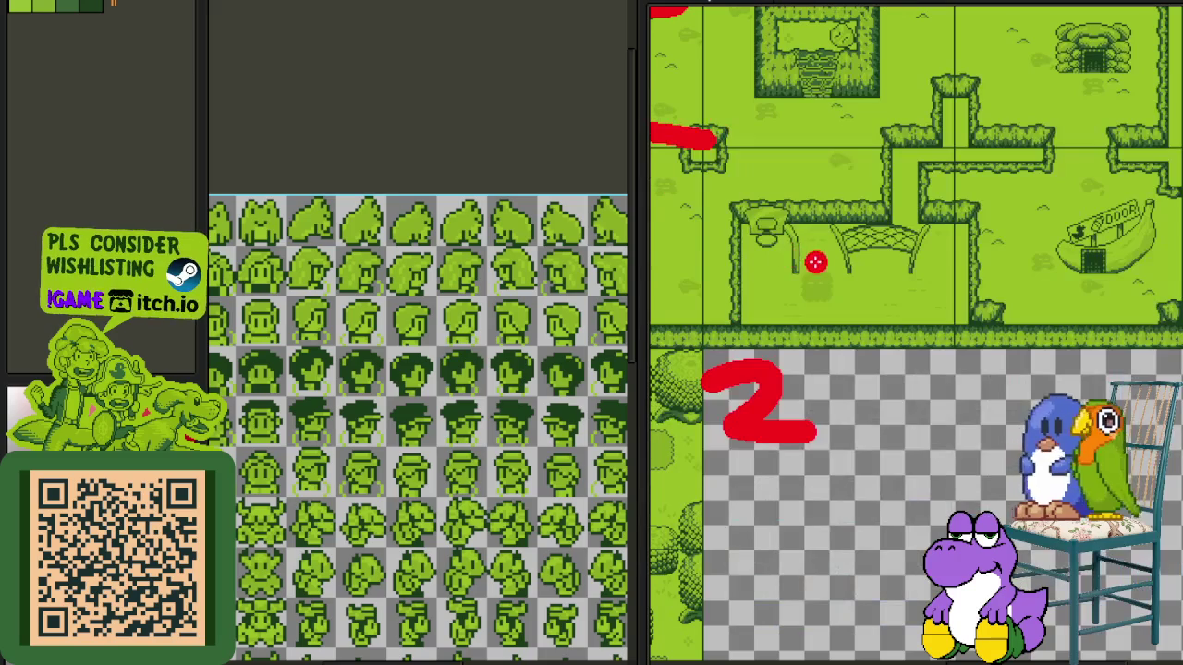
{"action": "left_click_drag", "start_coordinate": [915, 523], "coordinate": [911, 271]}
{"action": "mouse_move", "coordinate": [957, 482]}
{"action": "left_mouse_down"}
{"action": "mouse_move", "coordinate": [932, 373]}
{"action": "mouse_move", "coordinate": [937, 462]}
{"action": "left_mouse_up"}
{"action": "scroll", "coordinate": [905, 454], "scroll_direction": "down", "scroll_amount": 2}
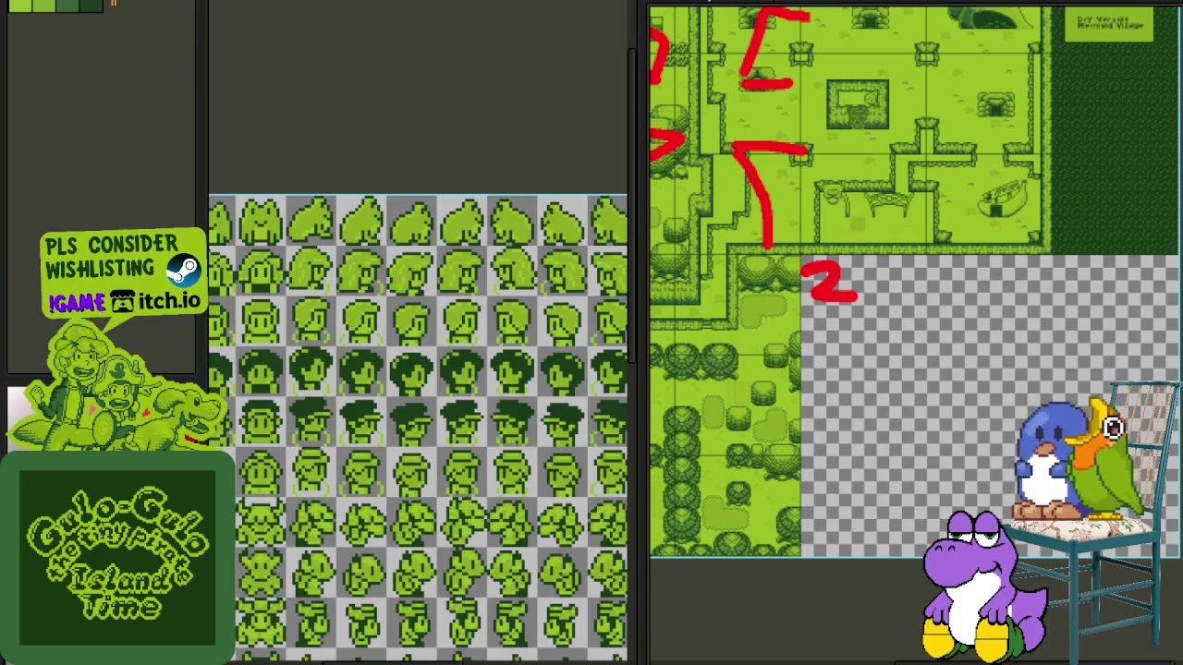
{"action": "scroll", "coordinate": [909, 493], "scroll_direction": "down", "scroll_amount": 5}
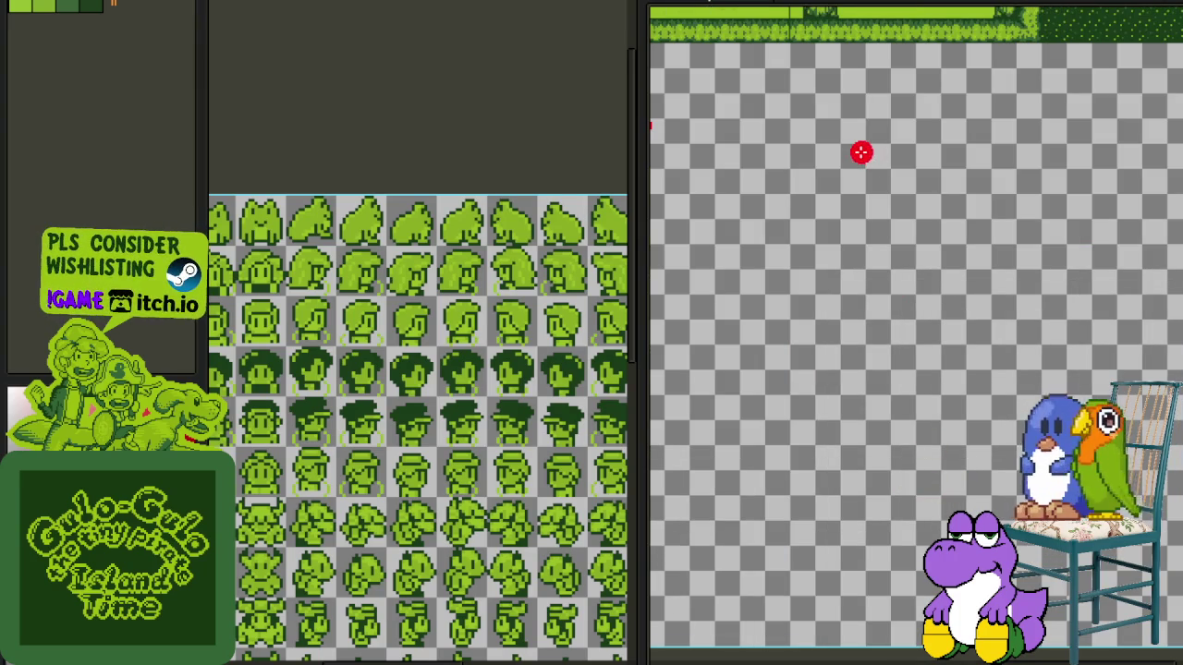
{"action": "scroll", "coordinate": [863, 160], "scroll_direction": "up", "scroll_amount": 3}
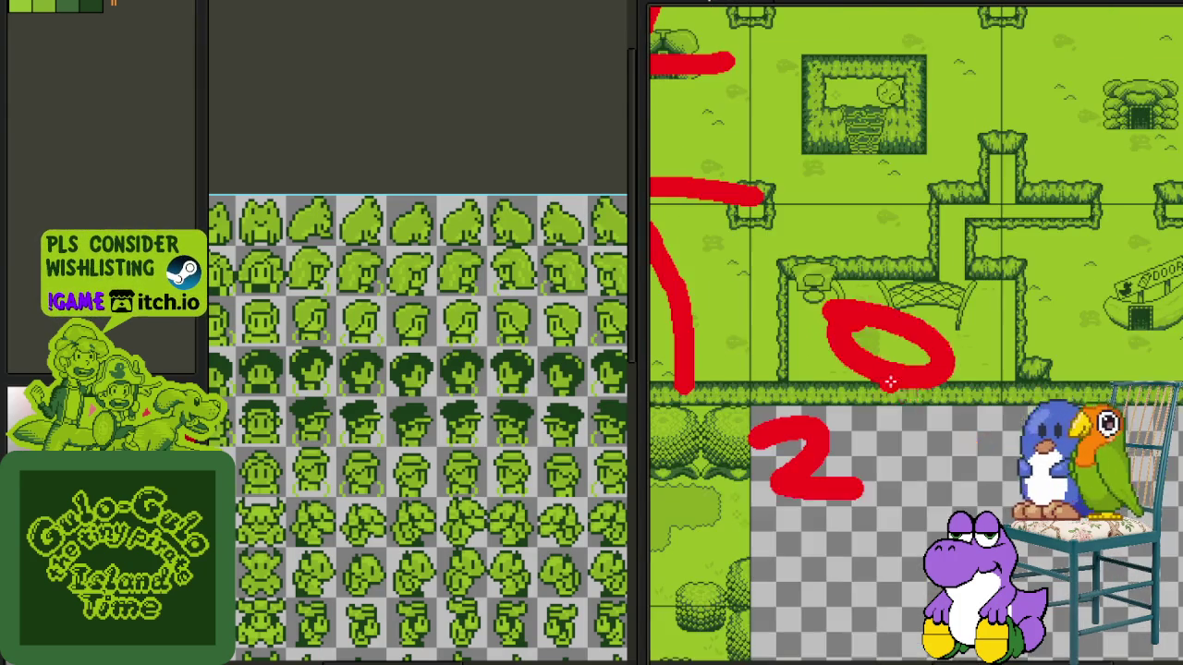
{"action": "scroll", "coordinate": [877, 268], "scroll_direction": "down", "scroll_amount": 5}
{"action": "scroll", "coordinate": [908, 364], "scroll_direction": "down", "scroll_amount": 5}
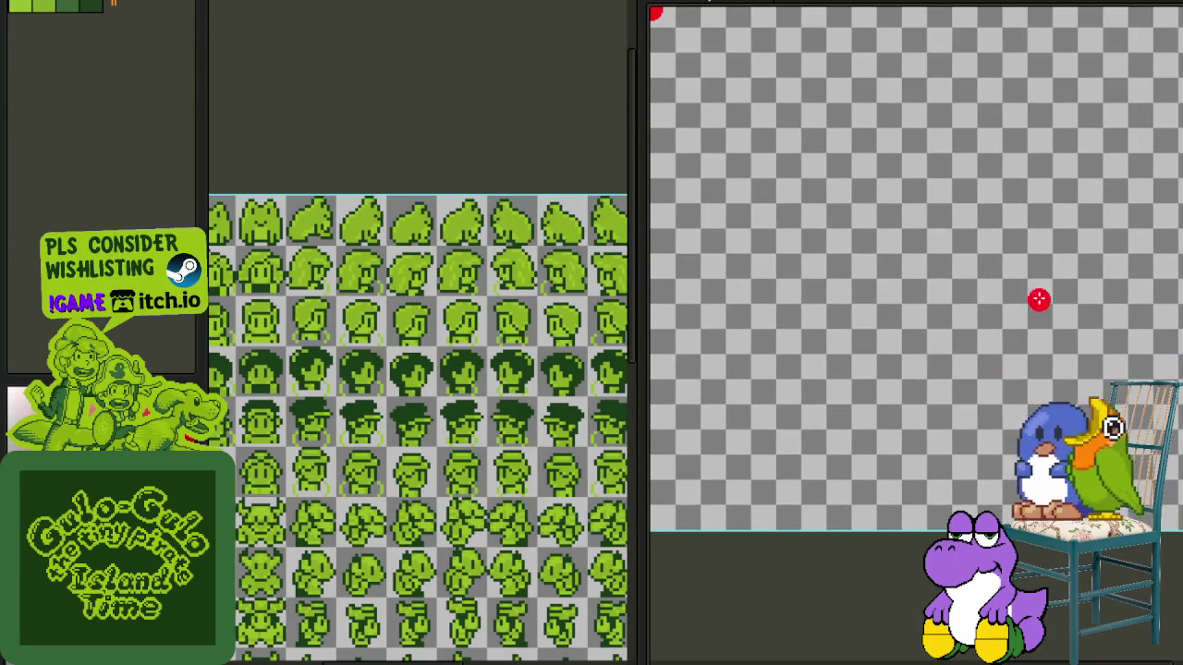
- Sketch a red stick figure with a looped head and arrows in the empty area
{"action": "left_click_drag", "start_coordinate": [1061, 218], "coordinate": [1125, 377]}
{"action": "left_click_drag", "start_coordinate": [867, 277], "coordinate": [869, 255]}
{"action": "left_click_drag", "start_coordinate": [1030, 369], "coordinate": [900, 319]}
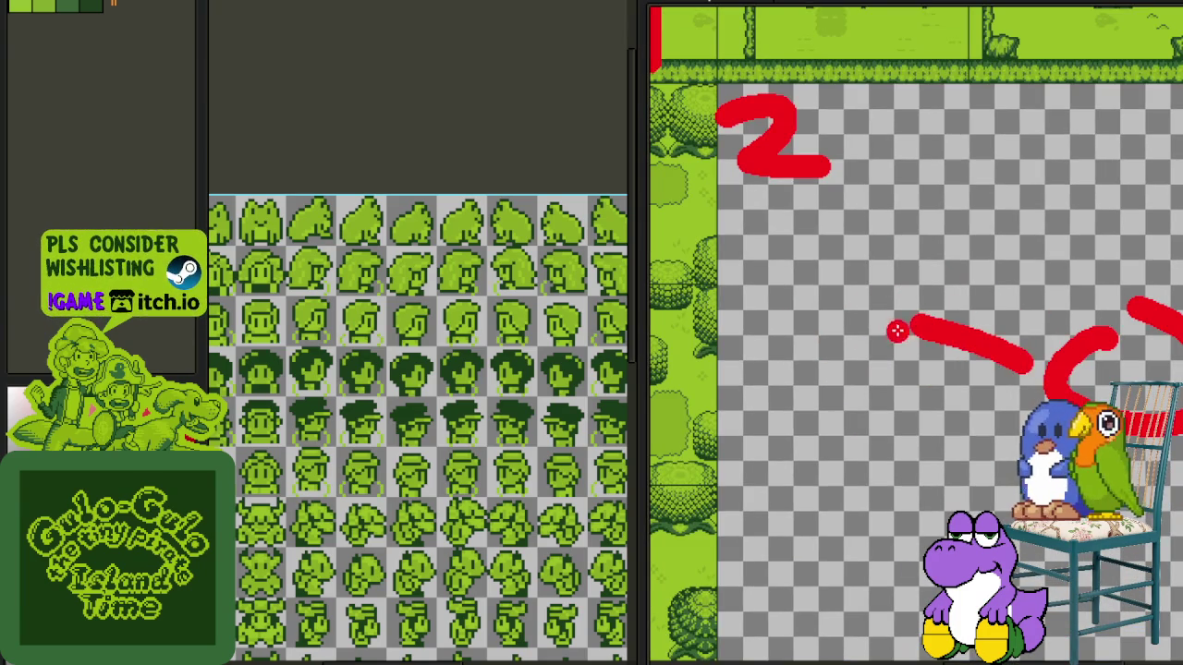
{"action": "left_click_drag", "start_coordinate": [911, 362], "coordinate": [974, 297]}
{"action": "scroll", "coordinate": [979, 314], "scroll_direction": "right", "scroll_amount": 3}
{"action": "left_click_drag", "start_coordinate": [1003, 350], "coordinate": [1166, 531]}
{"action": "scroll", "coordinate": [1062, 415], "scroll_direction": "down", "scroll_amount": 4}
{"action": "mouse_move", "coordinate": [934, 285]}
{"action": "left_mouse_down"}
{"action": "mouse_move", "coordinate": [903, 392]}
{"action": "mouse_move", "coordinate": [756, 379]}
{"action": "left_mouse_up"}
{"action": "left_click_drag", "start_coordinate": [966, 411], "coordinate": [998, 492]}
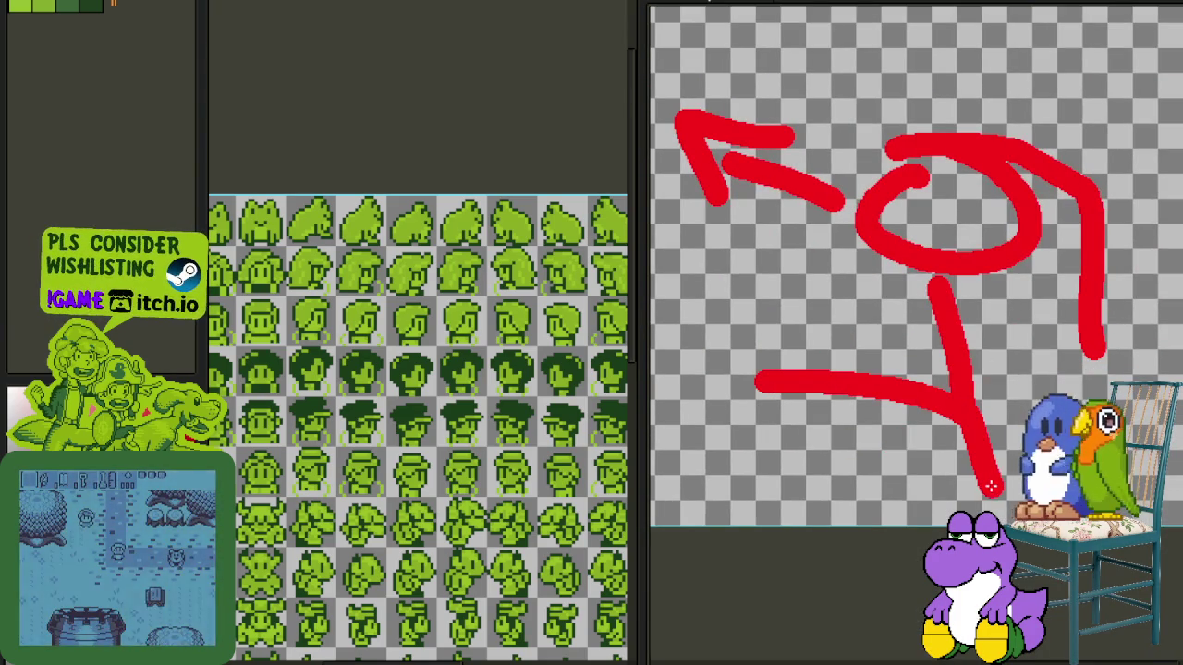
{"action": "mouse_move", "coordinate": [1174, 435]}
{"action": "left_mouse_down"}
{"action": "mouse_move", "coordinate": [843, 490]}
{"action": "mouse_move", "coordinate": [1007, 503]}
{"action": "left_mouse_up"}
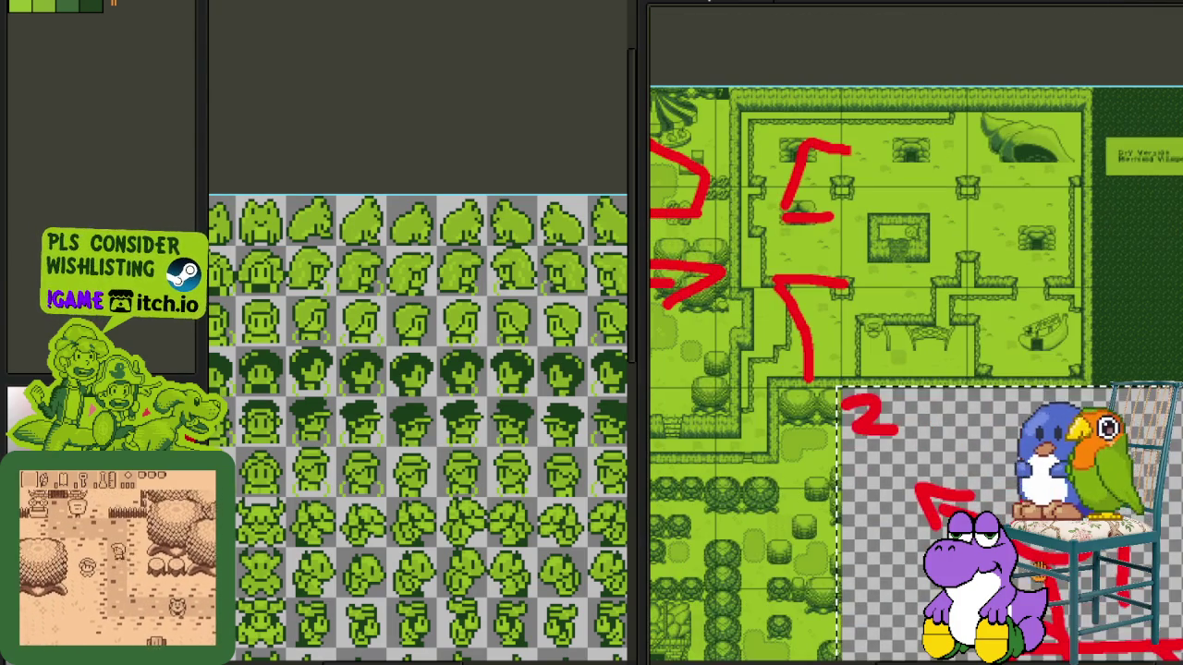
- Move the new stick-figure and arrow strokes up onto the map's upper right
{"action": "left_click_drag", "start_coordinate": [1044, 621], "coordinate": [1044, 317]}
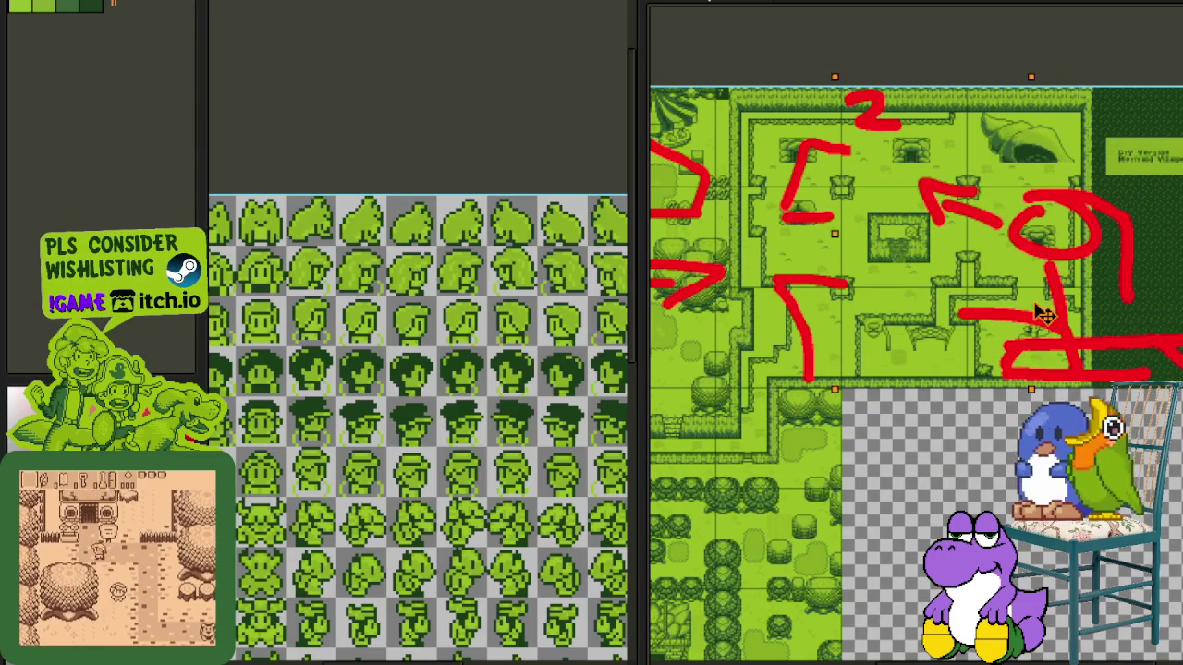
{"action": "scroll", "coordinate": [1016, 333], "scroll_direction": "down", "scroll_amount": 3}
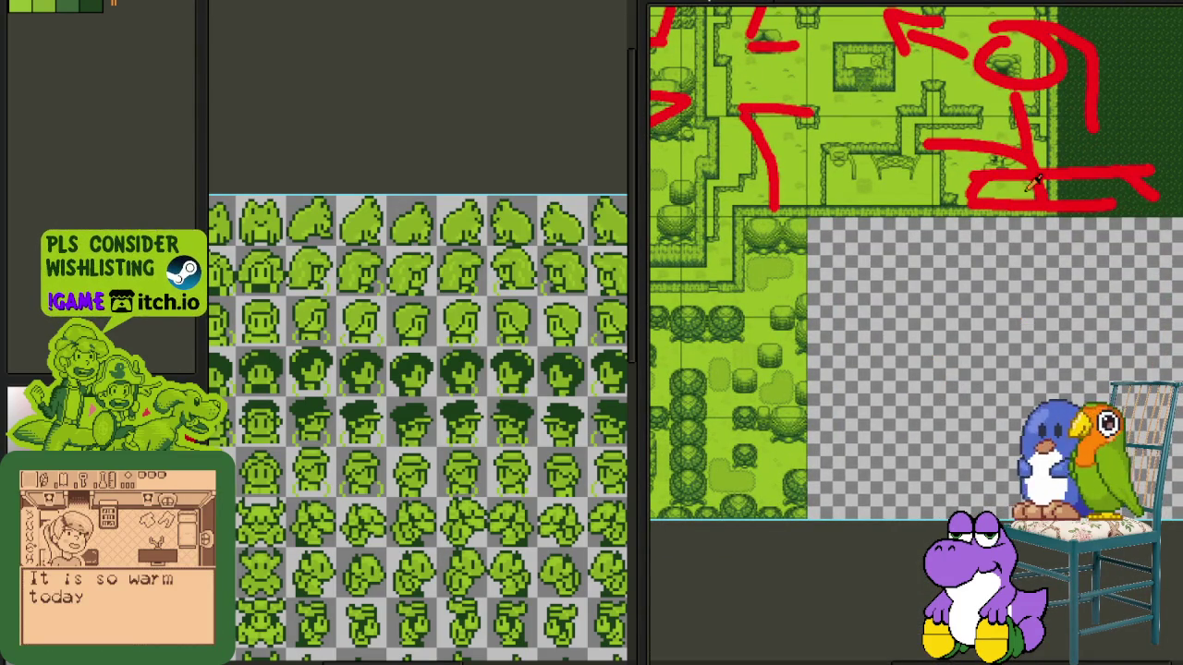
{"action": "scroll", "coordinate": [965, 336], "scroll_direction": "down", "scroll_amount": 5}
{"action": "scroll", "coordinate": [816, 333], "scroll_direction": "up", "scroll_amount": 5}
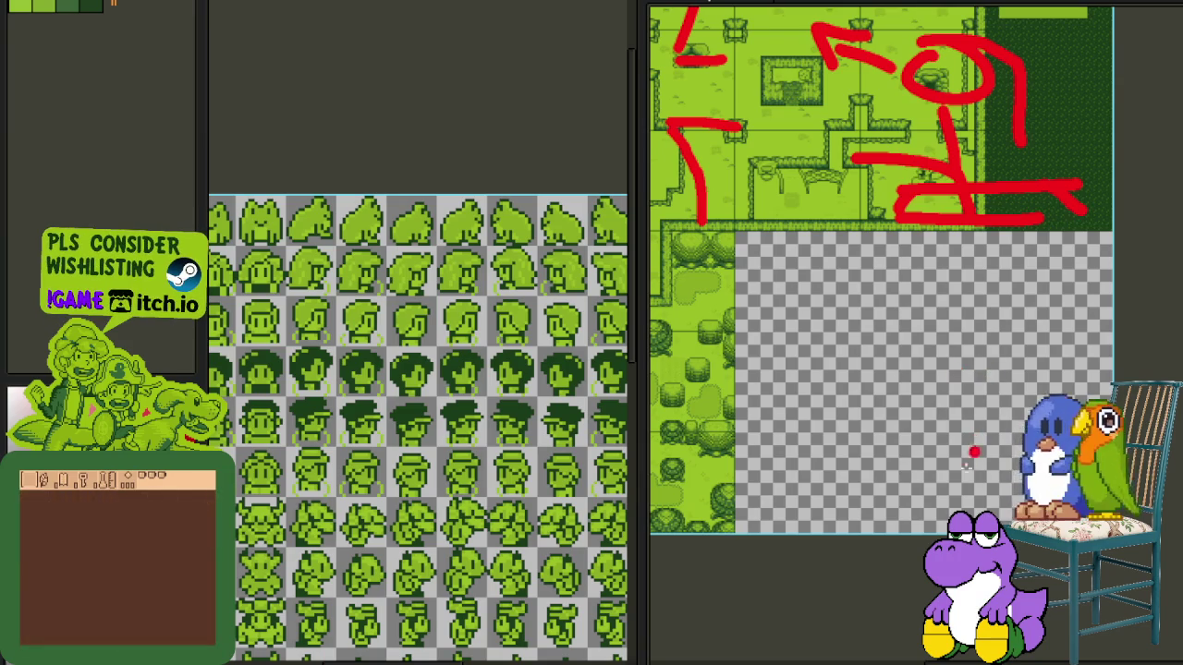
- Draw a looping red heart with extra strokes below the stick figure
{"action": "mouse_move", "coordinate": [957, 447]}
{"action": "left_mouse_down"}
{"action": "mouse_move", "coordinate": [966, 499]}
{"action": "mouse_move", "coordinate": [1016, 445]}
{"action": "left_mouse_up"}
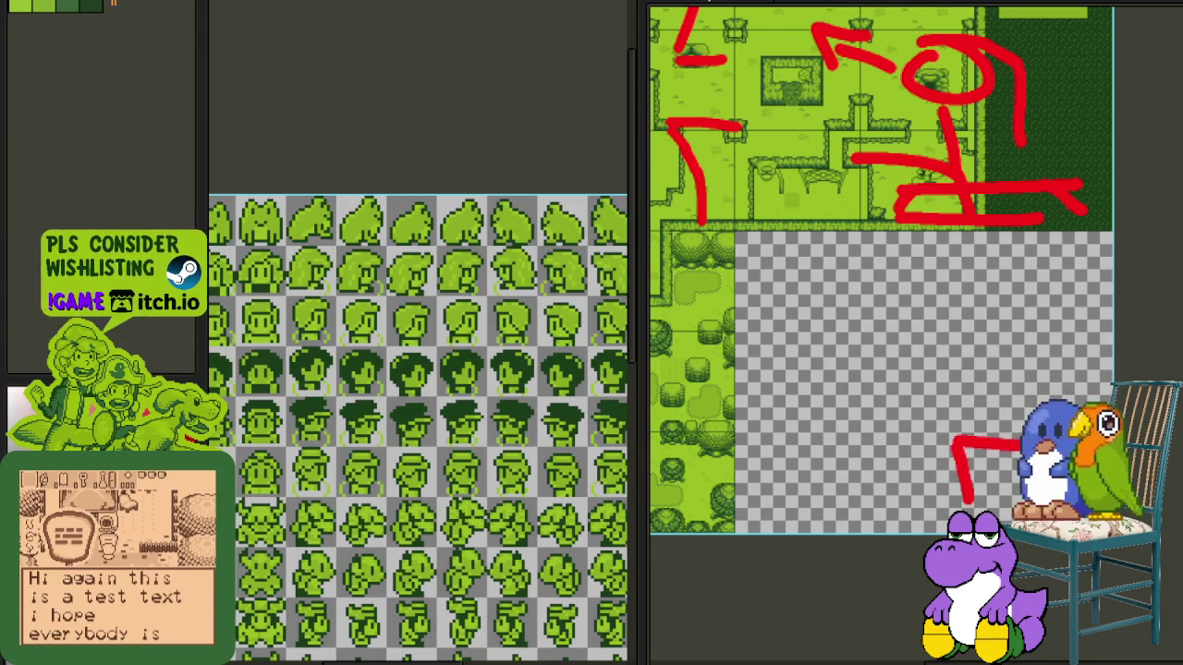
{"action": "scroll", "coordinate": [959, 385], "scroll_direction": "down", "scroll_amount": 3}
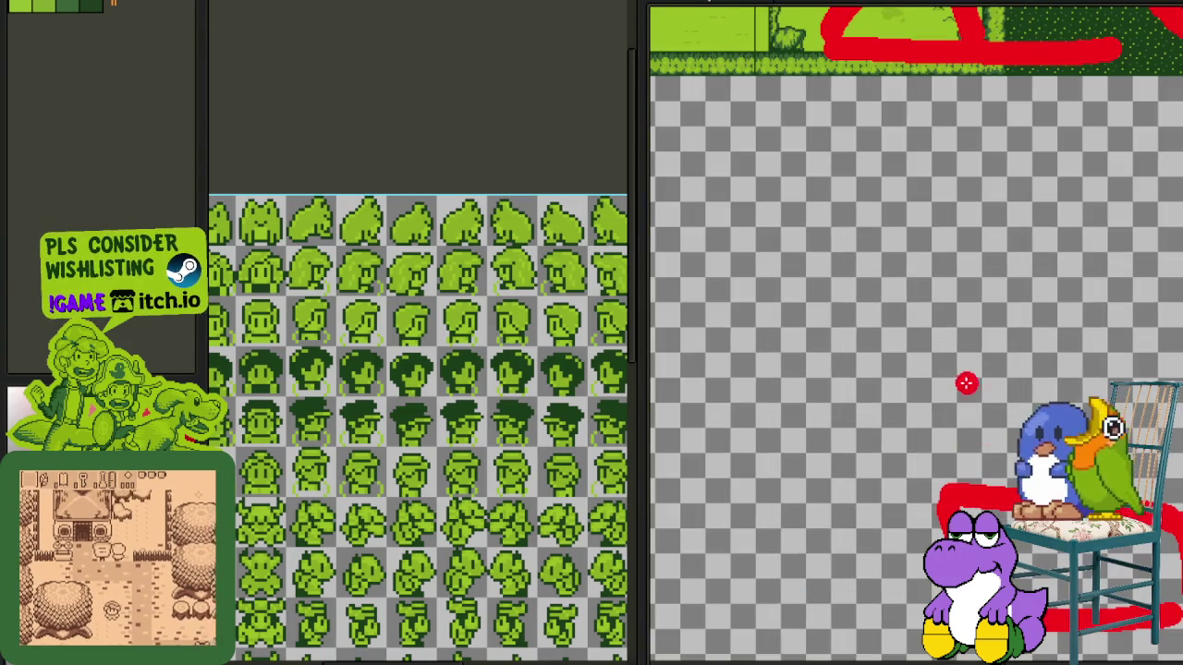
{"action": "left_click_drag", "start_coordinate": [1012, 286], "coordinate": [971, 489]}
{"action": "mouse_move", "coordinate": [928, 361]}
{"action": "left_mouse_down"}
{"action": "mouse_move", "coordinate": [955, 237]}
{"action": "mouse_move", "coordinate": [1081, 324]}
{"action": "mouse_move", "coordinate": [1026, 416]}
{"action": "left_mouse_up"}
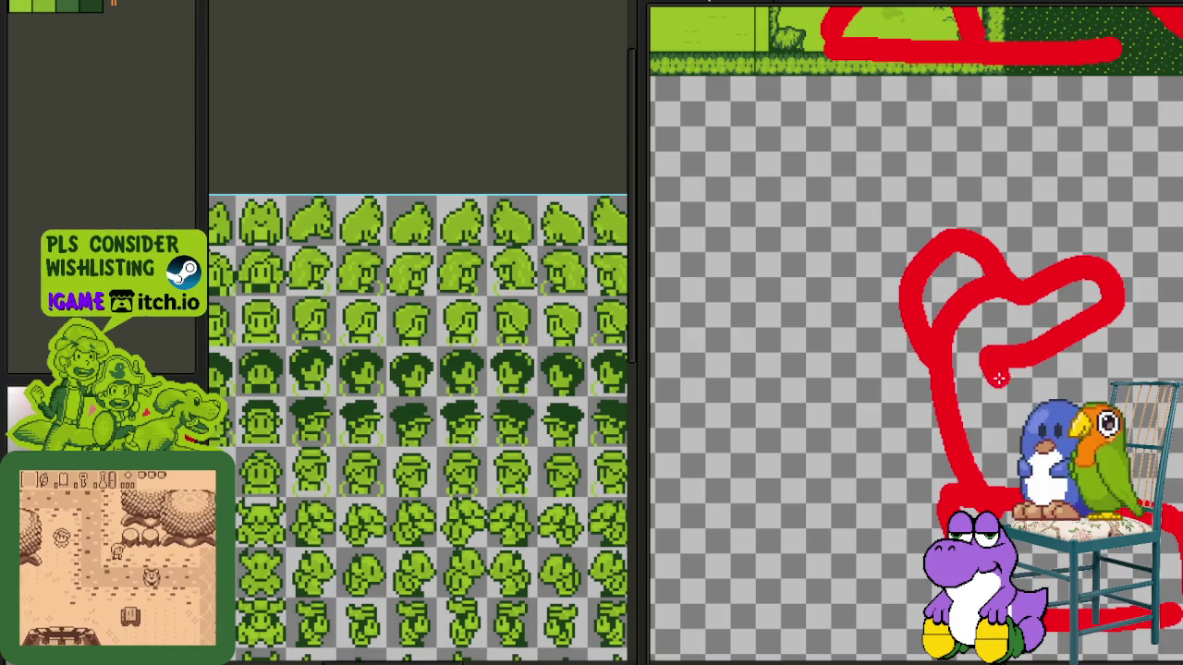
{"action": "left_click_drag", "start_coordinate": [921, 472], "coordinate": [878, 442]}
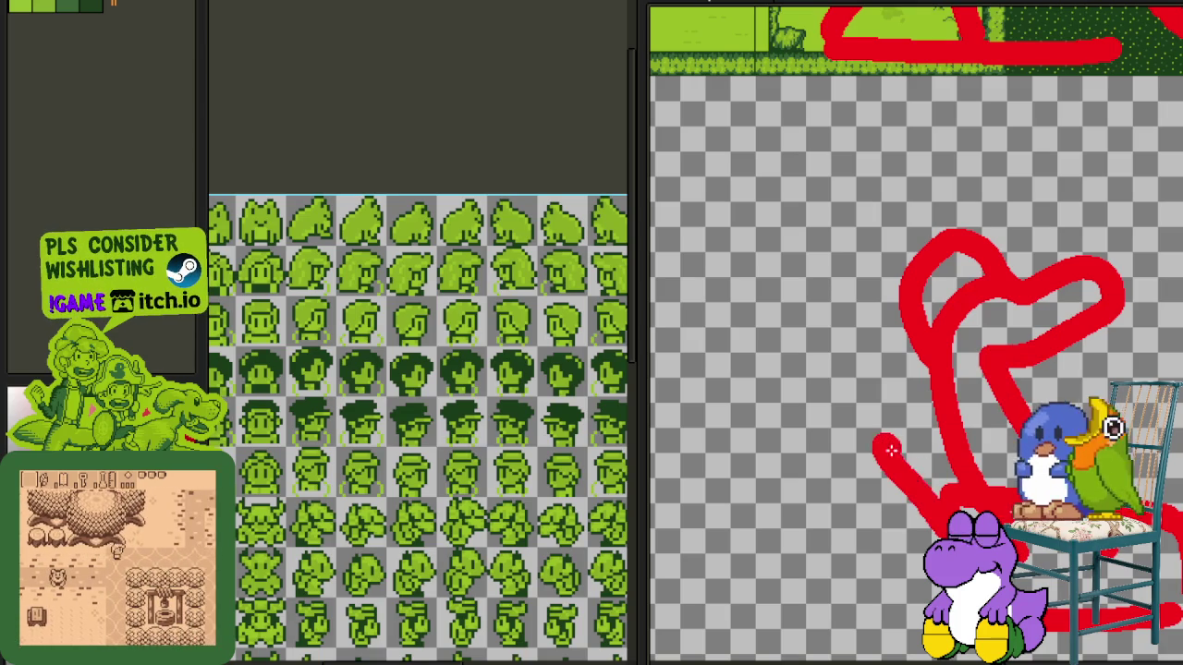
{"action": "scroll", "coordinate": [883, 421], "scroll_direction": "down", "scroll_amount": 3}
{"action": "scroll", "coordinate": [882, 420], "scroll_direction": "up", "scroll_amount": 3}
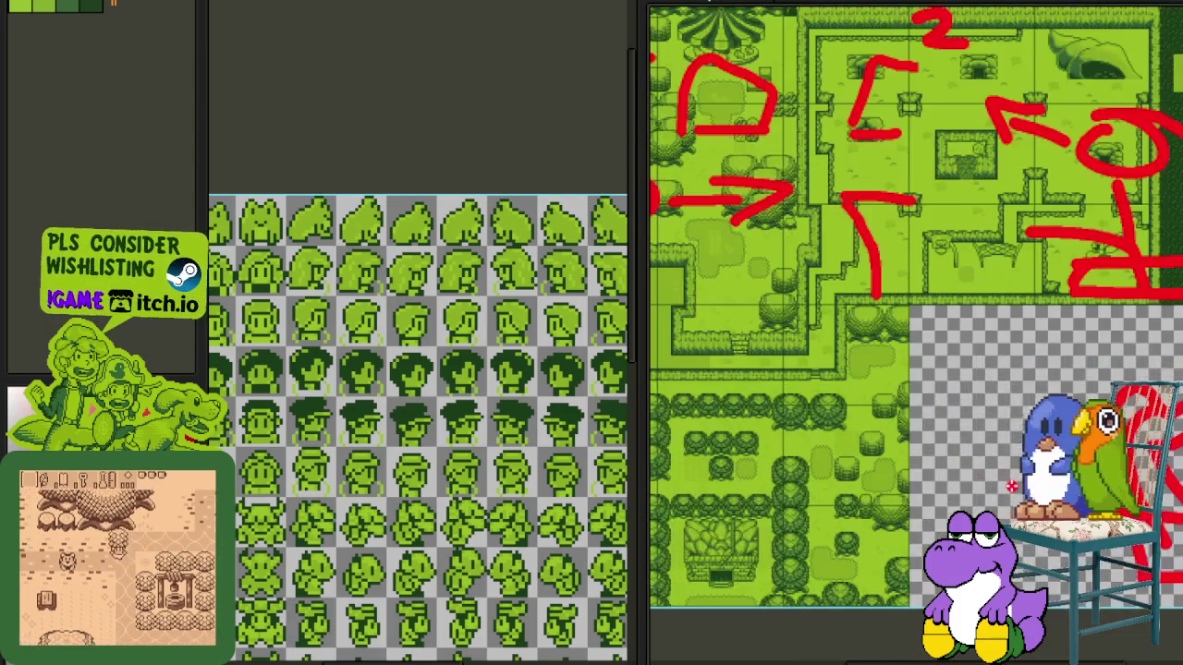
{"action": "scroll", "coordinate": [834, 486], "scroll_direction": "down", "scroll_amount": 3}
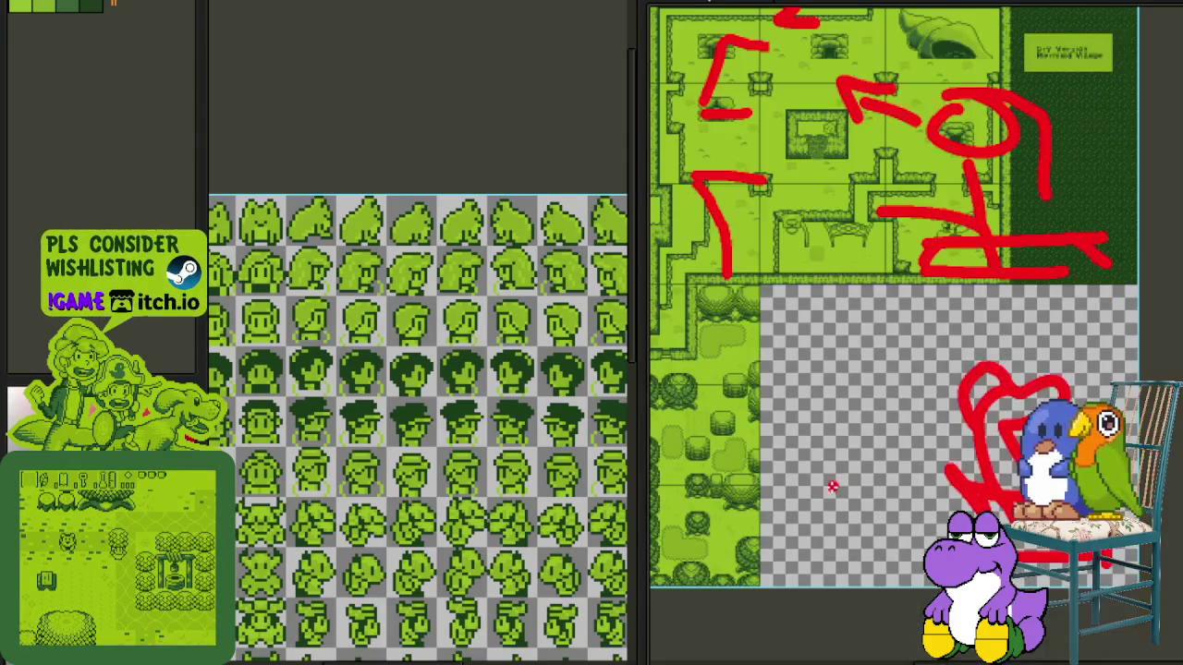
{"action": "scroll", "coordinate": [834, 486], "scroll_direction": "up", "scroll_amount": 3}
- Add three rough red triangles stacked beneath the heart
{"action": "left_click_drag", "start_coordinate": [763, 514], "coordinate": [763, 594]}
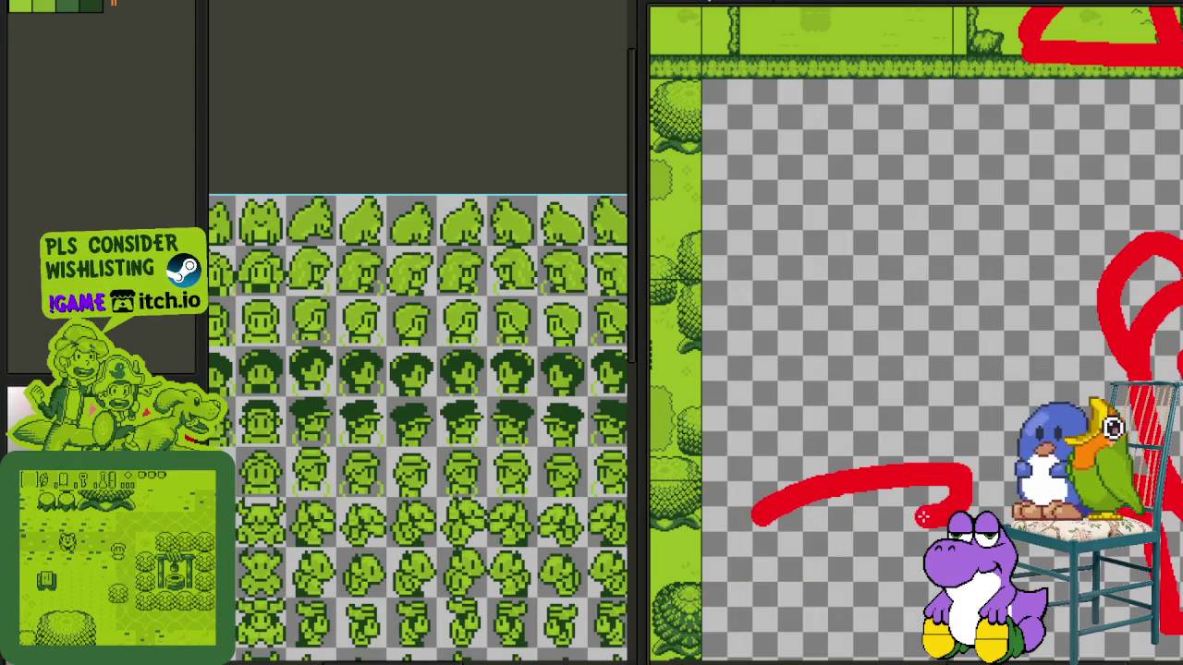
{"action": "mouse_move", "coordinate": [809, 473]}
{"action": "left_mouse_down"}
{"action": "mouse_move", "coordinate": [892, 413]}
{"action": "mouse_move", "coordinate": [795, 495]}
{"action": "left_mouse_up"}
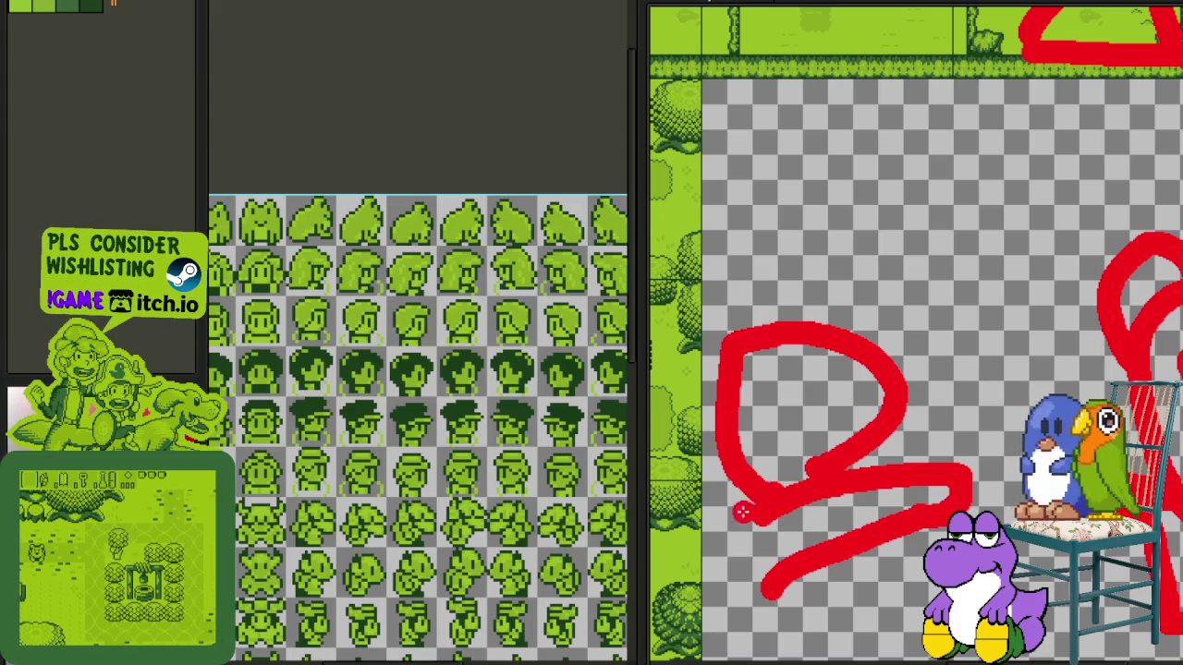
{"action": "mouse_move", "coordinate": [829, 172]}
{"action": "left_mouse_down"}
{"action": "mouse_move", "coordinate": [841, 296]}
{"action": "mouse_move", "coordinate": [938, 192]}
{"action": "mouse_move", "coordinate": [861, 307]}
{"action": "mouse_move", "coordinate": [1006, 226]}
{"action": "mouse_move", "coordinate": [1042, 283]}
{"action": "mouse_move", "coordinate": [927, 305]}
{"action": "left_mouse_up"}
{"action": "mouse_move", "coordinate": [992, 346]}
{"action": "left_mouse_down"}
{"action": "mouse_move", "coordinate": [961, 368]}
{"action": "mouse_move", "coordinate": [1063, 381]}
{"action": "mouse_move", "coordinate": [946, 375]}
{"action": "mouse_move", "coordinate": [1011, 408]}
{"action": "left_mouse_up"}
{"action": "scroll", "coordinate": [1015, 411], "scroll_direction": "down", "scroll_amount": 1}
{"action": "scroll", "coordinate": [1013, 424], "scroll_direction": "down", "scroll_amount": 1}
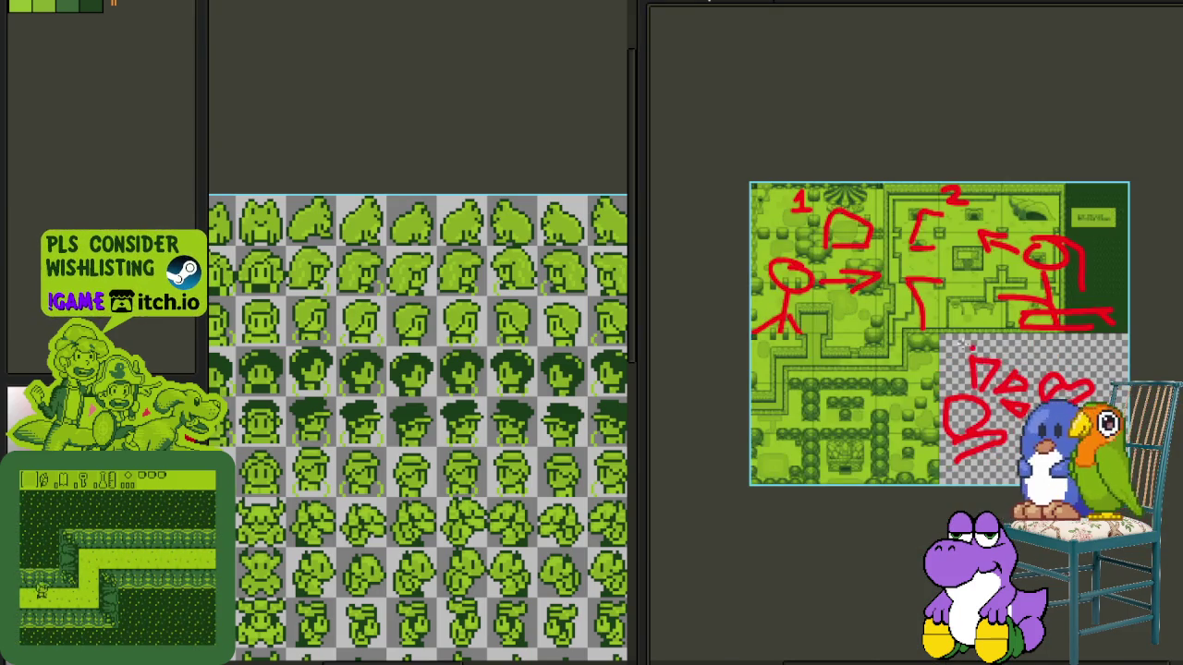
- Draw a red number 3 with triangles, a heart, stick-figure limbs and a scribble for scene three
{"action": "scroll", "coordinate": [969, 346], "scroll_direction": "up", "scroll_amount": 1}
{"action": "mouse_move", "coordinate": [937, 340]}
{"action": "left_mouse_down"}
{"action": "mouse_move", "coordinate": [966, 374]}
{"action": "mouse_move", "coordinate": [935, 399]}
{"action": "left_mouse_up"}
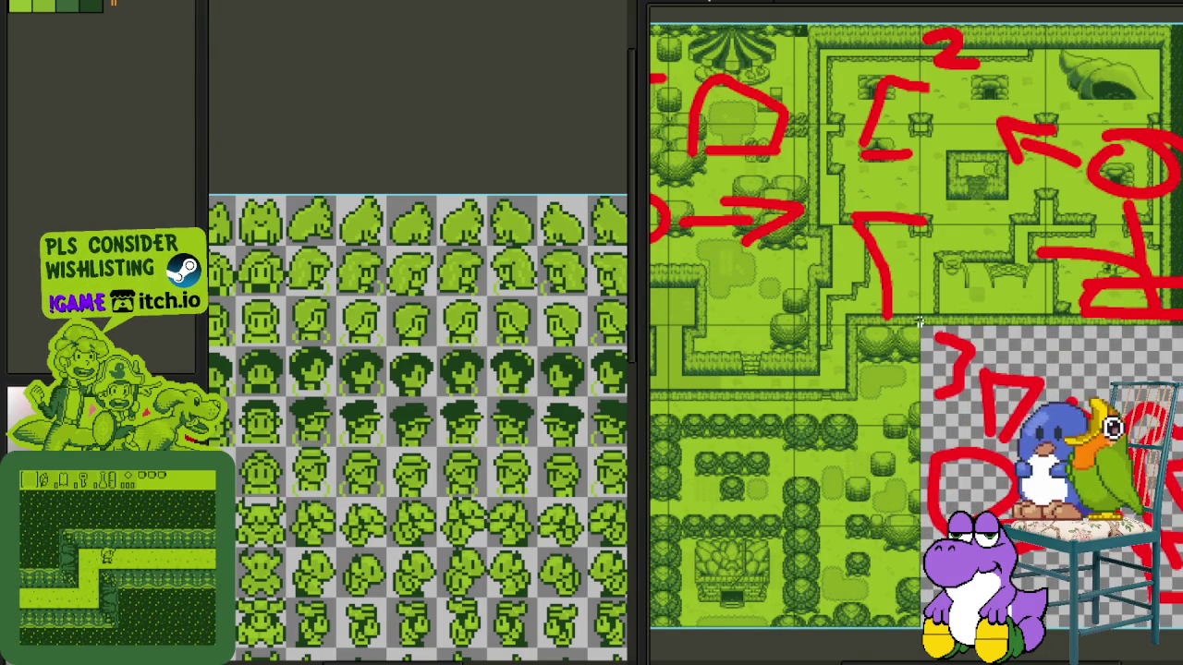
{"action": "scroll", "coordinate": [919, 320], "scroll_direction": "down", "scroll_amount": 1}
{"action": "scroll", "coordinate": [920, 320], "scroll_direction": "up", "scroll_amount": 1}
{"action": "scroll", "coordinate": [919, 321], "scroll_direction": "down", "scroll_amount": 1}
{"action": "scroll", "coordinate": [901, 340], "scroll_direction": "up", "scroll_amount": 1}
{"action": "scroll", "coordinate": [901, 340], "scroll_direction": "down", "scroll_amount": 1}
{"action": "left_click_drag", "start_coordinate": [837, 462], "coordinate": [934, 555]}
{"action": "left_click_drag", "start_coordinate": [887, 518], "coordinate": [989, 434]}
{"action": "left_click_drag", "start_coordinate": [758, 369], "coordinate": [702, 398]}
{"action": "left_click_drag", "start_coordinate": [712, 582], "coordinate": [777, 515]}
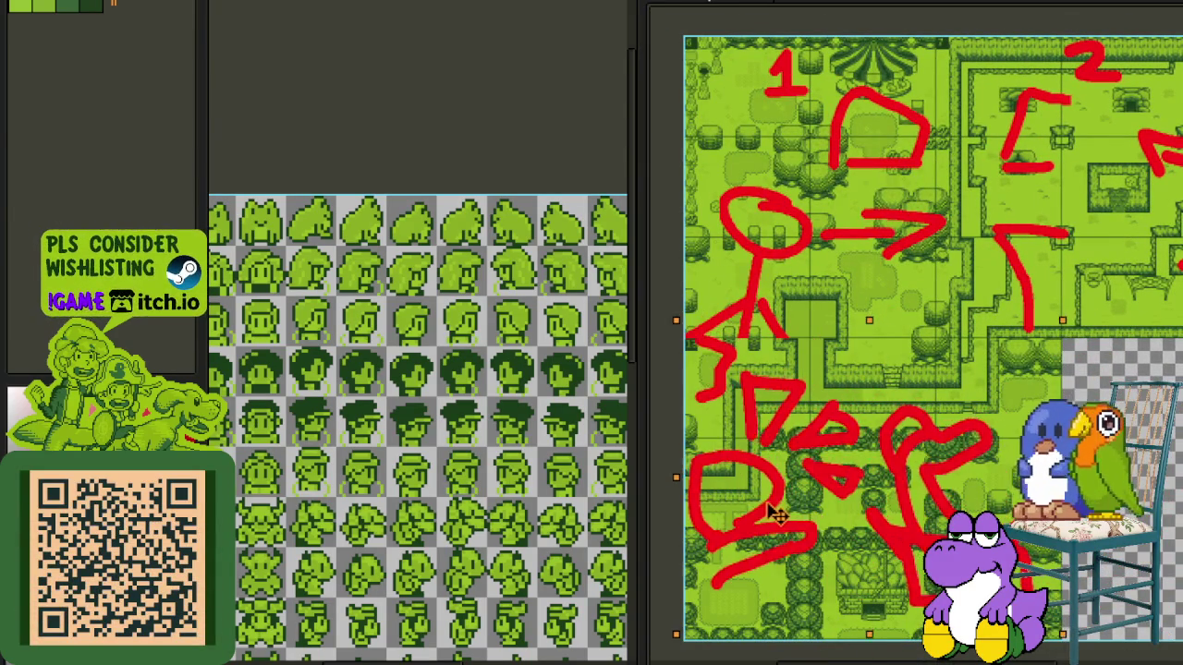
- Hide the Sheet map layer in the timeline so only the red sketches show
{"action": "key", "text": "Tab"}
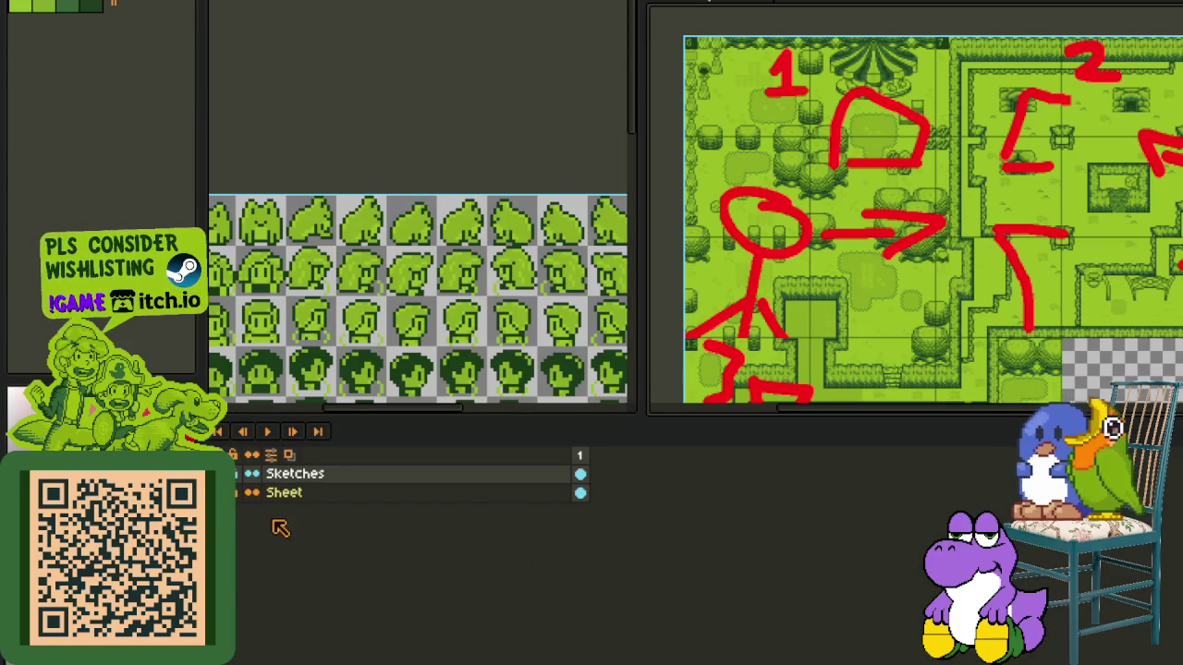
{"action": "left_click", "coordinate": [251, 492]}
{"action": "key", "text": "Tab"}
{"action": "scroll", "coordinate": [835, 381], "scroll_direction": "down", "scroll_amount": 1}
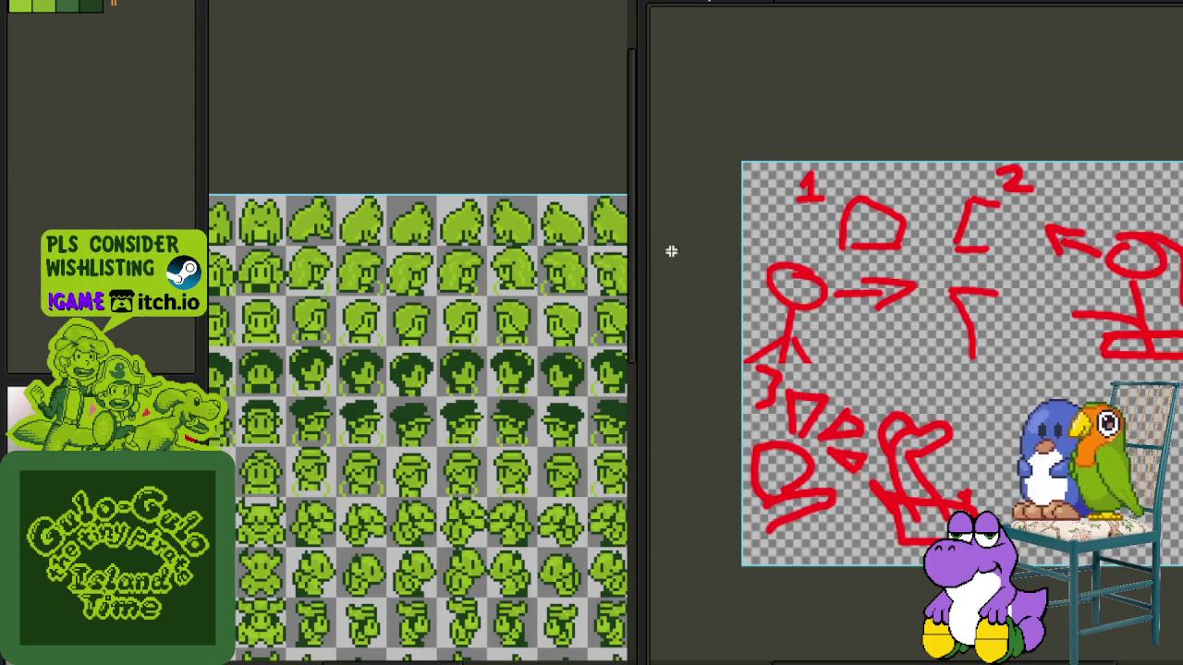
- Widen the tileset panel and pan its view up and right
{"action": "left_click_drag", "start_coordinate": [640, 249], "coordinate": [1007, 266]}
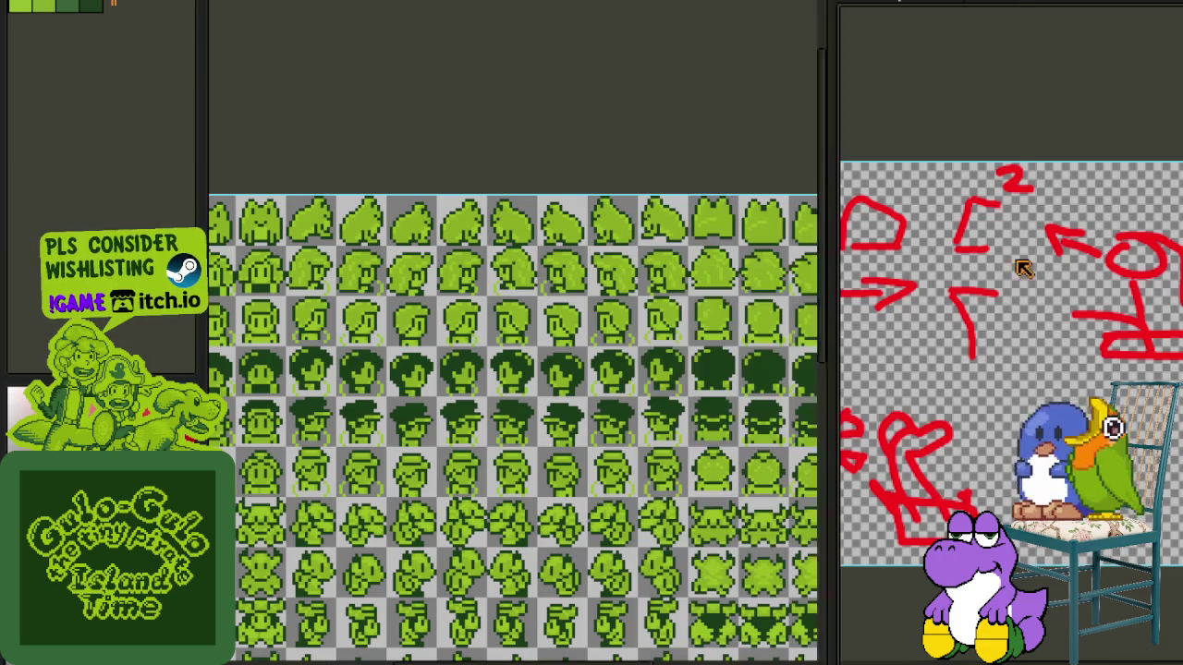
{"action": "scroll", "coordinate": [406, 222], "scroll_direction": "down", "scroll_amount": 2}
{"action": "left_click_drag", "start_coordinate": [365, 313], "coordinate": [545, 254]}
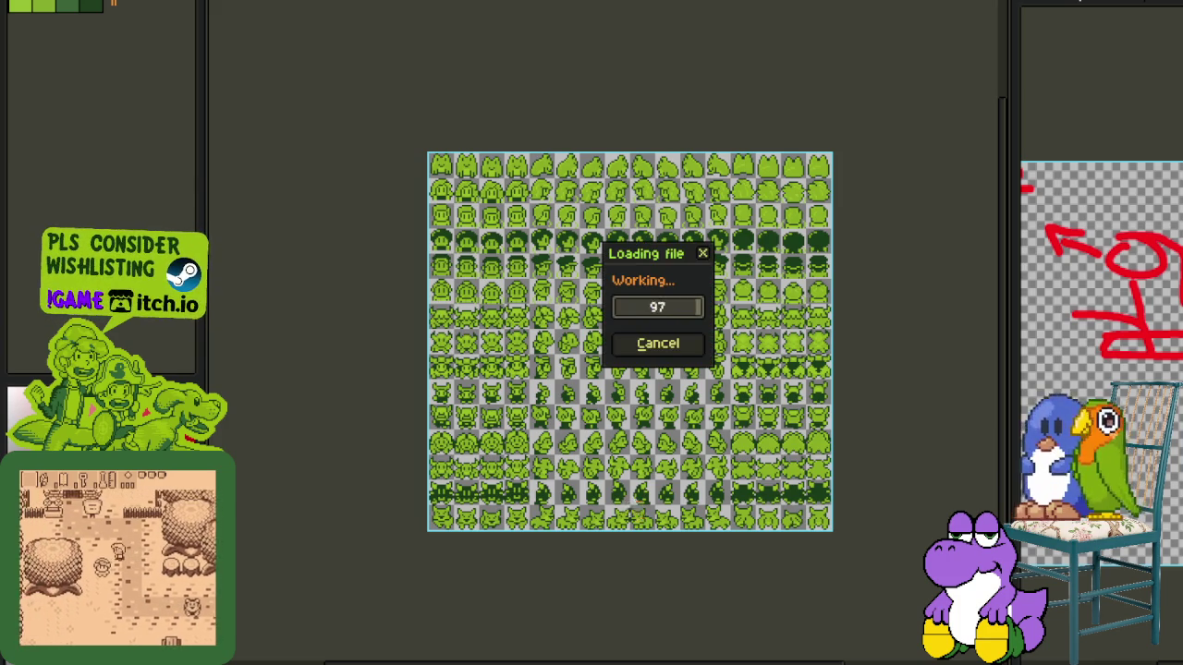
- Zoom into the overworld map and marquee-select a rectangular section of the town
{"action": "scroll", "coordinate": [736, 469], "scroll_direction": "down", "scroll_amount": 5}
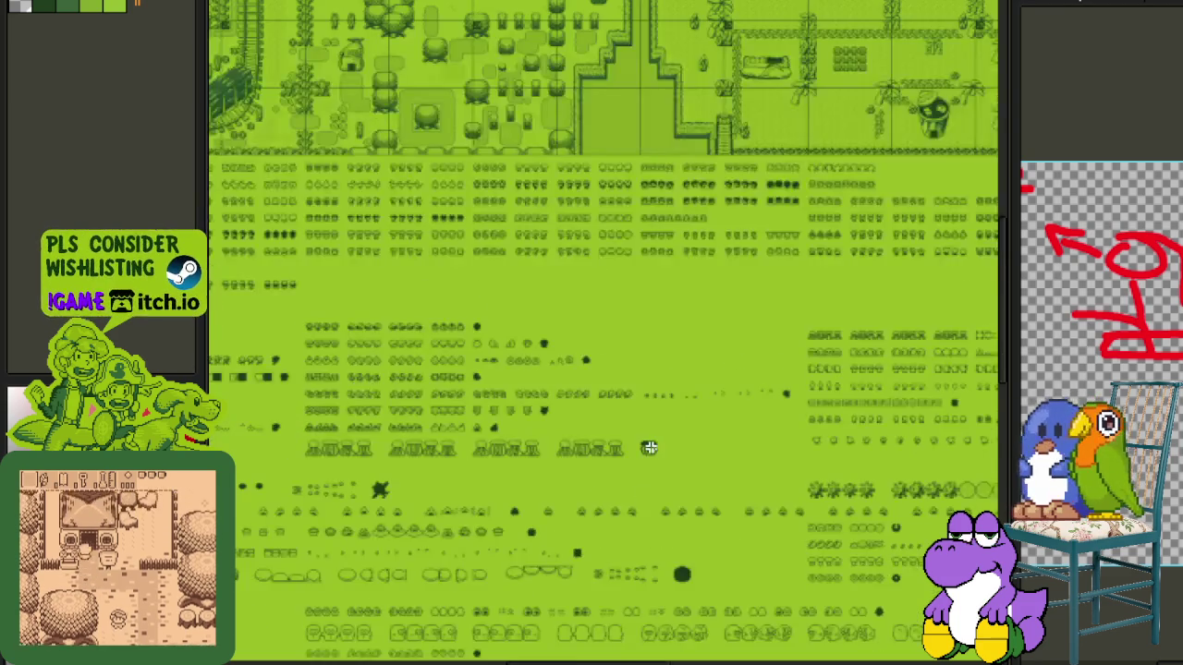
{"action": "scroll", "coordinate": [647, 444], "scroll_direction": "up", "scroll_amount": 2}
{"action": "scroll", "coordinate": [396, 269], "scroll_direction": "up", "scroll_amount": 2}
{"action": "scroll", "coordinate": [496, 536], "scroll_direction": "up", "scroll_amount": 3}
{"action": "scroll", "coordinate": [496, 536], "scroll_direction": "up", "scroll_amount": 1}
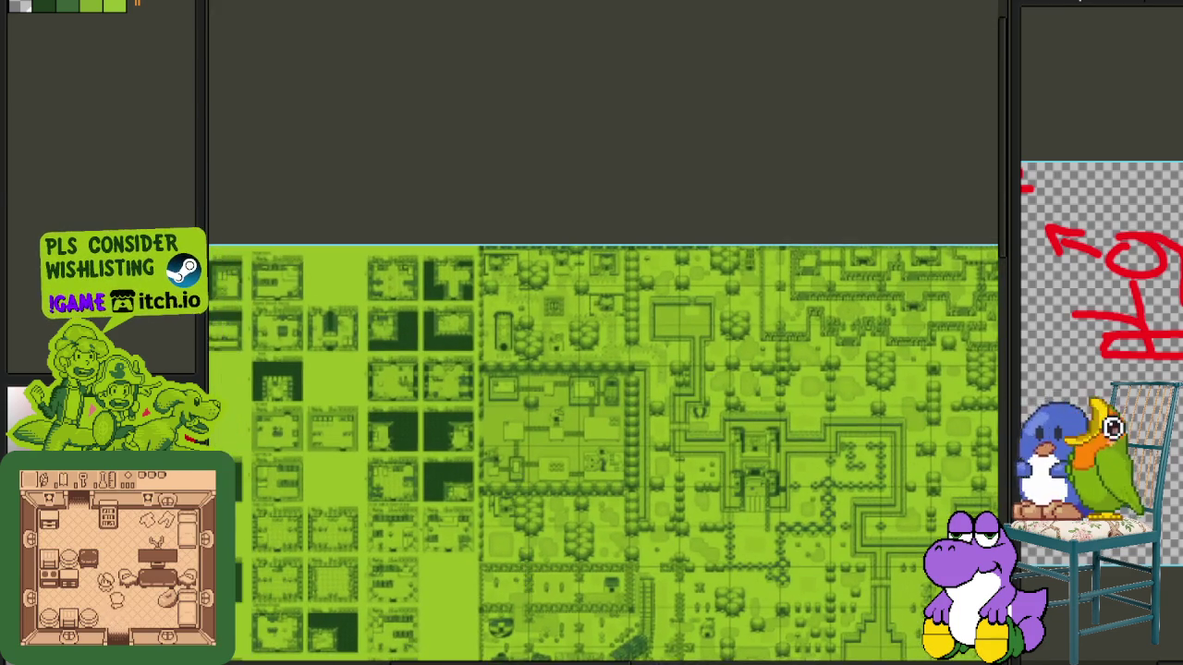
{"action": "scroll", "coordinate": [505, 209], "scroll_direction": "up", "scroll_amount": 2}
{"action": "scroll", "coordinate": [500, 267], "scroll_direction": "up", "scroll_amount": 2}
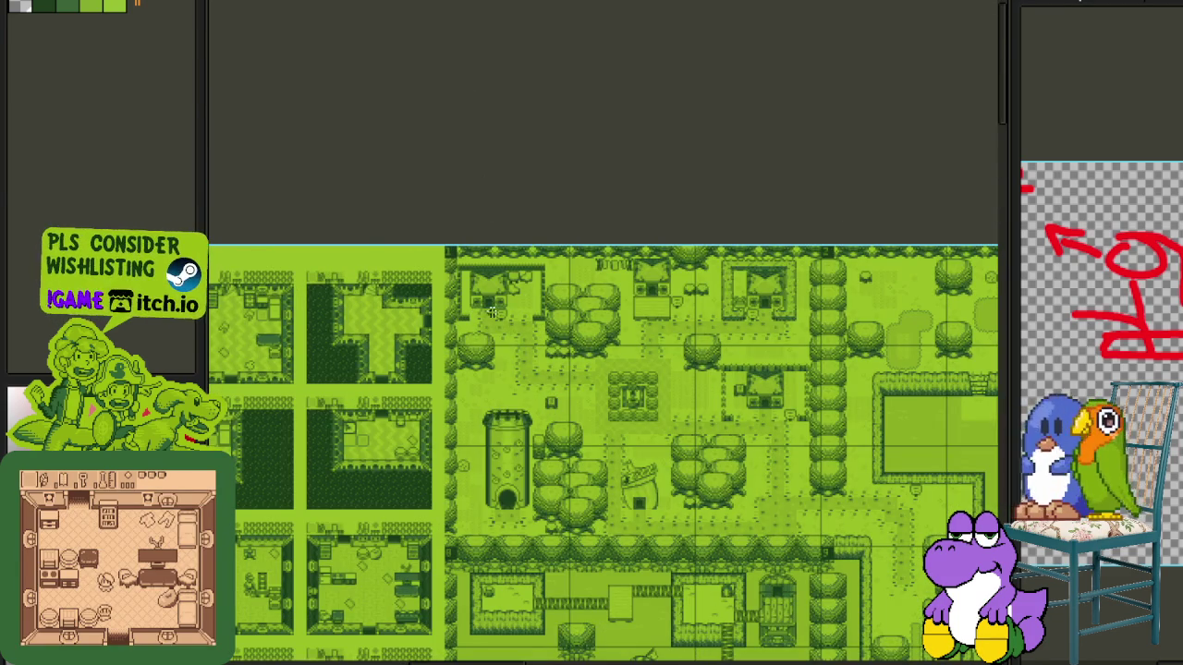
{"action": "left_click_drag", "start_coordinate": [439, 216], "coordinate": [821, 562]}
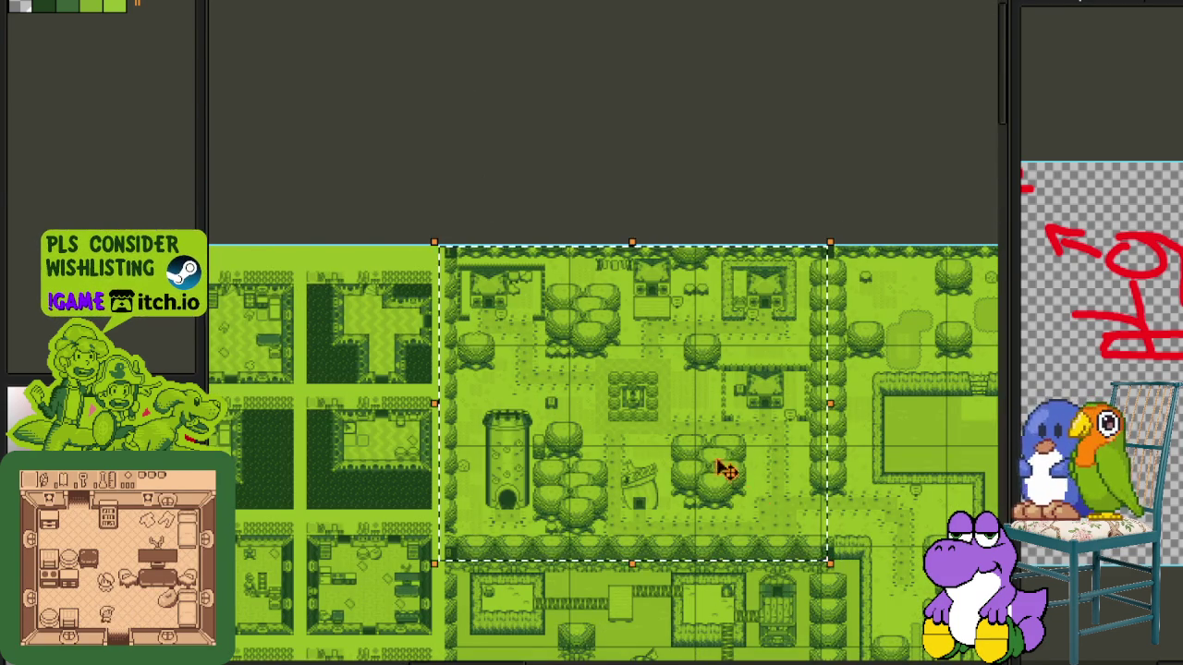
{"action": "scroll", "coordinate": [703, 453], "scroll_direction": "up", "scroll_amount": 2}
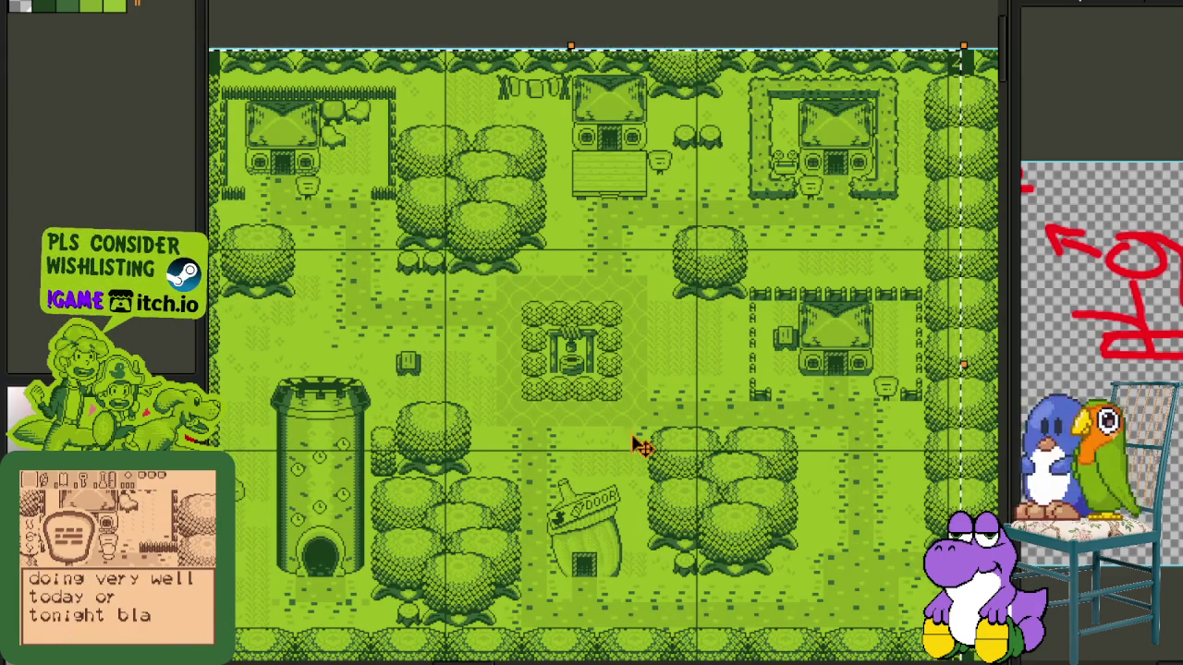
{"action": "scroll", "coordinate": [624, 432], "scroll_direction": "down", "scroll_amount": 2}
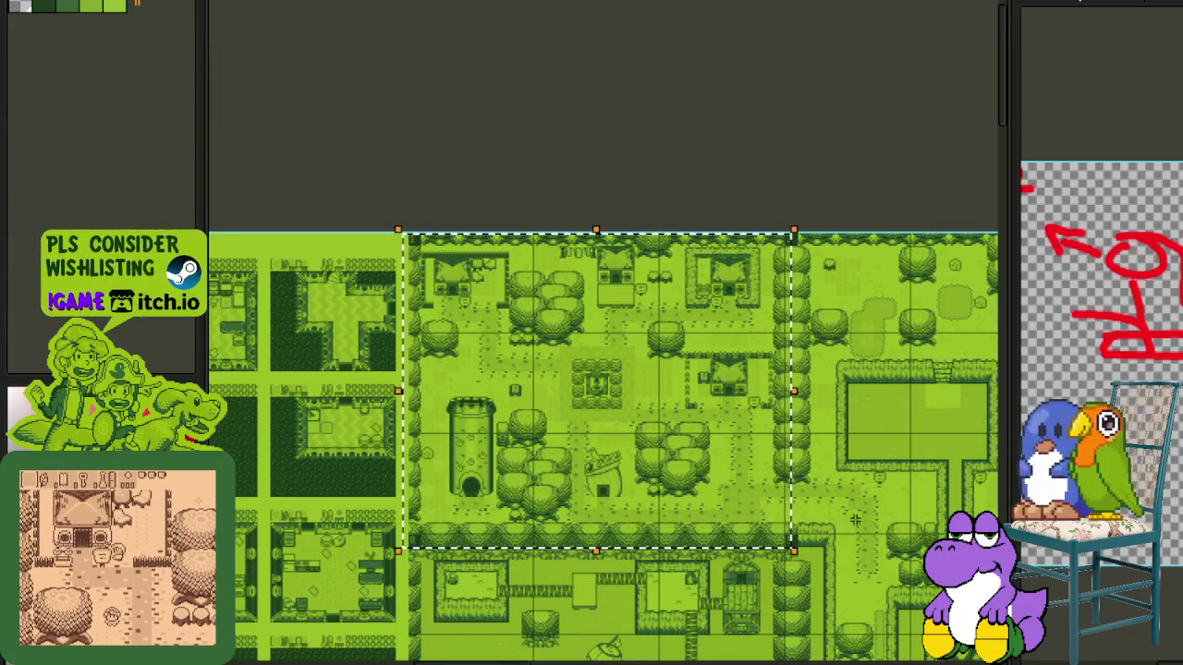
{"action": "scroll", "coordinate": [575, 508], "scroll_direction": "up", "scroll_amount": 2}
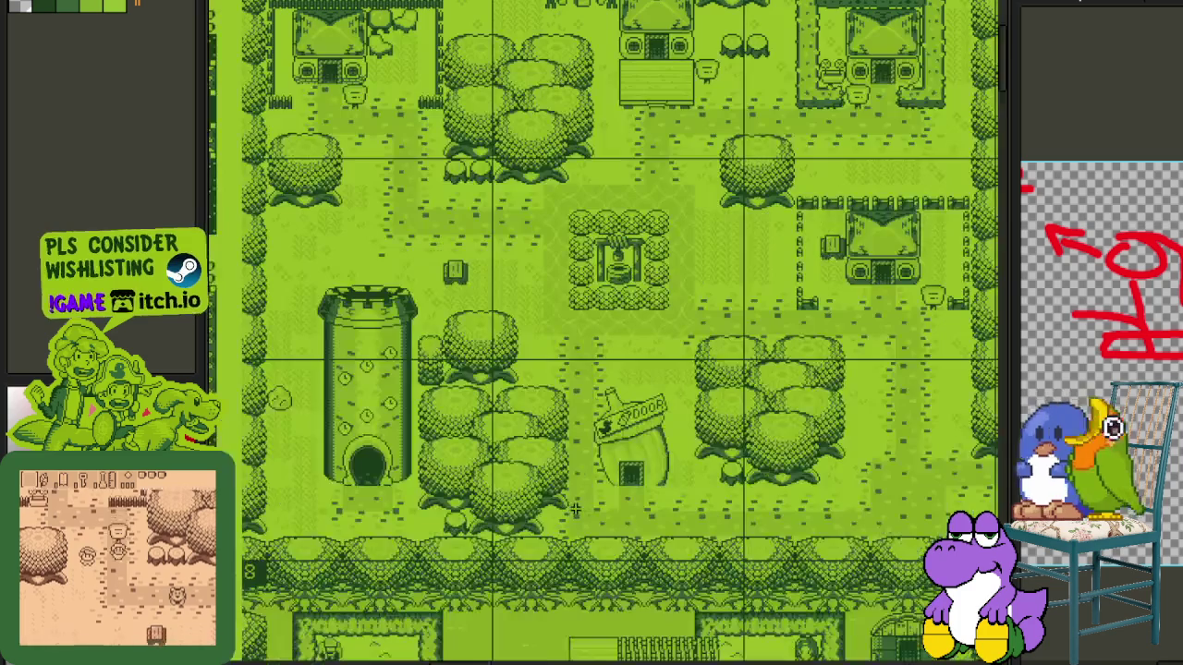
{"action": "scroll", "coordinate": [582, 502], "scroll_direction": "down", "scroll_amount": 2}
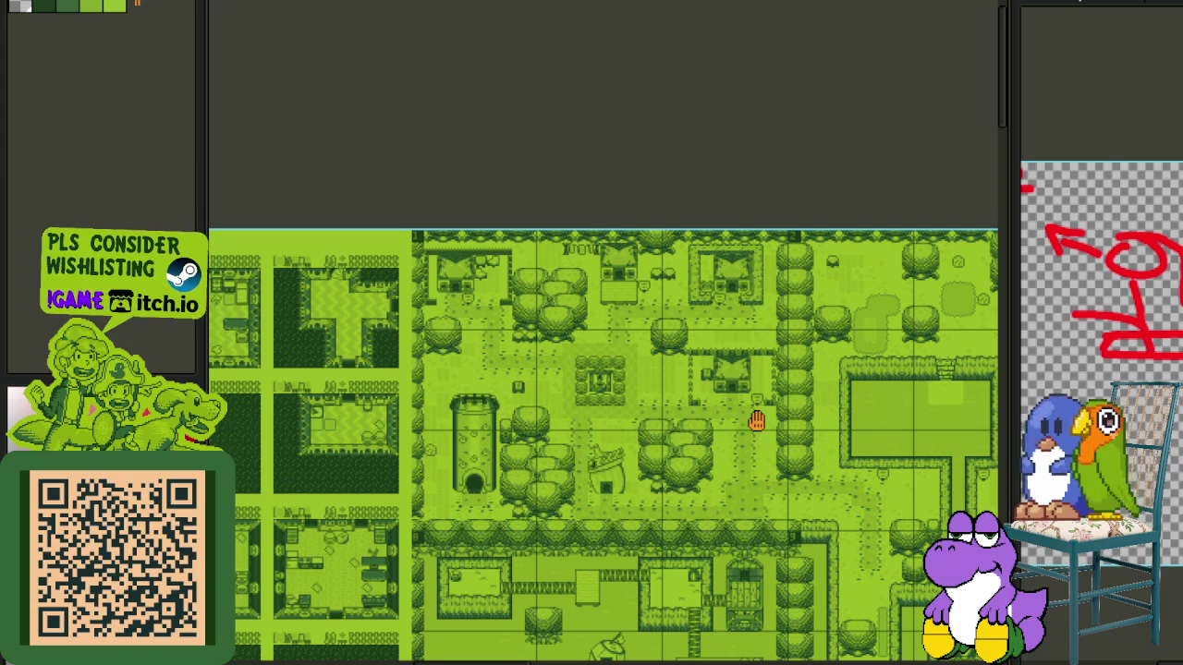
- Pan across different areas of the overworld map
{"action": "left_click_drag", "start_coordinate": [755, 420], "coordinate": [629, 449]}
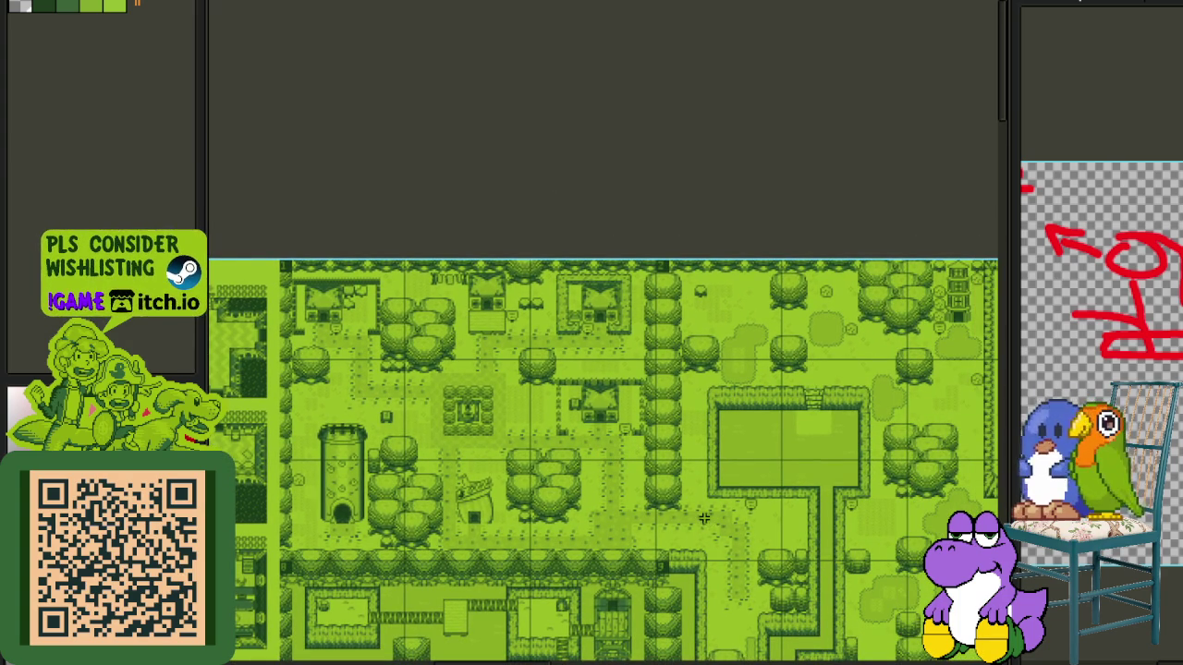
{"action": "mouse_move", "coordinate": [790, 551]}
{"action": "left_mouse_down"}
{"action": "mouse_move", "coordinate": [468, 546]}
{"action": "mouse_move", "coordinate": [517, 491]}
{"action": "mouse_move", "coordinate": [252, 469]}
{"action": "mouse_move", "coordinate": [457, 500]}
{"action": "left_mouse_up"}
{"action": "scroll", "coordinate": [457, 500], "scroll_direction": "up", "scroll_amount": 2}
{"action": "scroll", "coordinate": [456, 499], "scroll_direction": "down", "scroll_amount": 2}
{"action": "scroll", "coordinate": [457, 499], "scroll_direction": "up", "scroll_amount": 2}
{"action": "scroll", "coordinate": [484, 507], "scroll_direction": "down", "scroll_amount": 2}
{"action": "scroll", "coordinate": [579, 472], "scroll_direction": "up", "scroll_amount": 2}
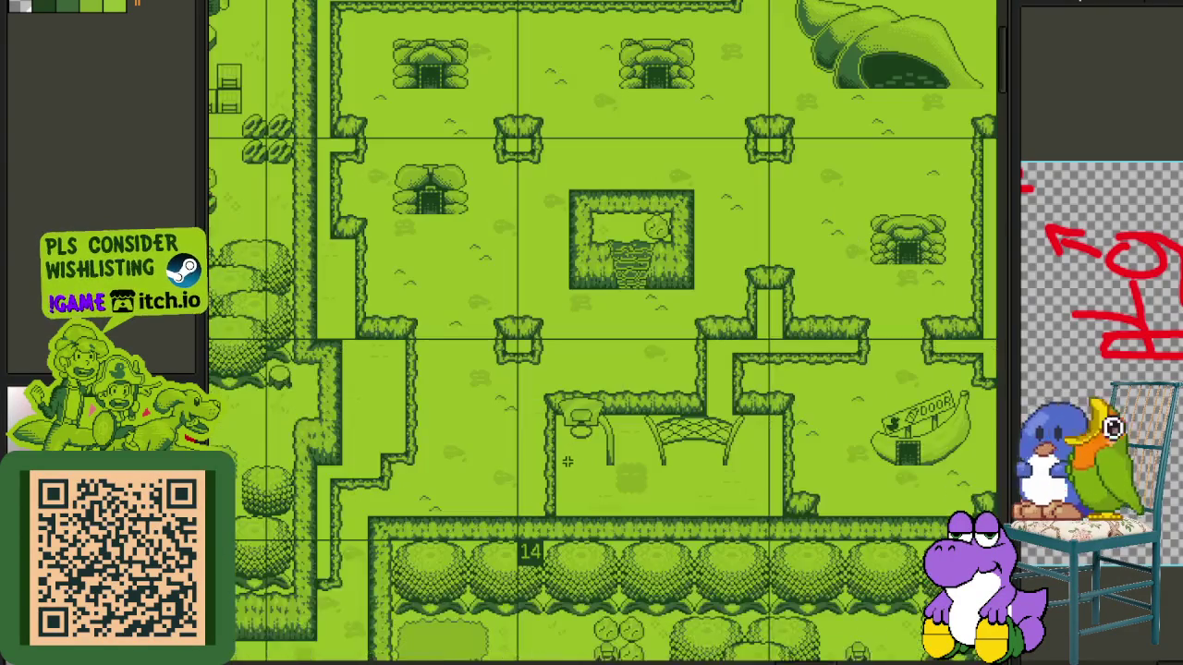
- Select the enclosed village section and zoom in to center the basketball hoop and net
{"action": "key", "text": "Tab"}
{"action": "key", "text": "Tab"}
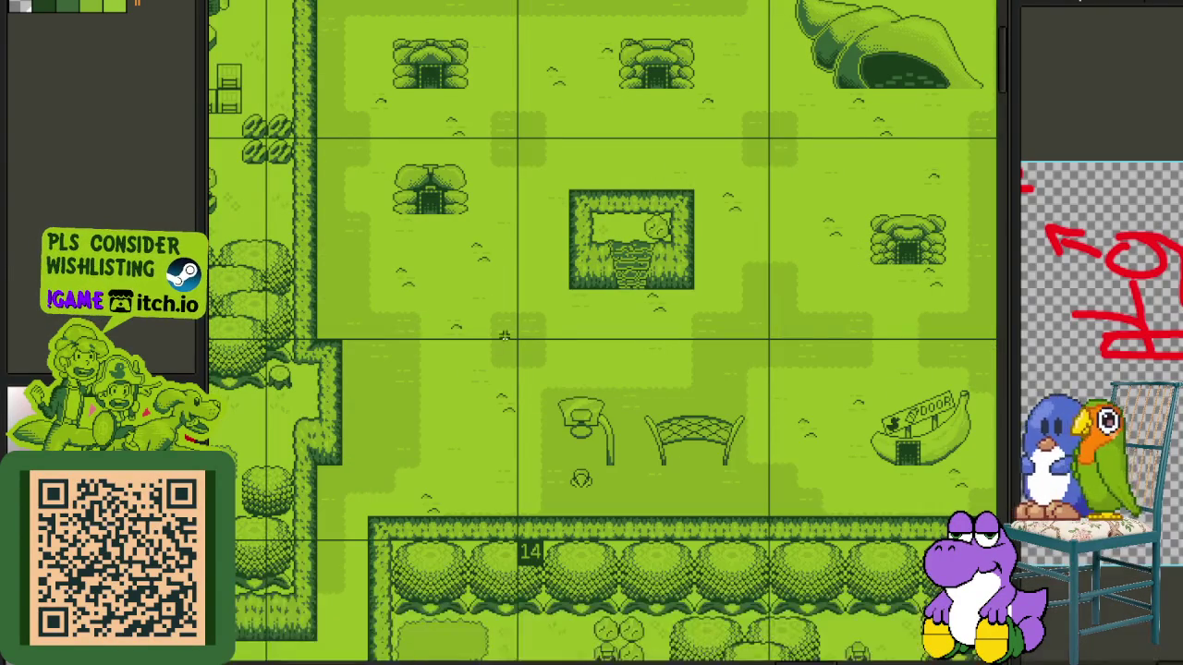
{"action": "left_click_drag", "start_coordinate": [490, 346], "coordinate": [456, 458]}
{"action": "left_click_drag", "start_coordinate": [284, 102], "coordinate": [434, 263]}
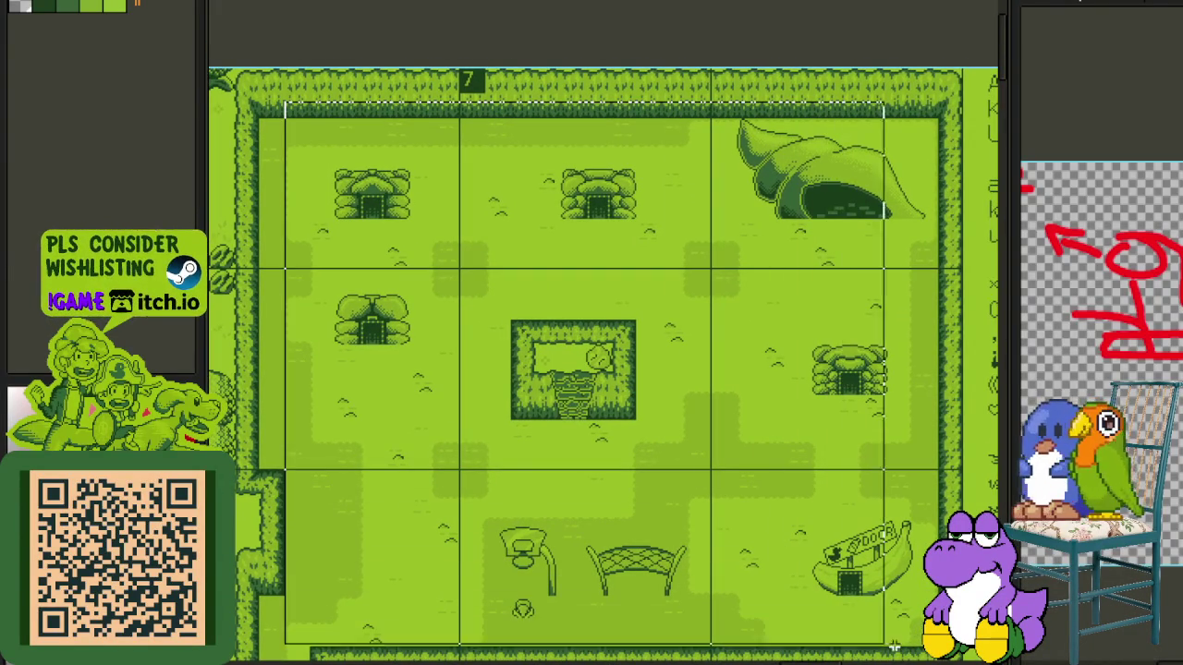
{"action": "scroll", "coordinate": [507, 596], "scroll_direction": "up", "scroll_amount": 2}
{"action": "scroll", "coordinate": [506, 596], "scroll_direction": "up", "scroll_amount": 1}
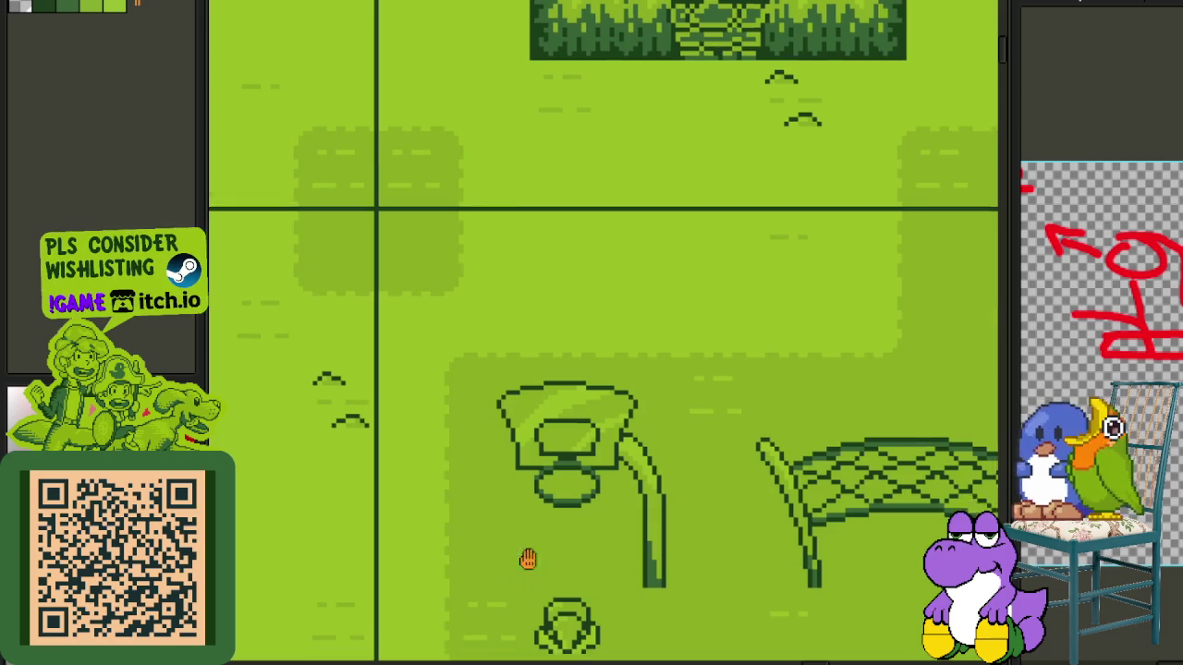
{"action": "scroll", "coordinate": [521, 580], "scroll_direction": "up", "scroll_amount": 1}
{"action": "scroll", "coordinate": [517, 554], "scroll_direction": "up", "scroll_amount": 1}
{"action": "left_click_drag", "start_coordinate": [502, 523], "coordinate": [471, 618]}
{"action": "scroll", "coordinate": [470, 619], "scroll_direction": "down", "scroll_amount": 2}
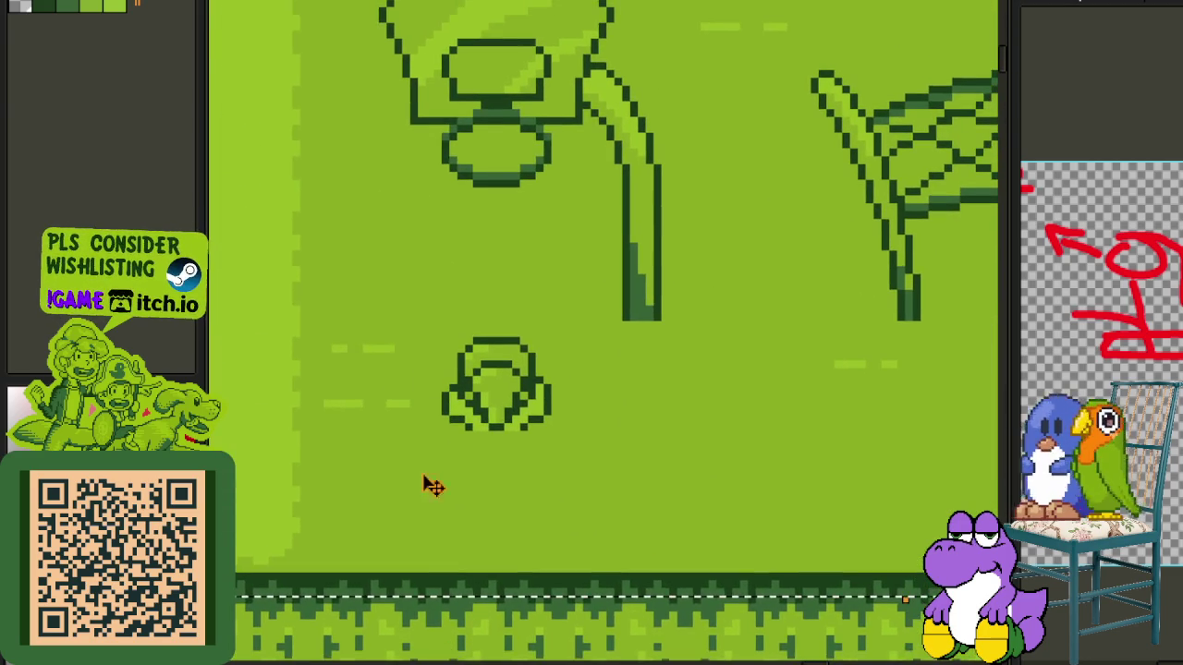
{"action": "scroll", "coordinate": [601, 531], "scroll_direction": "up", "scroll_amount": 1}
{"action": "left_click_drag", "start_coordinate": [629, 479], "coordinate": [451, 552]}
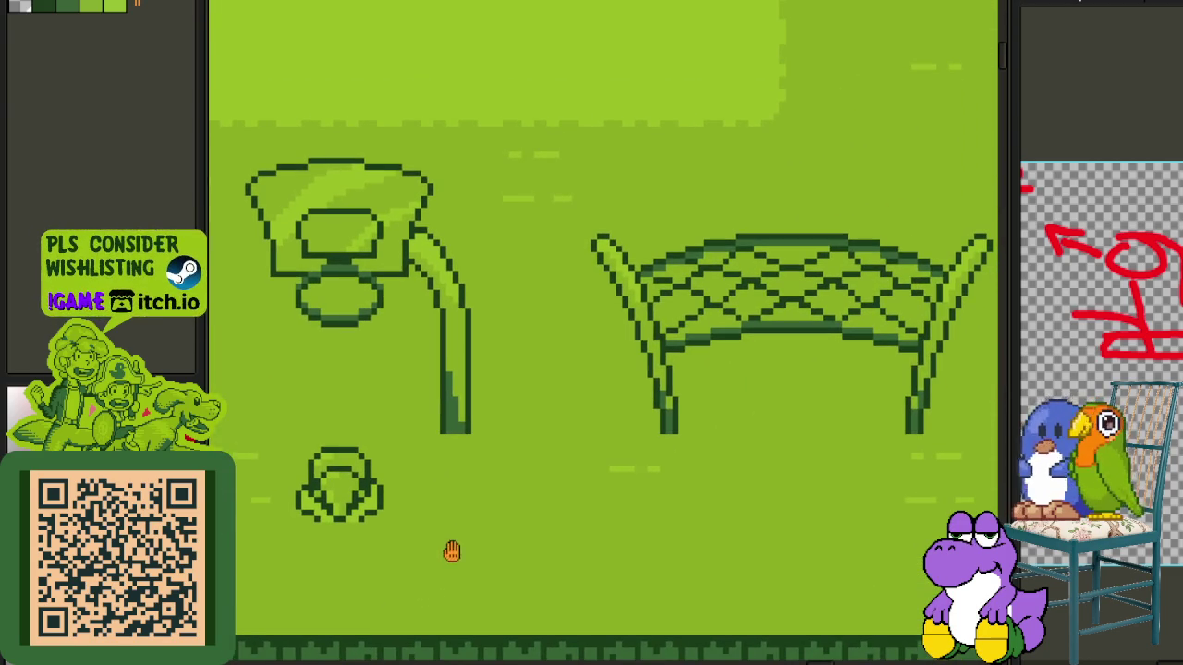
- Turn the hedge walls layer back on and bring the lower row of bushes into view
{"action": "key", "text": "Tab"}
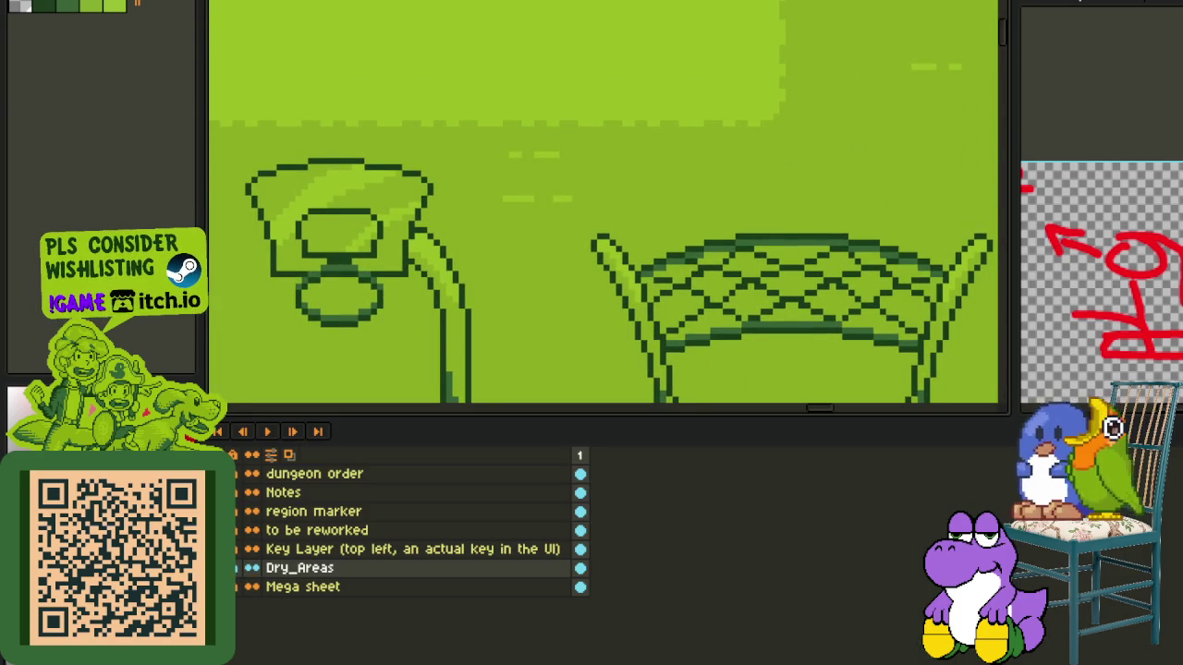
{"action": "key", "text": "Tab"}
{"action": "scroll", "coordinate": [422, 388], "scroll_direction": "down", "scroll_amount": 1}
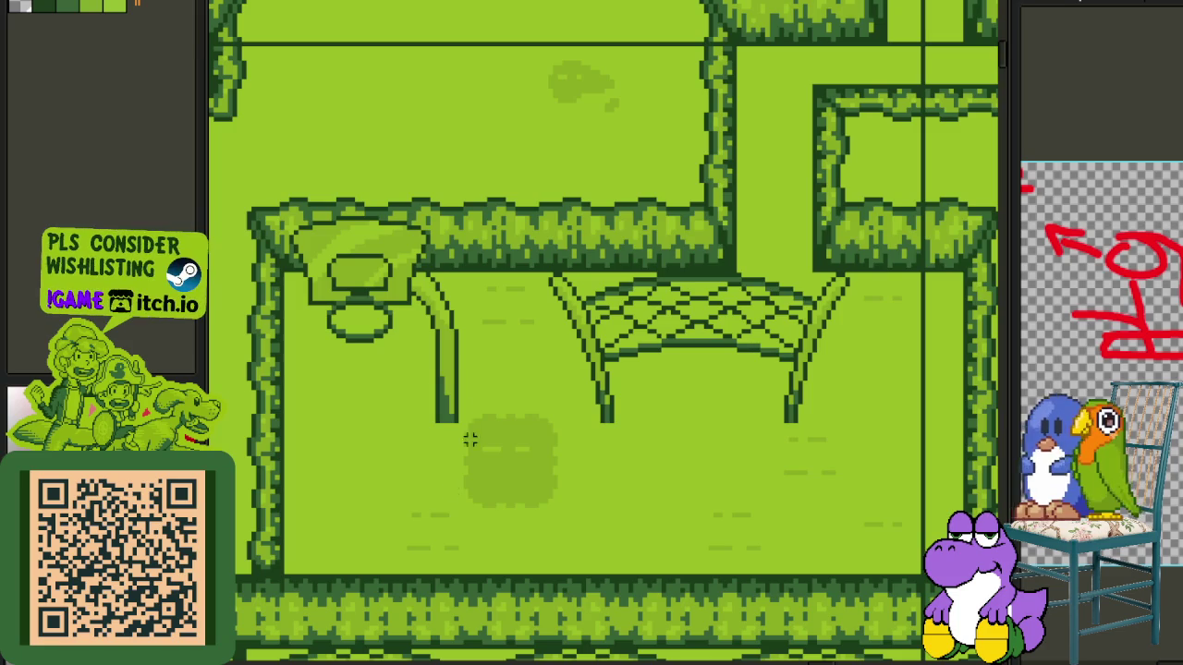
{"action": "left_click_drag", "start_coordinate": [525, 482], "coordinate": [507, 366]}
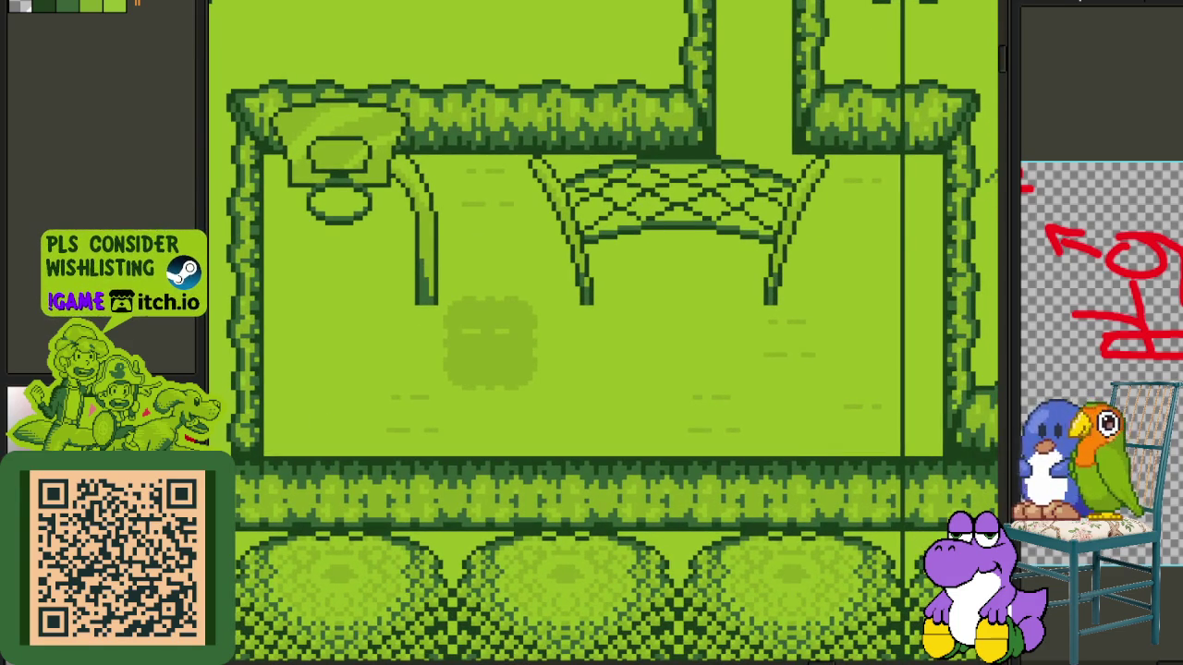
- Zoom and pan over the walled town to view its houses, well, hoop and net
{"action": "scroll", "coordinate": [545, 369], "scroll_direction": "down", "scroll_amount": 1}
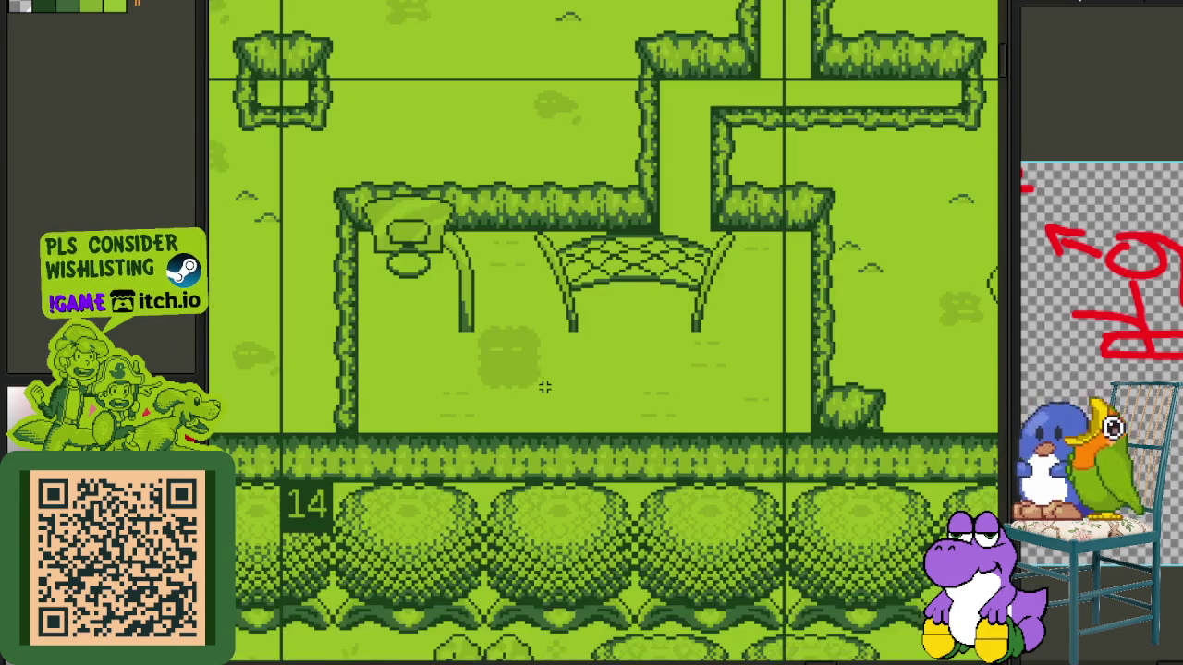
{"action": "scroll", "coordinate": [543, 383], "scroll_direction": "down", "scroll_amount": 1}
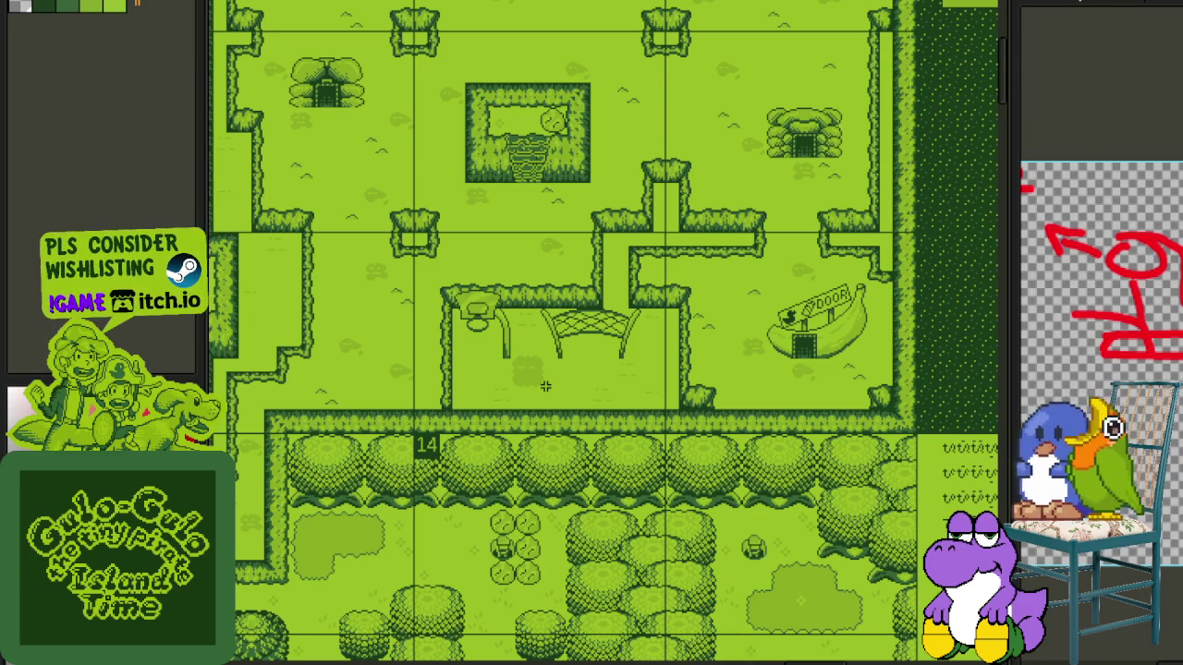
{"action": "scroll", "coordinate": [545, 386], "scroll_direction": "down", "scroll_amount": 5}
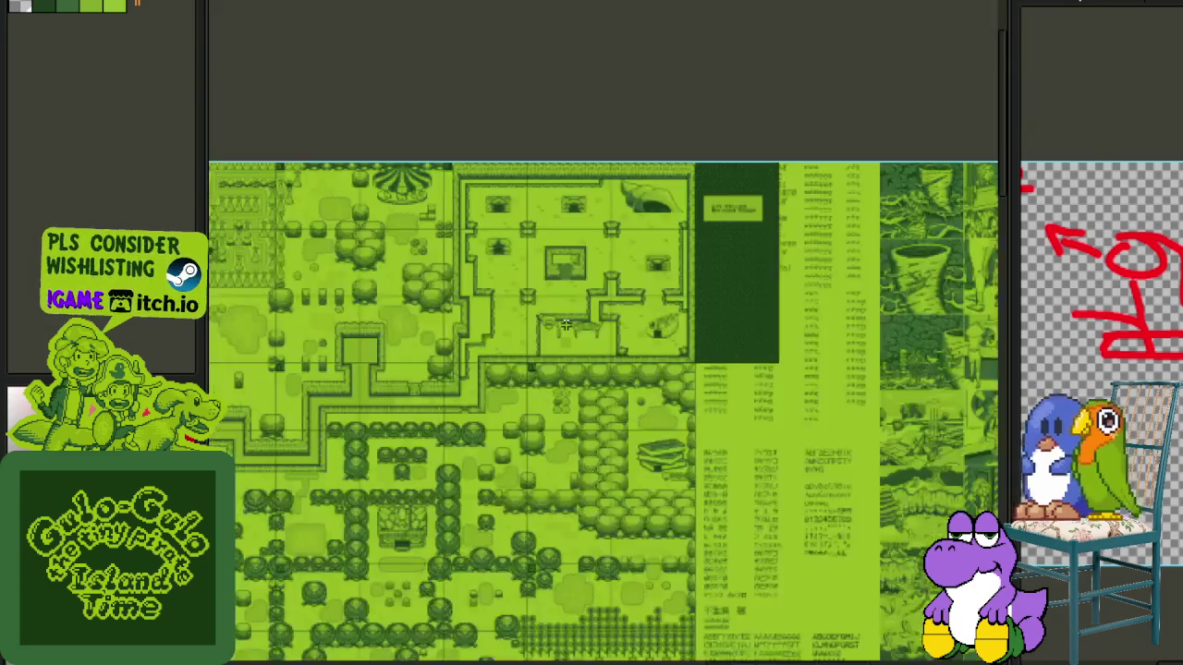
{"action": "scroll", "coordinate": [545, 387], "scroll_direction": "down", "scroll_amount": 3}
{"action": "scroll", "coordinate": [941, 267], "scroll_direction": "up", "scroll_amount": 2}
{"action": "left_click_drag", "start_coordinate": [941, 267], "coordinate": [998, 267]}
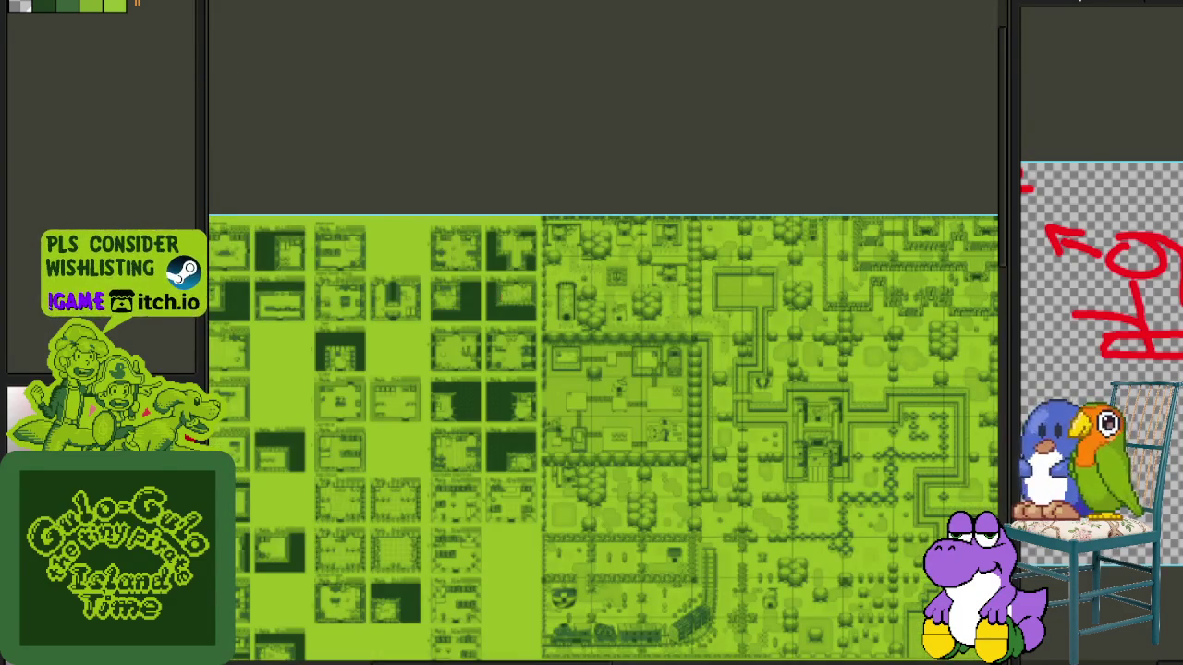
{"action": "scroll", "coordinate": [685, 315], "scroll_direction": "up", "scroll_amount": 1}
{"action": "scroll", "coordinate": [684, 315], "scroll_direction": "up", "scroll_amount": 3}
{"action": "scroll", "coordinate": [686, 328], "scroll_direction": "down", "scroll_amount": 3}
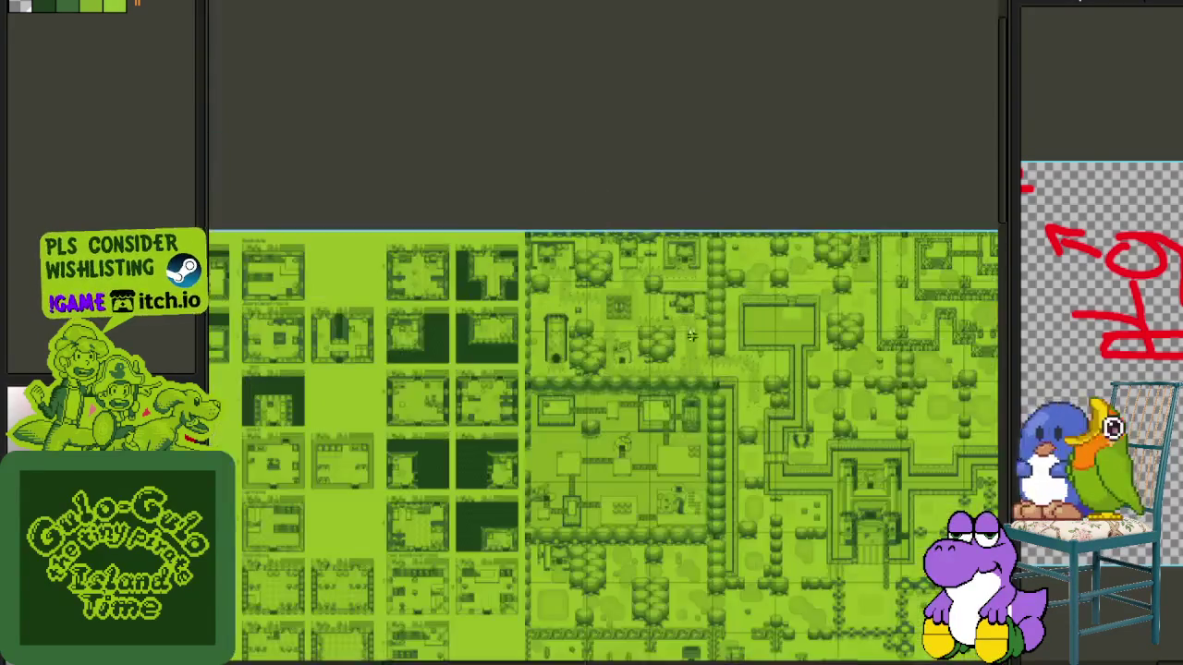
{"action": "scroll", "coordinate": [720, 502], "scroll_direction": "down", "scroll_amount": 2}
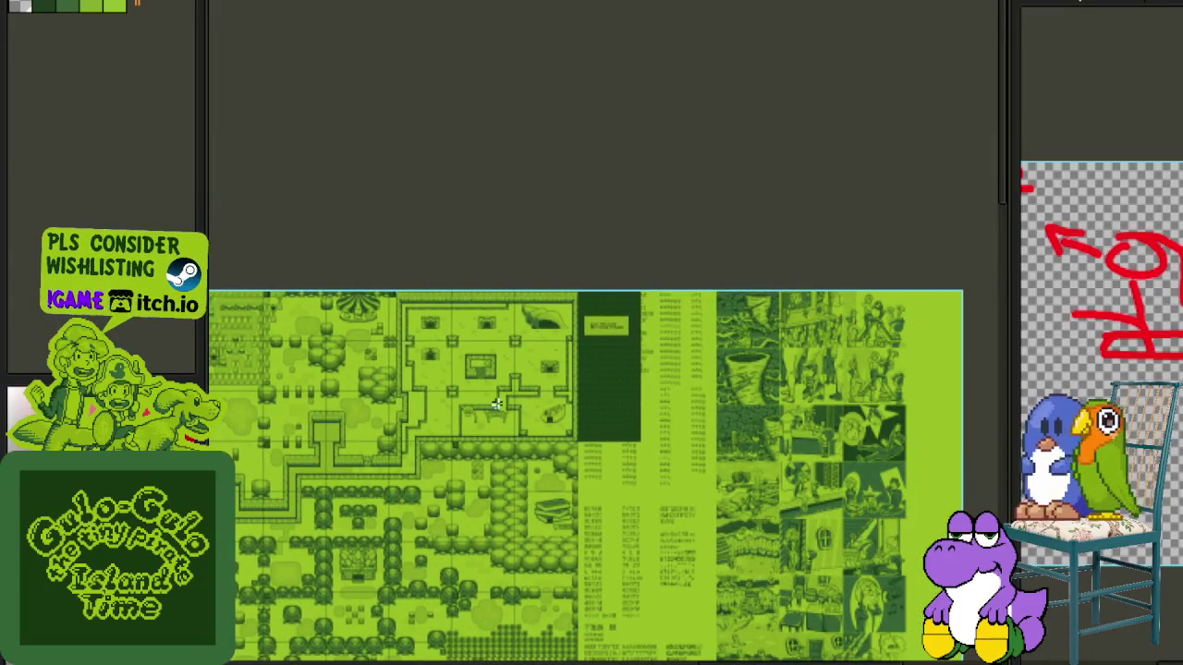
{"action": "scroll", "coordinate": [608, 413], "scroll_direction": "up", "scroll_amount": 2}
{"action": "scroll", "coordinate": [608, 413], "scroll_direction": "up", "scroll_amount": 2}
{"action": "scroll", "coordinate": [608, 413], "scroll_direction": "up", "scroll_amount": 1}
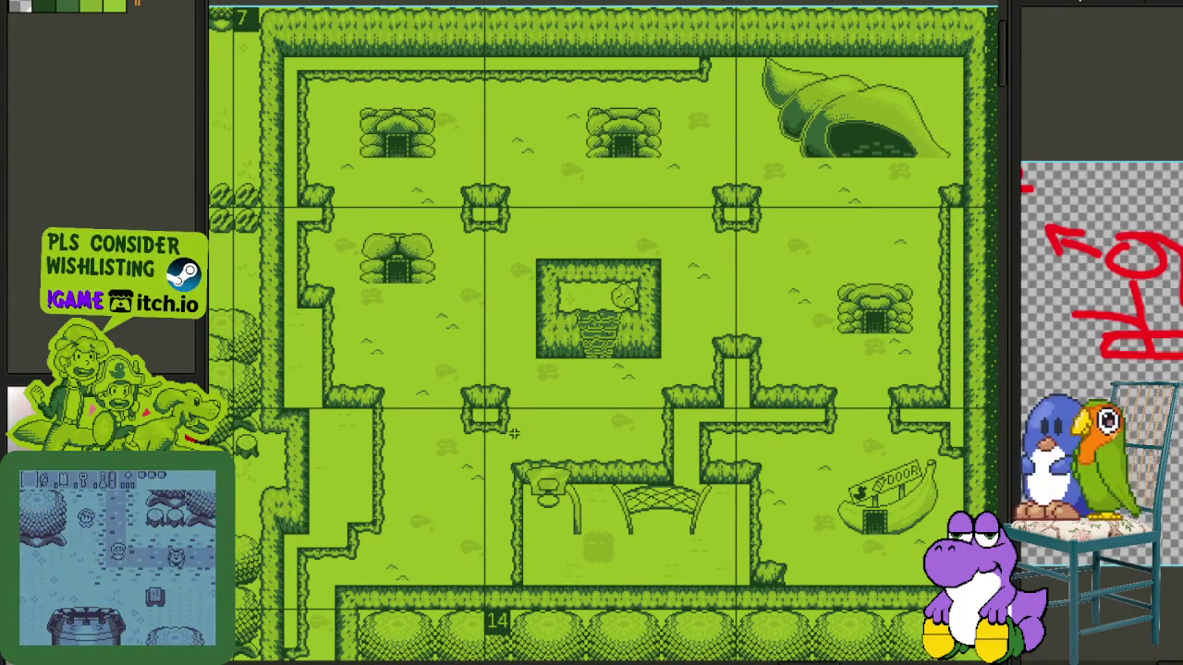
{"action": "left_click_drag", "start_coordinate": [278, 631], "coordinate": [422, 515]}
{"action": "scroll", "coordinate": [555, 425], "scroll_direction": "up", "scroll_amount": 1}
{"action": "key", "text": "ctrl+a"}
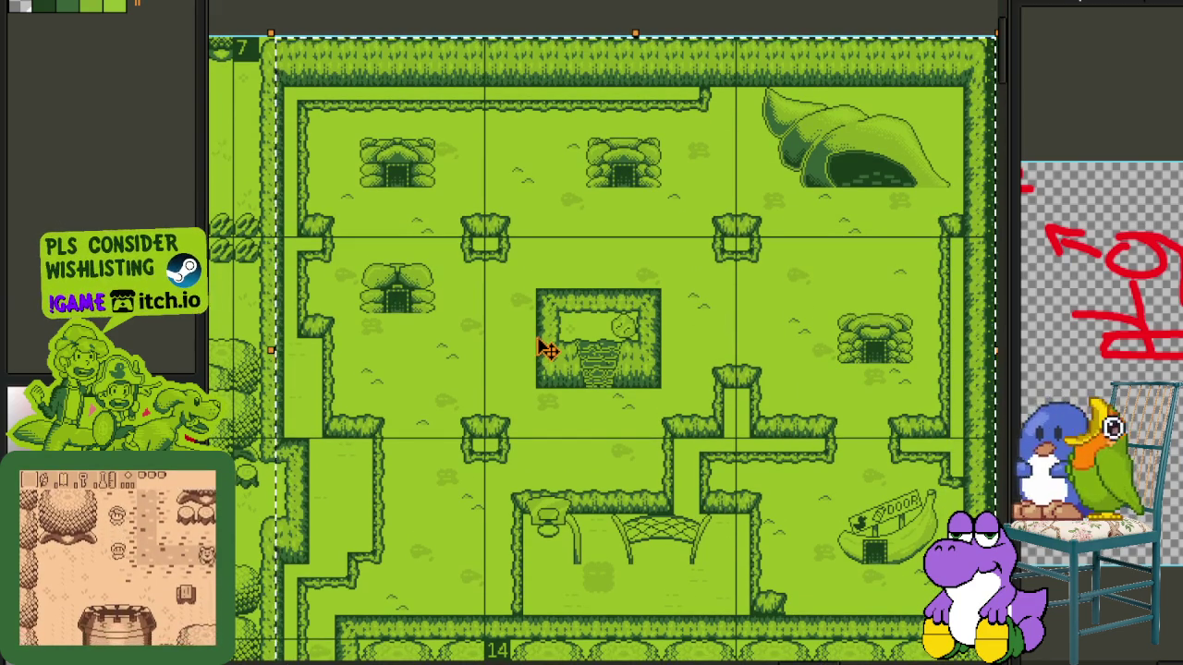
{"action": "scroll", "coordinate": [543, 349], "scroll_direction": "down", "scroll_amount": 2}
{"action": "key", "text": "ctrl+d"}
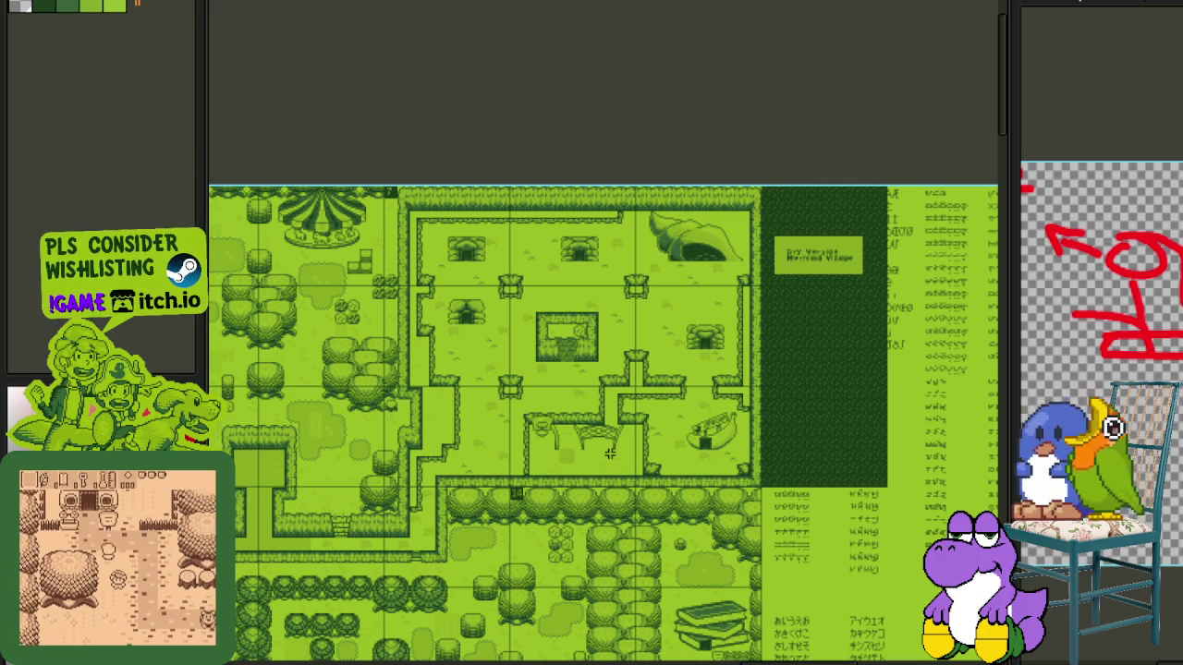
{"action": "scroll", "coordinate": [561, 442], "scroll_direction": "up", "scroll_amount": 2}
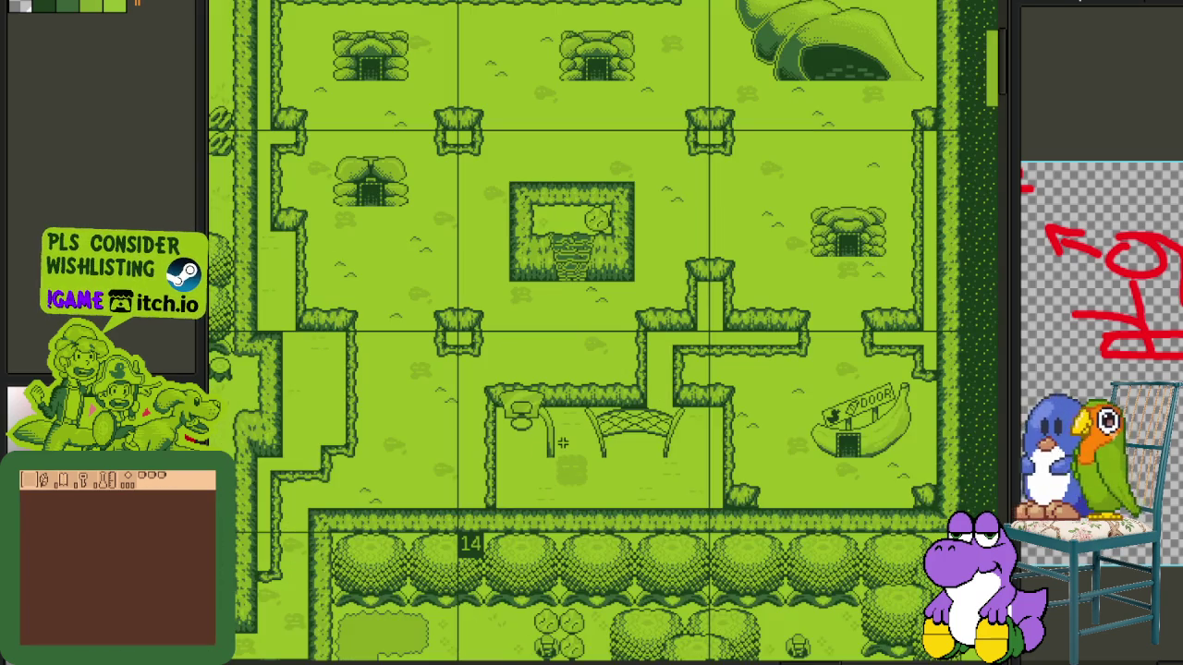
{"action": "key", "text": "Tab"}
{"action": "key", "text": "ctrl+z"}
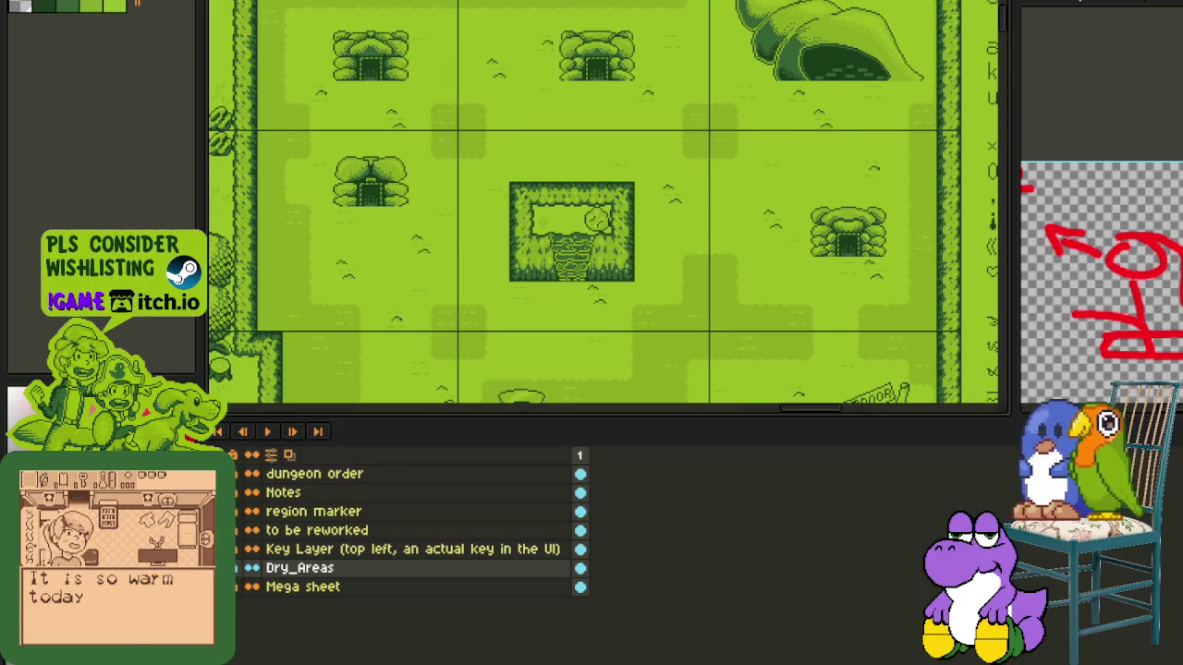
{"action": "key", "text": "Tab"}
{"action": "key", "text": "Tab"}
{"action": "key", "text": "ctrl+y"}
{"action": "key", "text": "ctrl+z"}
{"action": "key", "text": "Tab"}
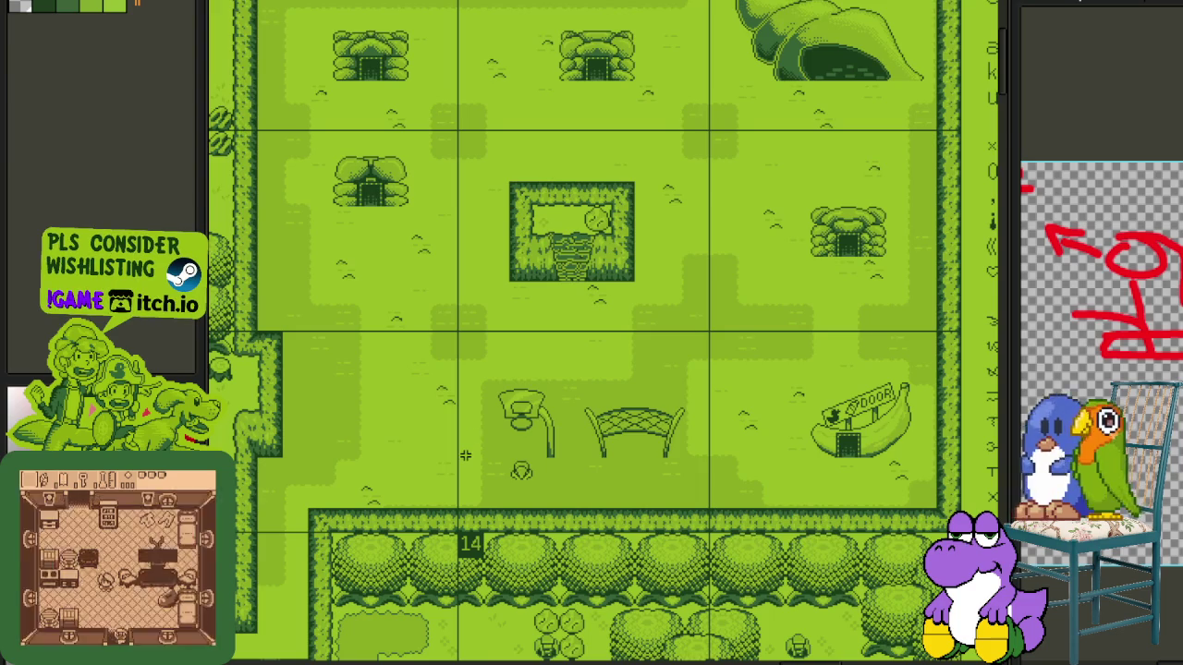
{"action": "scroll", "coordinate": [466, 454], "scroll_direction": "down", "scroll_amount": 2}
{"action": "mouse_move", "coordinate": [676, 381]}
{"action": "left_mouse_down"}
{"action": "mouse_move", "coordinate": [361, 388]}
{"action": "mouse_move", "coordinate": [708, 381]}
{"action": "mouse_move", "coordinate": [478, 353]}
{"action": "left_mouse_up"}
{"action": "scroll", "coordinate": [579, 302], "scroll_direction": "up", "scroll_amount": 2}
{"action": "scroll", "coordinate": [644, 343], "scroll_direction": "up", "scroll_amount": 1}
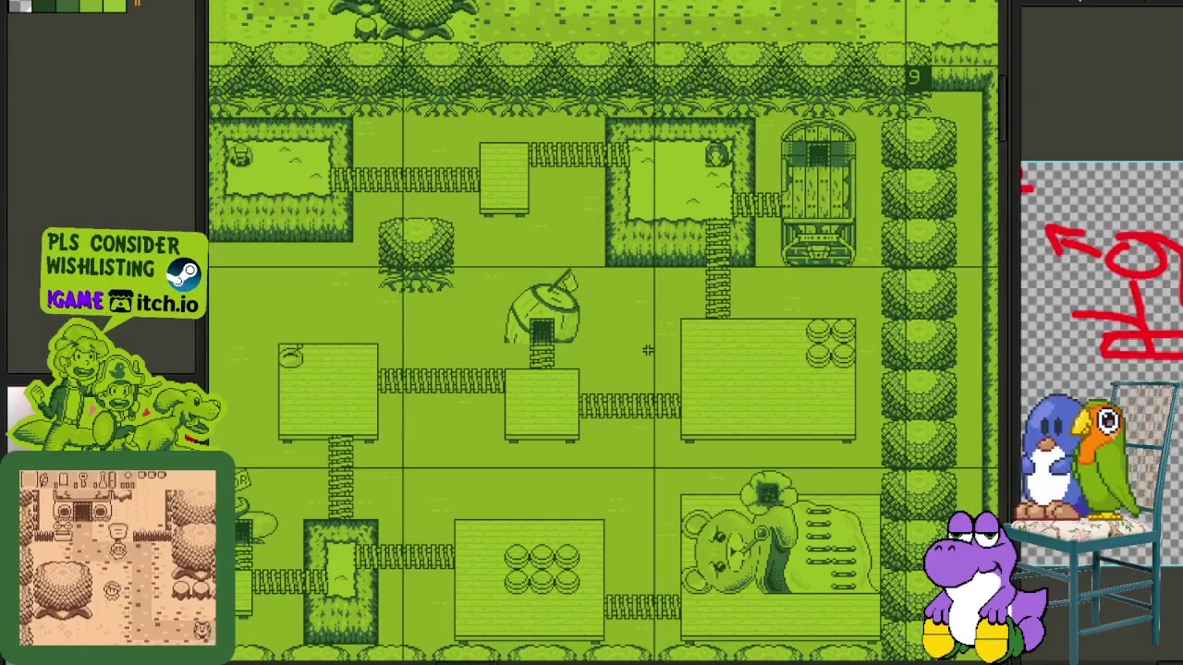
{"action": "scroll", "coordinate": [591, 353], "scroll_direction": "left", "scroll_amount": 5}
{"action": "scroll", "coordinate": [454, 339], "scroll_direction": "up", "scroll_amount": 3}
{"action": "mouse_move", "coordinate": [506, 242]}
{"action": "left_mouse_down"}
{"action": "mouse_move", "coordinate": [554, 607]}
{"action": "mouse_move", "coordinate": [678, 658]}
{"action": "left_mouse_up"}
{"action": "scroll", "coordinate": [802, 319], "scroll_direction": "down", "scroll_amount": 3}
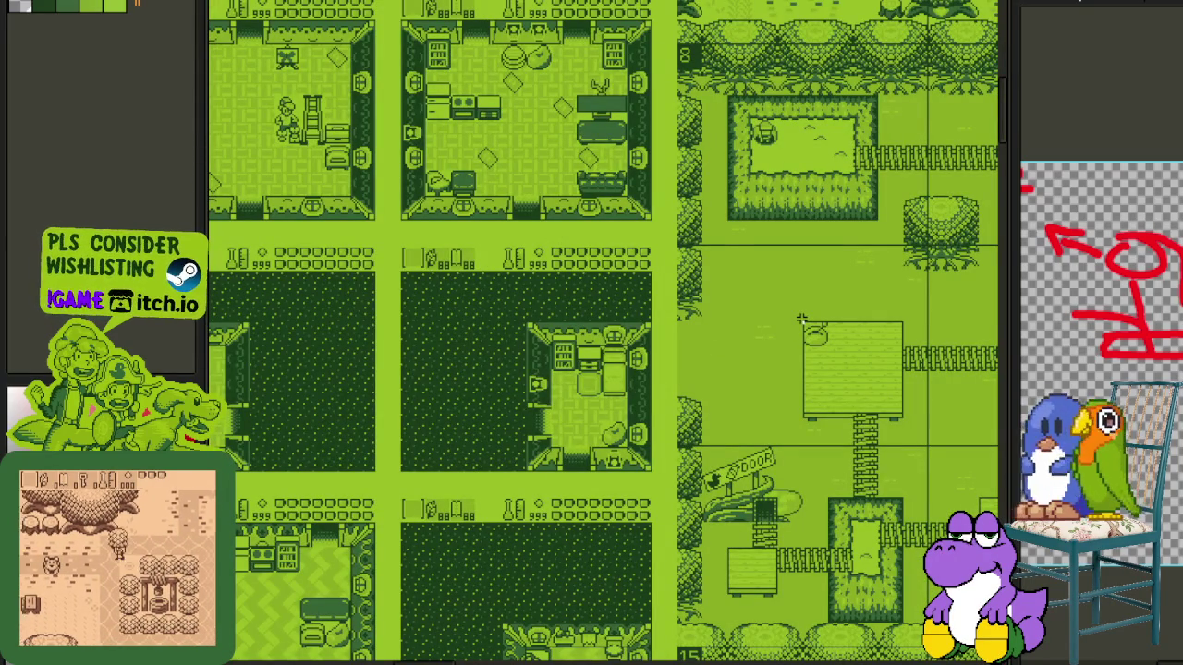
{"action": "left_click_drag", "start_coordinate": [800, 424], "coordinate": [413, 327]}
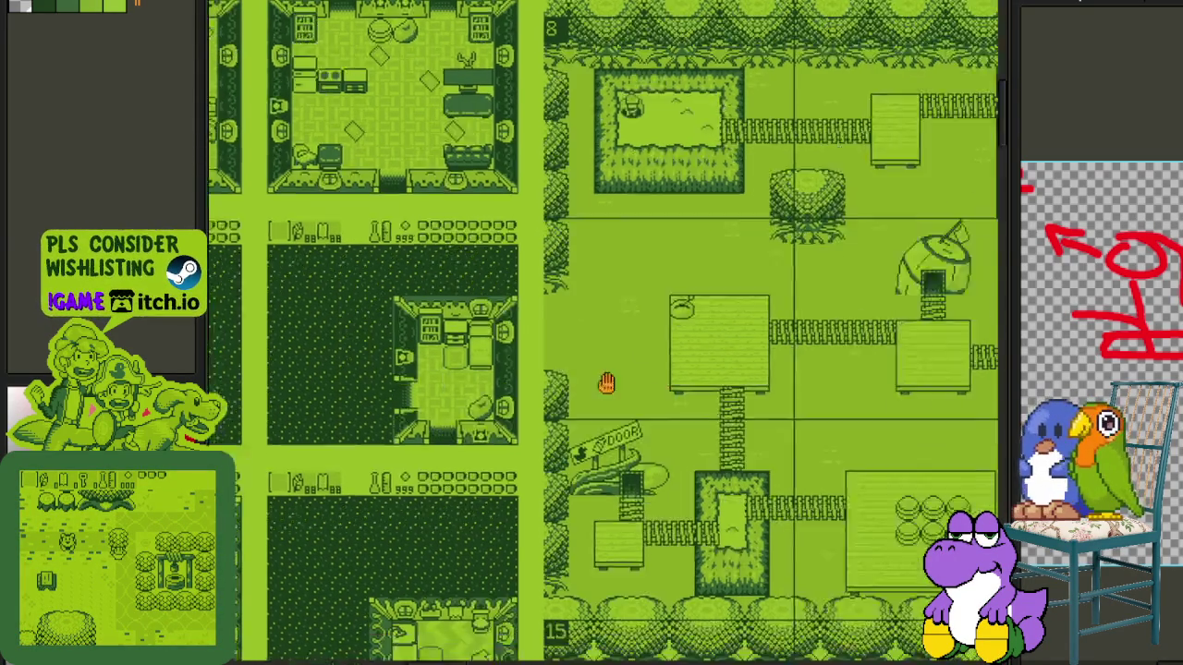
{"action": "left_click_drag", "start_coordinate": [595, 338], "coordinate": [468, 394]}
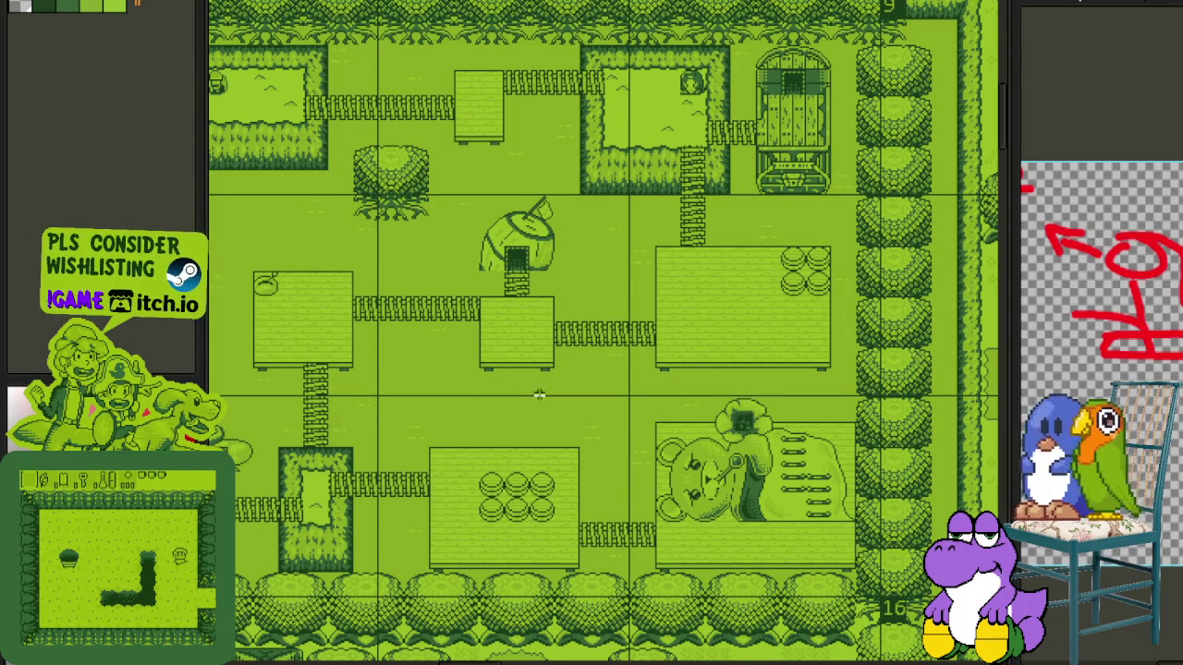
{"action": "scroll", "coordinate": [624, 406], "scroll_direction": "up", "scroll_amount": 2}
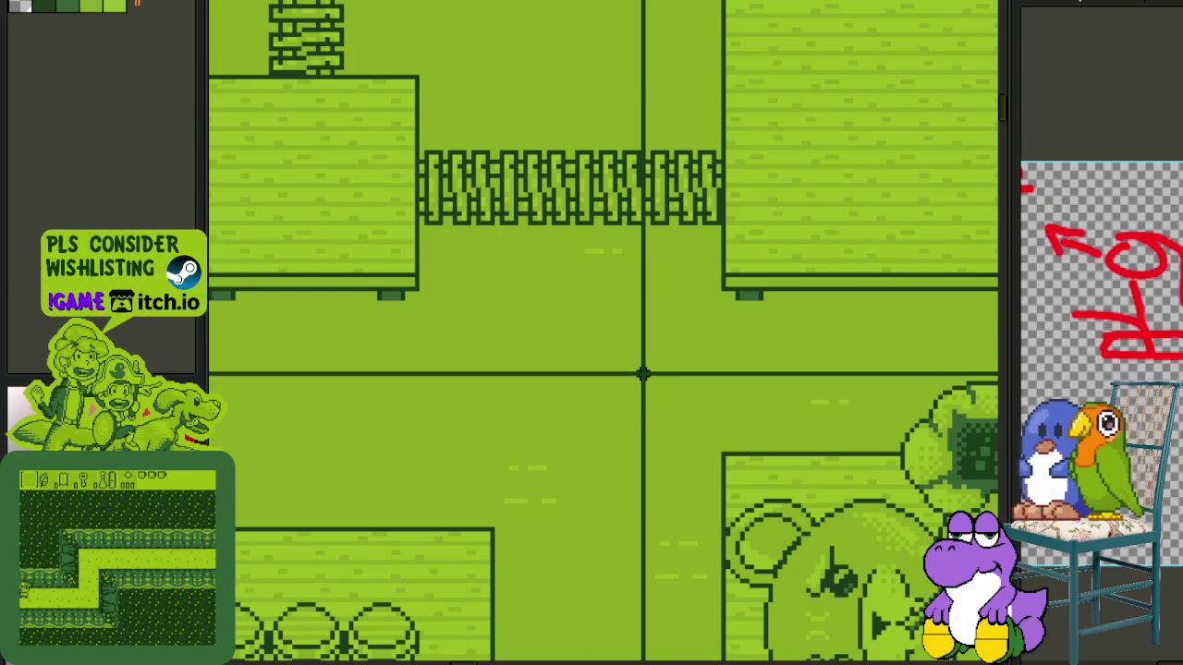
{"action": "scroll", "coordinate": [642, 373], "scroll_direction": "down", "scroll_amount": 3}
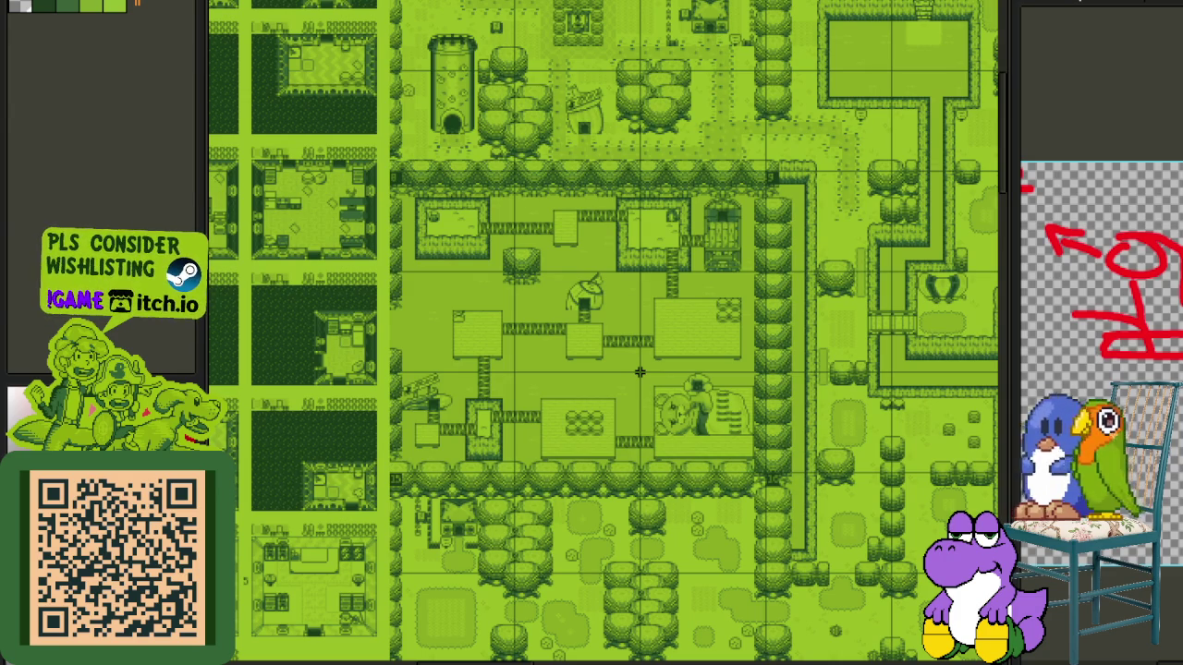
{"action": "scroll", "coordinate": [923, 345], "scroll_direction": "down", "scroll_amount": 2}
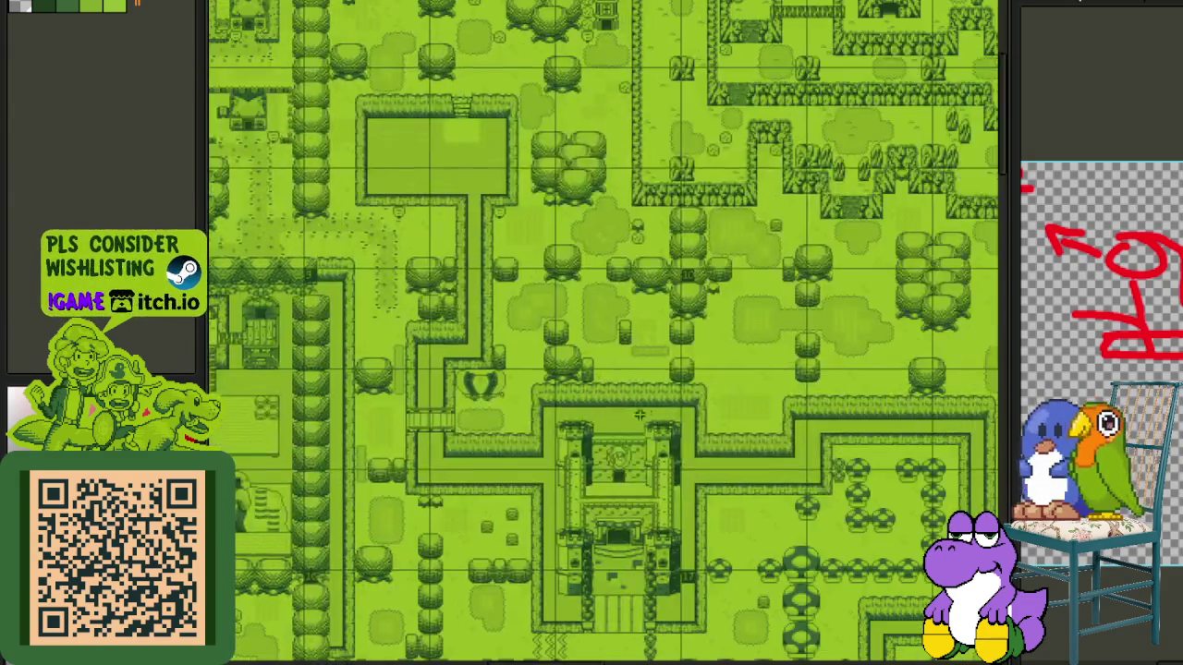
{"action": "scroll", "coordinate": [922, 345], "scroll_direction": "down", "scroll_amount": 1}
{"action": "scroll", "coordinate": [828, 440], "scroll_direction": "up", "scroll_amount": 1}
{"action": "scroll", "coordinate": [828, 440], "scroll_direction": "up", "scroll_amount": 1}
{"action": "left_click_drag", "start_coordinate": [828, 439], "coordinate": [577, 474]}
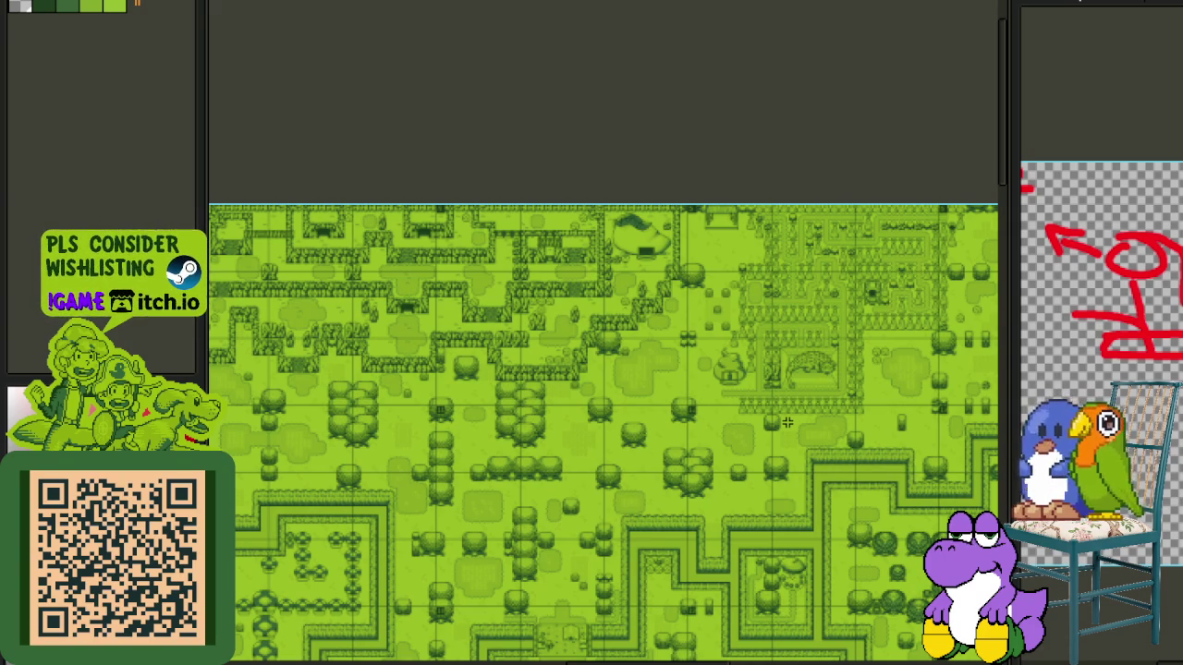
{"action": "scroll", "coordinate": [797, 422], "scroll_direction": "up", "scroll_amount": 1}
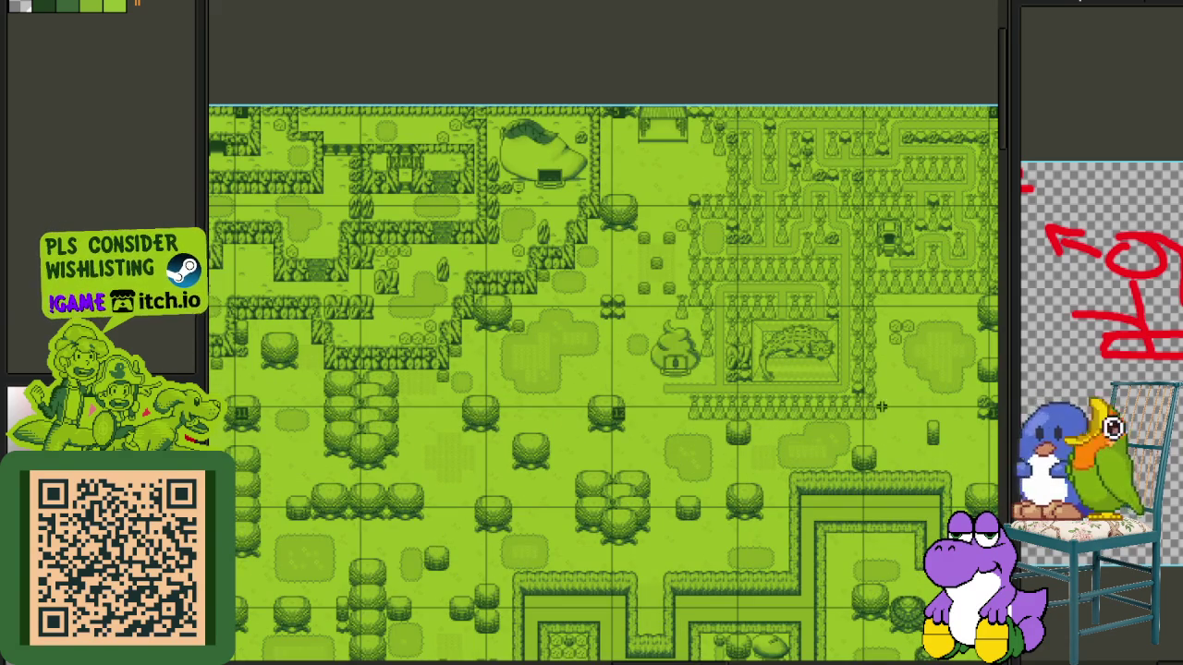
{"action": "left_click_drag", "start_coordinate": [881, 406], "coordinate": [630, 470]}
{"action": "left_click_drag", "start_coordinate": [857, 432], "coordinate": [505, 459]}
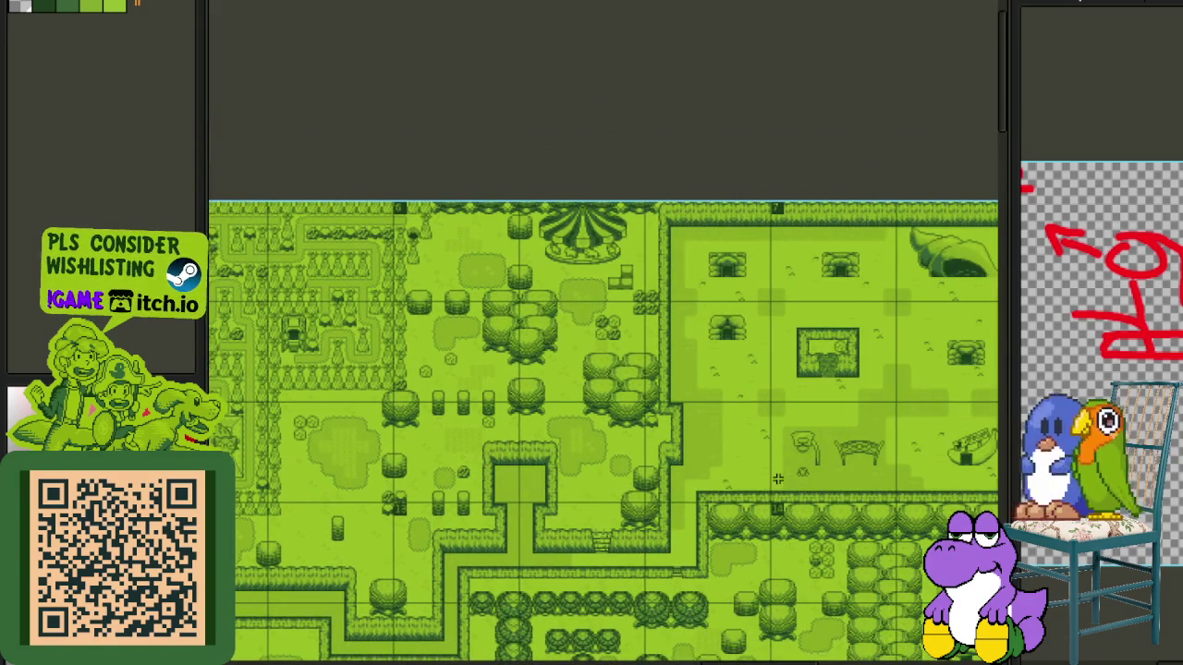
{"action": "scroll", "coordinate": [544, 360], "scroll_direction": "up", "scroll_amount": 1}
{"action": "scroll", "coordinate": [544, 360], "scroll_direction": "up", "scroll_amount": 2}
{"action": "scroll", "coordinate": [504, 348], "scroll_direction": "up", "scroll_amount": 1}
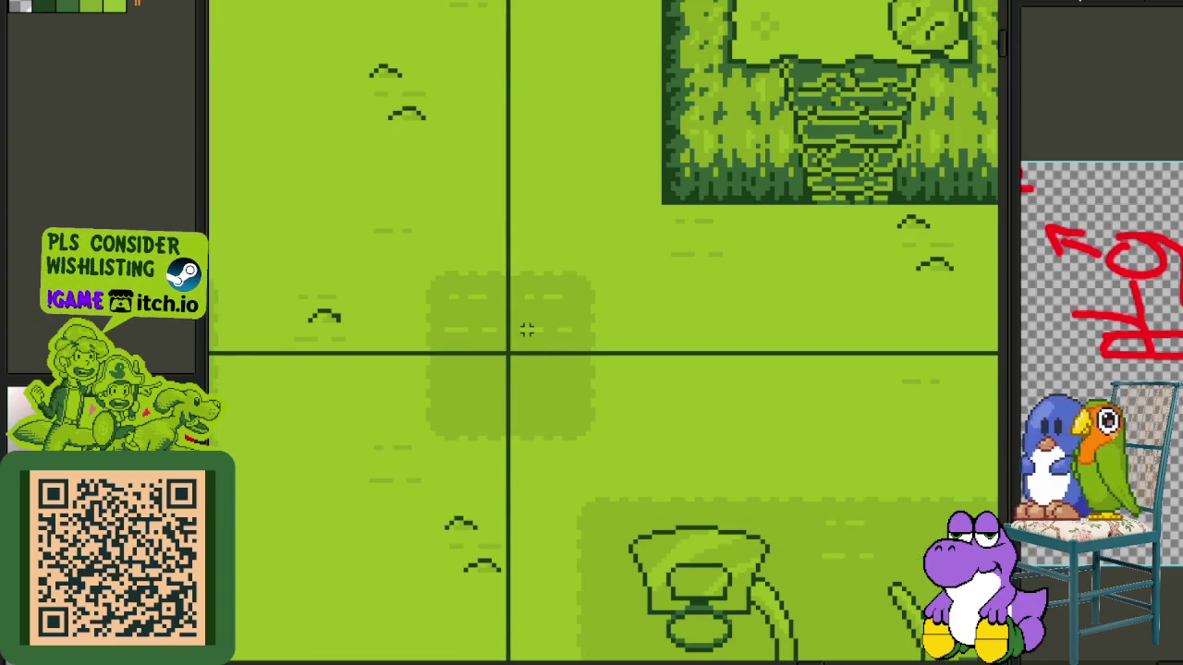
{"action": "scroll", "coordinate": [531, 328], "scroll_direction": "down", "scroll_amount": 1}
{"action": "scroll", "coordinate": [536, 327], "scroll_direction": "down", "scroll_amount": 3}
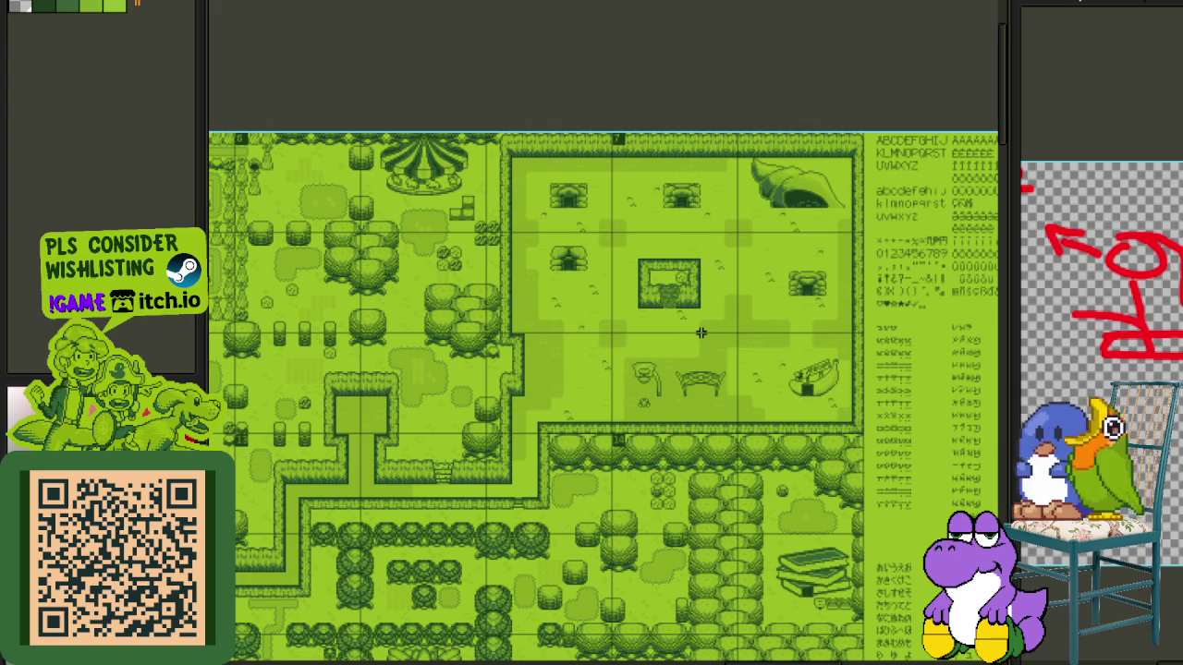
{"action": "scroll", "coordinate": [786, 347], "scroll_direction": "up", "scroll_amount": 4}
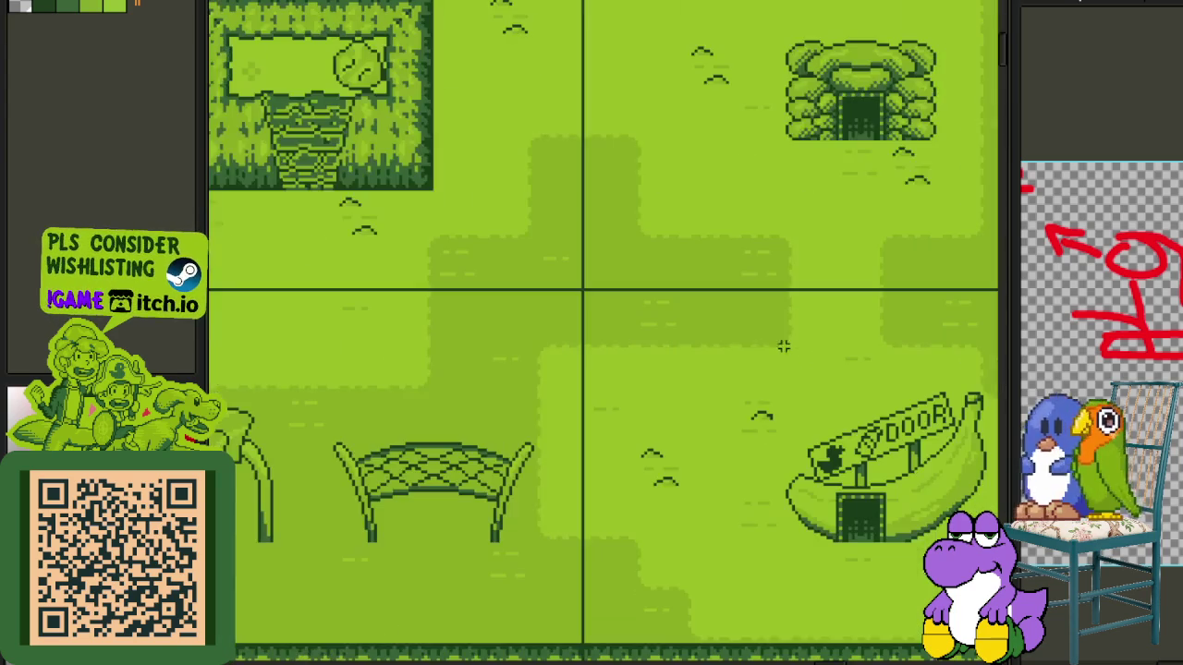
{"action": "scroll", "coordinate": [766, 415], "scroll_direction": "right", "scroll_amount": 3}
{"action": "scroll", "coordinate": [690, 507], "scroll_direction": "right", "scroll_amount": 2}
{"action": "scroll", "coordinate": [690, 508], "scroll_direction": "up", "scroll_amount": 2}
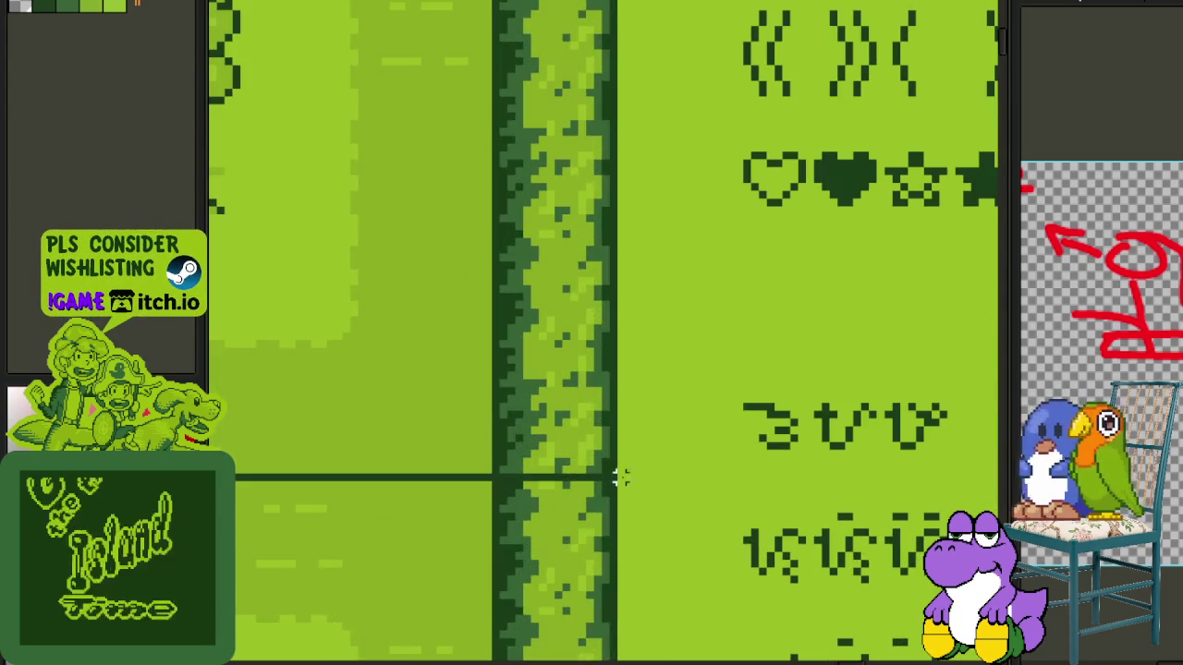
{"action": "scroll", "coordinate": [612, 475], "scroll_direction": "down", "scroll_amount": 2}
{"action": "scroll", "coordinate": [612, 475], "scroll_direction": "down", "scroll_amount": 2}
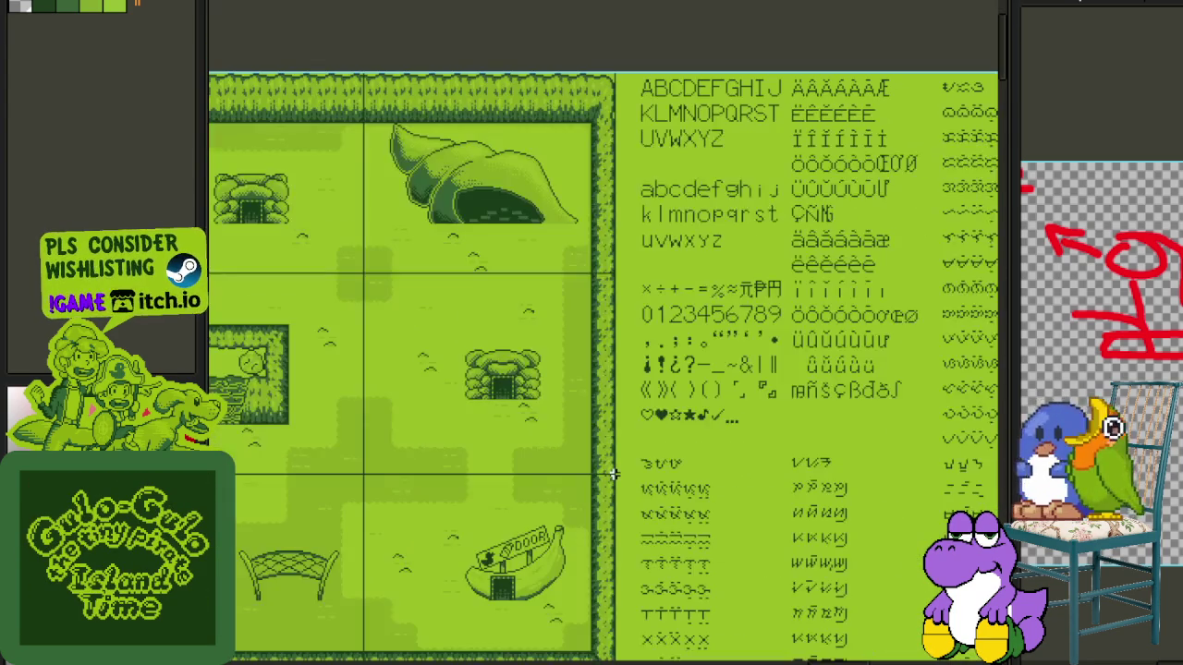
{"action": "scroll", "coordinate": [612, 475], "scroll_direction": "down", "scroll_amount": 1}
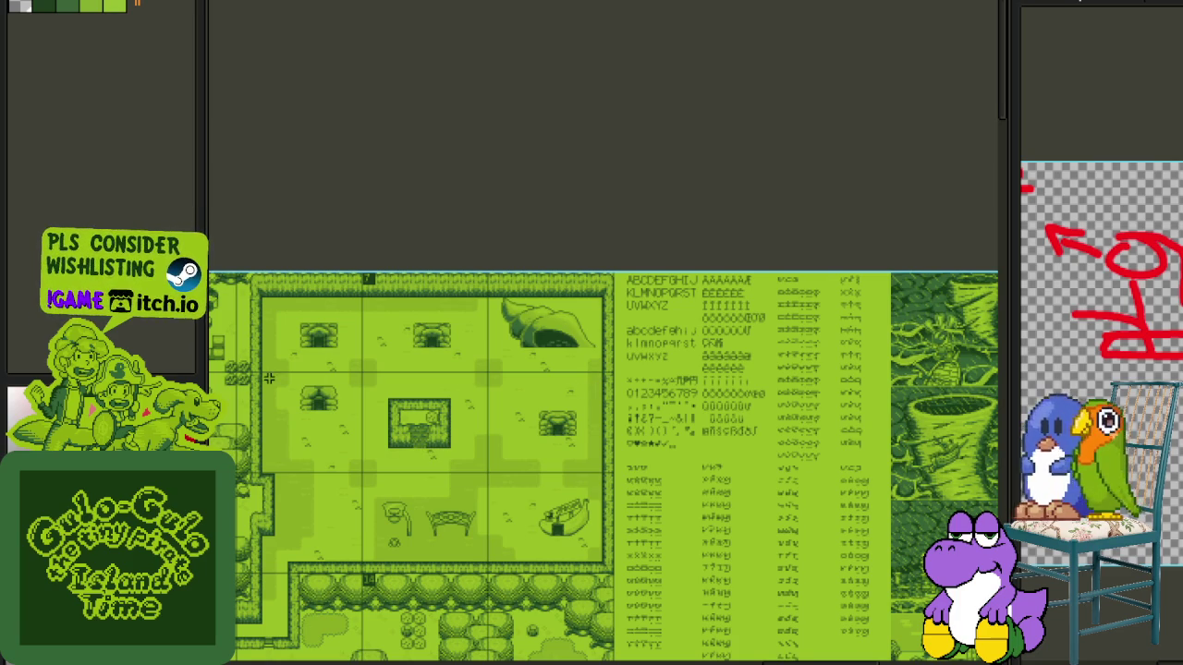
{"action": "scroll", "coordinate": [312, 389], "scroll_direction": "up", "scroll_amount": 3}
{"action": "left_click_drag", "start_coordinate": [409, 415], "coordinate": [481, 453]}
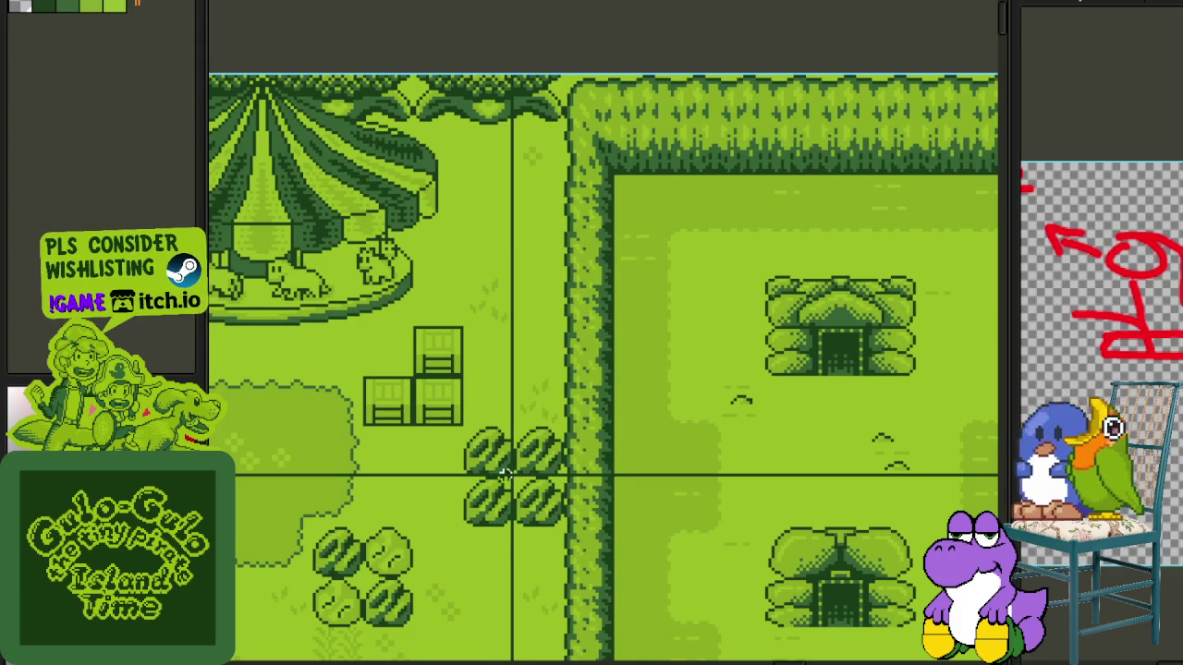
{"action": "scroll", "coordinate": [507, 473], "scroll_direction": "up", "scroll_amount": 2}
{"action": "scroll", "coordinate": [515, 474], "scroll_direction": "down", "scroll_amount": 2}
{"action": "scroll", "coordinate": [515, 474], "scroll_direction": "down", "scroll_amount": 2}
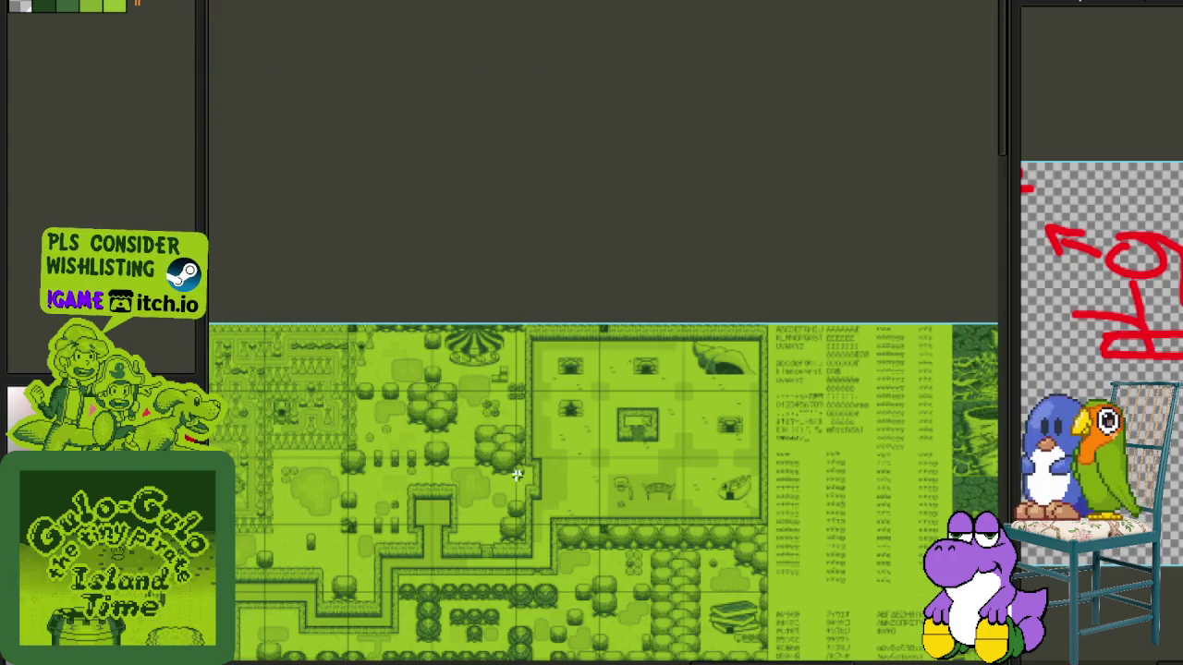
- Bring the character portrait sheet into view, showing its lower rows of portraits
{"action": "left_click_drag", "start_coordinate": [803, 512], "coordinate": [641, 368]}
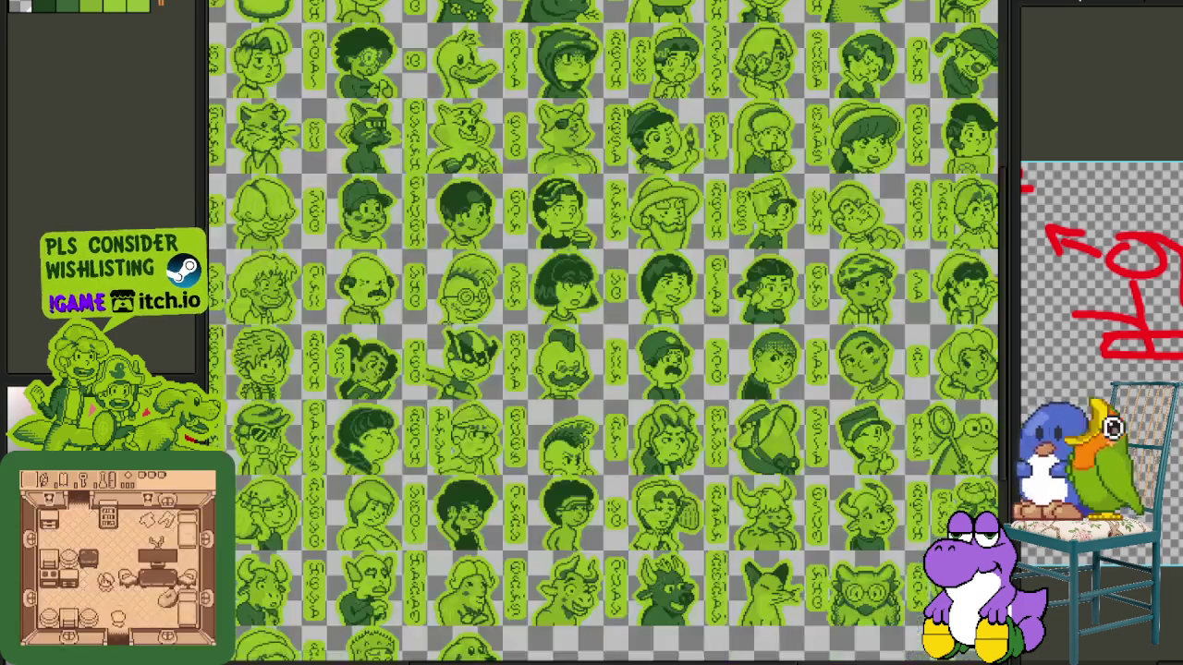
{"action": "scroll", "coordinate": [588, 207], "scroll_direction": "down", "scroll_amount": 5}
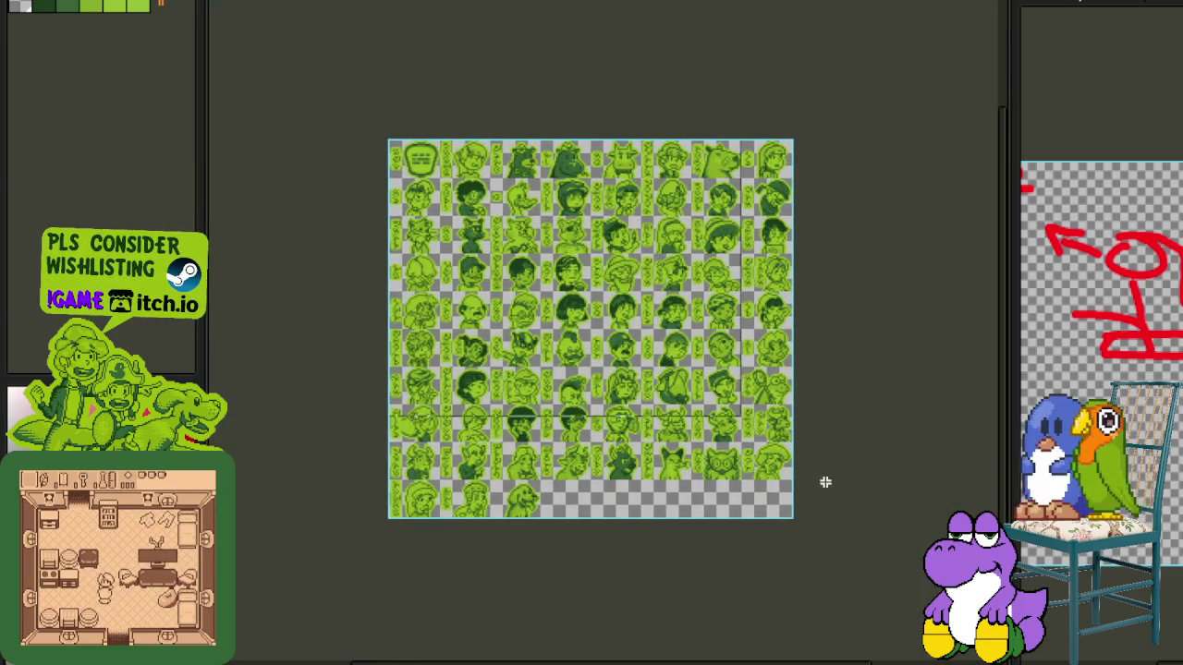
{"action": "scroll", "coordinate": [543, 482], "scroll_direction": "up", "scroll_amount": 3}
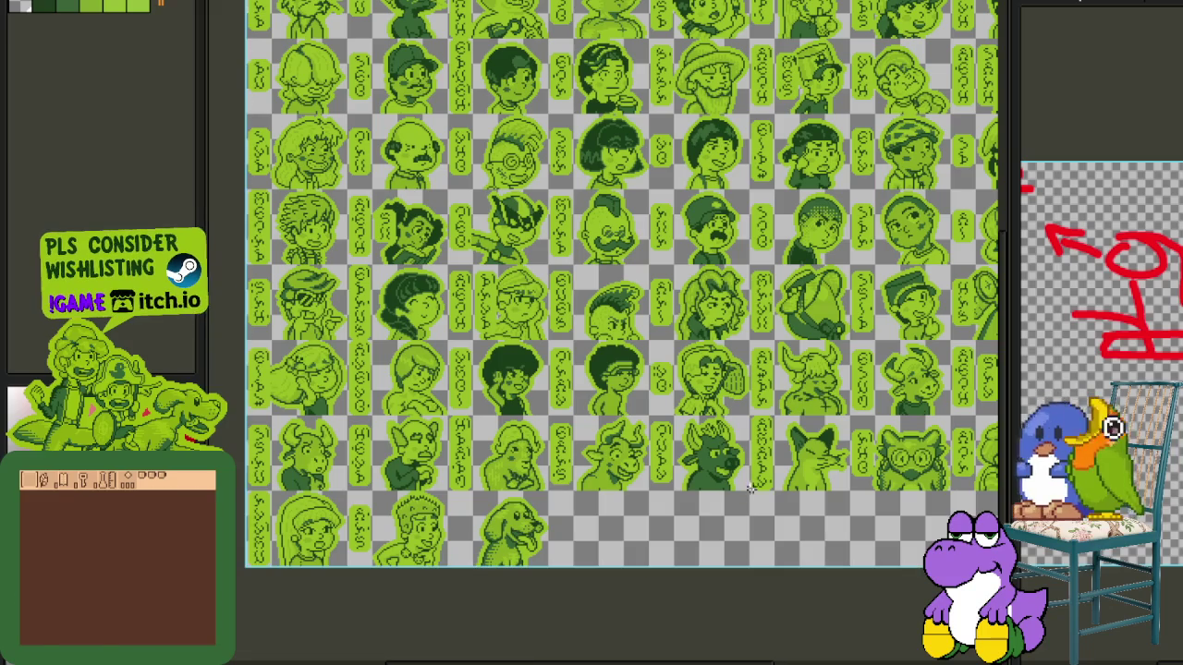
{"action": "left_click_drag", "start_coordinate": [739, 486], "coordinate": [702, 499]}
{"action": "scroll", "coordinate": [485, 406], "scroll_direction": "up", "scroll_amount": 1}
- Select a row of portraits, clear the selection, and widen the red sketch panel
{"action": "mouse_move", "coordinate": [245, 346]}
{"action": "left_mouse_down"}
{"action": "mouse_move", "coordinate": [933, 482]}
{"action": "mouse_move", "coordinate": [684, 370]}
{"action": "mouse_move", "coordinate": [839, 582]}
{"action": "left_mouse_up"}
{"action": "scroll", "coordinate": [795, 554], "scroll_direction": "down", "scroll_amount": 2}
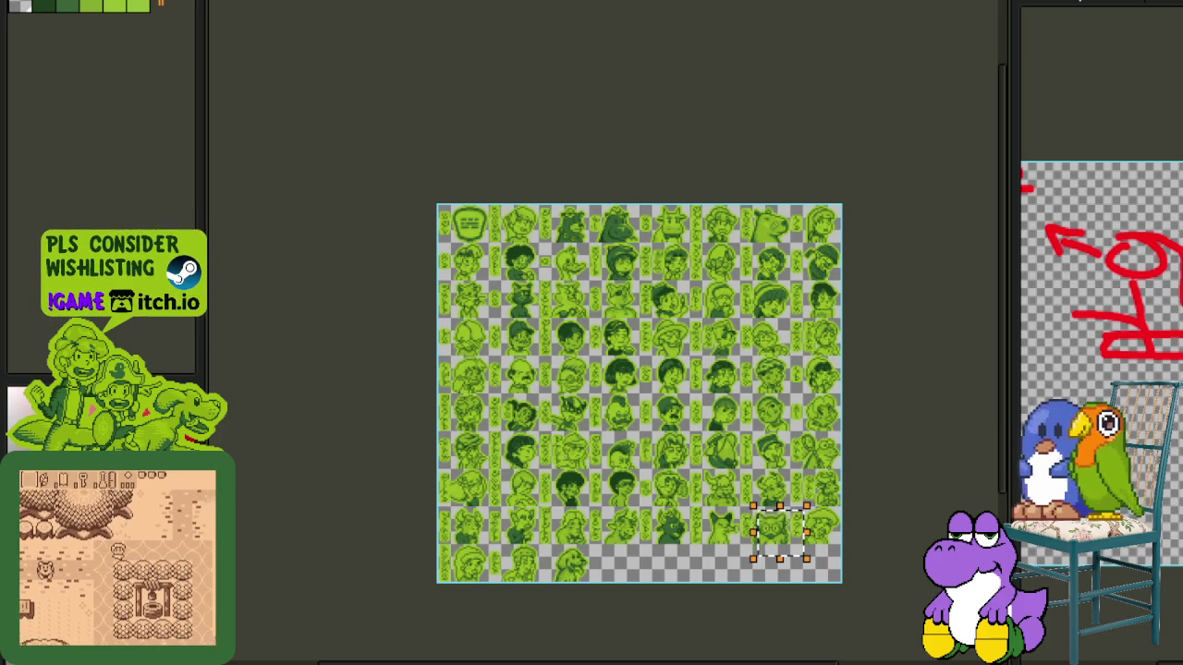
{"action": "key", "text": "ctrl+d"}
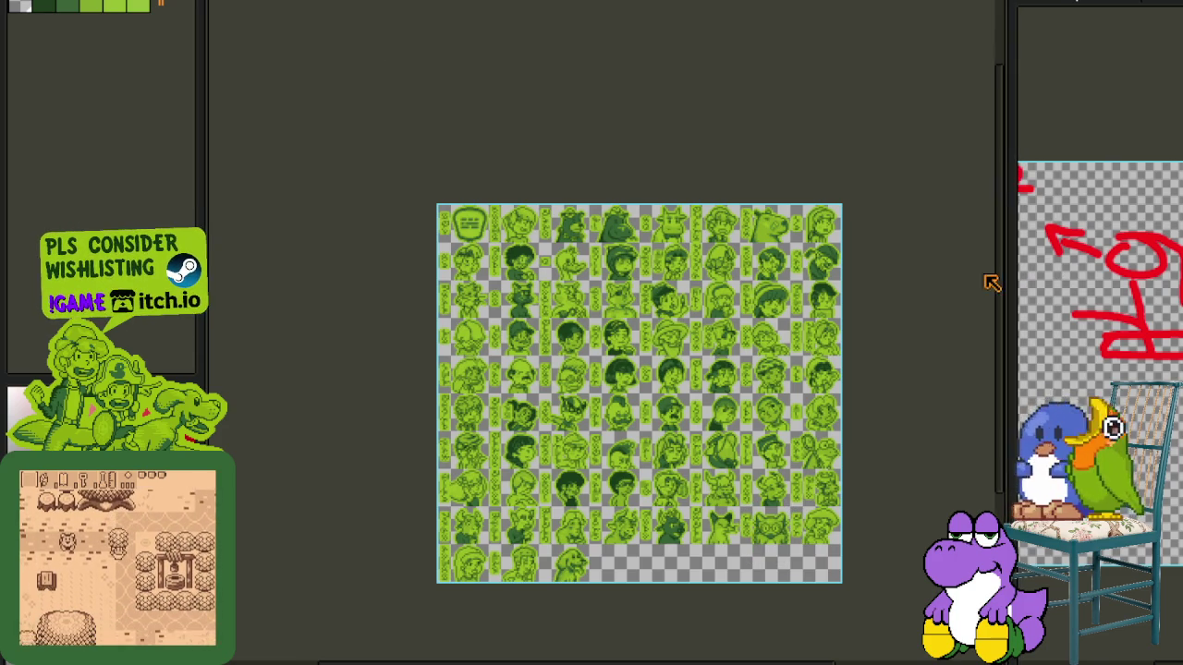
{"action": "left_click_drag", "start_coordinate": [1009, 271], "coordinate": [591, 271]}
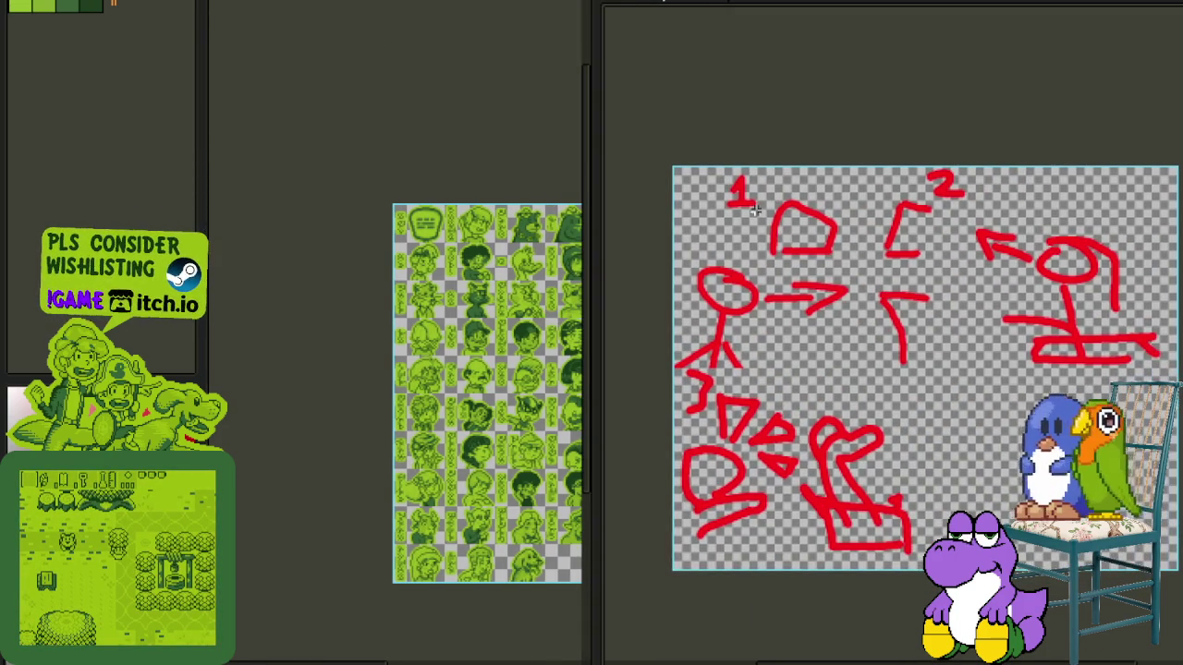
- Save the red rough-sketch file with Ctrl+S and widen the portrait sheet panel again
{"action": "key", "text": "ctrl+a"}
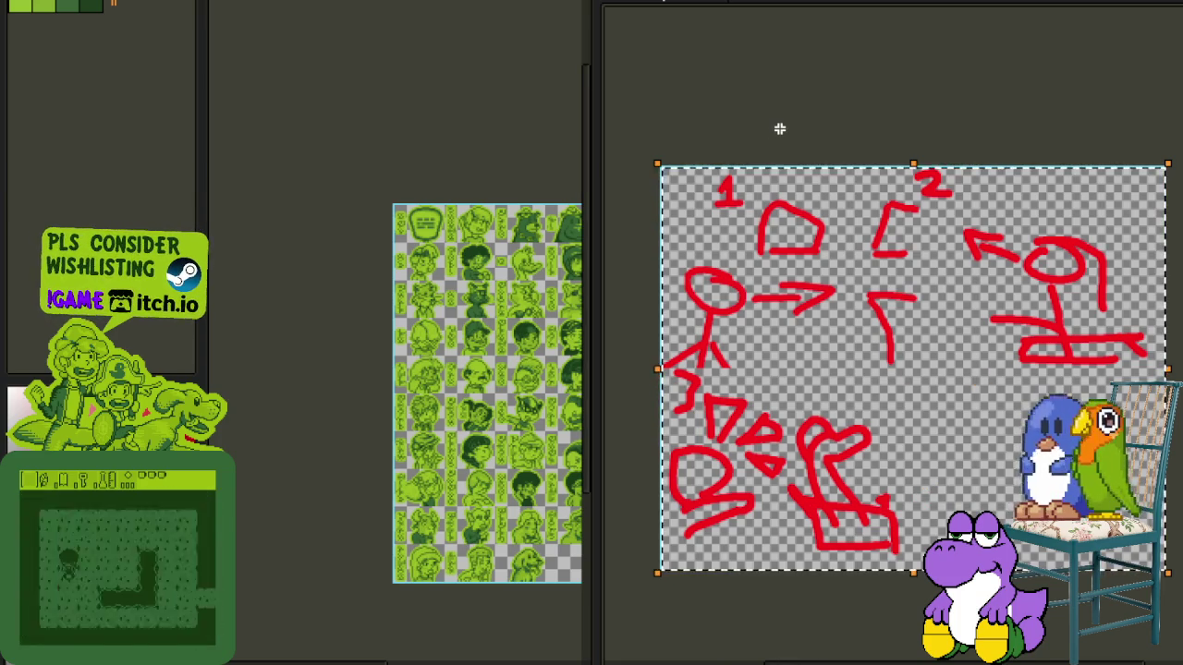
{"action": "left_click", "coordinate": [754, 176]}
{"action": "key", "text": "ctrl+a"}
{"action": "key", "text": "ctrl+d"}
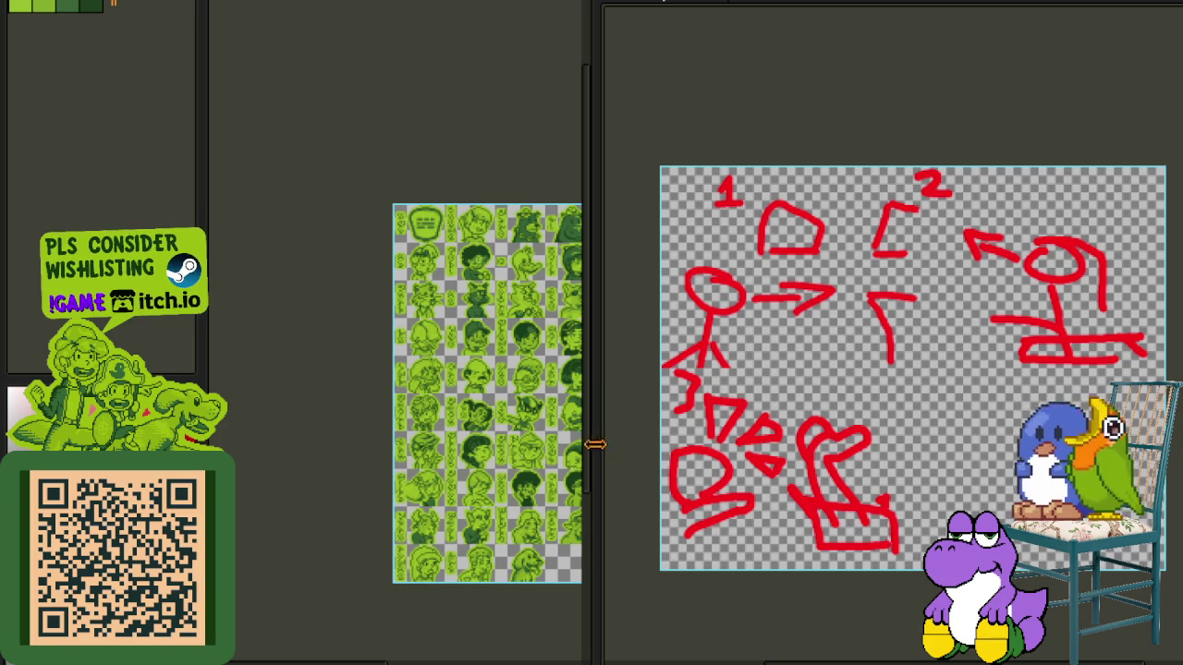
{"action": "key", "text": "ctrl+s"}
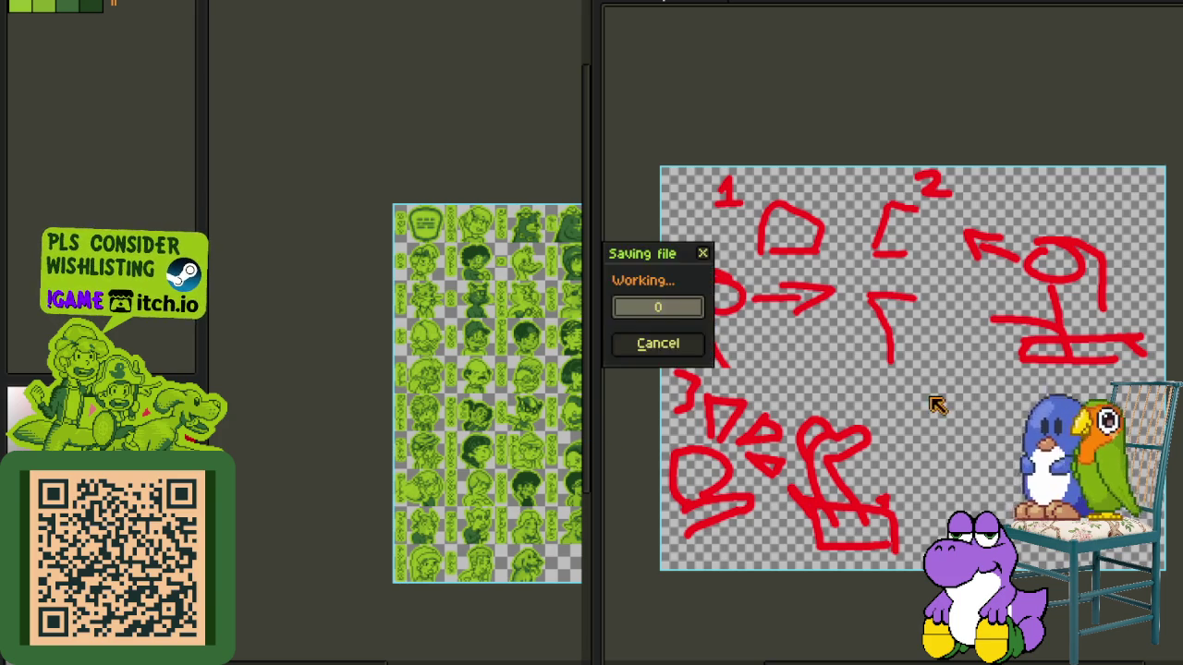
{"action": "left_click_drag", "start_coordinate": [590, 387], "coordinate": [932, 403]}
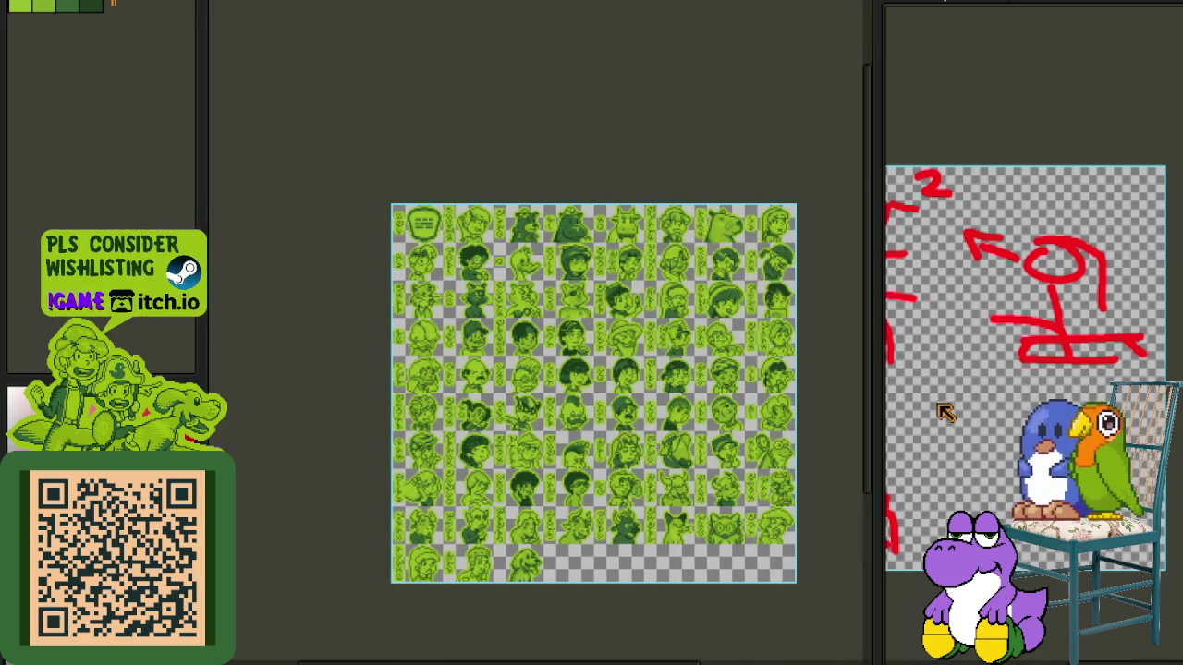
{"action": "left_click", "coordinate": [287, 10]}
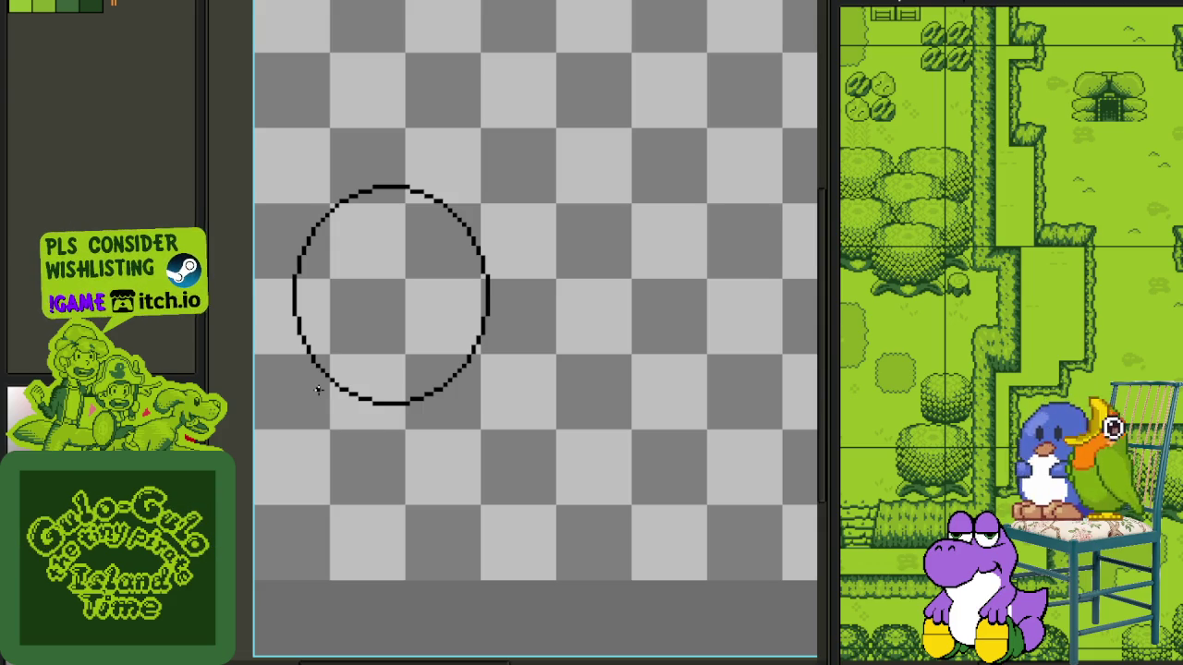
- Marquee-select the test circle on the sketch canvas and delete it
{"action": "left_click_drag", "start_coordinate": [373, 444], "coordinate": [546, 440]}
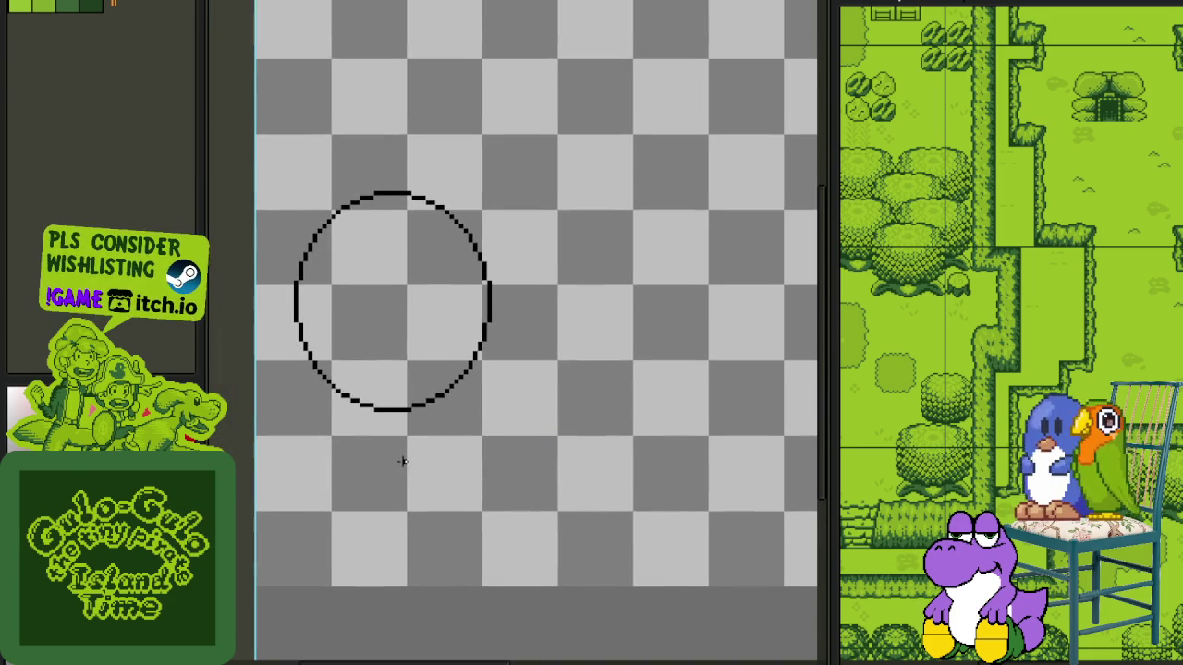
{"action": "left_click_drag", "start_coordinate": [416, 465], "coordinate": [408, 444]}
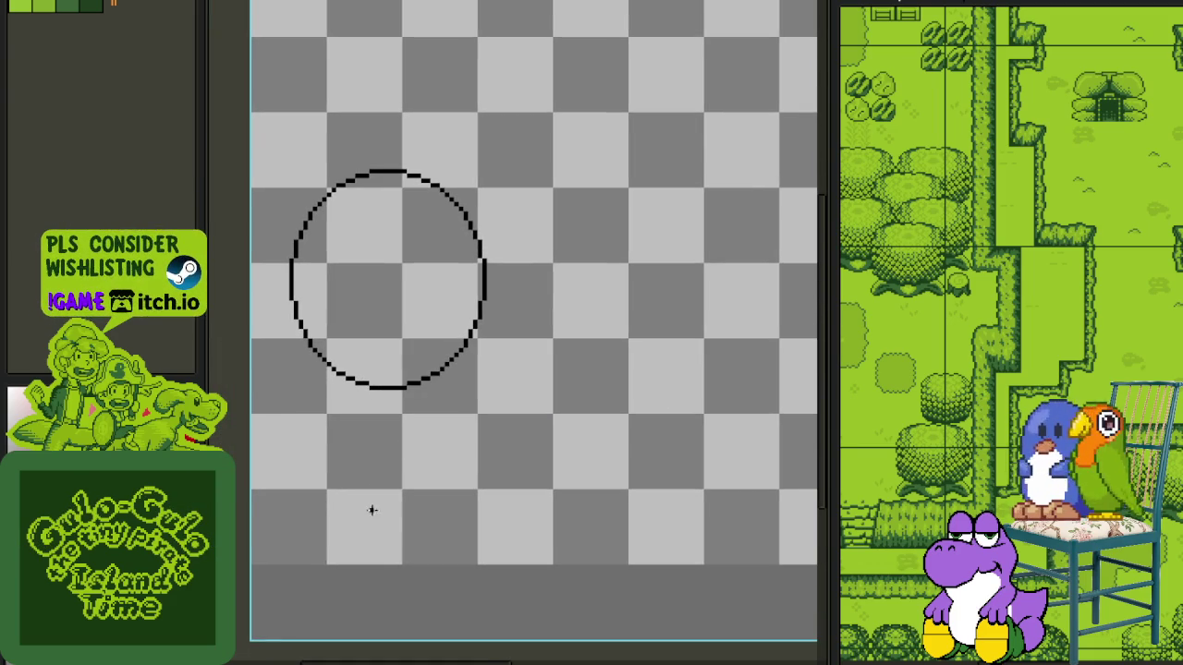
{"action": "scroll", "coordinate": [397, 531], "scroll_direction": "down", "scroll_amount": 1}
{"action": "scroll", "coordinate": [422, 534], "scroll_direction": "up", "scroll_amount": 1}
{"action": "scroll", "coordinate": [422, 490], "scroll_direction": "down", "scroll_amount": 1}
{"action": "scroll", "coordinate": [452, 457], "scroll_direction": "down", "scroll_amount": 1}
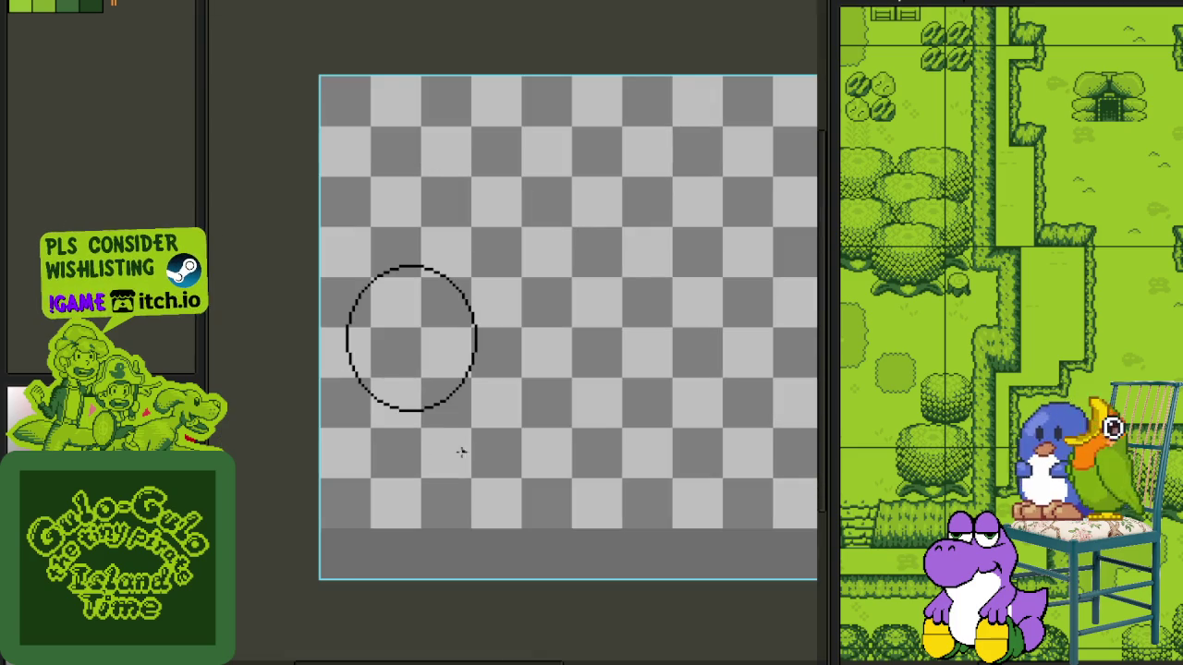
{"action": "left_click_drag", "start_coordinate": [478, 453], "coordinate": [375, 472]}
{"action": "scroll", "coordinate": [351, 502], "scroll_direction": "up", "scroll_amount": 1}
{"action": "scroll", "coordinate": [401, 435], "scroll_direction": "up", "scroll_amount": 1}
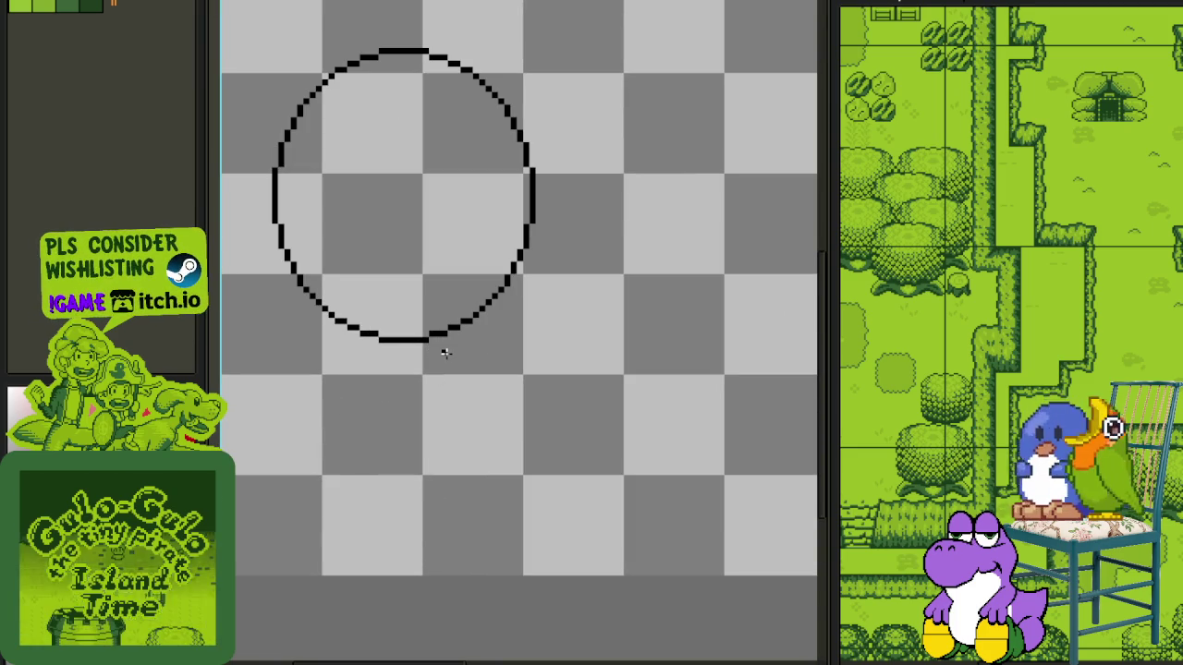
{"action": "scroll", "coordinate": [445, 353], "scroll_direction": "down", "scroll_amount": 3}
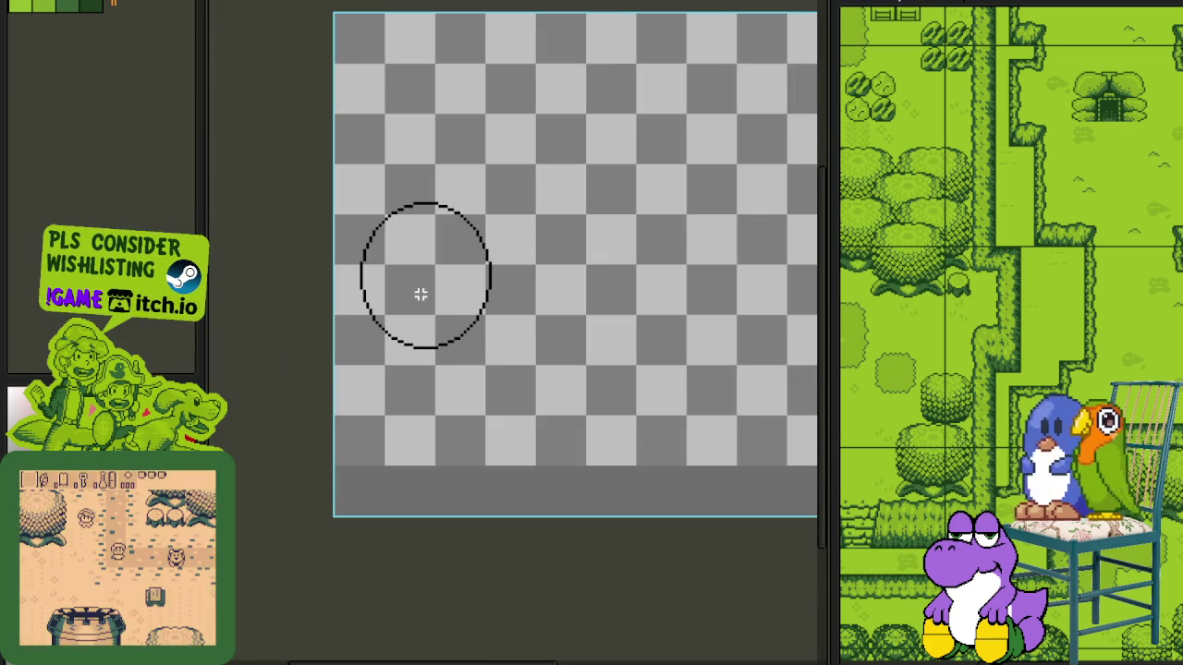
{"action": "left_click_drag", "start_coordinate": [333, 135], "coordinate": [620, 480]}
{"action": "key", "text": "Return"}
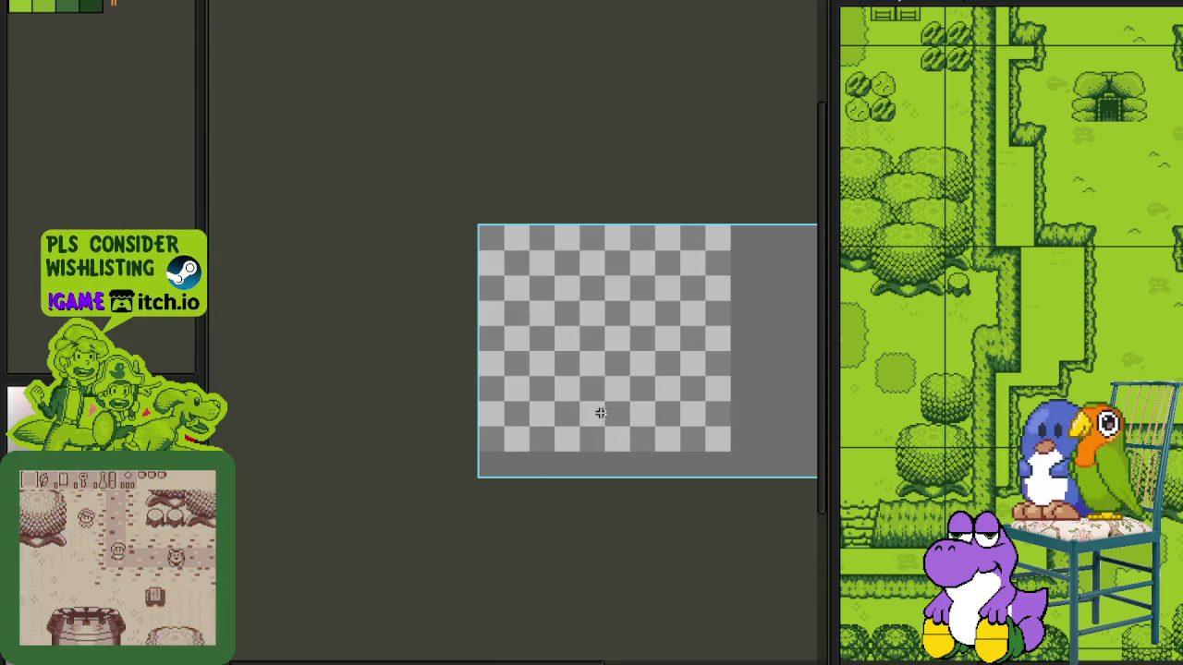
- Draw a quick freehand ellipse with the Pencil, then undo it
{"action": "scroll", "coordinate": [604, 444], "scroll_direction": "up", "scroll_amount": 3}
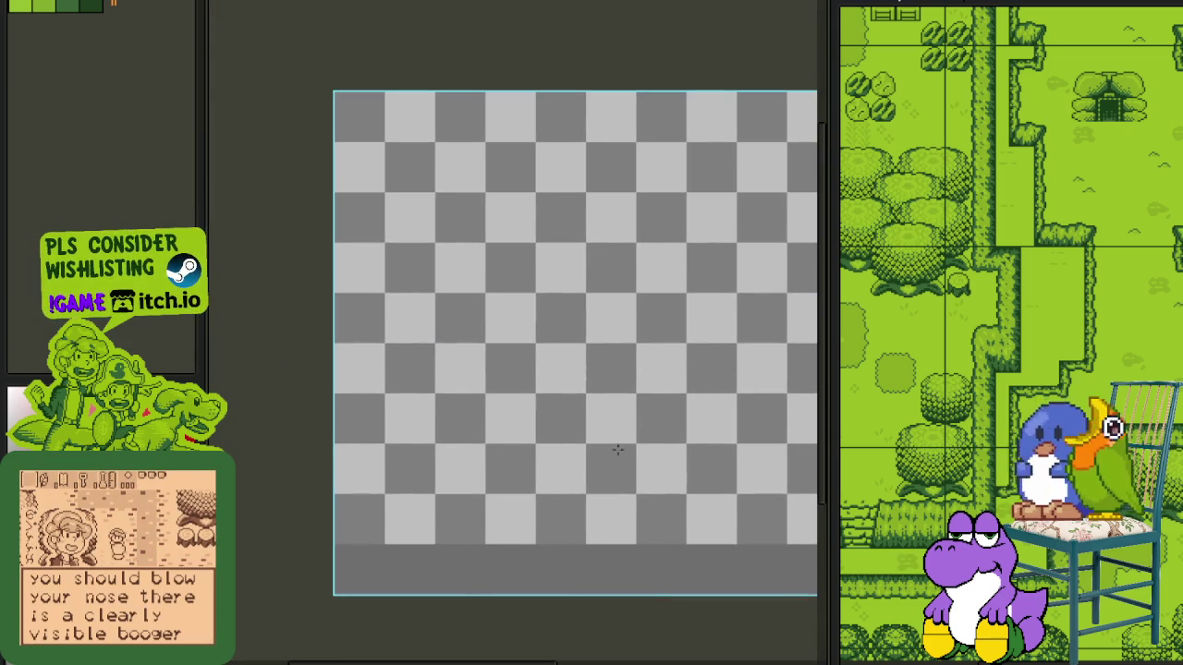
{"action": "left_click_drag", "start_coordinate": [668, 440], "coordinate": [602, 515]}
{"action": "left_click_drag", "start_coordinate": [602, 441], "coordinate": [600, 443]}
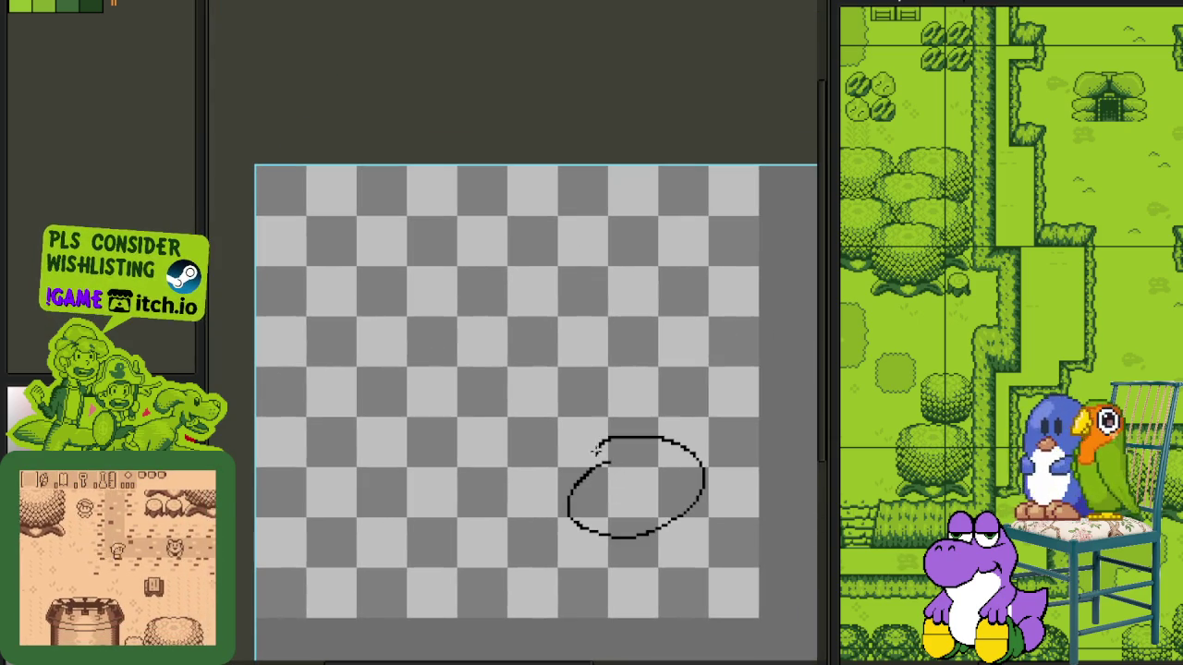
{"action": "key", "text": "ctrl+z"}
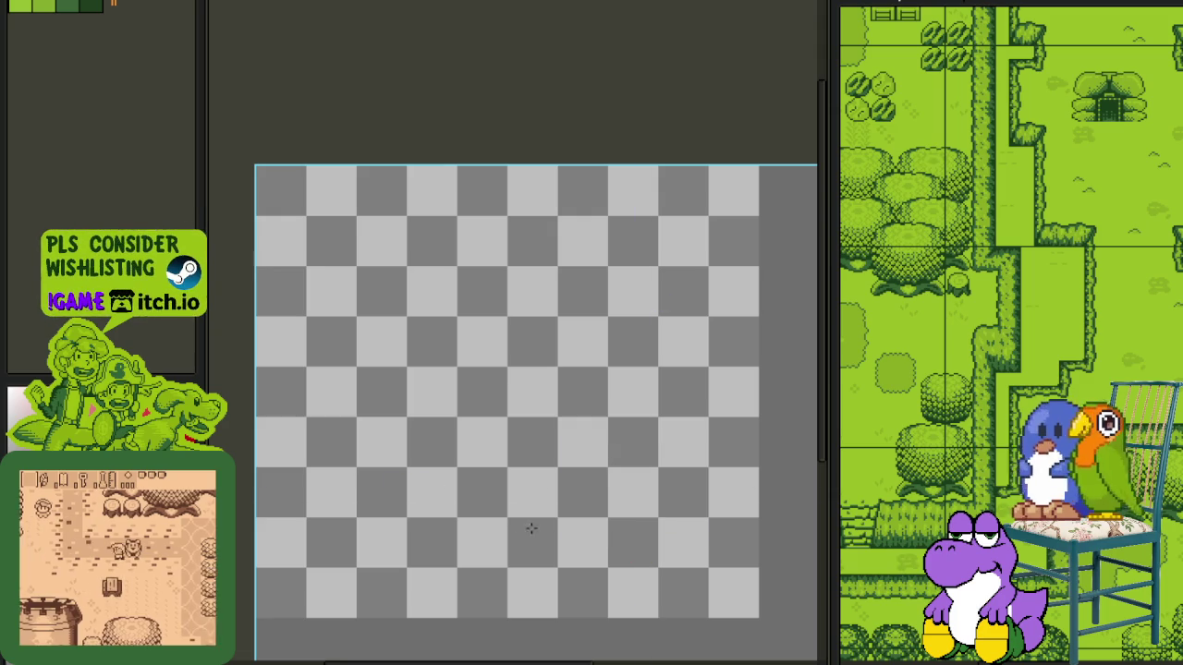
- Pencil a stick figure's round head and legs, undoing the long stray stroke
{"action": "mouse_move", "coordinate": [346, 476]}
{"action": "left_mouse_down"}
{"action": "mouse_move", "coordinate": [330, 536]}
{"action": "mouse_move", "coordinate": [333, 607]}
{"action": "left_mouse_up"}
{"action": "mouse_move", "coordinate": [359, 540]}
{"action": "left_mouse_down"}
{"action": "mouse_move", "coordinate": [380, 605]}
{"action": "mouse_move", "coordinate": [345, 539]}
{"action": "mouse_move", "coordinate": [487, 441]}
{"action": "left_mouse_up"}
{"action": "scroll", "coordinate": [337, 601], "scroll_direction": "up", "scroll_amount": 1}
{"action": "scroll", "coordinate": [340, 604], "scroll_direction": "down", "scroll_amount": 2}
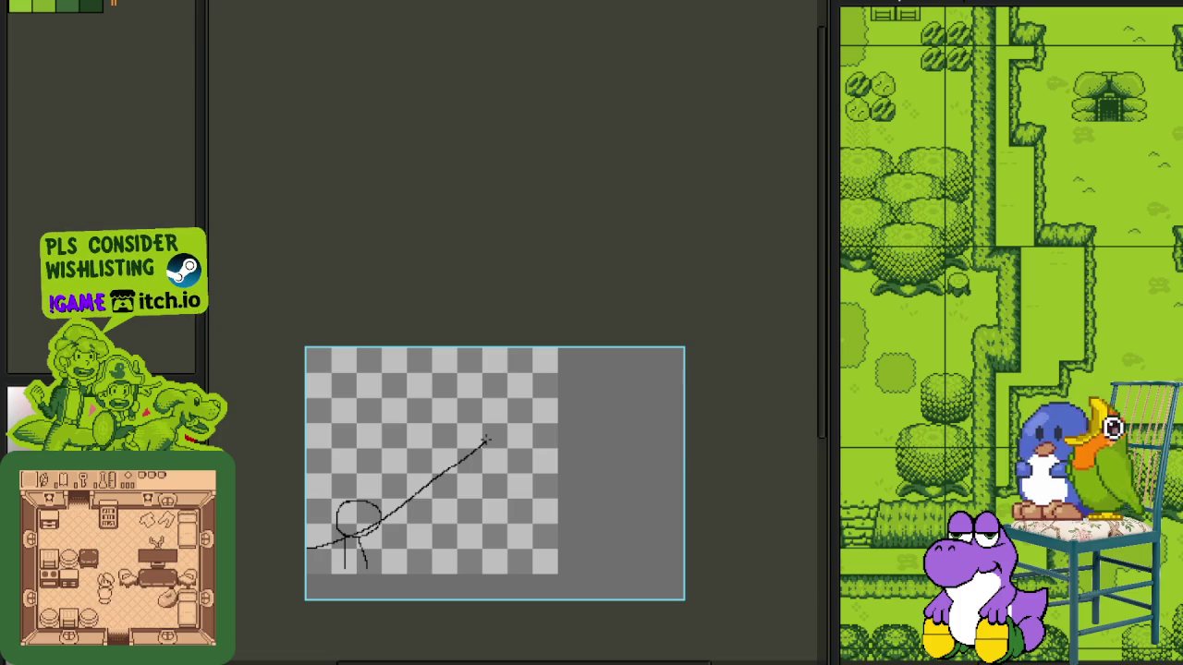
{"action": "key", "text": "ctrl+z"}
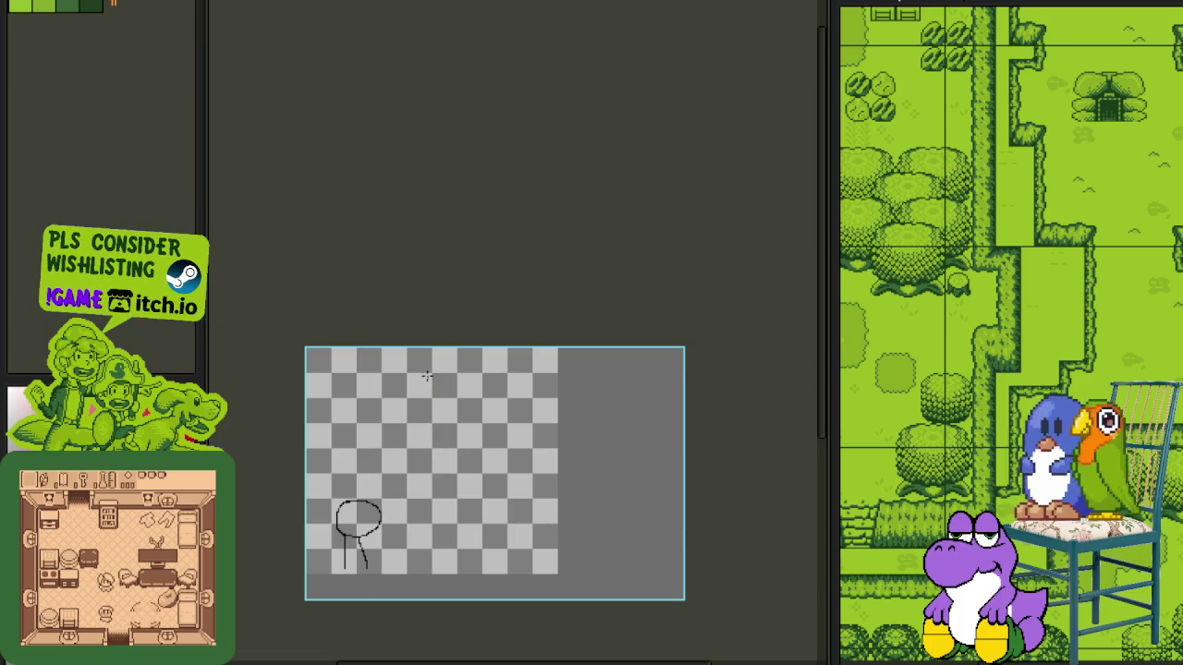
- Draw long sweeping diagonal curves from the top edge down toward the figure
{"action": "mouse_move", "coordinate": [453, 368]}
{"action": "left_mouse_down"}
{"action": "mouse_move", "coordinate": [402, 494]}
{"action": "mouse_move", "coordinate": [314, 540]}
{"action": "mouse_move", "coordinate": [396, 412]}
{"action": "mouse_move", "coordinate": [471, 348]}
{"action": "left_mouse_up"}
{"action": "left_click_drag", "start_coordinate": [290, 423], "coordinate": [470, 318]}
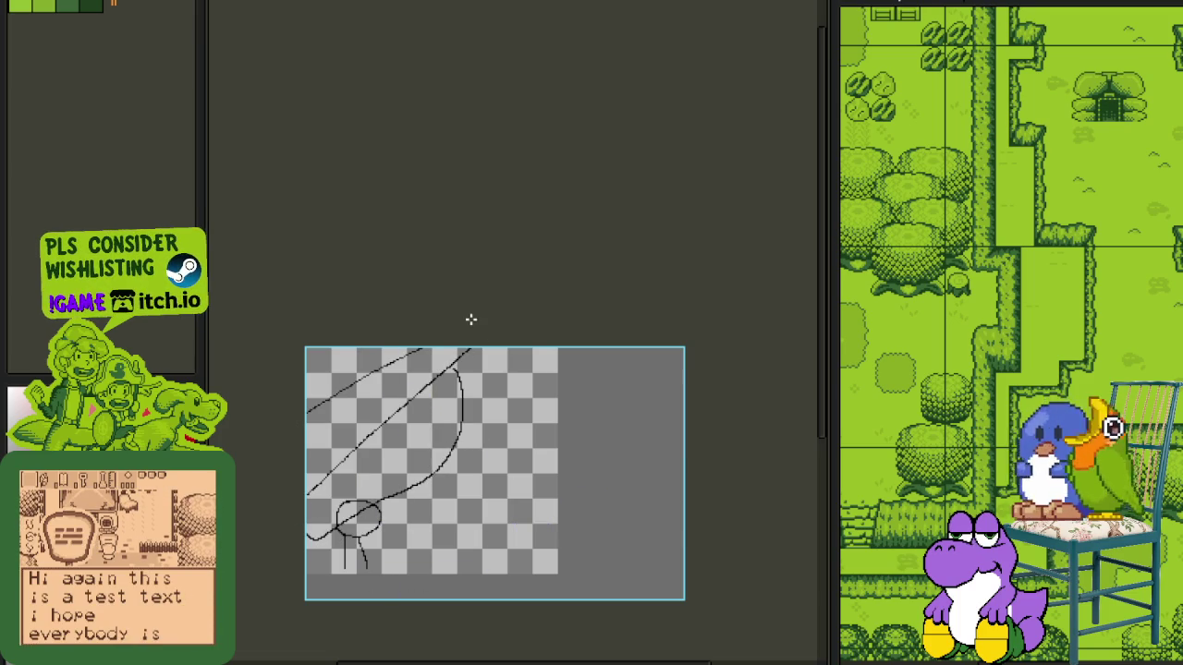
{"action": "scroll", "coordinate": [509, 438], "scroll_direction": "down", "scroll_amount": 1}
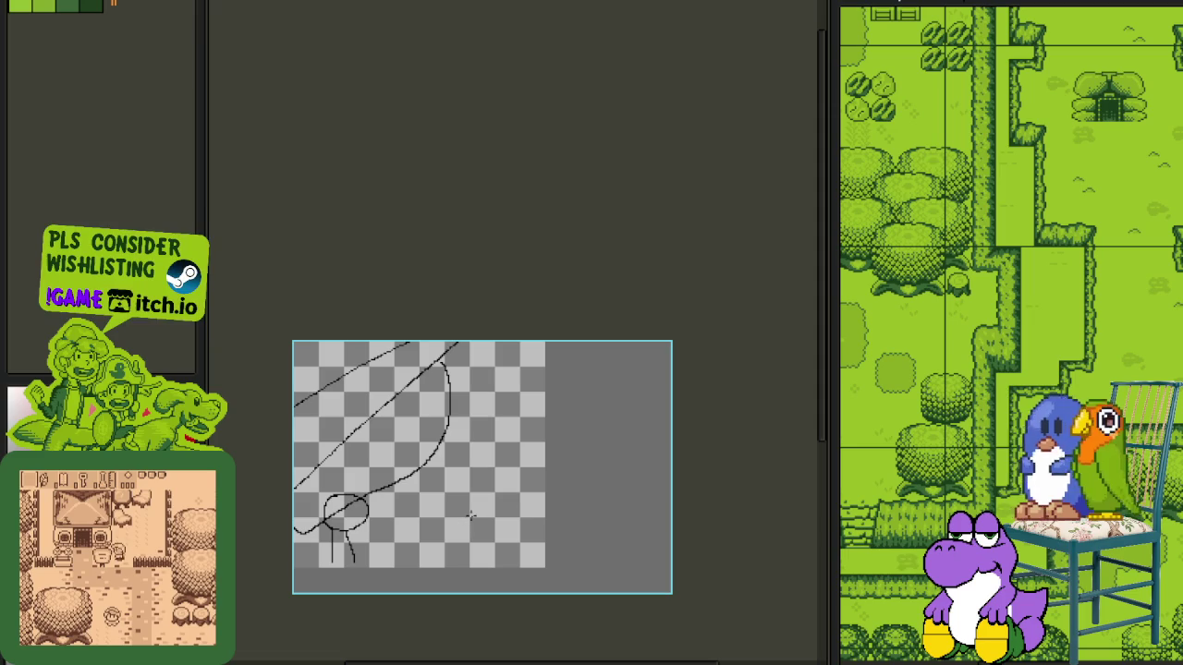
{"action": "scroll", "coordinate": [384, 548], "scroll_direction": "up", "scroll_amount": 3}
- Sketch small details at the stick figure's feet
{"action": "left_click_drag", "start_coordinate": [309, 549], "coordinate": [367, 575]}
{"action": "scroll", "coordinate": [501, 465], "scroll_direction": "down", "scroll_amount": 1}
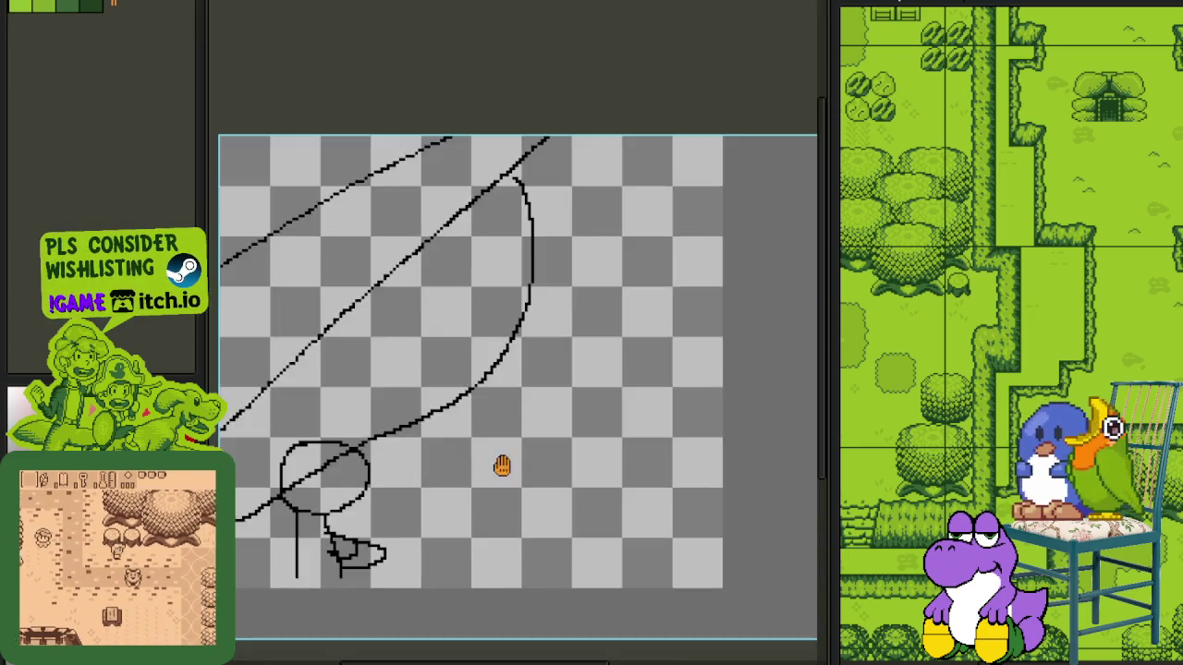
{"action": "scroll", "coordinate": [396, 501], "scroll_direction": "down", "scroll_amount": 1}
{"action": "scroll", "coordinate": [453, 490], "scroll_direction": "up", "scroll_amount": 1}
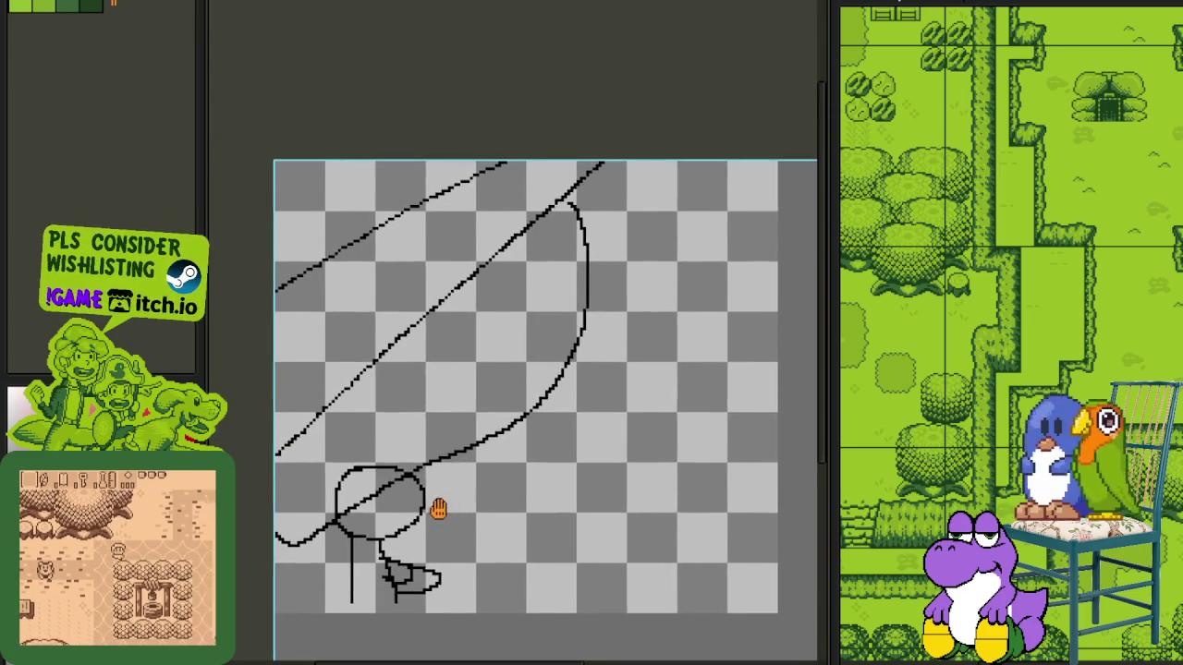
{"action": "scroll", "coordinate": [444, 509], "scroll_direction": "up", "scroll_amount": 2}
- Add an eye inside the figure's head and bring the timeline back into view
{"action": "left_click_drag", "start_coordinate": [380, 479], "coordinate": [377, 499]}
{"action": "scroll", "coordinate": [524, 459], "scroll_direction": "down", "scroll_amount": 1}
{"action": "scroll", "coordinate": [524, 458], "scroll_direction": "down", "scroll_amount": 2}
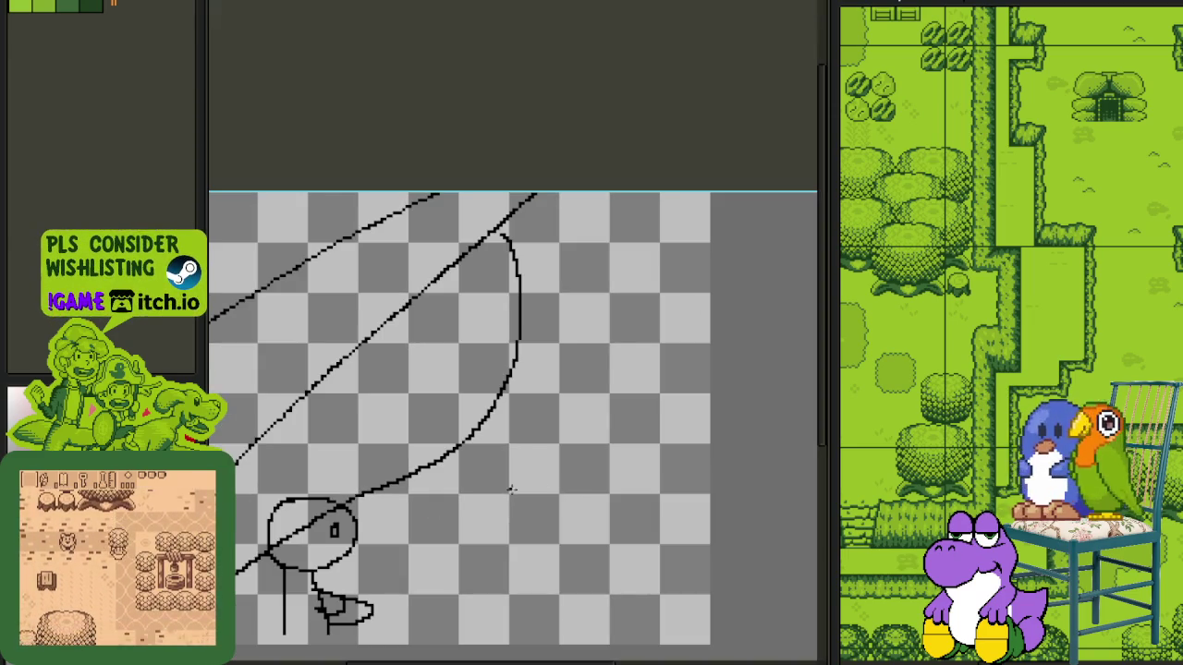
{"action": "scroll", "coordinate": [515, 513], "scroll_direction": "down", "scroll_amount": 1}
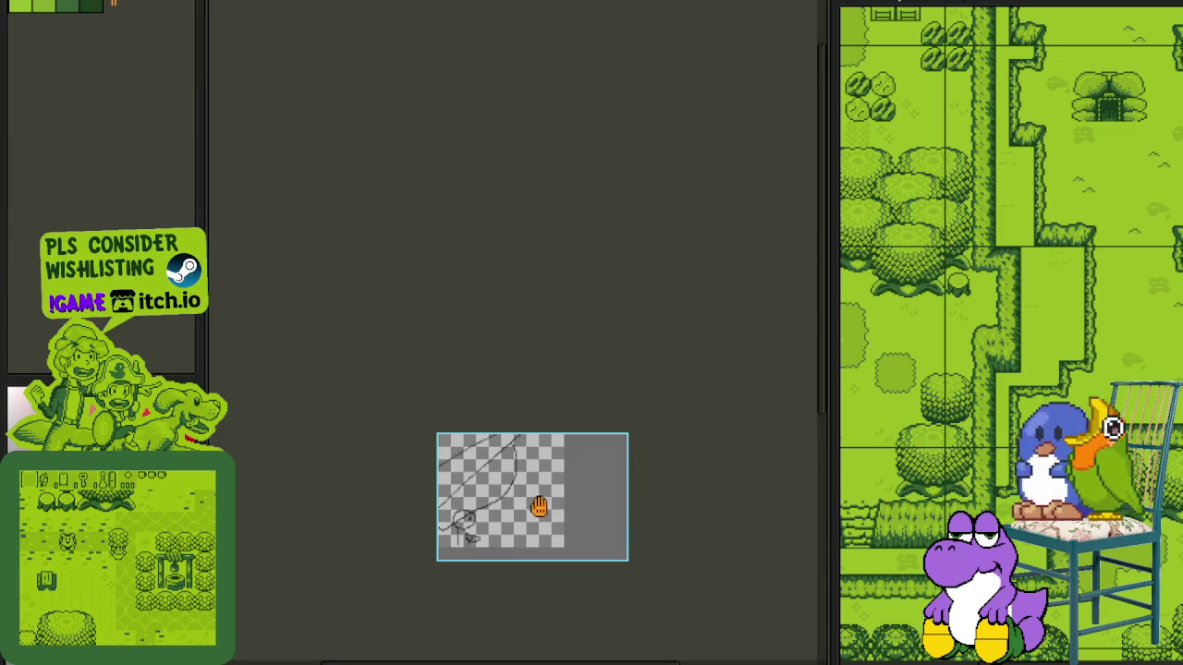
{"action": "key", "text": "Tab"}
{"action": "scroll", "coordinate": [517, 462], "scroll_direction": "up", "scroll_amount": 1}
- Rename the Rough_Sketch layer to Rough_Sketch_1 and save the file
{"action": "left_click", "coordinate": [355, 645]}
{"action": "double_click", "coordinate": [356, 645]}
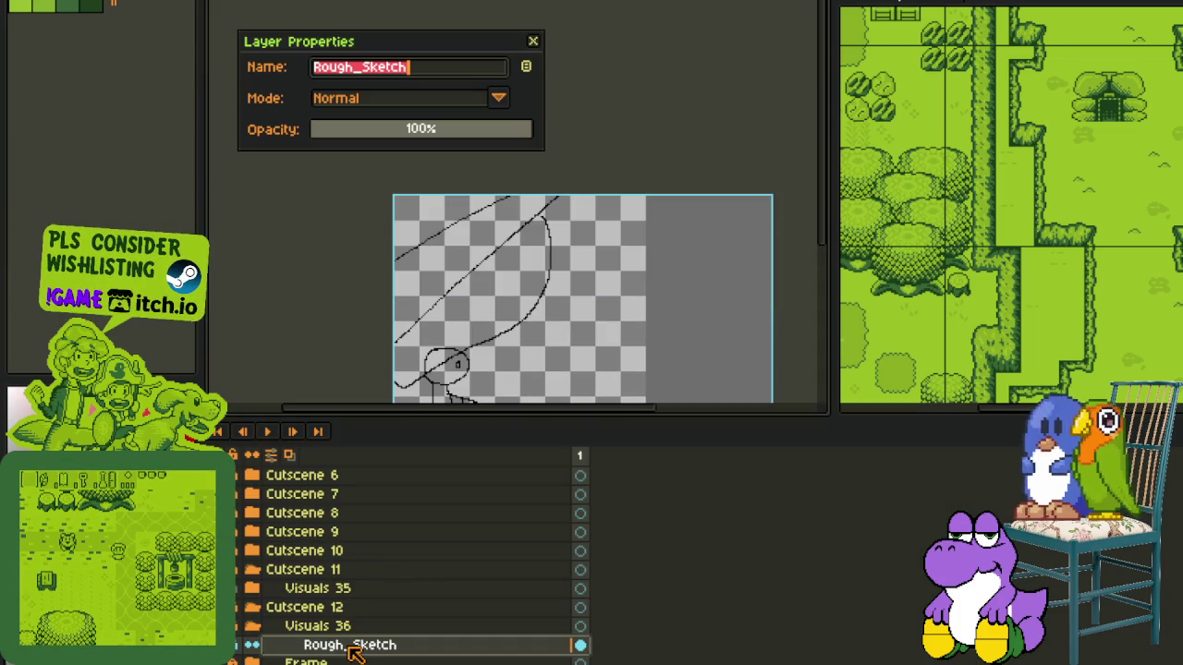
{"action": "key", "text": "BackSpace"}
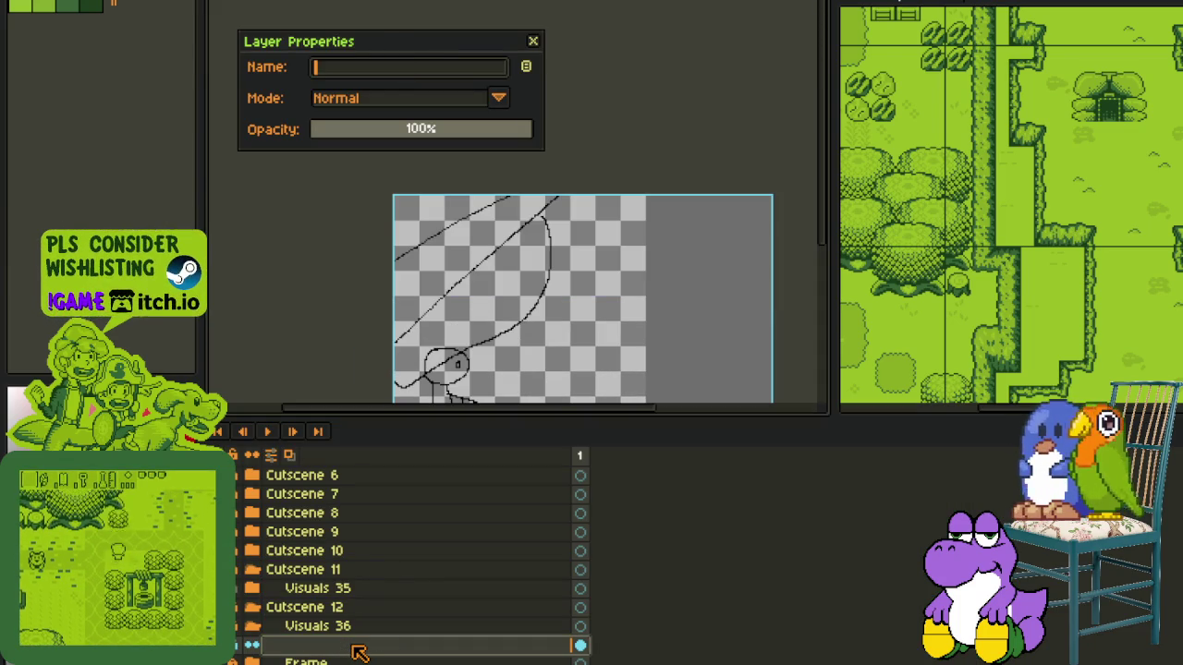
{"action": "type", "text": "SRou"}
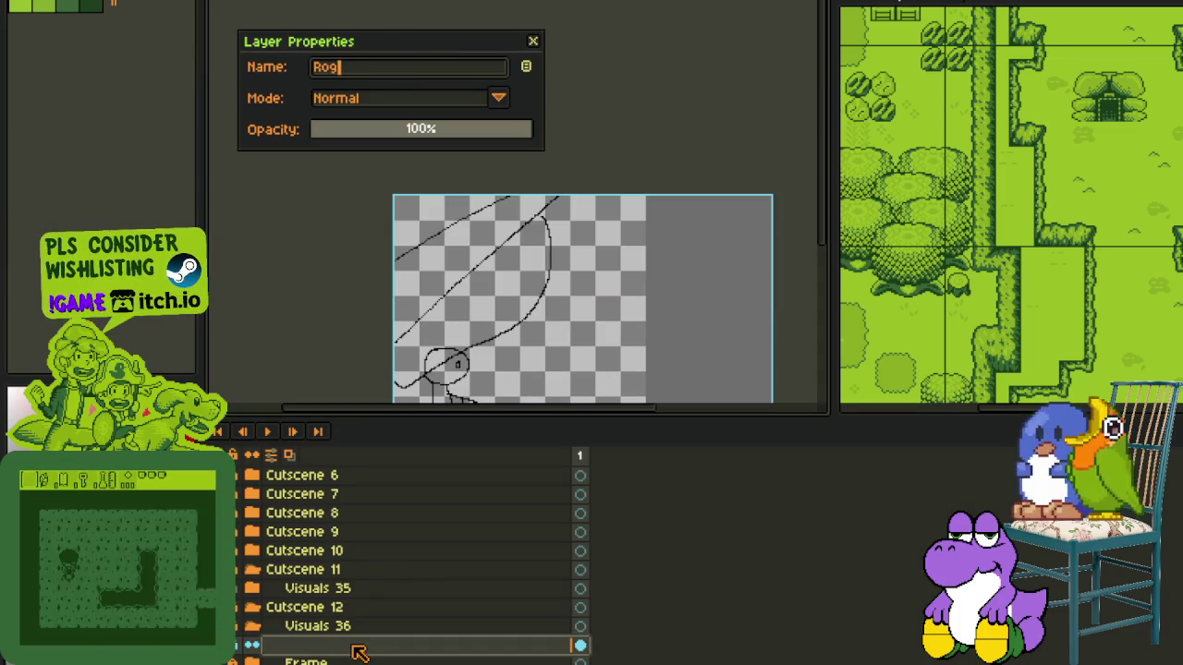
{"action": "type", "text": "gh_Sketch_1"}
{"action": "key", "text": "Return"}
{"action": "key", "text": "ctrl+s"}
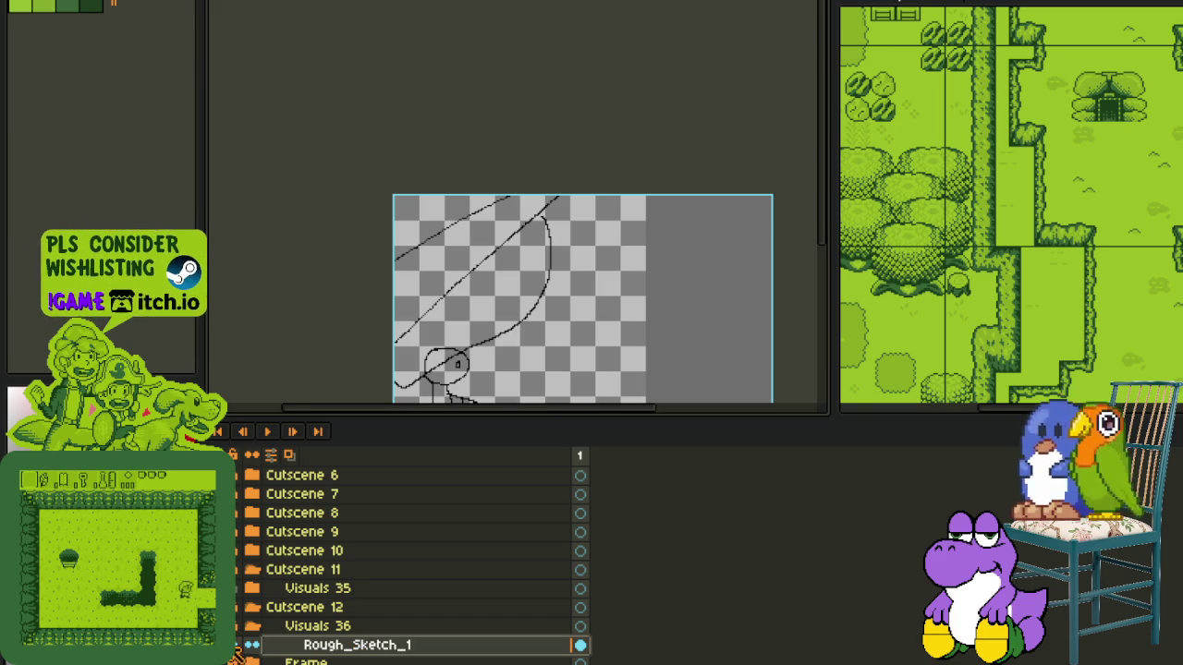
- Collapse the Visuals 35 and Cutscene 11 groups and expand Cutscene 12 in the timeline
{"action": "scroll", "coordinate": [314, 638], "scroll_direction": "down", "scroll_amount": 1}
{"action": "right_click", "coordinate": [322, 645]}
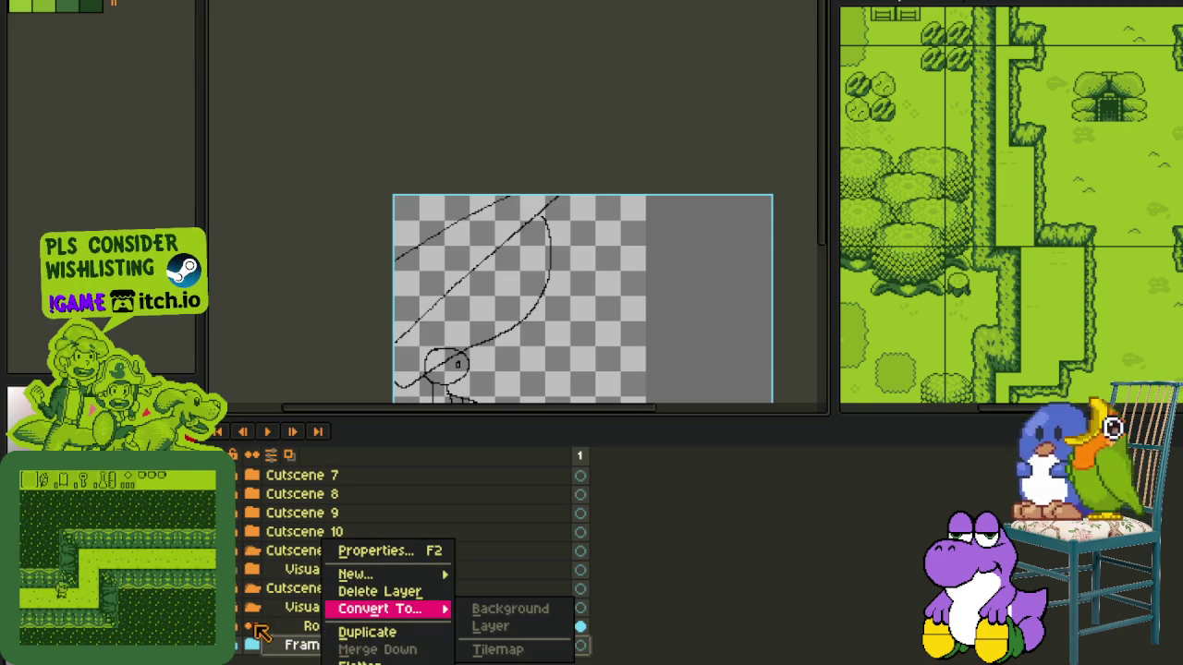
{"action": "key", "text": "Escape"}
{"action": "scroll", "coordinate": [244, 619], "scroll_direction": "up", "scroll_amount": 1}
{"action": "scroll", "coordinate": [242, 628], "scroll_direction": "up", "scroll_amount": 2}
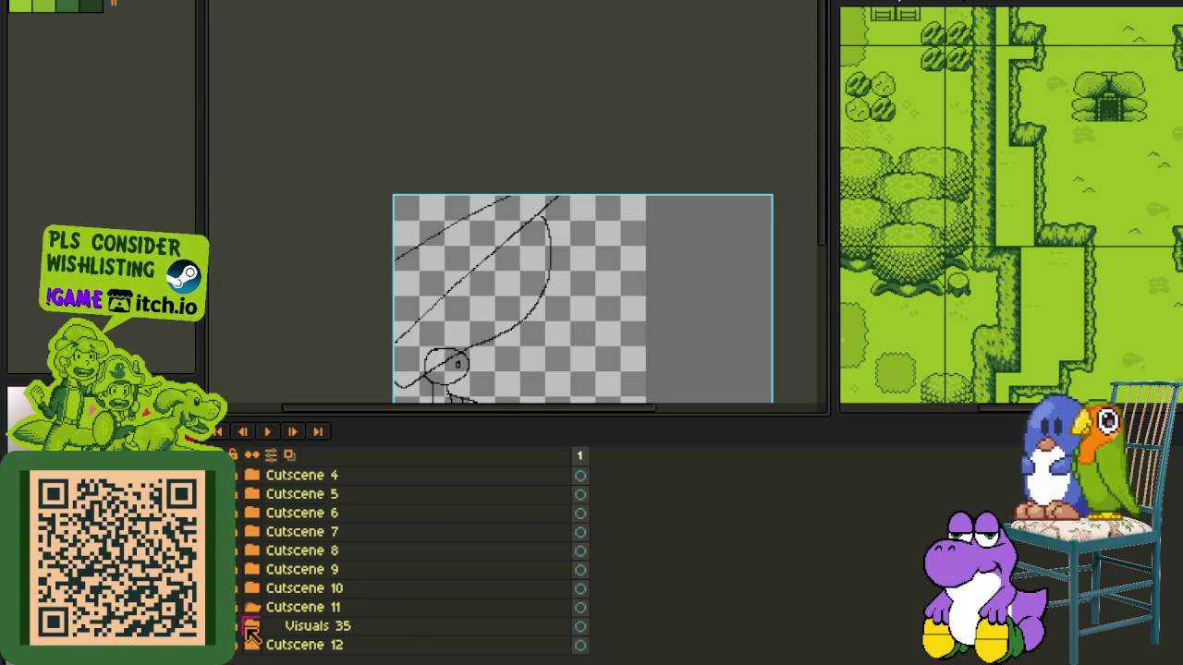
{"action": "left_click", "coordinate": [248, 629]}
{"action": "scroll", "coordinate": [249, 601], "scroll_direction": "down", "scroll_amount": 2}
{"action": "scroll", "coordinate": [251, 587], "scroll_direction": "down", "scroll_amount": 1}
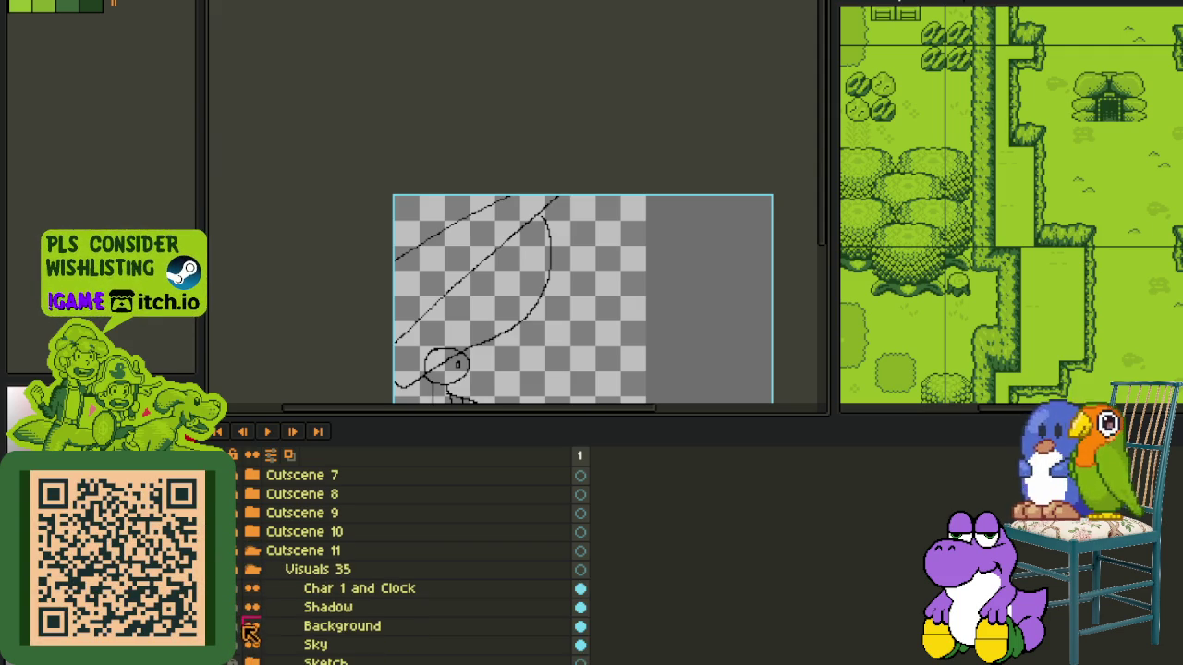
{"action": "left_click", "coordinate": [254, 574]}
{"action": "left_click", "coordinate": [243, 606]}
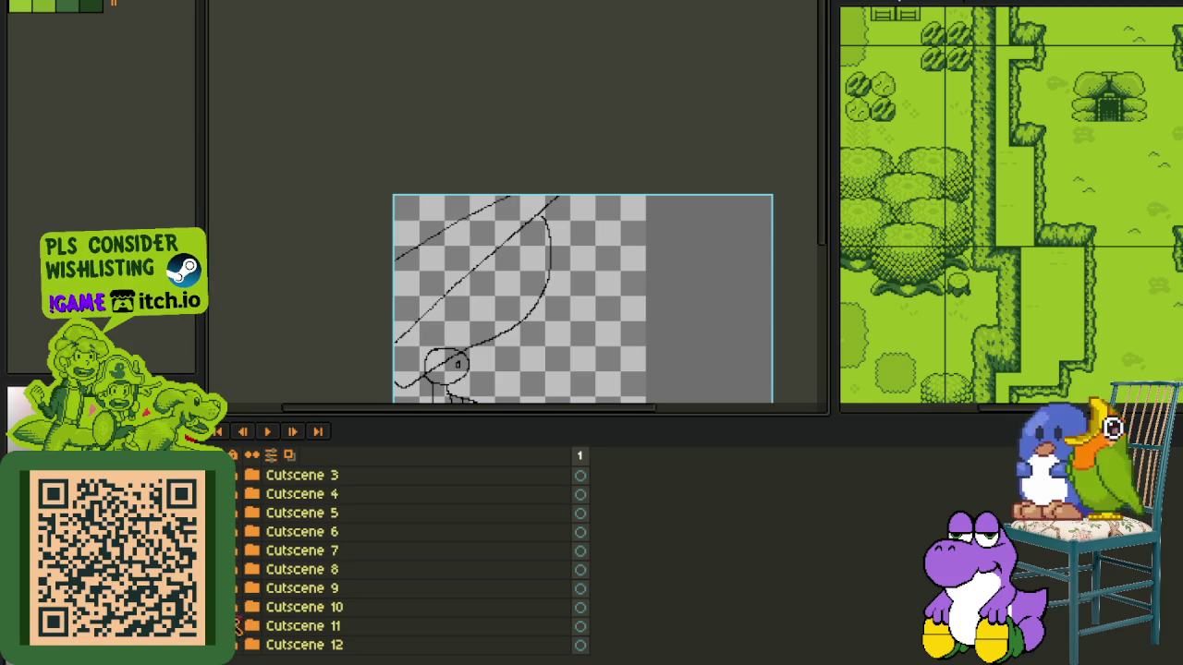
{"action": "left_click", "coordinate": [252, 645]}
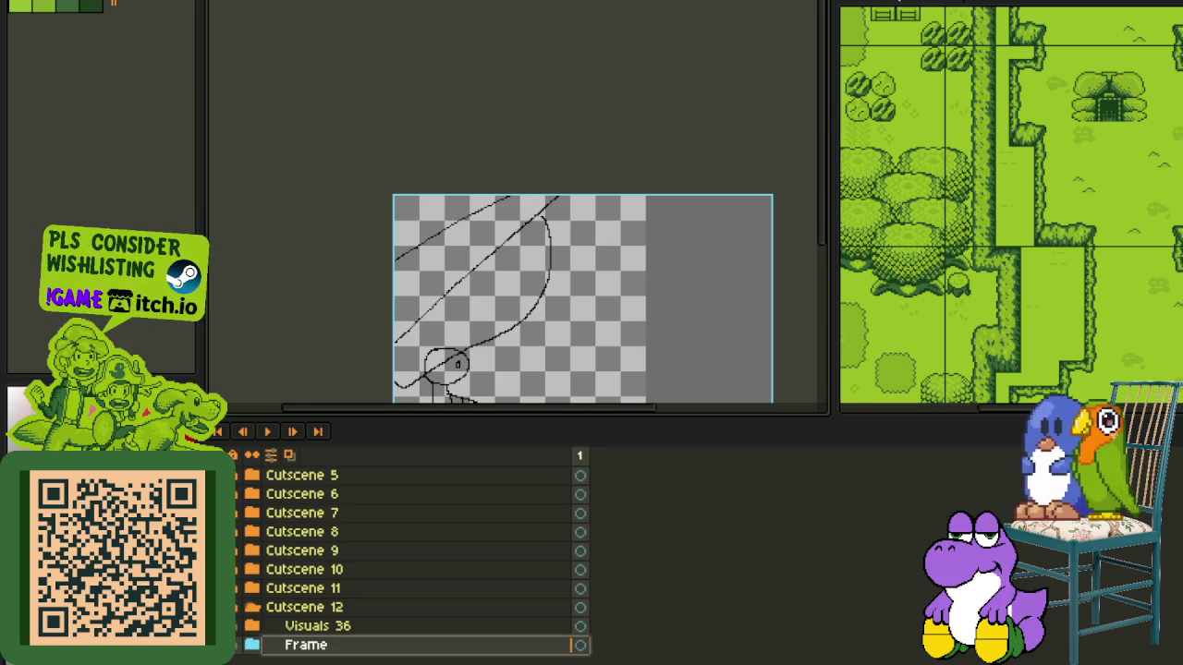
- Hide the pencil sketch layer and drag the Frame layer to the top, above Cutscene 1
{"action": "right_click", "coordinate": [279, 652]}
{"action": "key", "text": "Escape"}
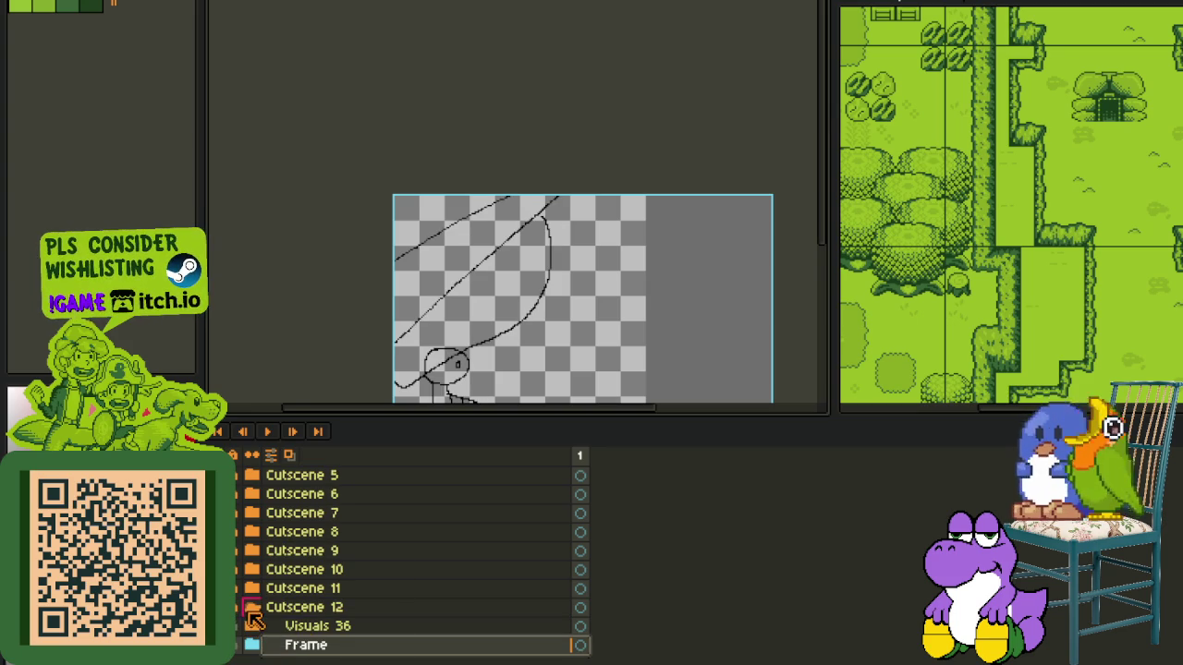
{"action": "left_click", "coordinate": [253, 610]}
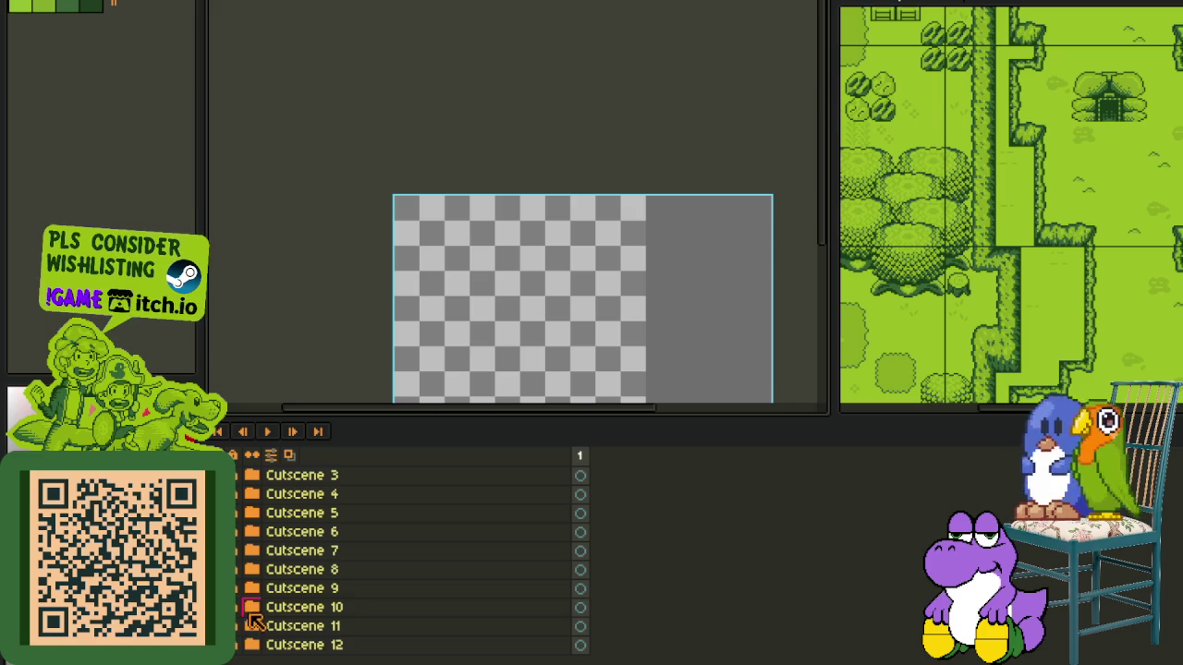
{"action": "left_click", "coordinate": [252, 645]}
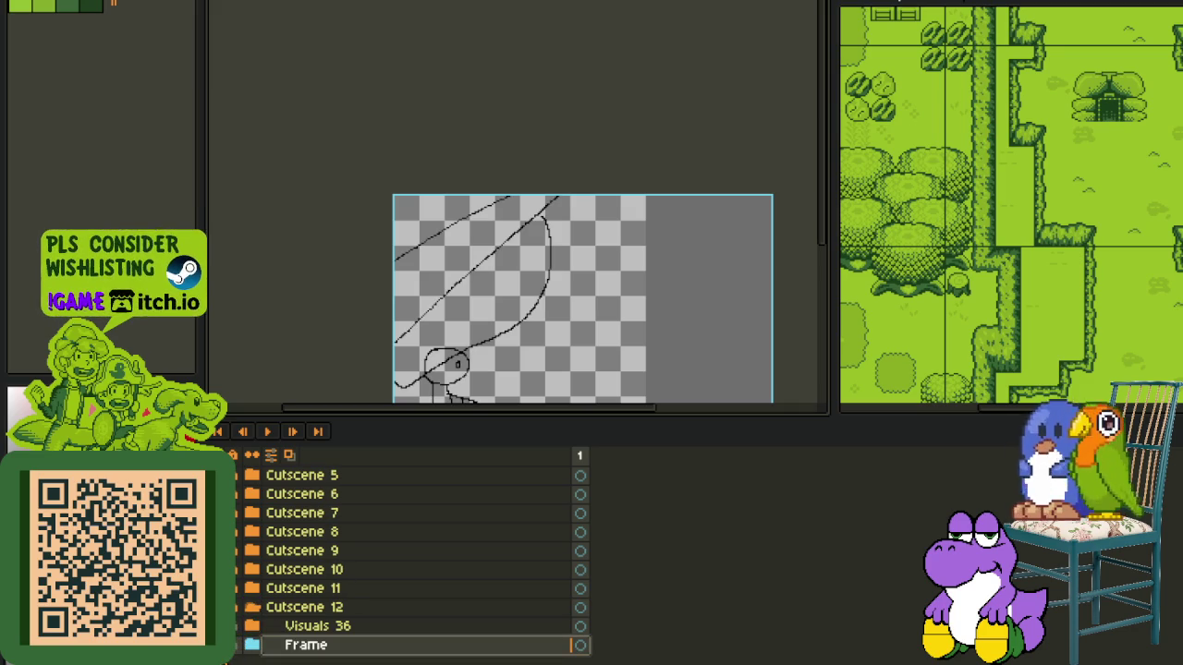
{"action": "left_click", "coordinate": [228, 661]}
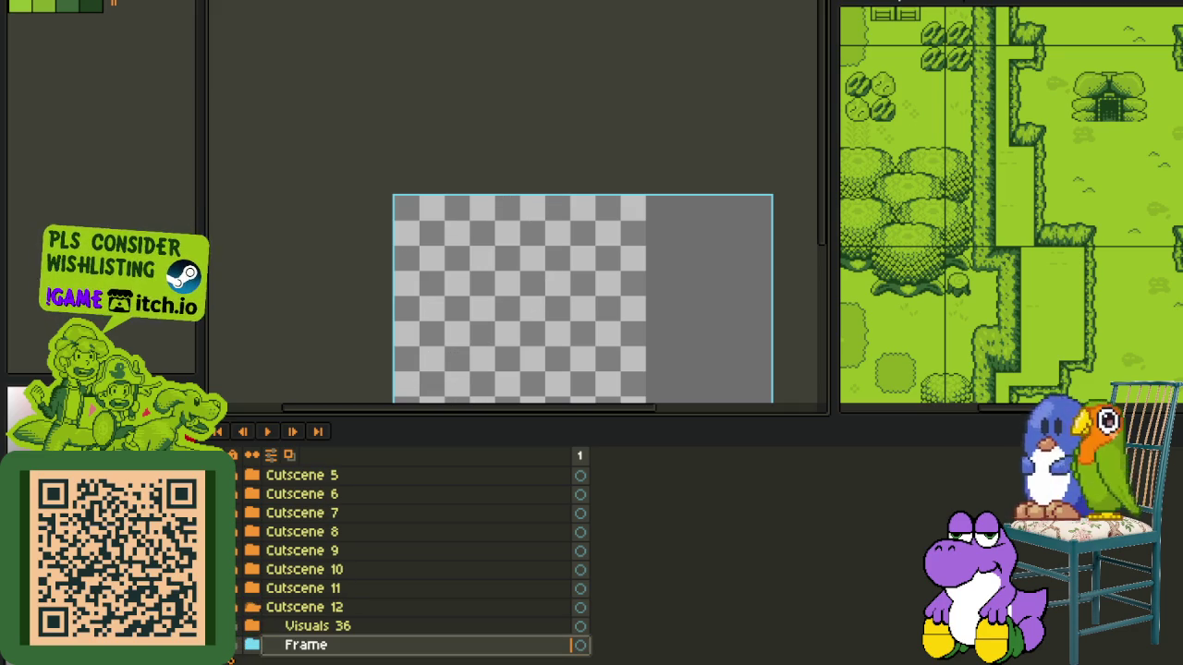
{"action": "left_click_drag", "start_coordinate": [277, 645], "coordinate": [278, 656]}
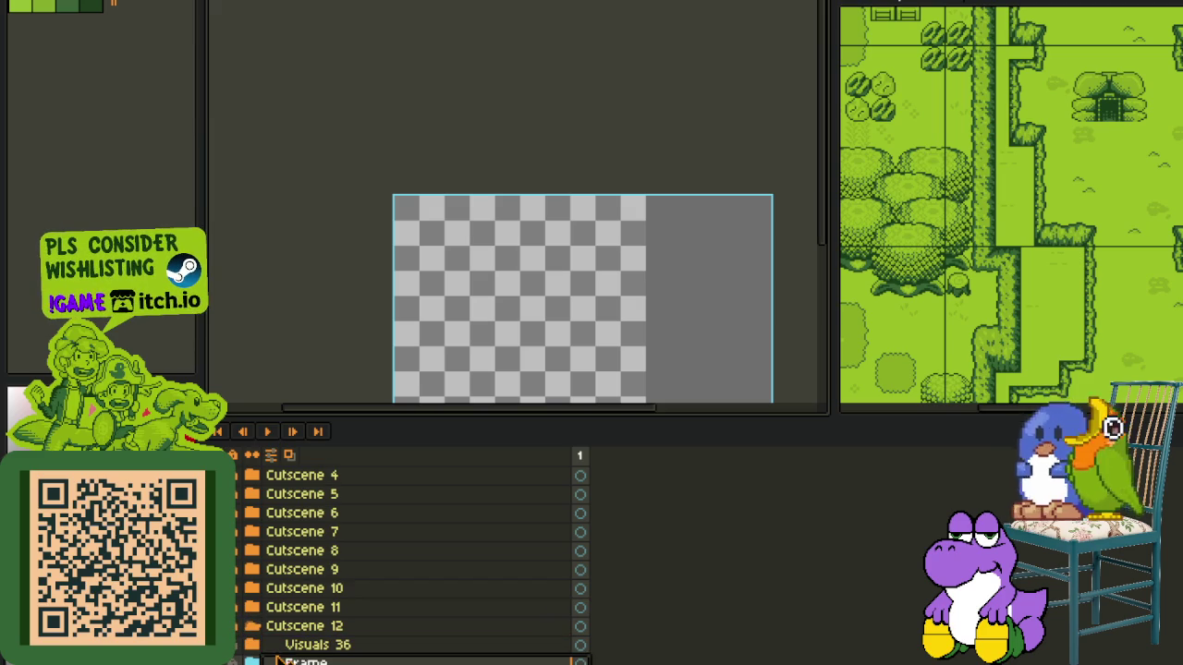
{"action": "mouse_move", "coordinate": [274, 650]}
{"action": "left_mouse_down"}
{"action": "mouse_move", "coordinate": [263, 634]}
{"action": "mouse_move", "coordinate": [318, 475]}
{"action": "left_mouse_up"}
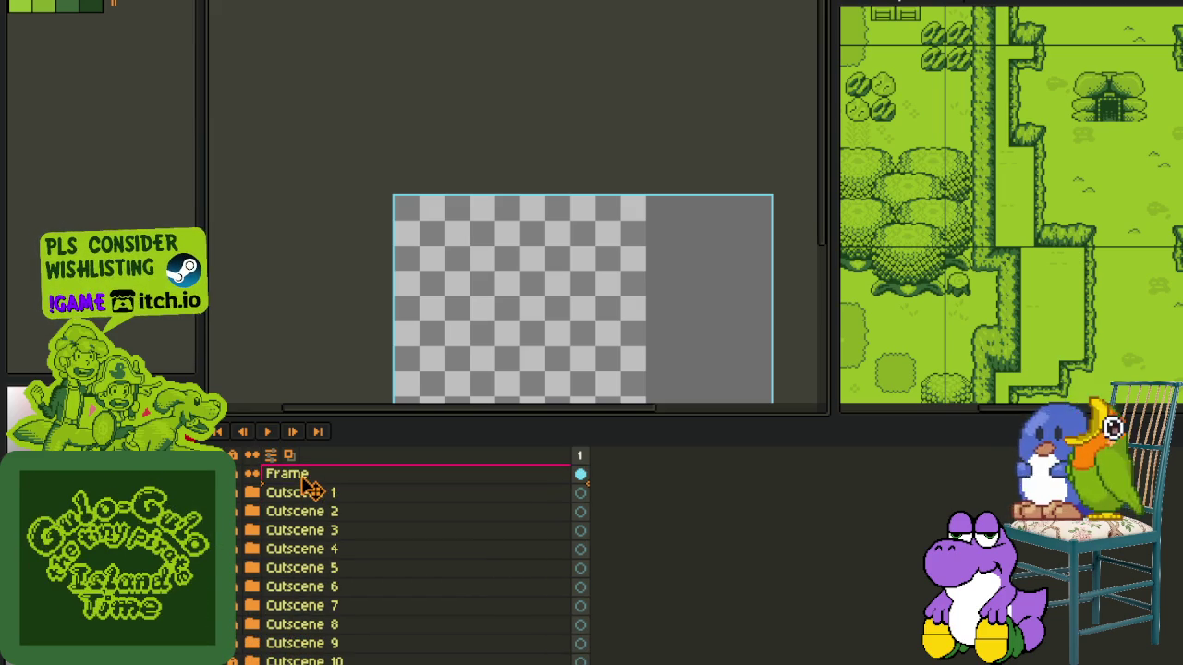
- Wrap the Frame layer in a new Frame group and nest it inside
{"action": "key", "text": "ctrl+v"}
{"action": "left_click", "coordinate": [250, 493]}
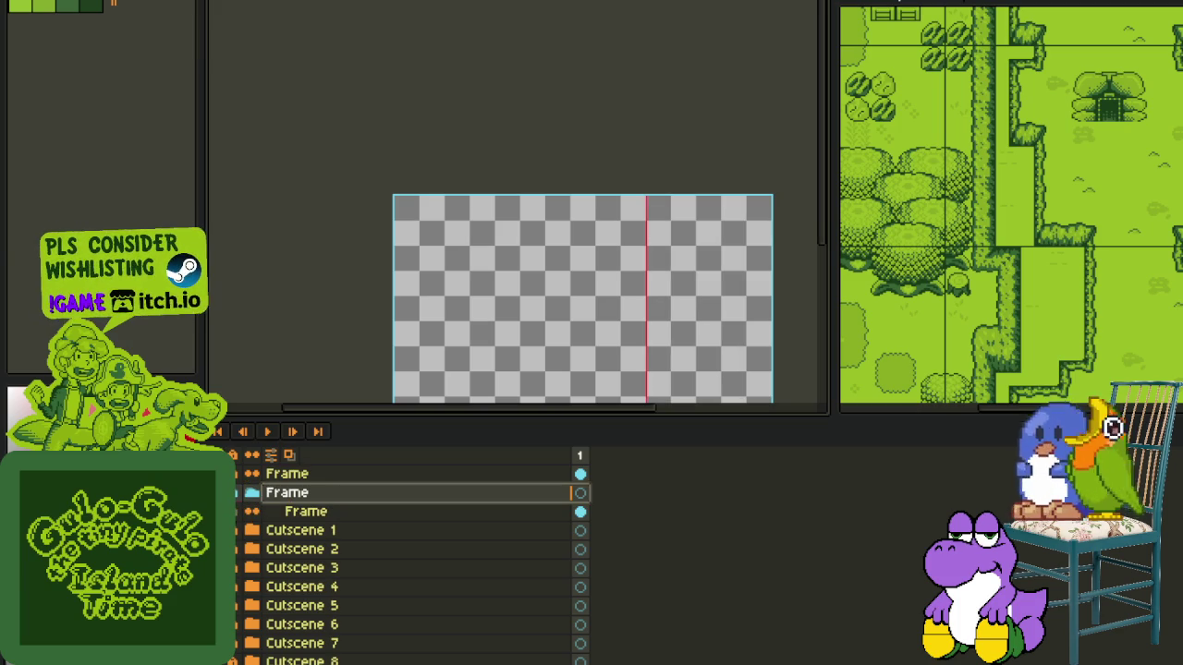
{"action": "left_click", "coordinate": [275, 477]}
{"action": "mouse_move", "coordinate": [287, 490]}
{"action": "left_mouse_down"}
{"action": "mouse_move", "coordinate": [248, 491]}
{"action": "mouse_move", "coordinate": [277, 660]}
{"action": "left_mouse_up"}
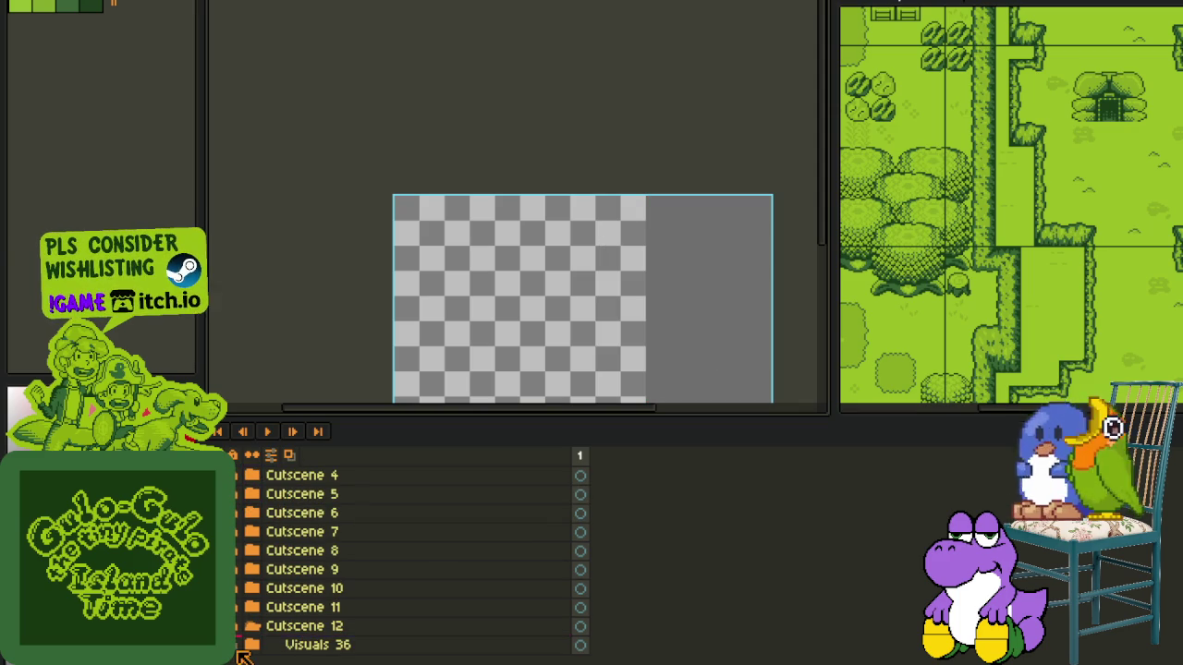
- Add a new layer under Cutscene 12 named Rough_Sketch_2 and save
{"action": "right_click", "coordinate": [278, 645]}
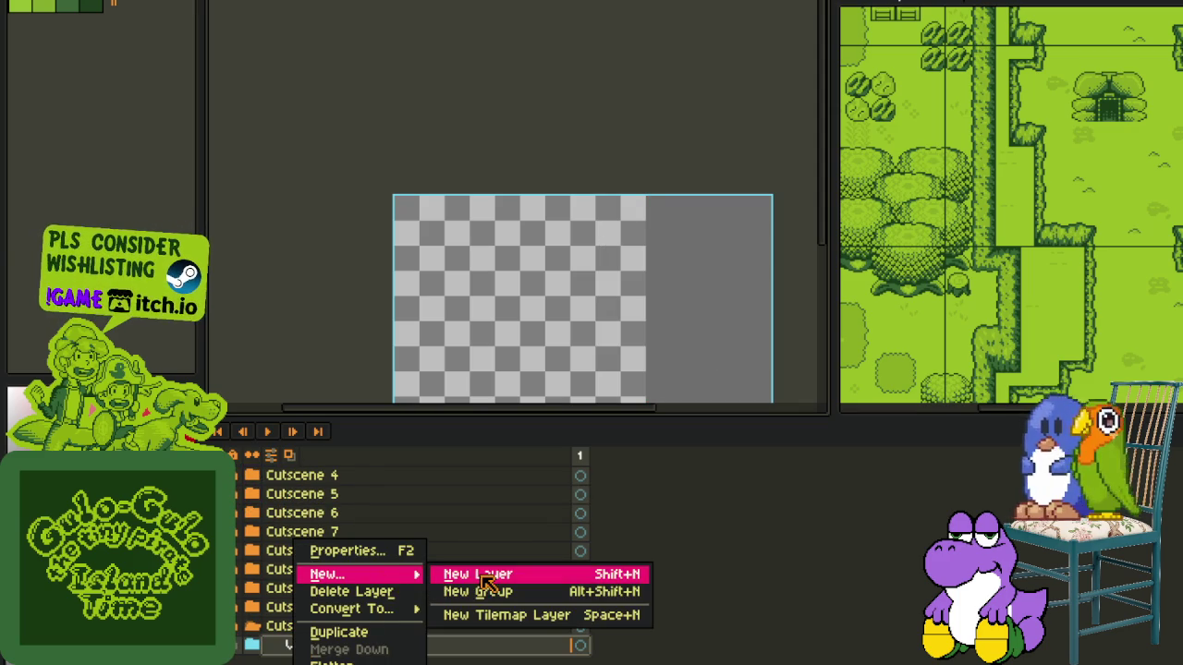
{"action": "mouse_move", "coordinate": [361, 574]}
{"action": "left_click", "coordinate": [486, 573]}
{"action": "mouse_move", "coordinate": [346, 647]}
{"action": "left_mouse_down"}
{"action": "mouse_move", "coordinate": [291, 638]}
{"action": "mouse_move", "coordinate": [330, 647]}
{"action": "left_mouse_up"}
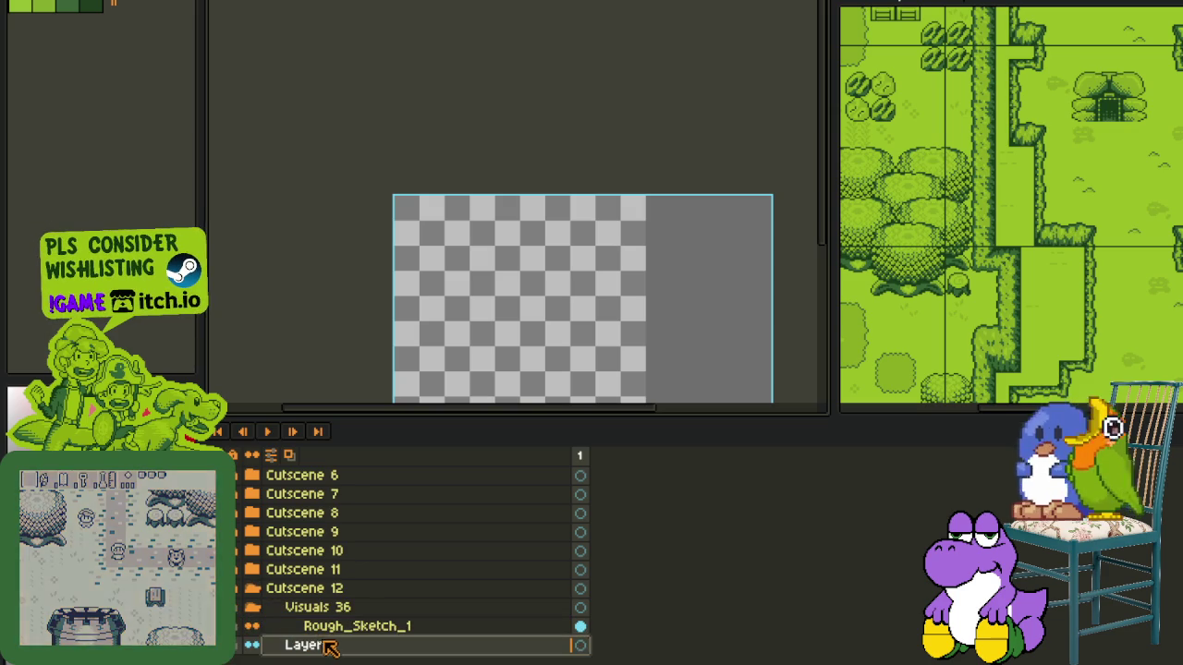
{"action": "double_click", "coordinate": [330, 645]}
{"action": "type", "text": "Rough_Sketch_2"}
{"action": "key", "text": "Return"}
{"action": "key", "text": "ctrl+s"}
- Create a Visuals 37 group above Rough_Sketch_2 and select Rough_Sketch_2 for drawing
{"action": "right_click", "coordinate": [282, 647]}
{"action": "mouse_move", "coordinate": [324, 574]}
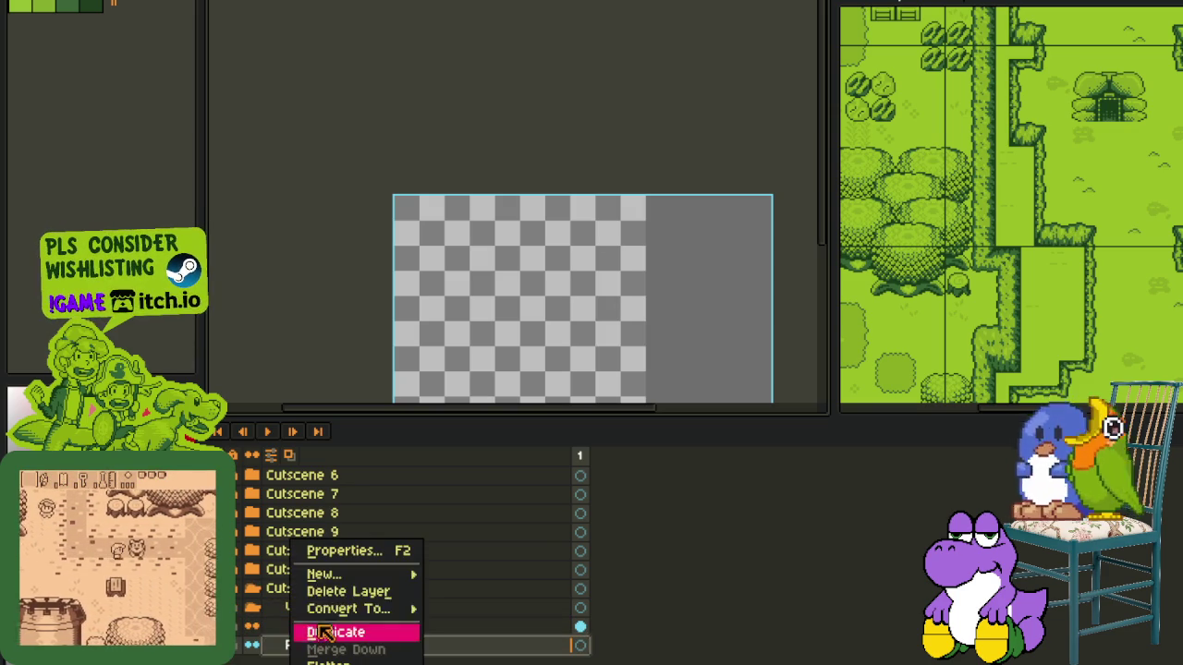
{"action": "left_click", "coordinate": [473, 600]}
{"action": "left_click_drag", "start_coordinate": [314, 645], "coordinate": [318, 630]}
{"action": "double_click", "coordinate": [318, 628]}
{"action": "type", "text": "Visuals"}
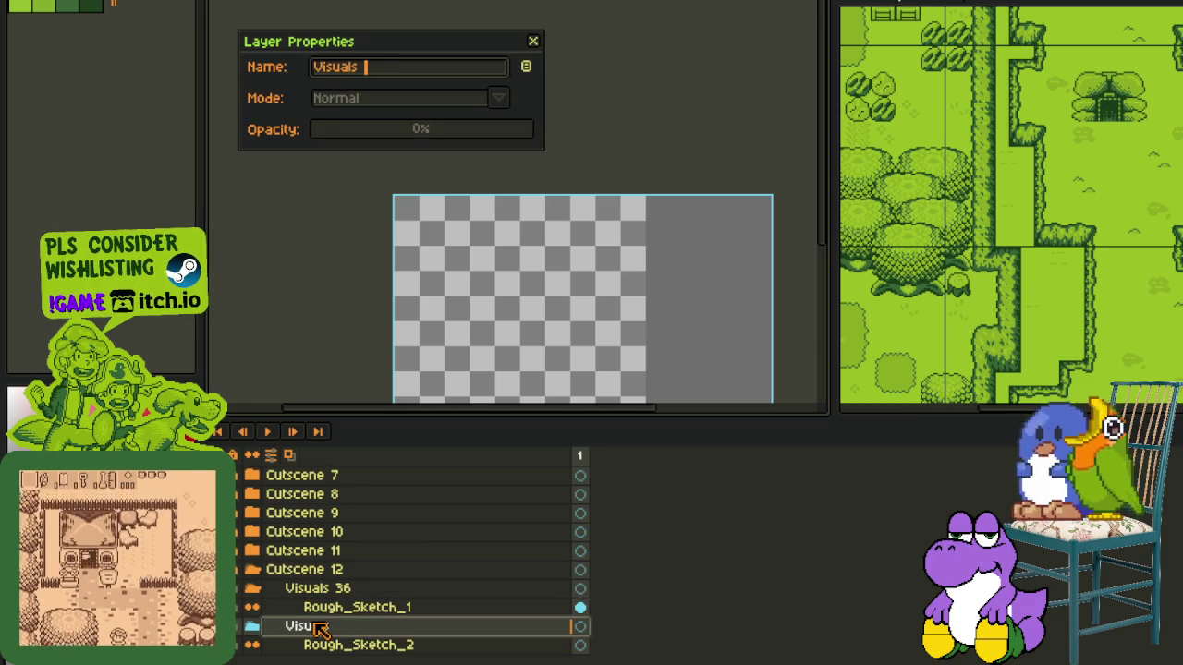
{"action": "type", "text": "7"}
{"action": "key", "text": "Return"}
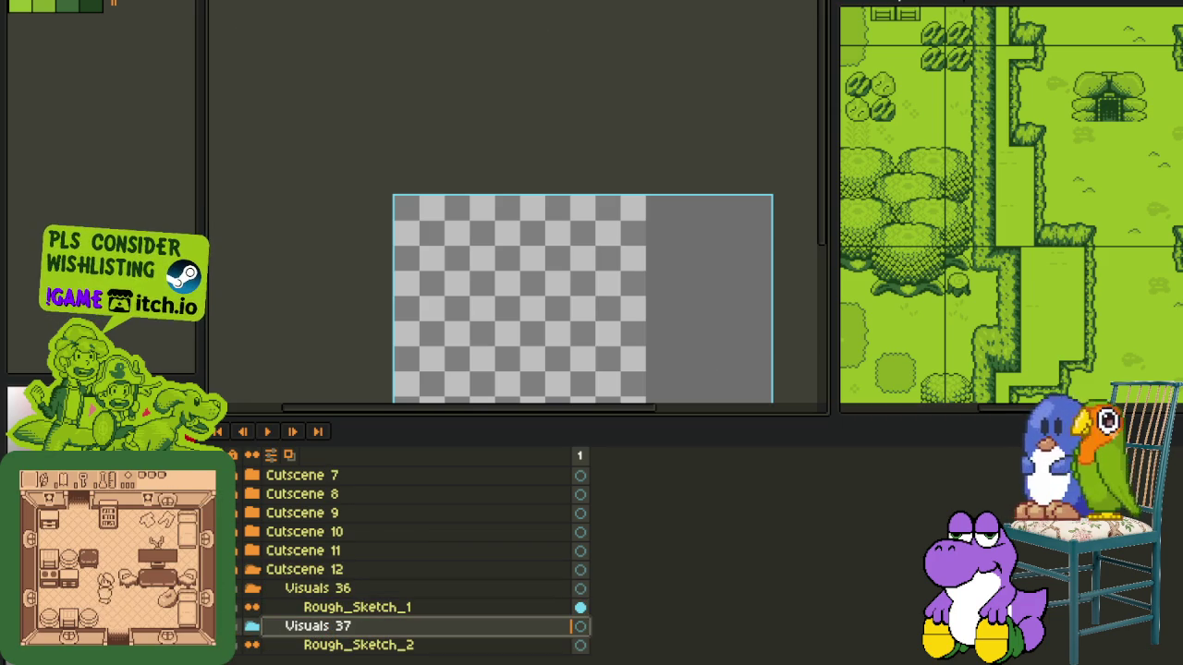
{"action": "scroll", "coordinate": [249, 647], "scroll_direction": "up", "scroll_amount": 1}
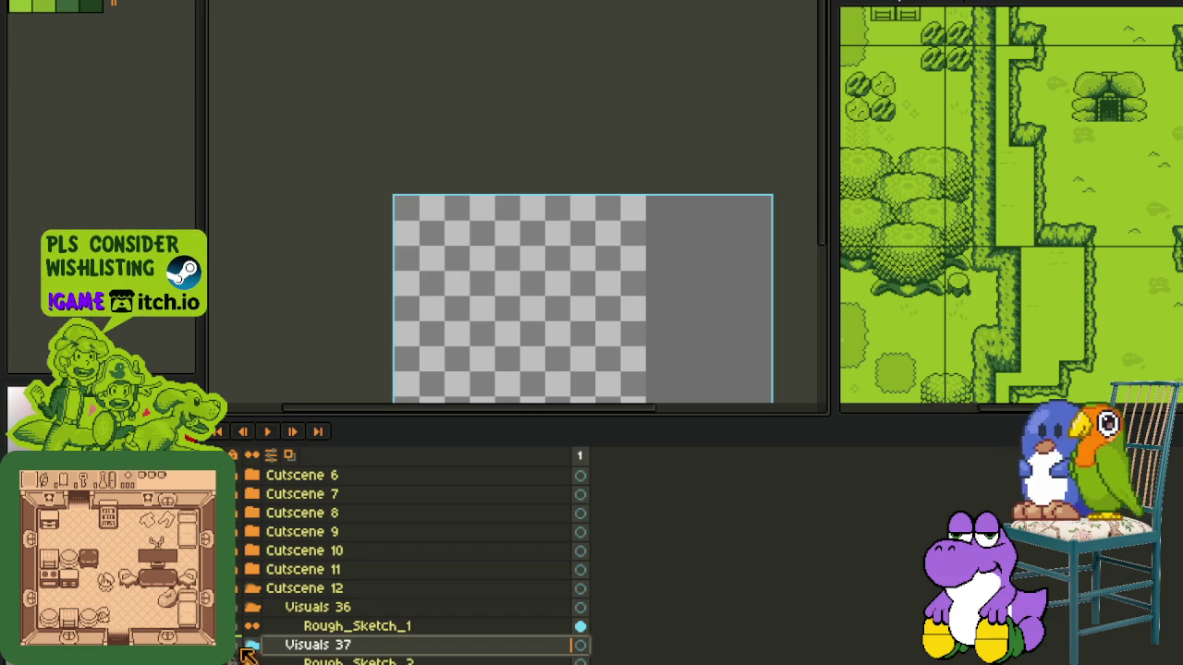
{"action": "left_click", "coordinate": [357, 661]}
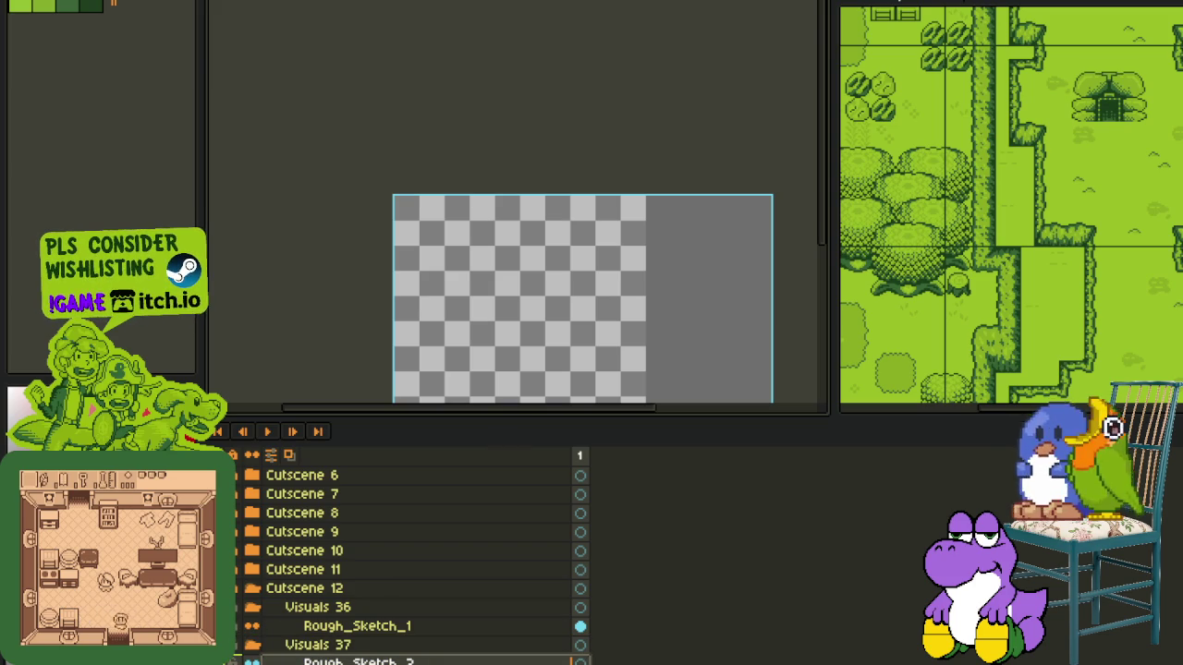
{"action": "key", "text": "Tab"}
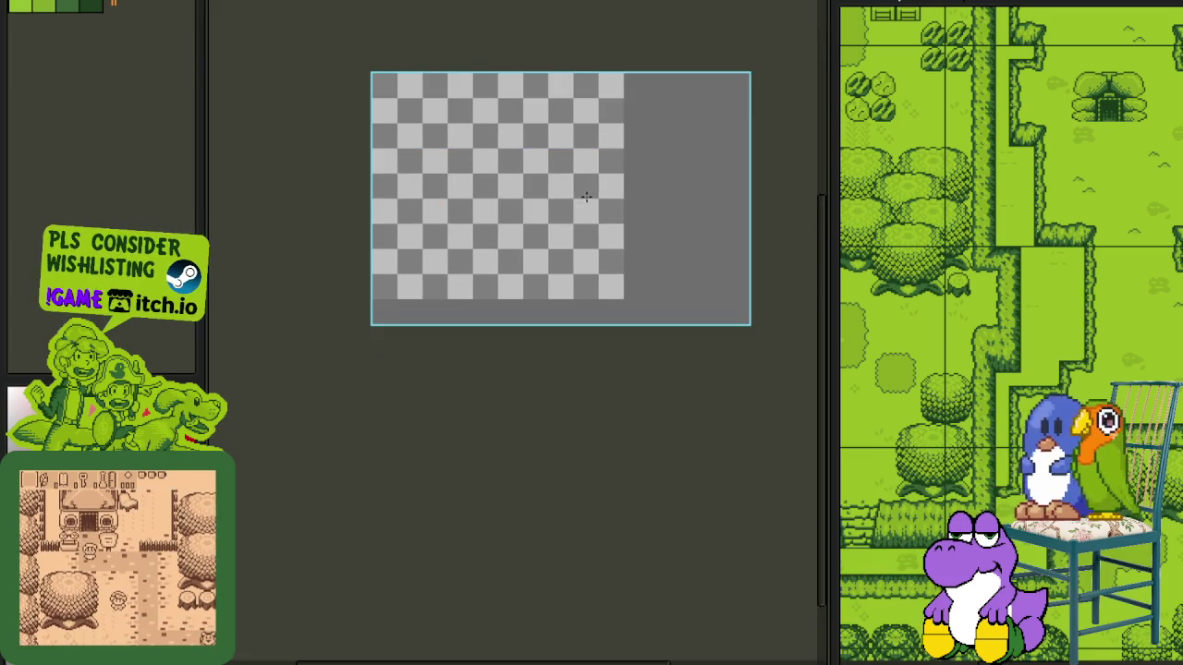
- Sketch an ellipse with a question mark above it, a side stroke and a squiggle below
{"action": "scroll", "coordinate": [470, 361], "scroll_direction": "up", "scroll_amount": 2}
{"action": "scroll", "coordinate": [411, 392], "scroll_direction": "down", "scroll_amount": 1}
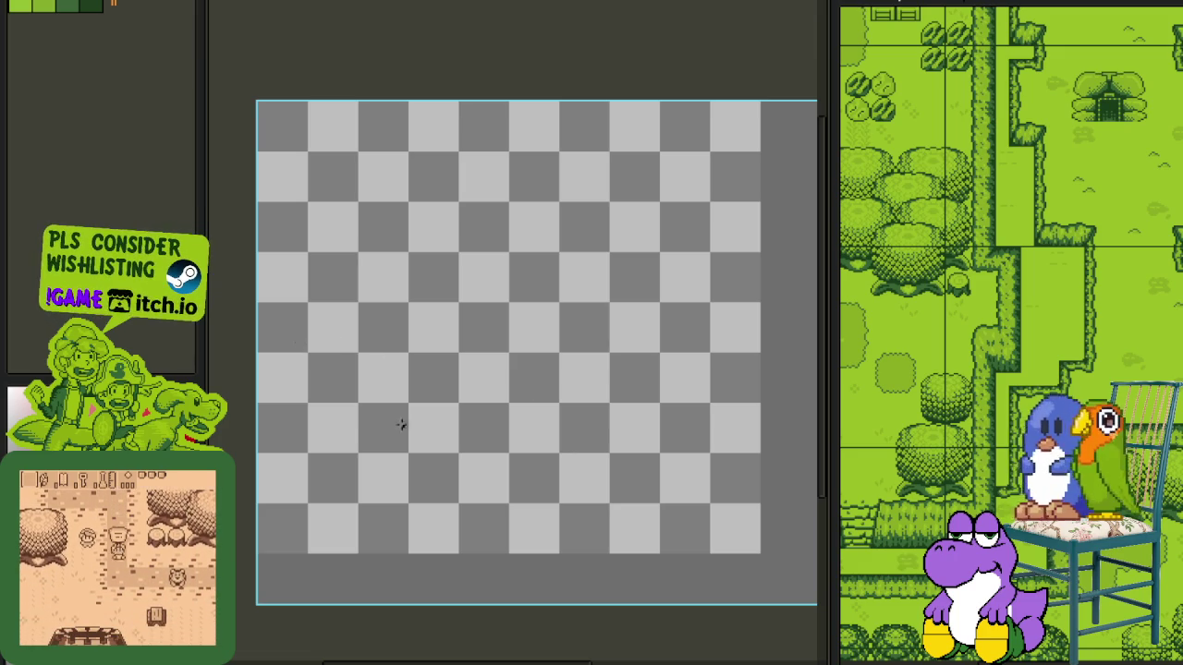
{"action": "mouse_move", "coordinate": [690, 397]}
{"action": "left_mouse_down"}
{"action": "mouse_move", "coordinate": [660, 403]}
{"action": "mouse_move", "coordinate": [684, 370]}
{"action": "left_mouse_up"}
{"action": "left_click_drag", "start_coordinate": [599, 259], "coordinate": [637, 314]}
{"action": "left_click", "coordinate": [637, 338]}
{"action": "left_click_drag", "start_coordinate": [573, 399], "coordinate": [547, 377]}
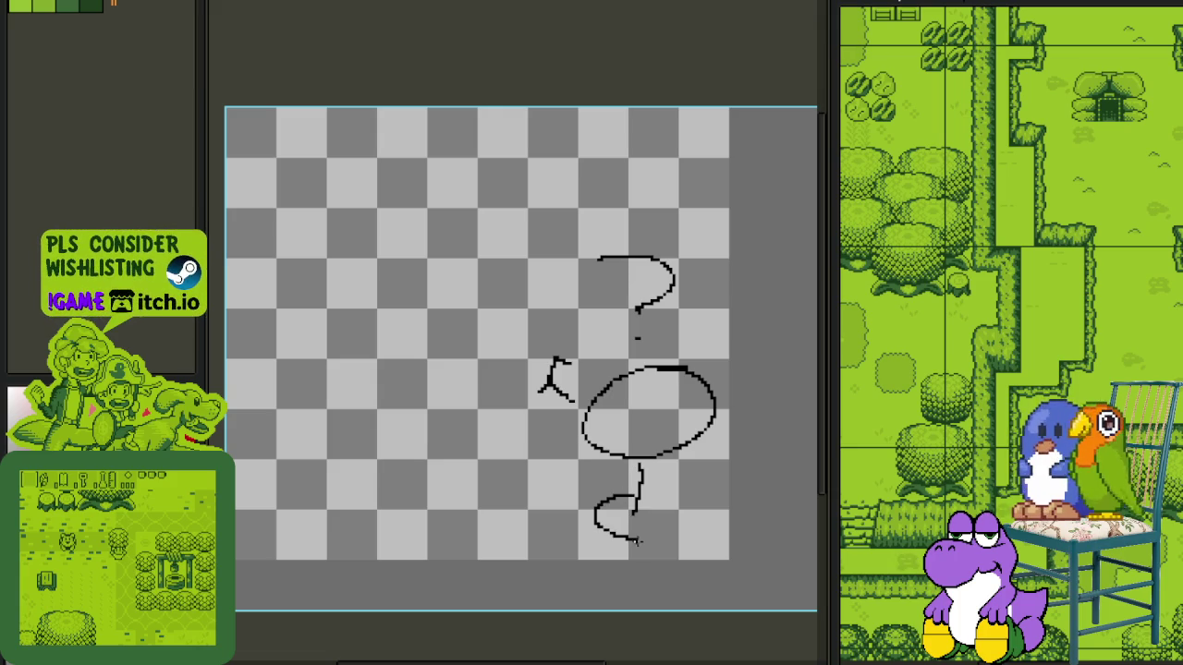
{"action": "mouse_move", "coordinate": [632, 518]}
{"action": "left_mouse_down"}
{"action": "mouse_move", "coordinate": [601, 518]}
{"action": "mouse_move", "coordinate": [672, 553]}
{"action": "left_mouse_up"}
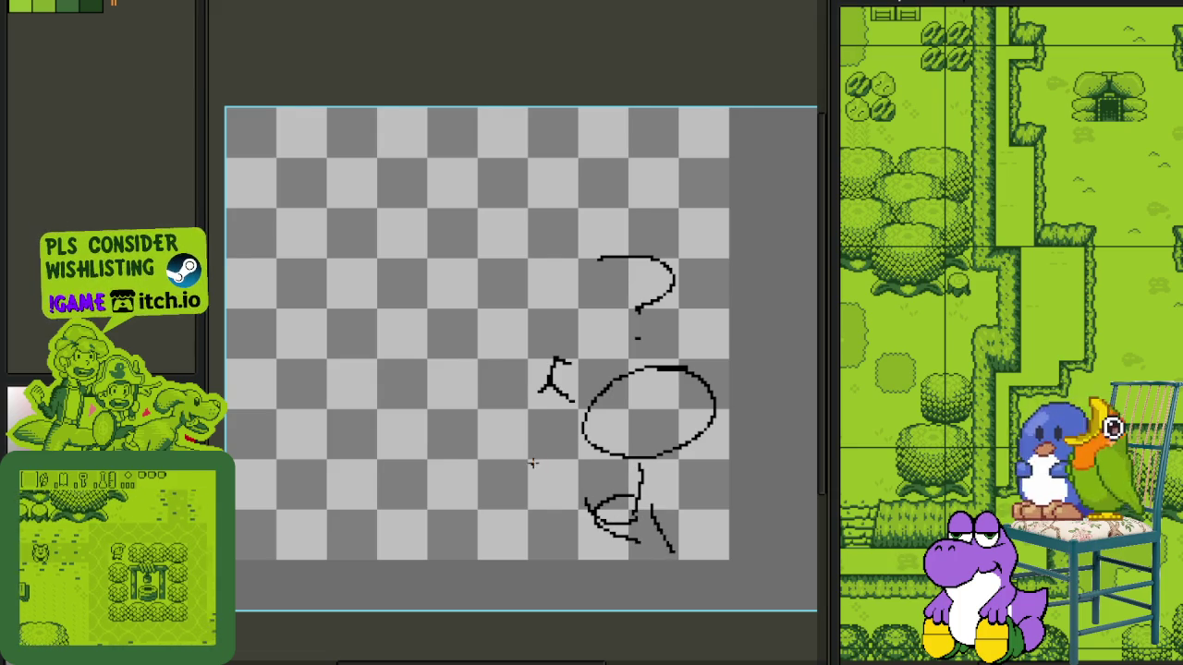
- Draw a two-legged oval creature with a question-mark curl and surrounding strokes
{"action": "left_click_drag", "start_coordinate": [395, 435], "coordinate": [462, 437]}
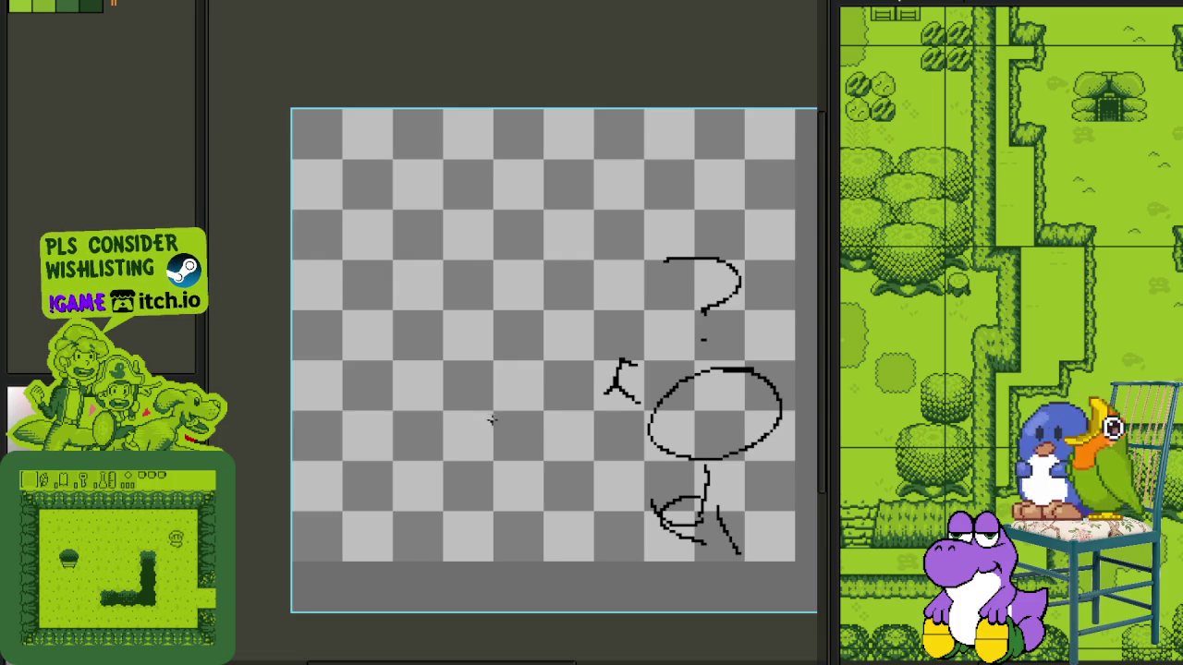
{"action": "mouse_move", "coordinate": [494, 396]}
{"action": "left_mouse_down"}
{"action": "mouse_move", "coordinate": [460, 456]}
{"action": "mouse_move", "coordinate": [542, 462]}
{"action": "left_mouse_up"}
{"action": "left_click_drag", "start_coordinate": [505, 359], "coordinate": [516, 372]}
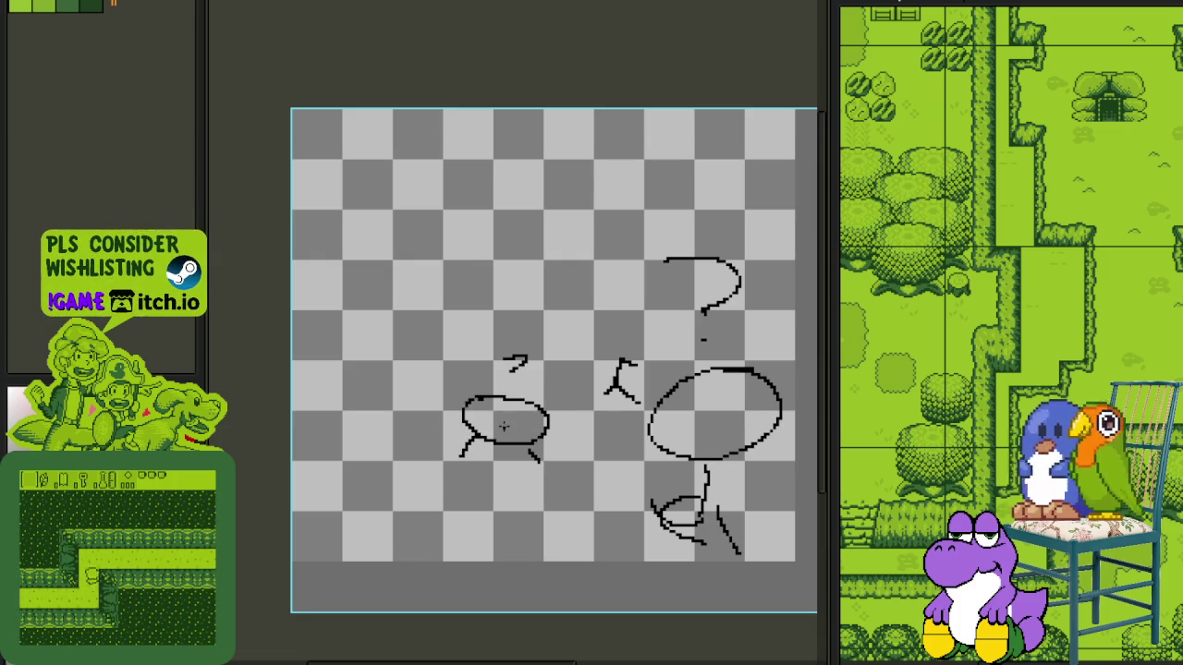
{"action": "mouse_move", "coordinate": [447, 426]}
{"action": "left_mouse_down"}
{"action": "mouse_move", "coordinate": [447, 457]}
{"action": "mouse_move", "coordinate": [485, 440]}
{"action": "left_mouse_up"}
{"action": "left_click_drag", "start_coordinate": [558, 445], "coordinate": [556, 488]}
{"action": "left_click_drag", "start_coordinate": [466, 477], "coordinate": [510, 481]}
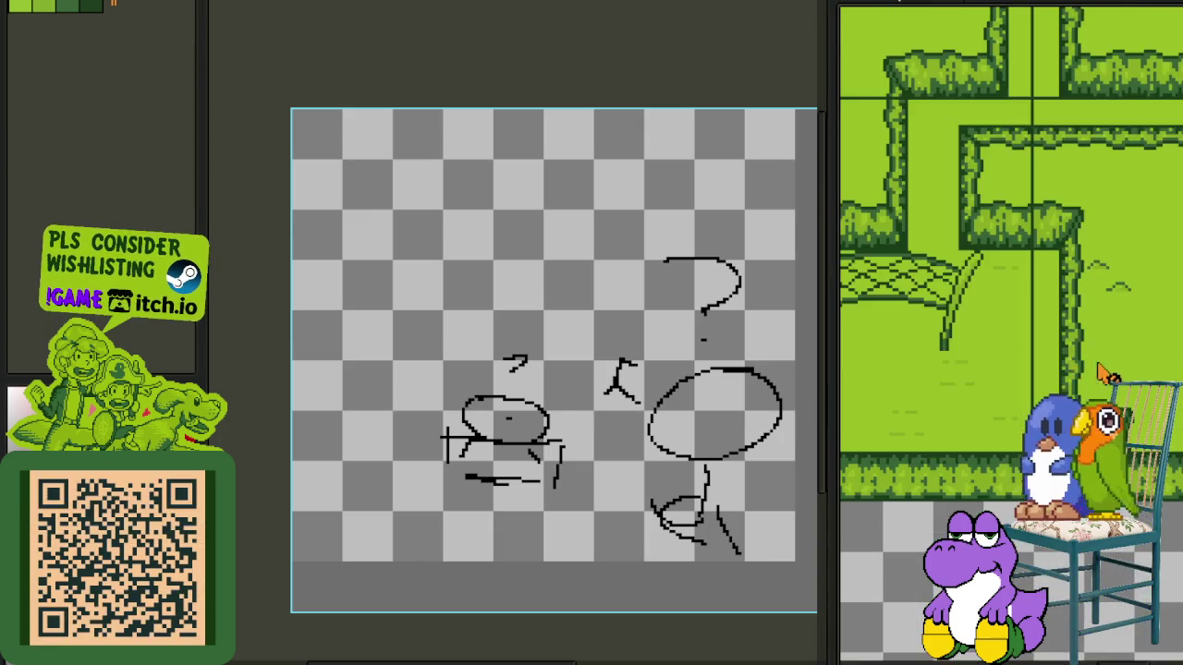
{"action": "scroll", "coordinate": [592, 362], "scroll_direction": "down", "scroll_amount": 3}
{"action": "scroll", "coordinate": [557, 366], "scroll_direction": "up", "scroll_amount": 3}
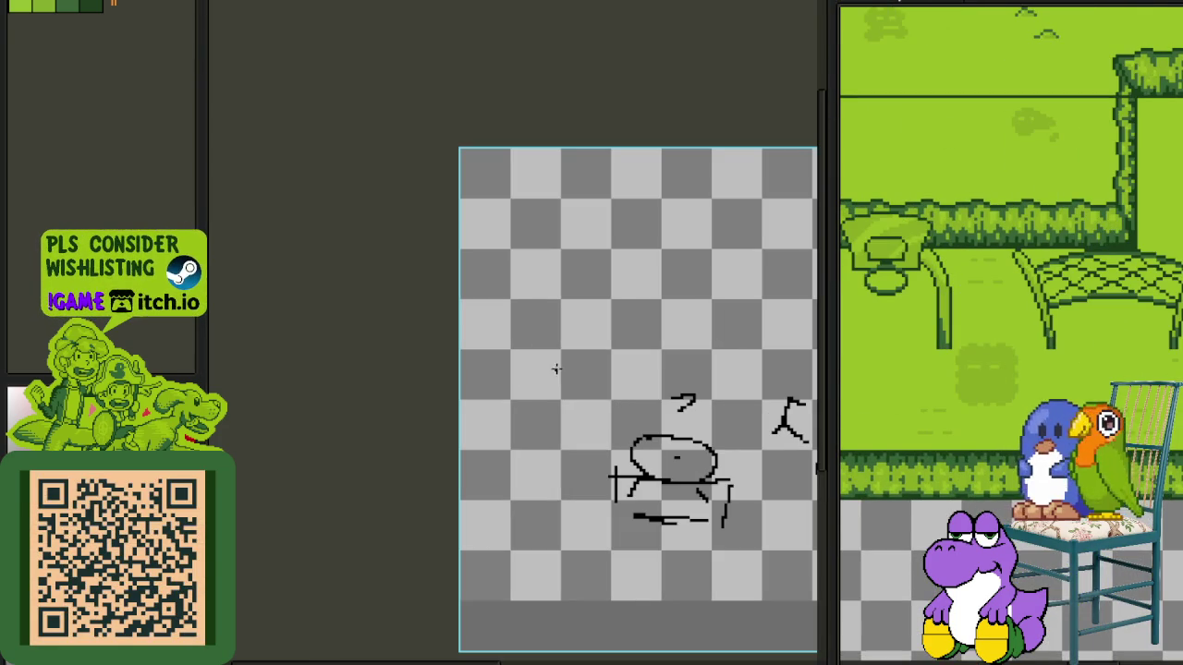
- Add a vertical line above the creatures and a long curving line down the left side
{"action": "mouse_move", "coordinate": [549, 244]}
{"action": "left_mouse_down"}
{"action": "mouse_move", "coordinate": [549, 304]}
{"action": "mouse_move", "coordinate": [490, 438]}
{"action": "left_mouse_up"}
{"action": "left_click_drag", "start_coordinate": [549, 296], "coordinate": [528, 446]}
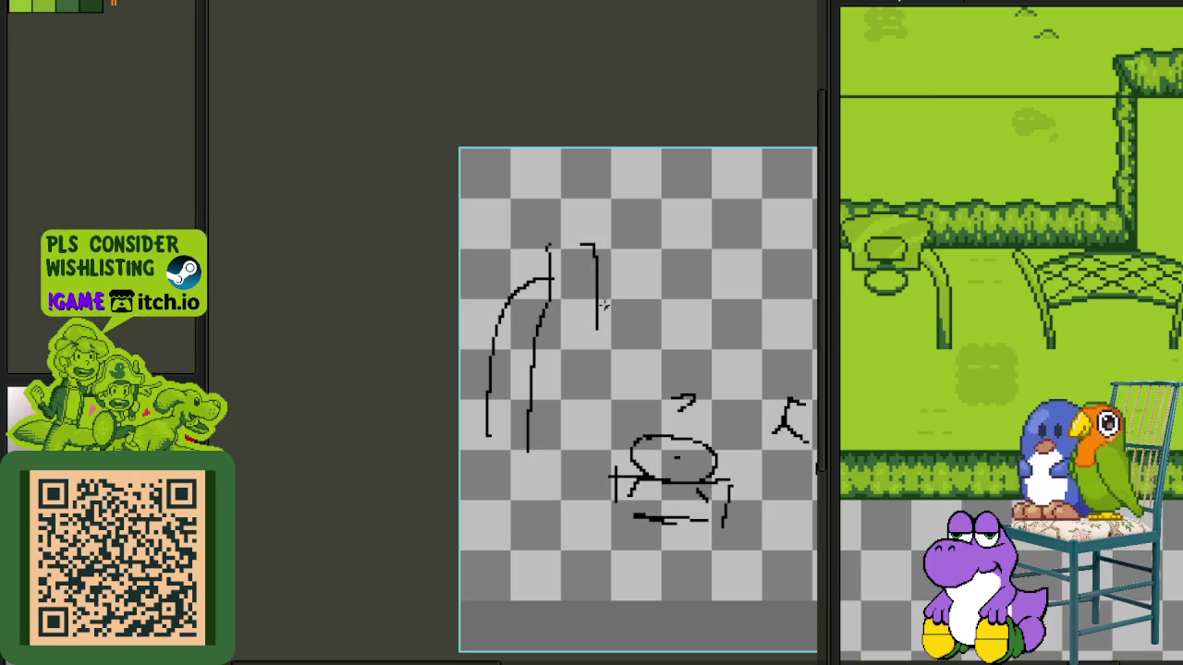
{"action": "scroll", "coordinate": [789, 304], "scroll_direction": "down", "scroll_amount": 5}
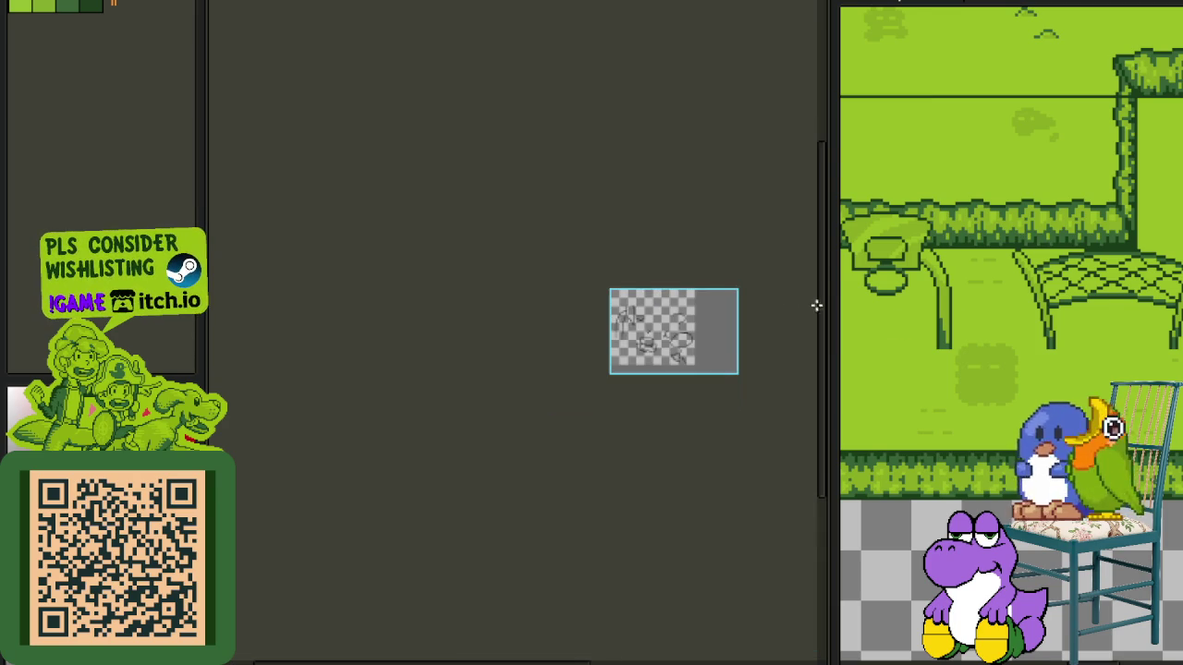
{"action": "left_click_drag", "start_coordinate": [948, 330], "coordinate": [1008, 343]}
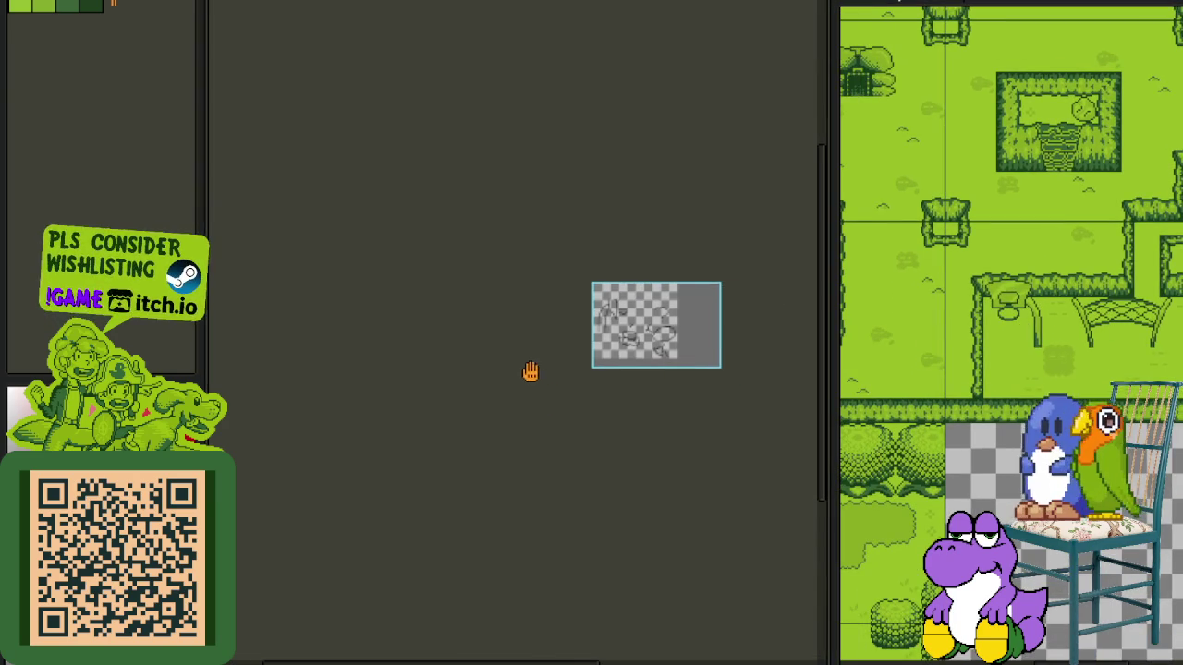
{"action": "scroll", "coordinate": [677, 375], "scroll_direction": "up", "scroll_amount": 2}
{"action": "scroll", "coordinate": [671, 353], "scroll_direction": "up", "scroll_amount": 3}
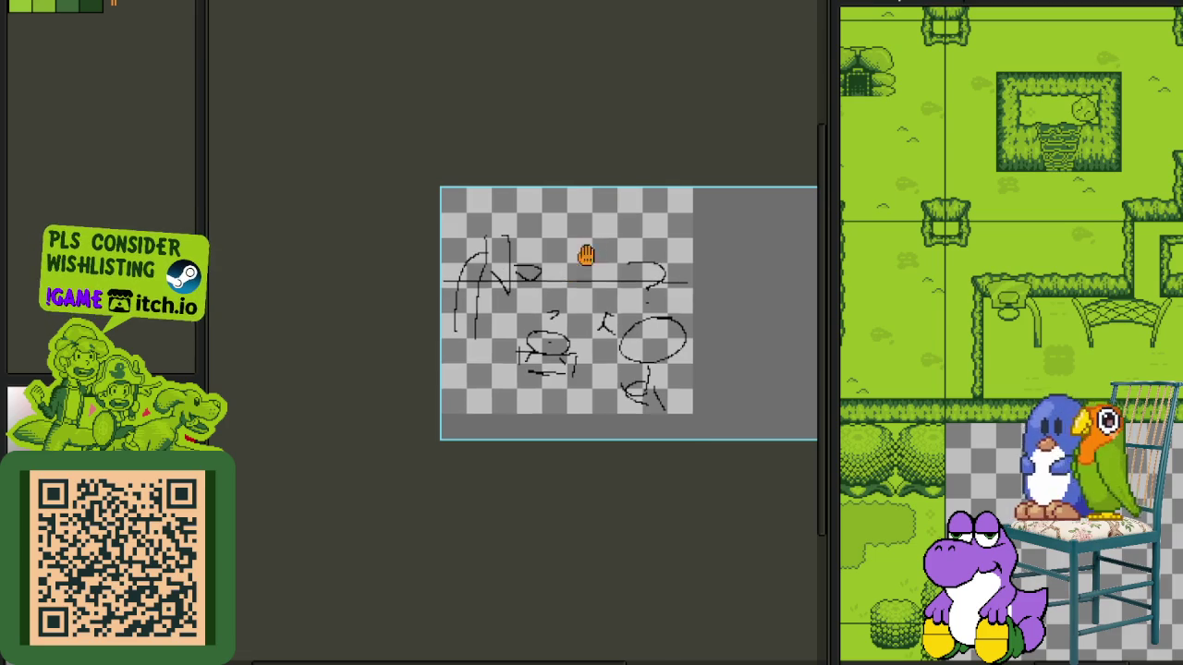
{"action": "left_click_drag", "start_coordinate": [593, 248], "coordinate": [531, 323]}
{"action": "scroll", "coordinate": [590, 316], "scroll_direction": "up", "scroll_amount": 2}
- Draw a long horizontal line across the sketch and a mark inside the teardrop shape
{"action": "left_click_drag", "start_coordinate": [655, 335], "coordinate": [302, 358]}
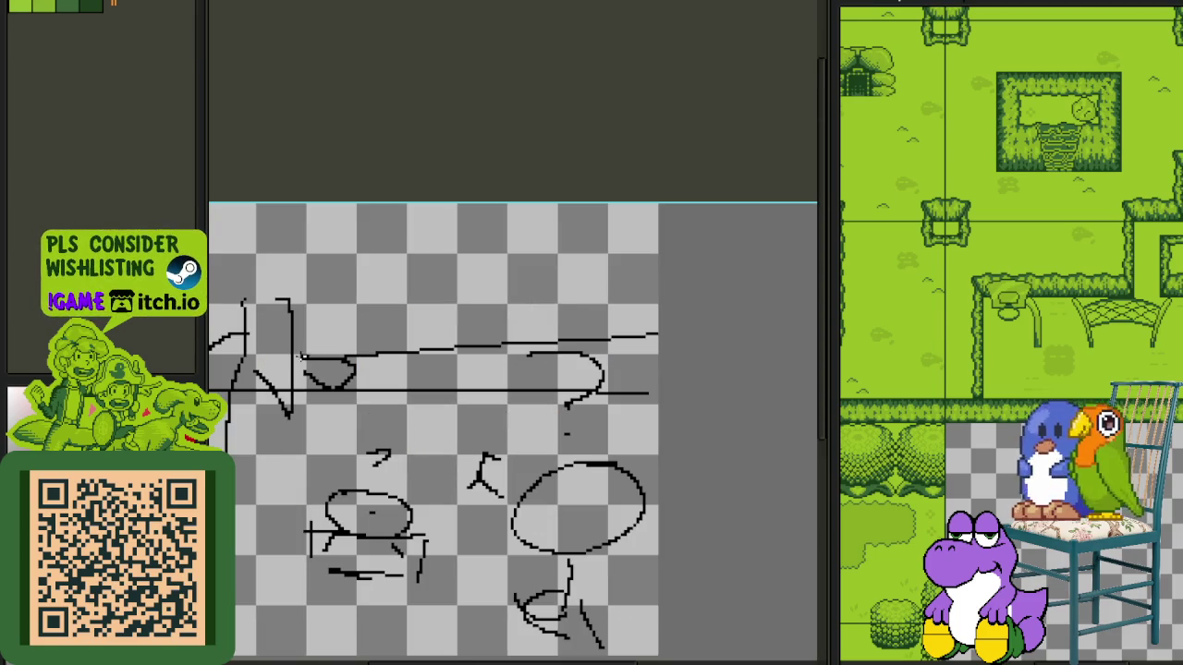
{"action": "scroll", "coordinate": [413, 342], "scroll_direction": "down", "scroll_amount": 3}
{"action": "scroll", "coordinate": [413, 341], "scroll_direction": "down", "scroll_amount": 2}
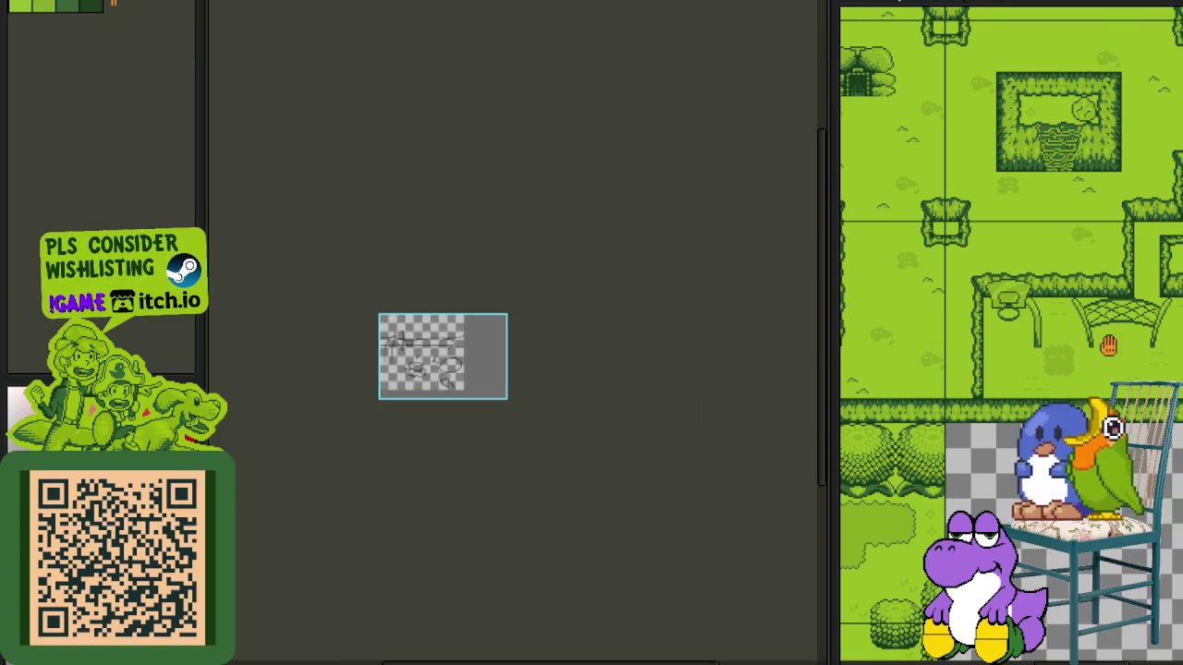
{"action": "scroll", "coordinate": [412, 316], "scroll_direction": "up", "scroll_amount": 4}
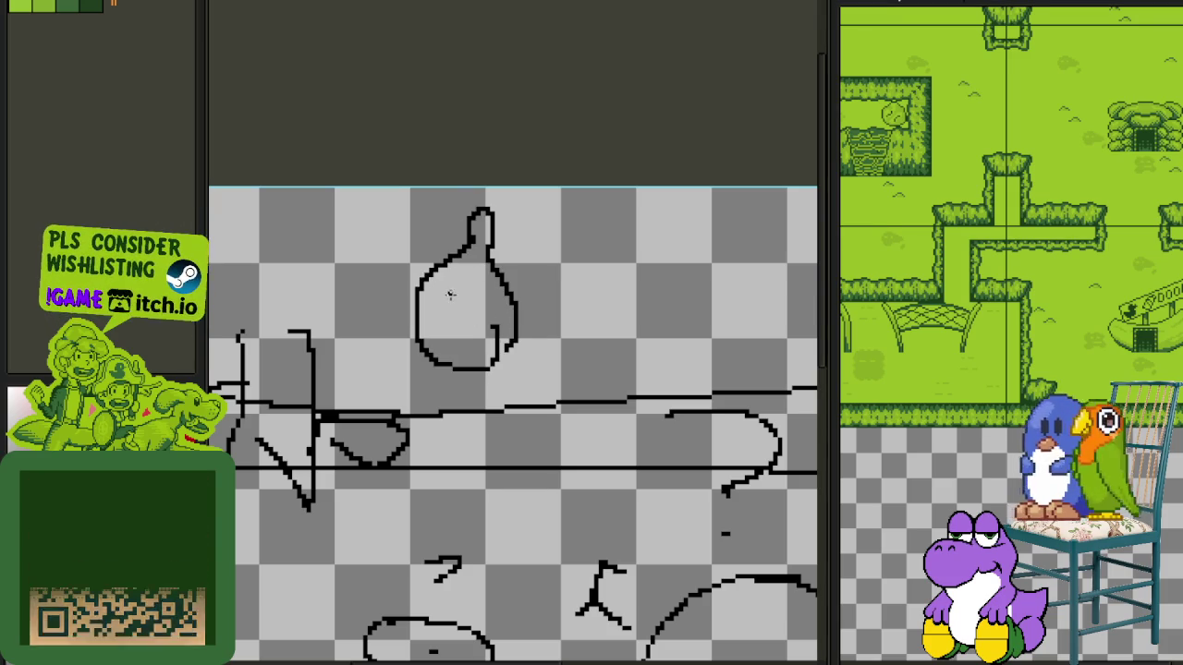
{"action": "left_click_drag", "start_coordinate": [463, 294], "coordinate": [469, 277]}
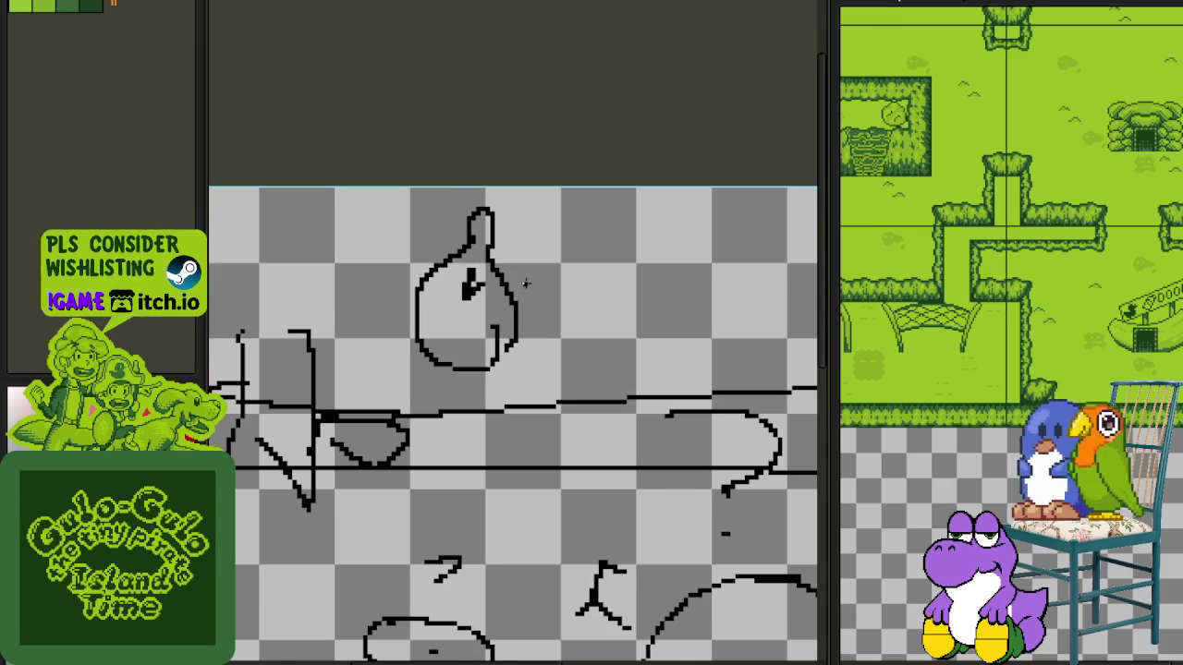
{"action": "scroll", "coordinate": [518, 281], "scroll_direction": "down", "scroll_amount": 1}
- Add a long horizontal line across the top, save, and show the timeline again
{"action": "left_click_drag", "start_coordinate": [561, 325], "coordinate": [597, 302]}
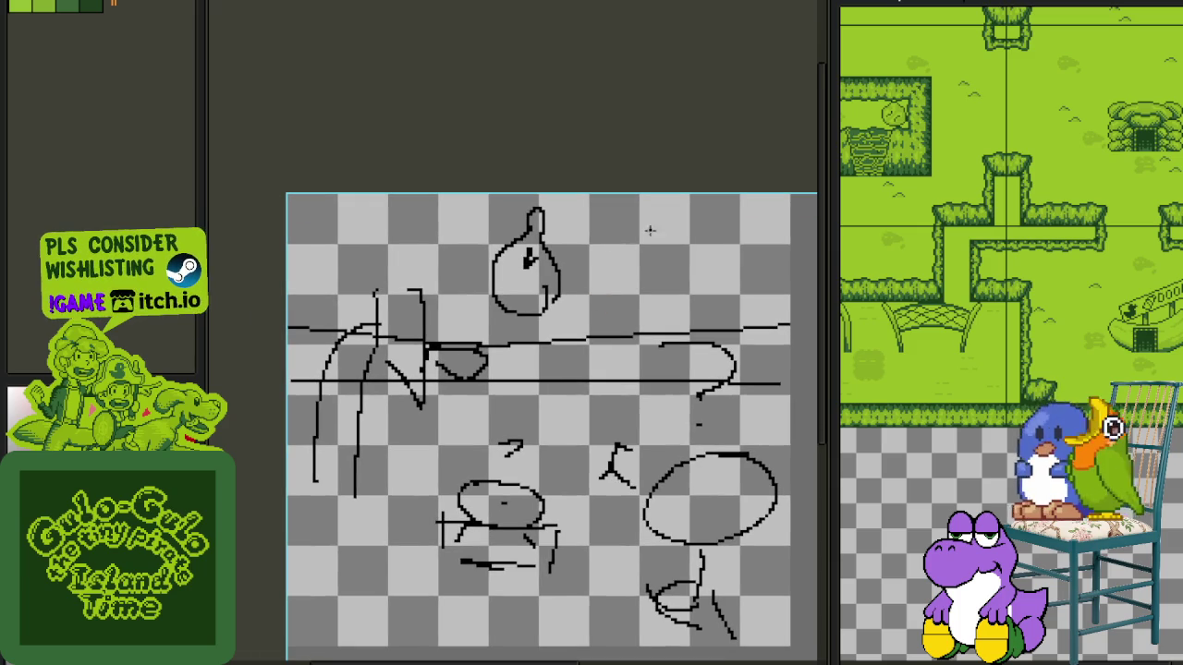
{"action": "left_click_drag", "start_coordinate": [765, 223], "coordinate": [263, 225]}
{"action": "scroll", "coordinate": [308, 215], "scroll_direction": "down", "scroll_amount": 2}
{"action": "scroll", "coordinate": [327, 230], "scroll_direction": "down", "scroll_amount": 2}
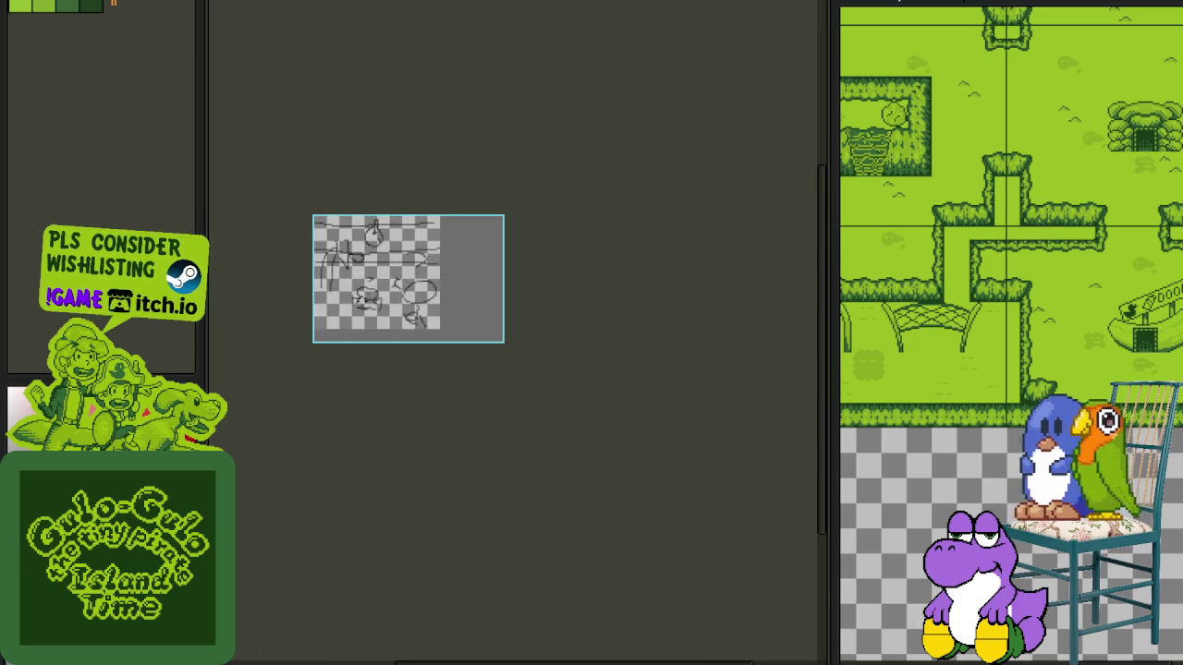
{"action": "scroll", "coordinate": [362, 297], "scroll_direction": "up", "scroll_amount": 2}
{"action": "key", "text": "ctrl+s"}
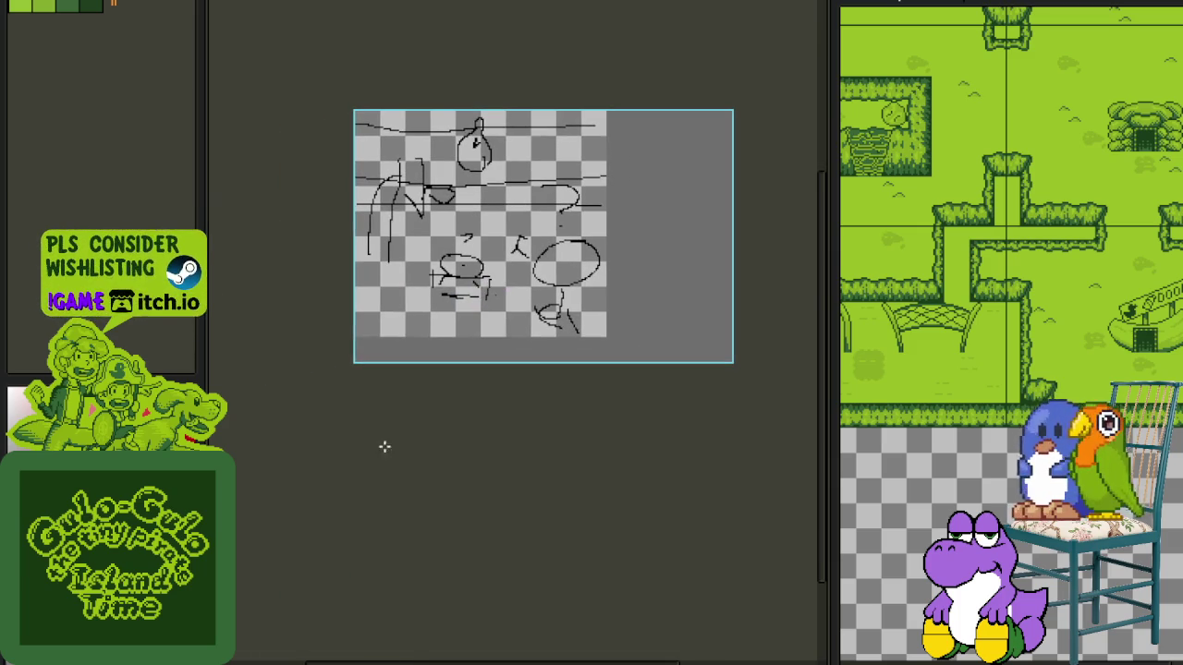
{"action": "key", "text": "Tab"}
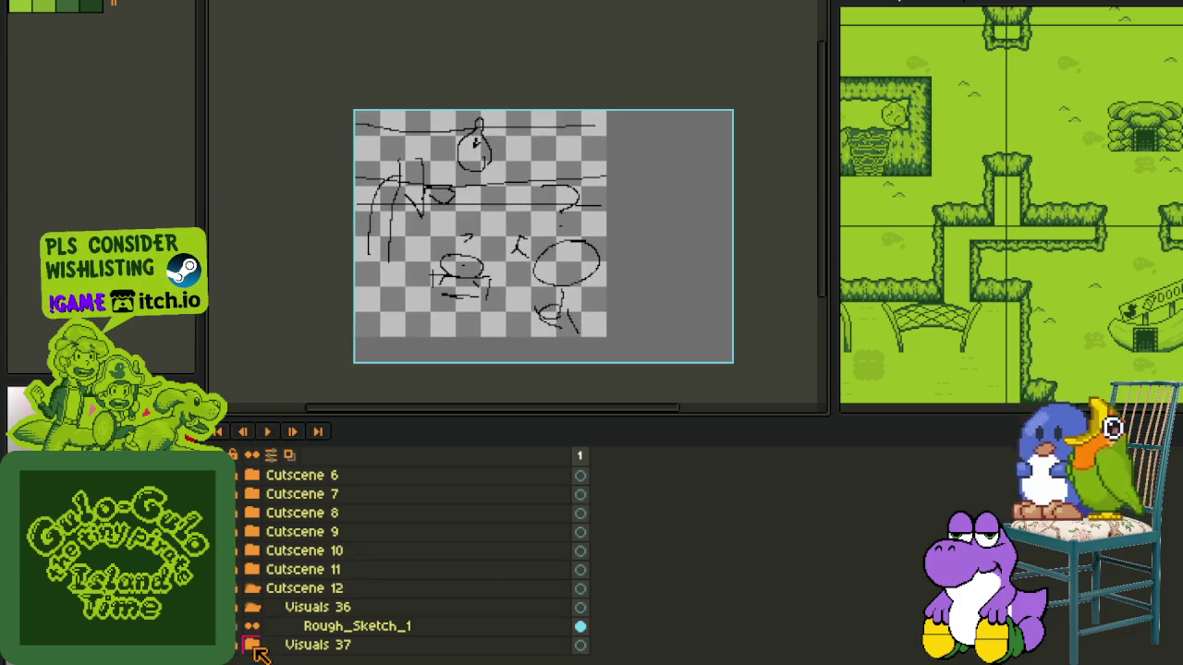
- Collapse Visuals 36 and 37, add a new layer named Rough_Sketch_3, and save
{"action": "left_click", "coordinate": [242, 644]}
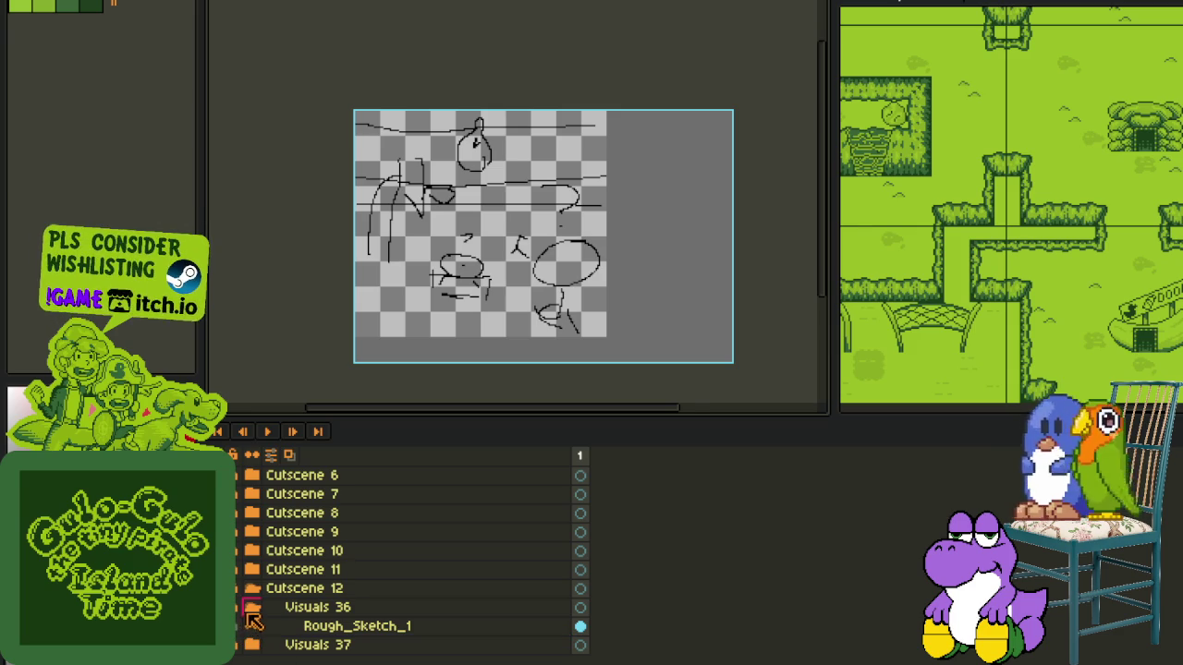
{"action": "left_click", "coordinate": [241, 607]}
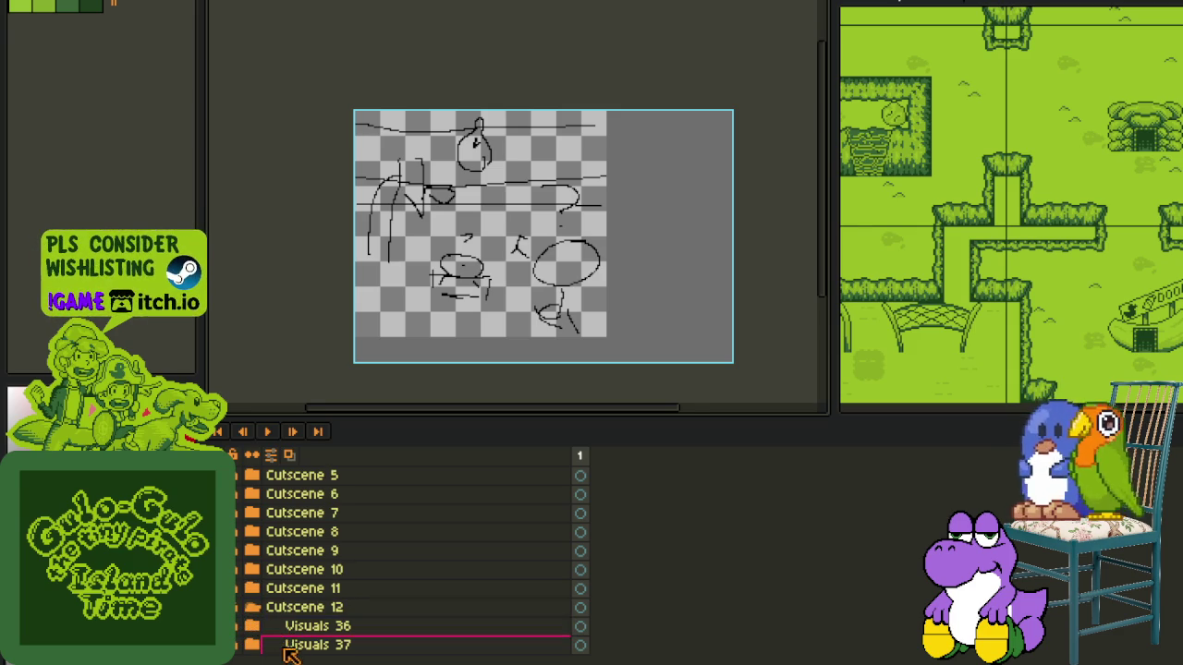
{"action": "right_click", "coordinate": [288, 652]}
{"action": "left_click", "coordinate": [435, 573]}
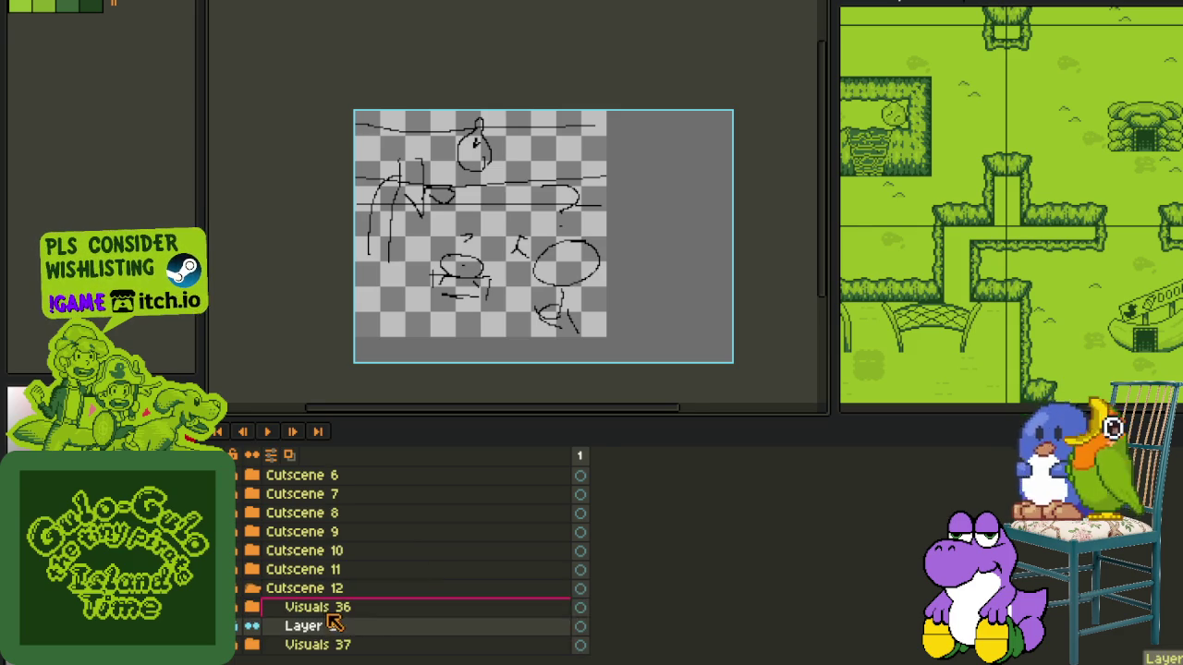
{"action": "left_click_drag", "start_coordinate": [305, 625], "coordinate": [242, 651]}
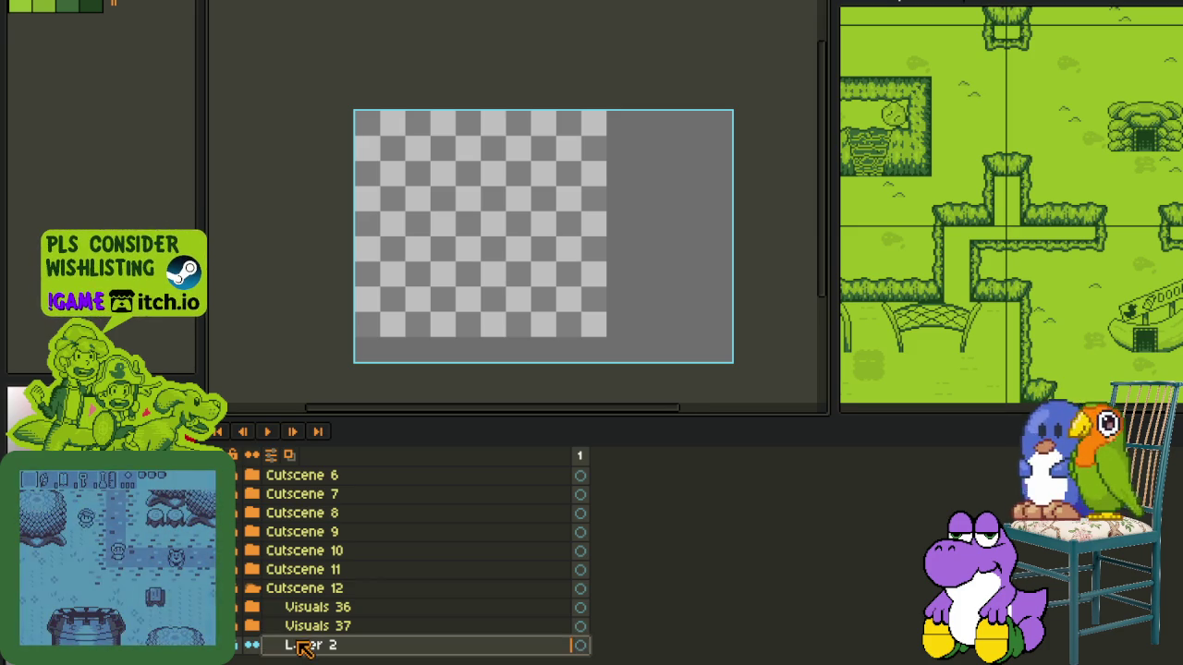
{"action": "left_click", "coordinate": [251, 625]}
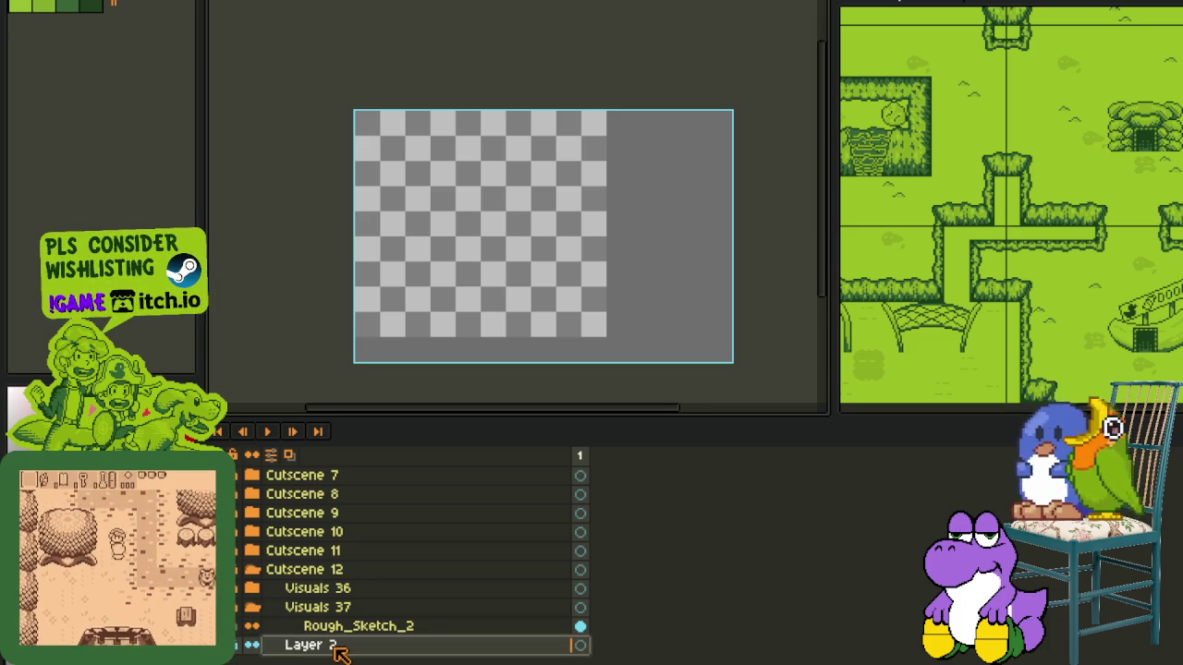
{"action": "double_click", "coordinate": [340, 646]}
{"action": "type", "text": "Rough_Sketch_3"}
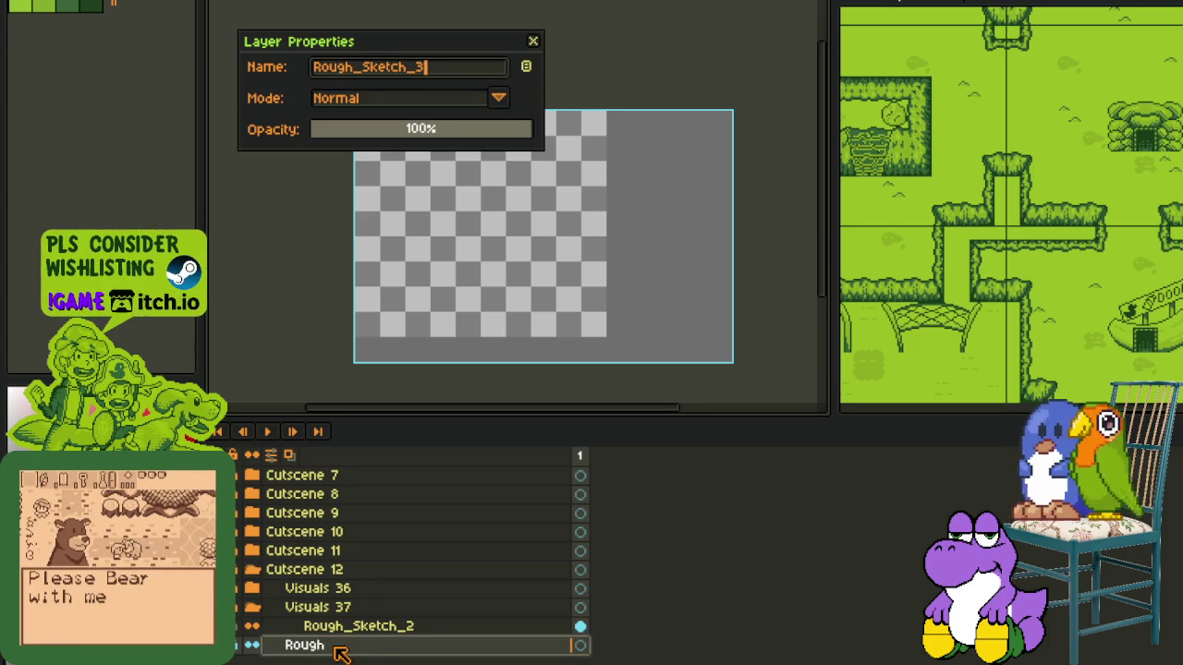
{"action": "key", "text": "Return"}
{"action": "key", "text": "ctrl+s"}
- Place Rough_Sketch_3 below Visuals 37, add a group above it named Visuals 38, and save
{"action": "mouse_move", "coordinate": [278, 645]}
{"action": "left_mouse_down"}
{"action": "mouse_move", "coordinate": [312, 617]}
{"action": "mouse_move", "coordinate": [294, 651]}
{"action": "left_mouse_up"}
{"action": "scroll", "coordinate": [257, 632], "scroll_direction": "up", "scroll_amount": 1}
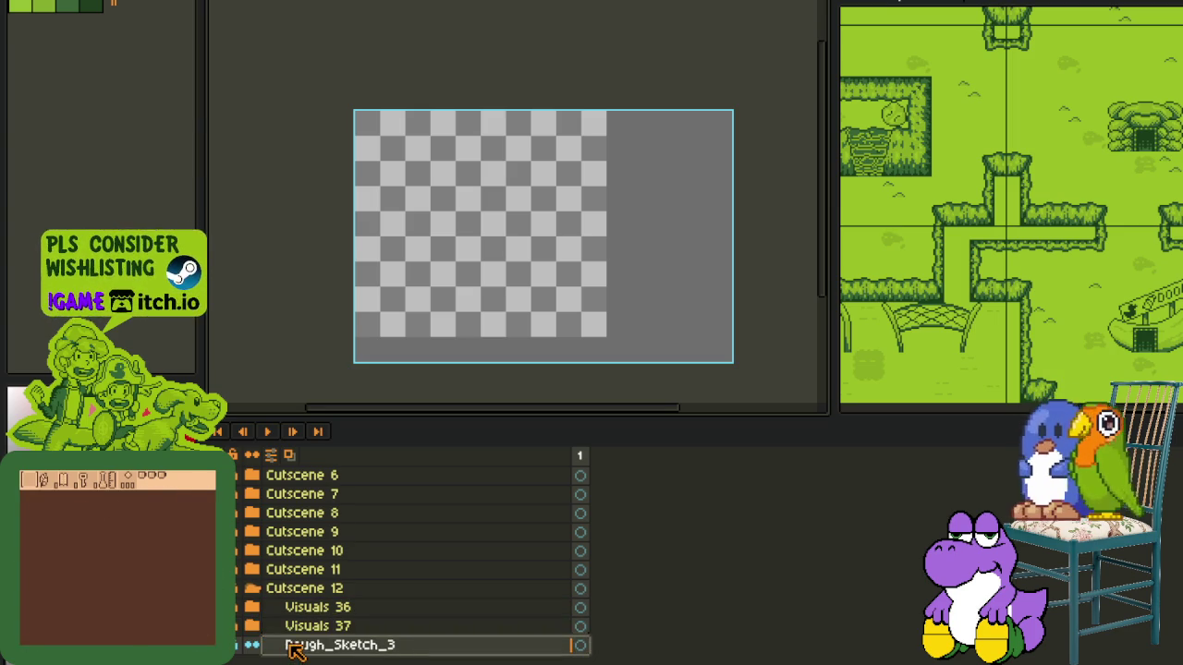
{"action": "right_click", "coordinate": [294, 652]}
{"action": "left_click", "coordinate": [490, 591]}
{"action": "left_click", "coordinate": [338, 645]}
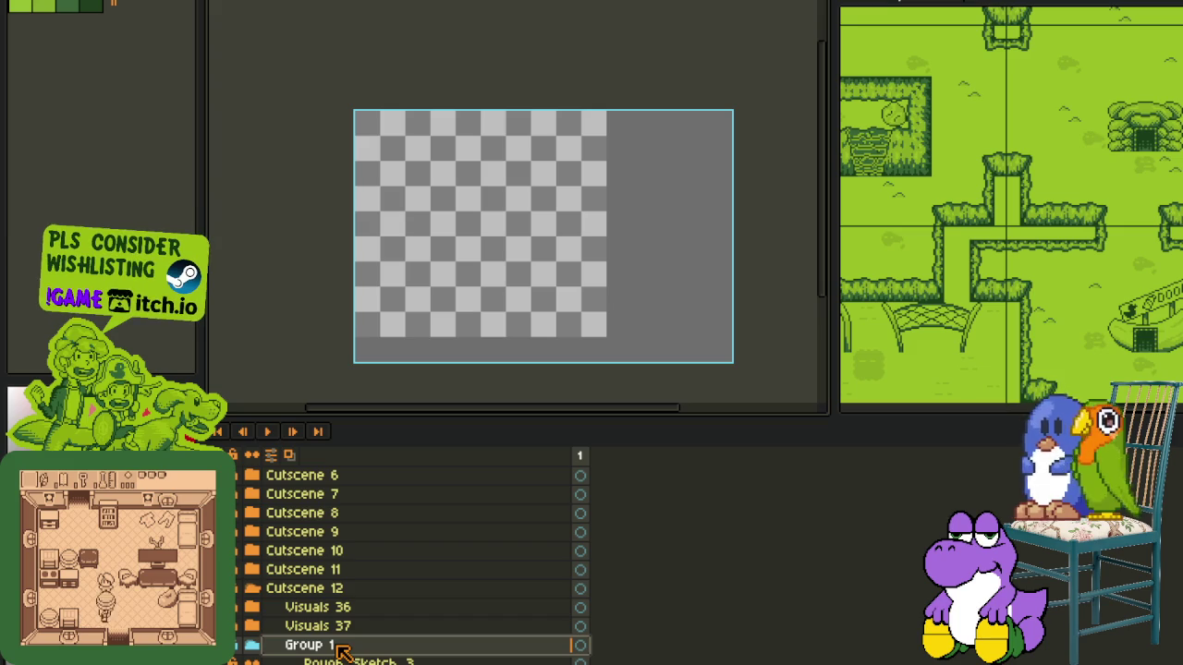
{"action": "double_click", "coordinate": [318, 647]}
{"action": "type", "text": "Visuals 38"}
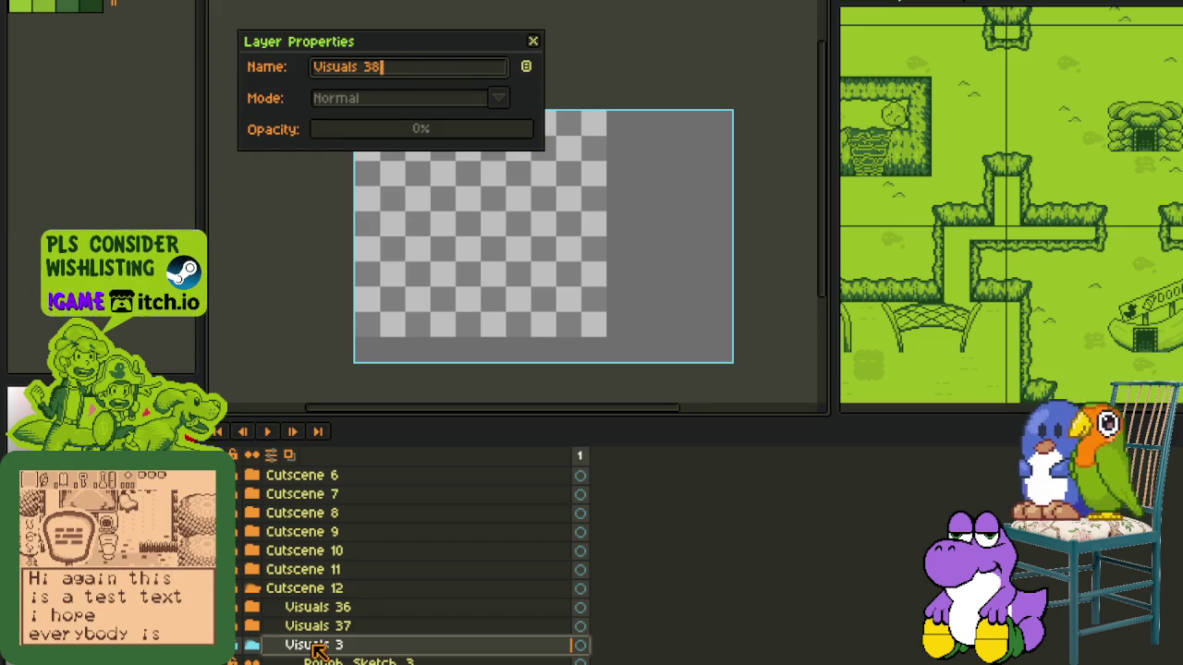
{"action": "key", "text": "Return"}
{"action": "key", "text": "ctrl+s"}
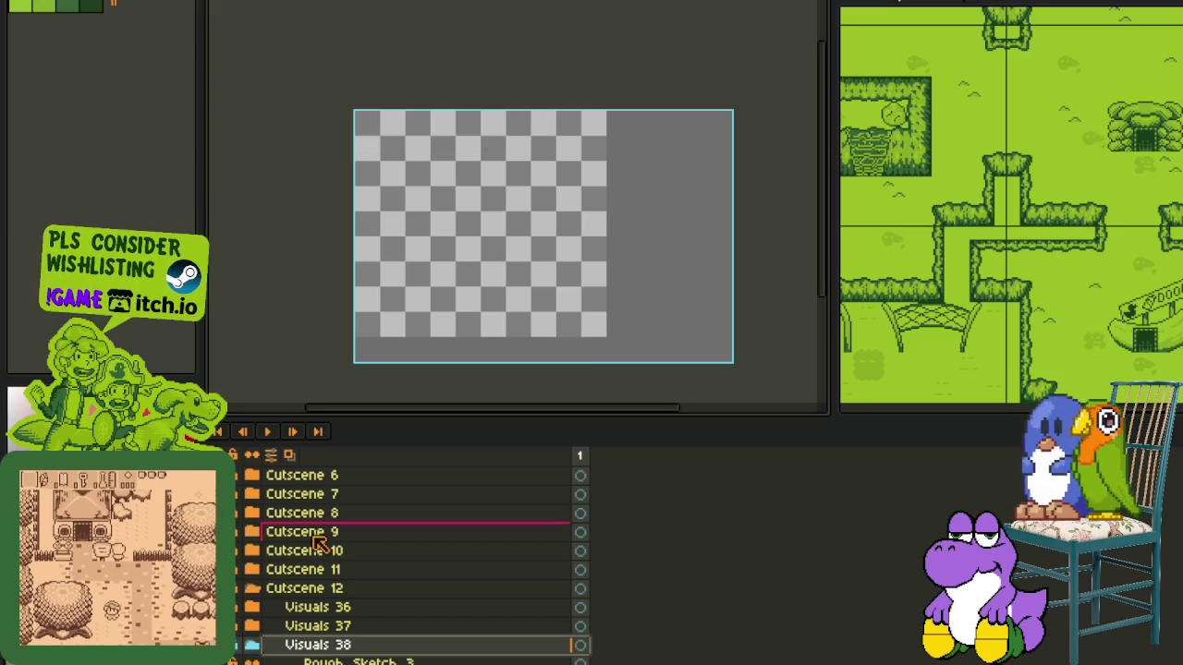
{"action": "key", "text": "ctrl+s"}
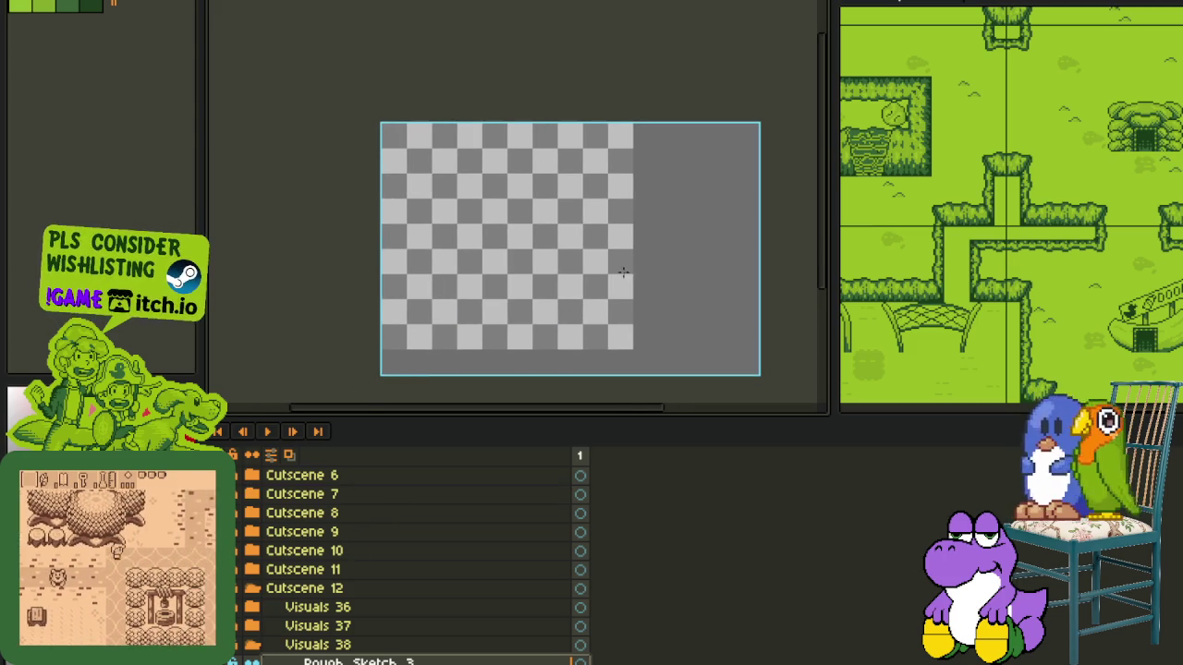
- Hide the timeline and close the trapezoid base with a bottom line
{"action": "scroll", "coordinate": [517, 285], "scroll_direction": "up", "scroll_amount": 2}
{"action": "key", "text": "Tab"}
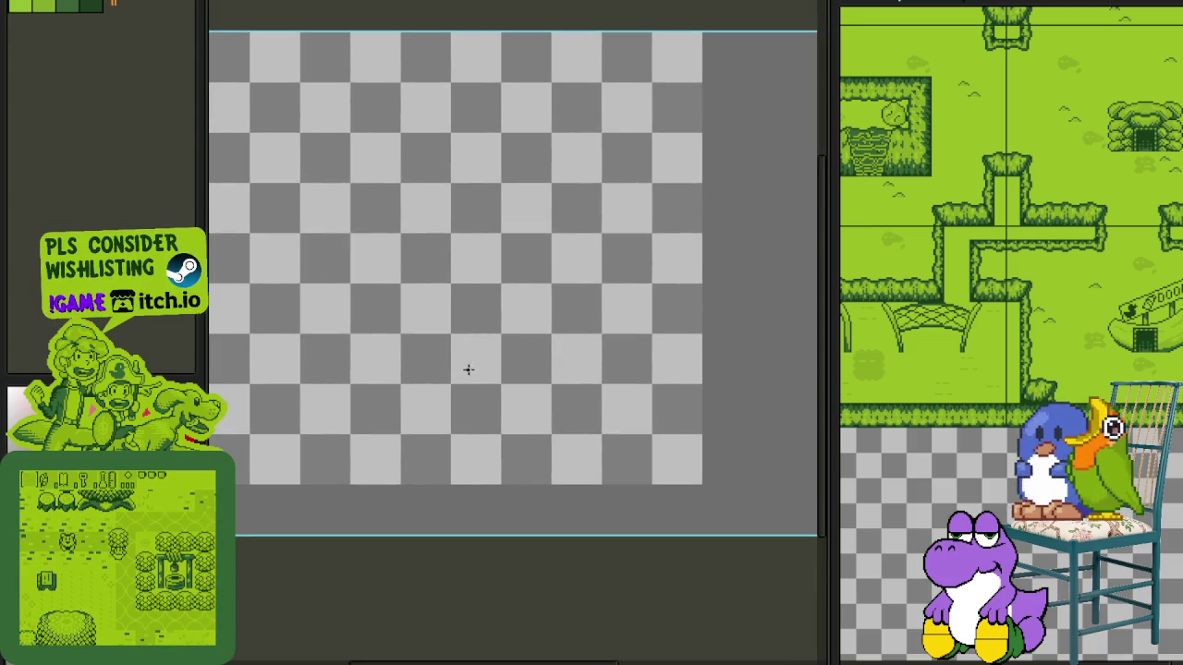
{"action": "left_click_drag", "start_coordinate": [465, 471], "coordinate": [647, 467]}
{"action": "scroll", "coordinate": [586, 379], "scroll_direction": "down", "scroll_amount": 2}
{"action": "scroll", "coordinate": [587, 379], "scroll_direction": "up", "scroll_amount": 2}
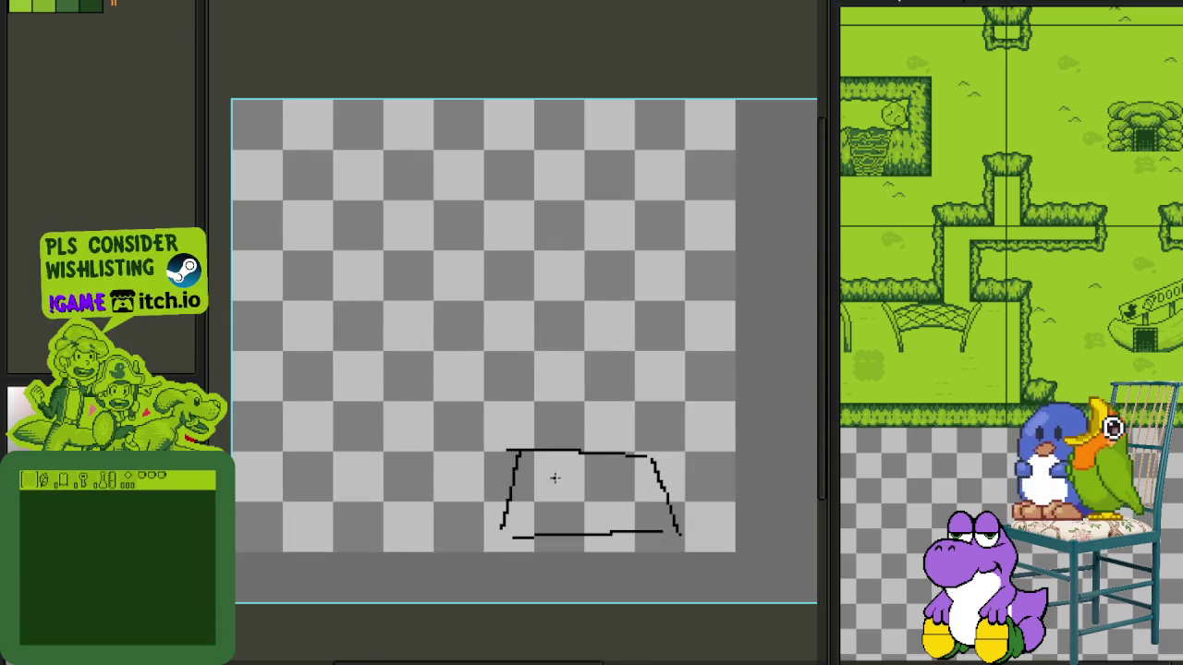
- Sketch the tall figure's left side, right side and top above the base
{"action": "left_click_drag", "start_coordinate": [561, 314], "coordinate": [538, 260]}
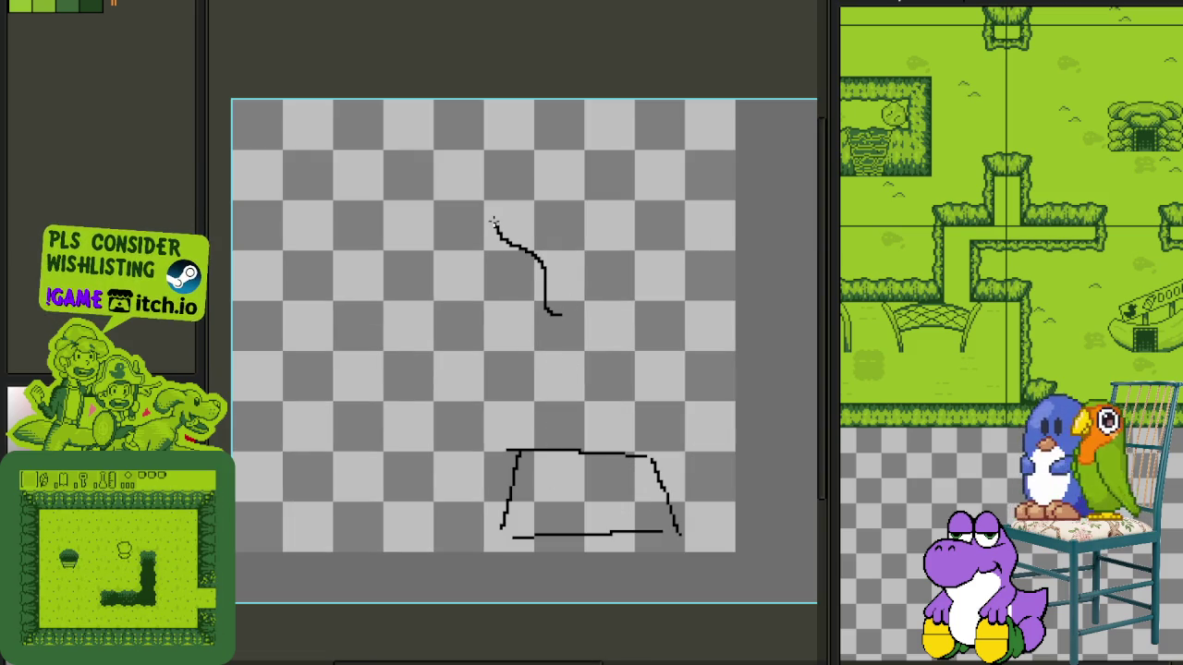
{"action": "mouse_move", "coordinate": [493, 225]}
{"action": "left_mouse_down"}
{"action": "mouse_move", "coordinate": [535, 359]}
{"action": "mouse_move", "coordinate": [551, 499]}
{"action": "left_mouse_up"}
{"action": "mouse_move", "coordinate": [549, 312]}
{"action": "left_mouse_down"}
{"action": "mouse_move", "coordinate": [545, 290]}
{"action": "mouse_move", "coordinate": [624, 237]}
{"action": "mouse_move", "coordinate": [591, 452]}
{"action": "mouse_move", "coordinate": [617, 507]}
{"action": "left_mouse_up"}
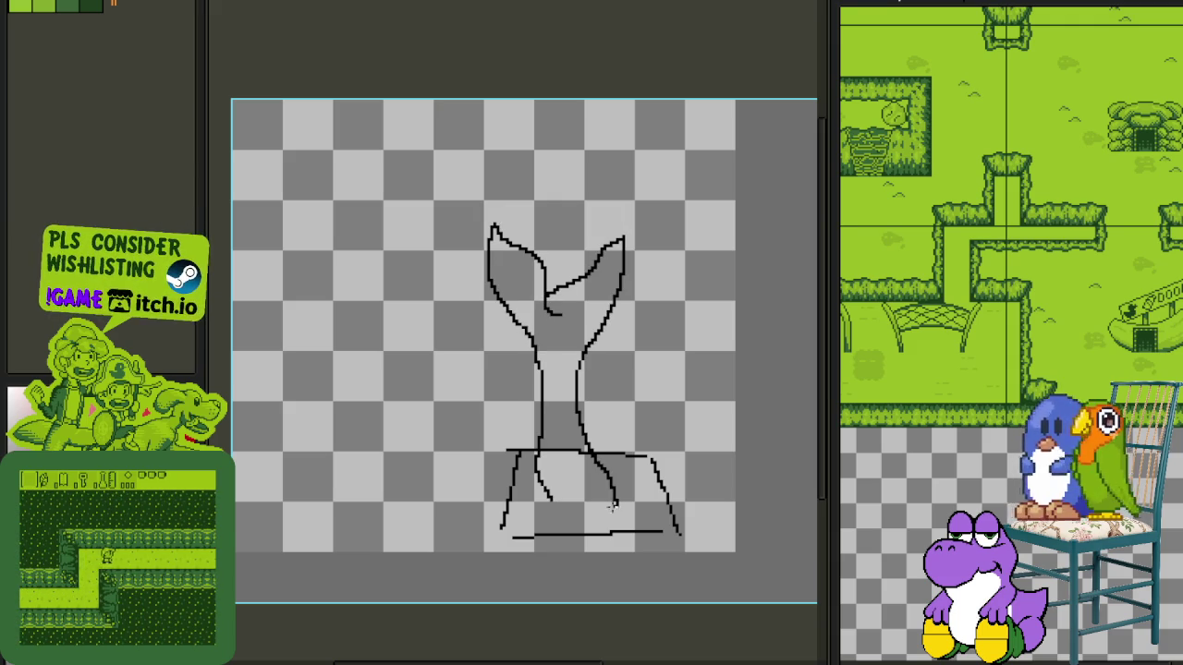
{"action": "left_click_drag", "start_coordinate": [527, 480], "coordinate": [568, 430]}
{"action": "left_click_drag", "start_coordinate": [676, 320], "coordinate": [618, 440]}
{"action": "mouse_move", "coordinate": [636, 514]}
{"action": "left_mouse_down"}
{"action": "mouse_move", "coordinate": [654, 264]}
{"action": "mouse_move", "coordinate": [589, 236]}
{"action": "left_mouse_up"}
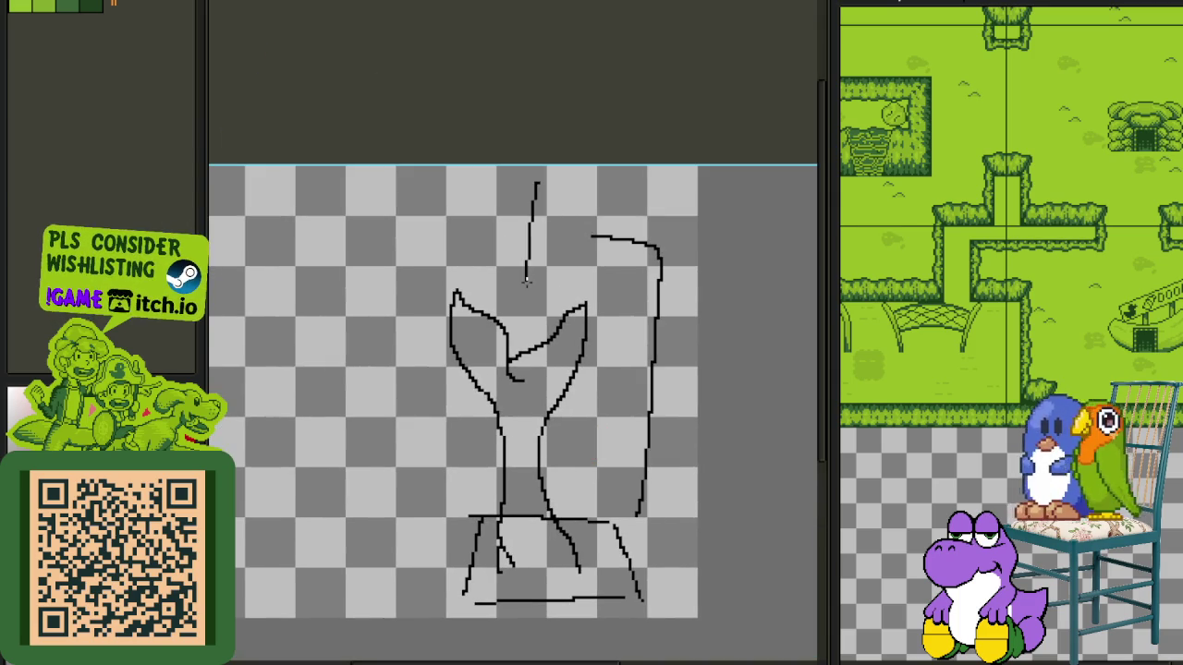
{"action": "left_click_drag", "start_coordinate": [545, 175], "coordinate": [567, 270]}
{"action": "mouse_move", "coordinate": [596, 228]}
{"action": "left_mouse_down"}
{"action": "mouse_move", "coordinate": [684, 358]}
{"action": "mouse_move", "coordinate": [669, 499]}
{"action": "left_mouse_up"}
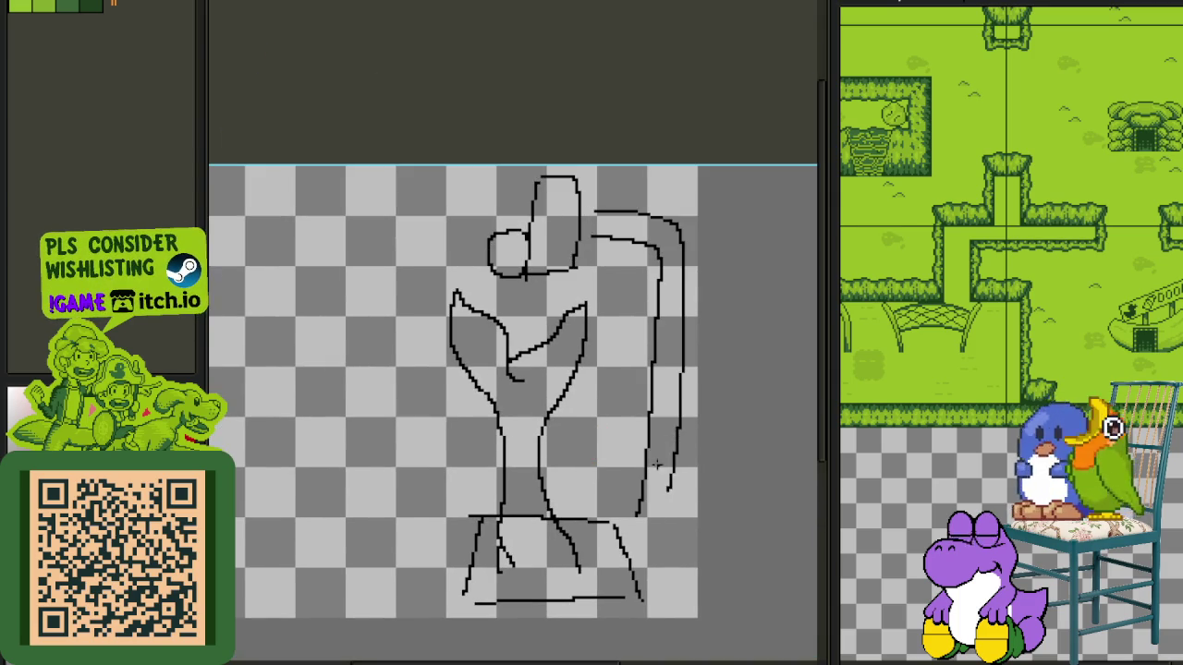
- Draw the Stop lettering and loop a speech bubble around it, left of the figure
{"action": "scroll", "coordinate": [604, 396], "scroll_direction": "down", "scroll_amount": 2}
{"action": "scroll", "coordinate": [603, 397], "scroll_direction": "down", "scroll_amount": 1}
{"action": "scroll", "coordinate": [508, 367], "scroll_direction": "up", "scroll_amount": 1}
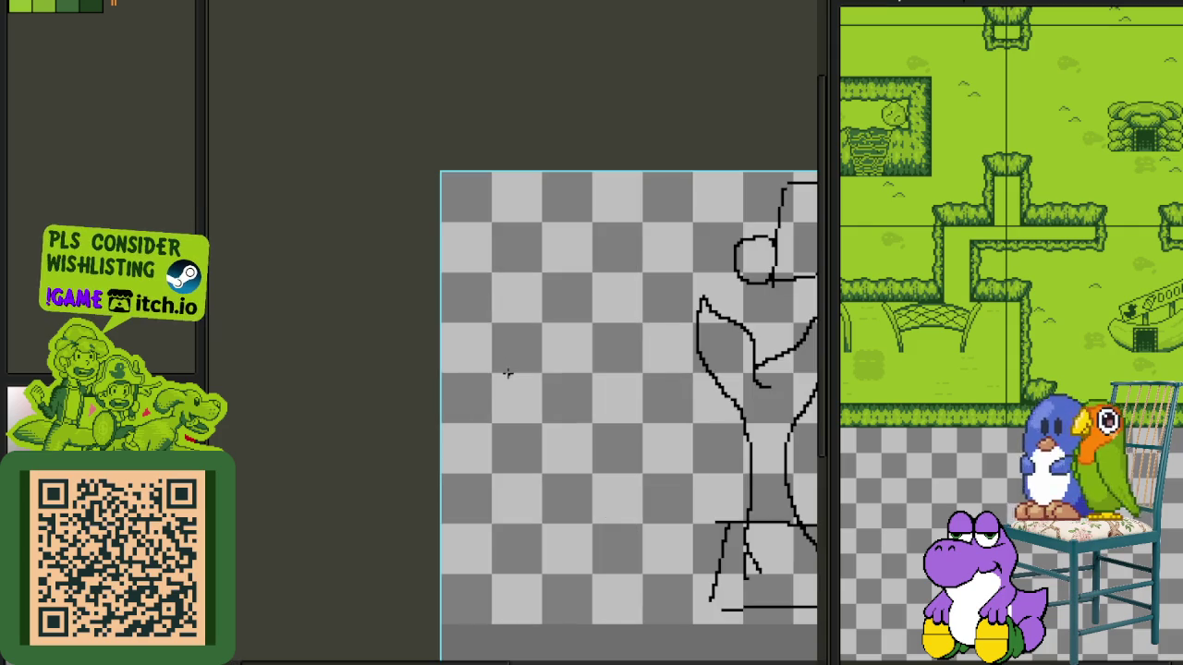
{"action": "left_click_drag", "start_coordinate": [467, 345], "coordinate": [547, 334]}
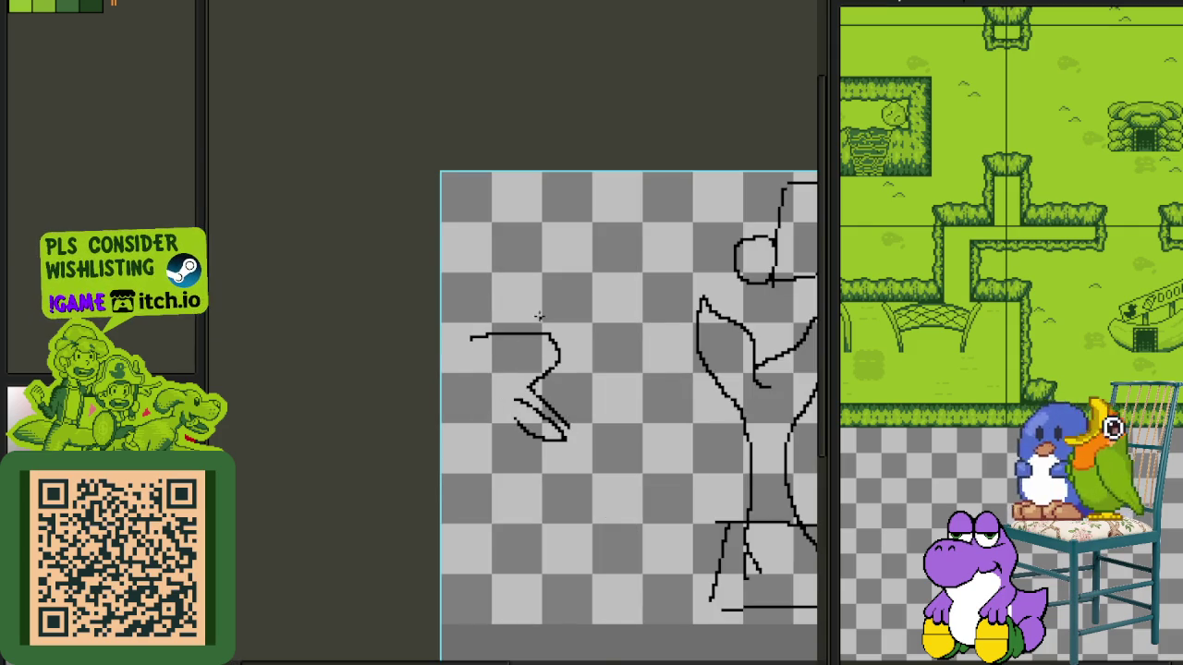
{"action": "left_click_drag", "start_coordinate": [528, 242], "coordinate": [511, 300]}
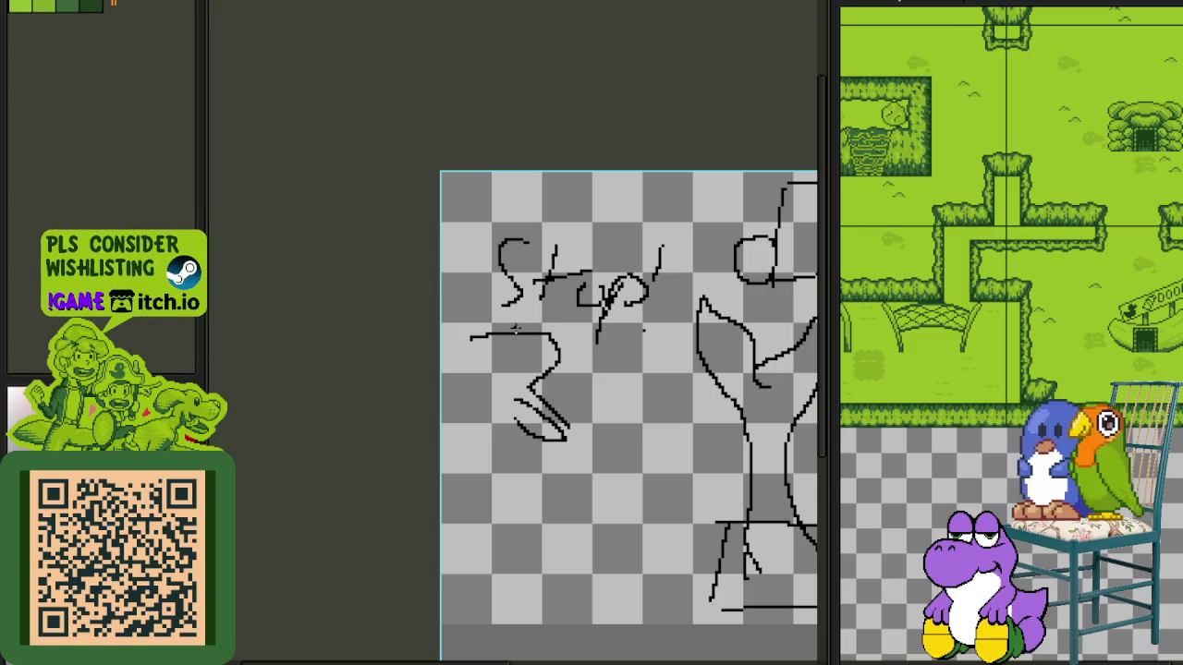
{"action": "mouse_move", "coordinate": [518, 325]}
{"action": "left_mouse_down"}
{"action": "mouse_move", "coordinate": [665, 356]}
{"action": "mouse_move", "coordinate": [522, 340]}
{"action": "left_mouse_up"}
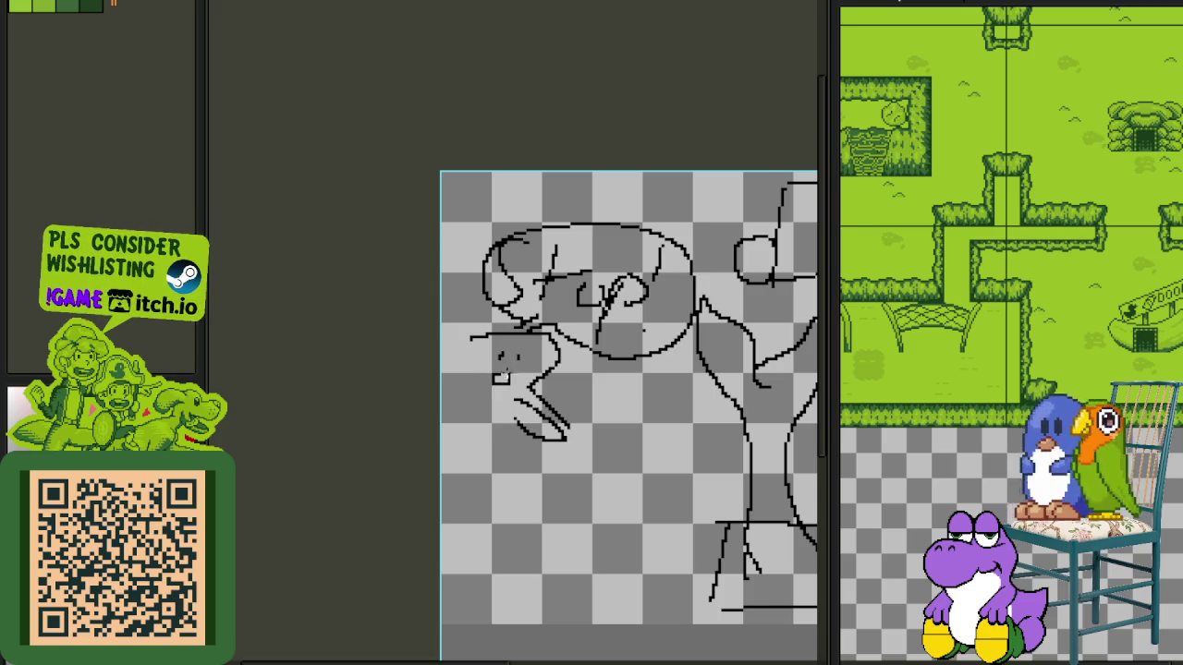
{"action": "scroll", "coordinate": [577, 433], "scroll_direction": "down", "scroll_amount": 2}
- Add long horizontal lines across the lower sketch and bring the timeline back
{"action": "left_click_drag", "start_coordinate": [490, 423], "coordinate": [550, 414]}
{"action": "left_click_drag", "start_coordinate": [508, 452], "coordinate": [589, 447]}
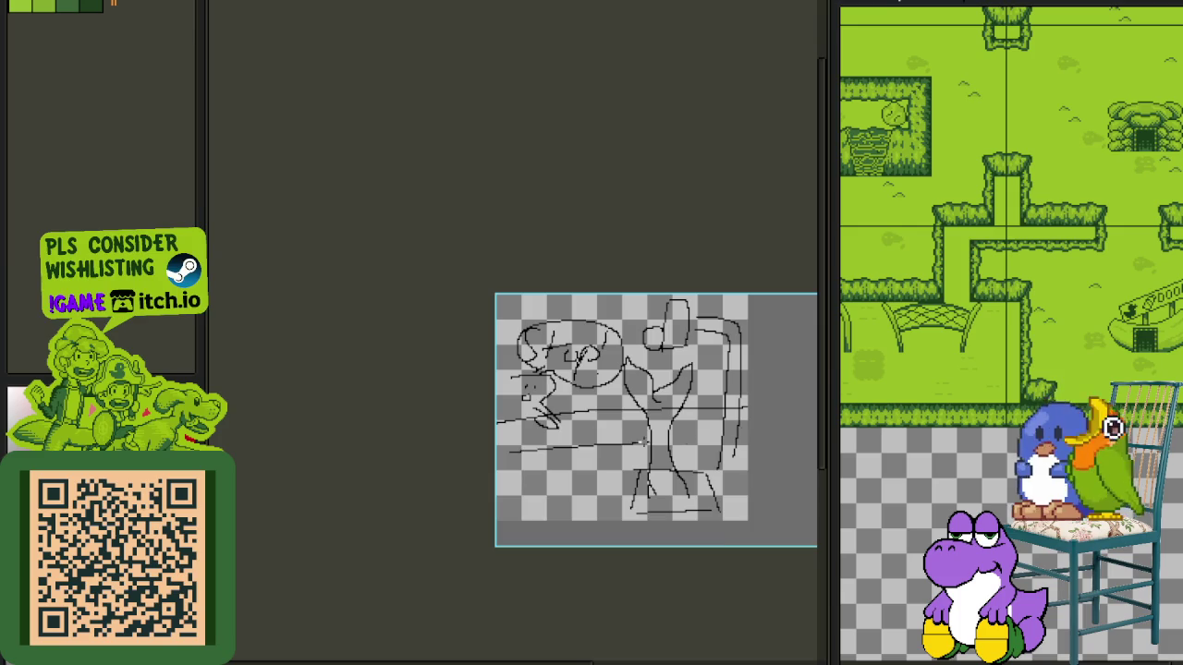
{"action": "scroll", "coordinate": [711, 427], "scroll_direction": "down", "scroll_amount": 2}
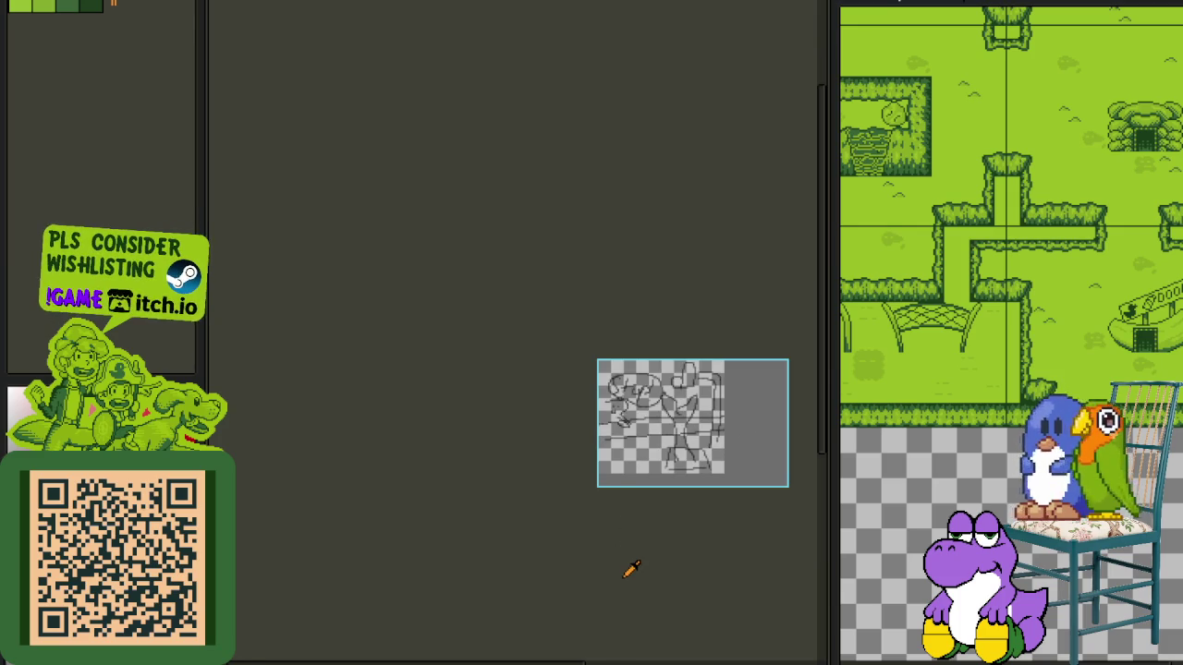
{"action": "key", "text": "Tab"}
- Save the sketch file and collapse the Visuals 38 group
{"action": "key", "text": "ctrl+s"}
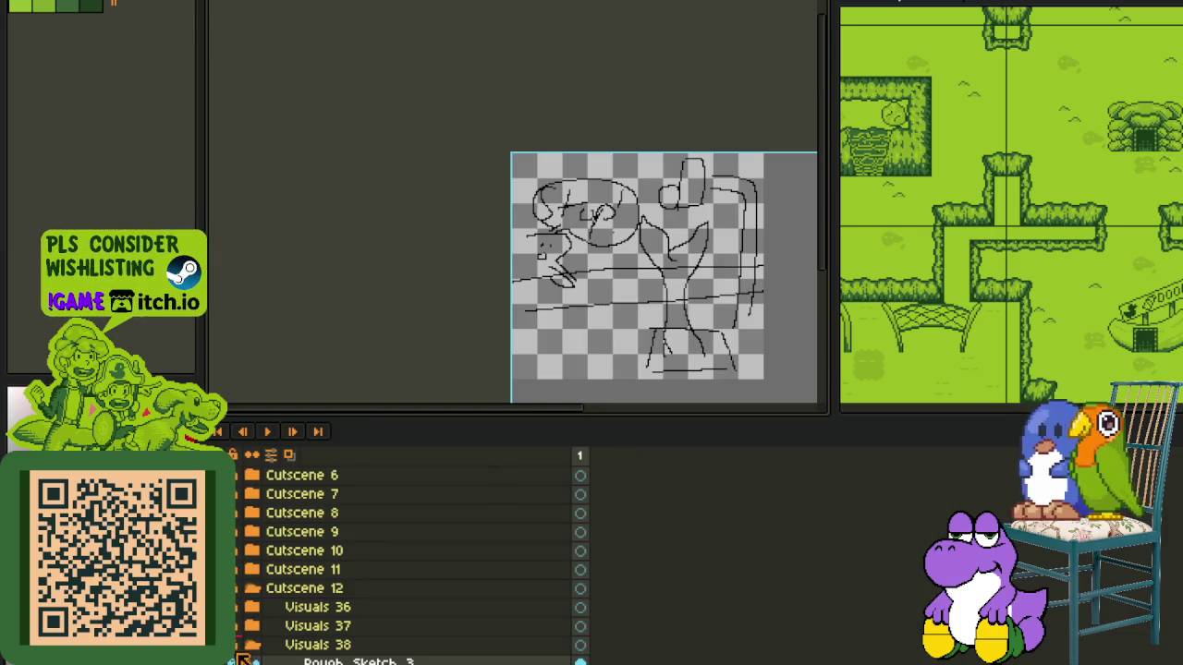
{"action": "left_click", "coordinate": [244, 645]}
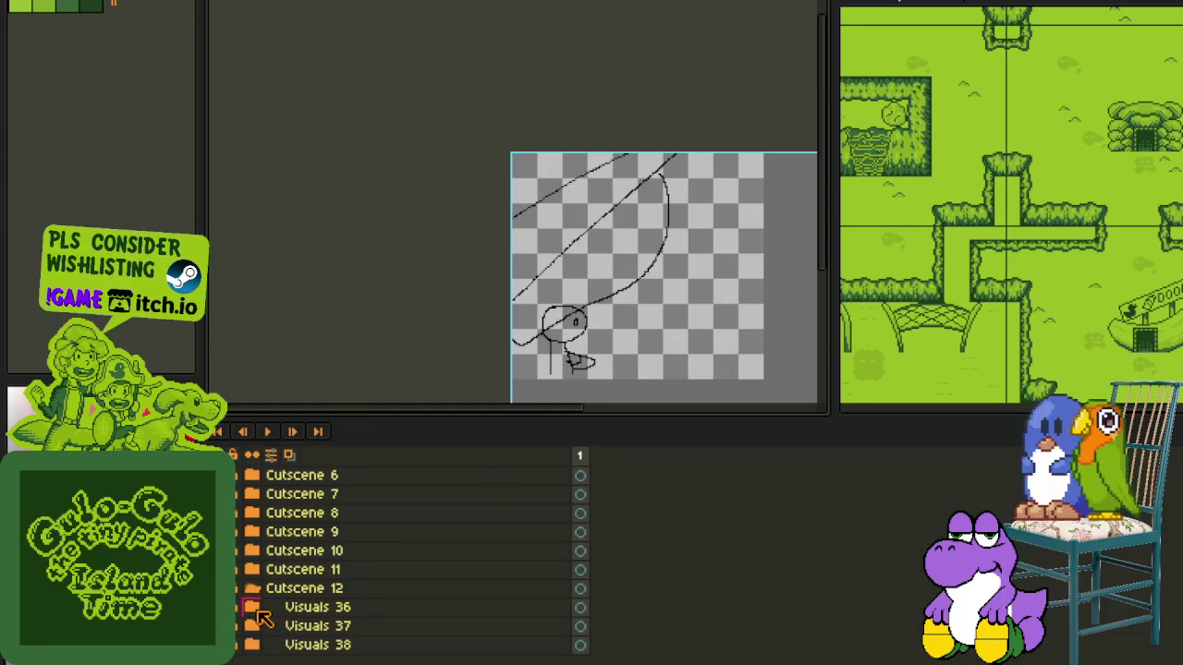
{"action": "left_click_drag", "start_coordinate": [613, 306], "coordinate": [570, 275]}
{"action": "scroll", "coordinate": [625, 259], "scroll_direction": "down", "scroll_amount": 1}
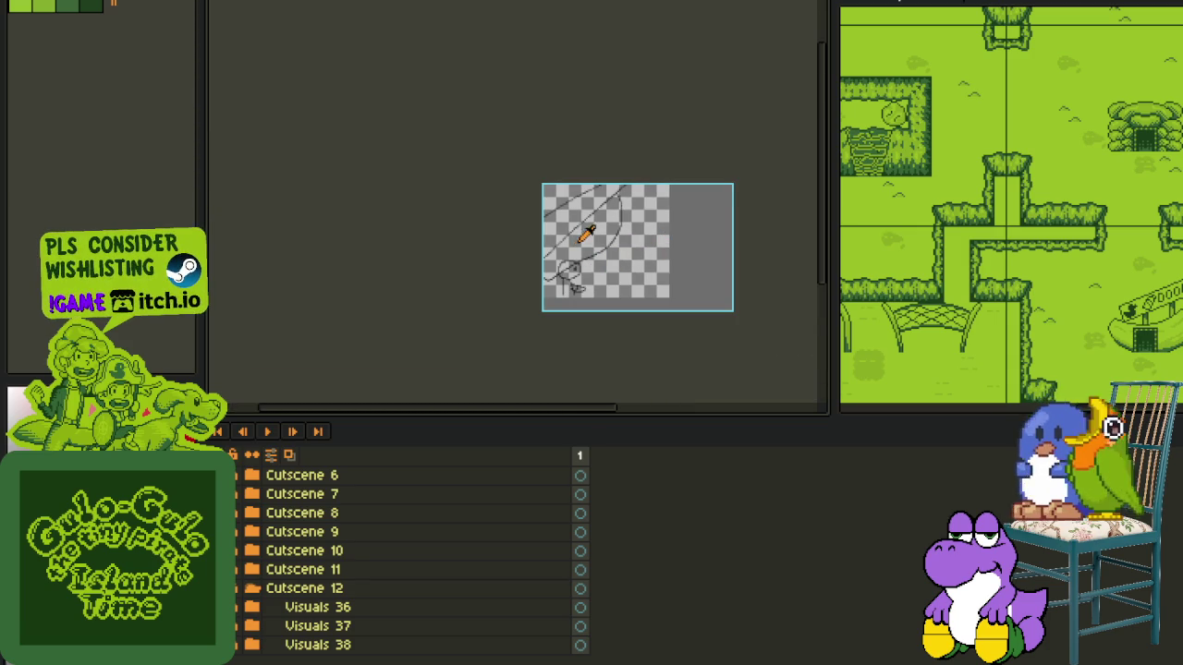
{"action": "scroll", "coordinate": [610, 268], "scroll_direction": "up", "scroll_amount": 1}
{"action": "scroll", "coordinate": [662, 297], "scroll_direction": "down", "scroll_amount": 1}
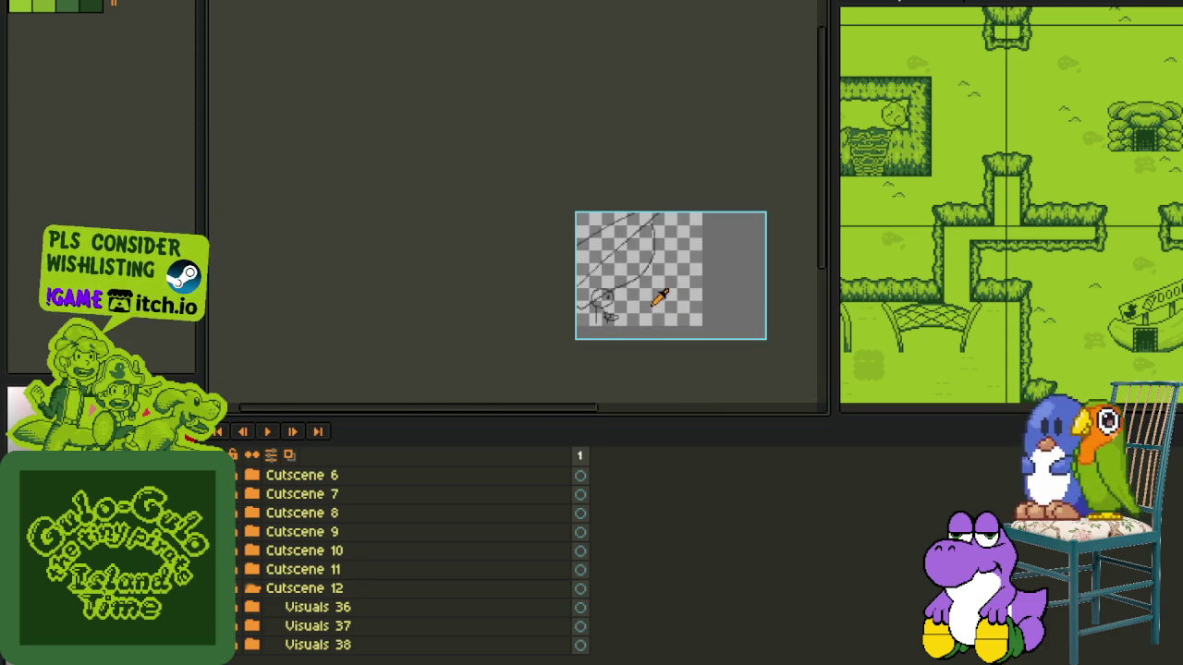
{"action": "left_click_drag", "start_coordinate": [634, 308], "coordinate": [577, 299]}
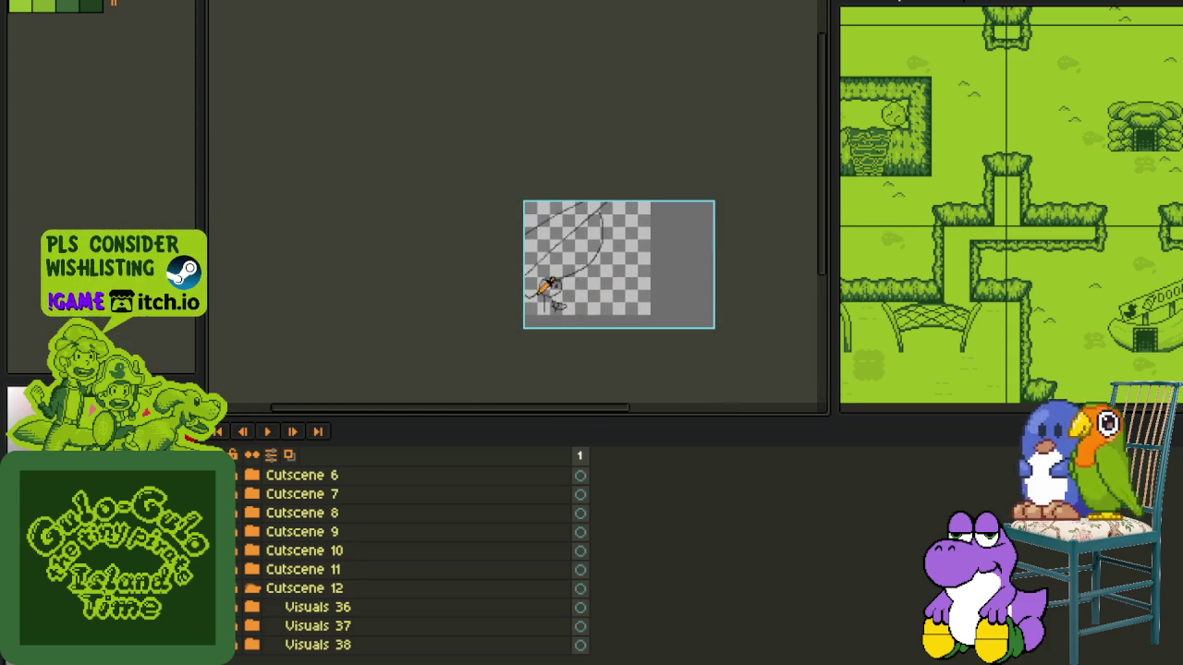
{"action": "scroll", "coordinate": [554, 289], "scroll_direction": "up", "scroll_amount": 1}
{"action": "scroll", "coordinate": [496, 306], "scroll_direction": "up", "scroll_amount": 1}
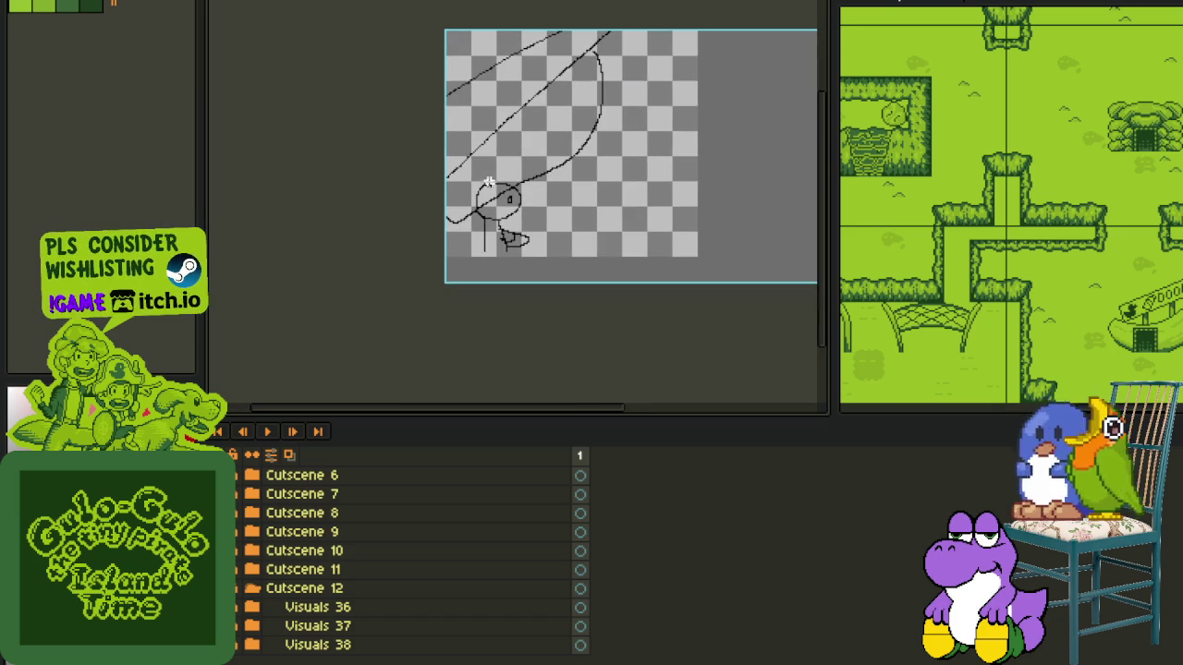
{"action": "left_click_drag", "start_coordinate": [435, 99], "coordinate": [652, 277]}
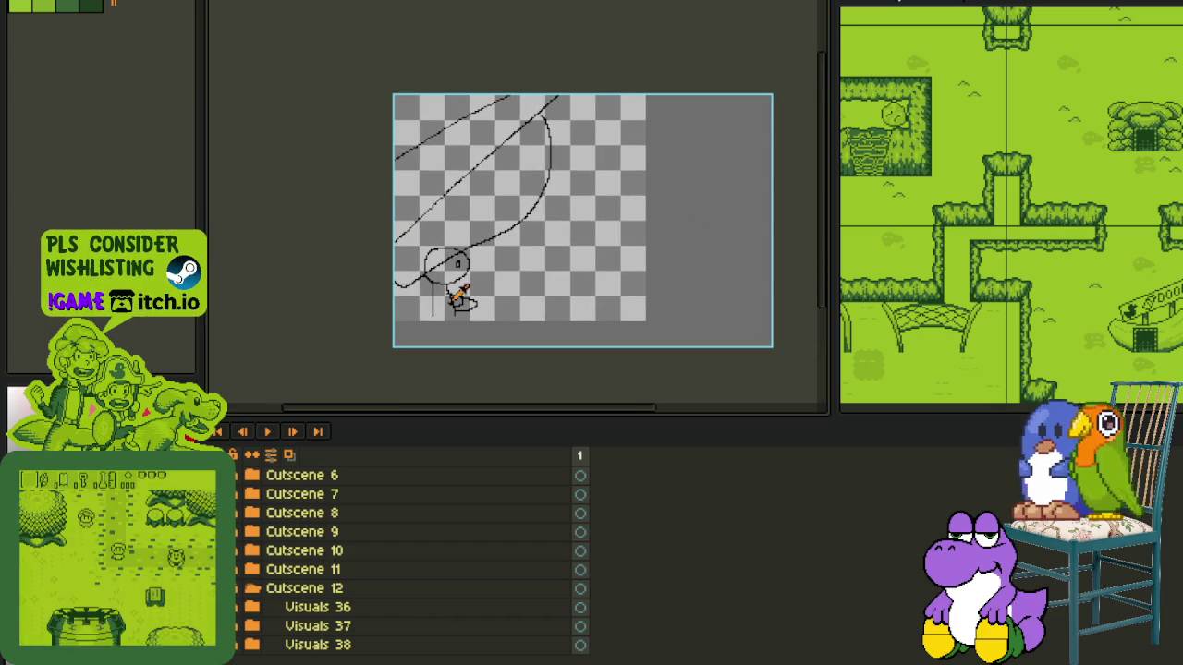
- Expand Cutscene 12 and Visuals 36, select Rough_Sketch_1, and drag the small bird sketch right
{"action": "left_click", "coordinate": [252, 587]}
{"action": "left_click", "coordinate": [251, 588]}
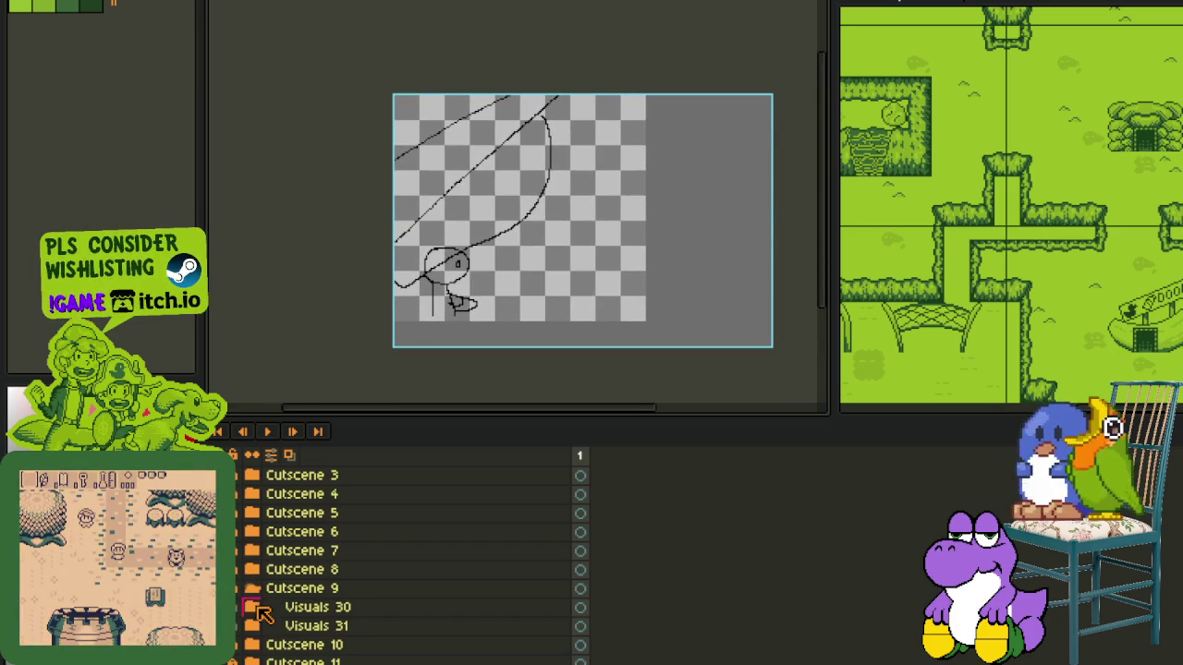
{"action": "left_click", "coordinate": [251, 588]}
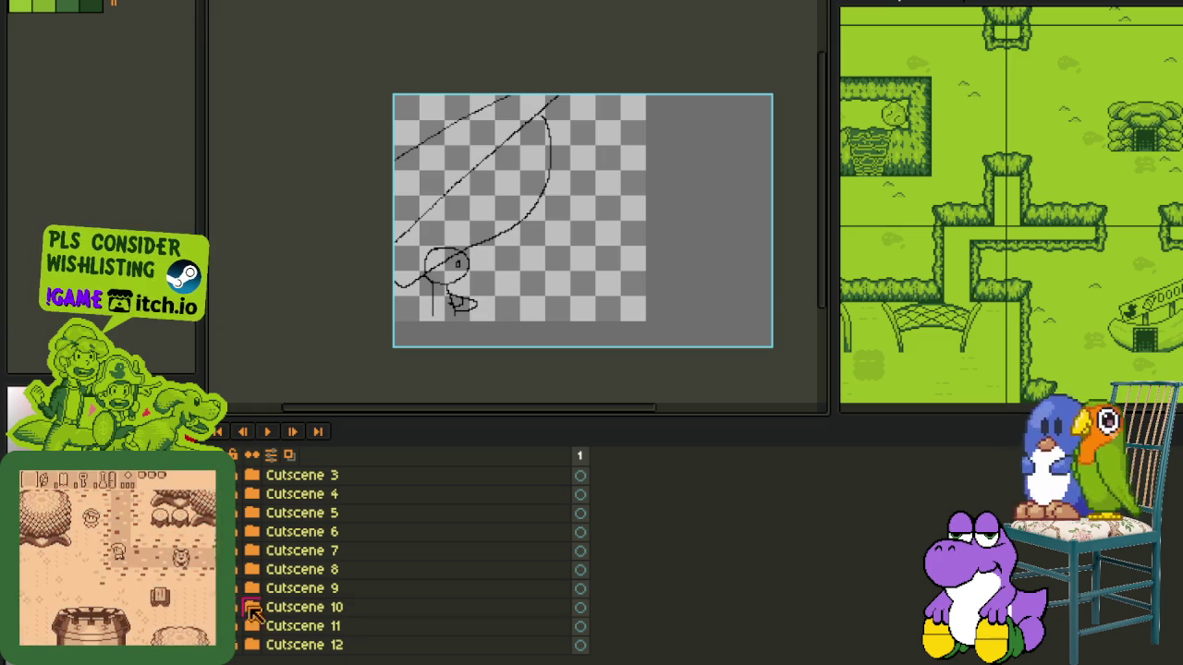
{"action": "left_click", "coordinate": [251, 607]}
{"action": "left_click", "coordinate": [251, 607]}
{"action": "left_click", "coordinate": [252, 645]}
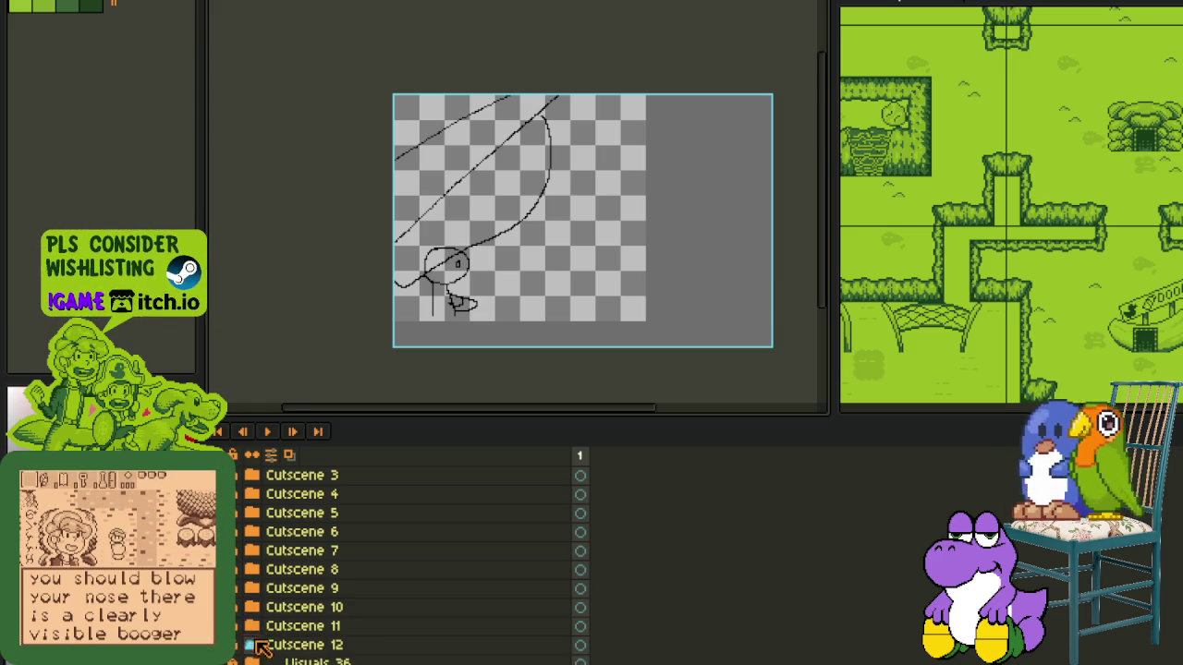
{"action": "left_click", "coordinate": [251, 608]}
{"action": "left_click", "coordinate": [356, 626]}
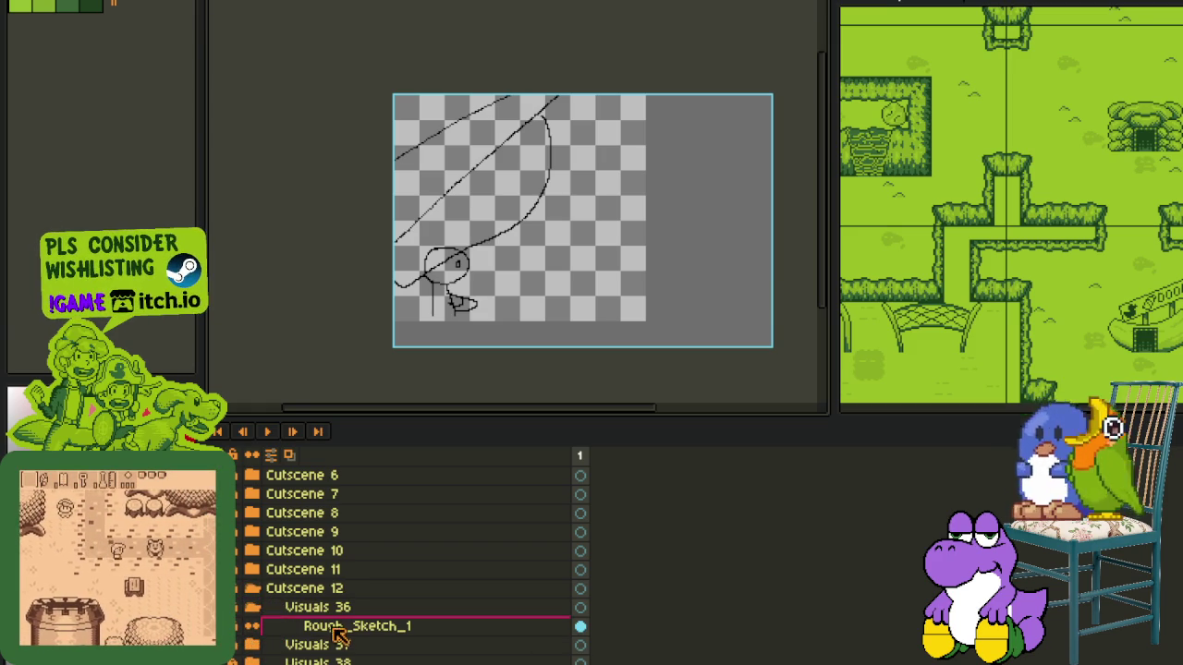
{"action": "mouse_move", "coordinate": [403, 223]}
{"action": "left_mouse_down"}
{"action": "mouse_move", "coordinate": [497, 335]}
{"action": "mouse_move", "coordinate": [599, 297]}
{"action": "left_mouse_up"}
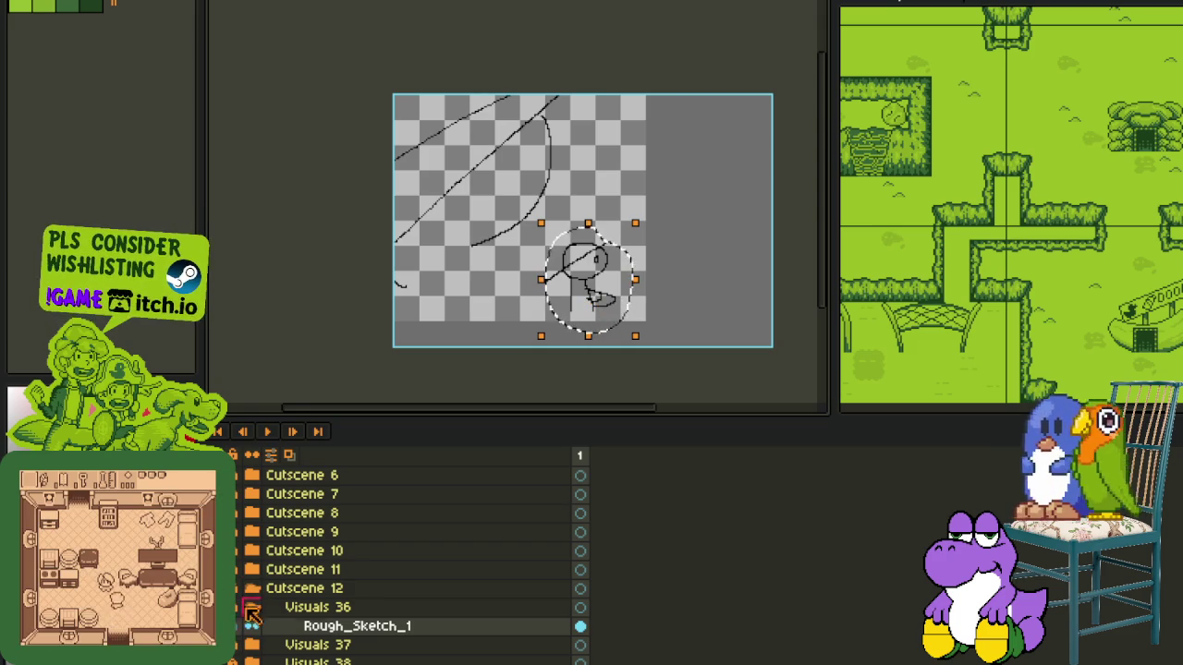
- Collapse Visuals 36 and delete the stray diagonal stroke on Rough_Sketch_1
{"action": "left_click", "coordinate": [251, 606]}
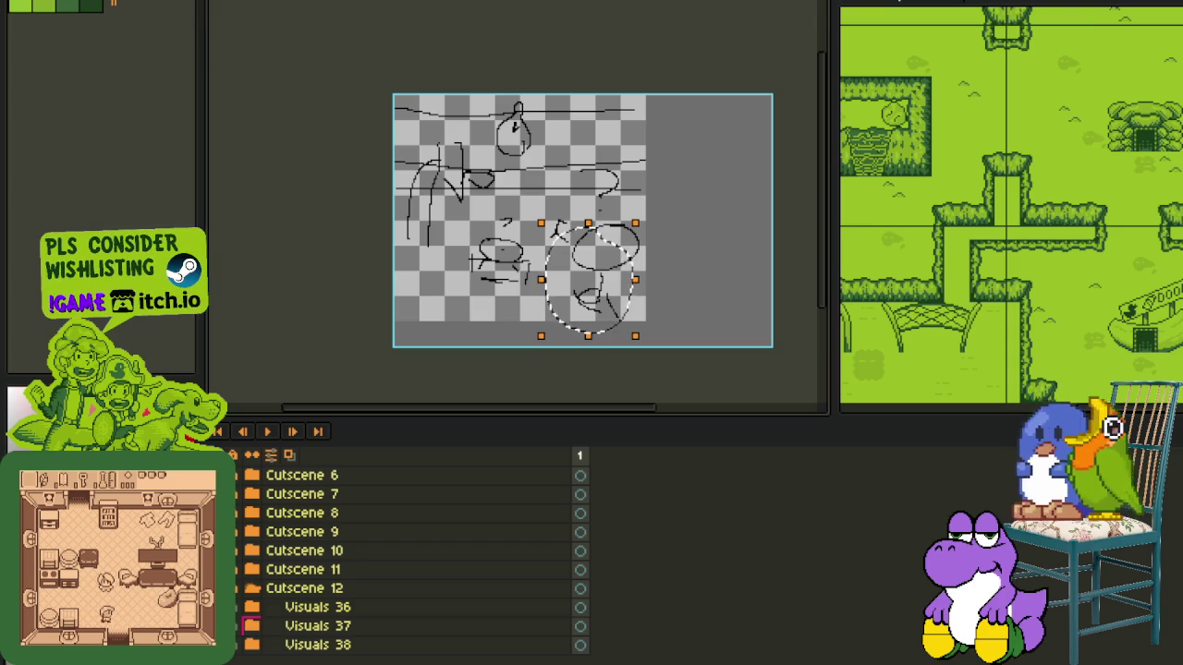
{"action": "left_click", "coordinate": [724, 209]}
{"action": "scroll", "coordinate": [593, 248], "scroll_direction": "up", "scroll_amount": 2}
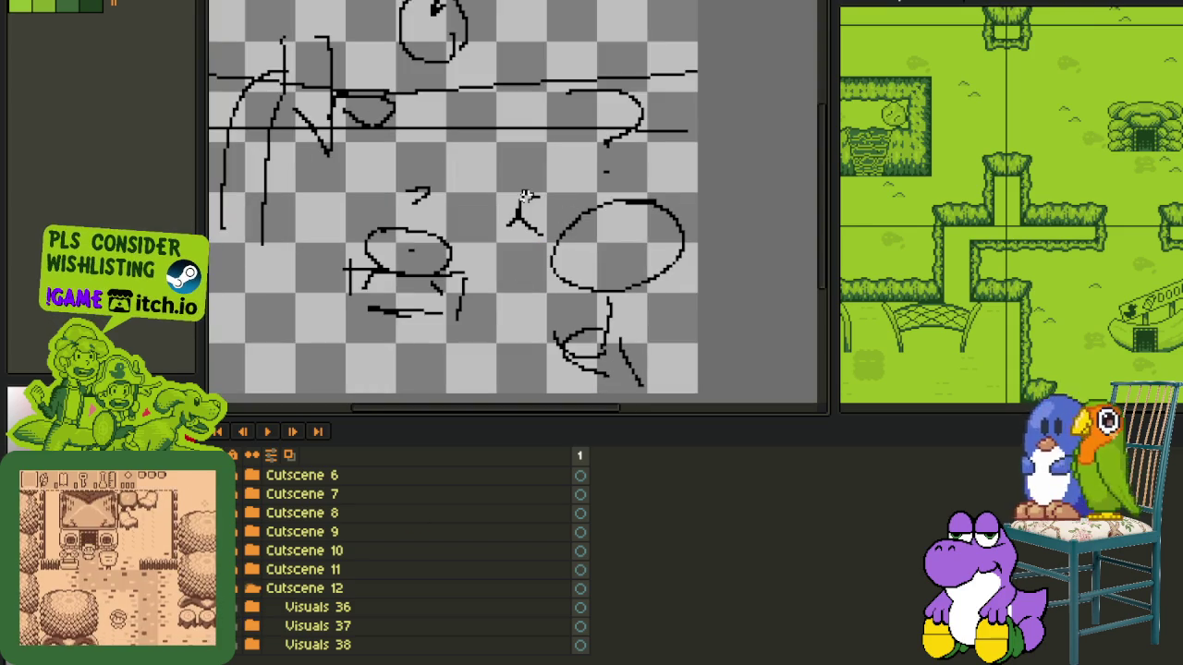
{"action": "left_click", "coordinate": [596, 282]}
{"action": "key", "text": "Delete"}
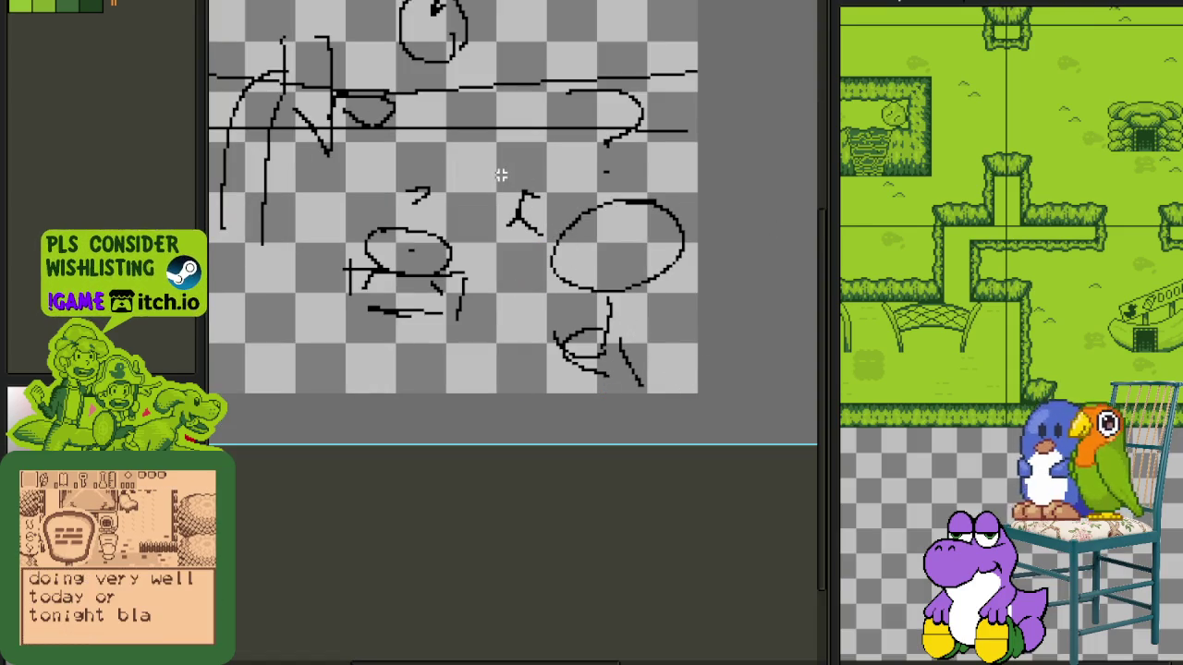
- Select around the circle sketch, deselect, then expand Visuals 37 and select Rough_Sketch_2
{"action": "left_click_drag", "start_coordinate": [500, 176], "coordinate": [721, 391]}
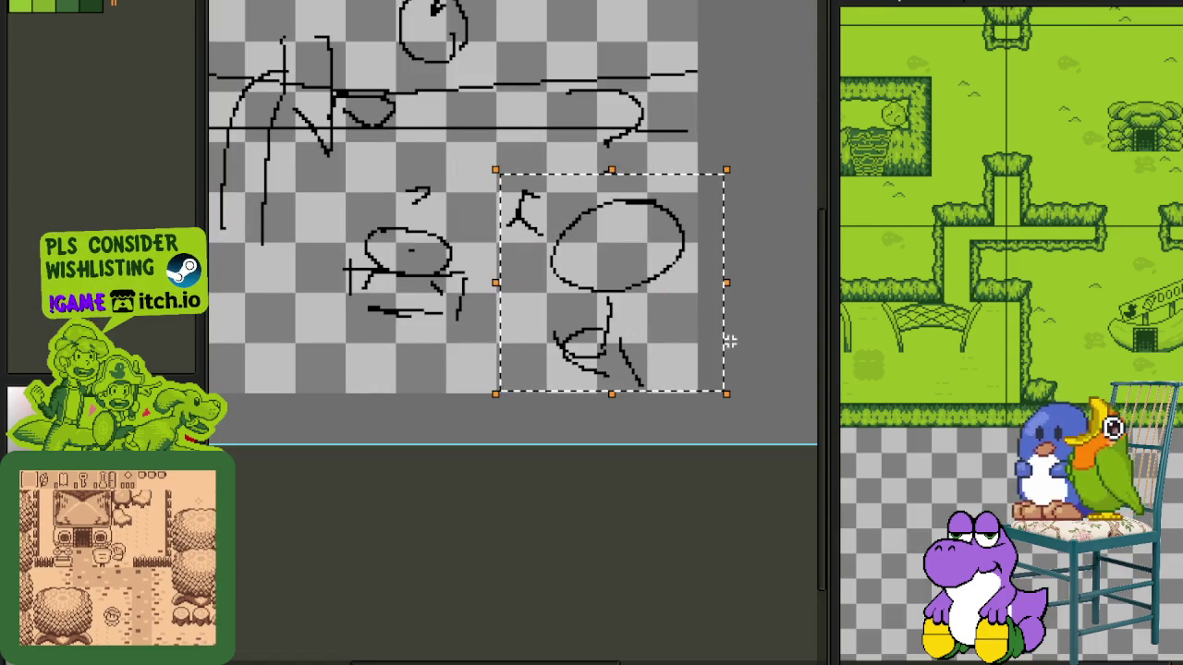
{"action": "scroll", "coordinate": [466, 275], "scroll_direction": "down", "scroll_amount": 2}
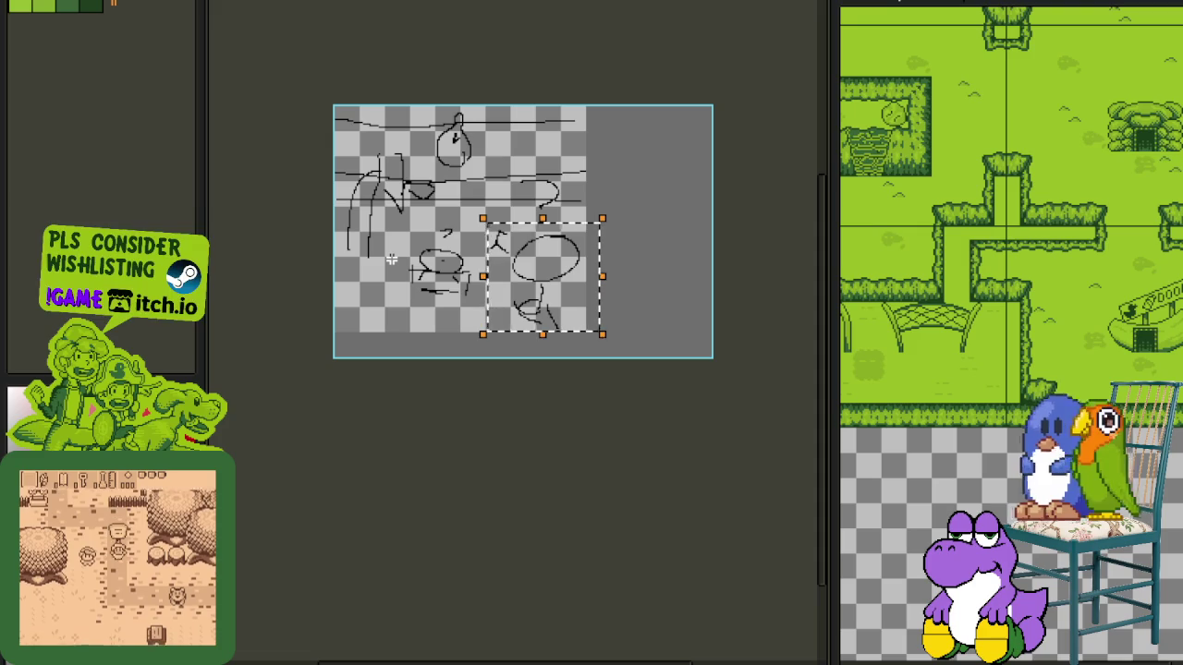
{"action": "key", "text": "ctrl+d"}
{"action": "key", "text": "Tab"}
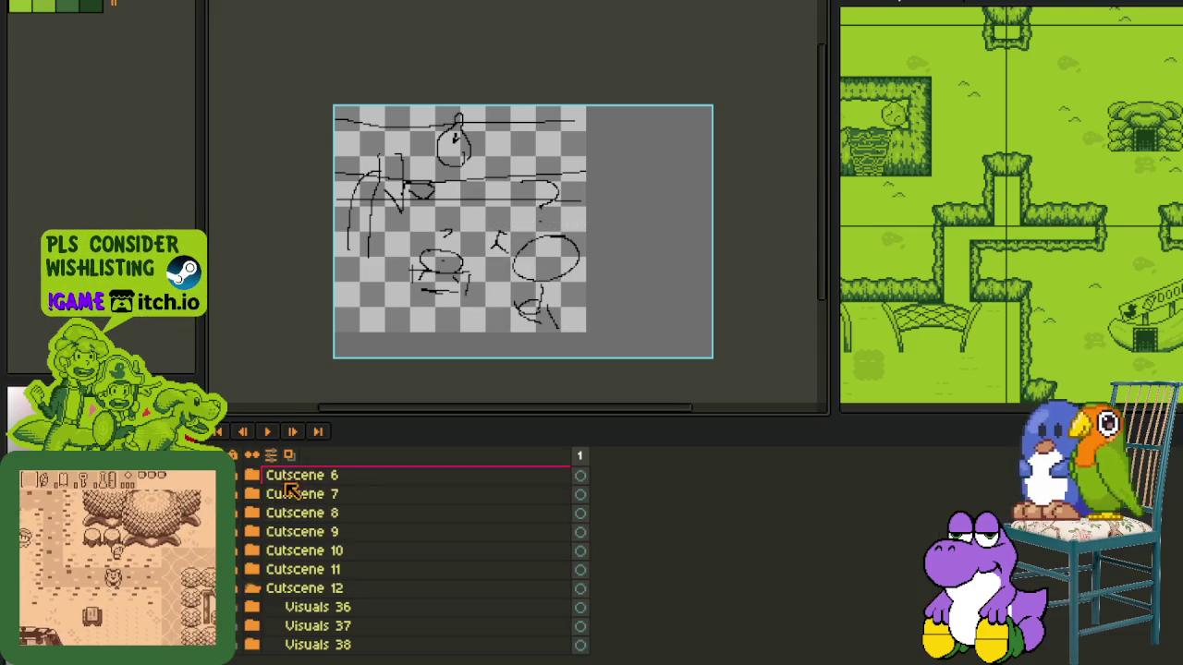
{"action": "left_click", "coordinate": [280, 628]}
{"action": "left_click", "coordinate": [305, 643]}
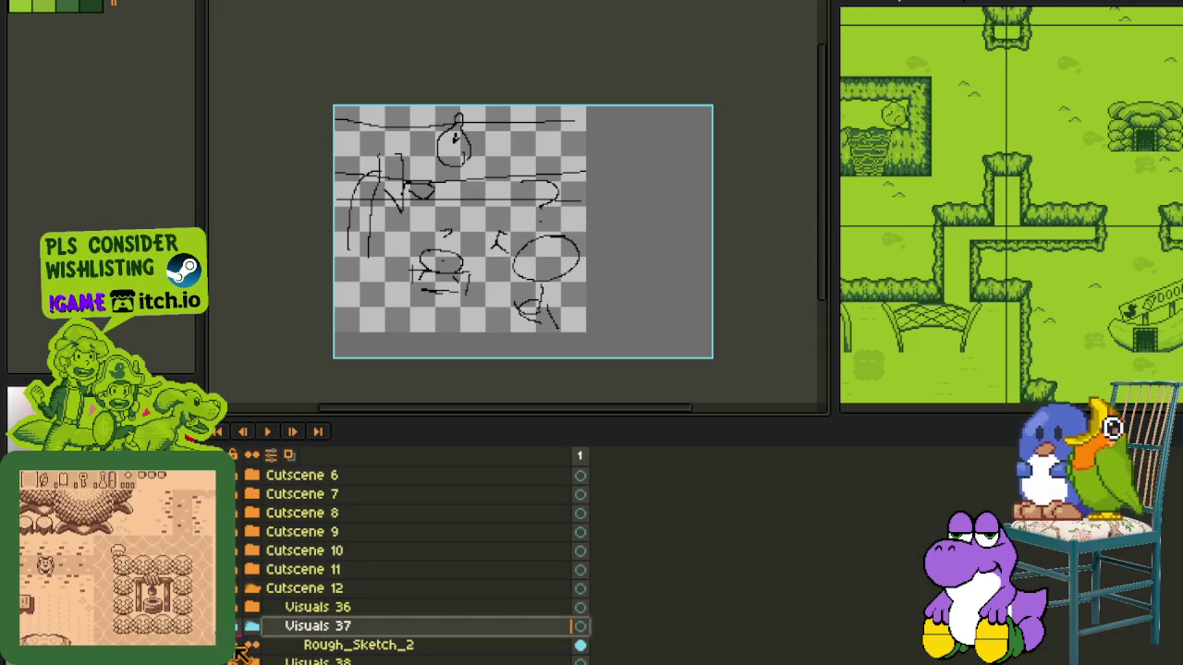
- Lasso the central oval sketch and move it up and left
{"action": "key", "text": "Tab"}
{"action": "scroll", "coordinate": [342, 238], "scroll_direction": "up", "scroll_amount": 2}
{"action": "key", "text": "Tab"}
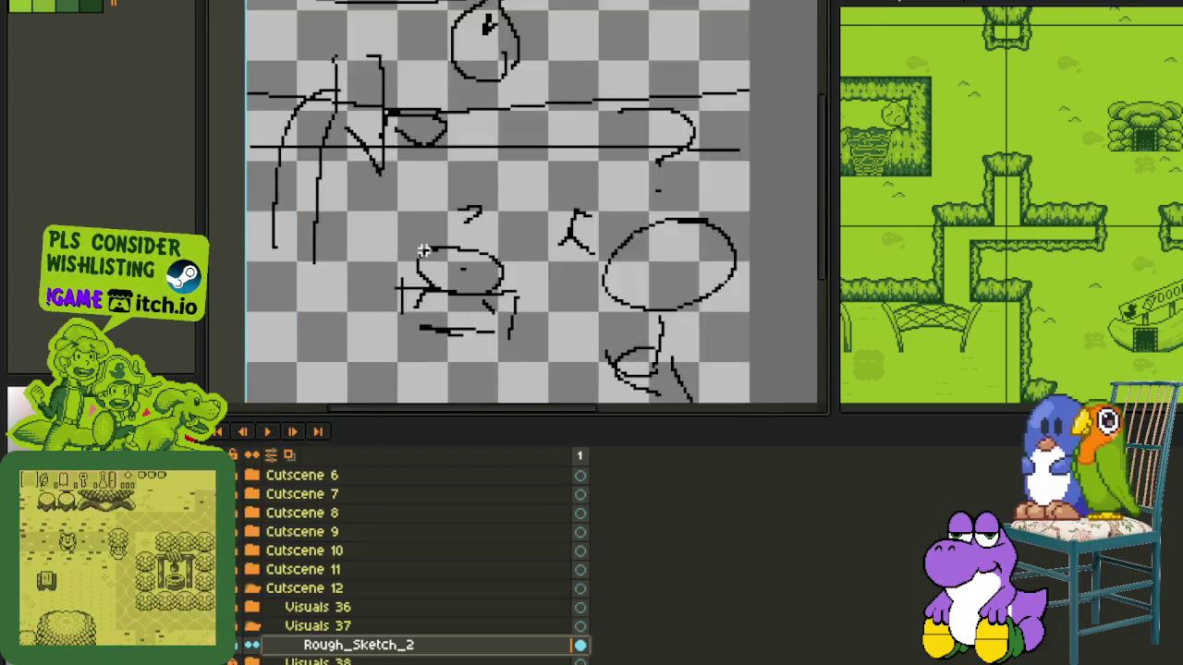
{"action": "scroll", "coordinate": [342, 238], "scroll_direction": "up", "scroll_amount": 1}
{"action": "key", "text": "Tab"}
{"action": "left_click_drag", "start_coordinate": [342, 238], "coordinate": [499, 159]}
{"action": "key", "text": "ctrl+t"}
{"action": "left_click_drag", "start_coordinate": [465, 206], "coordinate": [409, 176]}
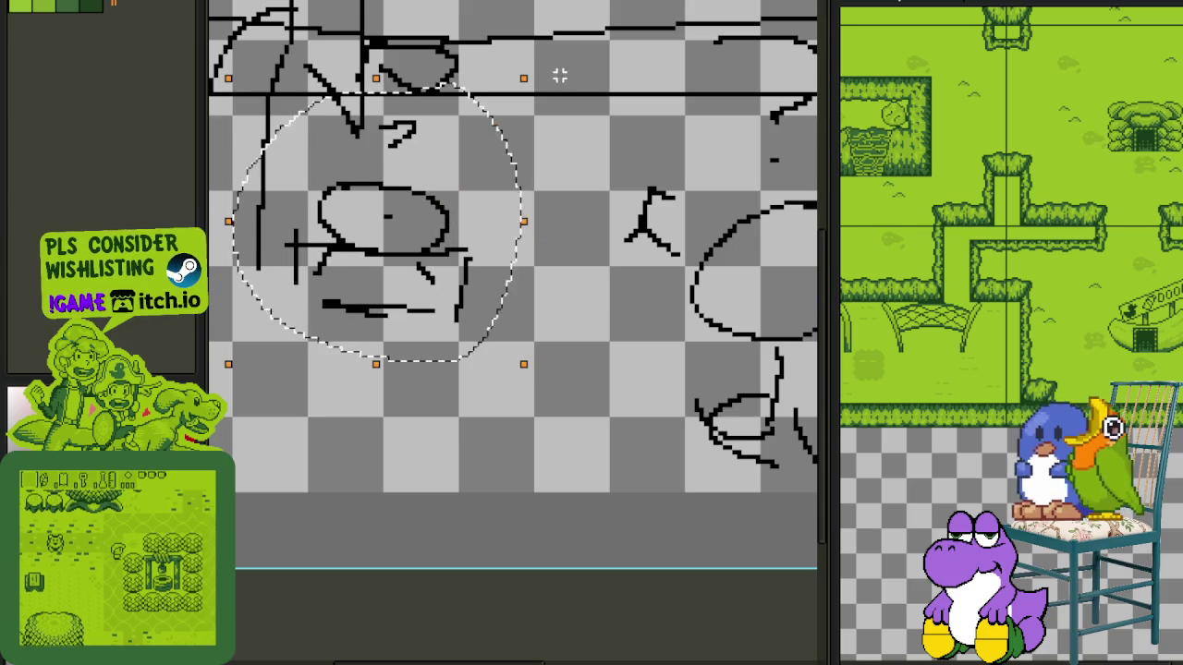
{"action": "key", "text": "Return"}
- Add extra strokes and a diagonal line forming a triangle shape beside the oval
{"action": "scroll", "coordinate": [462, 124], "scroll_direction": "up", "scroll_amount": 1}
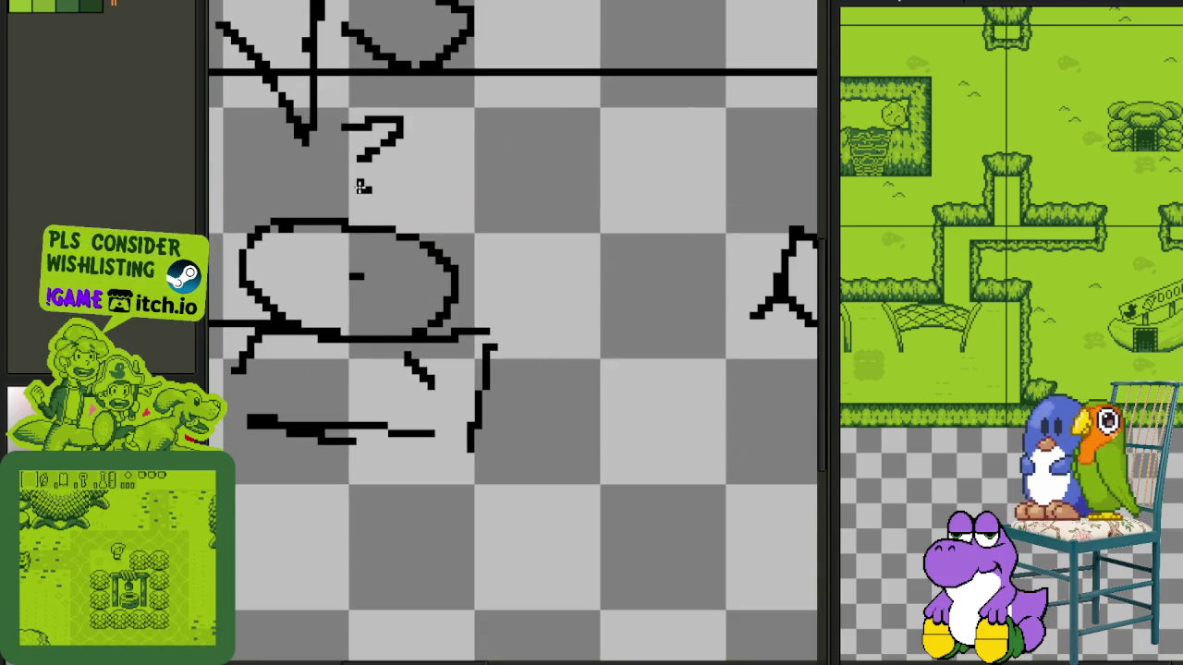
{"action": "key", "text": "Tab"}
{"action": "scroll", "coordinate": [422, 179], "scroll_direction": "down", "scroll_amount": 2}
{"action": "key", "text": "Tab"}
{"action": "scroll", "coordinate": [499, 194], "scroll_direction": "down", "scroll_amount": 1}
{"action": "scroll", "coordinate": [580, 221], "scroll_direction": "up", "scroll_amount": 2}
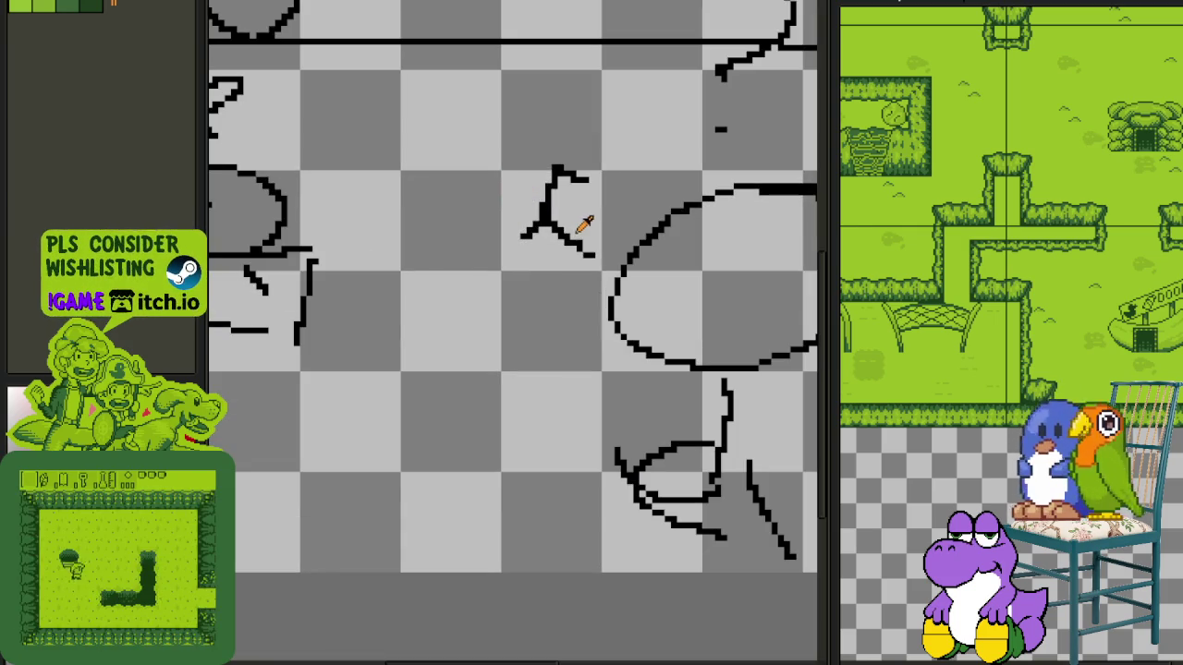
{"action": "mouse_move", "coordinate": [529, 228]}
{"action": "left_mouse_down"}
{"action": "mouse_move", "coordinate": [518, 173]}
{"action": "mouse_move", "coordinate": [605, 199]}
{"action": "left_mouse_up"}
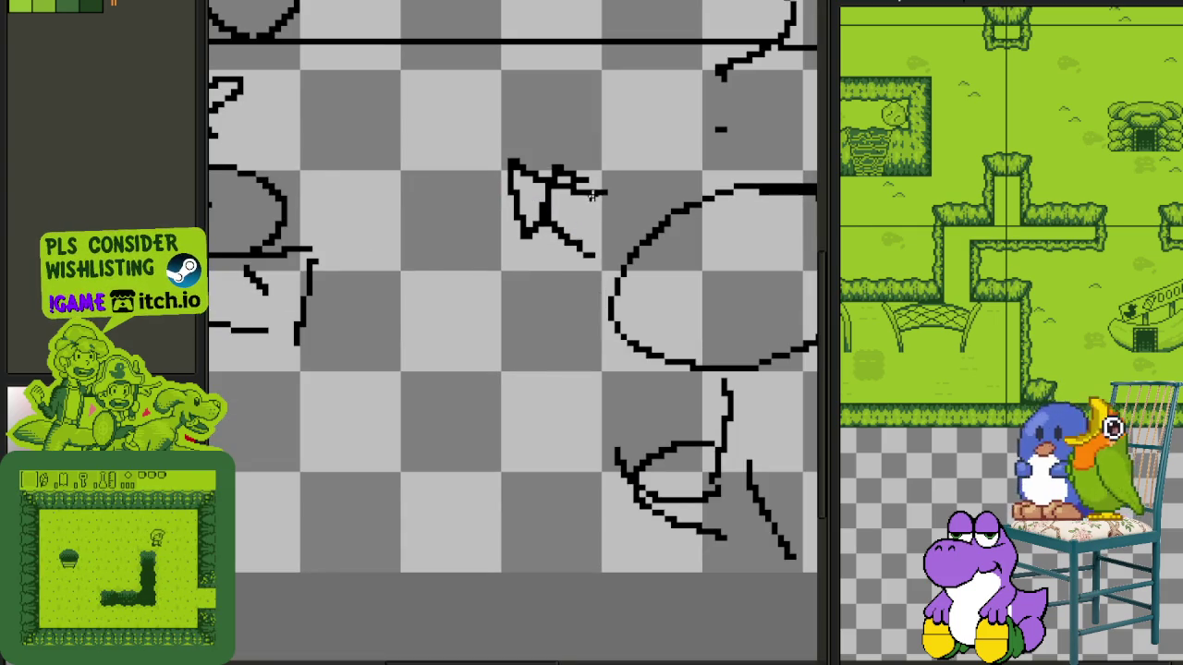
{"action": "scroll", "coordinate": [527, 230], "scroll_direction": "down", "scroll_amount": 2}
{"action": "scroll", "coordinate": [531, 215], "scroll_direction": "up", "scroll_amount": 3}
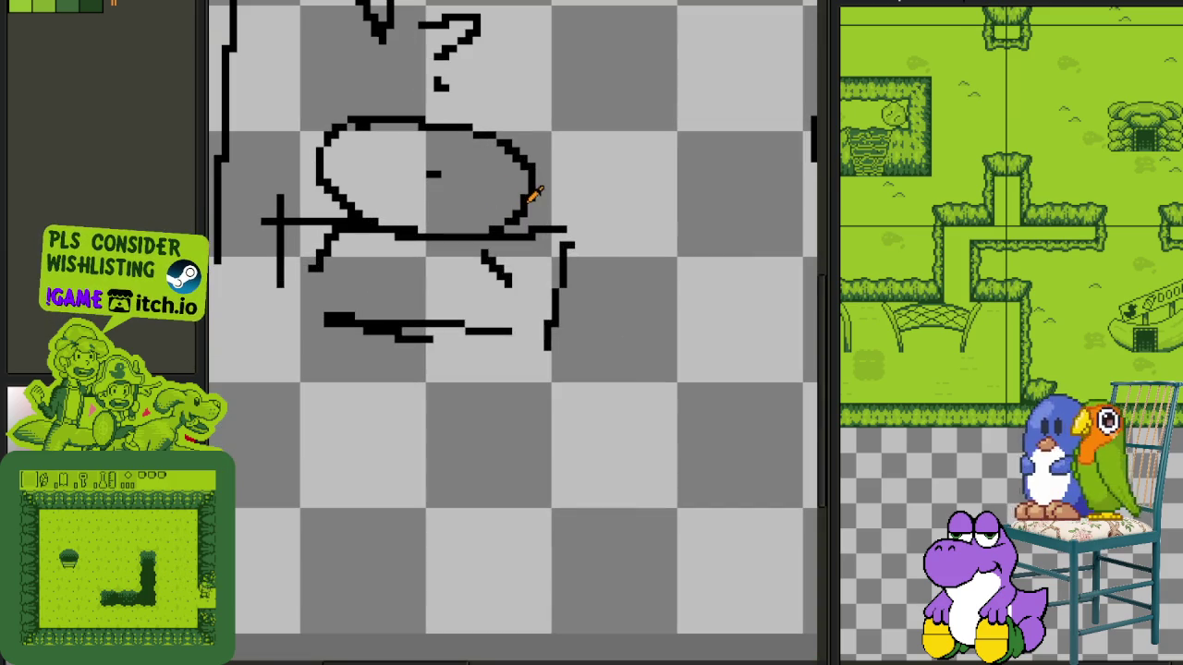
{"action": "mouse_move", "coordinate": [586, 190]}
{"action": "left_mouse_down"}
{"action": "mouse_move", "coordinate": [675, 253]}
{"action": "mouse_move", "coordinate": [628, 252]}
{"action": "left_mouse_up"}
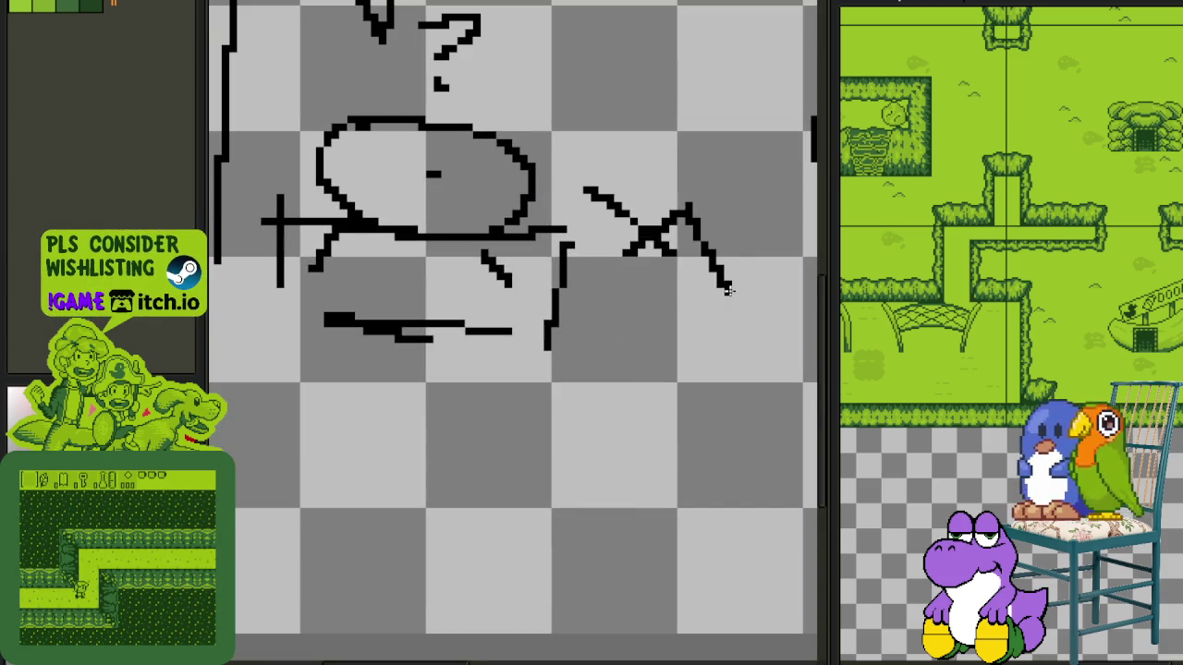
{"action": "scroll", "coordinate": [637, 254], "scroll_direction": "down", "scroll_amount": 2}
{"action": "scroll", "coordinate": [658, 197], "scroll_direction": "down", "scroll_amount": 2}
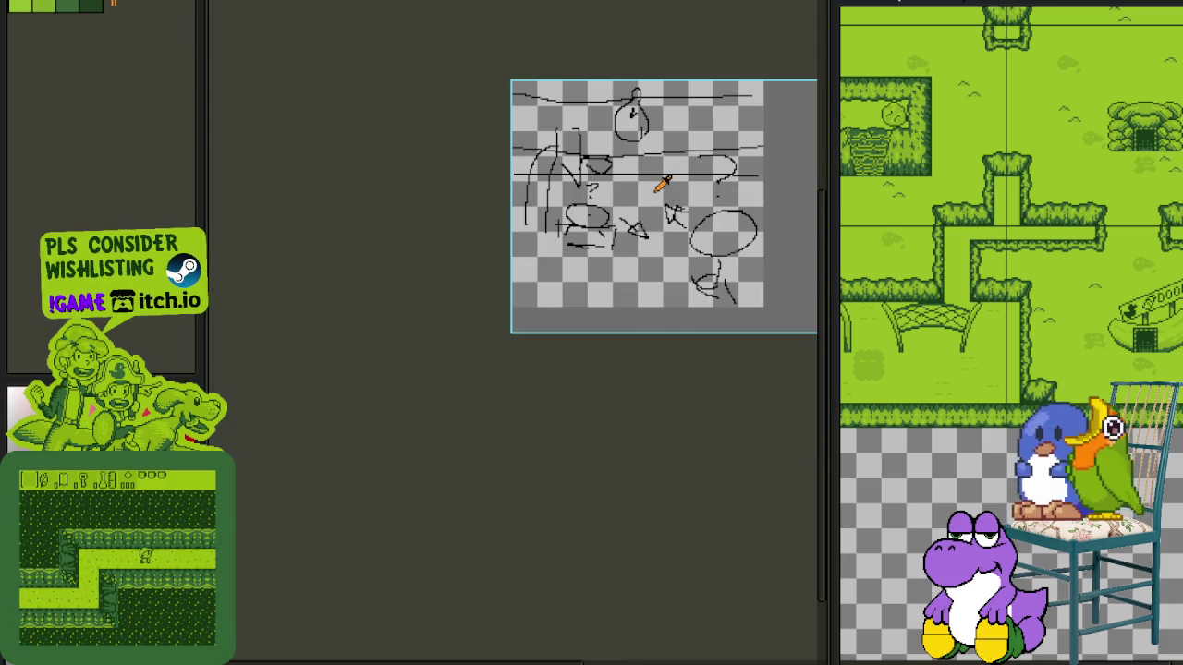
- Draw a long line along the bottom of the sketch and save the file
{"action": "key", "text": "Tab"}
{"action": "scroll", "coordinate": [601, 264], "scroll_direction": "up", "scroll_amount": 2}
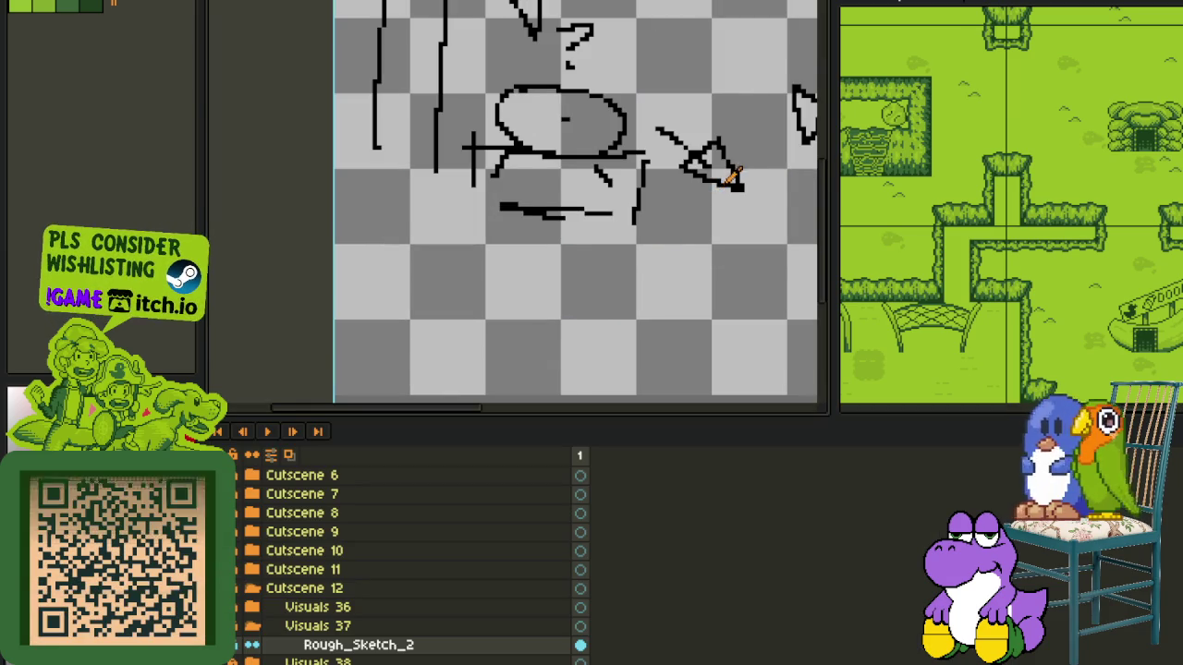
{"action": "key", "text": "Tab"}
{"action": "scroll", "coordinate": [699, 232], "scroll_direction": "down", "scroll_amount": 2}
{"action": "scroll", "coordinate": [576, 293], "scroll_direction": "up", "scroll_amount": 1}
{"action": "scroll", "coordinate": [435, 273], "scroll_direction": "up", "scroll_amount": 2}
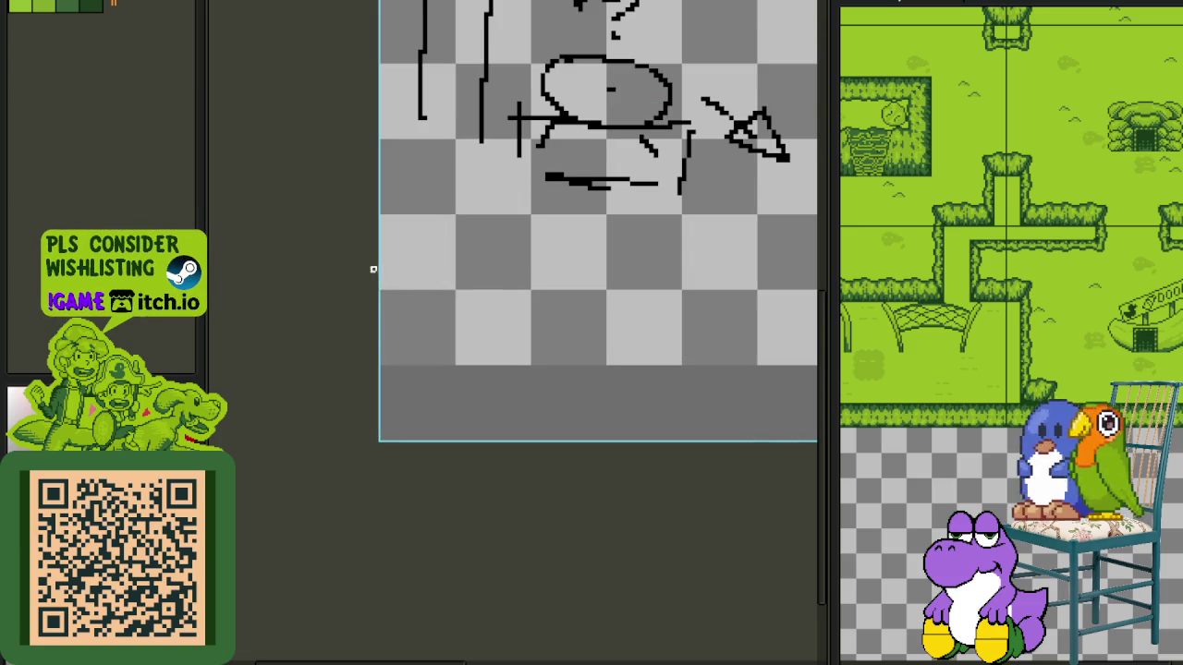
{"action": "scroll", "coordinate": [594, 154], "scroll_direction": "up", "scroll_amount": 1}
{"action": "scroll", "coordinate": [582, 195], "scroll_direction": "down", "scroll_amount": 2}
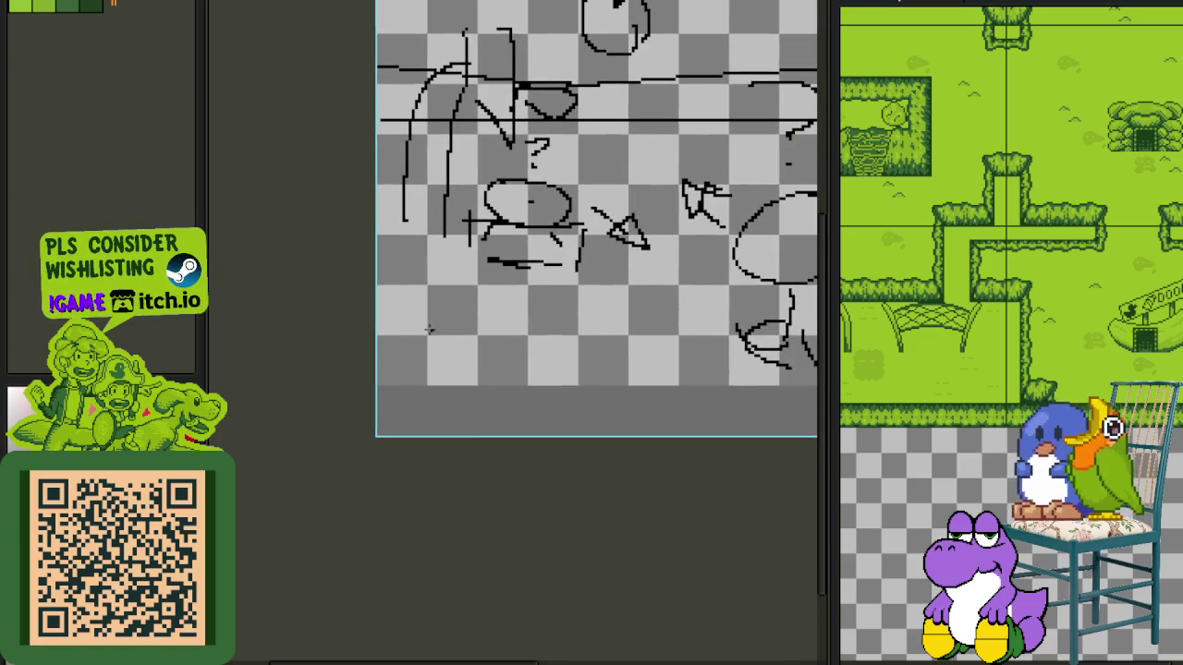
{"action": "left_click_drag", "start_coordinate": [410, 309], "coordinate": [731, 328]}
{"action": "scroll", "coordinate": [641, 322], "scroll_direction": "right", "scroll_amount": 3}
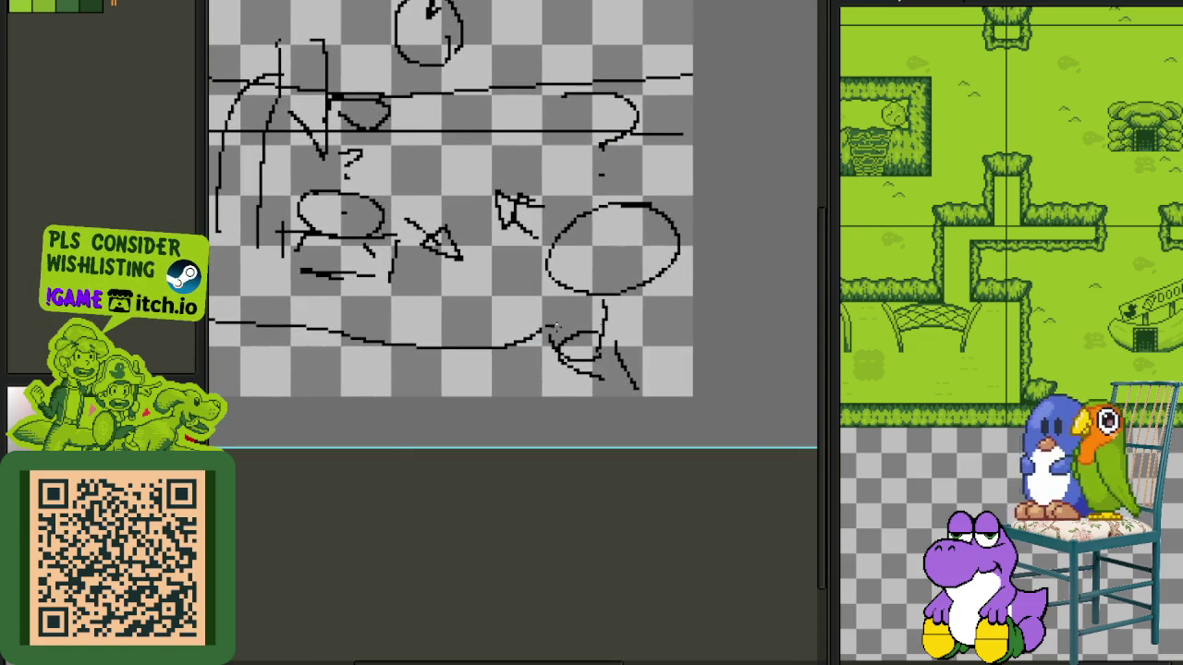
{"action": "scroll", "coordinate": [666, 370], "scroll_direction": "down", "scroll_amount": 5}
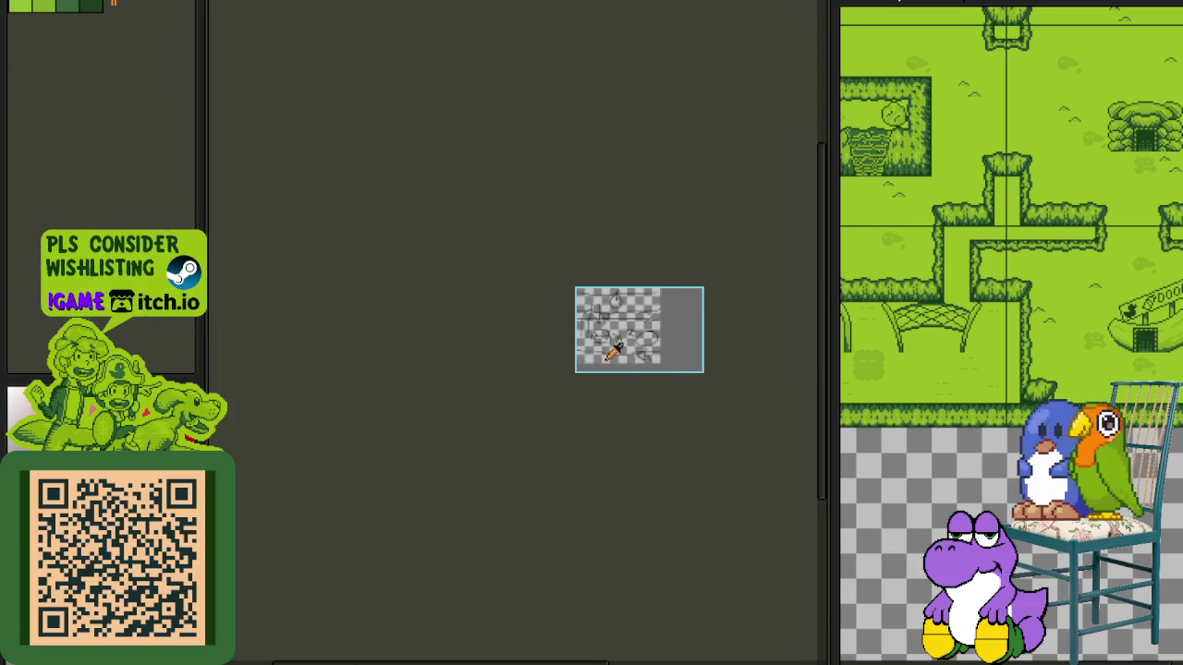
{"action": "key", "text": "ctrl+s"}
{"action": "key", "text": "Tab"}
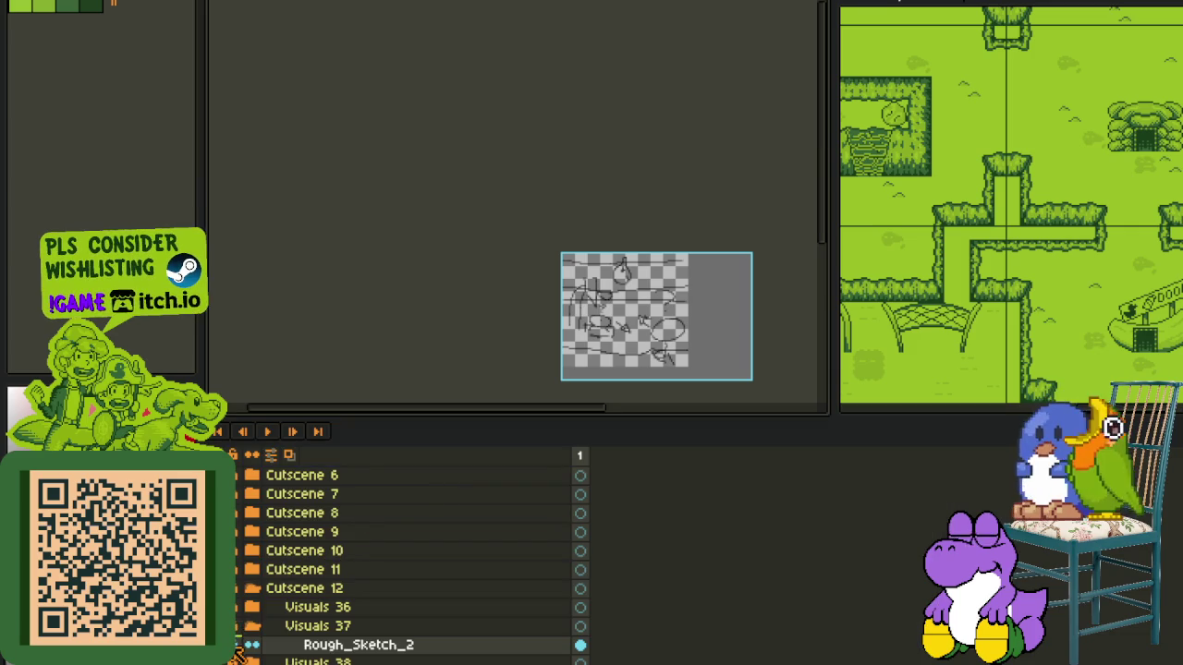
- Collapse Visuals 37, expand Visuals 38 and select the Rough_Sketch_3 layer
{"action": "left_click", "coordinate": [254, 625]}
{"action": "scroll", "coordinate": [692, 274], "scroll_direction": "up", "scroll_amount": 3}
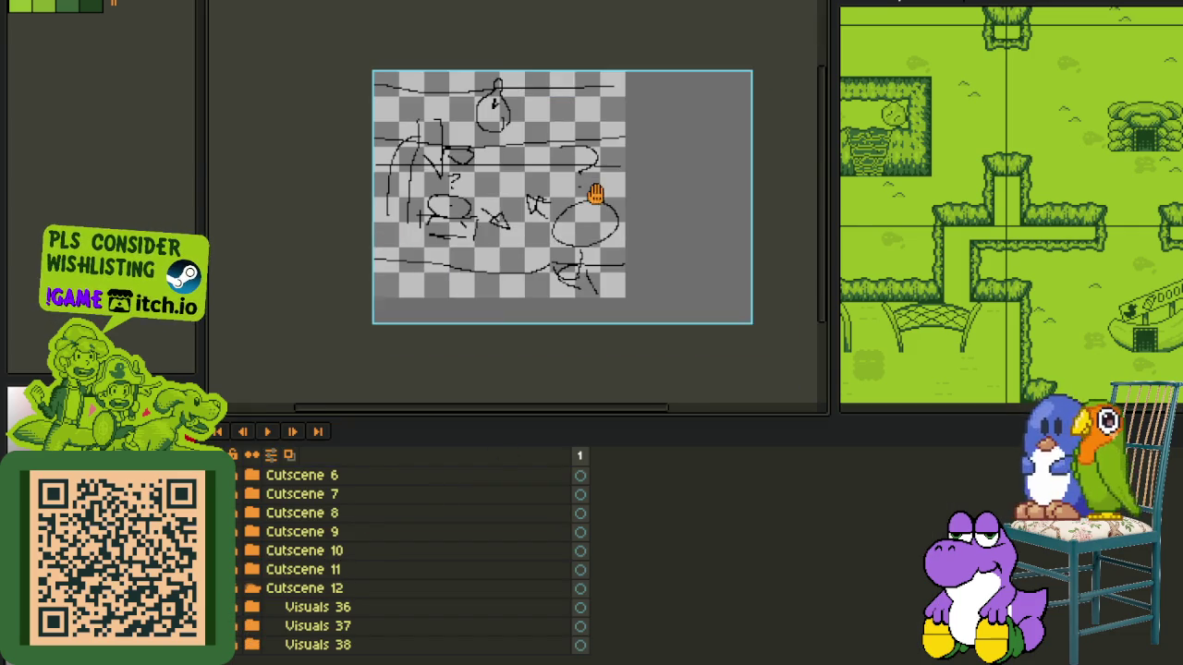
{"action": "left_click", "coordinate": [231, 644]}
{"action": "left_click", "coordinate": [253, 644]}
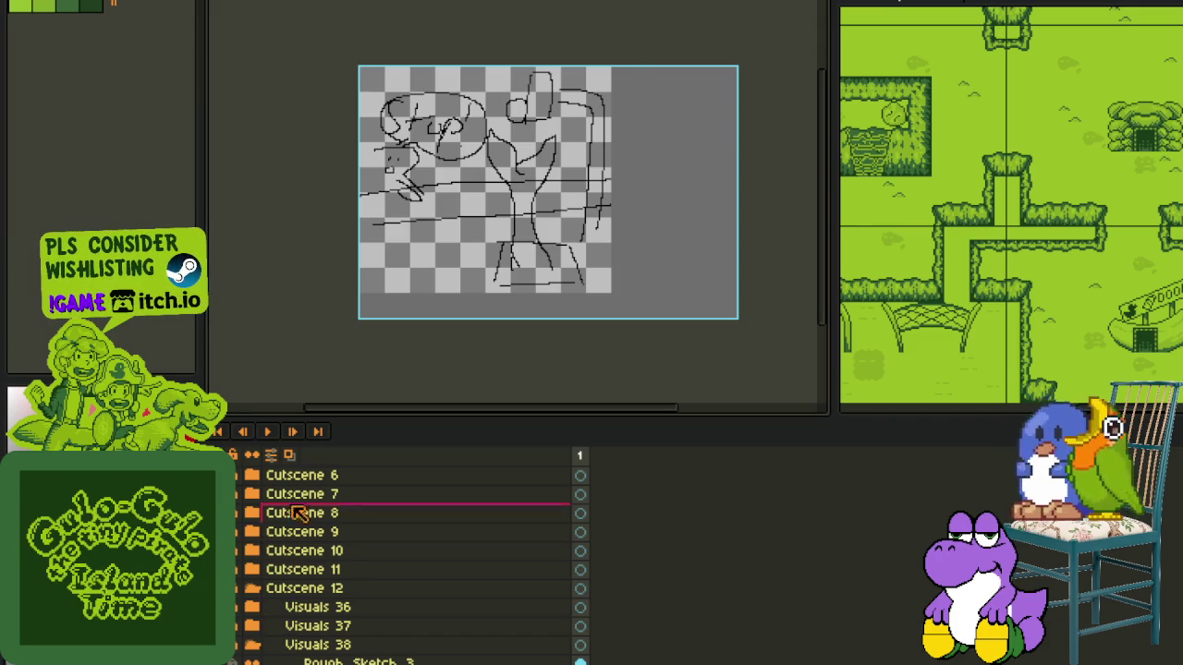
{"action": "left_click_drag", "start_coordinate": [232, 660], "coordinate": [245, 511]}
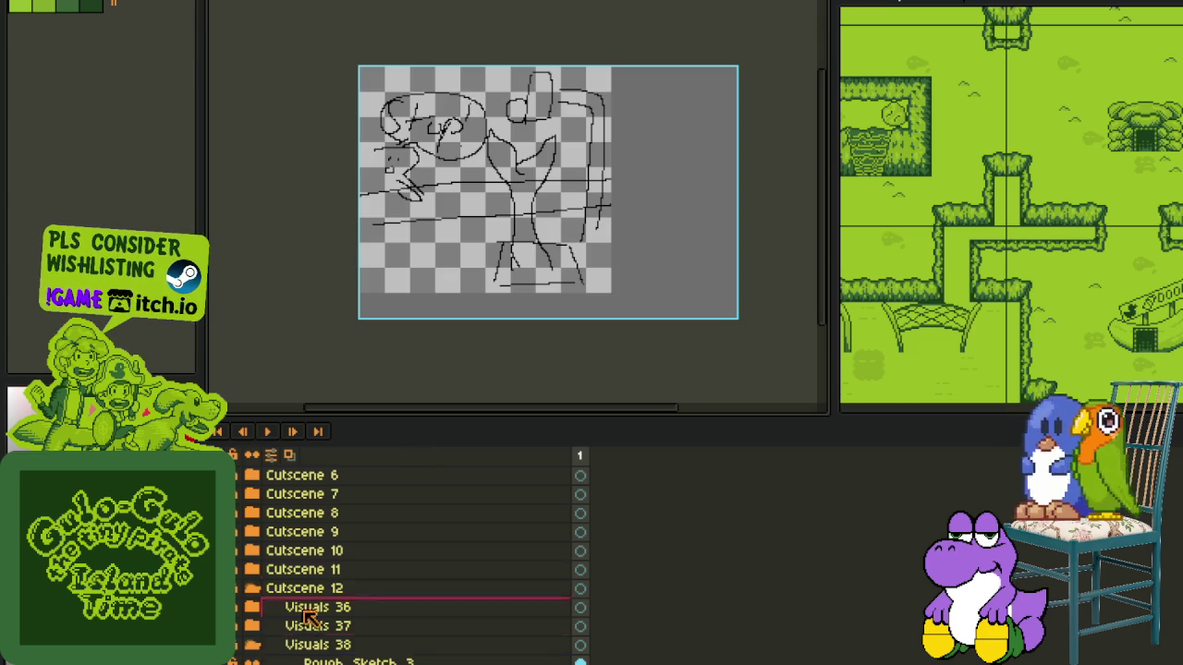